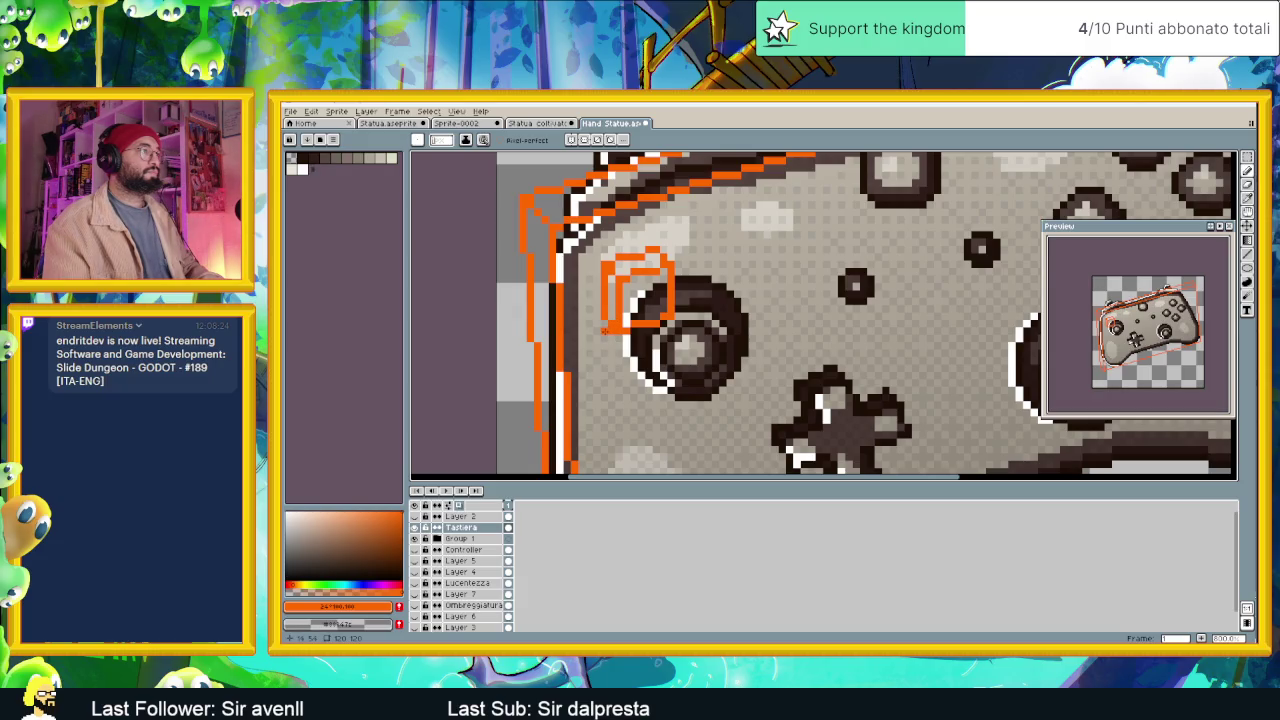
Lasso-copy the small key outline to the top-left, then hide the controller artwork layer.
scroll(640, 345, down, 2)
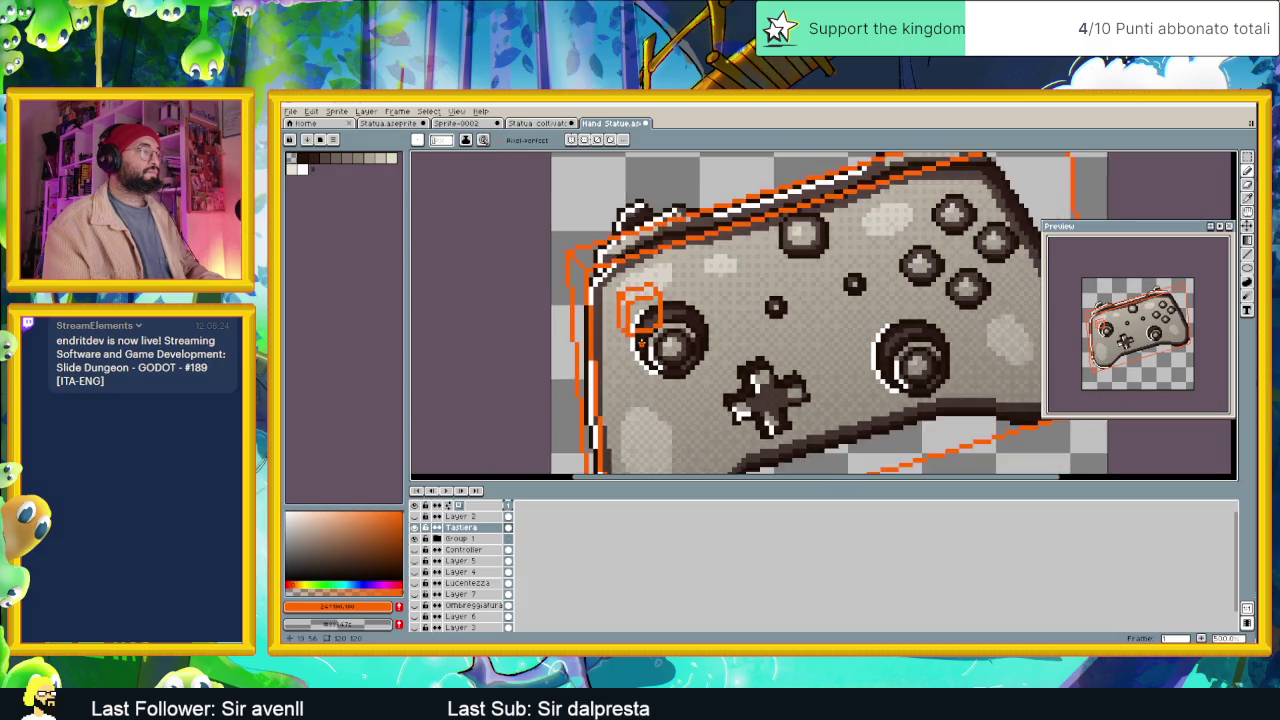
scroll(660, 342, down, 2)
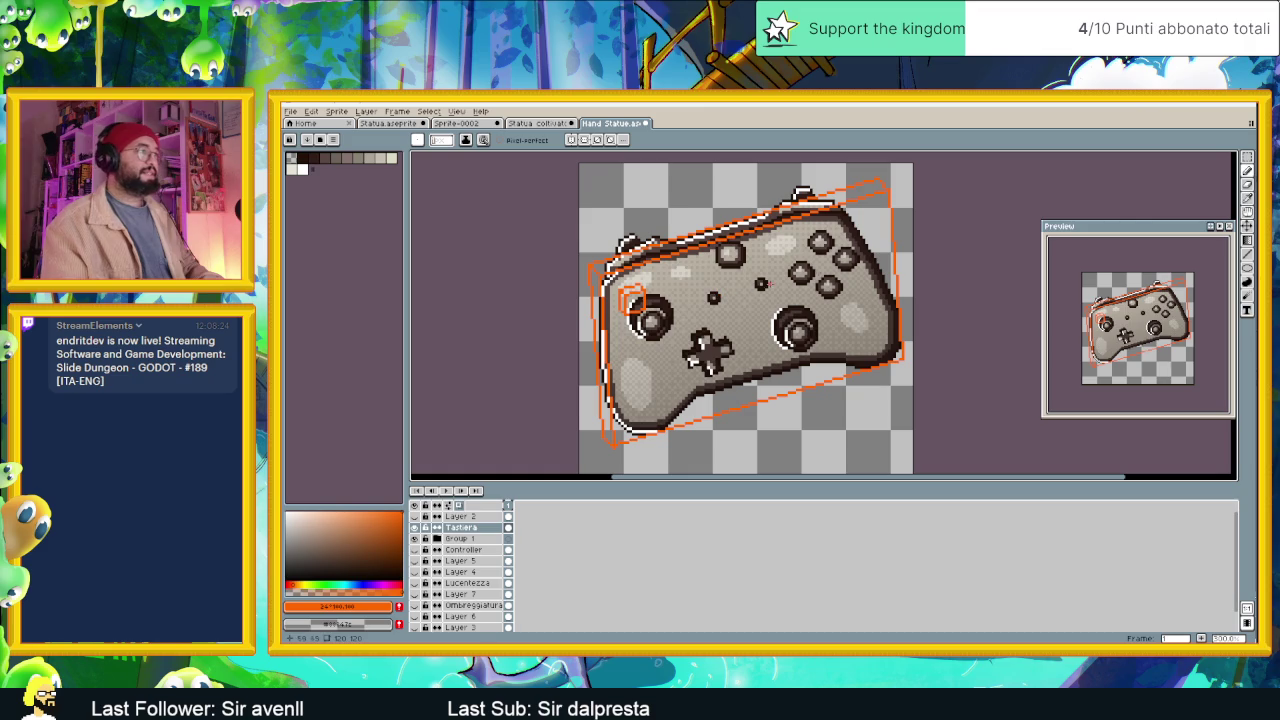
key(shift+q)
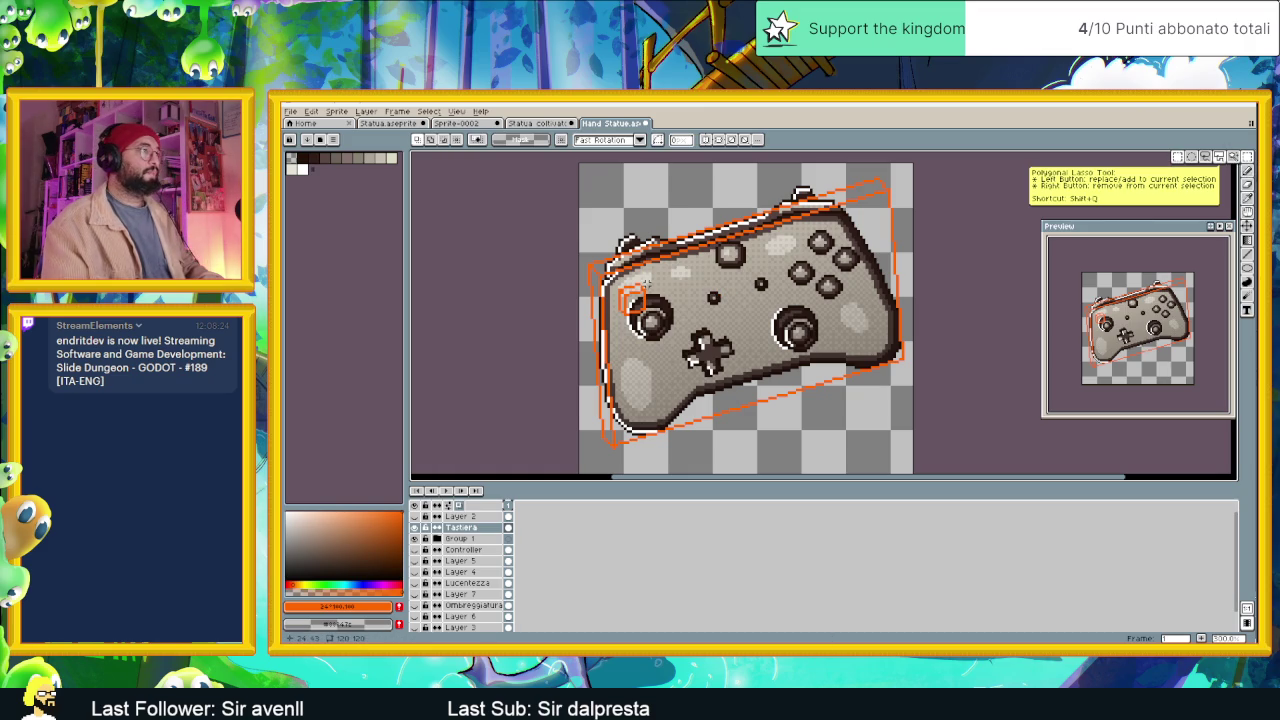
click(620, 305)
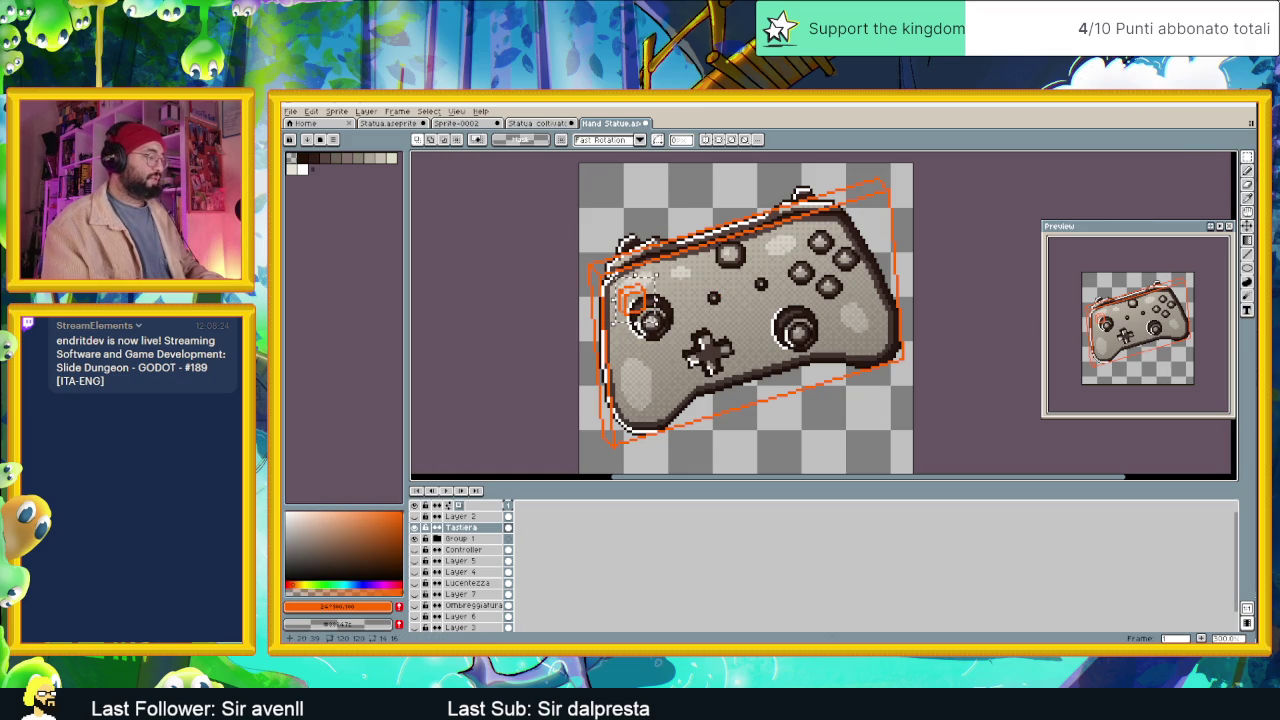
click(614, 300)
drag(652, 303, 625, 200)
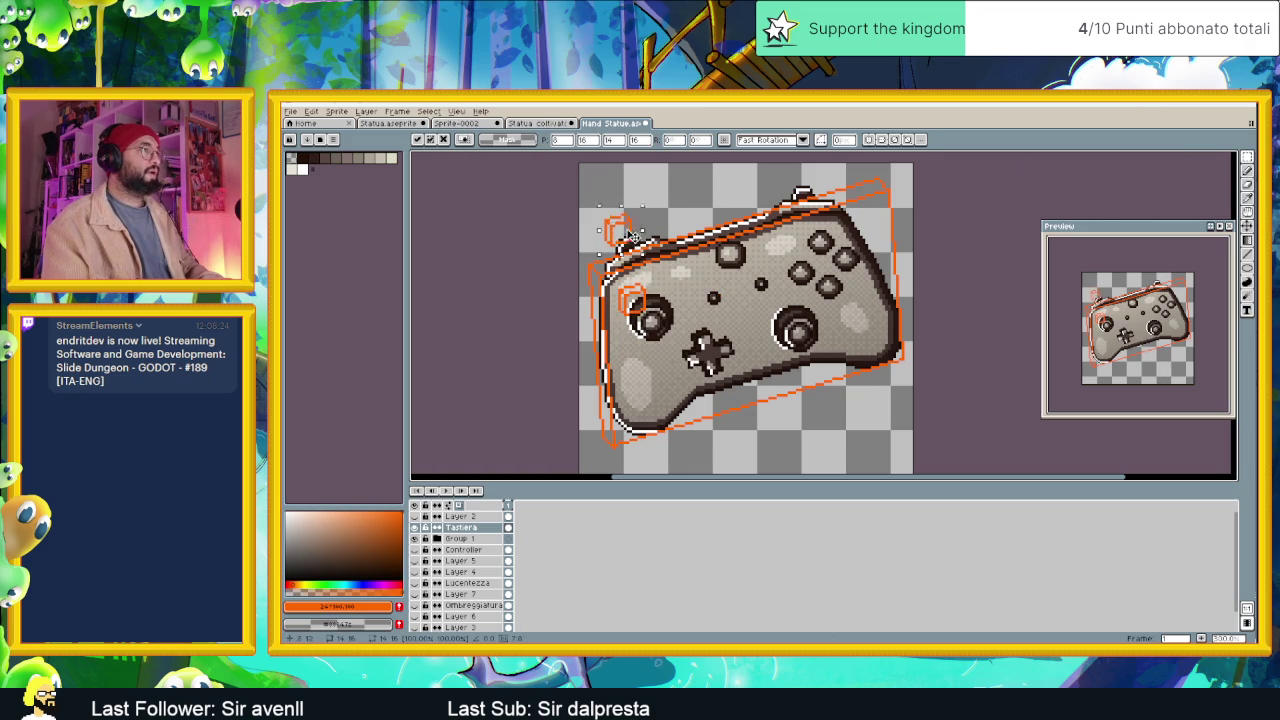
click(415, 561)
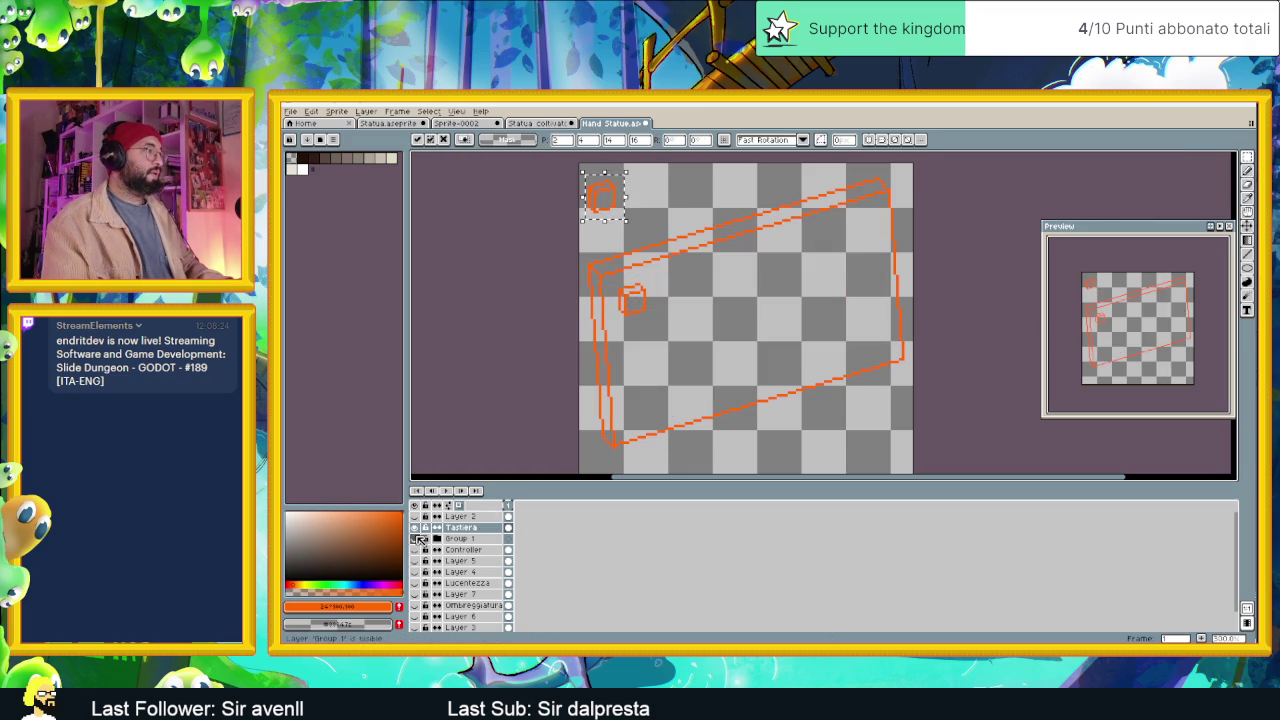
Drop the copied key, then select the key outline and move it up and right.
click(673, 301)
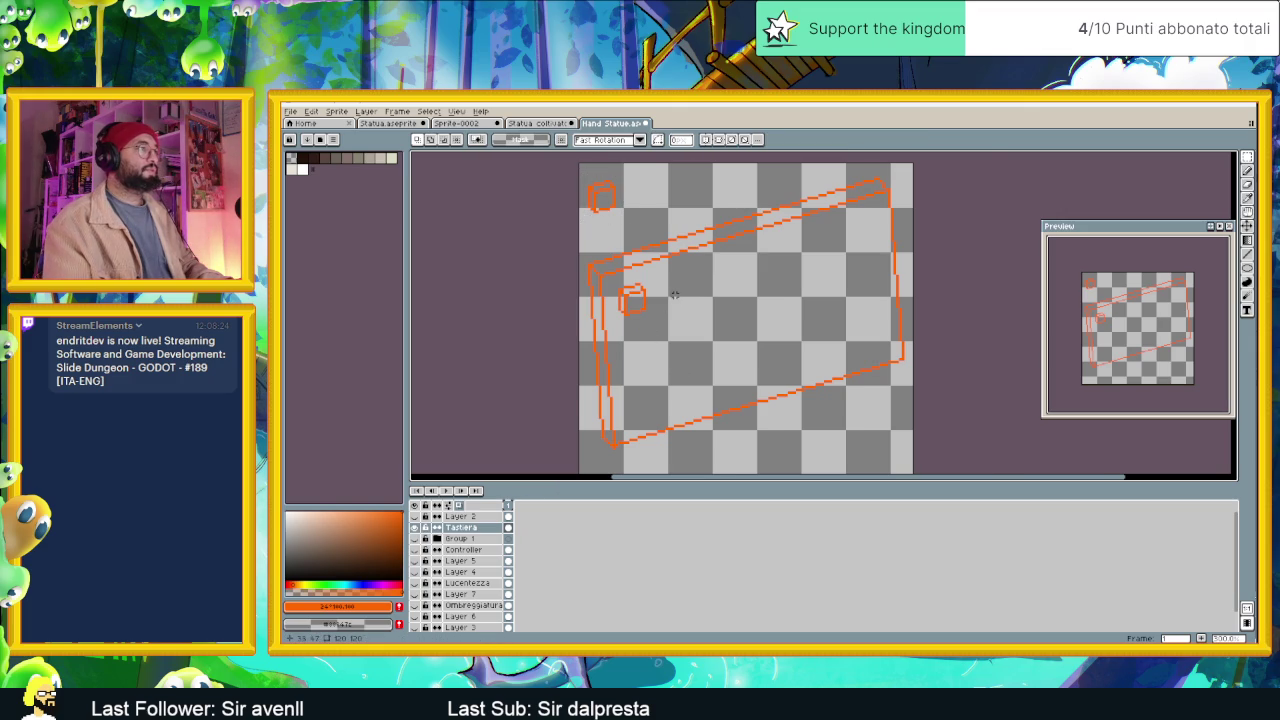
scroll(674, 294, up, 1)
scroll(660, 292, up, 1)
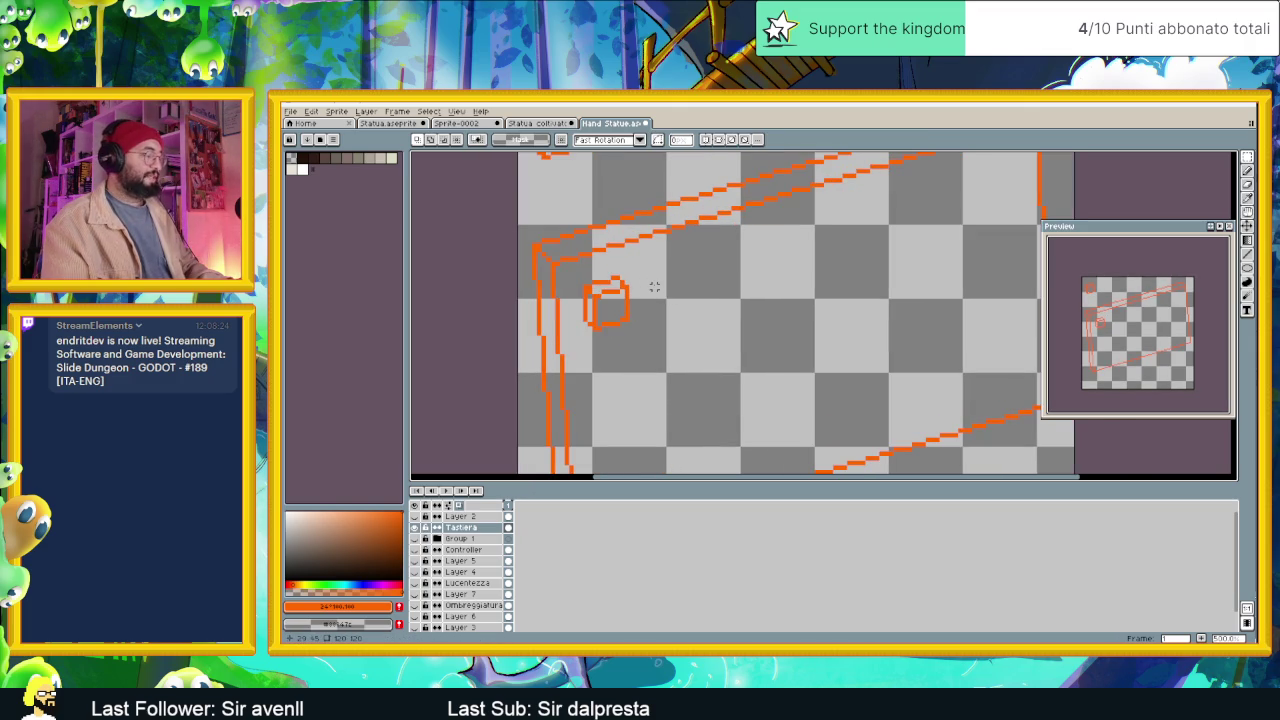
scroll(660, 275, down, 1)
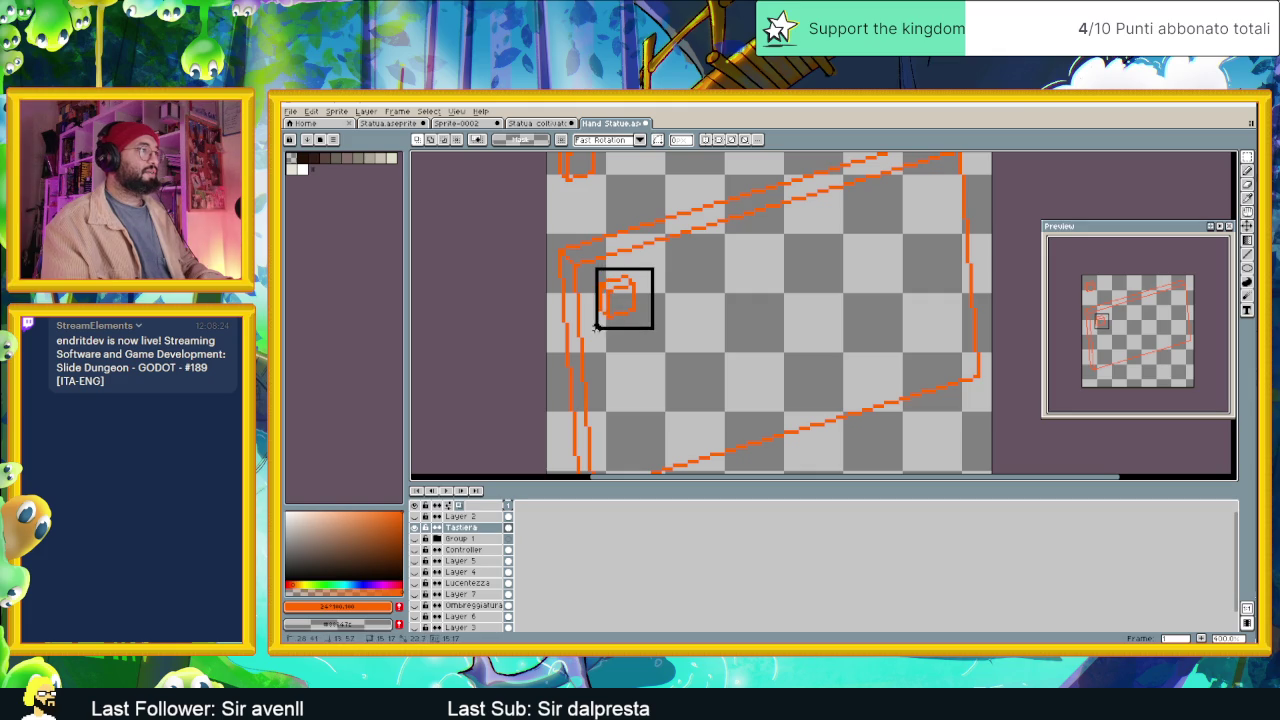
drag(596, 326, 652, 336)
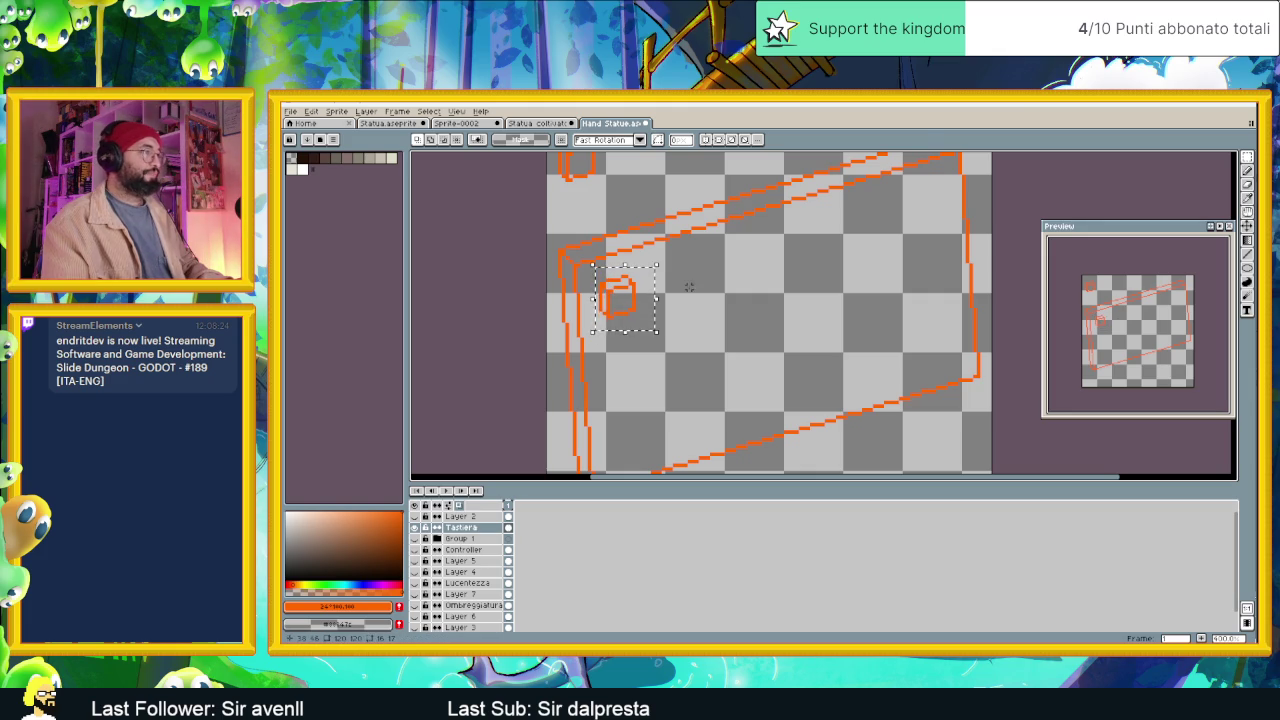
click(623, 303)
drag(650, 296, 725, 272)
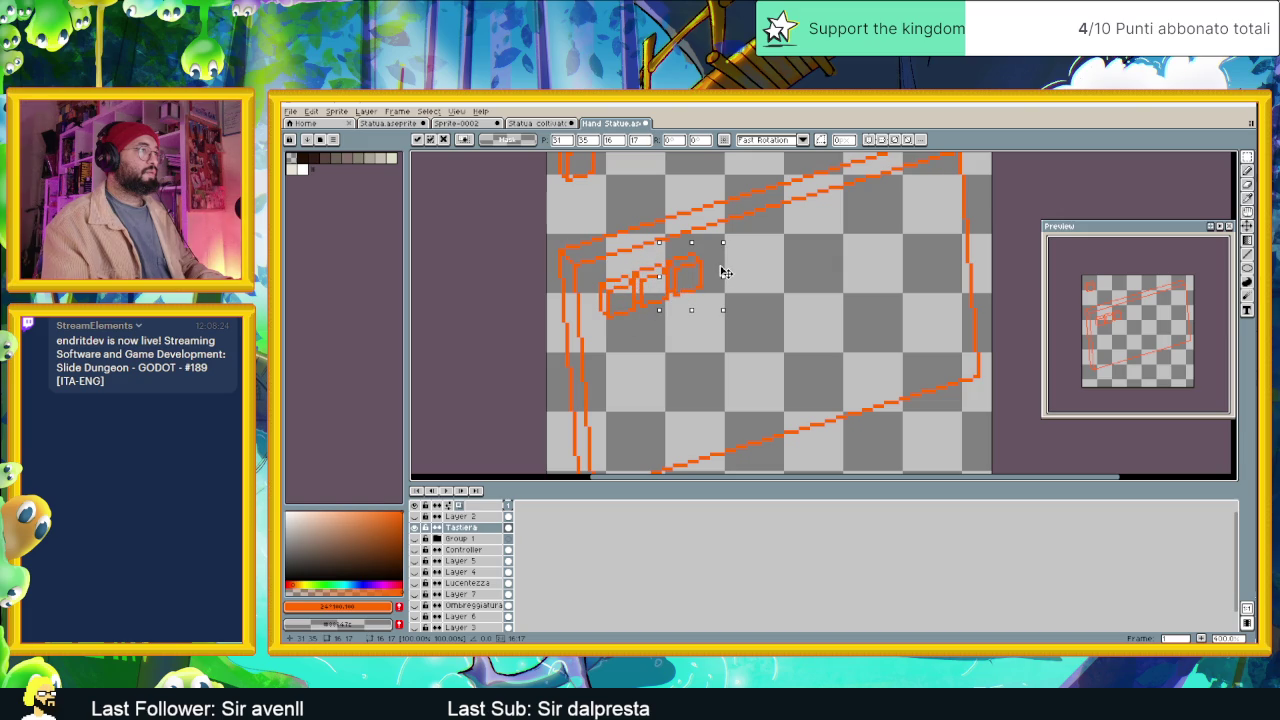
key(ctrl+d)
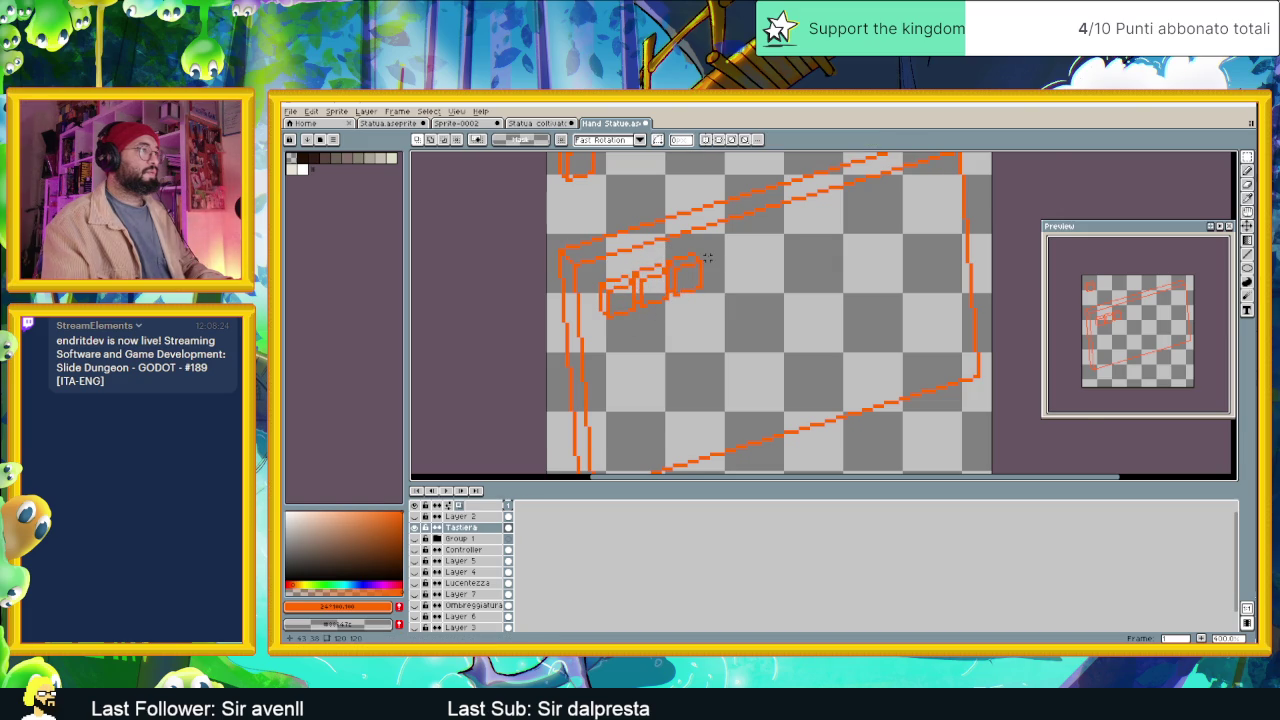
Select the key outlines and duplicate them rightward into a longer row.
scroll(721, 246, up, 1)
drag(722, 239, 760, 290)
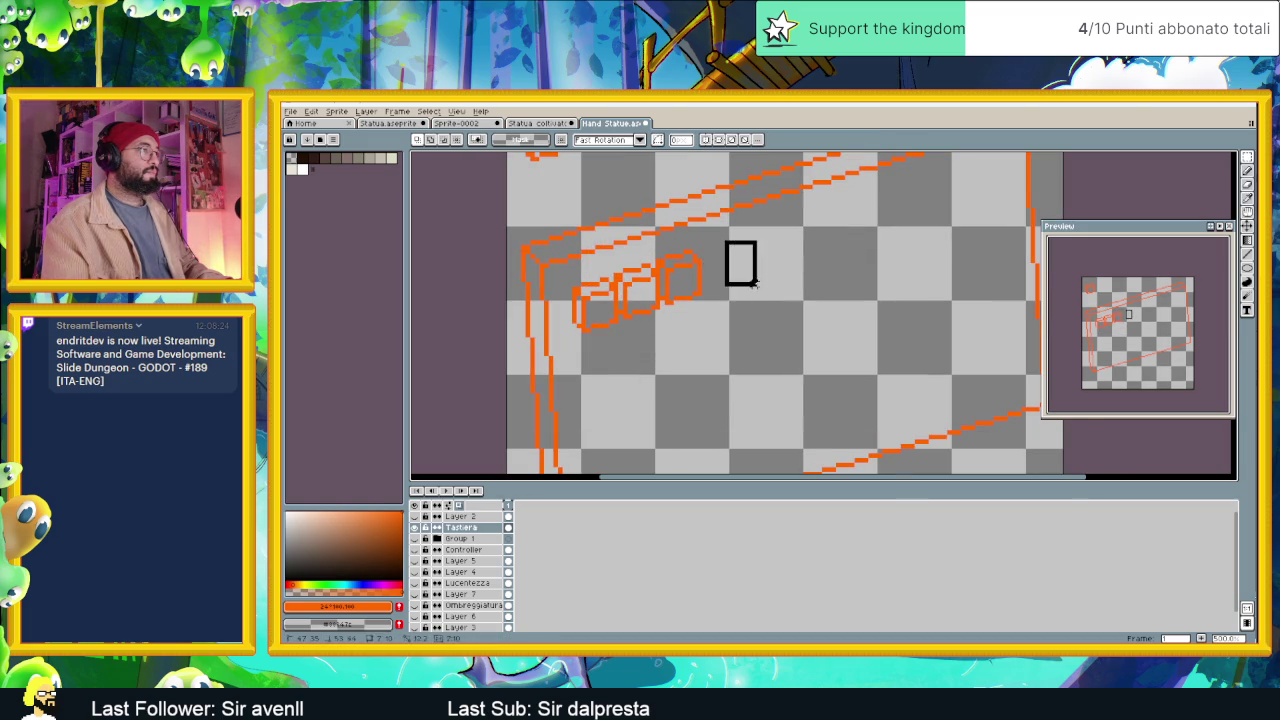
drag(718, 250, 694, 326)
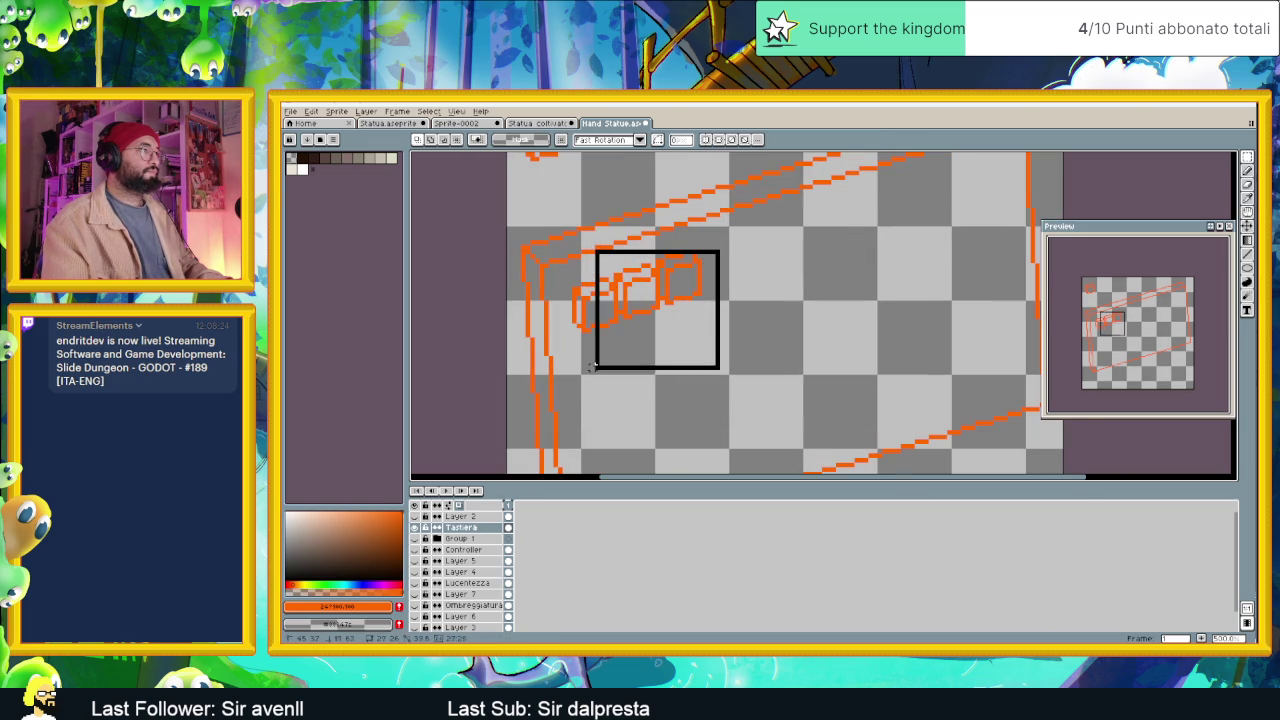
drag(560, 270, 685, 362)
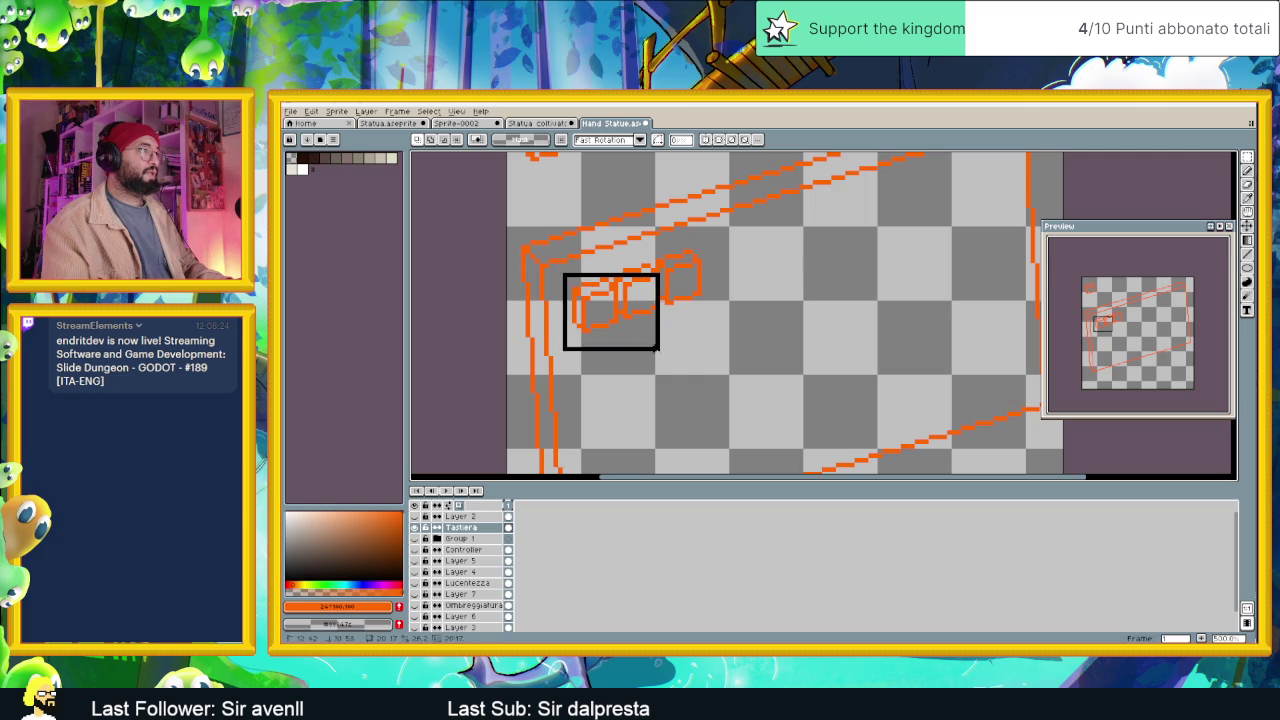
drag(736, 234, 648, 328)
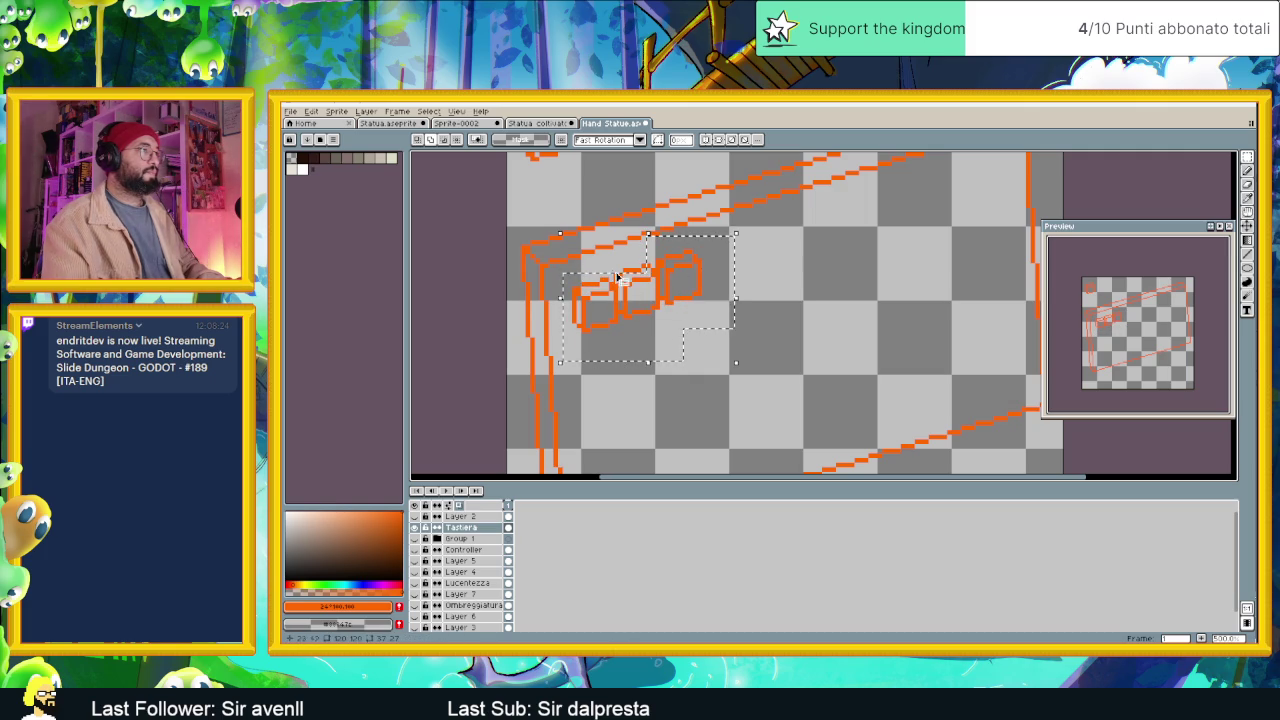
drag(615, 256, 660, 310)
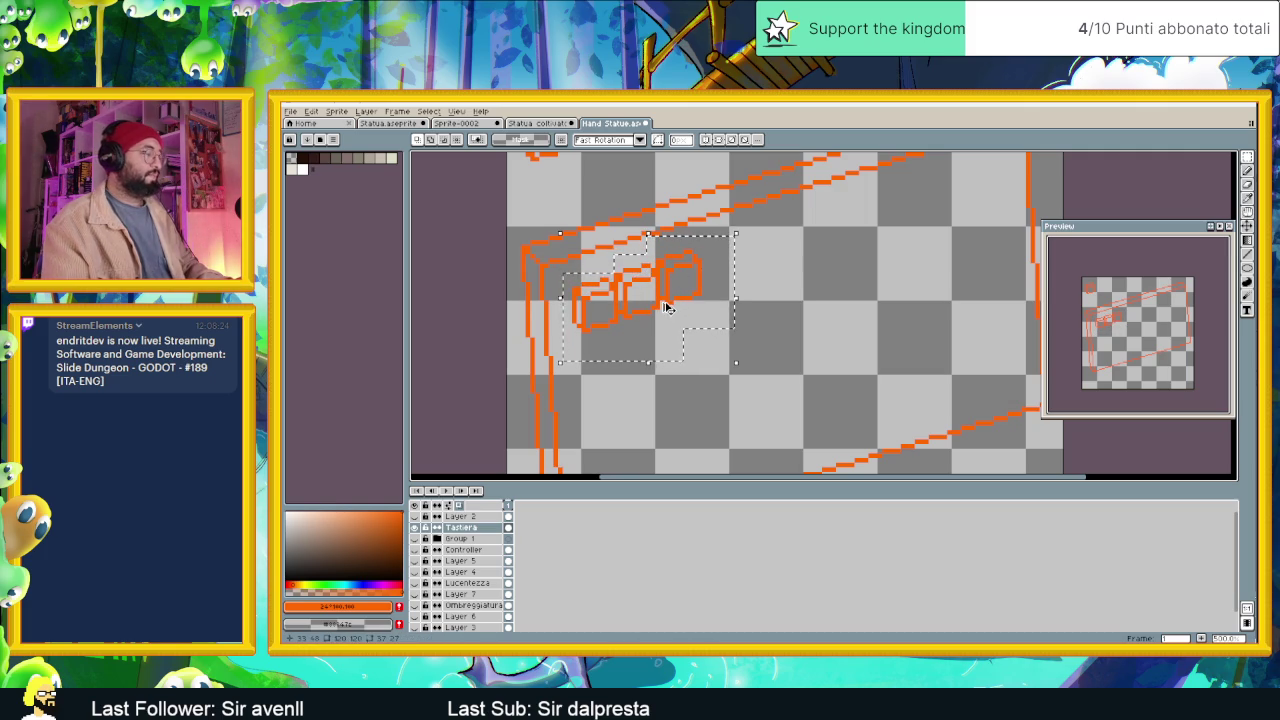
drag(660, 310, 752, 270)
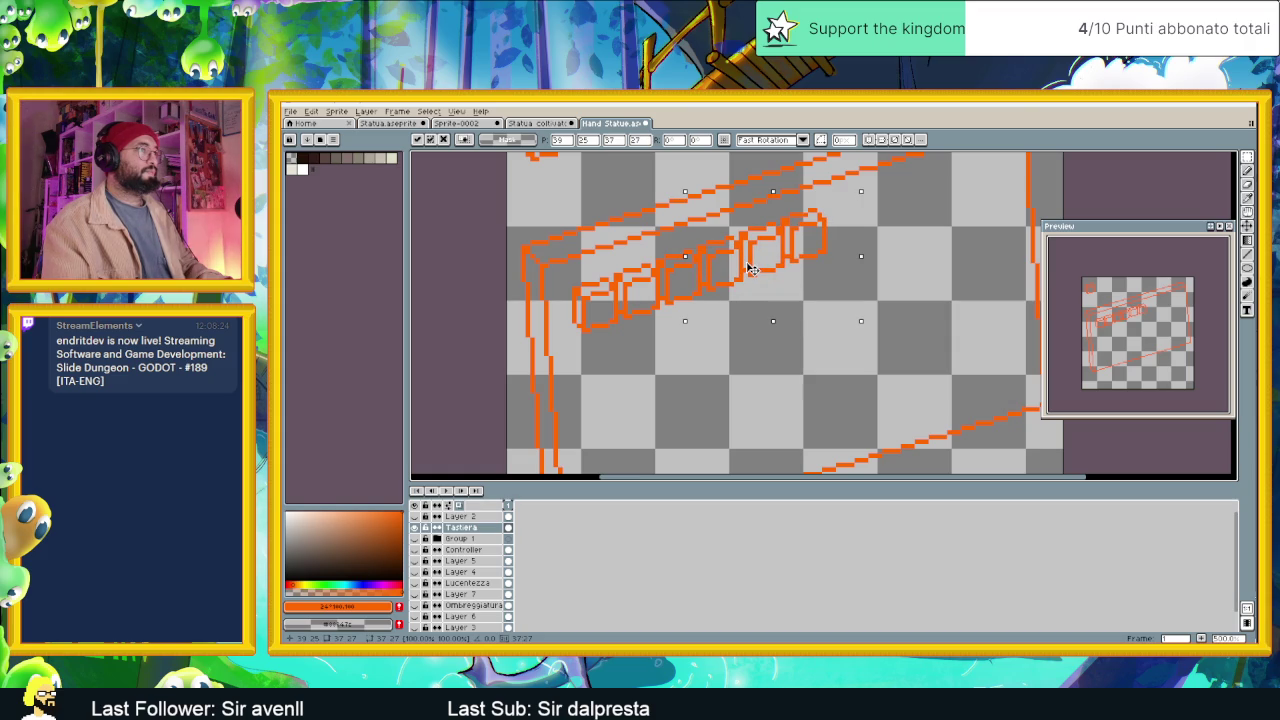
Commit the duplicated row and paste one more key at the row's end.
key(Return)
scroll(930, 255, down, 1)
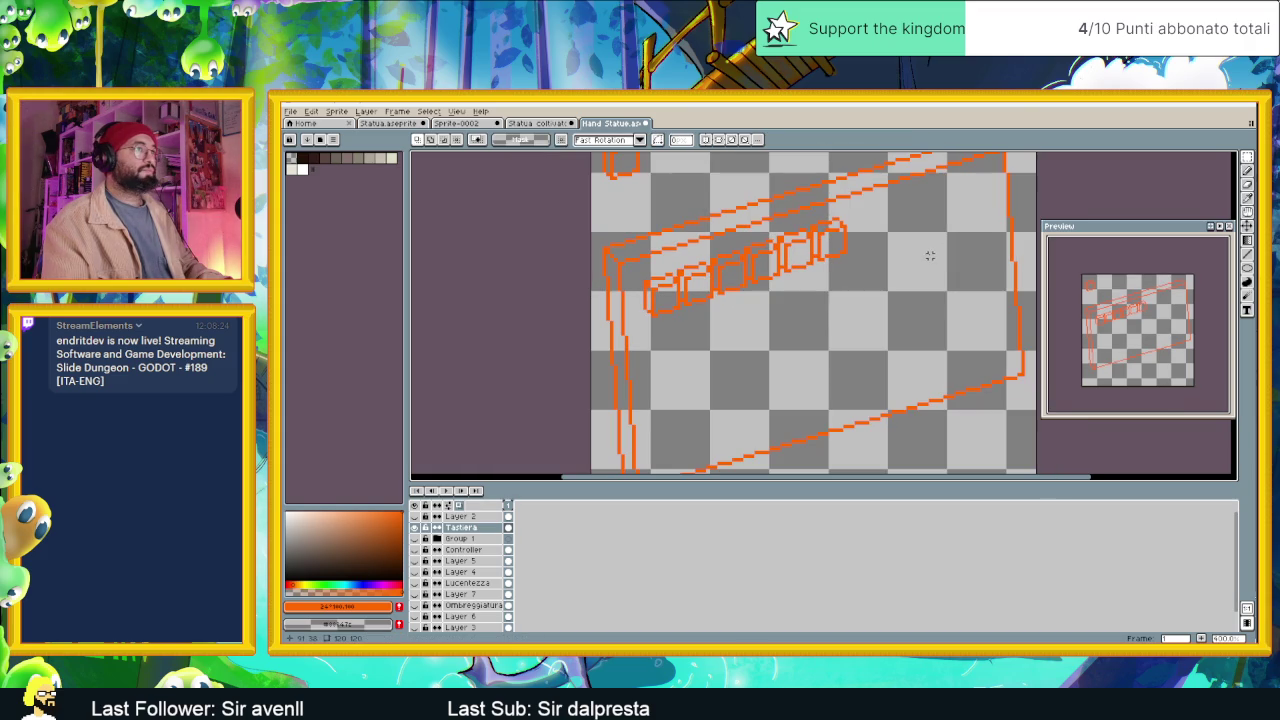
key(ctrl+v)
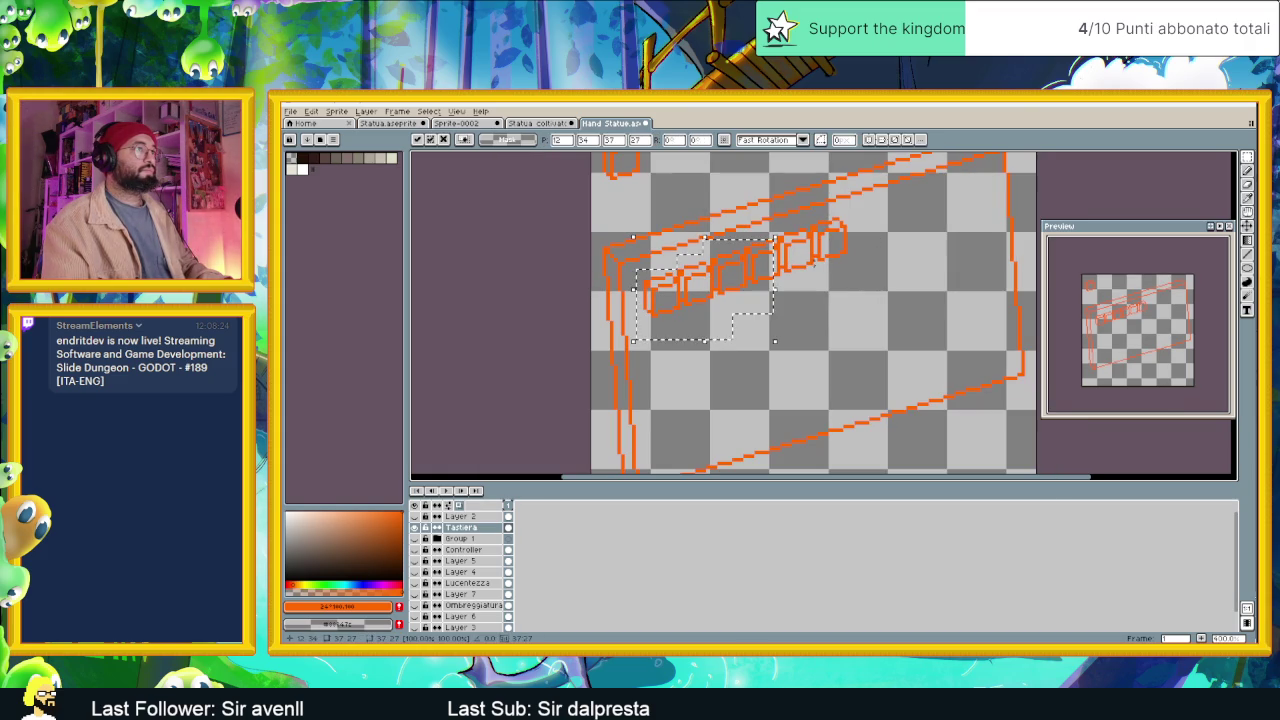
mouse_move(787, 265)
mouse_down()
mouse_move(877, 240)
mouse_move(846, 253)
mouse_up()
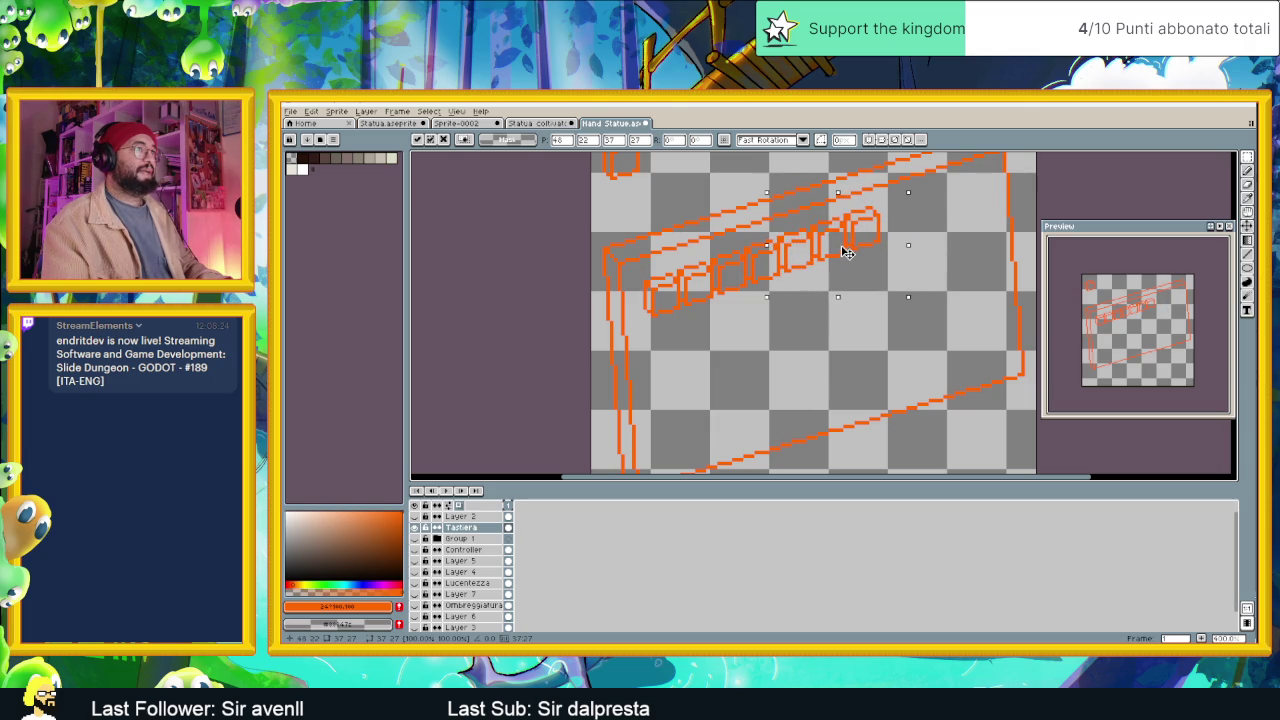
key(Return)
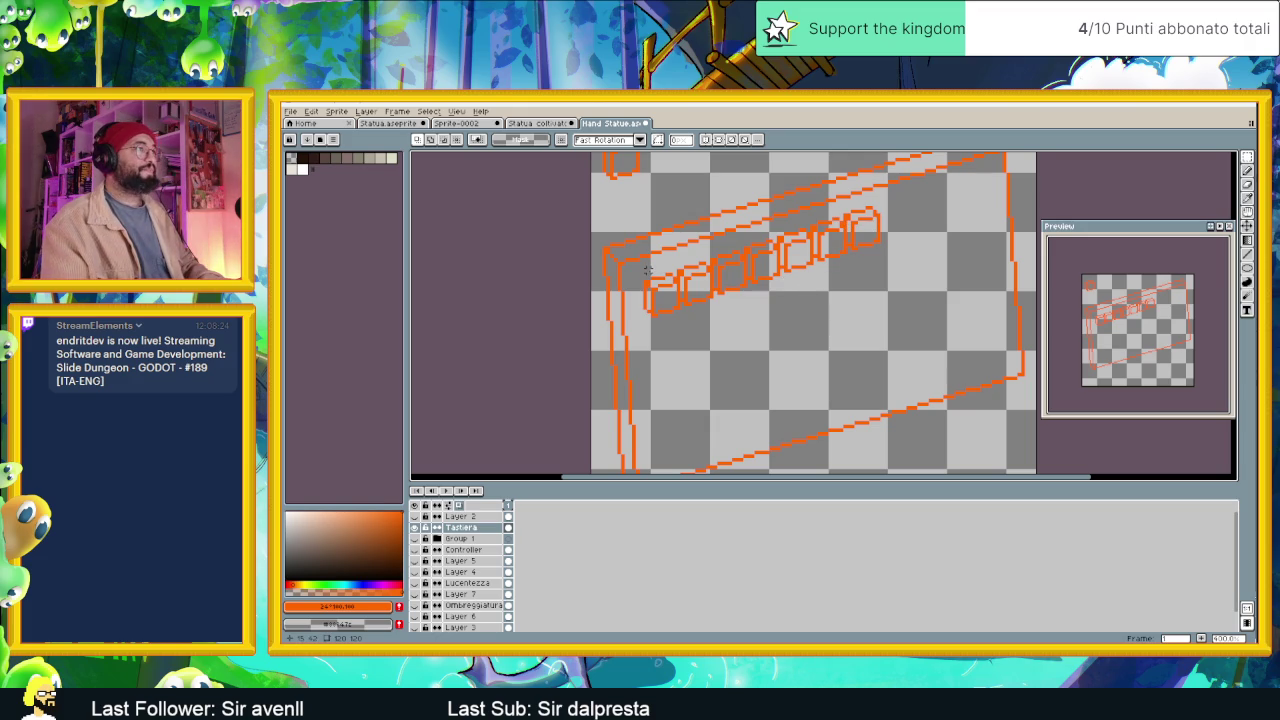
Polygon-select the key row and copy it into staggered second and third rows below.
click(1247, 157)
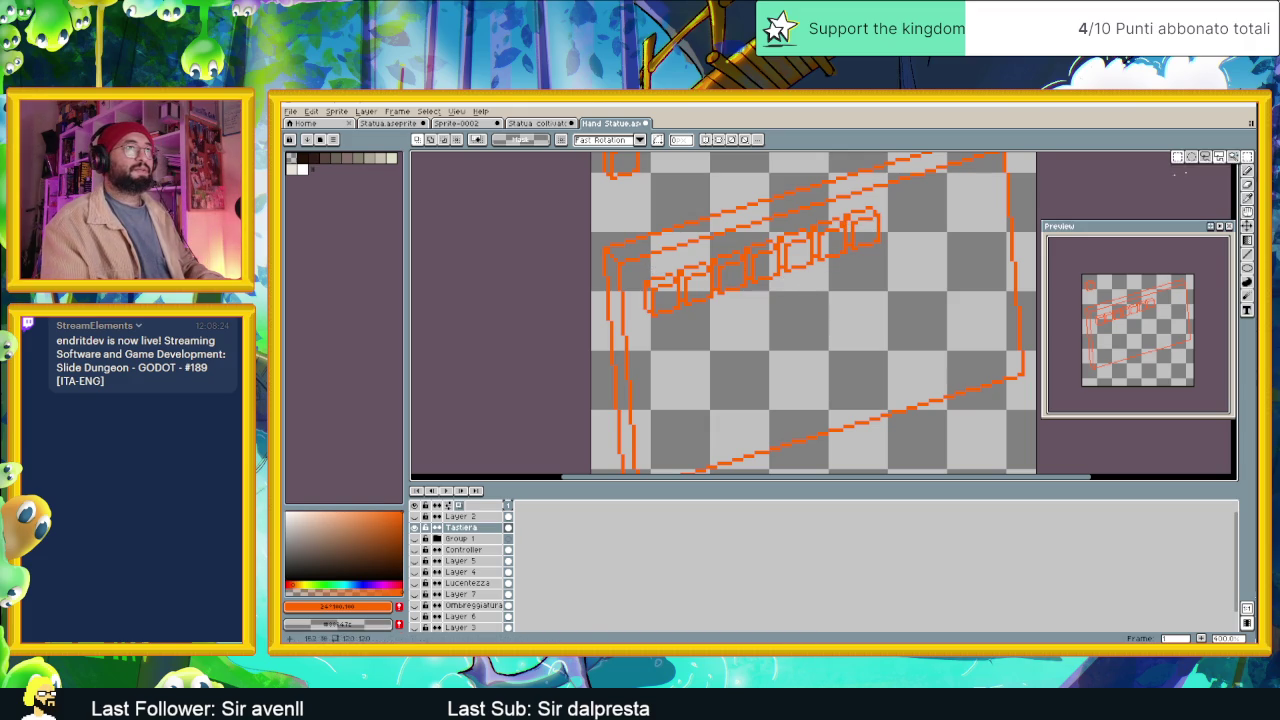
click(1232, 158)
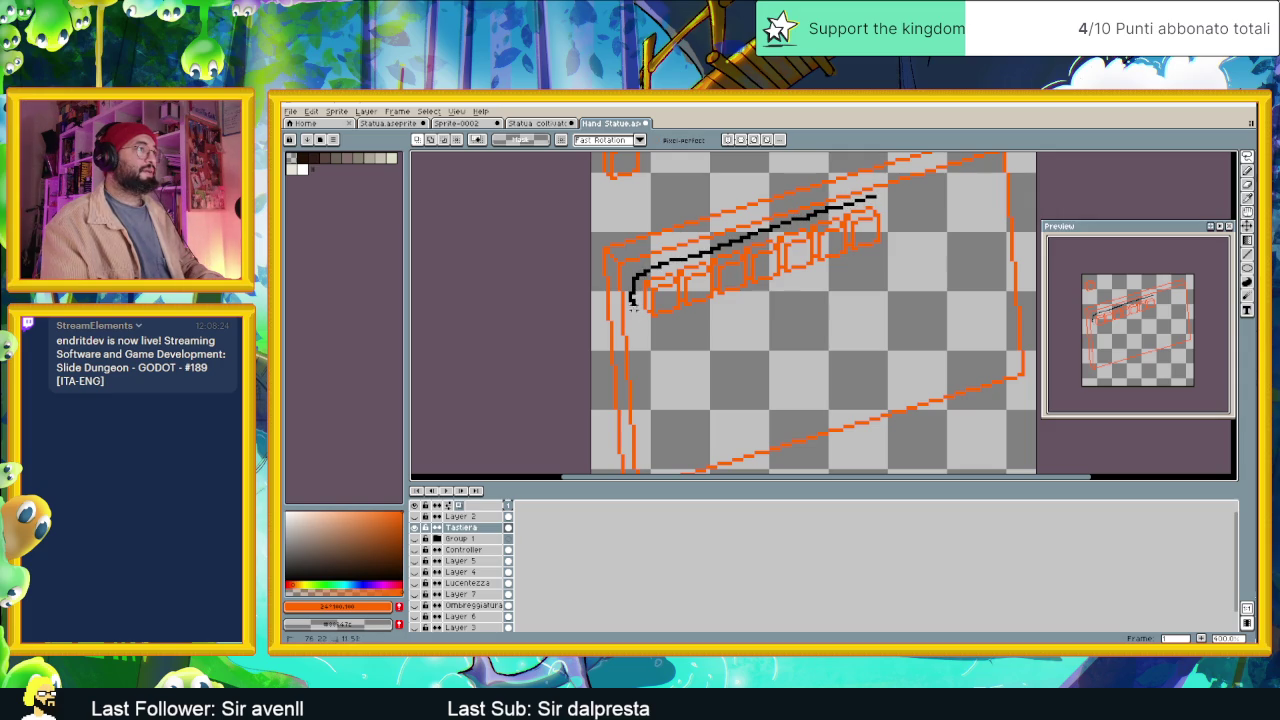
drag(632, 303, 689, 327)
drag(915, 238, 872, 200)
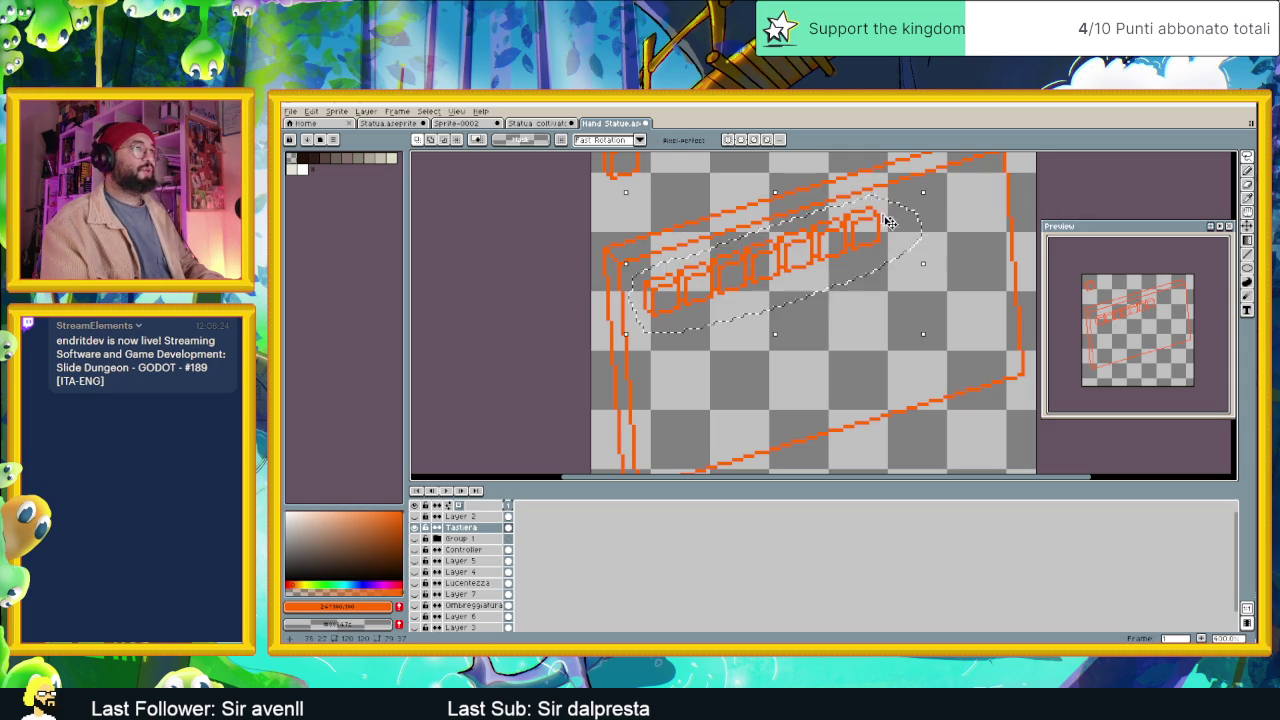
drag(785, 253, 775, 294)
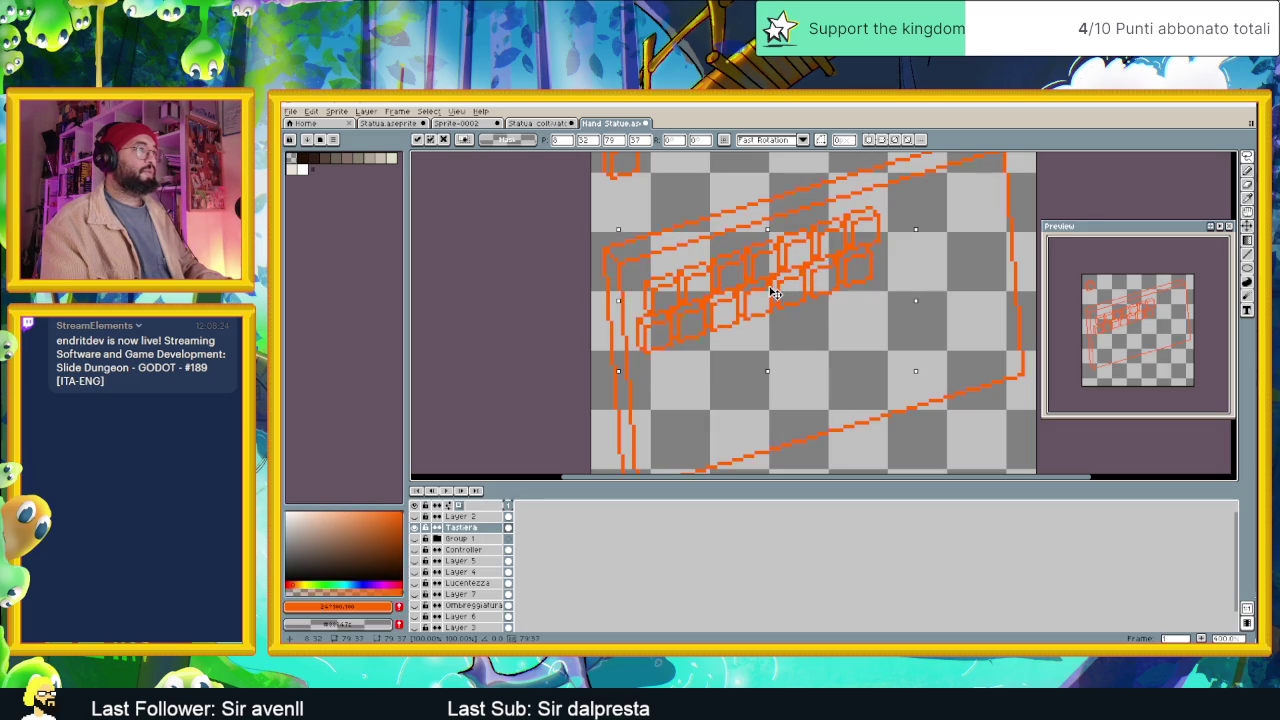
key(Up)
key(Right)
key(Right)
key(Right)
drag(768, 333, 750, 369)
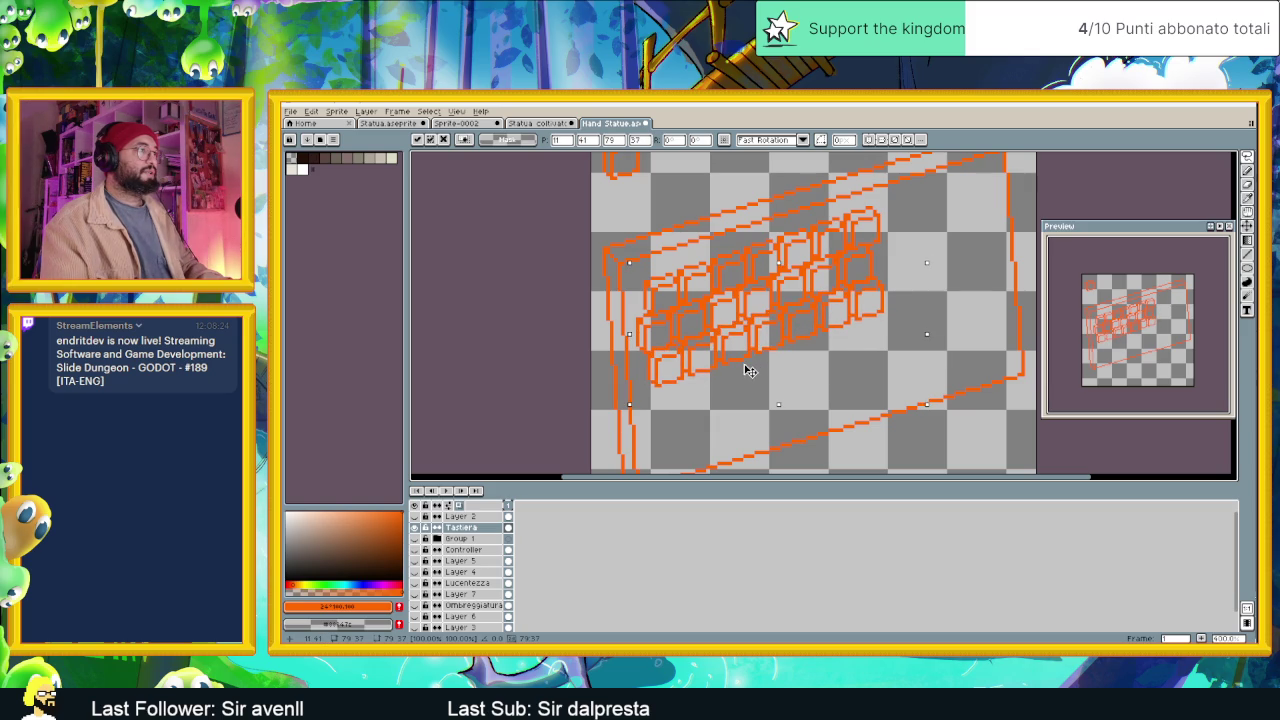
drag(748, 370, 750, 368)
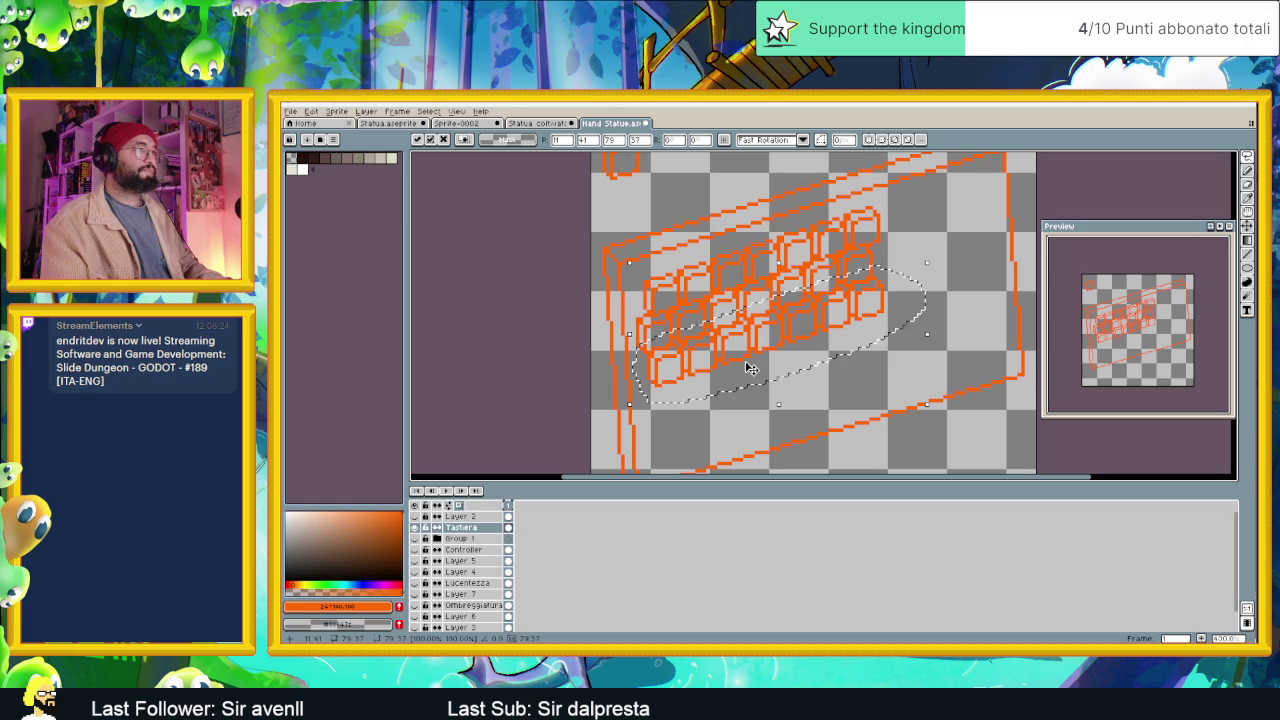
key(Return)
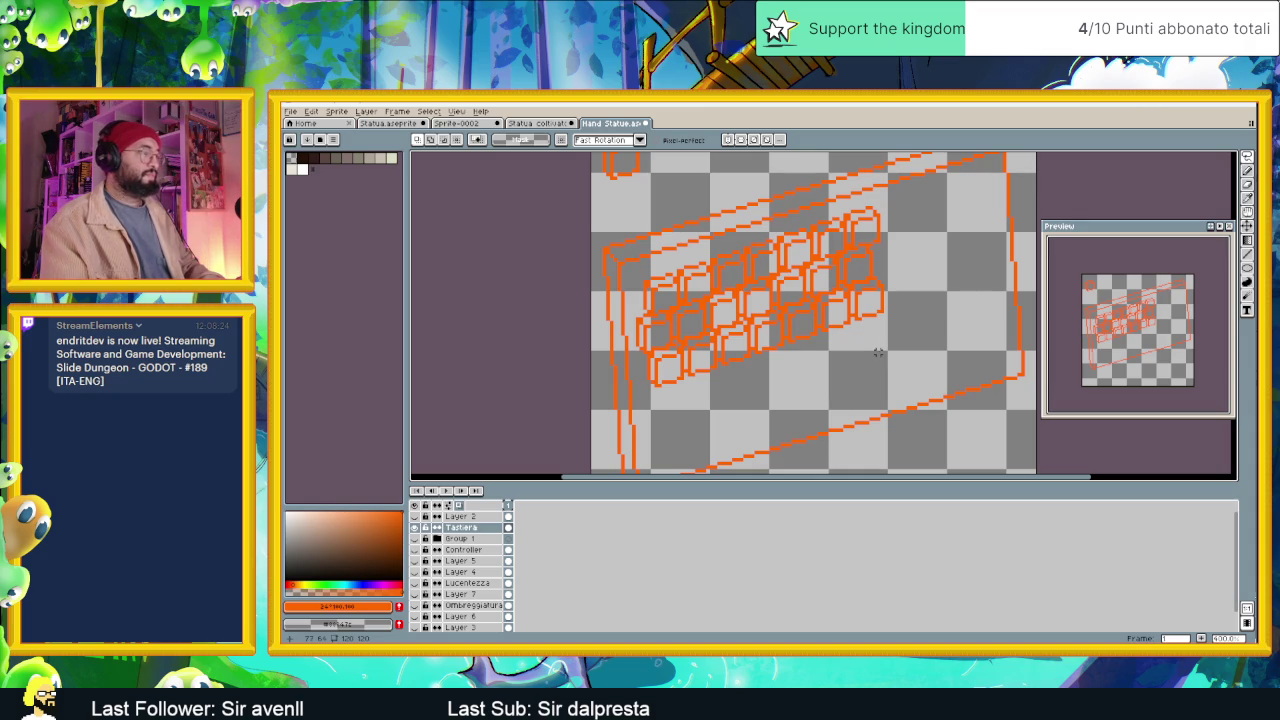
Paste the key row and move it just below the first row of keys.
key(w)
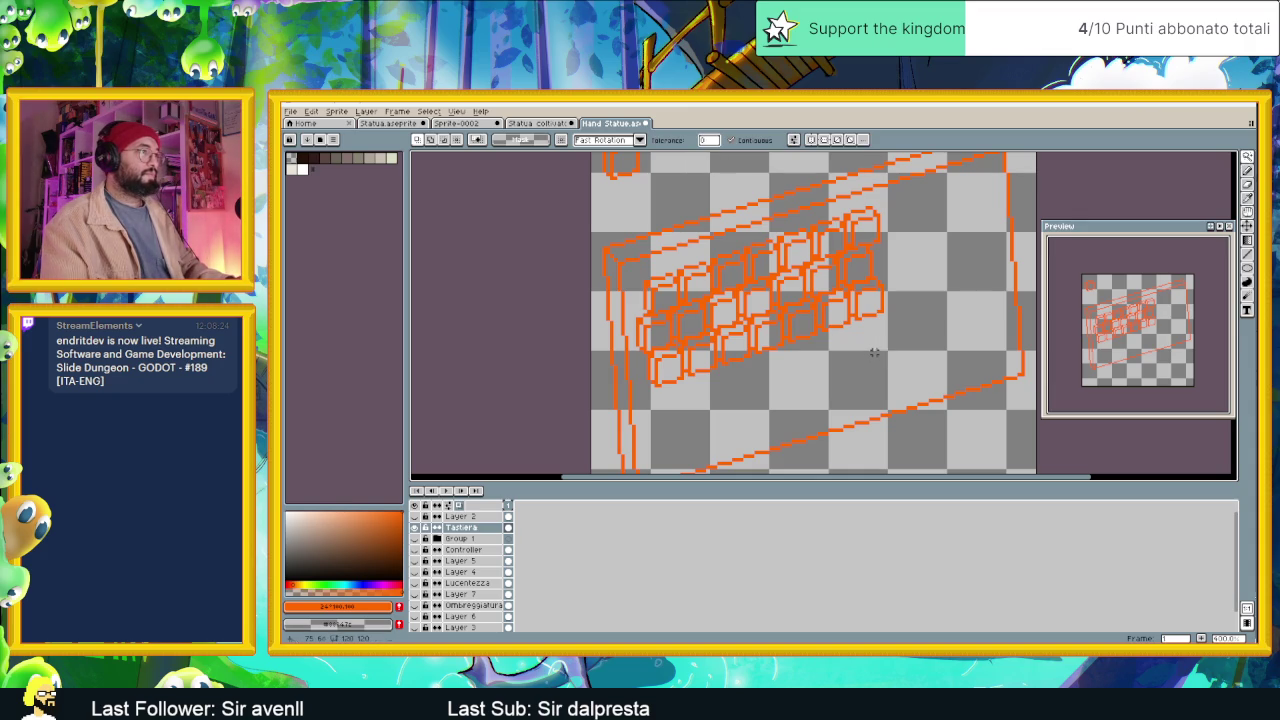
click(876, 352)
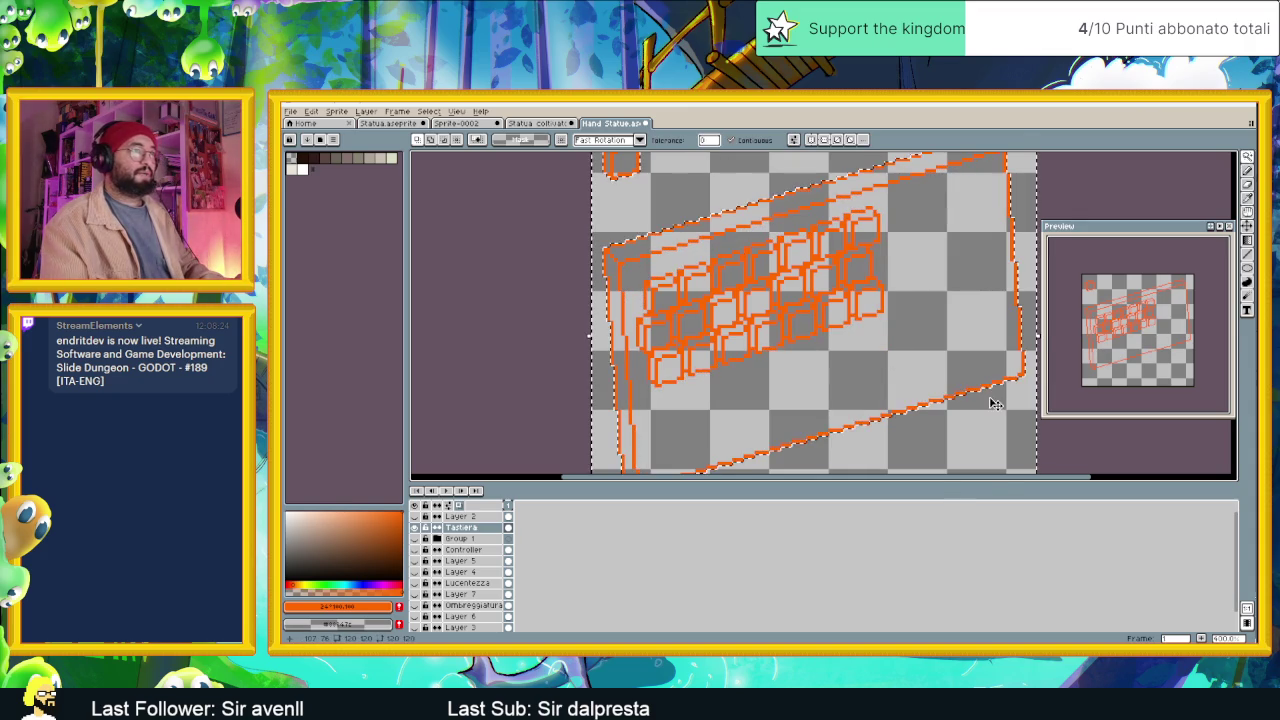
key(ctrl+d)
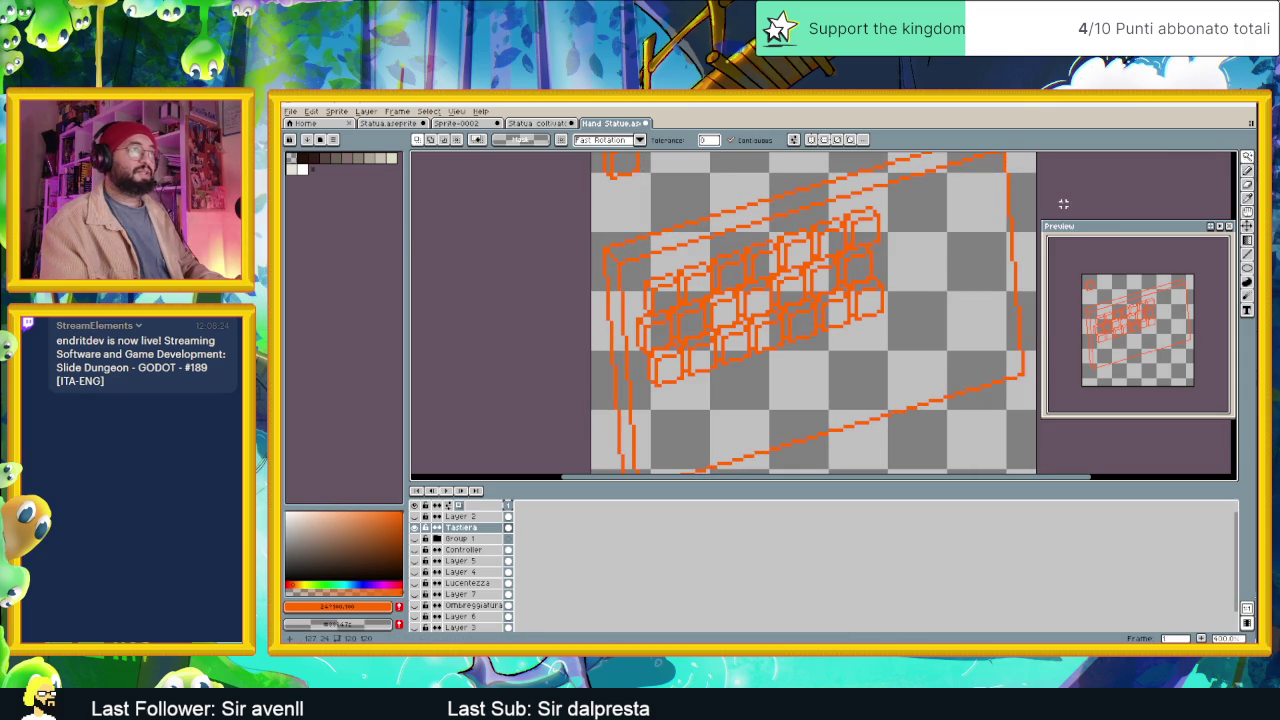
scroll(1063, 204, left, 2)
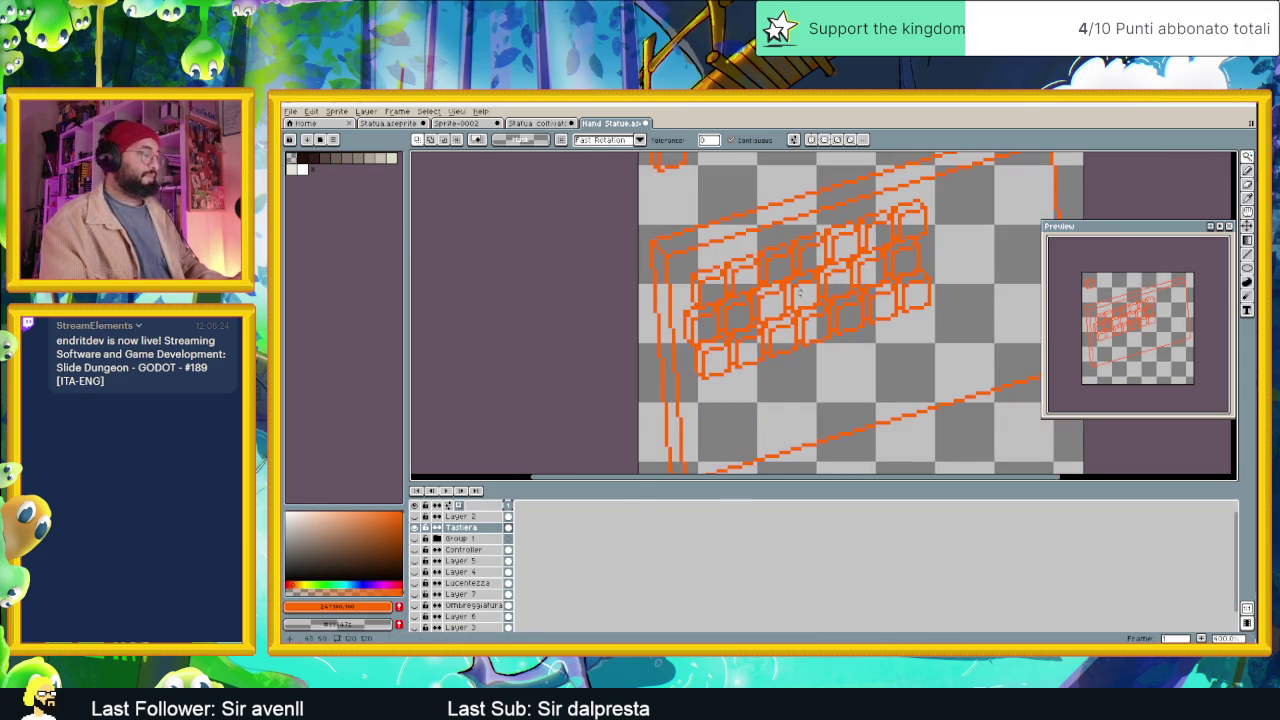
key(ctrl+v)
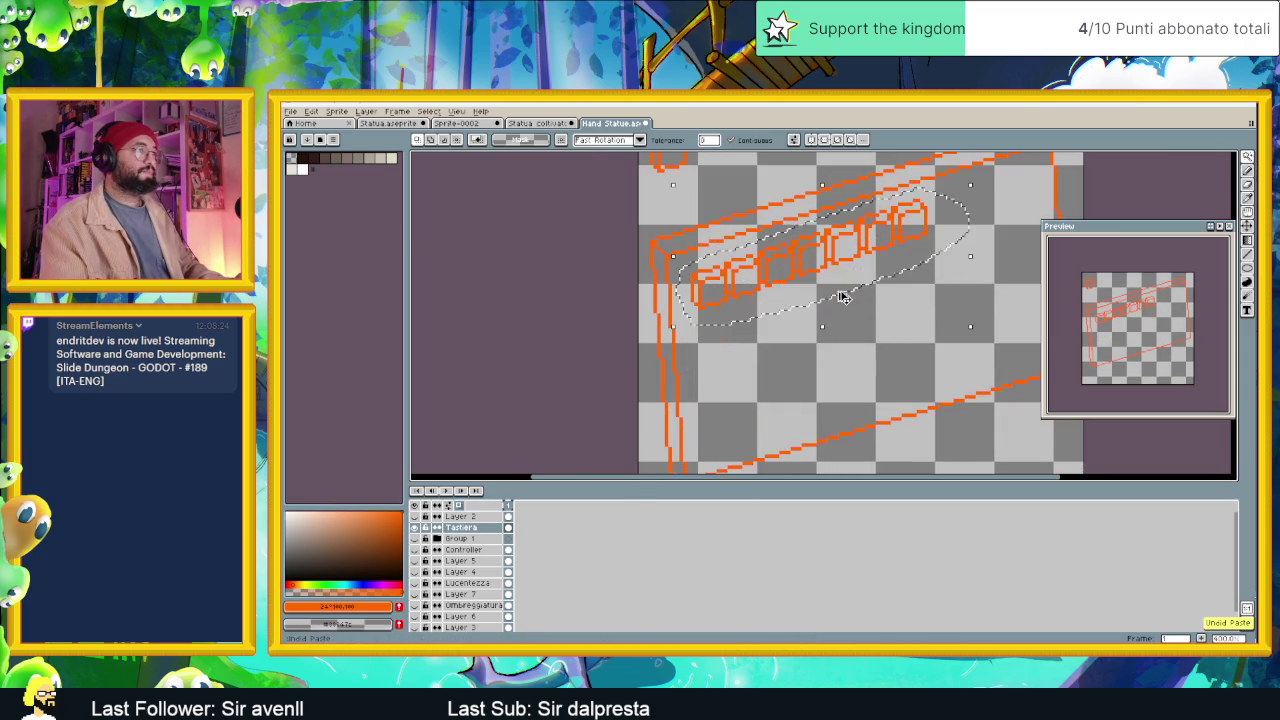
mouse_move(829, 268)
mouse_down()
mouse_move(822, 308)
mouse_move(829, 298)
mouse_up()
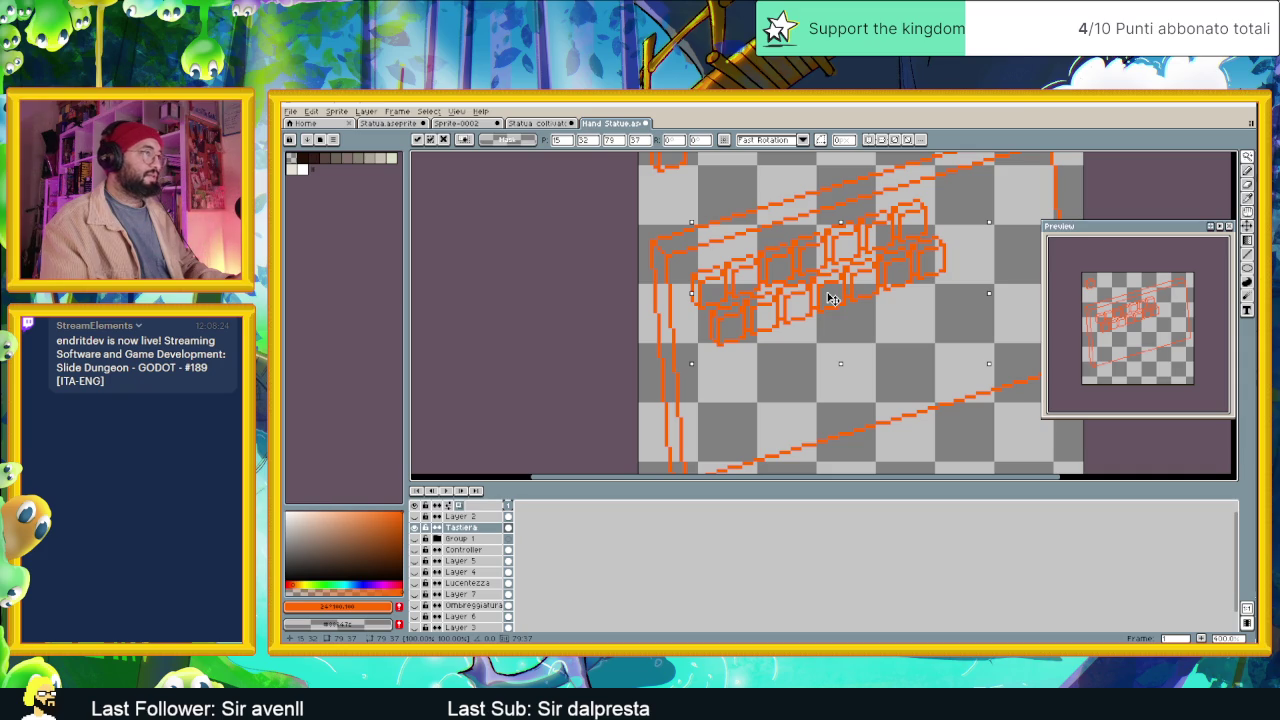
Magic-wand select the orange keyboard lines and the outside area, then deselect.
drag(830, 298, 758, 307)
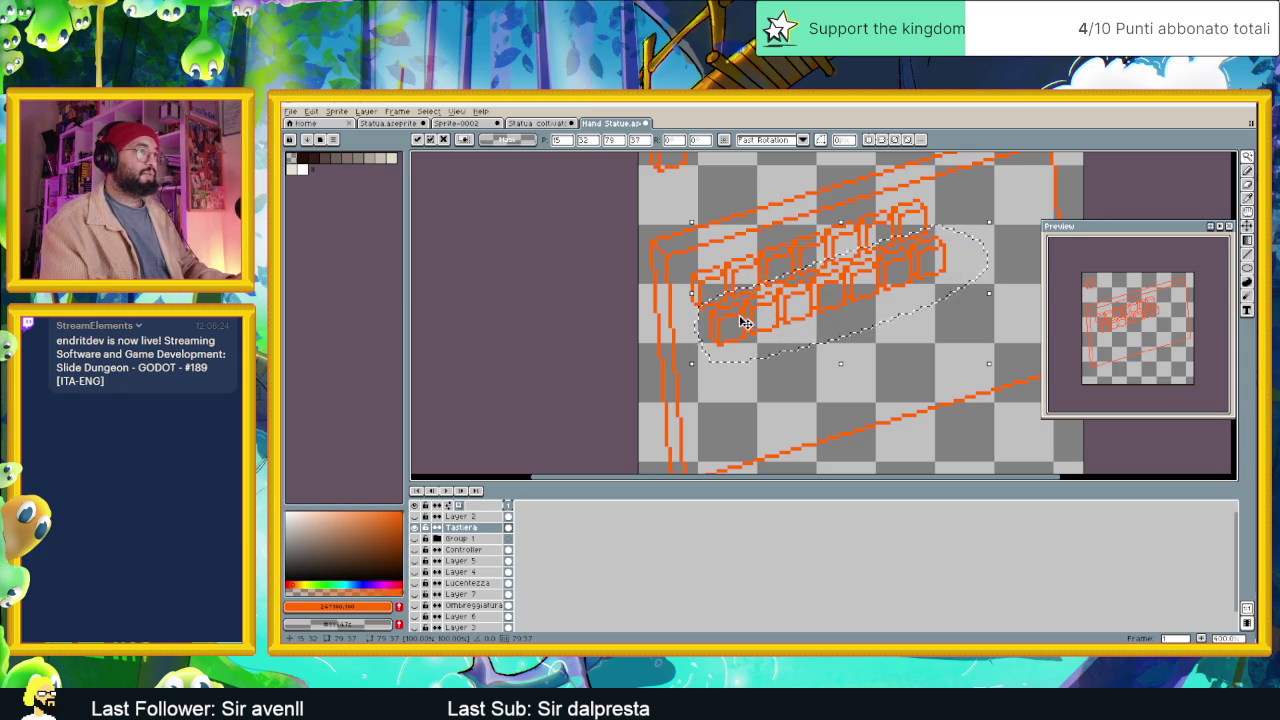
key(w)
click(889, 363)
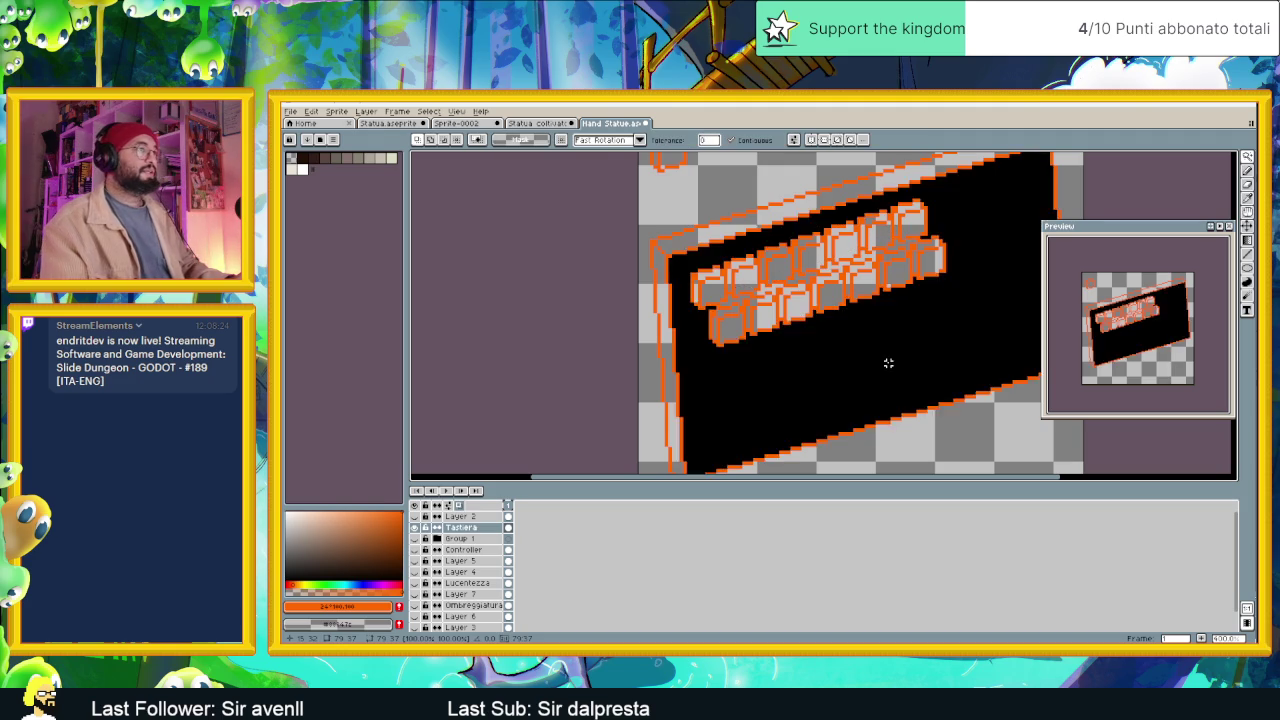
click(951, 440)
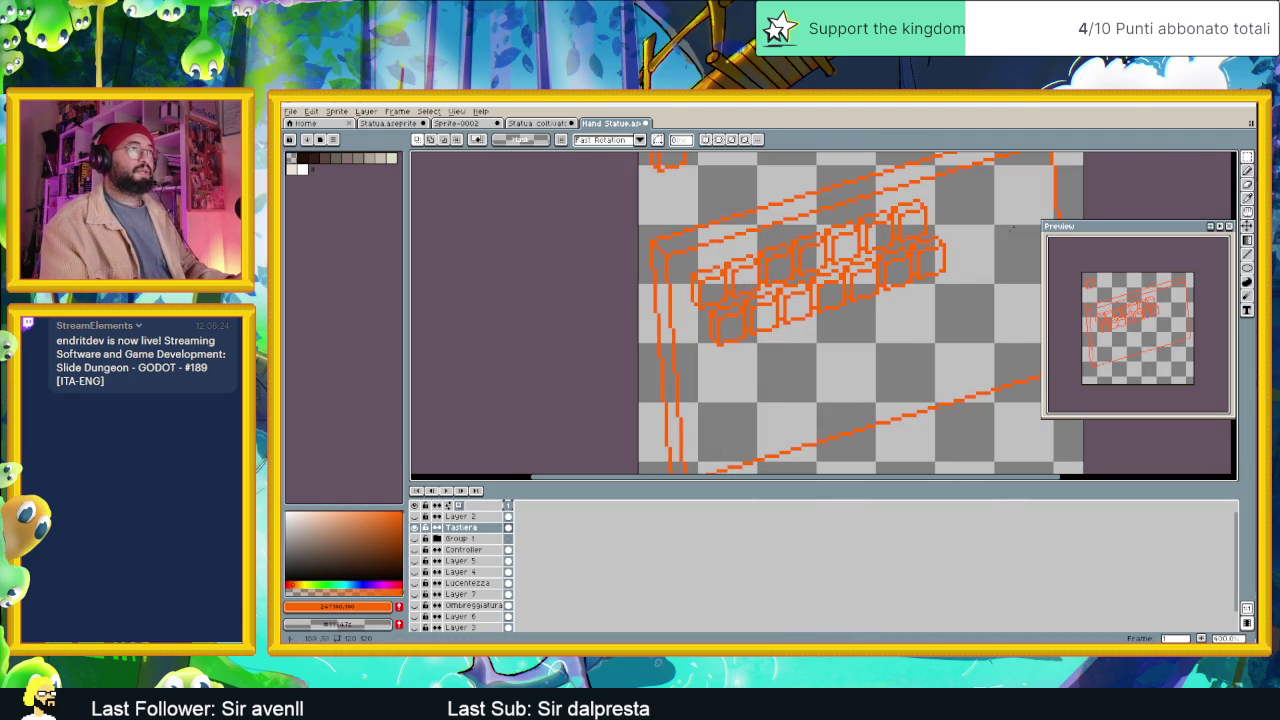
key(ctrl+d)
scroll(870, 325, down, 1)
Duplicate the key rows down and to the right, nudge them down and drop them.
scroll(830, 314, up, 1)
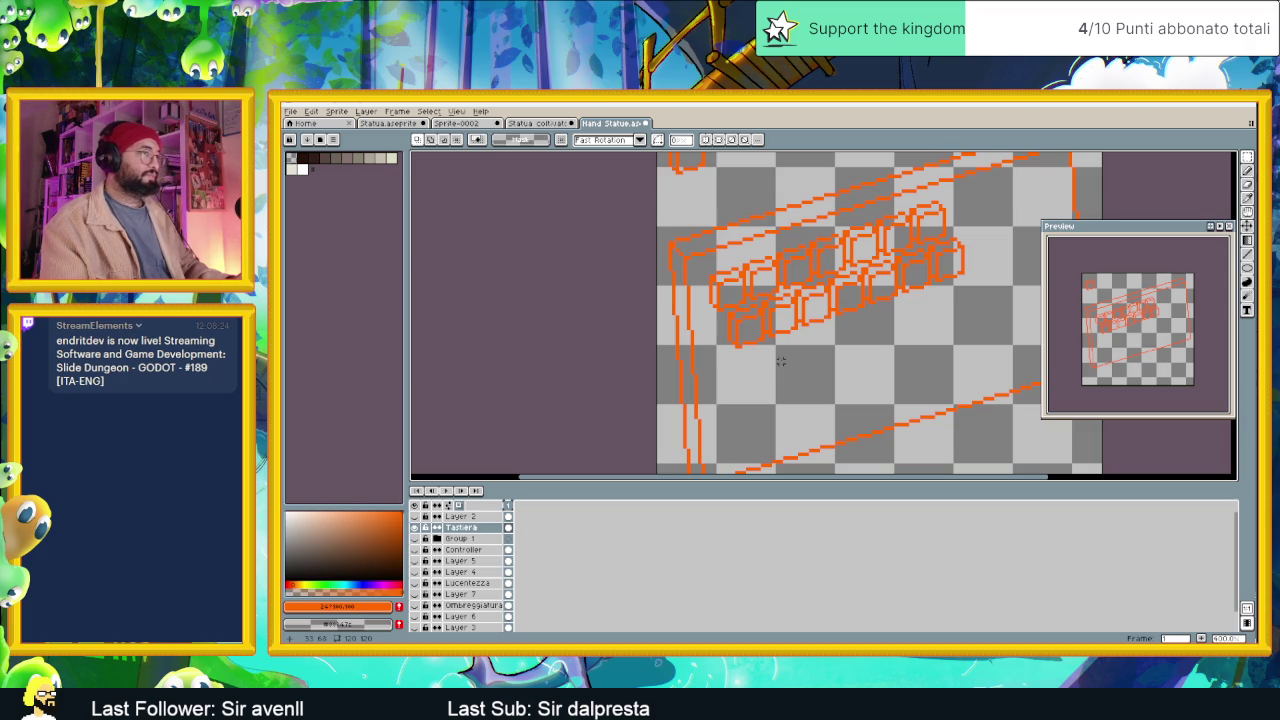
drag(781, 361, 808, 368)
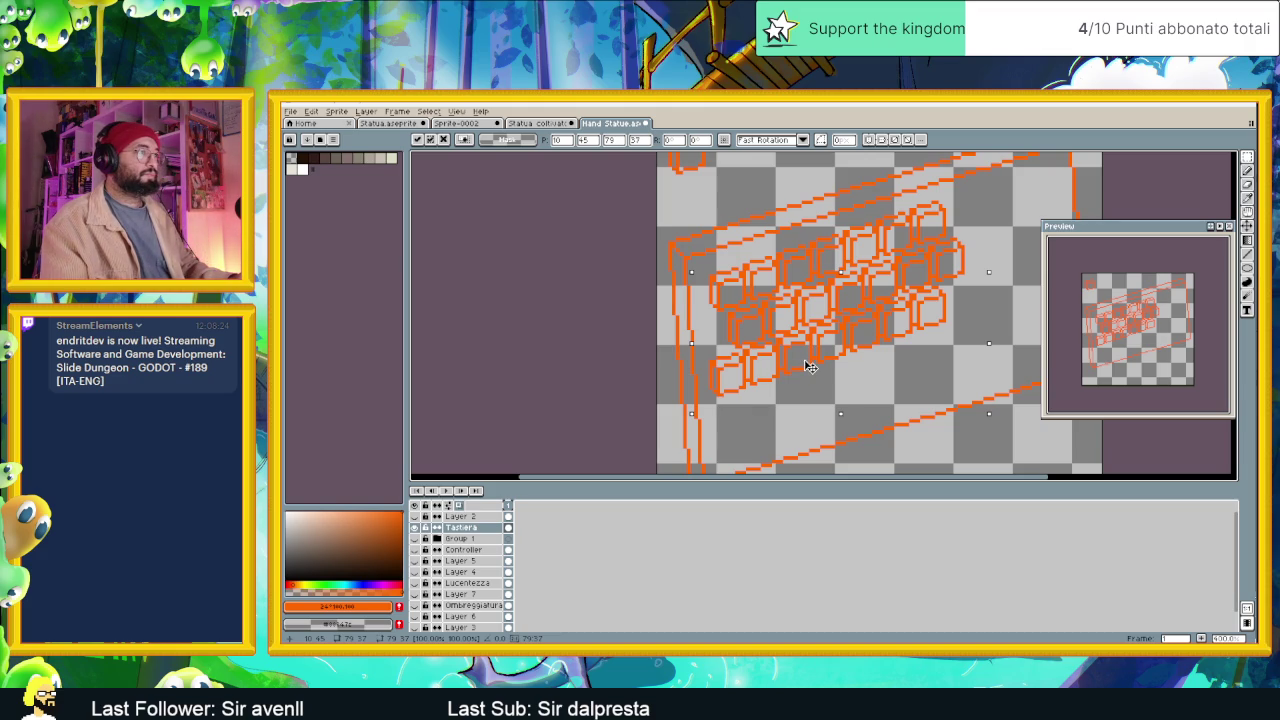
drag(806, 363, 808, 362)
key(Down)
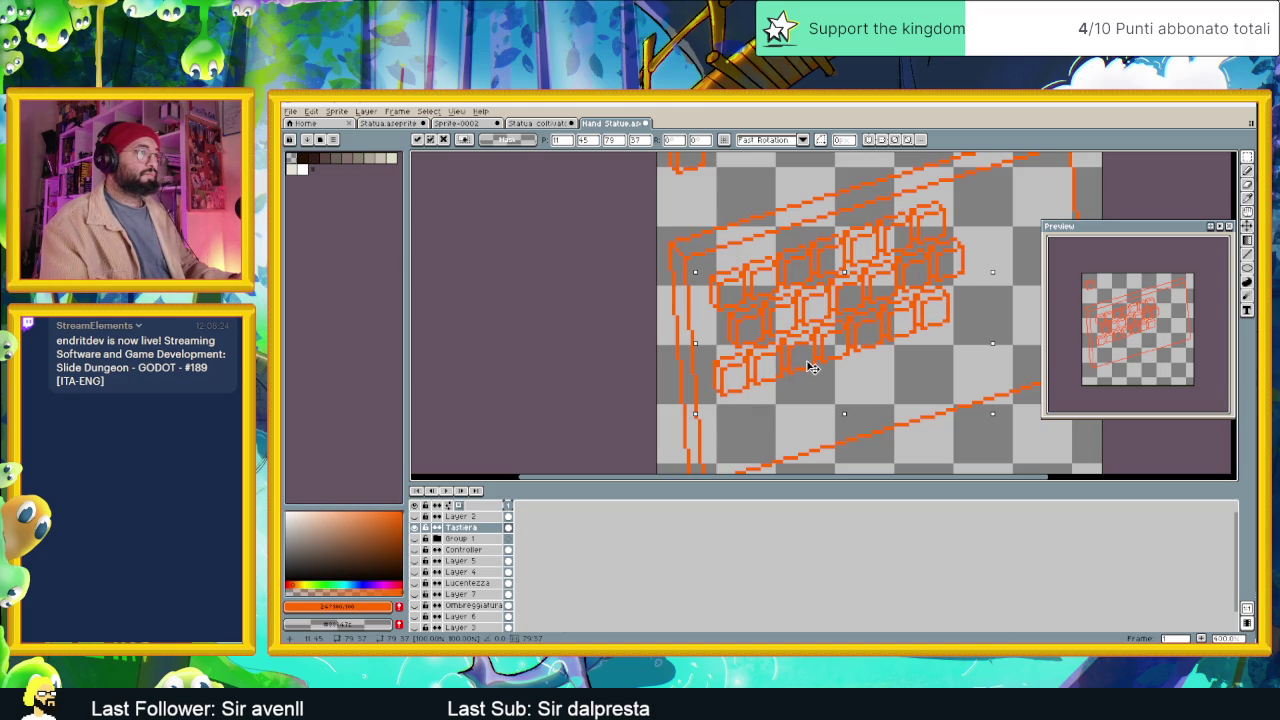
key(ctrl+d)
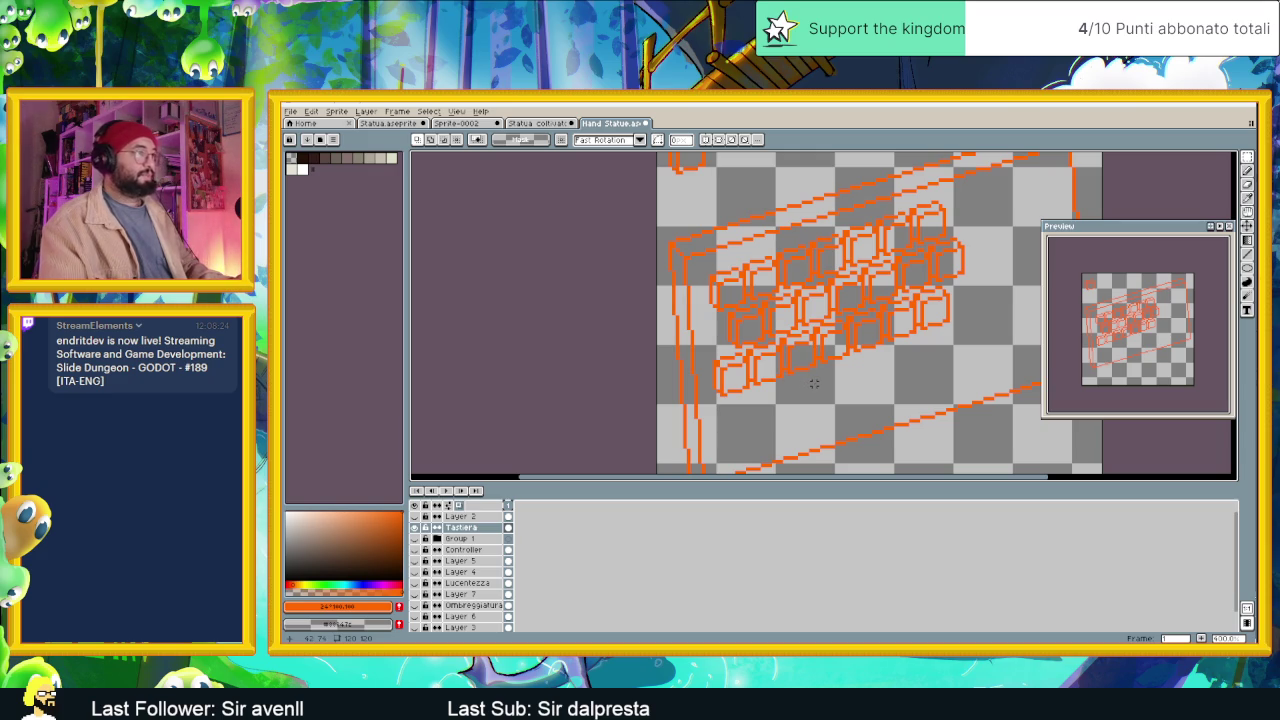
Paste another copy of the keys lower and to the right and commit it.
key(ctrl+v)
mouse_move(814, 383)
mouse_down()
mouse_move(820, 402)
mouse_move(835, 397)
mouse_up()
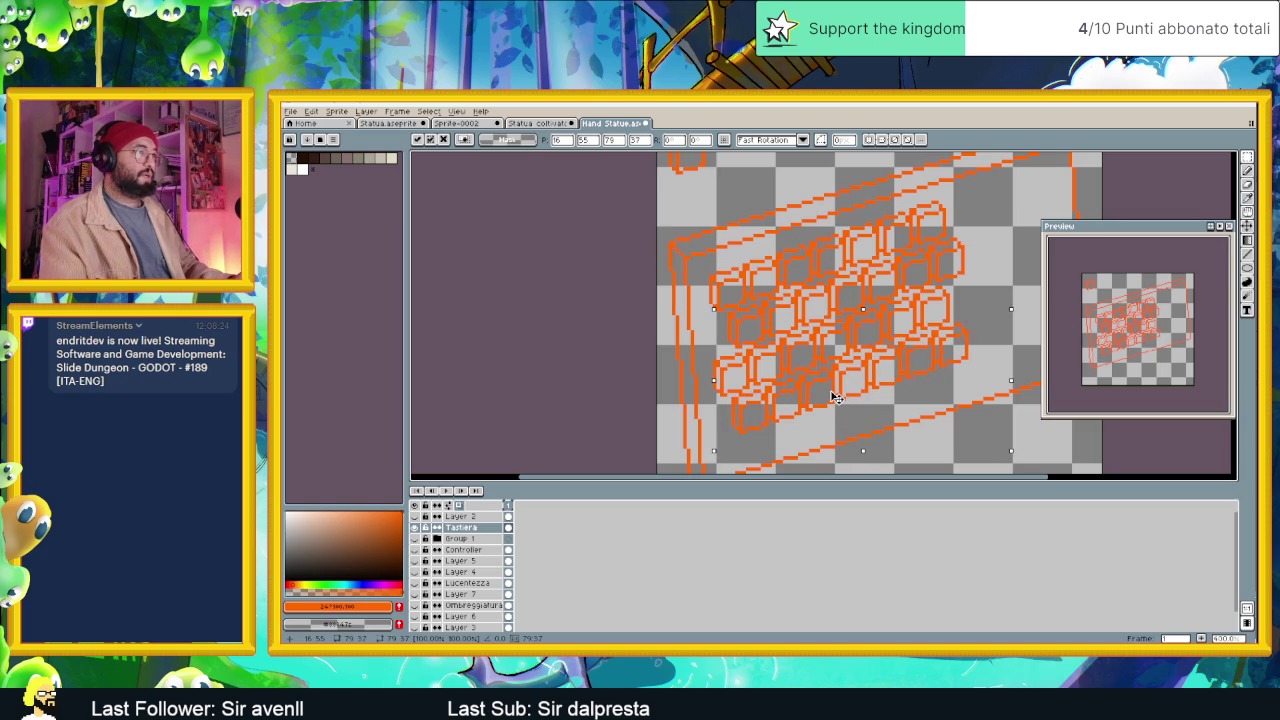
key(Return)
scroll(839, 397, up, 1)
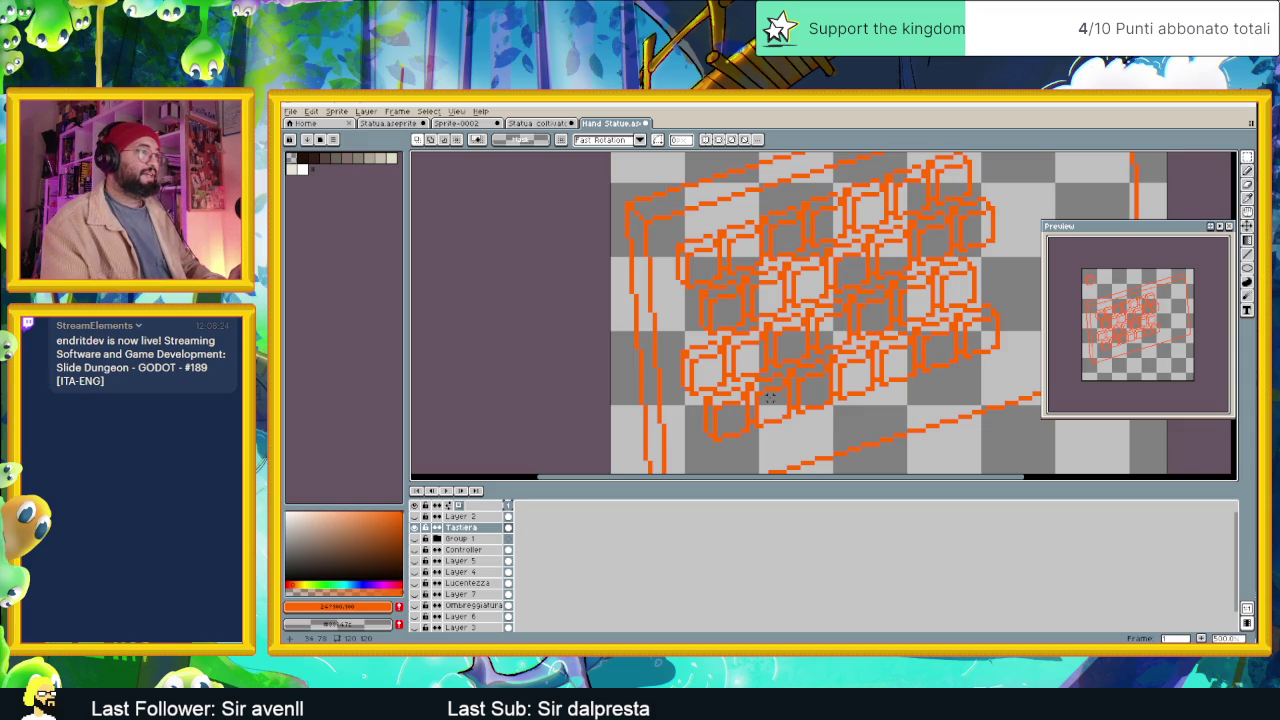
scroll(770, 397, up, 1)
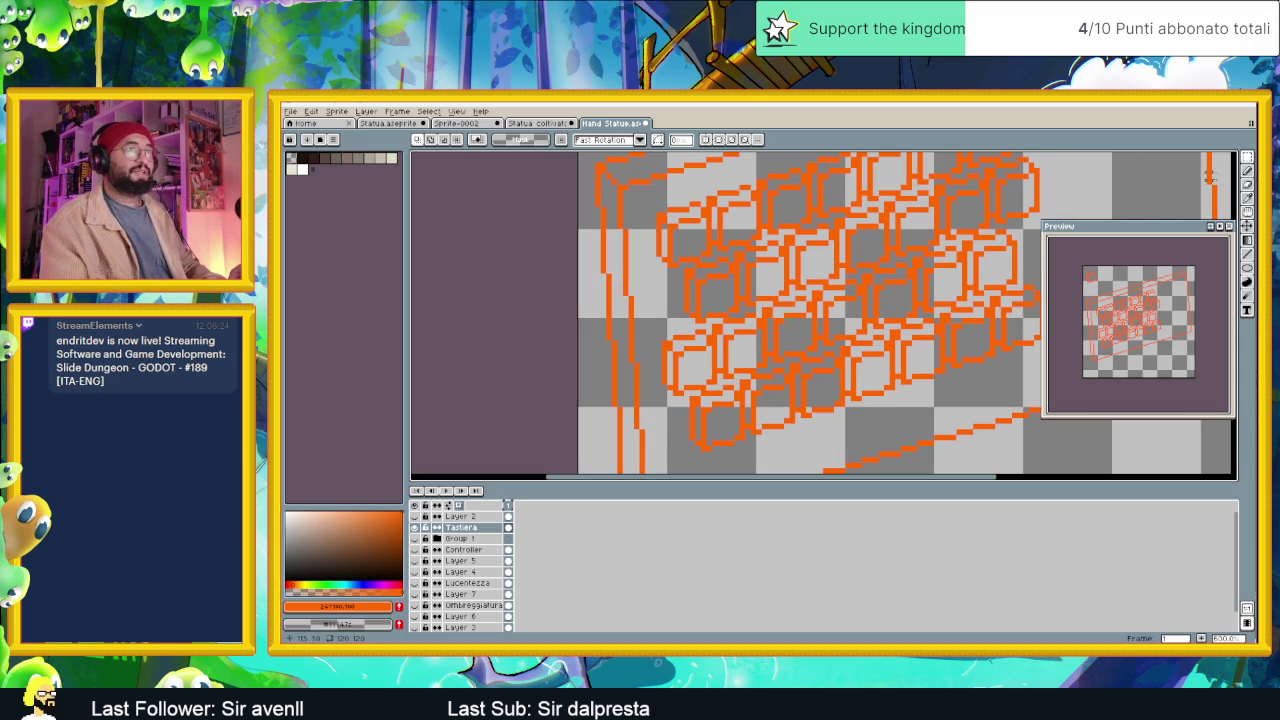
click(1247, 170)
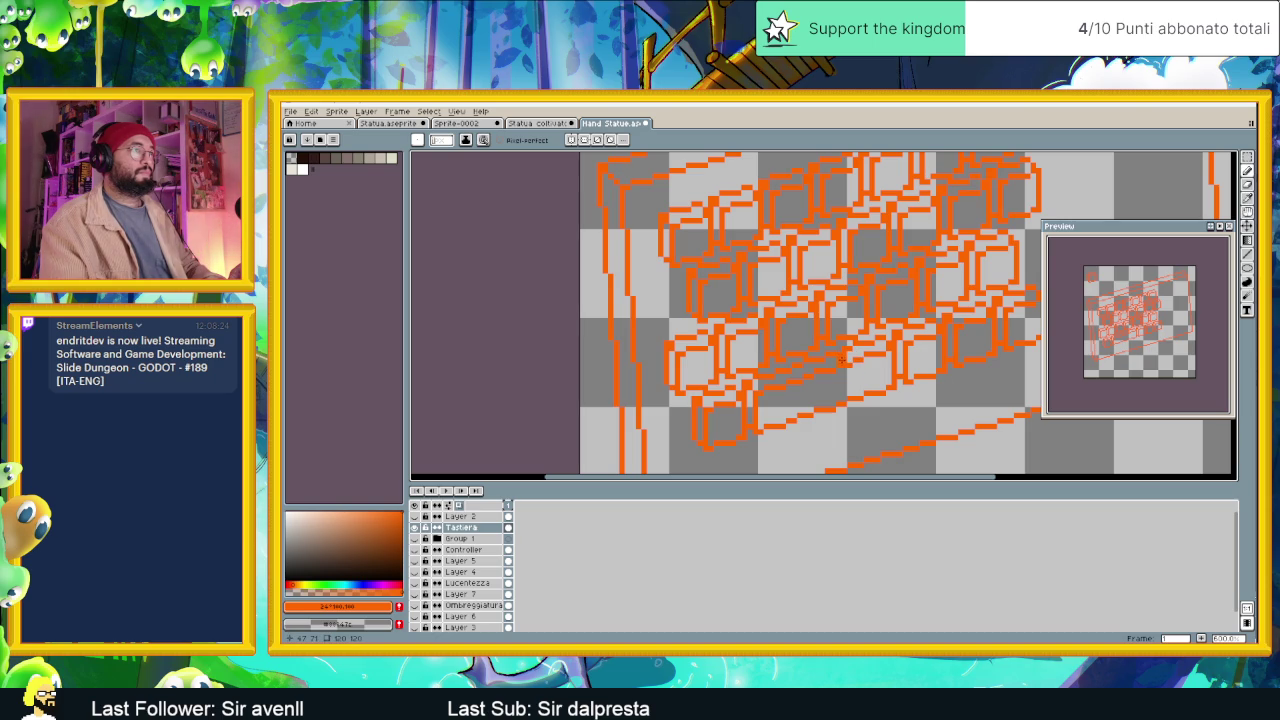
Zoom in on the outline's bottom-right corner and pencil in the missing pixel where the edges meet.
scroll(876, 362, down, 2)
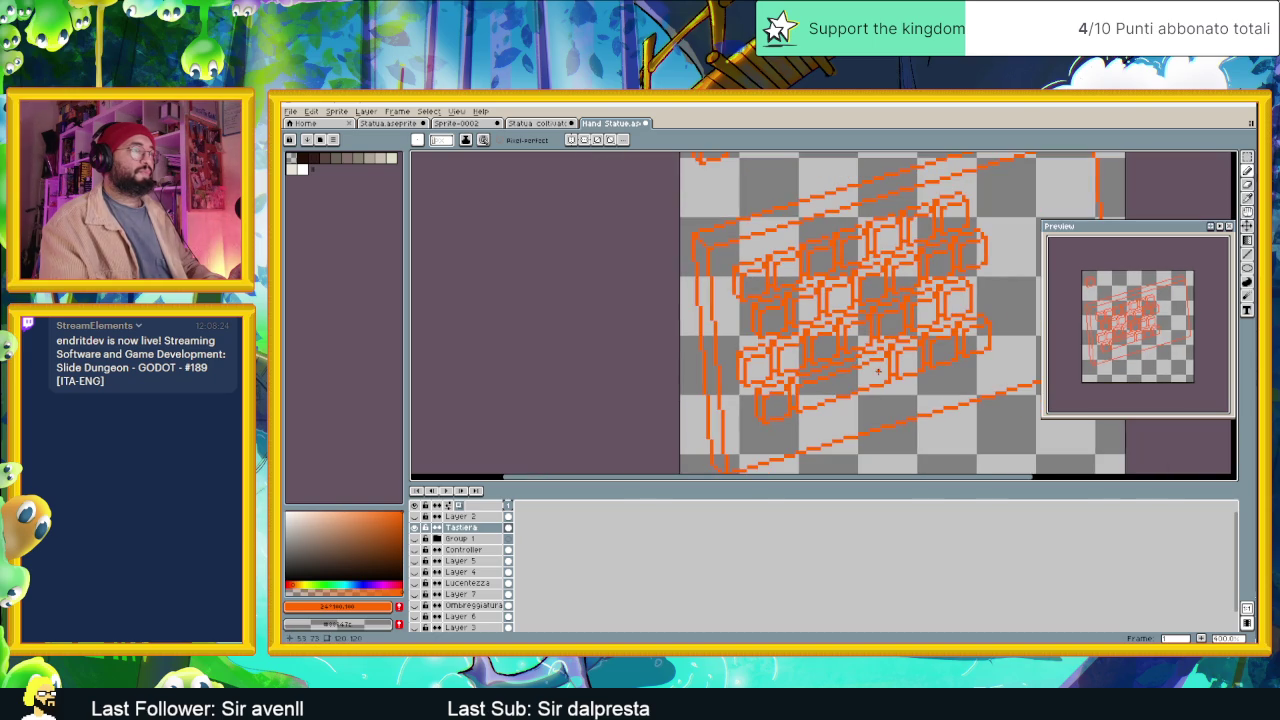
scroll(869, 380, up, 1)
scroll(869, 380, down, 1)
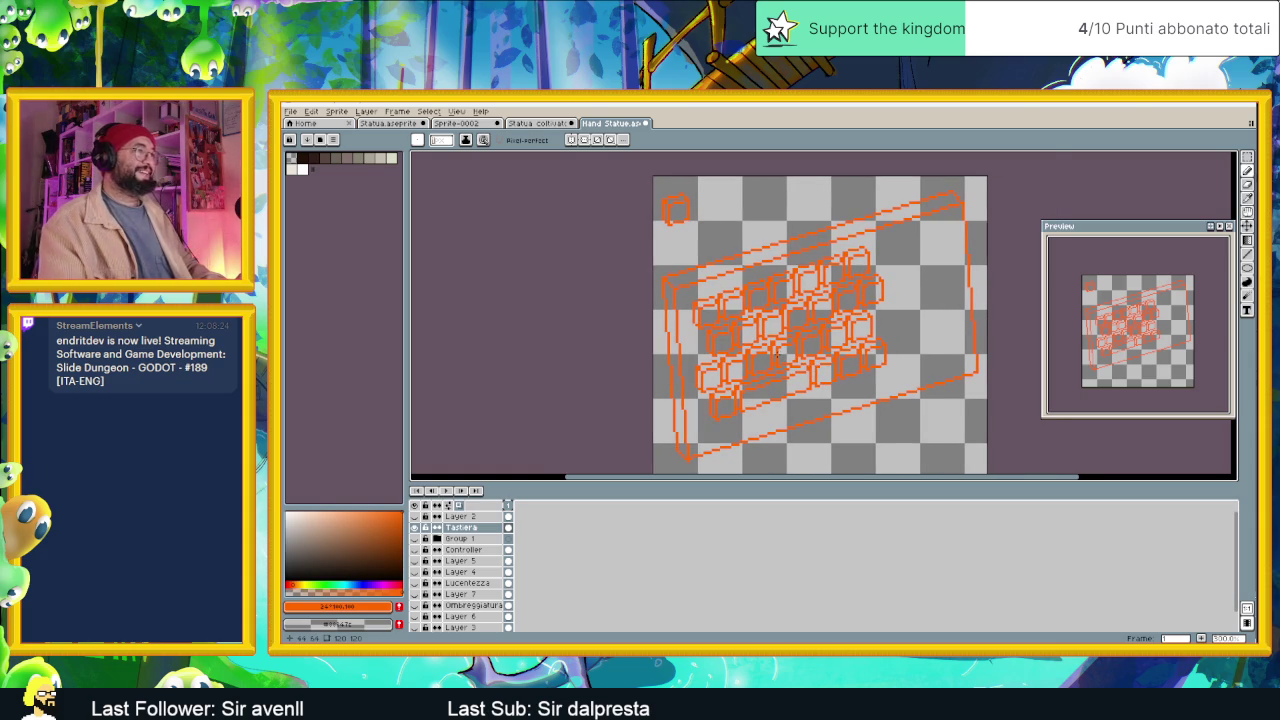
scroll(776, 352, up, 1)
scroll(776, 352, down, 1)
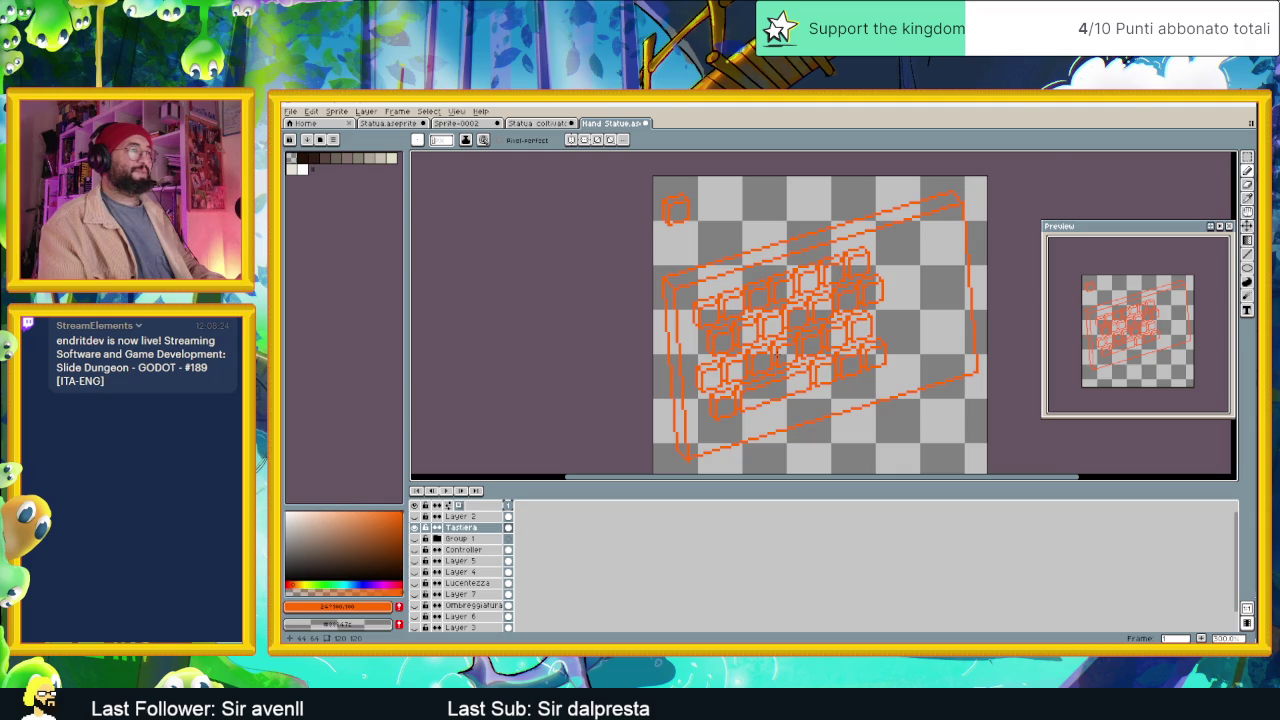
scroll(776, 352, up, 1)
scroll(809, 355, down, 1)
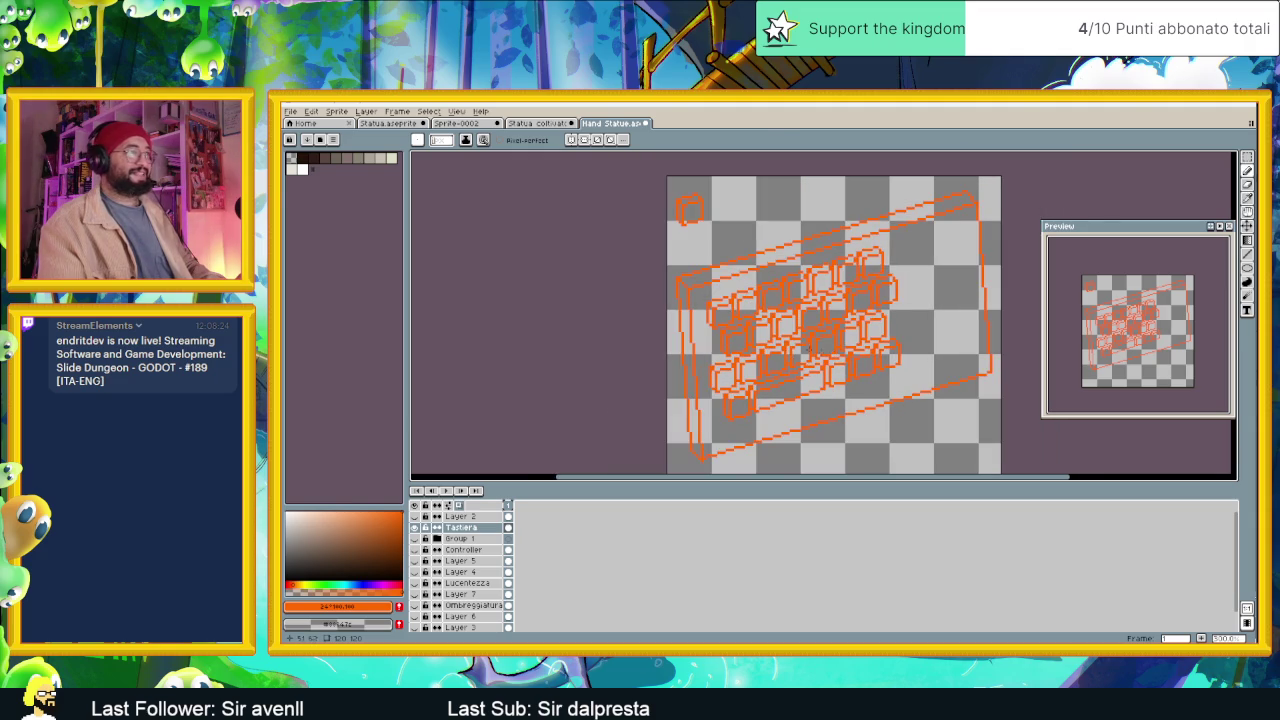
scroll(700, 285, up, 1)
scroll(674, 275, up, 1)
scroll(674, 274, down, 1)
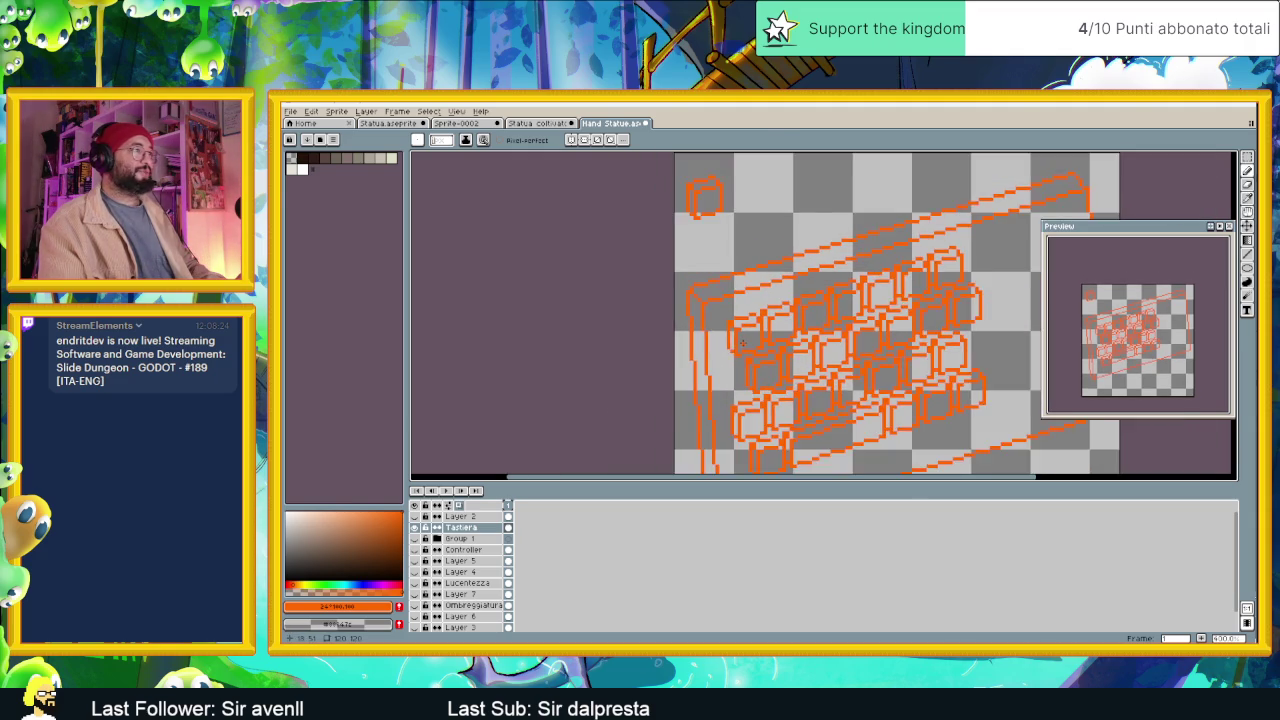
scroll(850, 288, up, 1)
scroll(830, 305, up, 1)
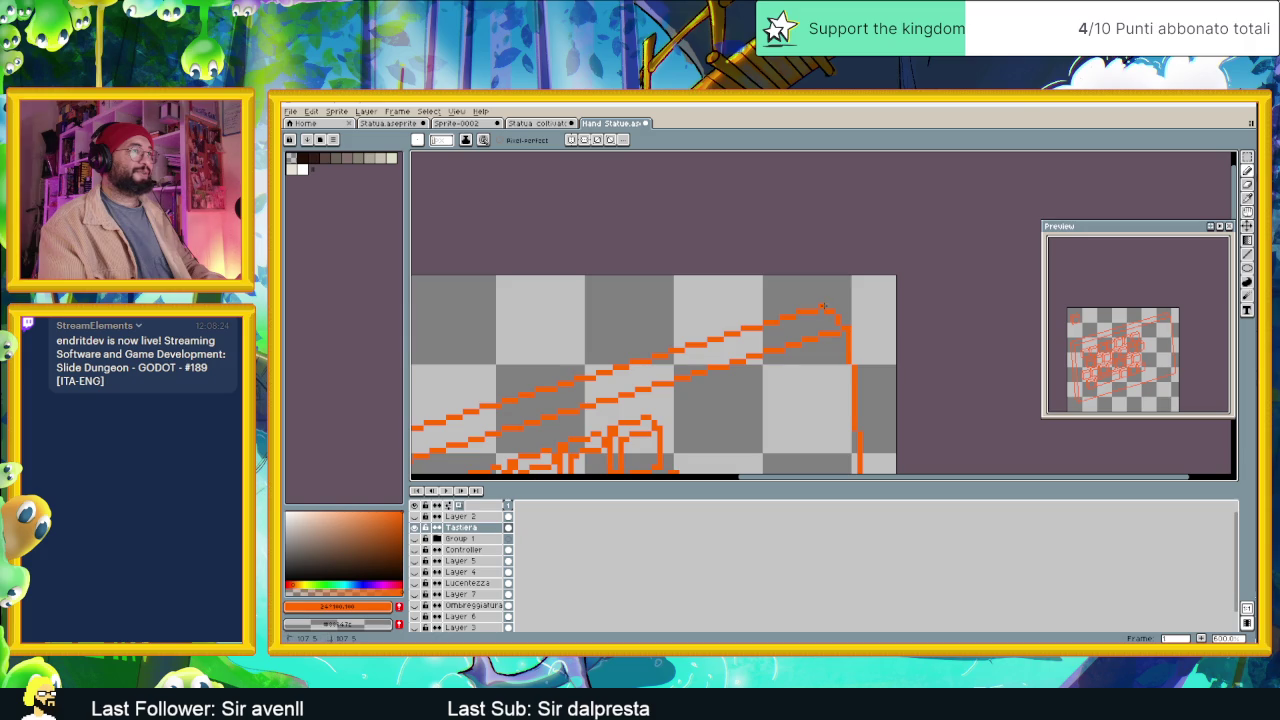
scroll(852, 333, down, 2)
scroll(862, 354, down, 1)
scroll(862, 354, down, 1)
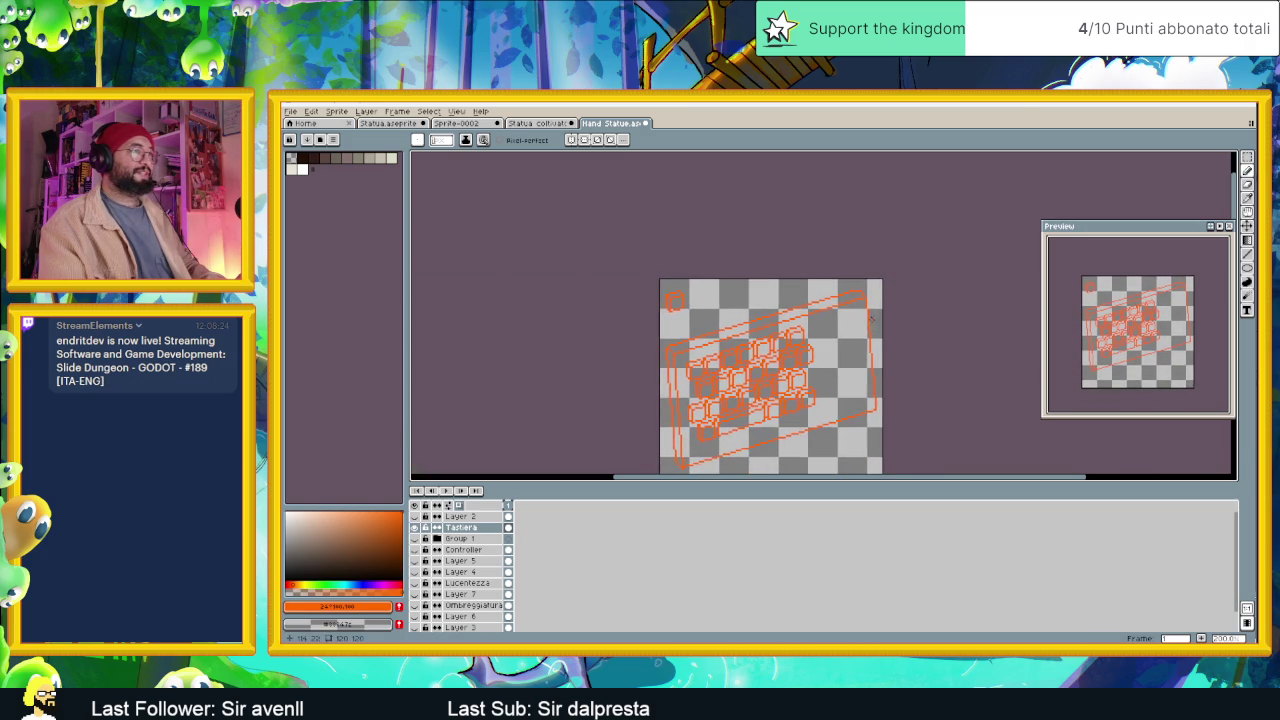
scroll(862, 354, down, 1)
scroll(714, 381, up, 1)
scroll(700, 330, up, 2)
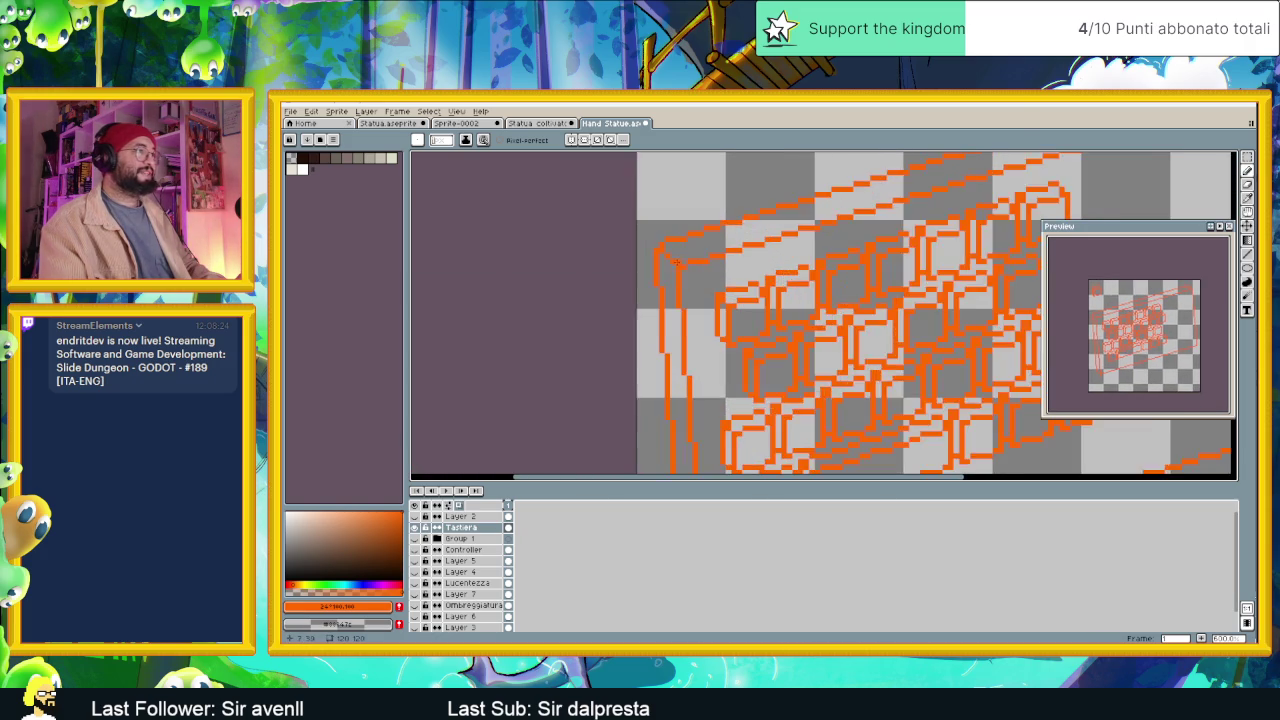
scroll(690, 290, up, 1)
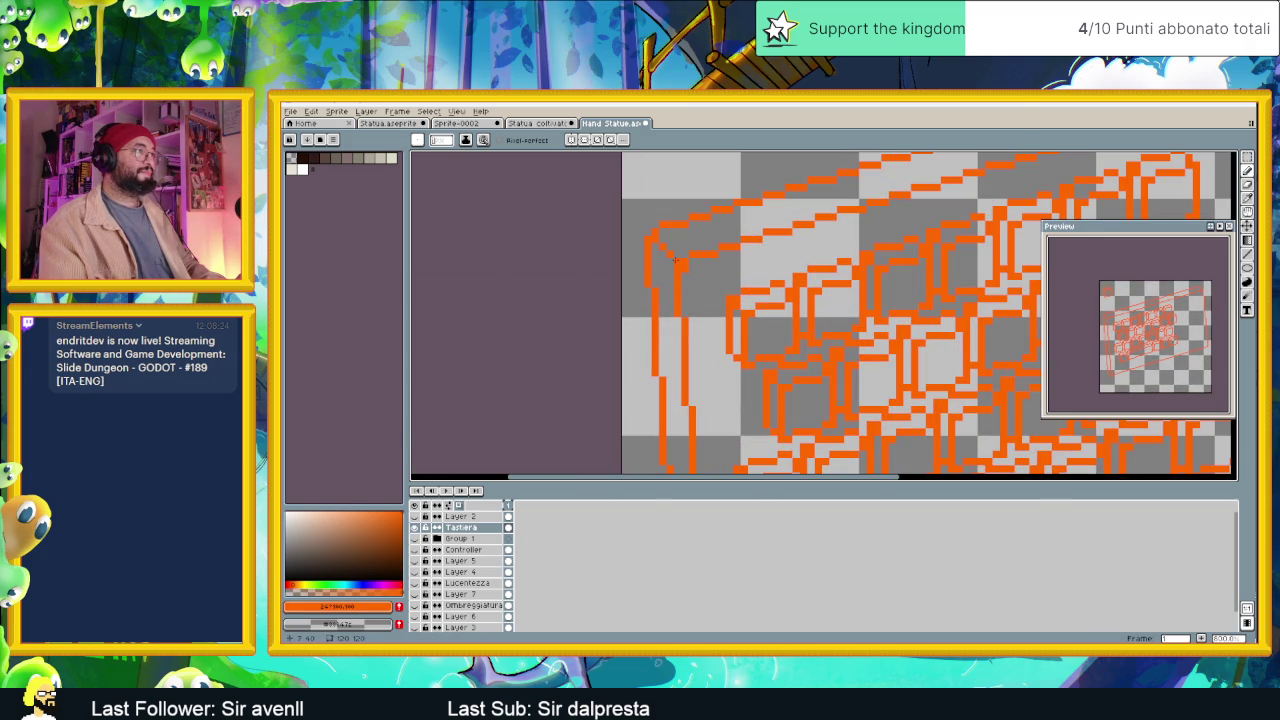
scroll(698, 318, down, 2)
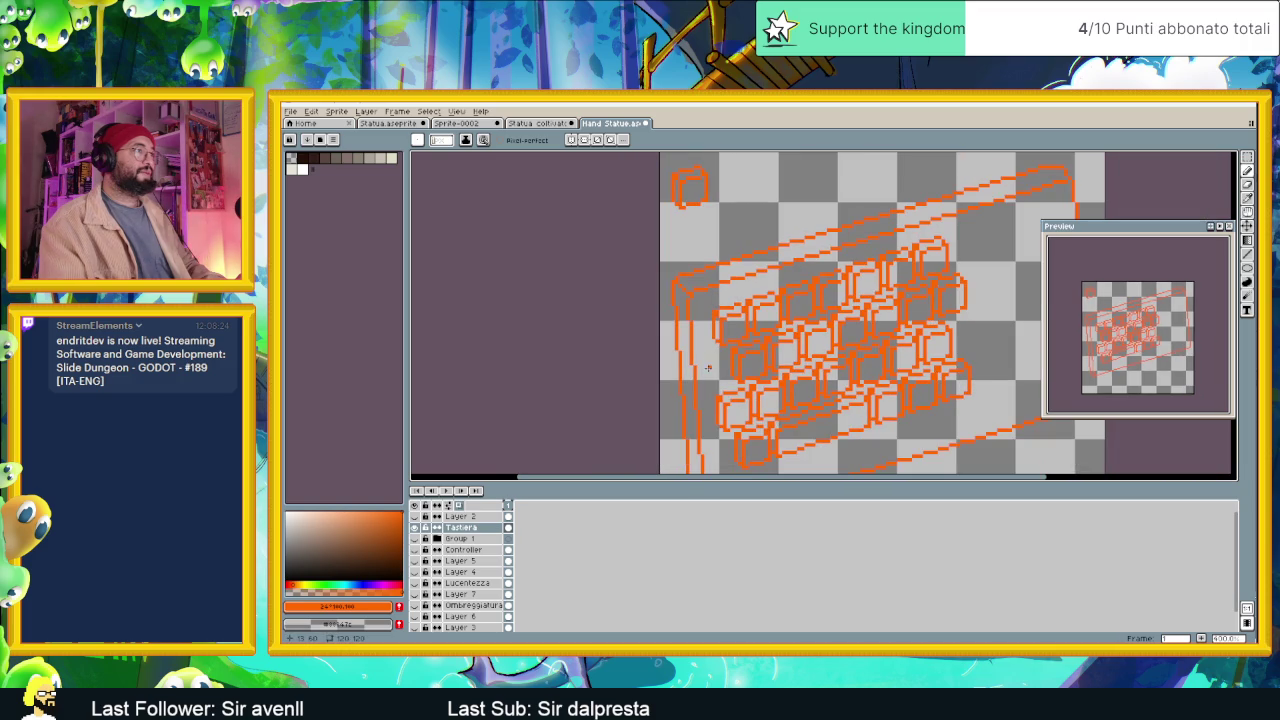
scroll(705, 340, down, 1)
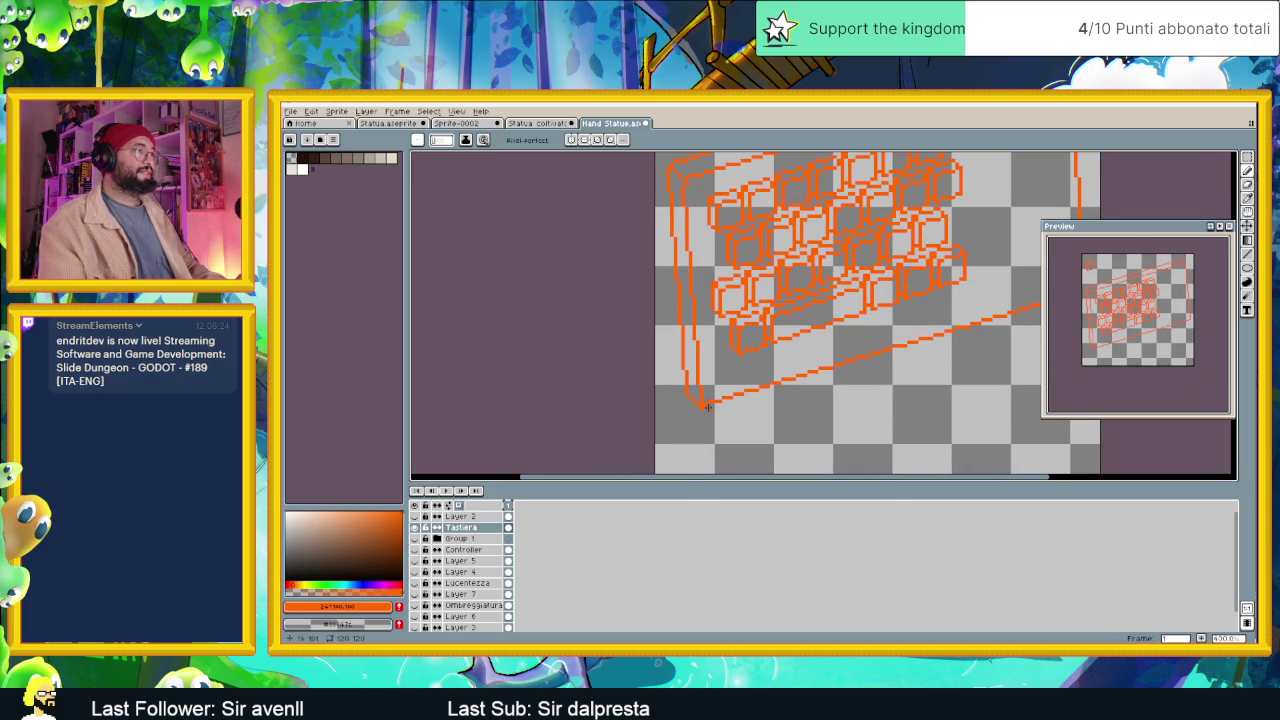
scroll(706, 402, up, 2)
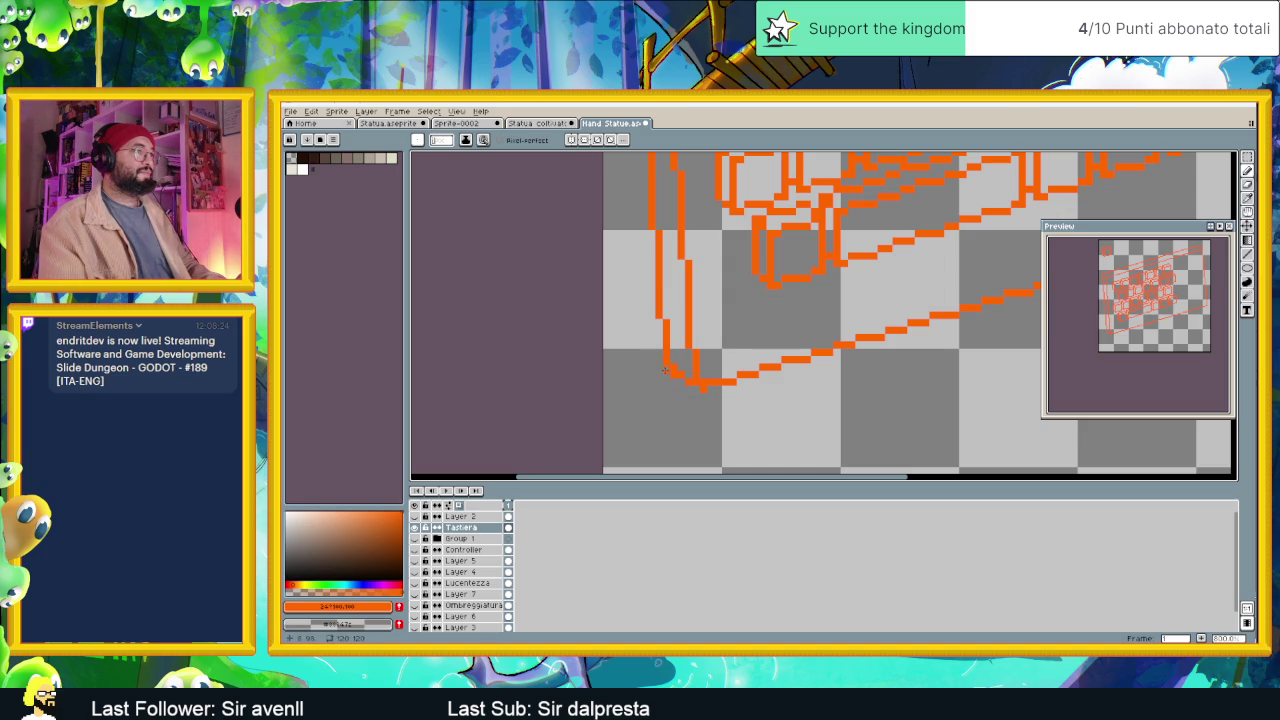
scroll(705, 400, down, 1)
scroll(743, 402, down, 1)
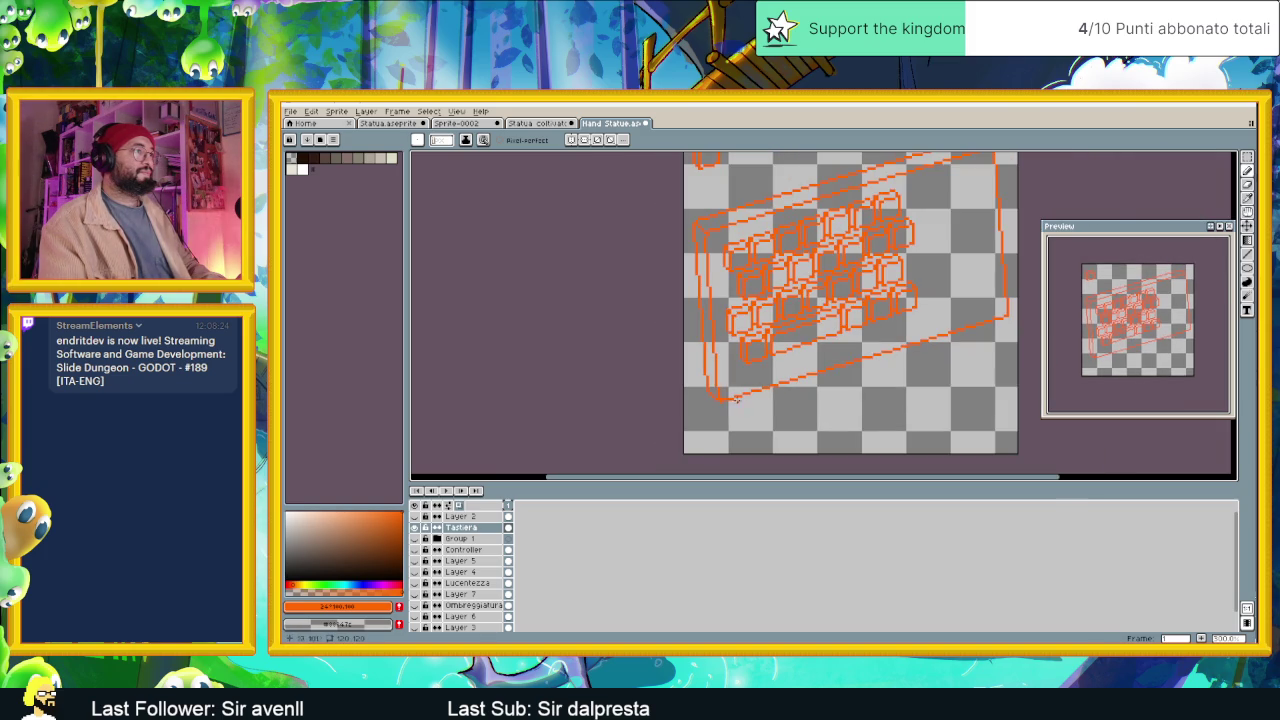
drag(704, 402, 657, 407)
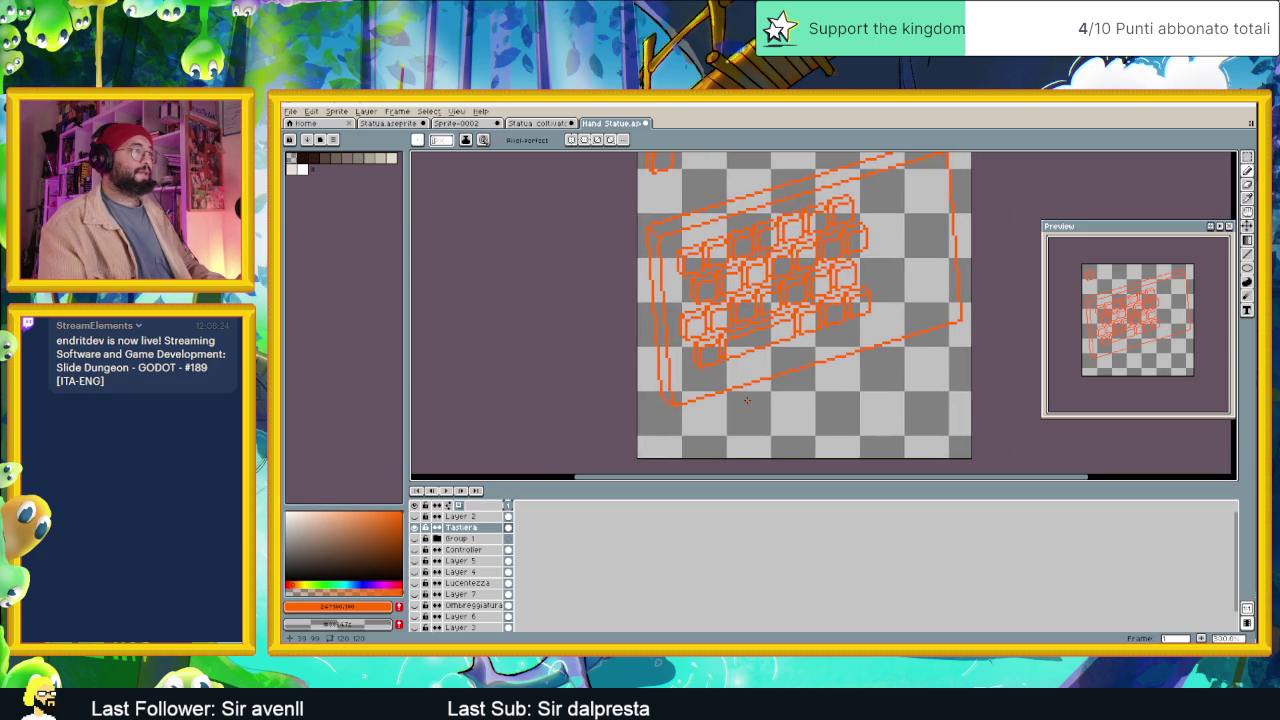
scroll(660, 407, up, 4)
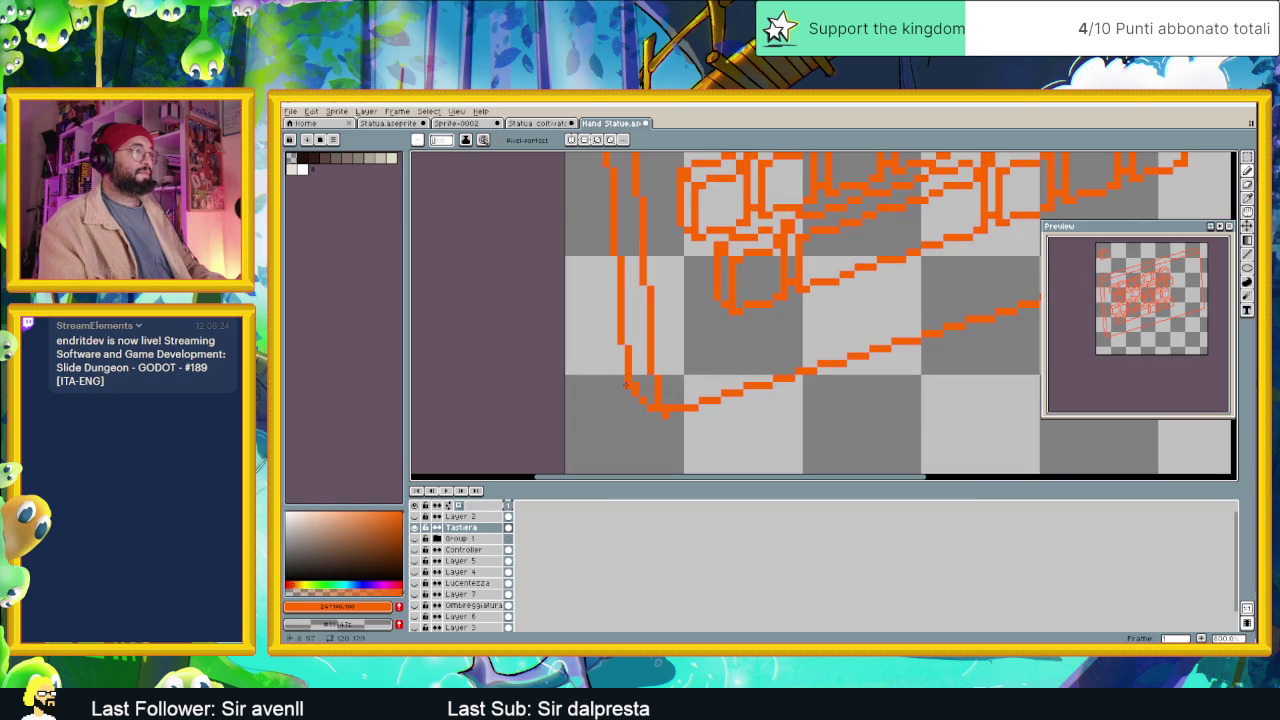
scroll(760, 443, down, 3)
scroll(755, 436, up, 2)
scroll(748, 428, up, 1)
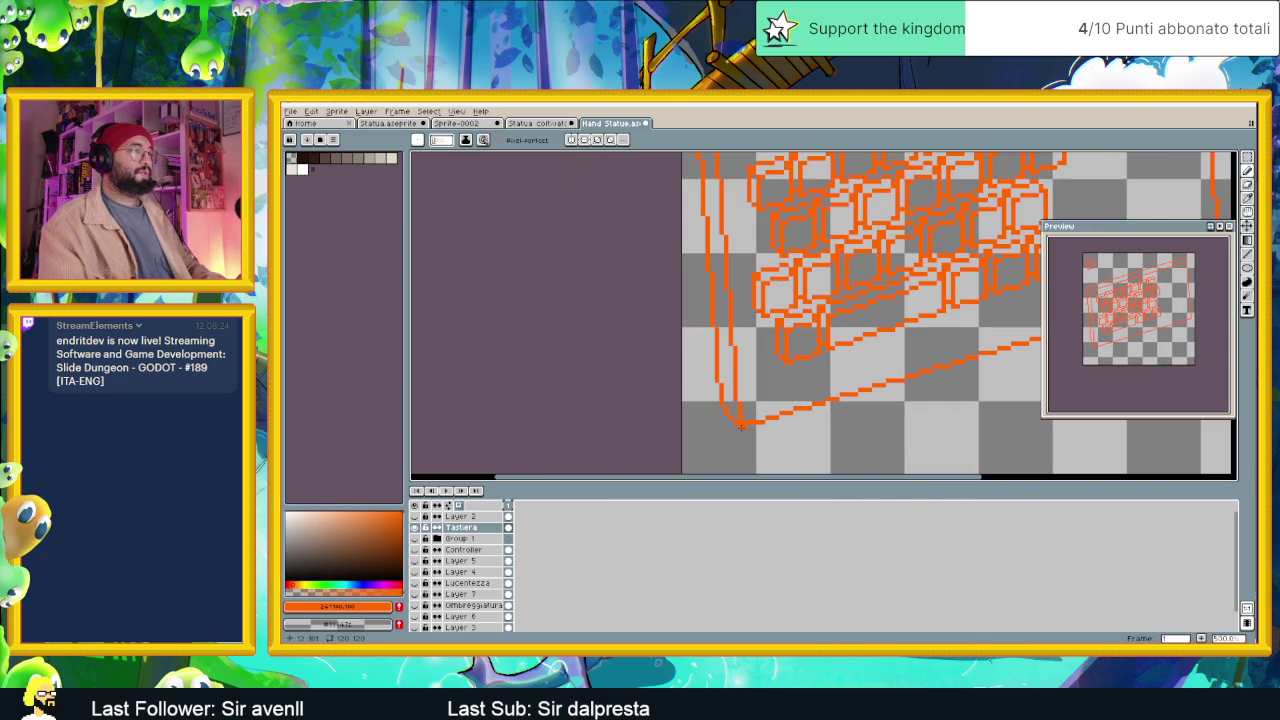
scroll(748, 428, down, 2)
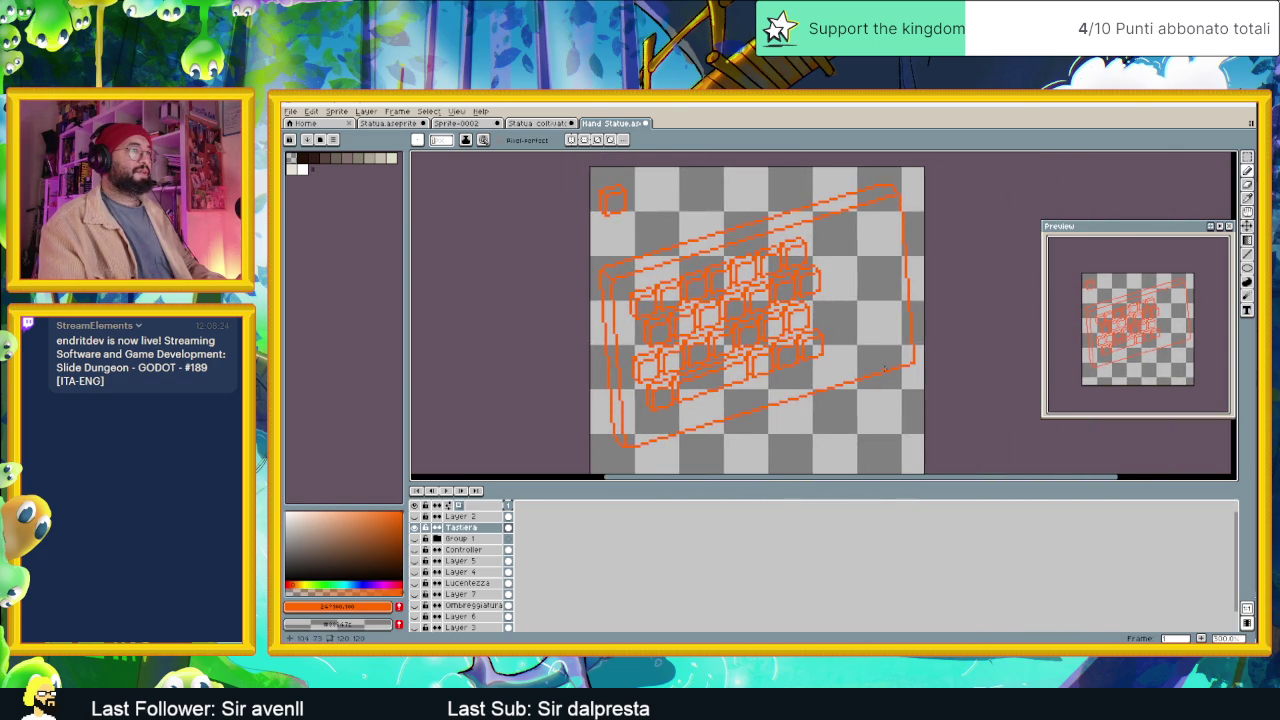
scroll(963, 361, up, 3)
scroll(963, 361, up, 2)
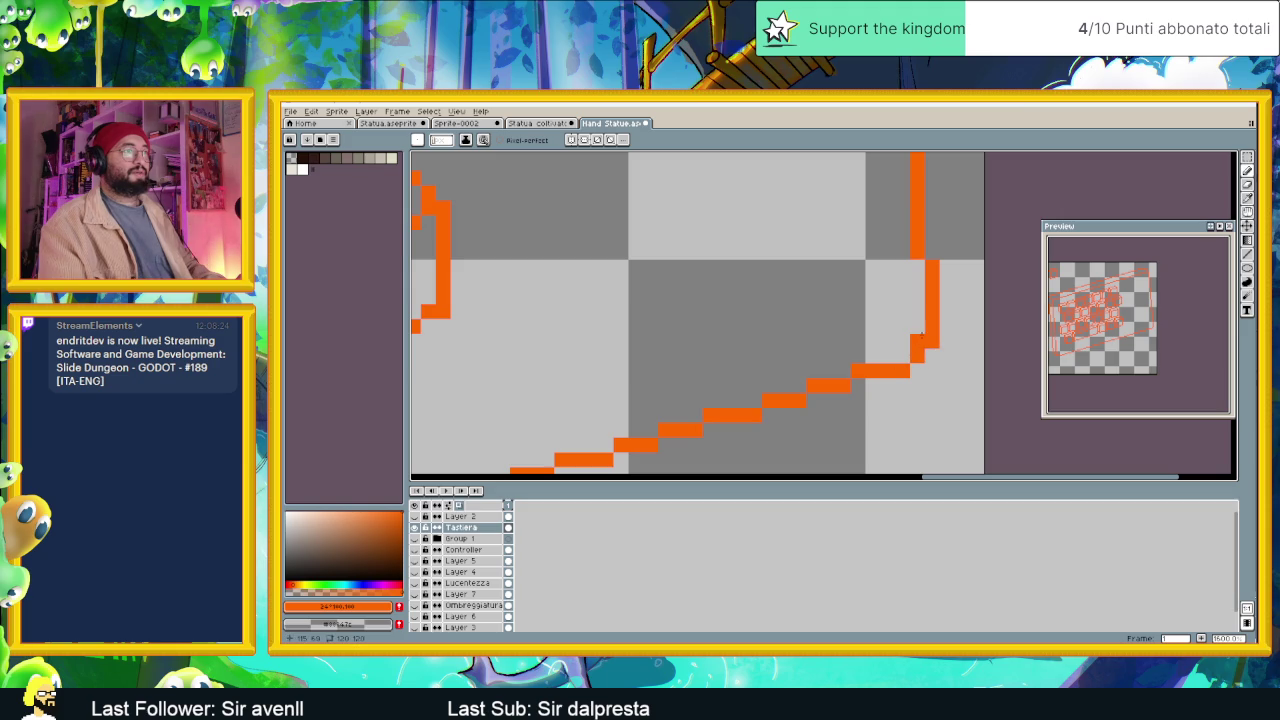
scroll(906, 373, down, 2)
scroll(906, 373, down, 2)
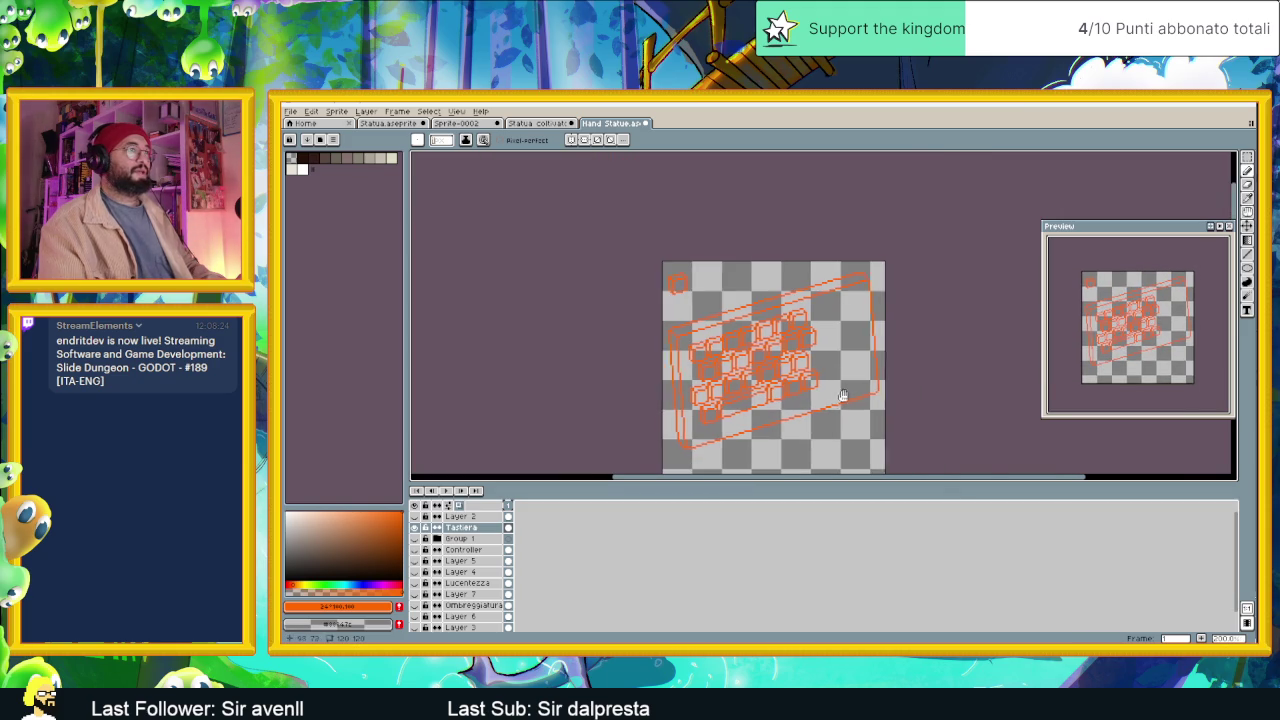
scroll(842, 395, up, 2)
scroll(890, 383, up, 2)
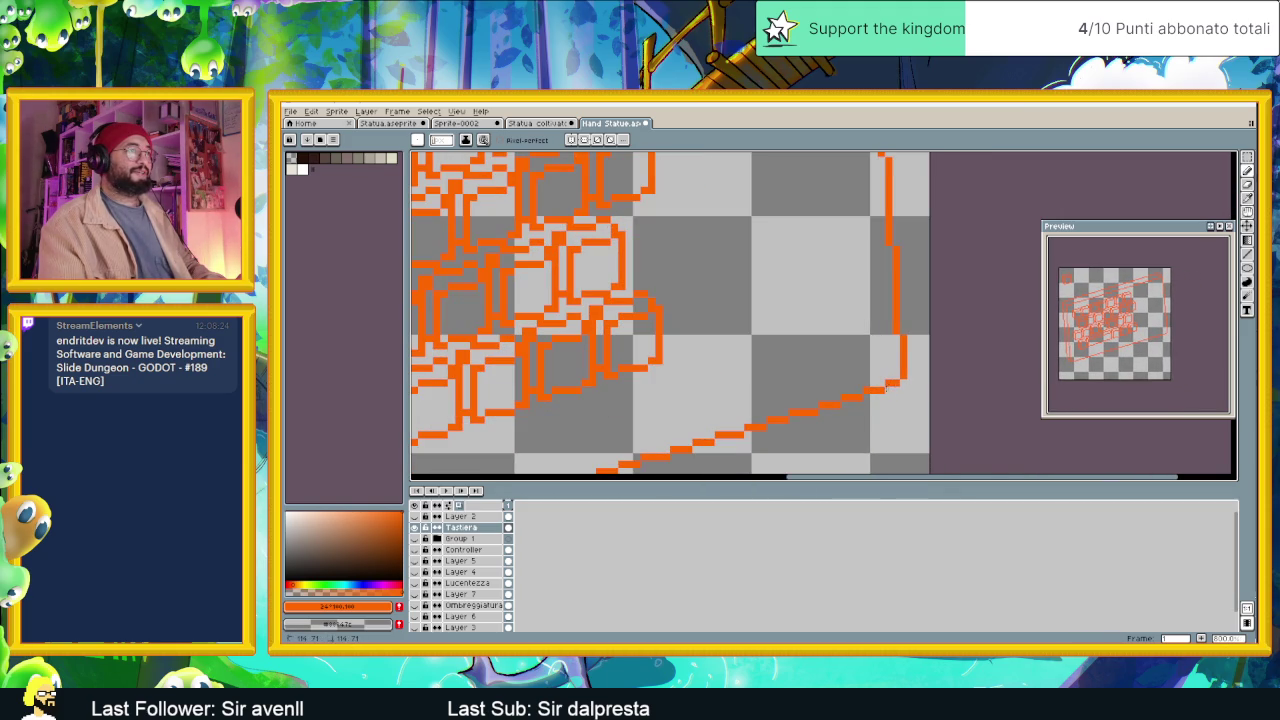
click(897, 378)
scroll(900, 370, down, 4)
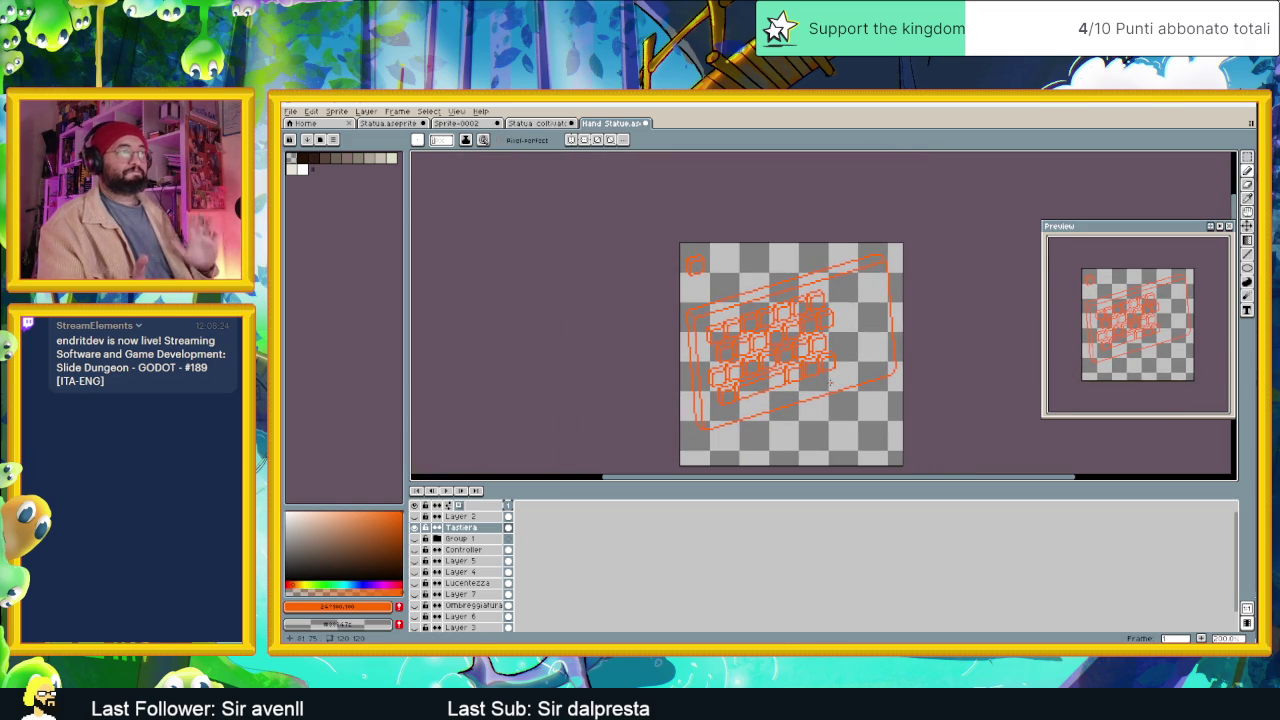
scroll(886, 266, up, 2)
scroll(854, 246, up, 1)
scroll(854, 246, up, 1)
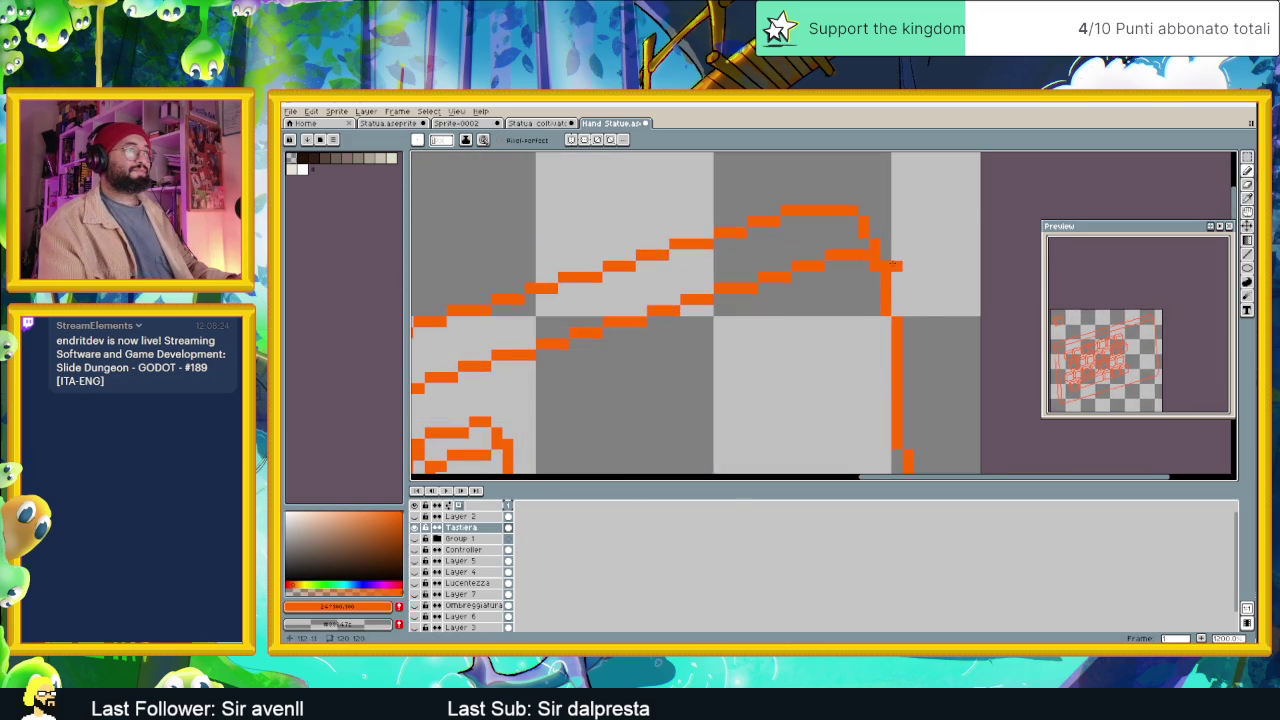
scroll(888, 263, down, 2)
scroll(875, 290, down, 1)
scroll(862, 320, down, 1)
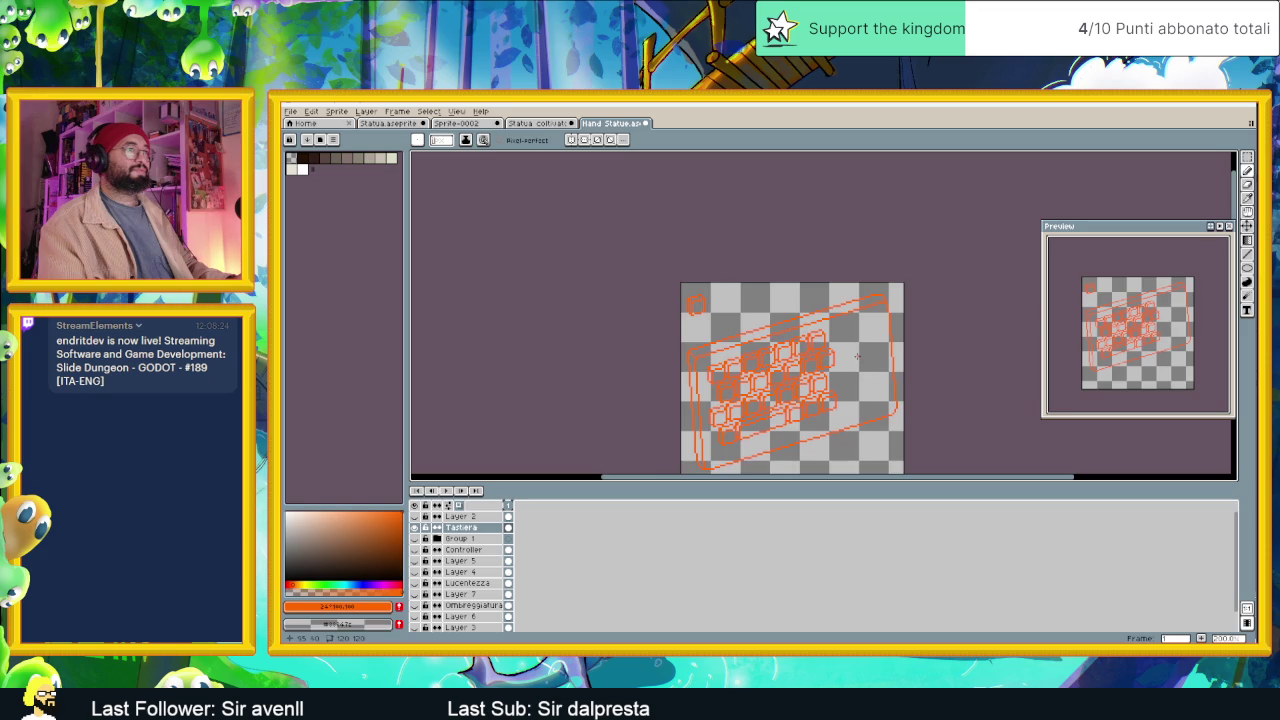
scroll(862, 320, up, 1)
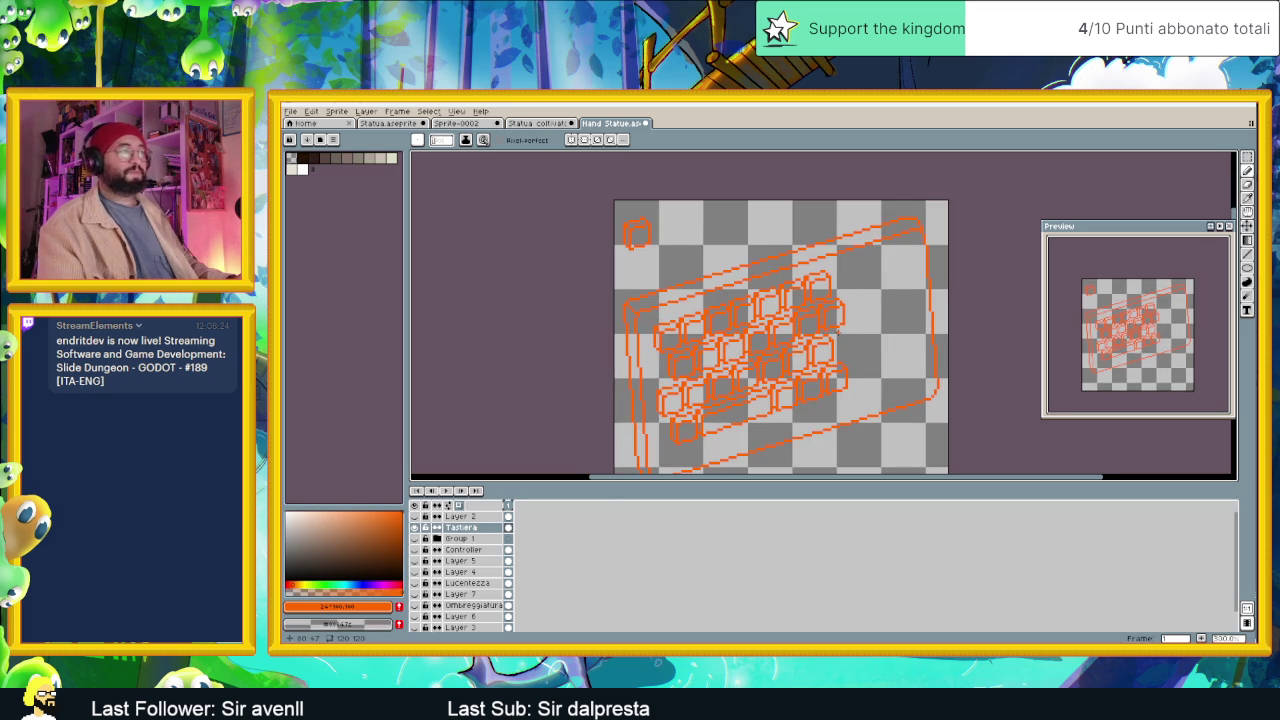
scroll(834, 342, down, 1)
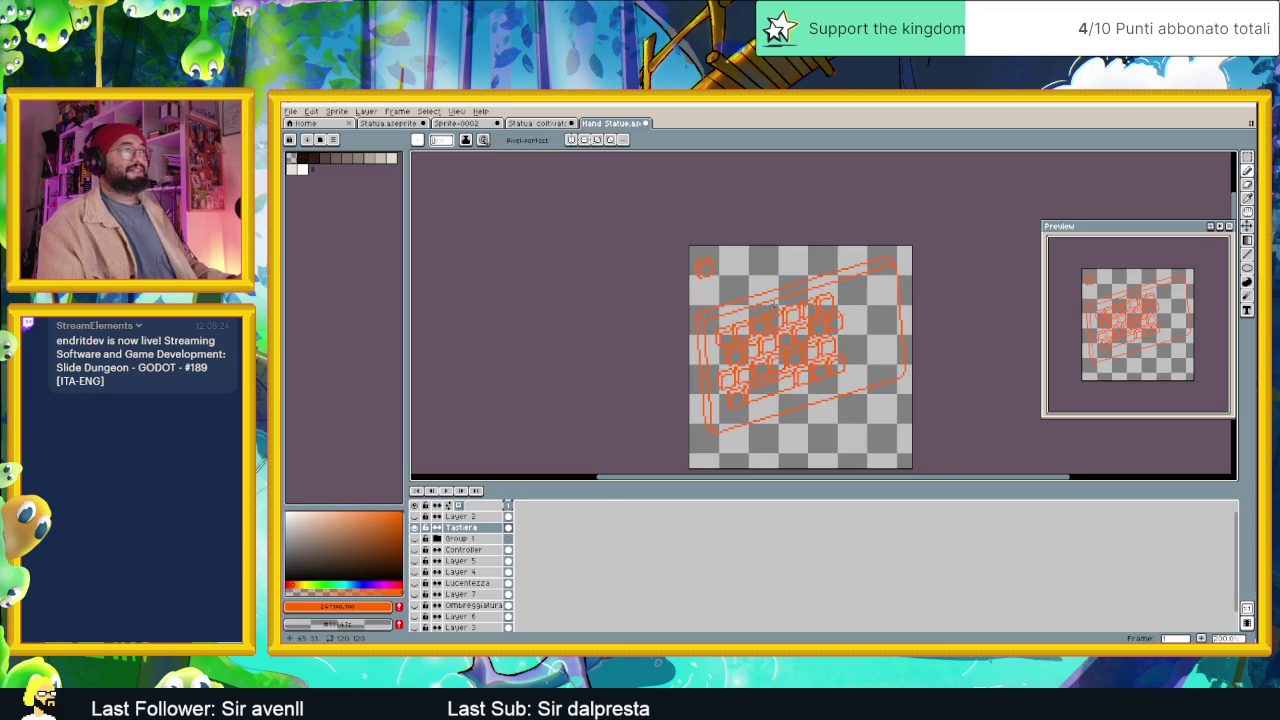
Marquee-select the small top-left key and place a copy on the keyboard's right side.
key(m)
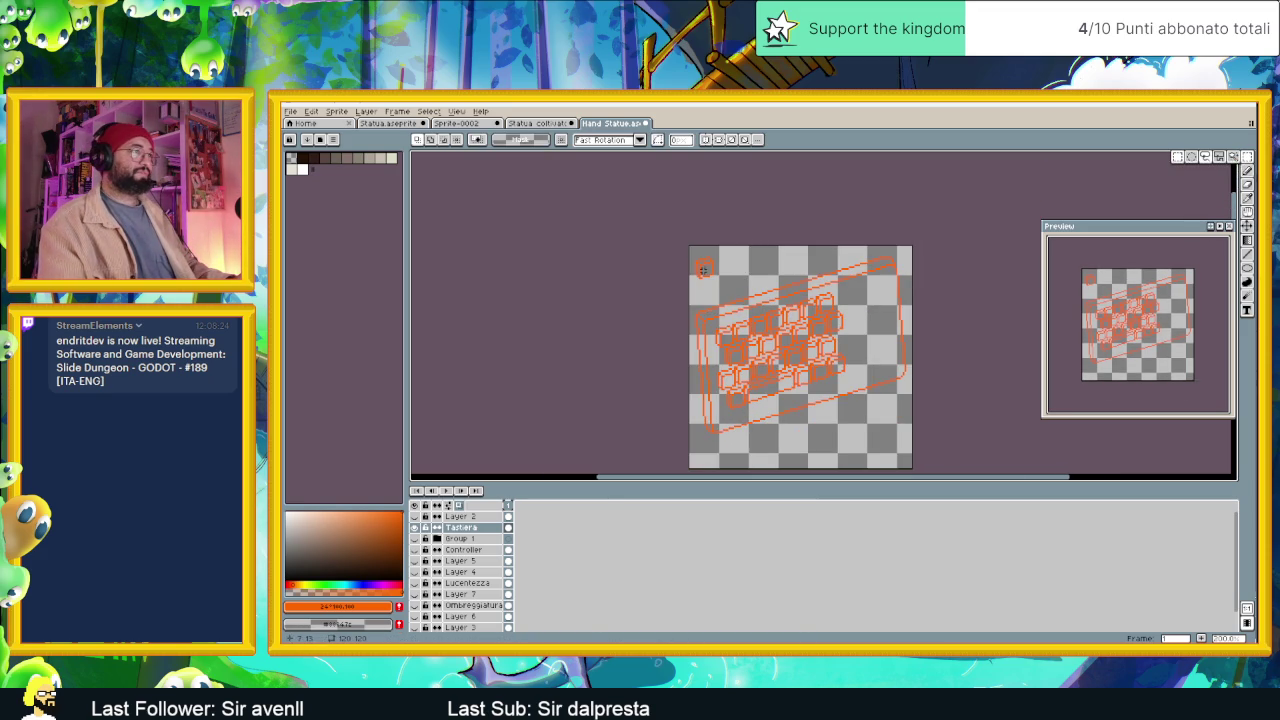
scroll(703, 269, up, 1)
drag(726, 245, 688, 300)
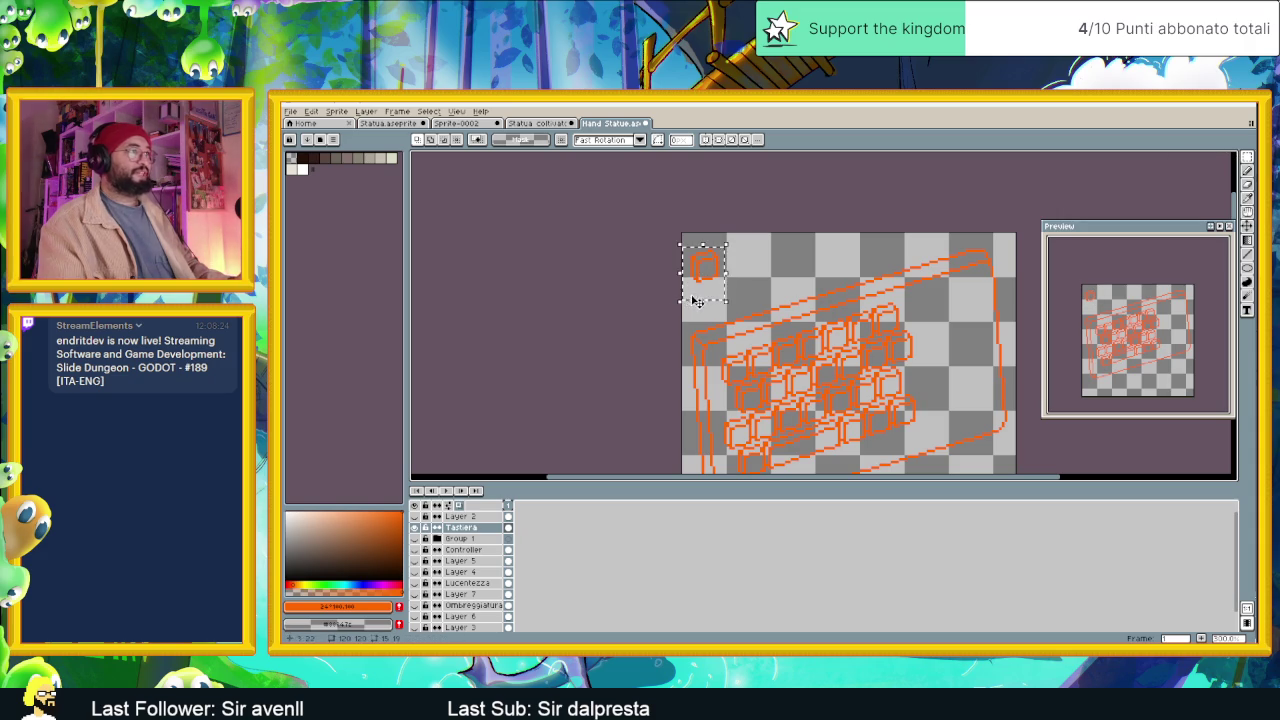
click(927, 347)
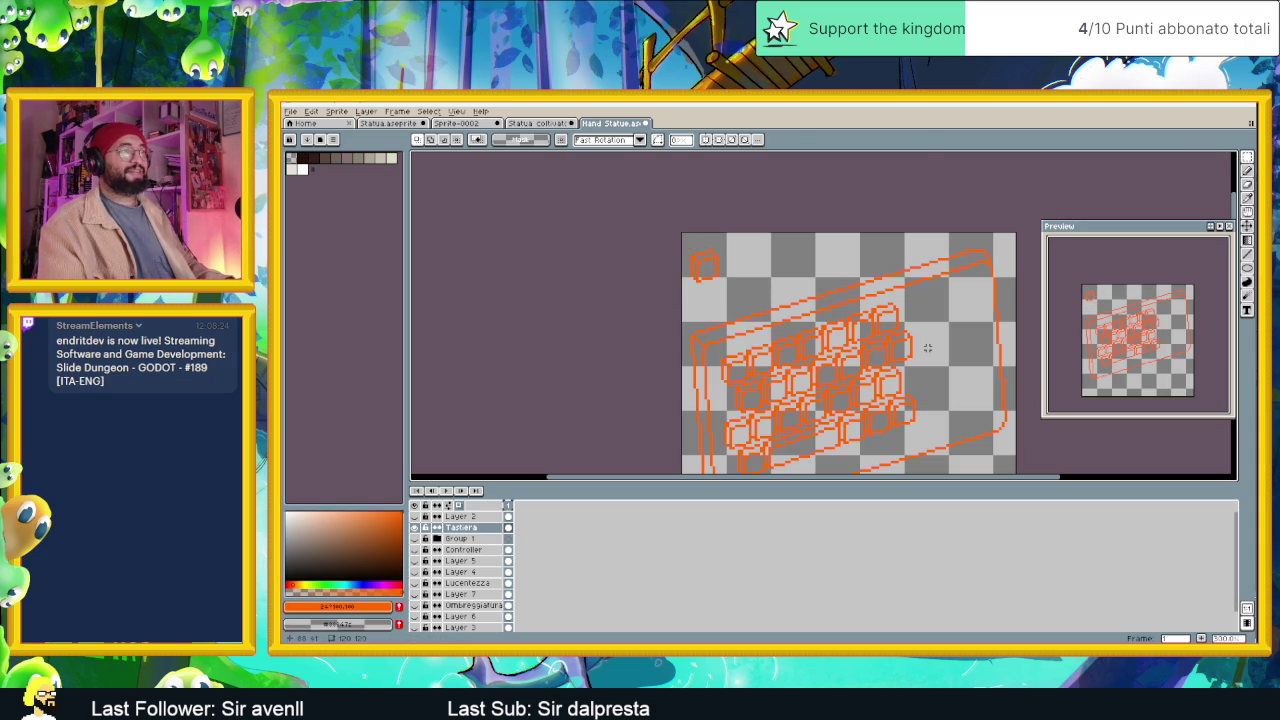
key(ctrl+z)
mouse_move(688, 270)
mouse_down()
mouse_move(962, 380)
mouse_move(954, 366)
mouse_up()
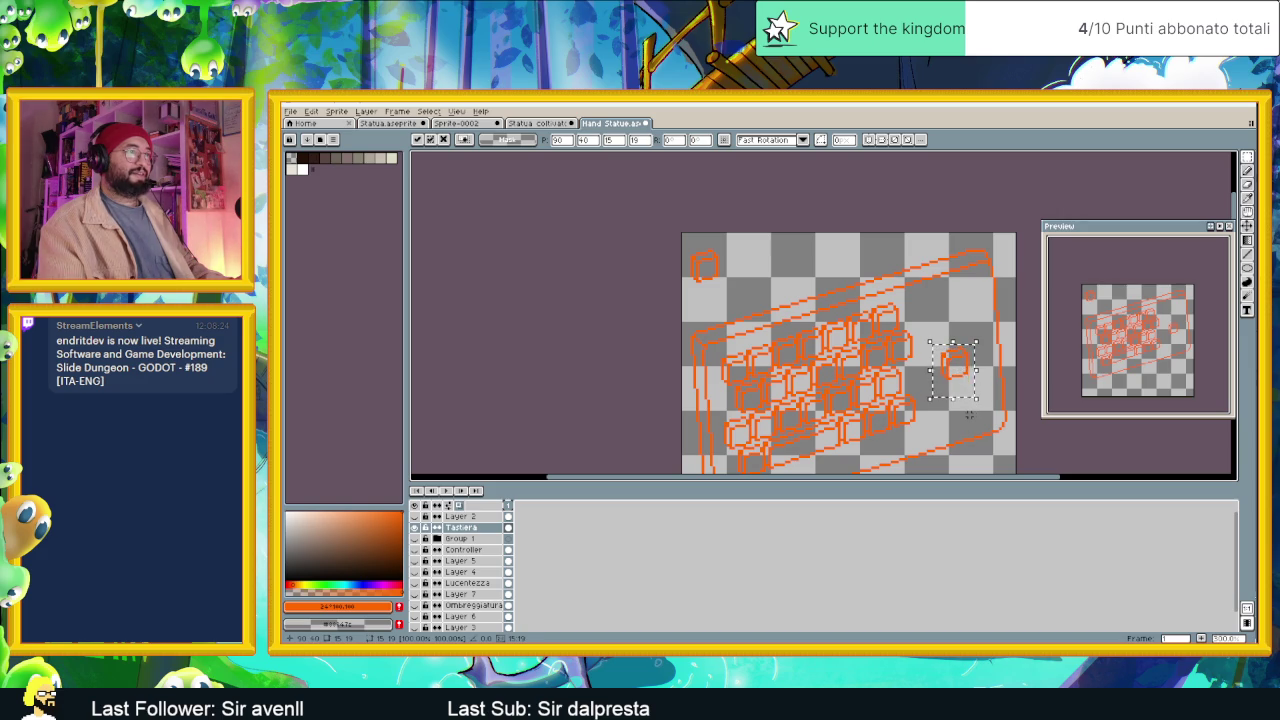
click(968, 414)
Place another copy of the small key near the right end of the rows.
scroll(960, 403, up, 1)
scroll(950, 360, up, 1)
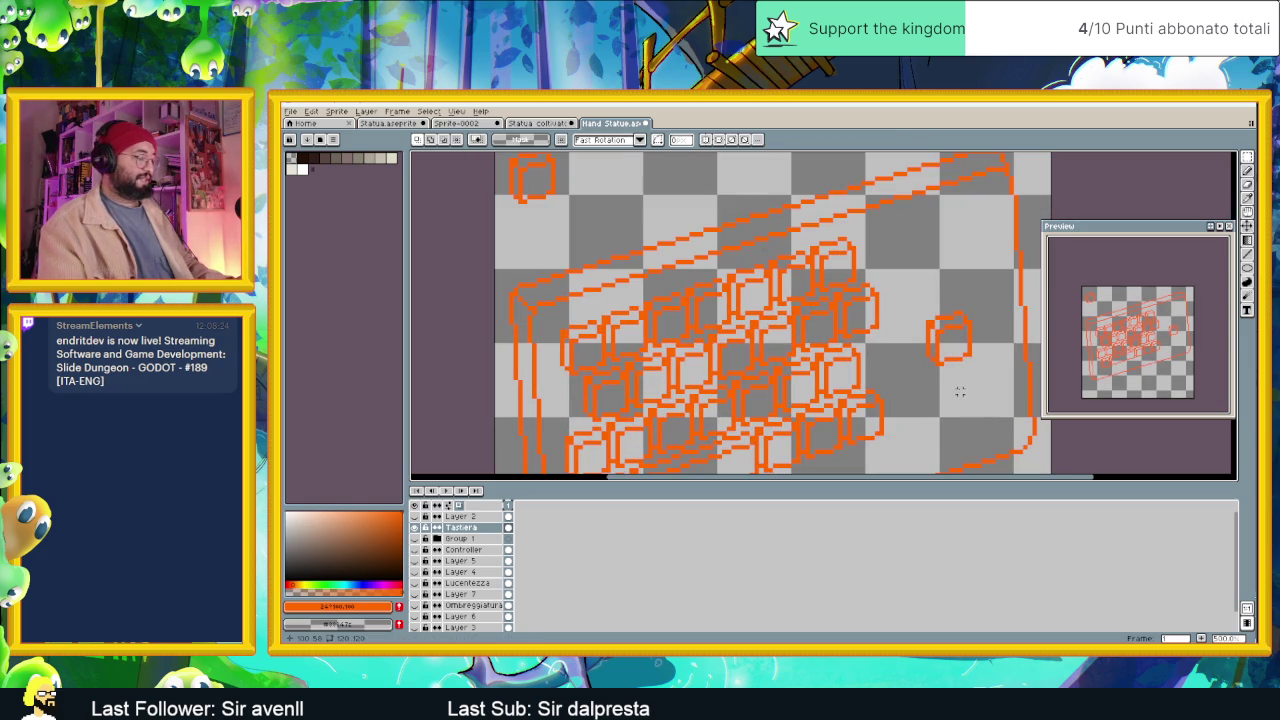
drag(530, 185, 930, 410)
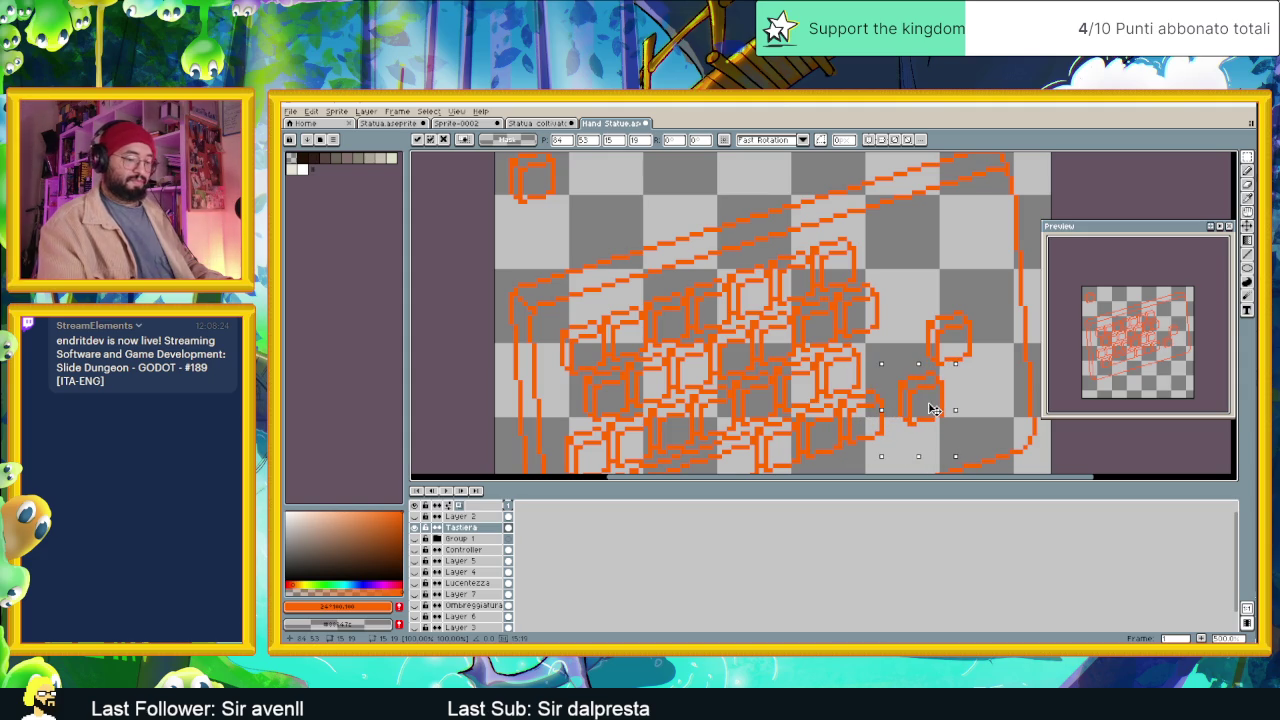
drag(930, 410, 969, 398)
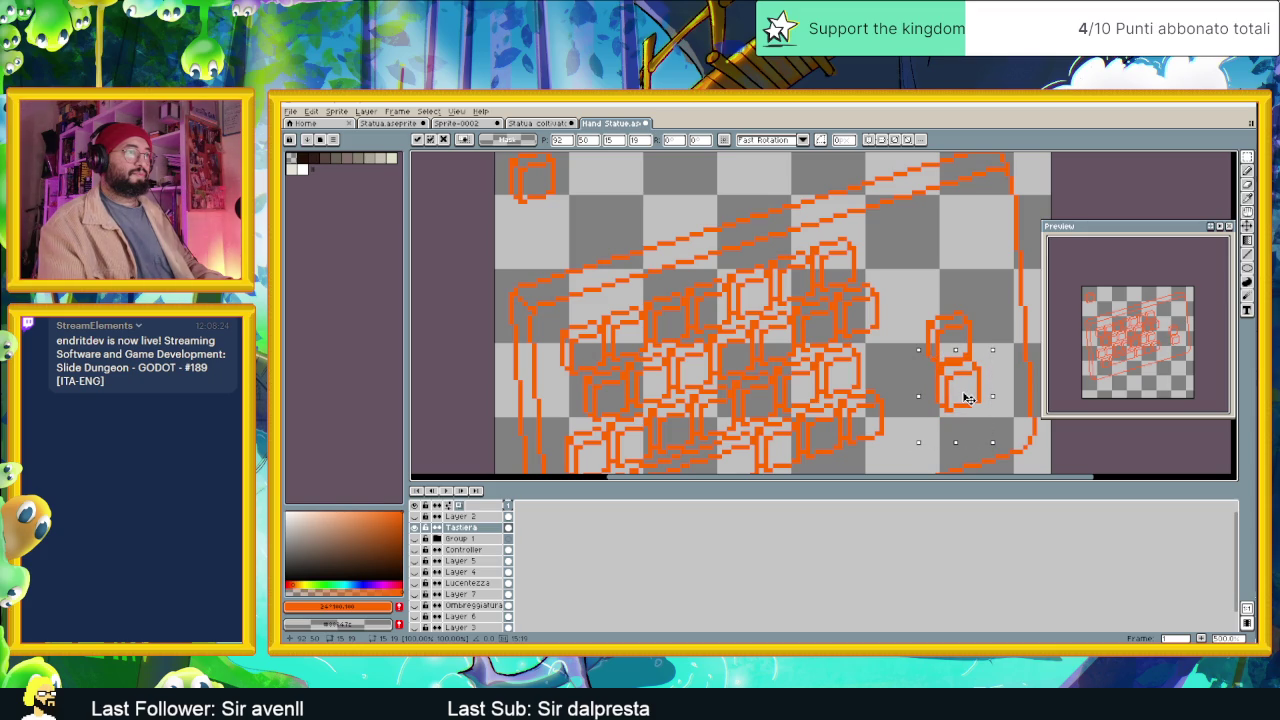
Paste one more key at the rows' right end, nudge it into alignment and commit.
key(ctrl+v)
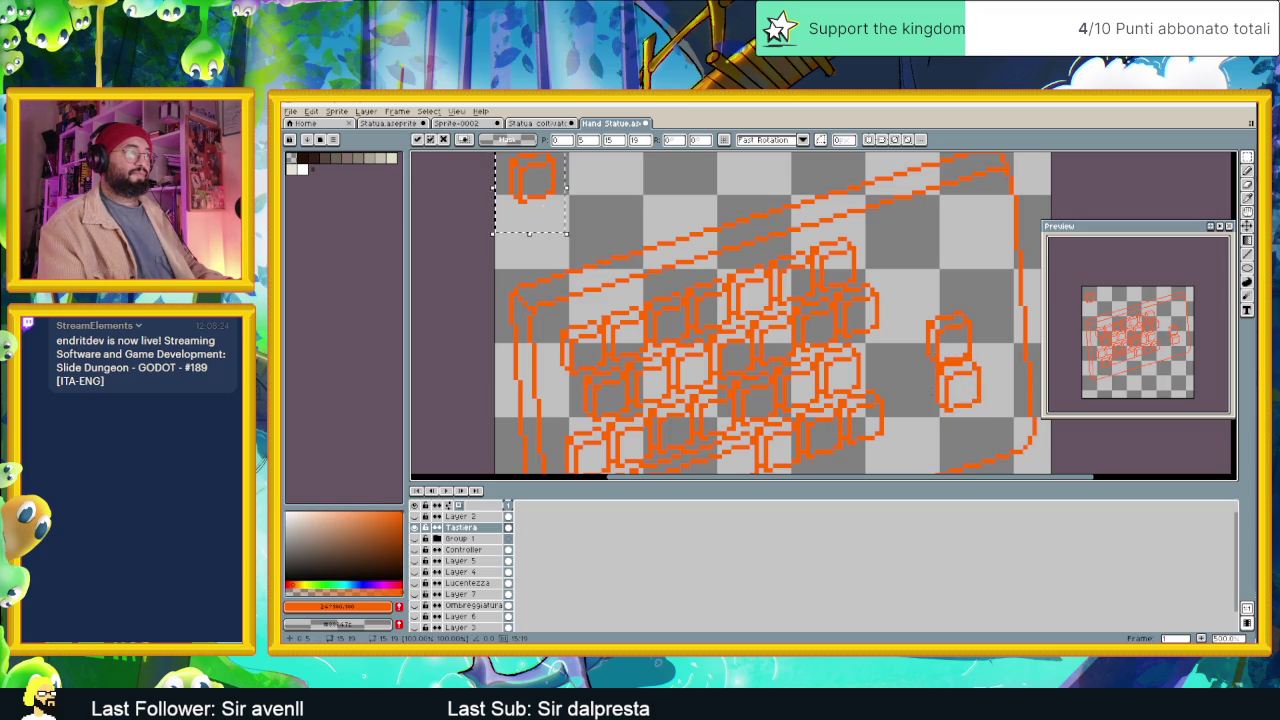
drag(909, 357, 911, 411)
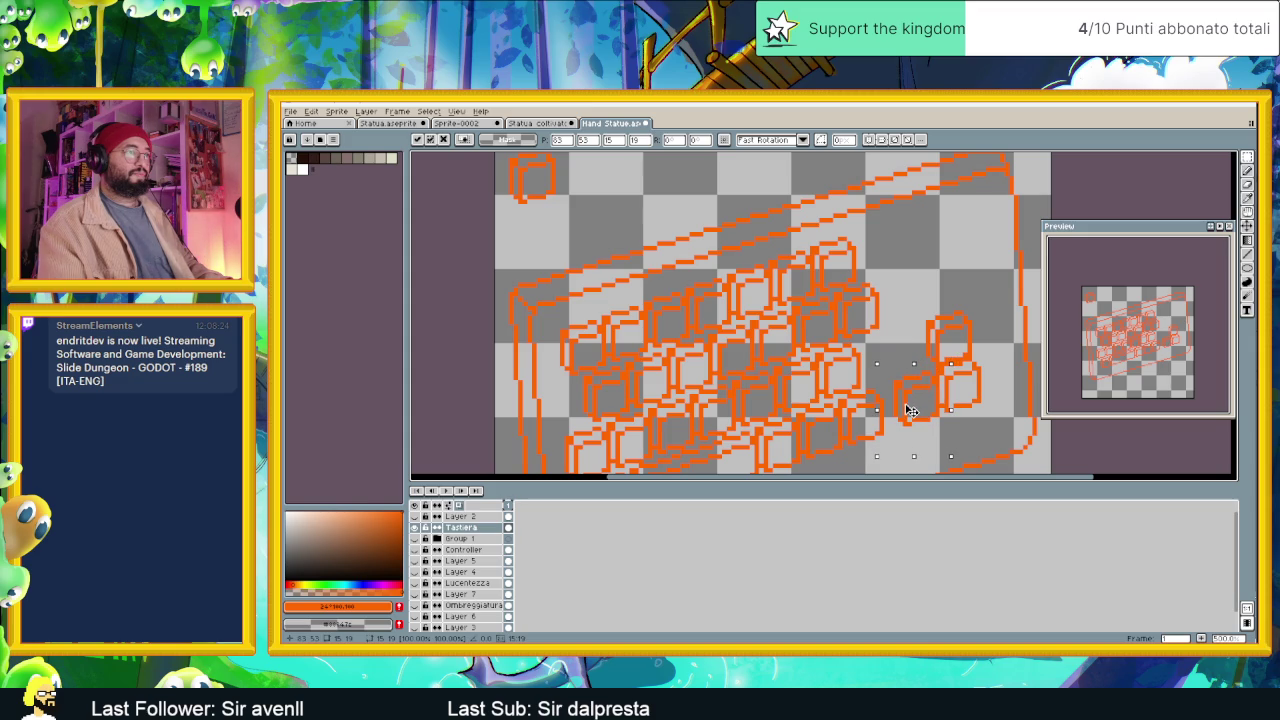
drag(913, 407, 1000, 372)
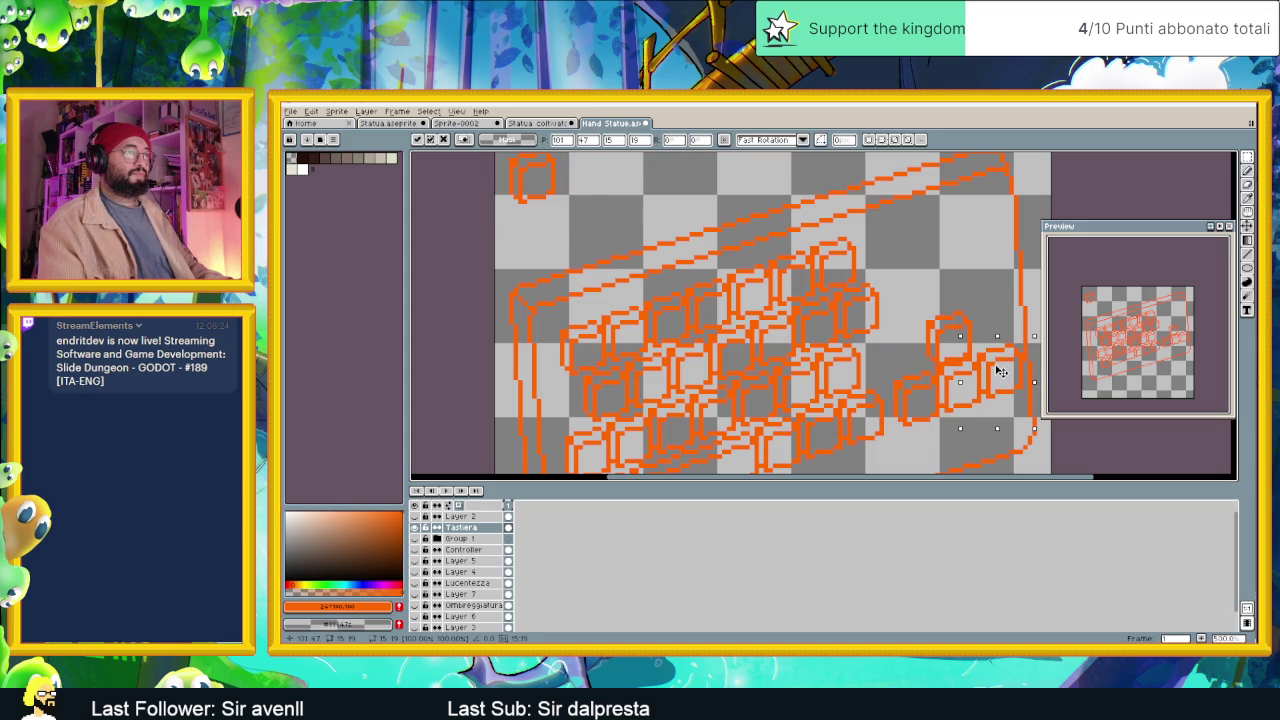
key(Left)
key(Right)
key(Up)
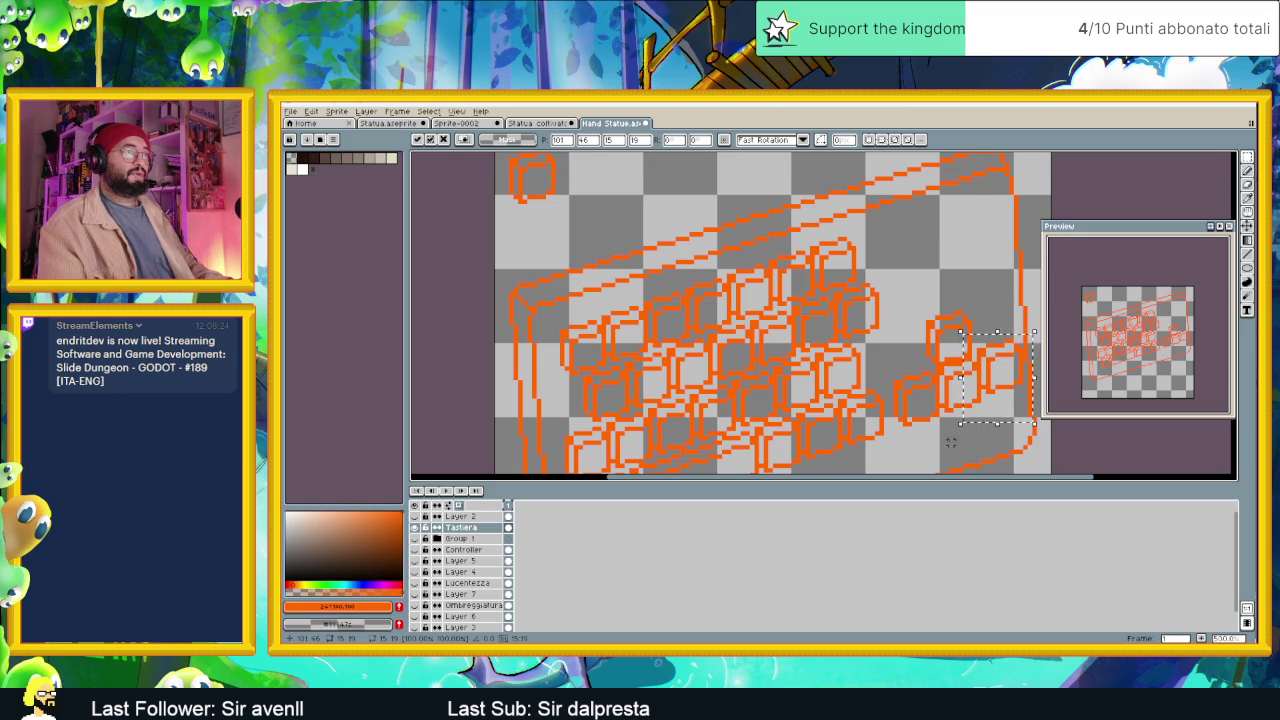
key(Return)
scroll(954, 440, down, 1)
scroll(958, 433, down, 1)
scroll(964, 425, down, 1)
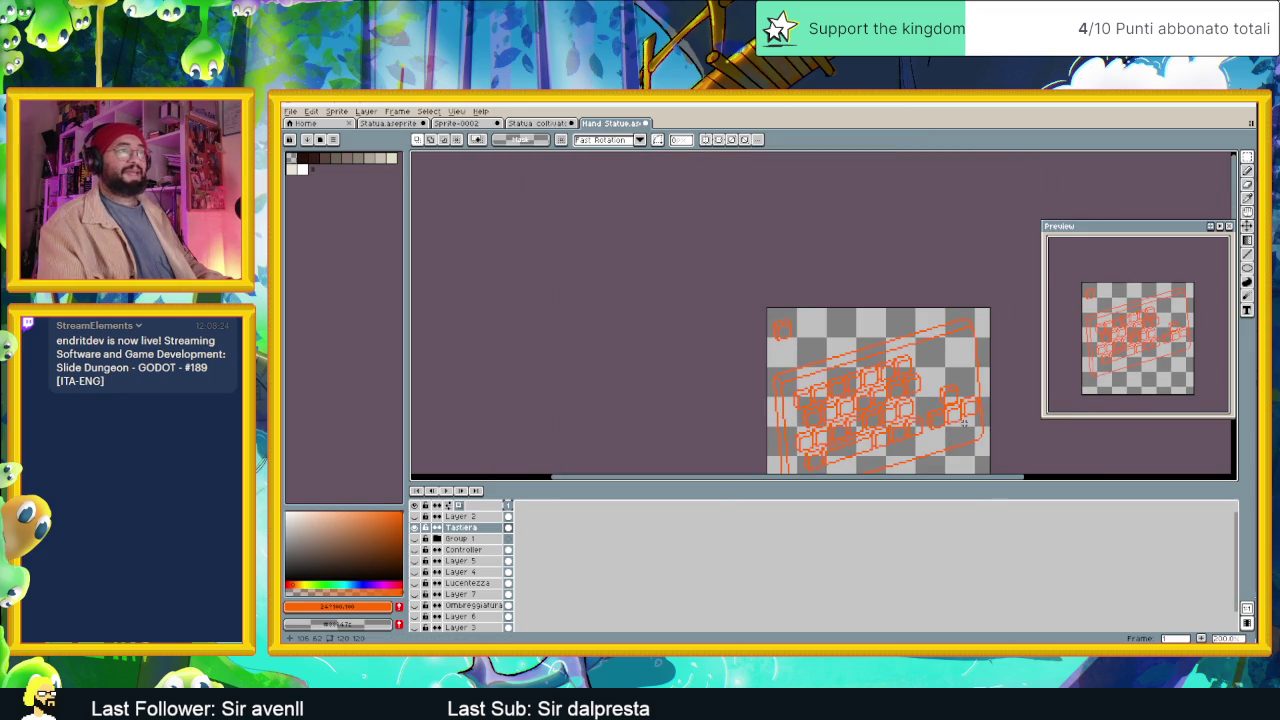
Add a new layer above Tastiera and paste the small key onto it.
drag(905, 464, 861, 397)
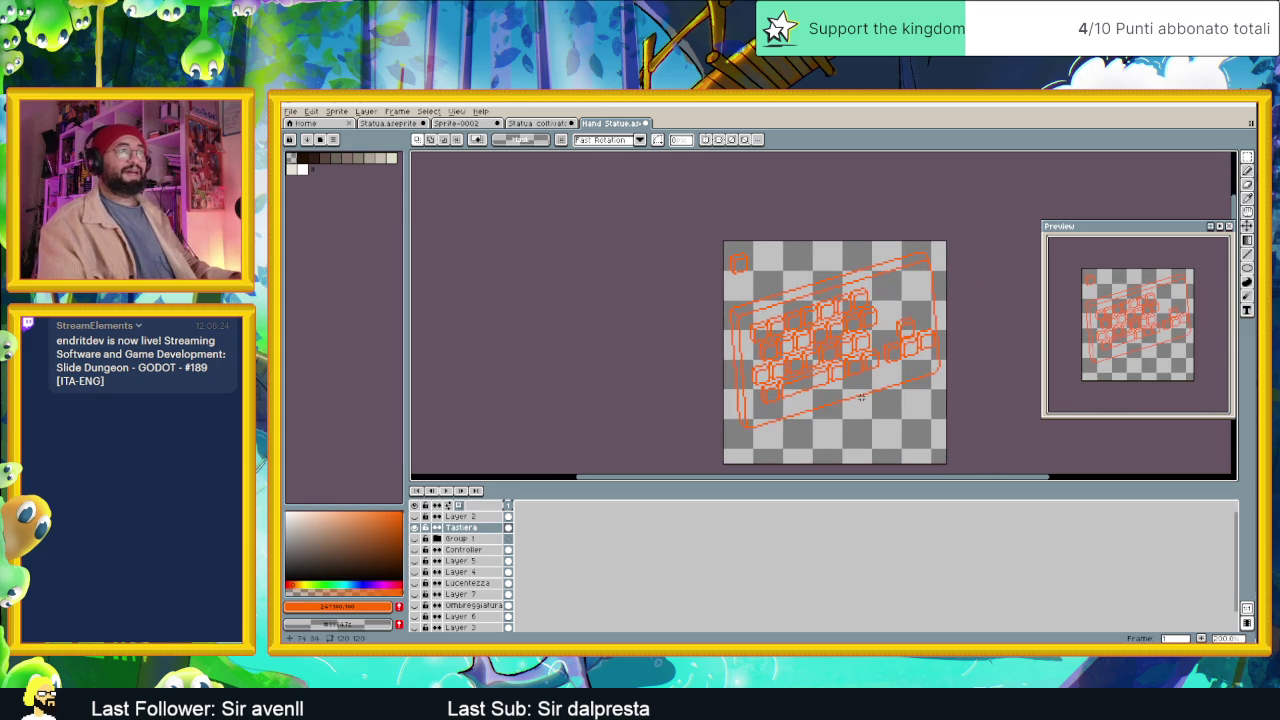
drag(757, 243, 719, 288)
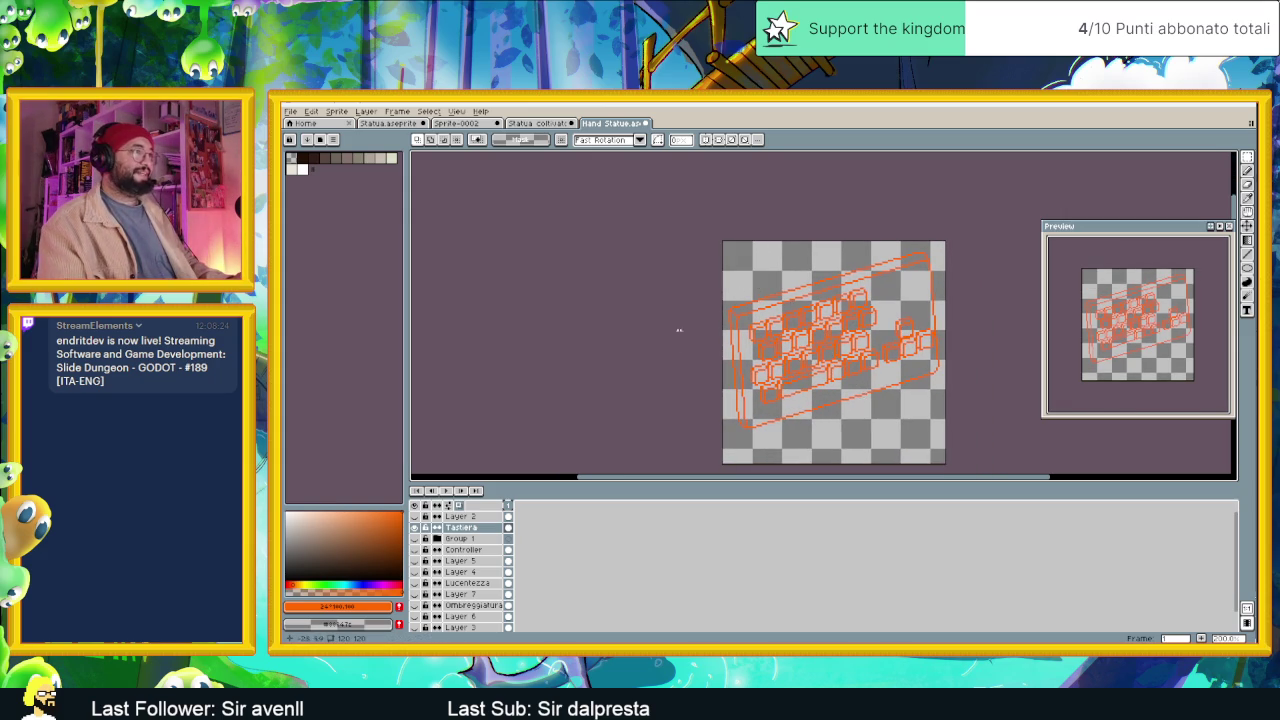
right_click(466, 527)
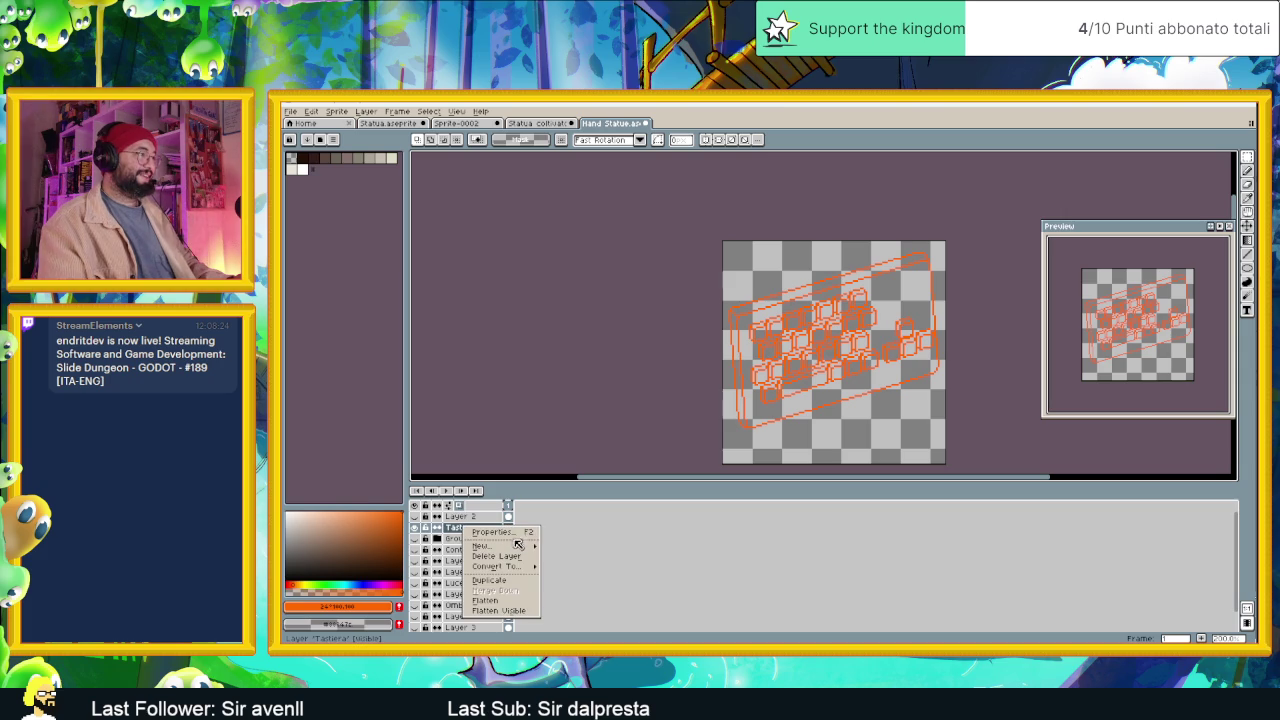
click(560, 545)
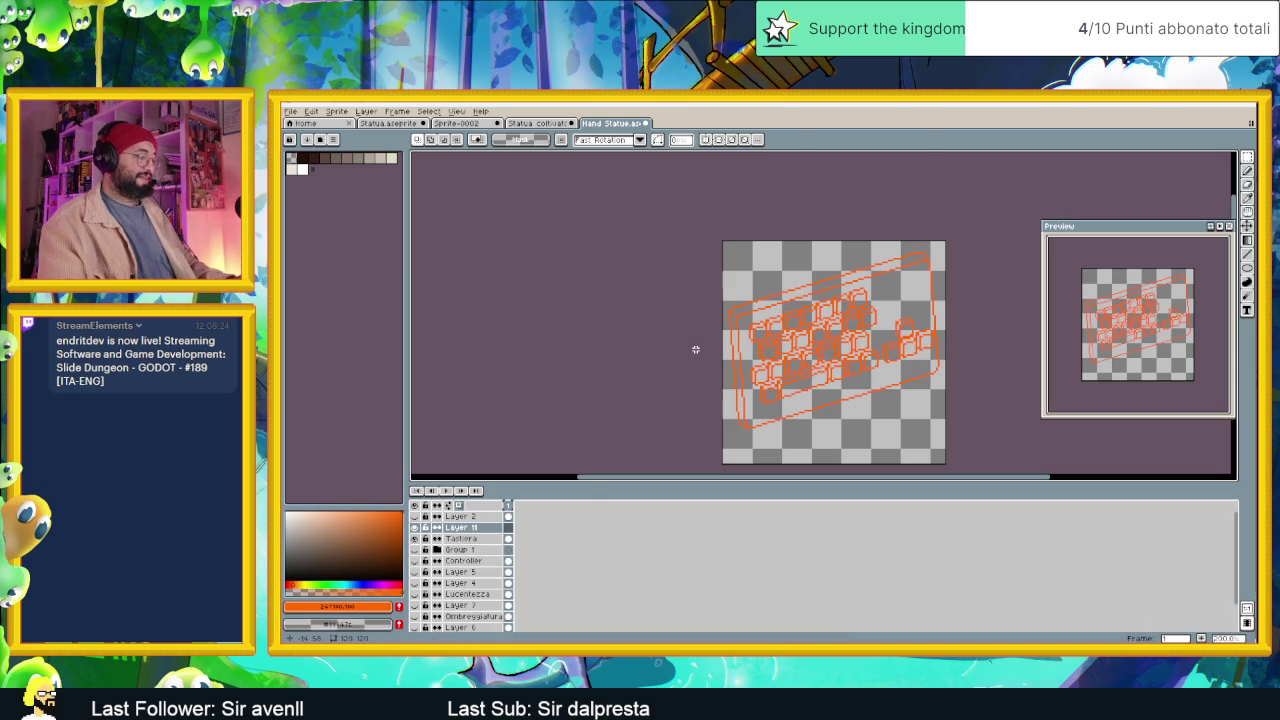
key(ctrl+v)
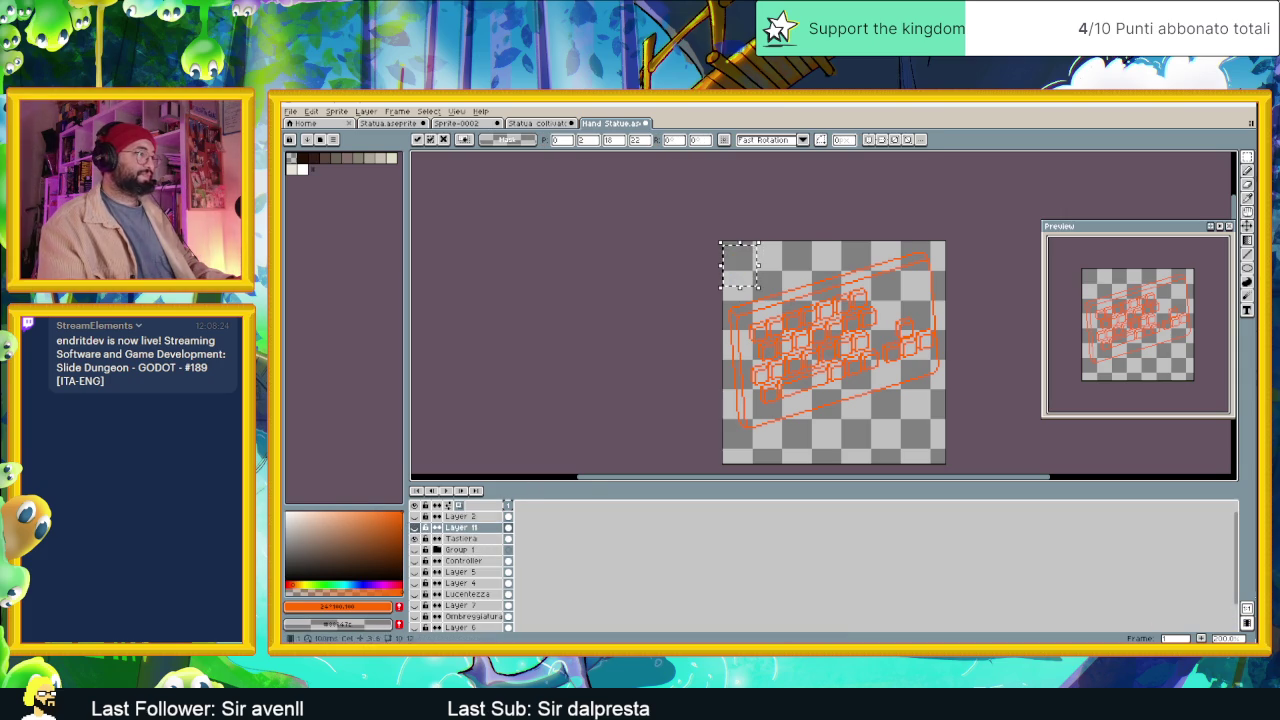
key(Return)
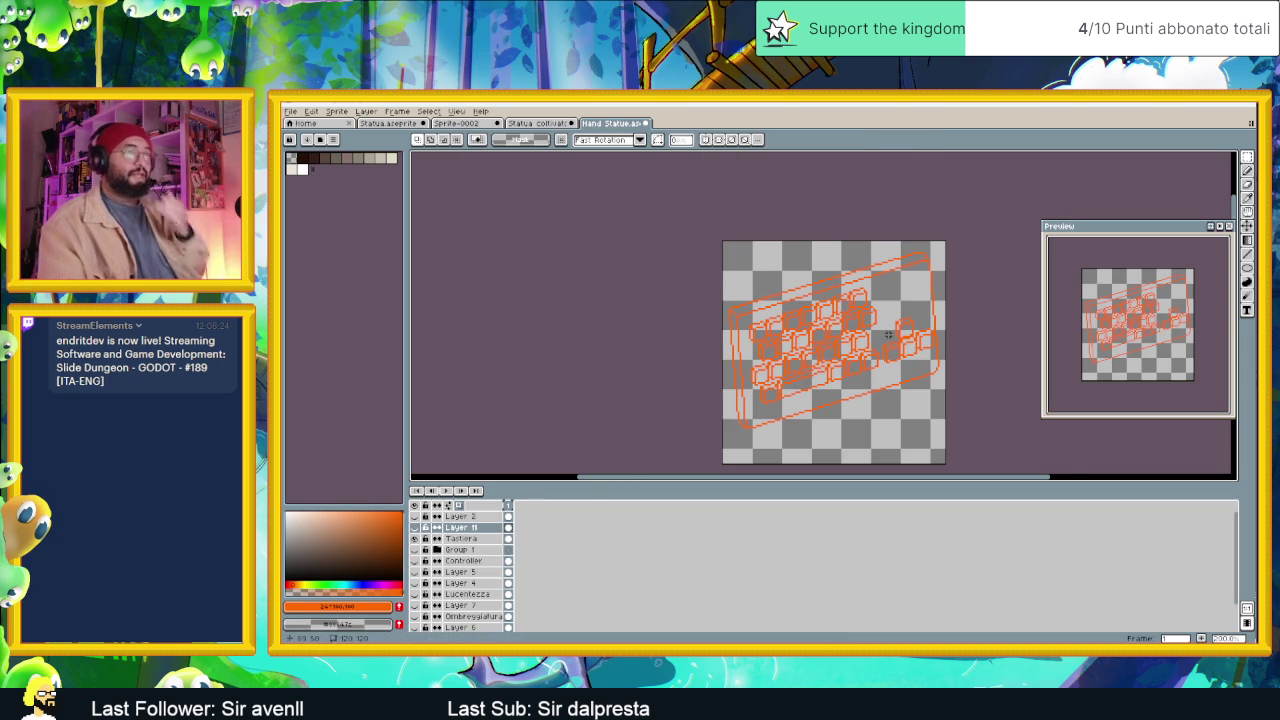
Select the Tastiera layer and start Replace Color on its orange outline.
scroll(870, 335, right, 2)
scroll(825, 314, up, 1)
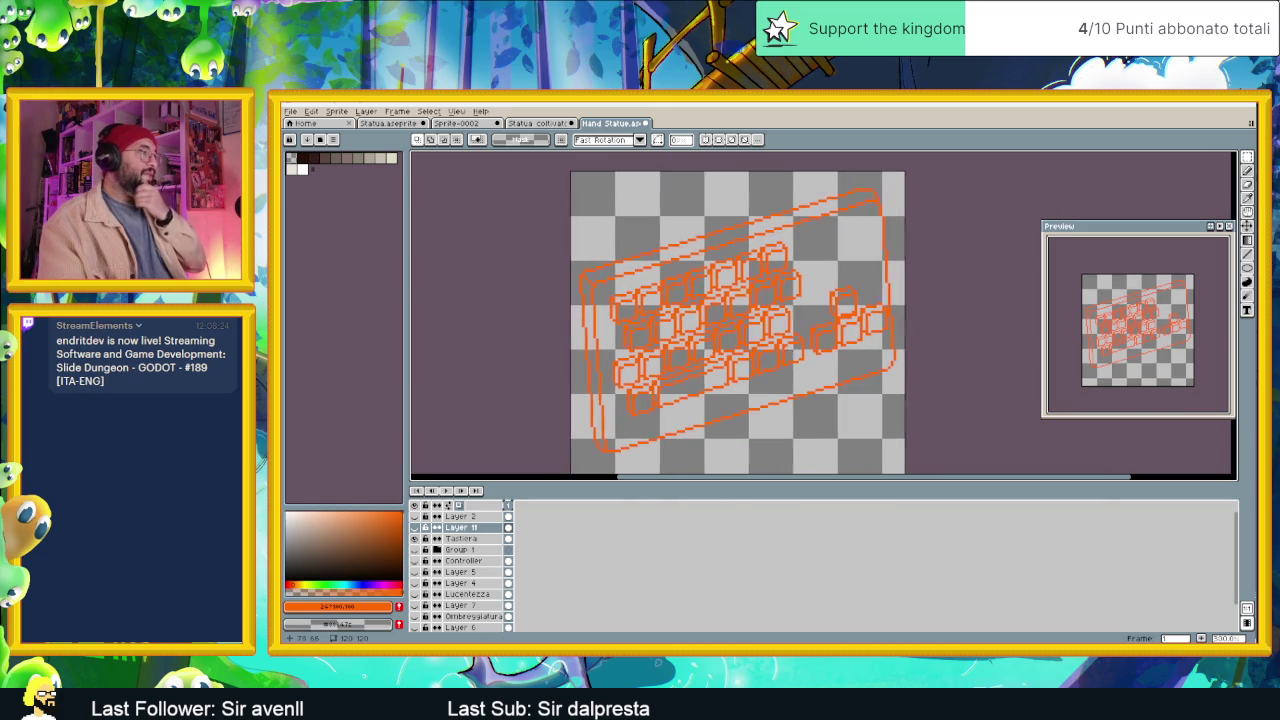
drag(798, 356, 754, 332)
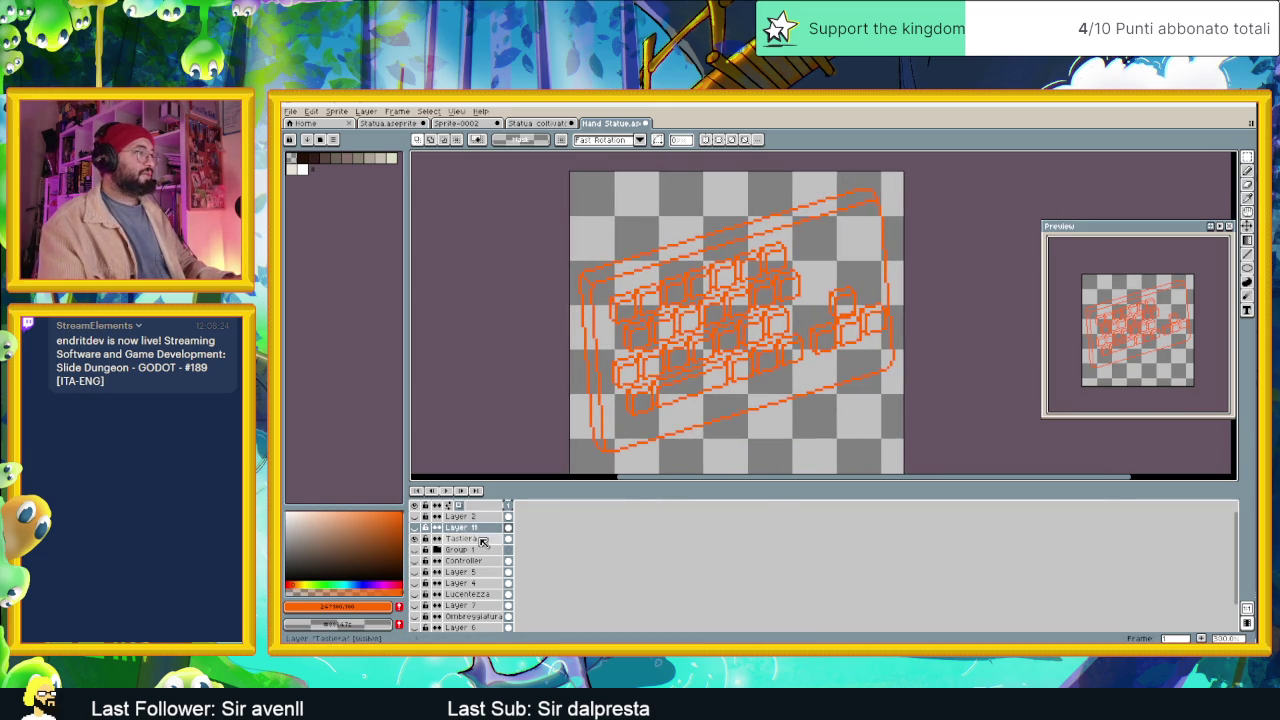
click(462, 538)
key(shift+r)
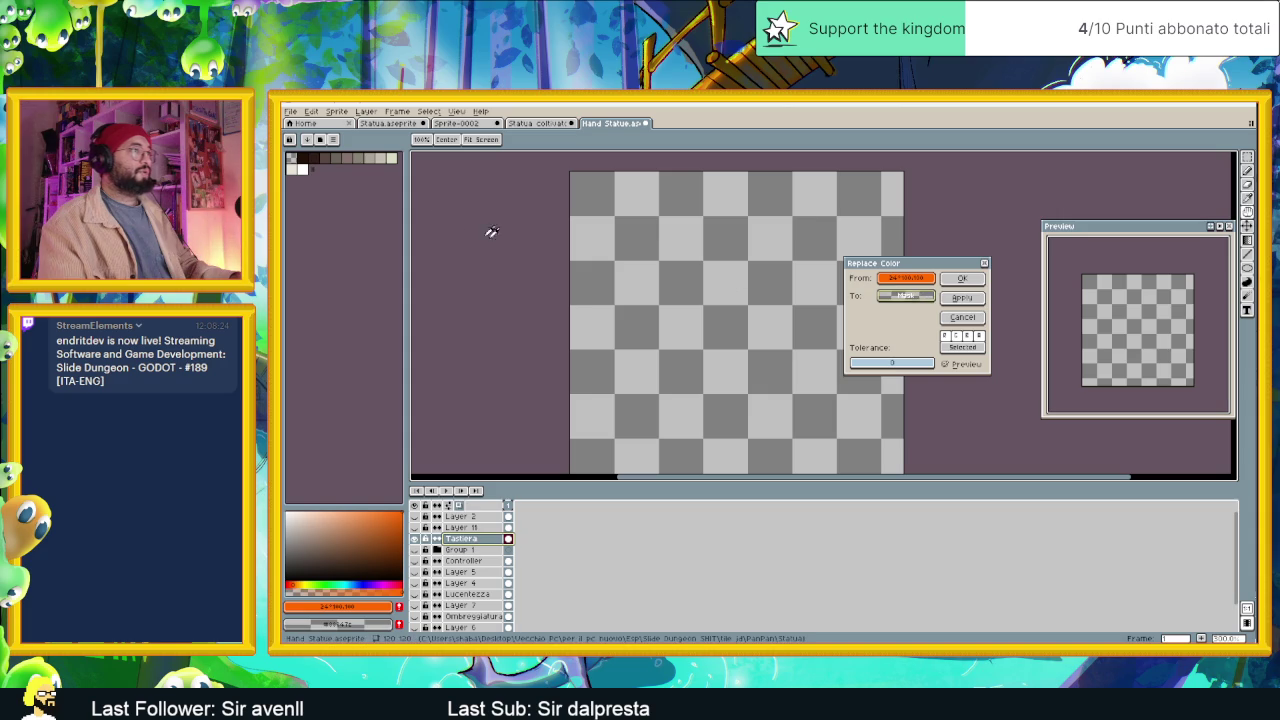
Replace the orange outline colour with palette index 1, the darkest brown.
drag(907, 292, 755, 222)
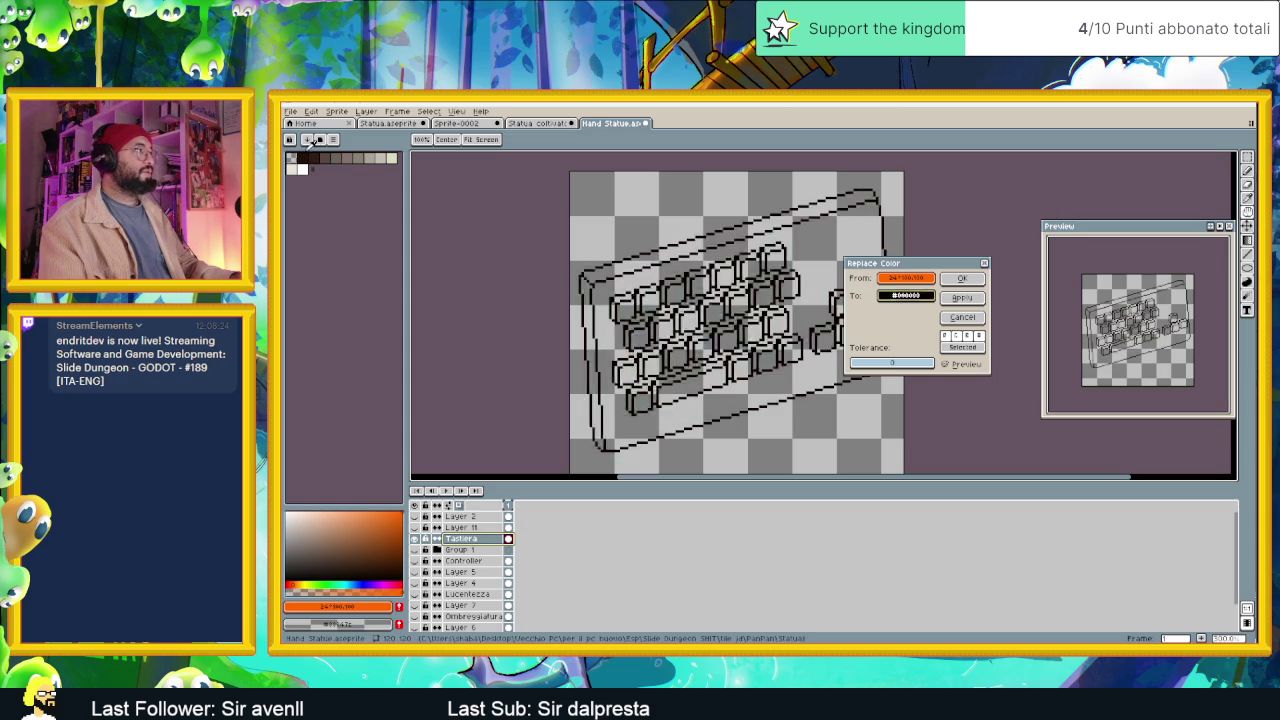
click(962, 278)
scroll(700, 355, up, 1)
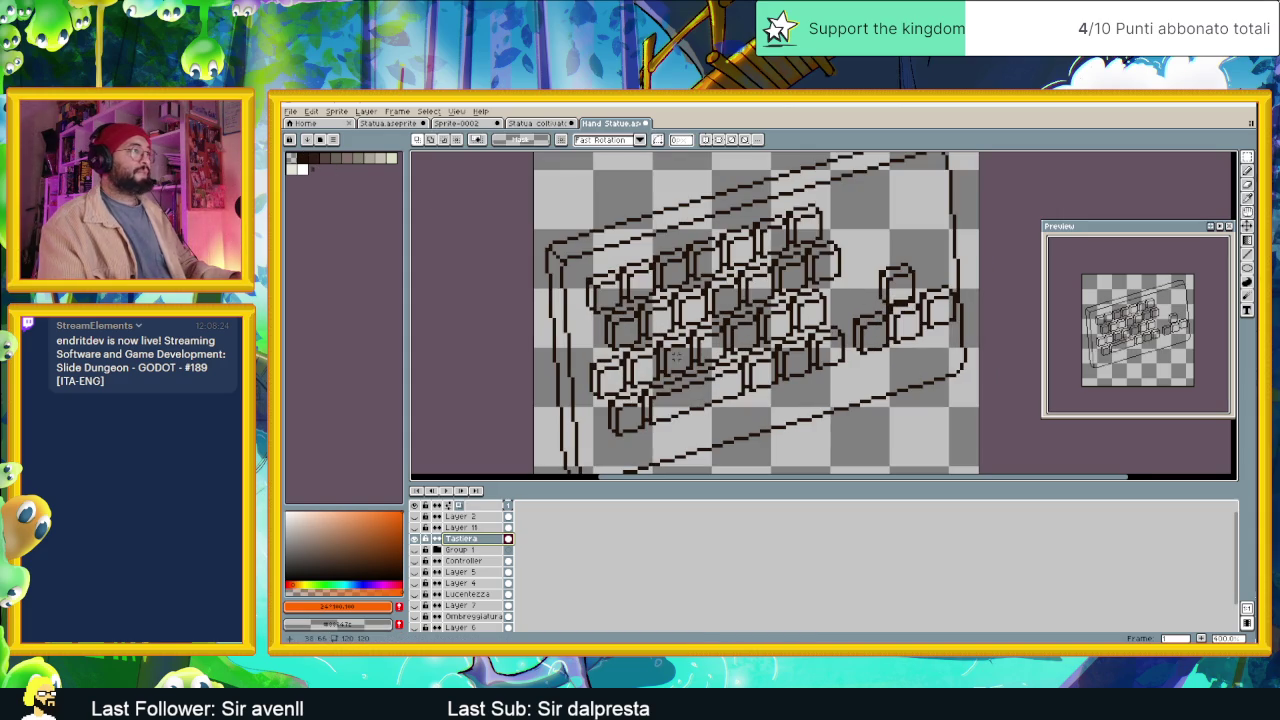
scroll(688, 374, down, 1)
scroll(638, 338, up, 1)
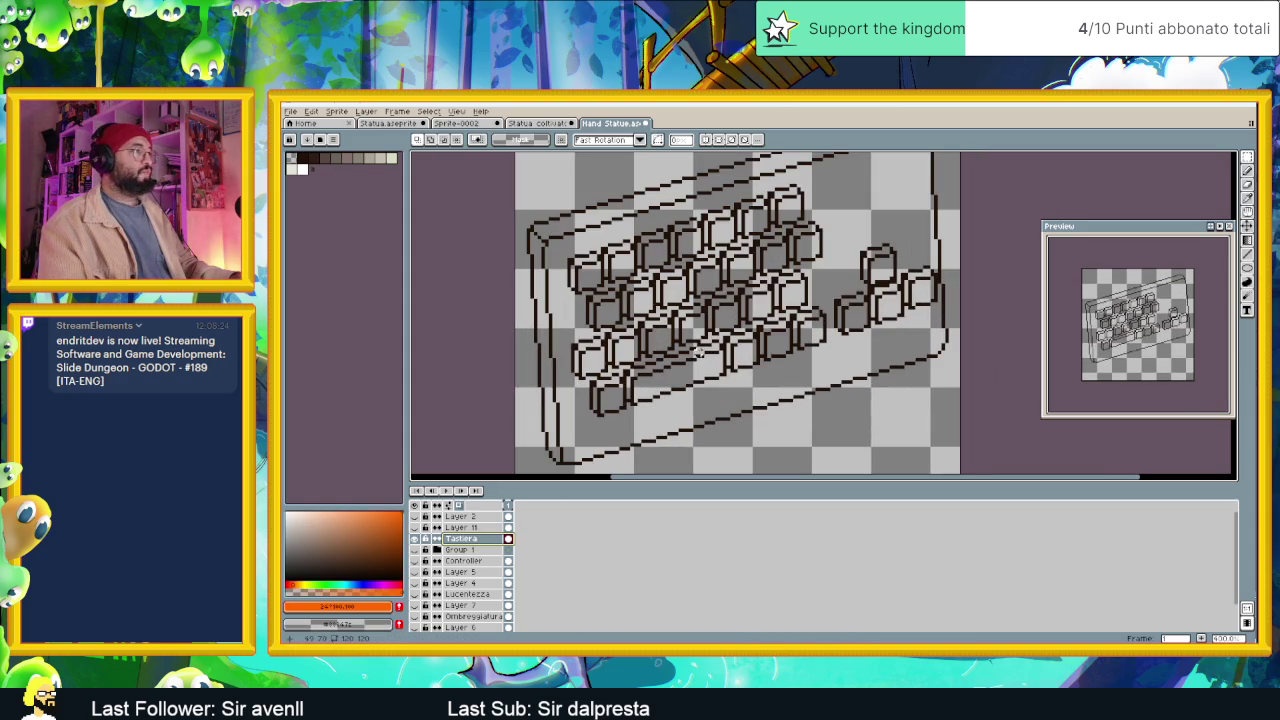
Select the dark brown swatch and the Line tool for drawing.
click(313, 158)
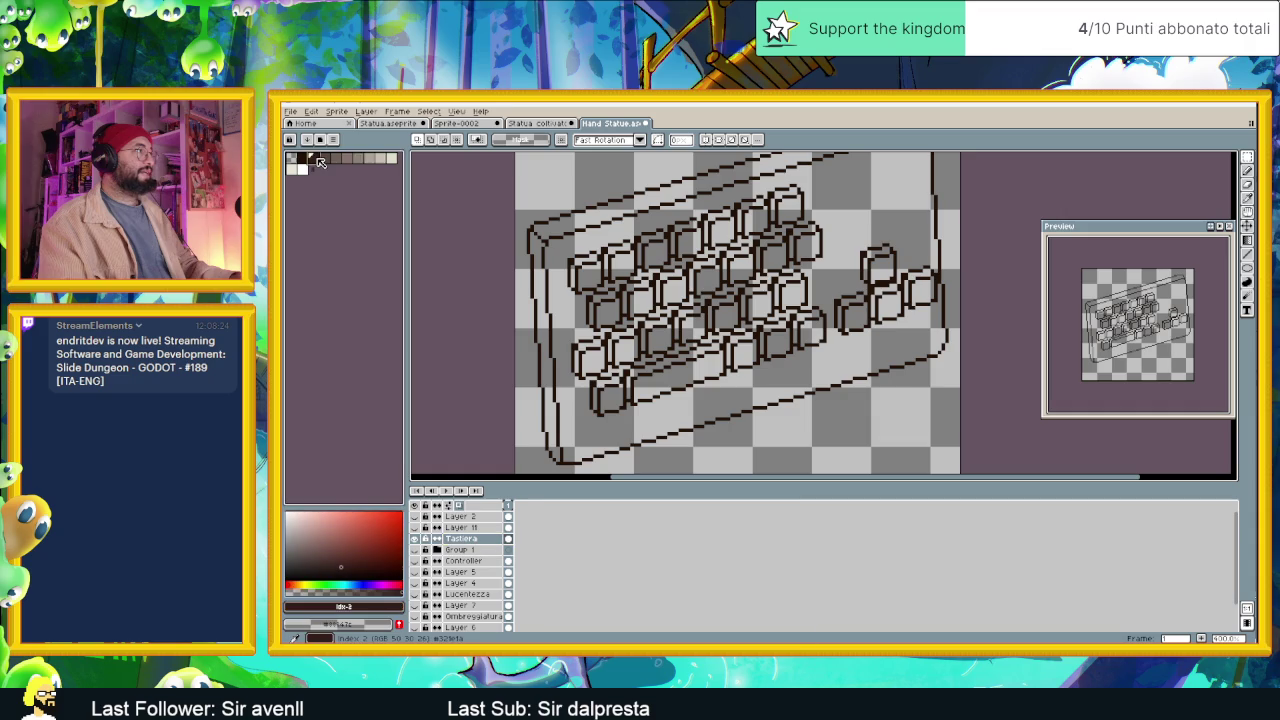
drag(787, 225, 835, 285)
scroll(860, 250, down, 1)
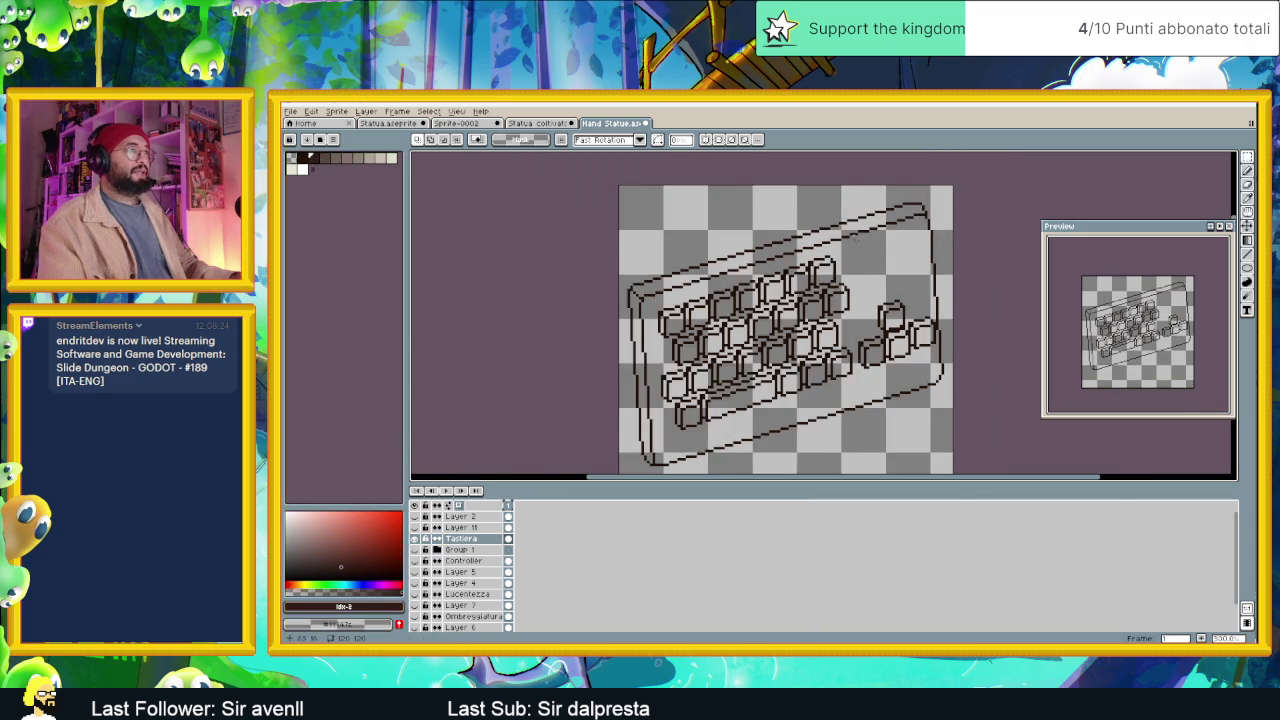
scroll(943, 188, up, 2)
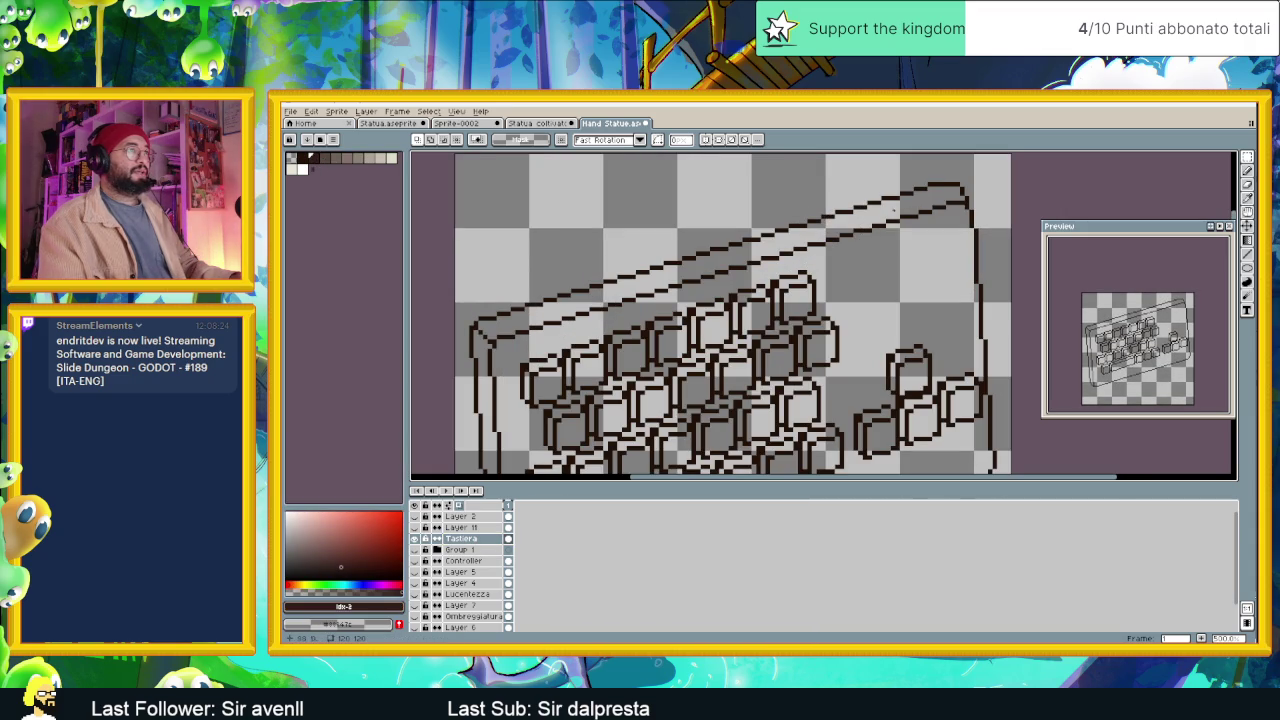
click(1247, 256)
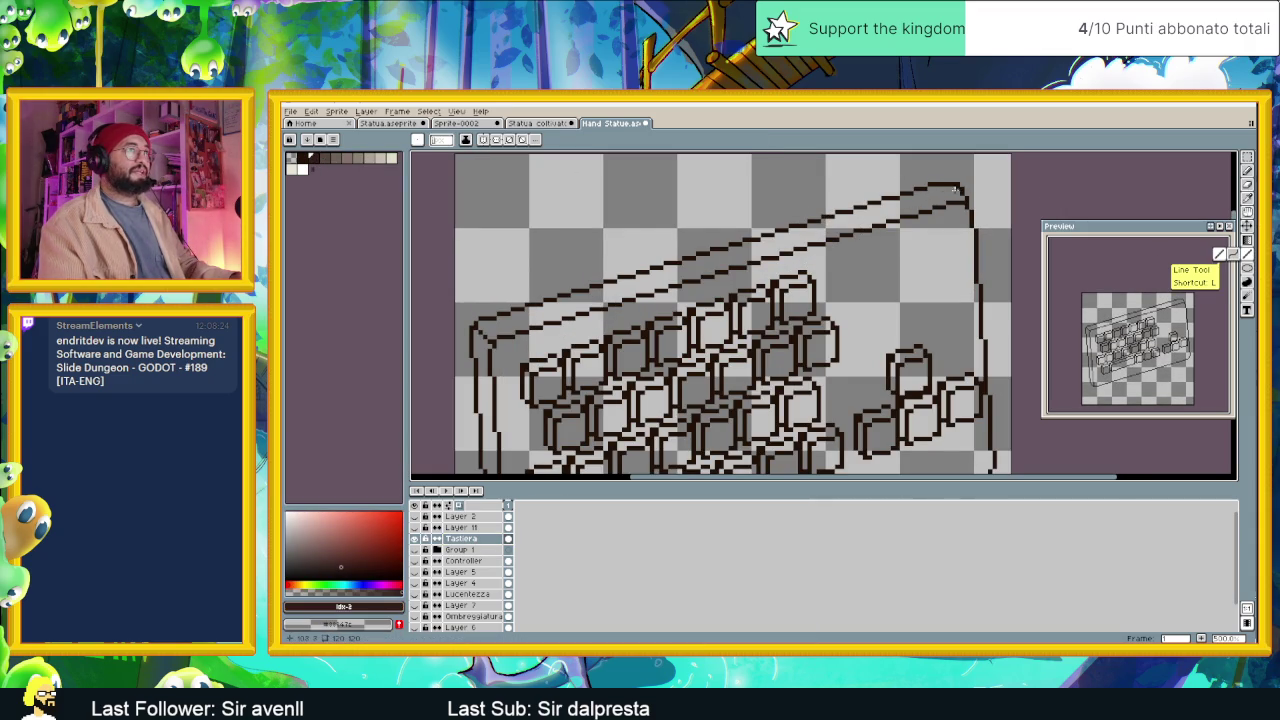
scroll(875, 215, down, 1)
right_click(473, 543)
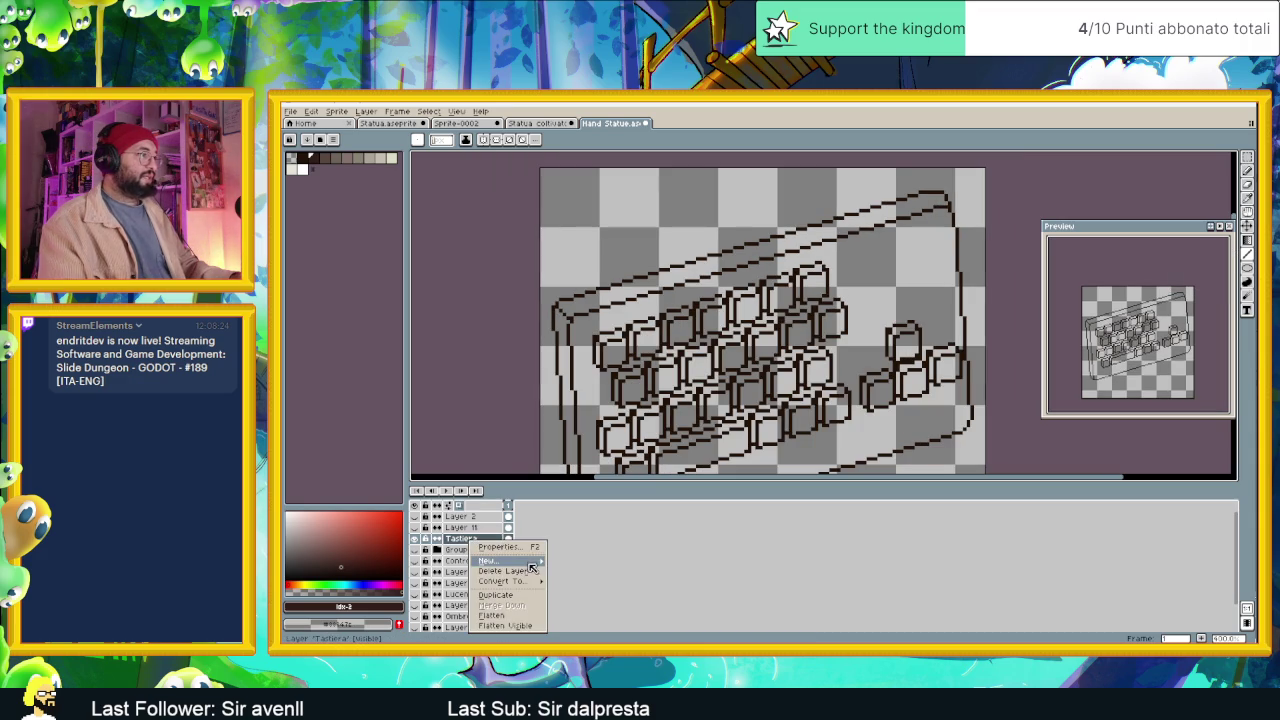
Duplicate the Tastiera layer, move the copy below it, and rename it 'Coloree Base'.
click(488, 558)
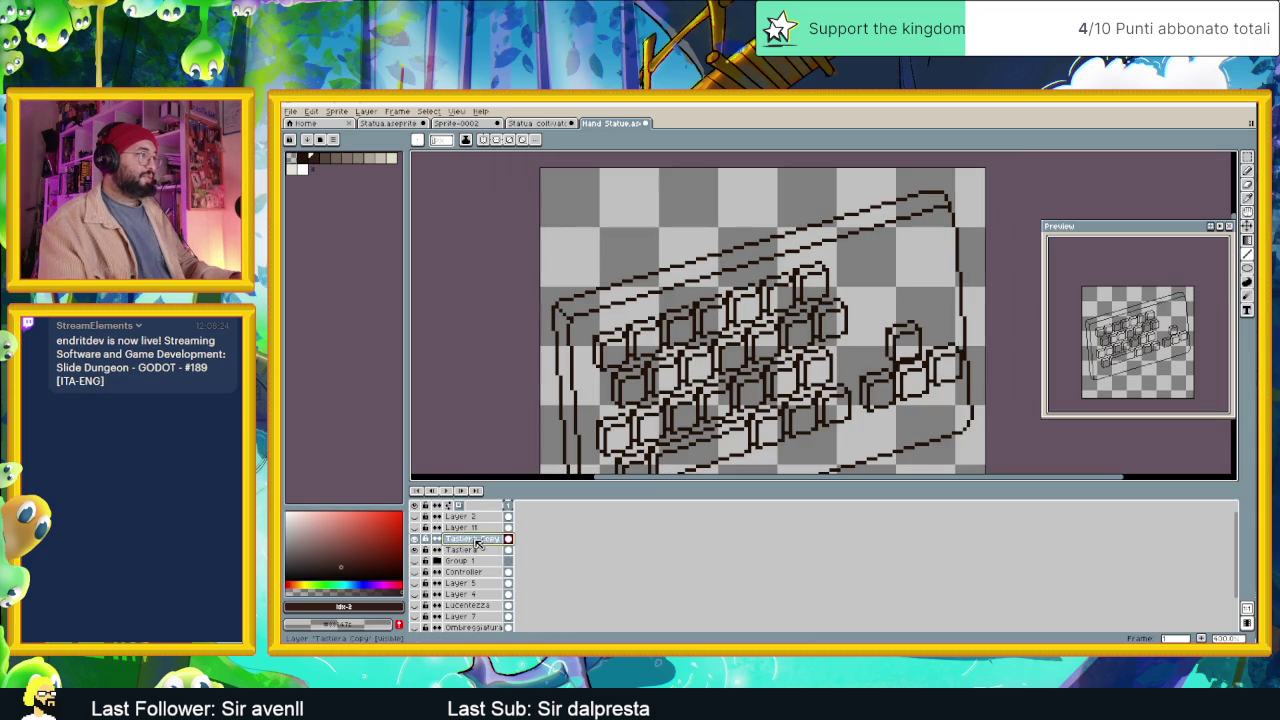
double_click(489, 540)
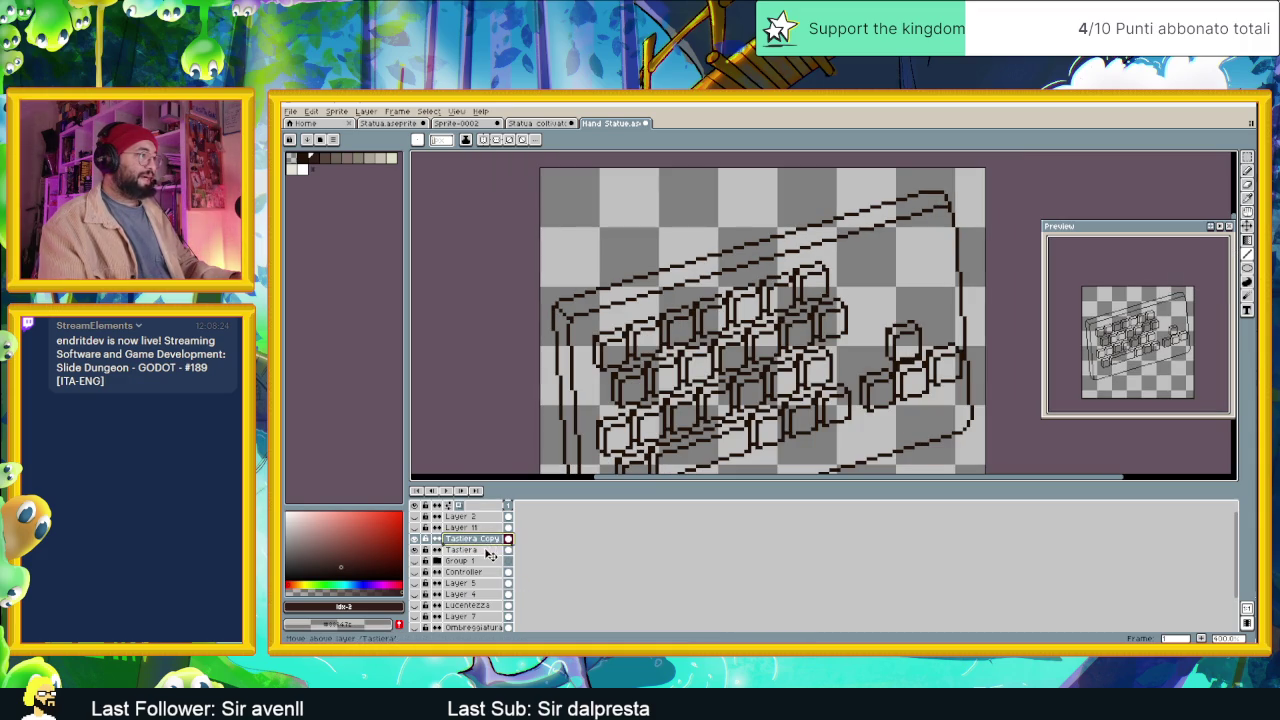
drag(490, 540, 489, 551)
double_click(489, 551)
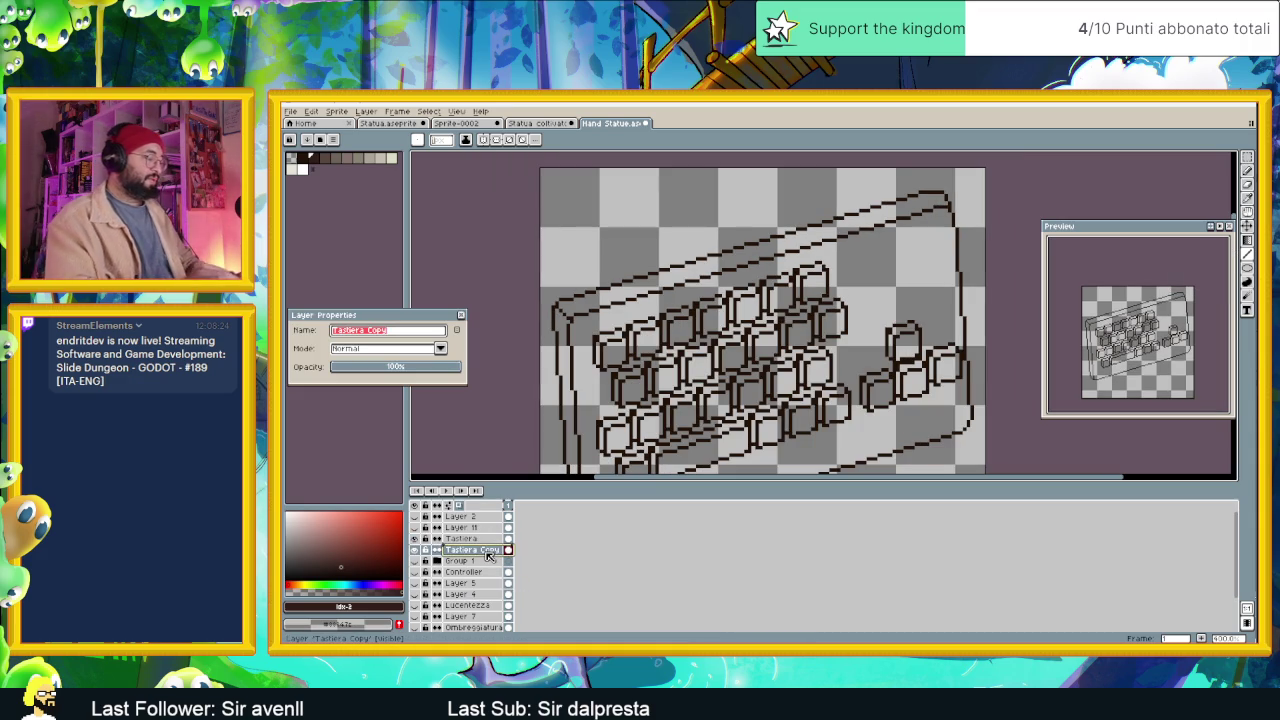
text(Coloreee)
key(BackSpace)
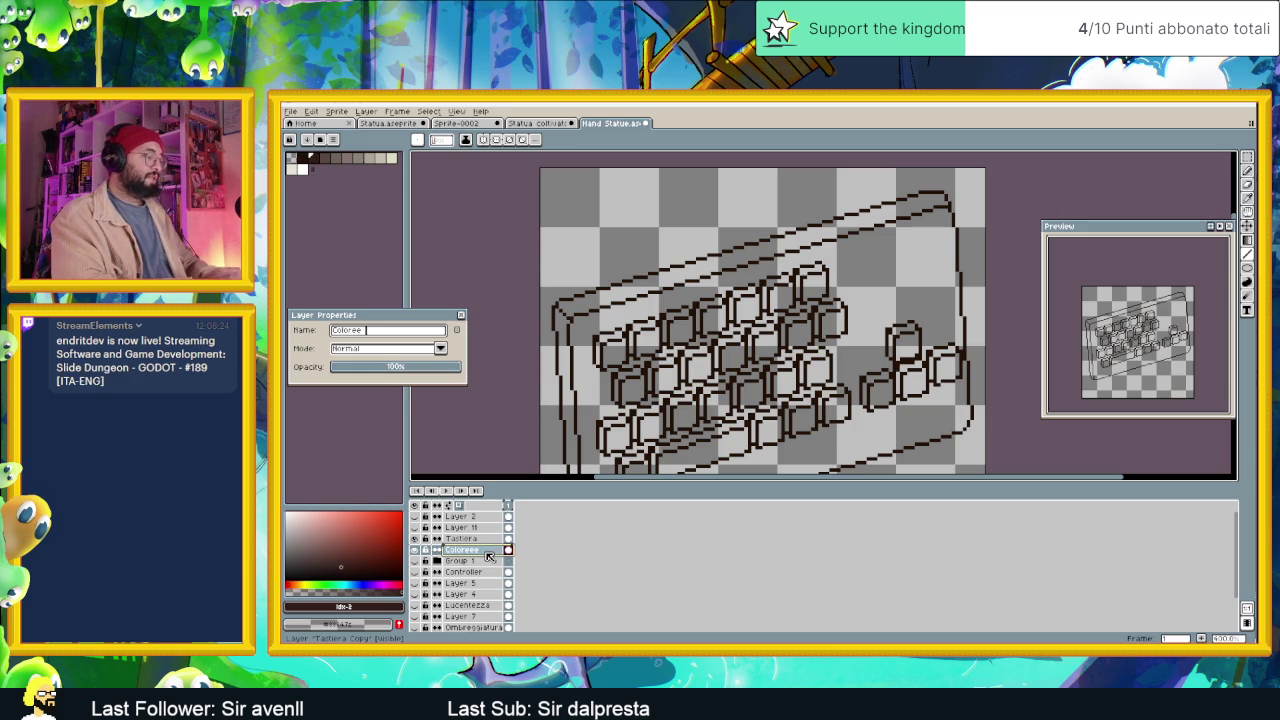
text(e)
key(Return)
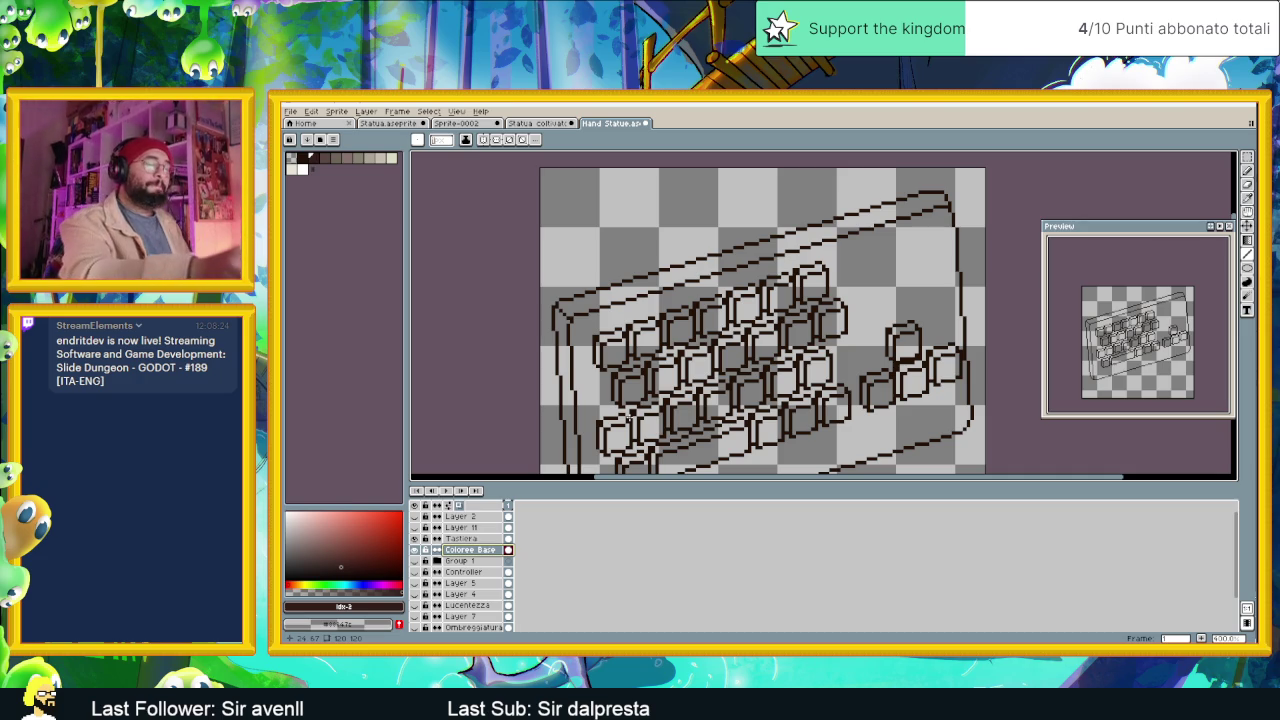
Briefly show and then hide the controller artwork in Group 1.
scroll(650, 357, down, 1)
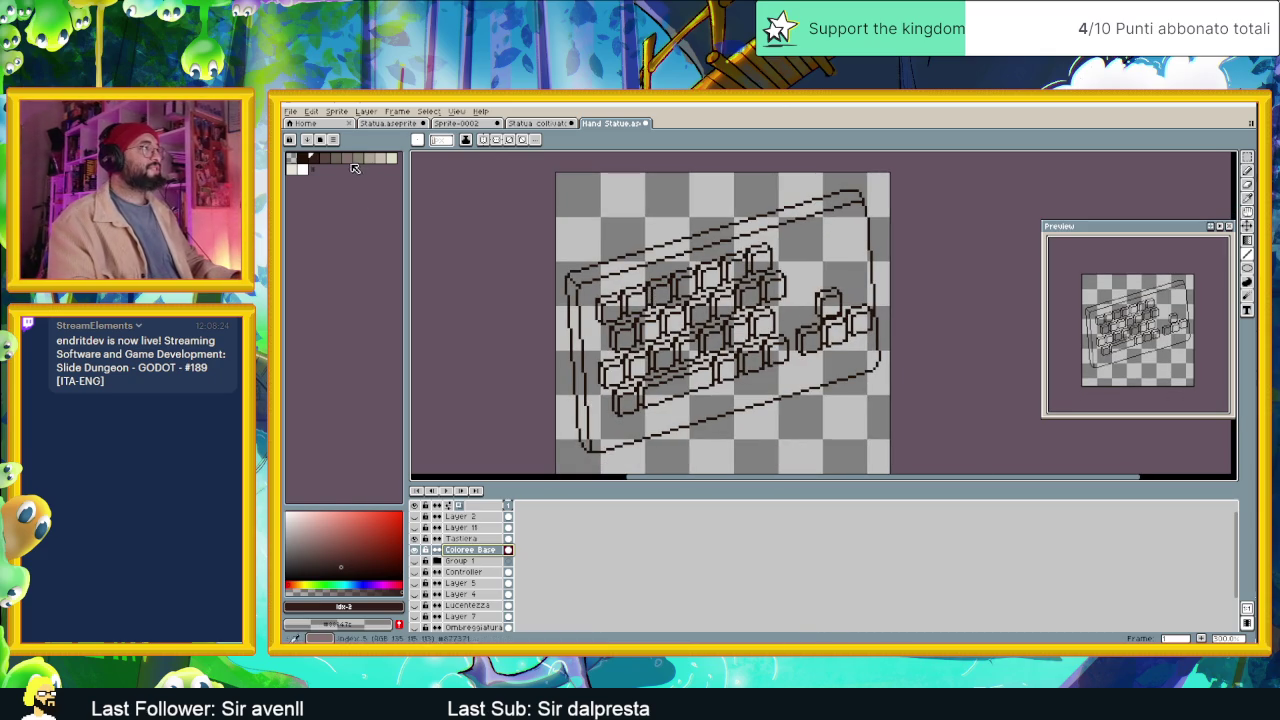
click(415, 567)
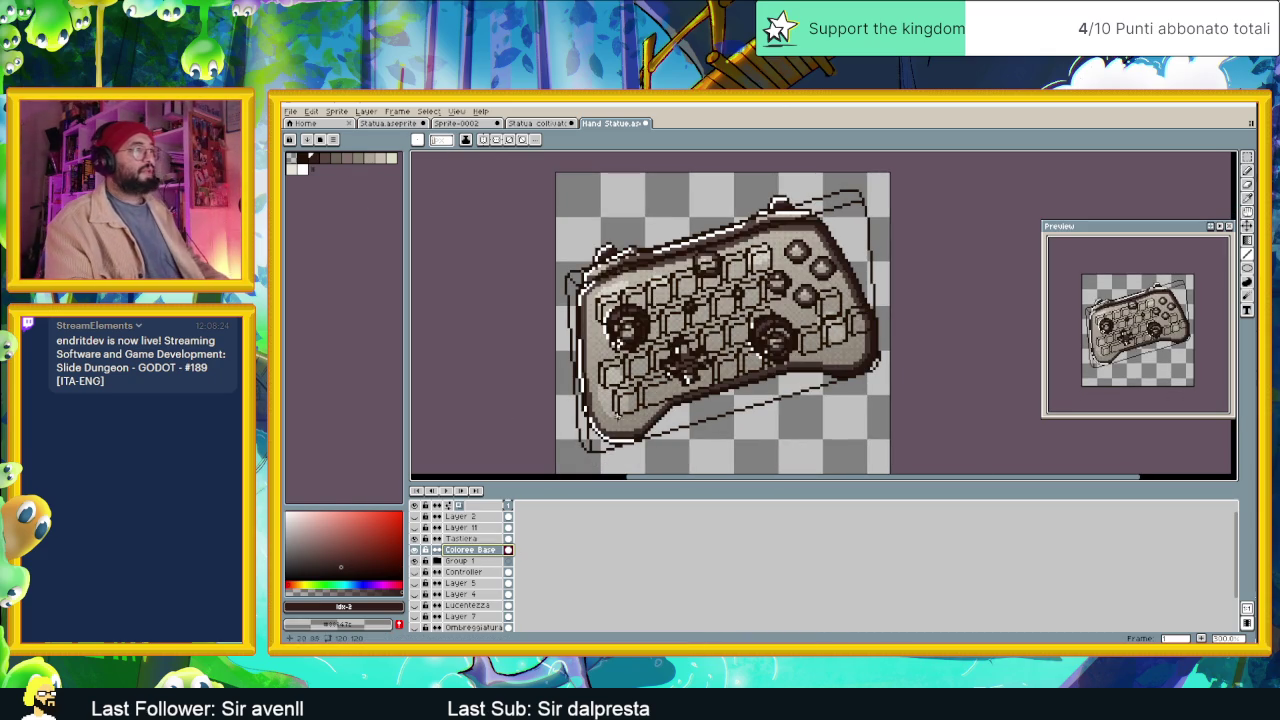
scroll(616, 272, up, 1)
scroll(424, 543, down, 2)
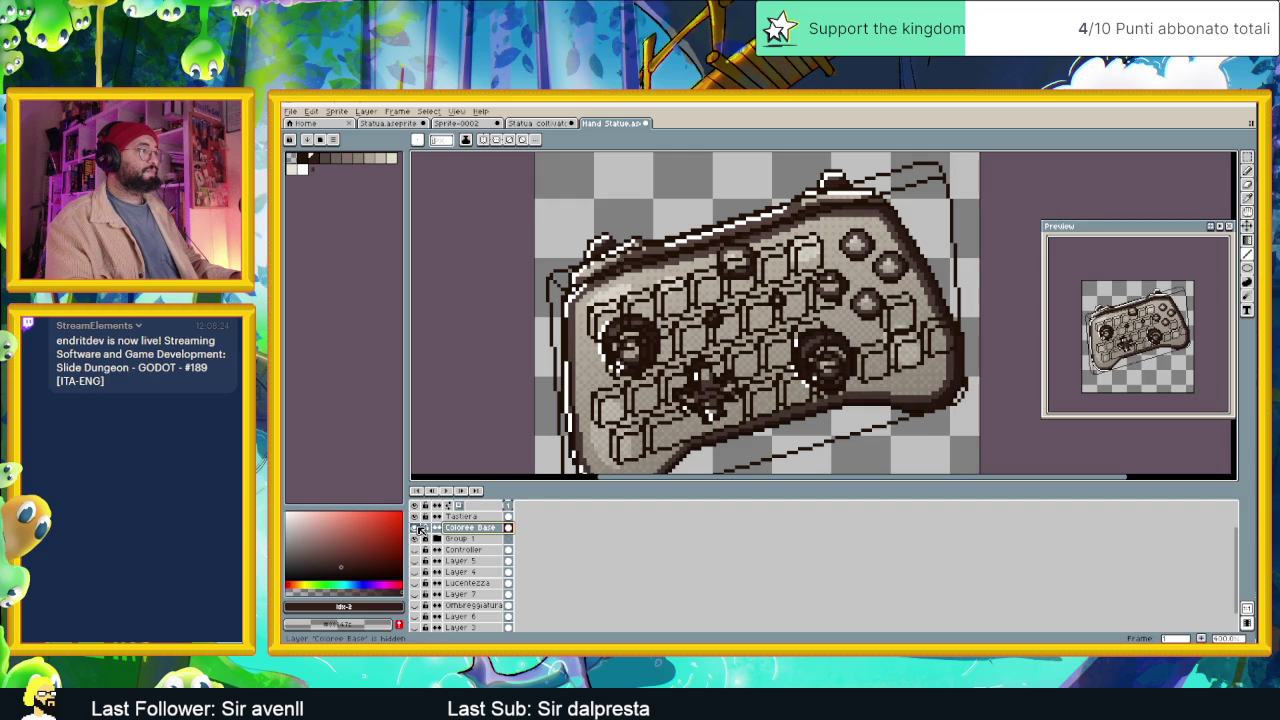
click(415, 538)
scroll(430, 580, down, 2)
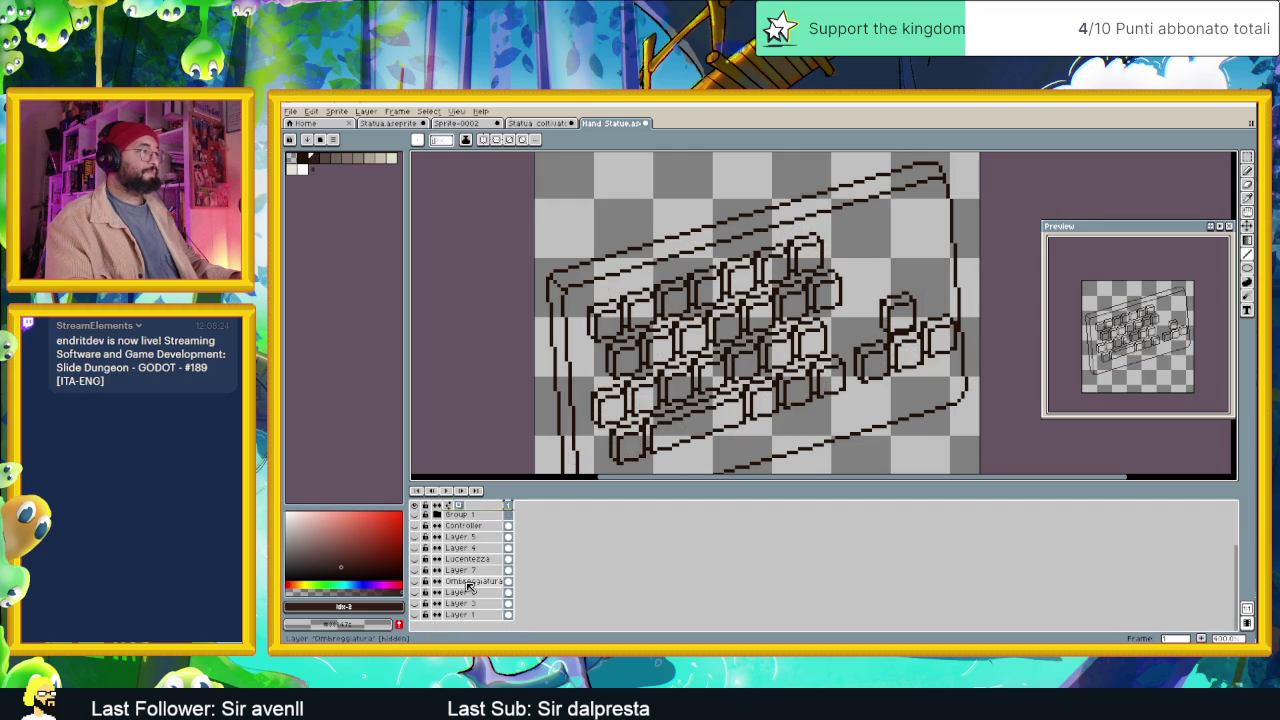
Reveal the hand drawing, eyedrop its beige skin colour, then hide it again.
click(416, 614)
click(416, 614)
click(418, 604)
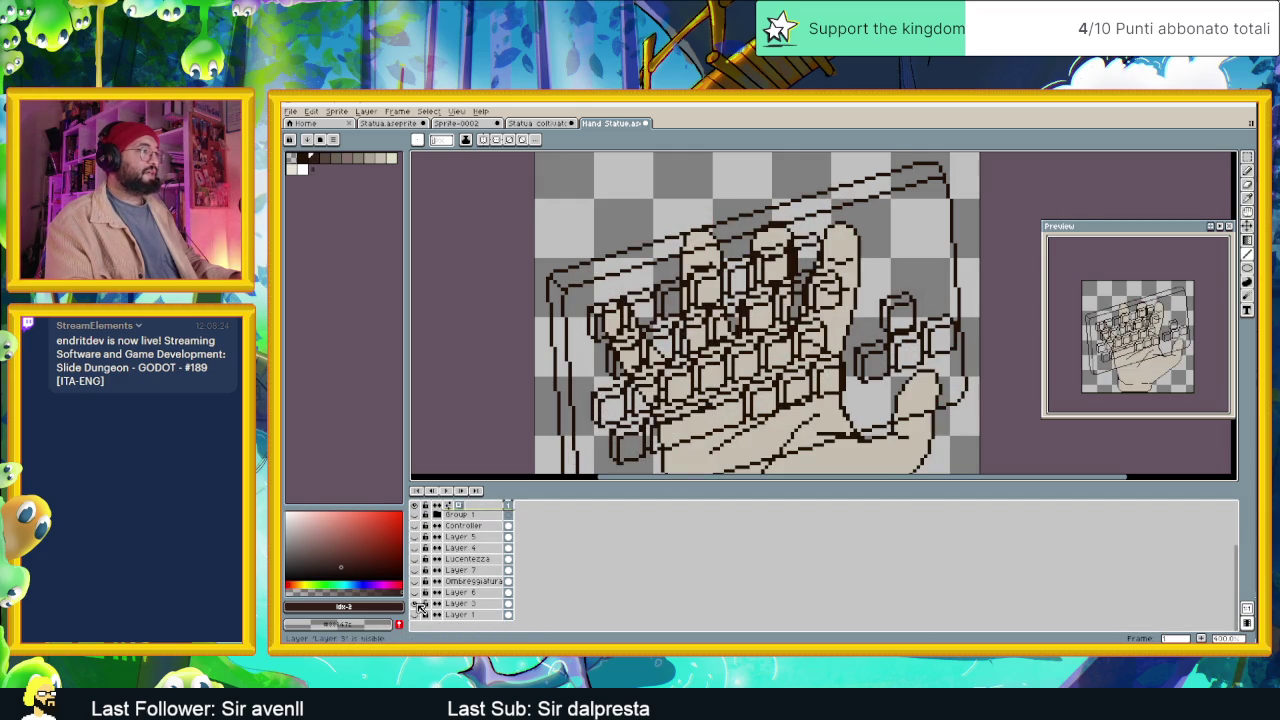
click(420, 583)
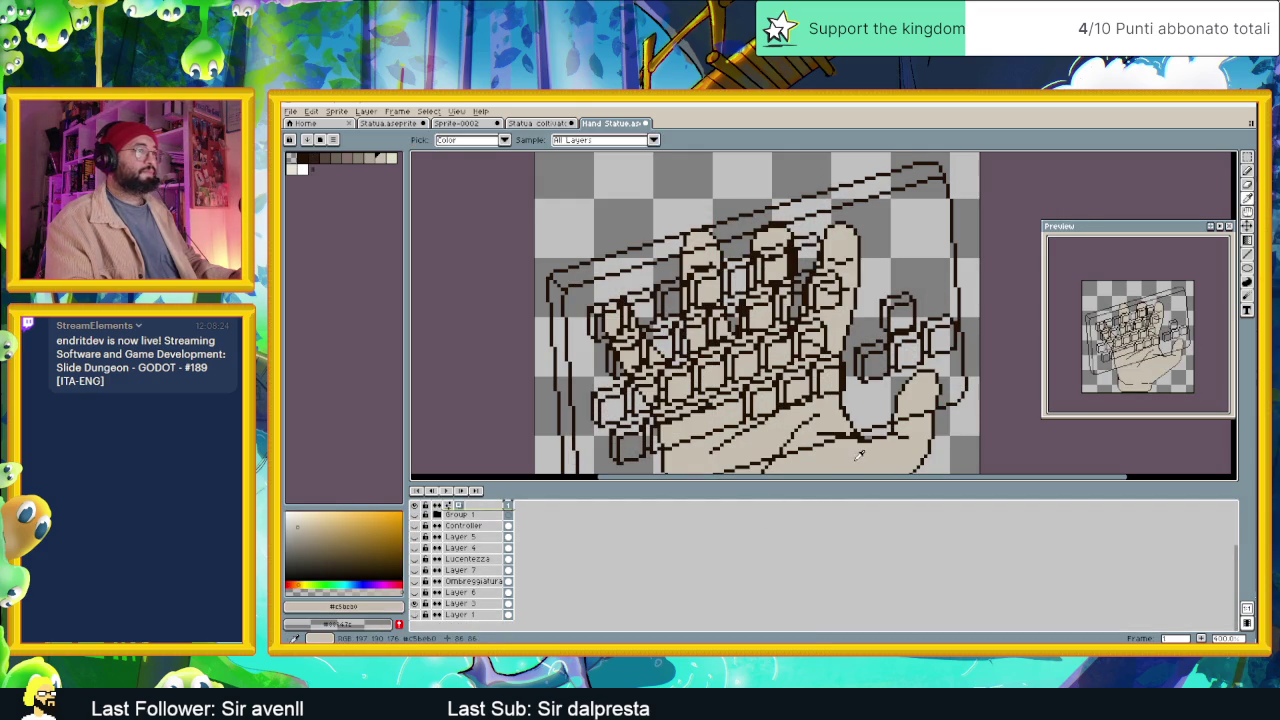
click(420, 583)
scroll(460, 560, up, 3)
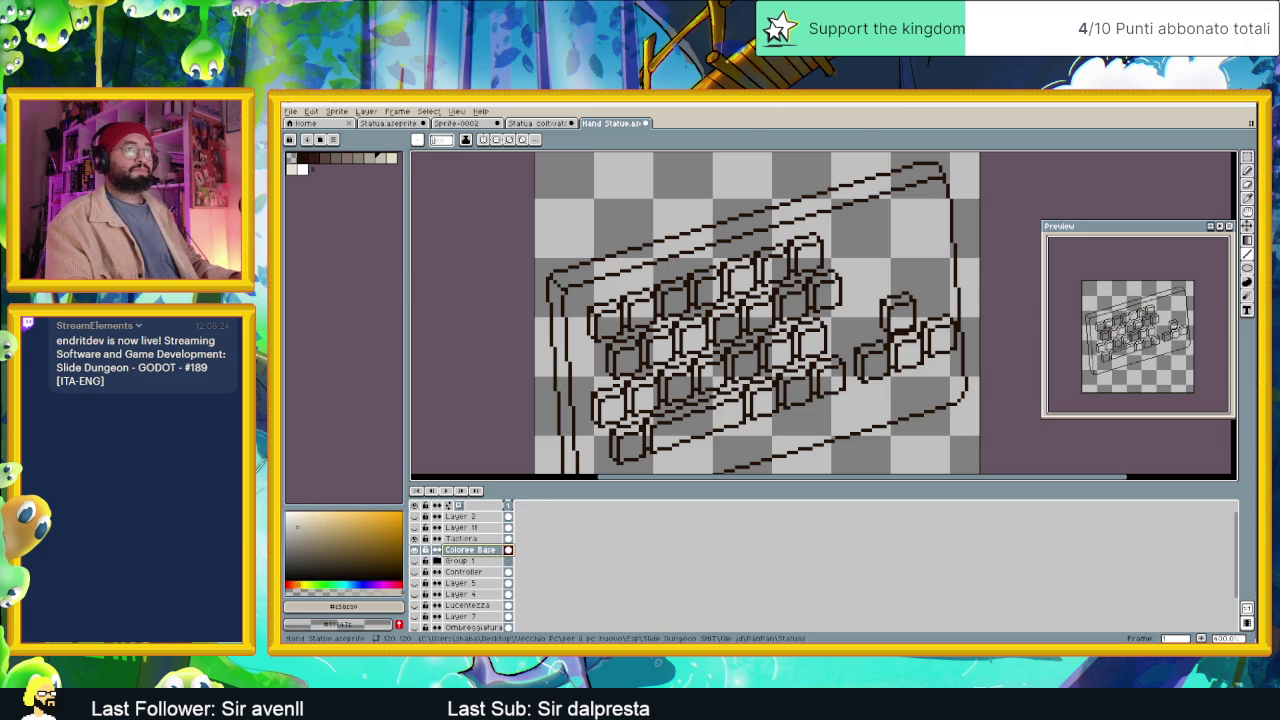
click(1247, 240)
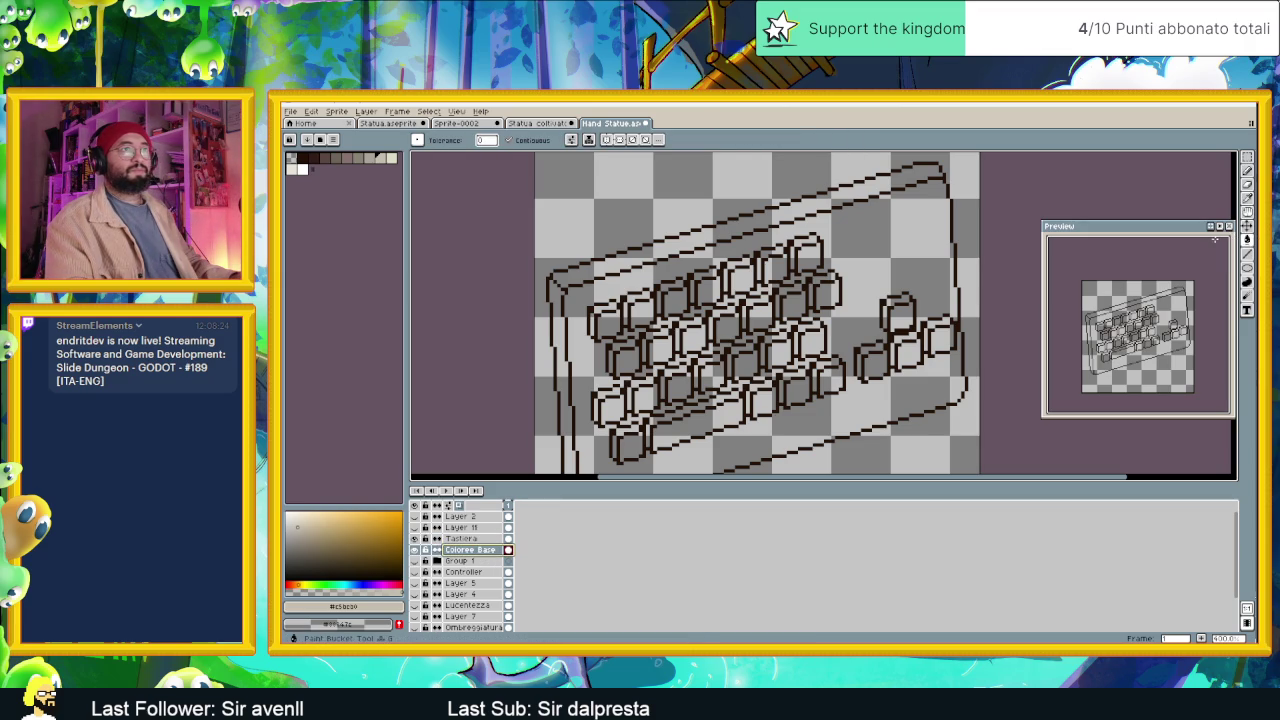
Bucket-fill the keyboard body and a grey key with beige, undoing a stray top-edge stroke.
click(844, 236)
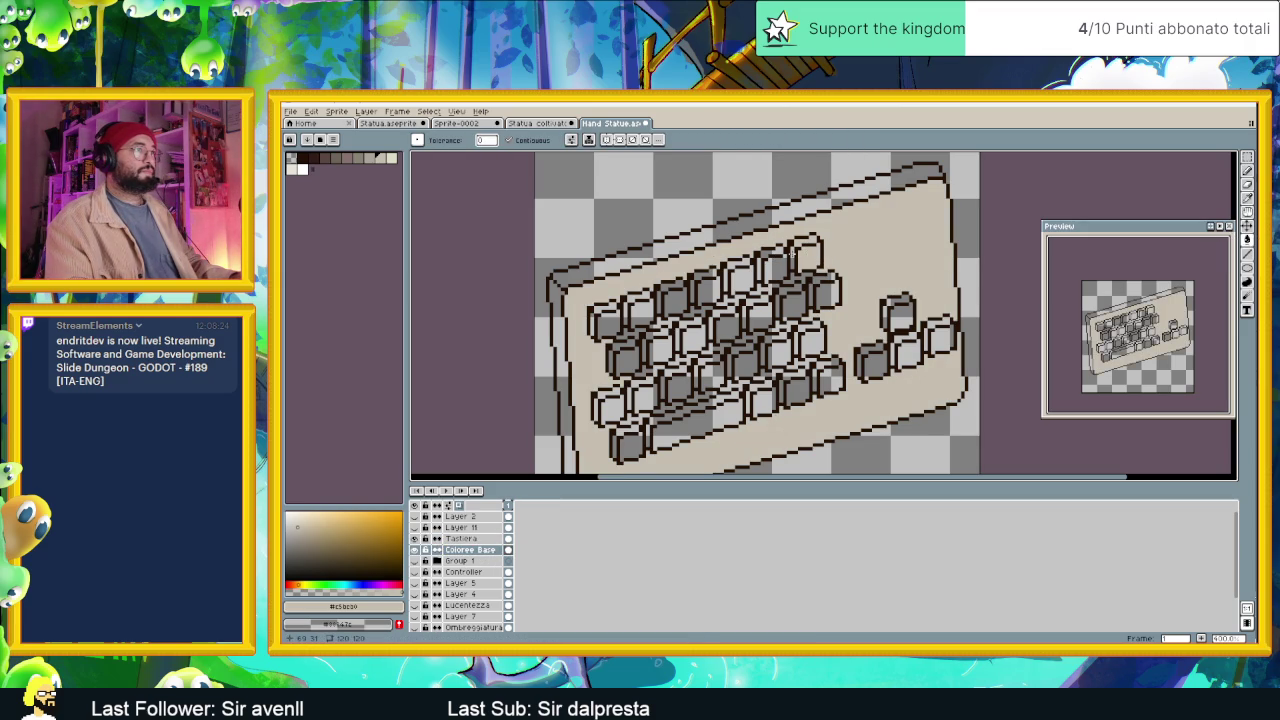
key(ctrl+z)
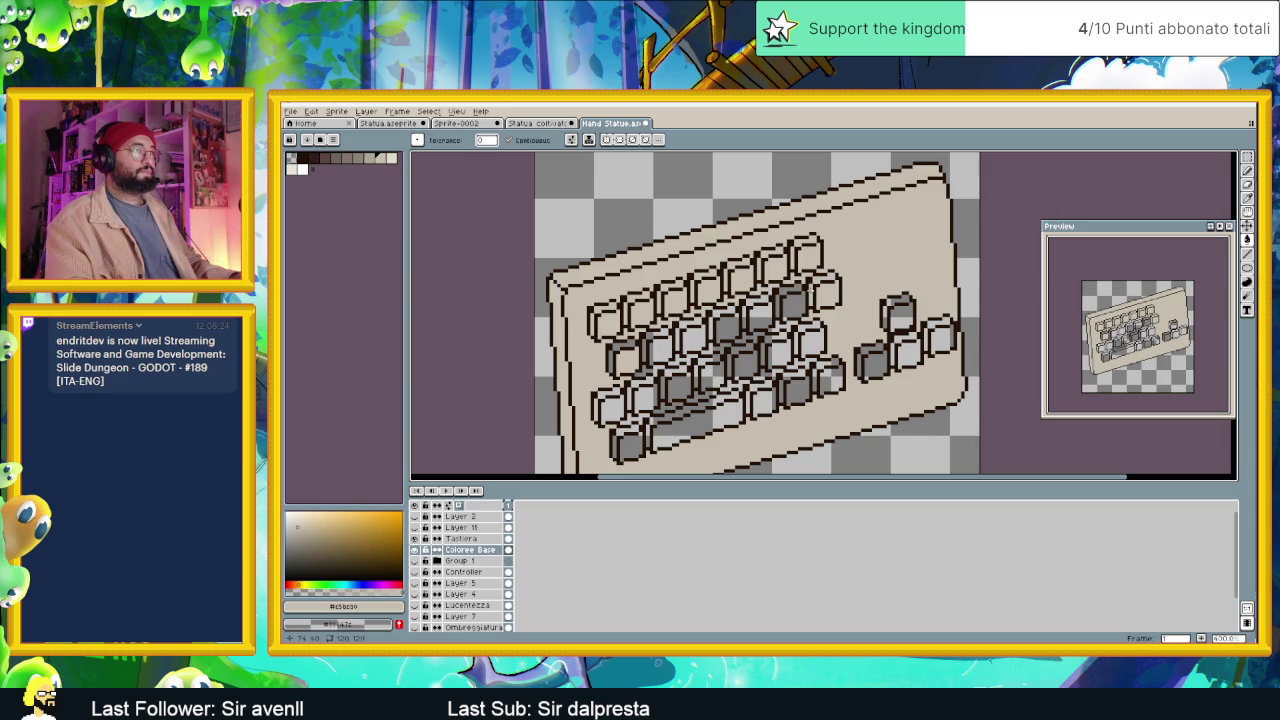
click(794, 302)
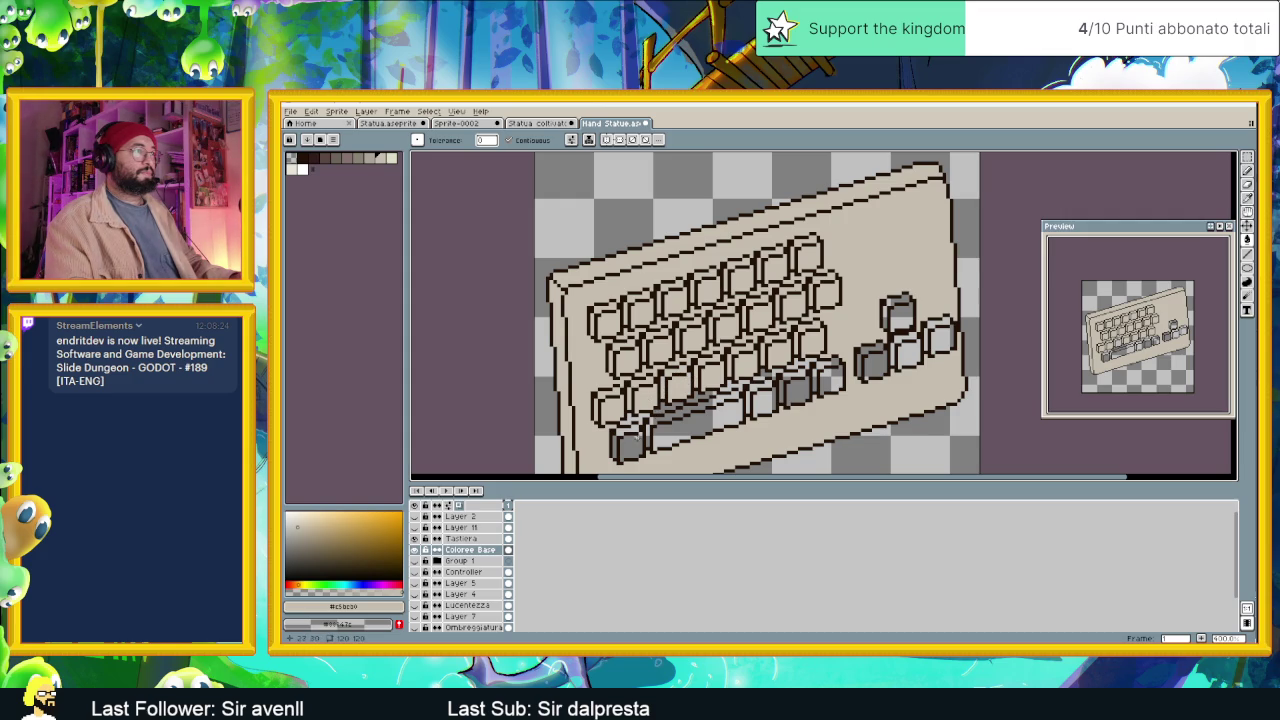
drag(640, 434, 622, 404)
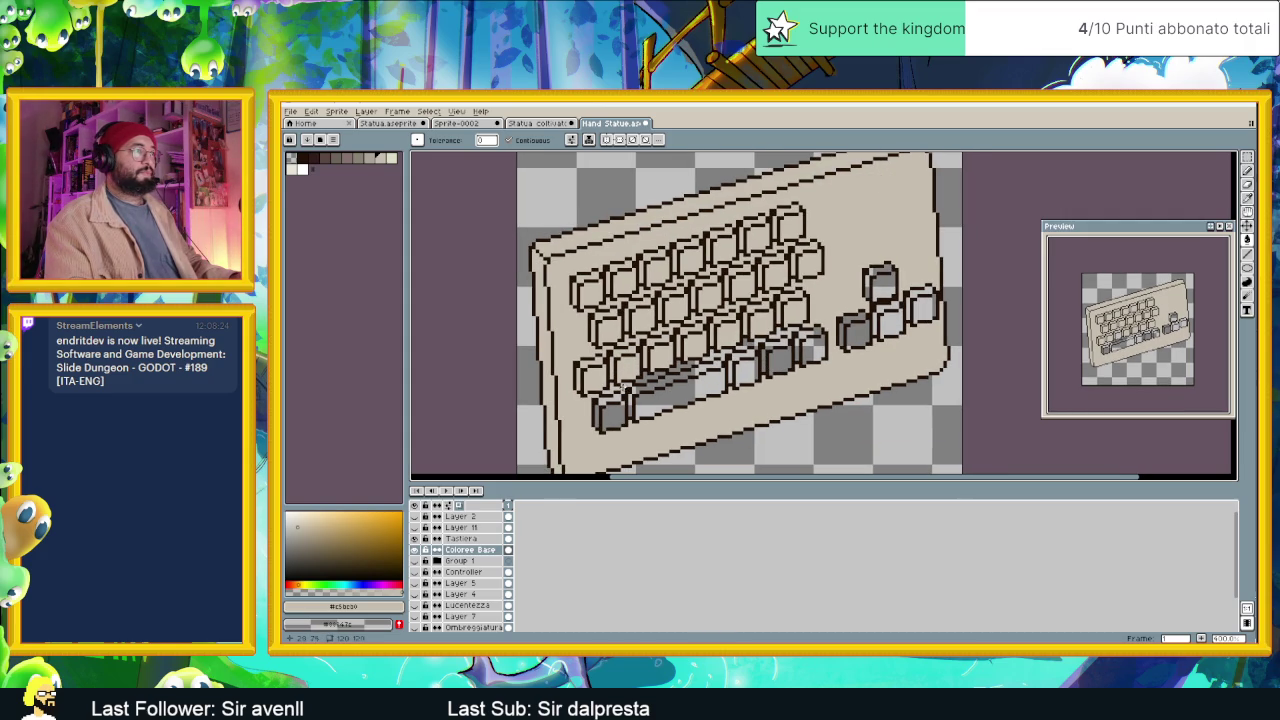
Draw four beige filled rectangles over the grey key shading, merging the bottom-left keys into a spacebar.
click(1247, 157)
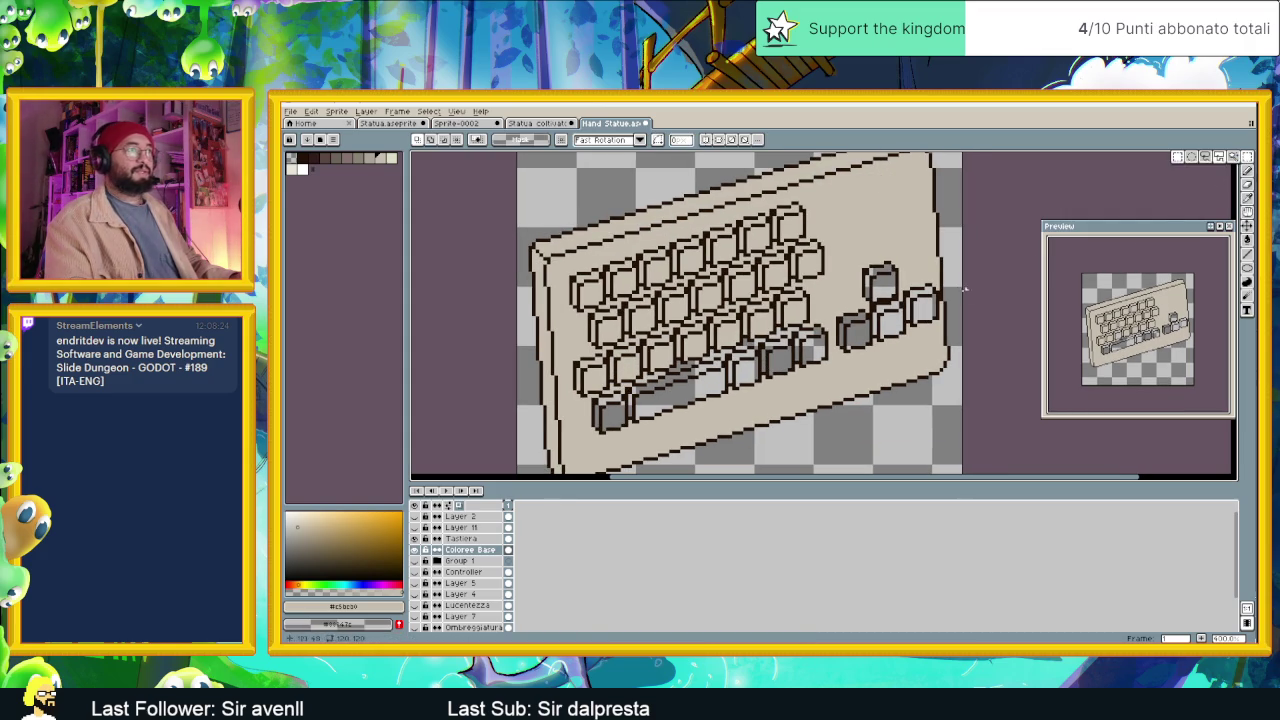
click(1247, 240)
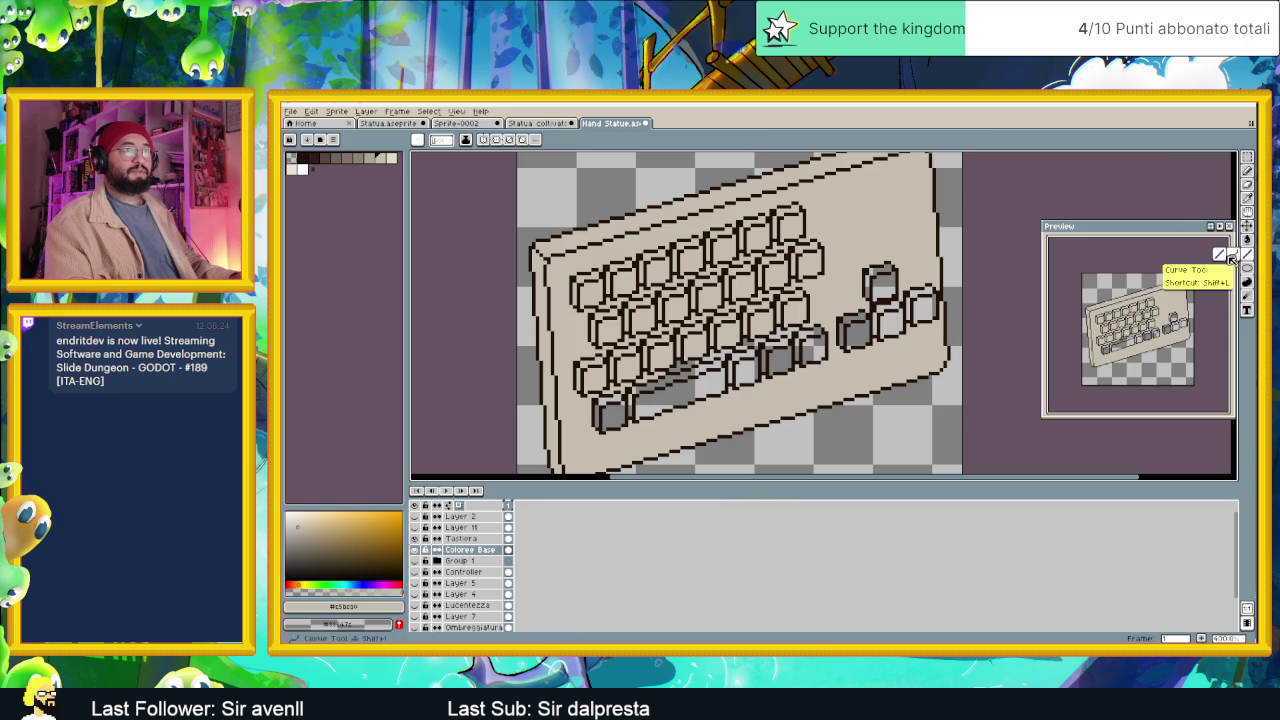
click(1232, 262)
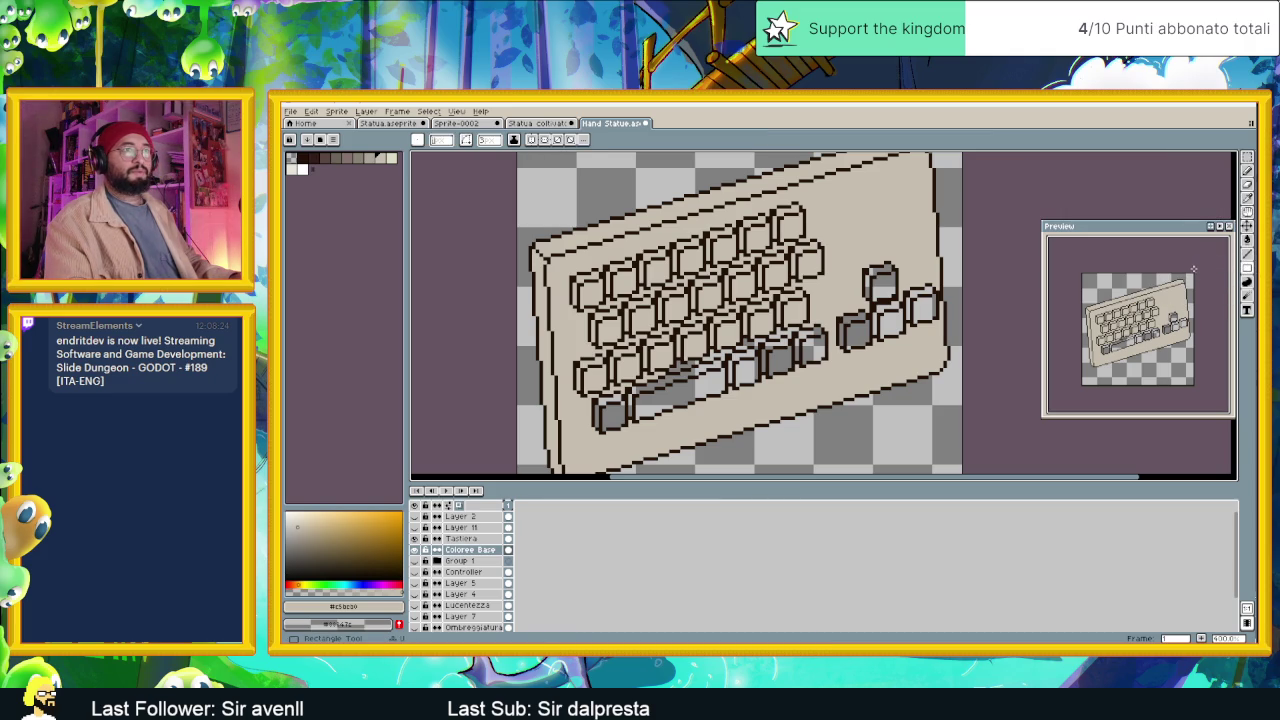
click(1246, 268)
click(1206, 269)
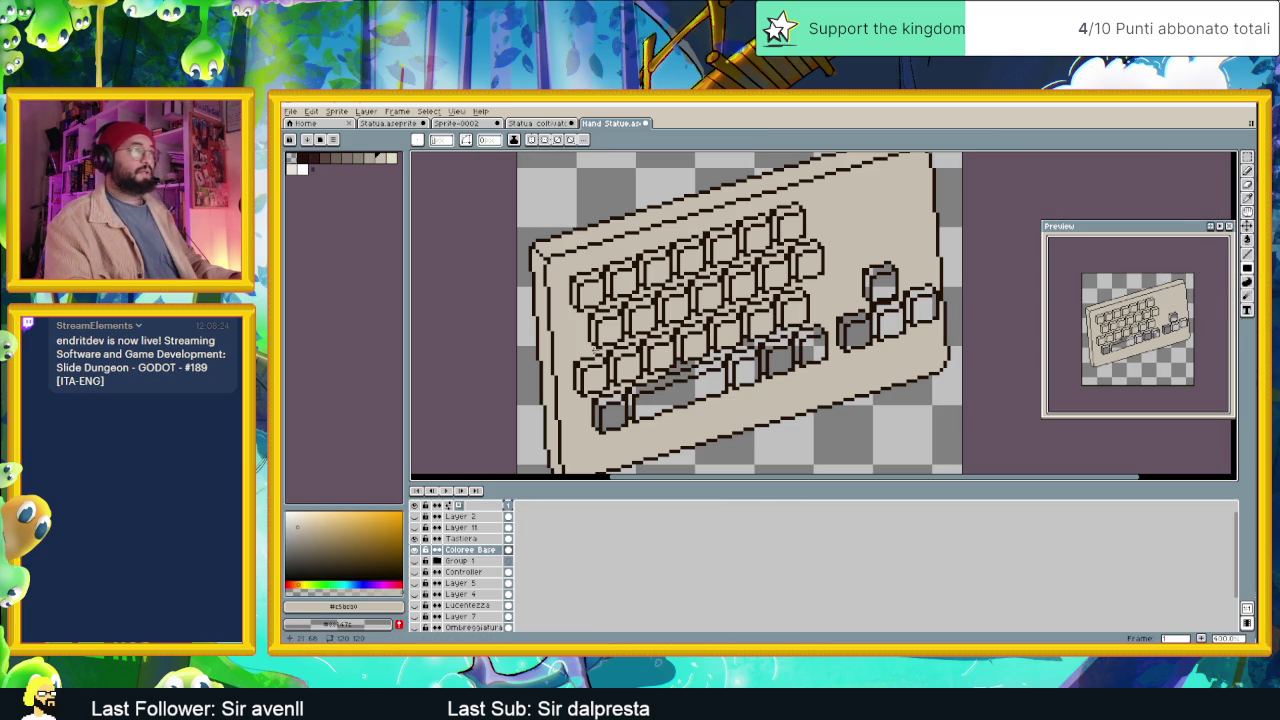
mouse_move(600, 432)
mouse_down()
mouse_move(680, 374)
mouse_move(743, 402)
mouse_up()
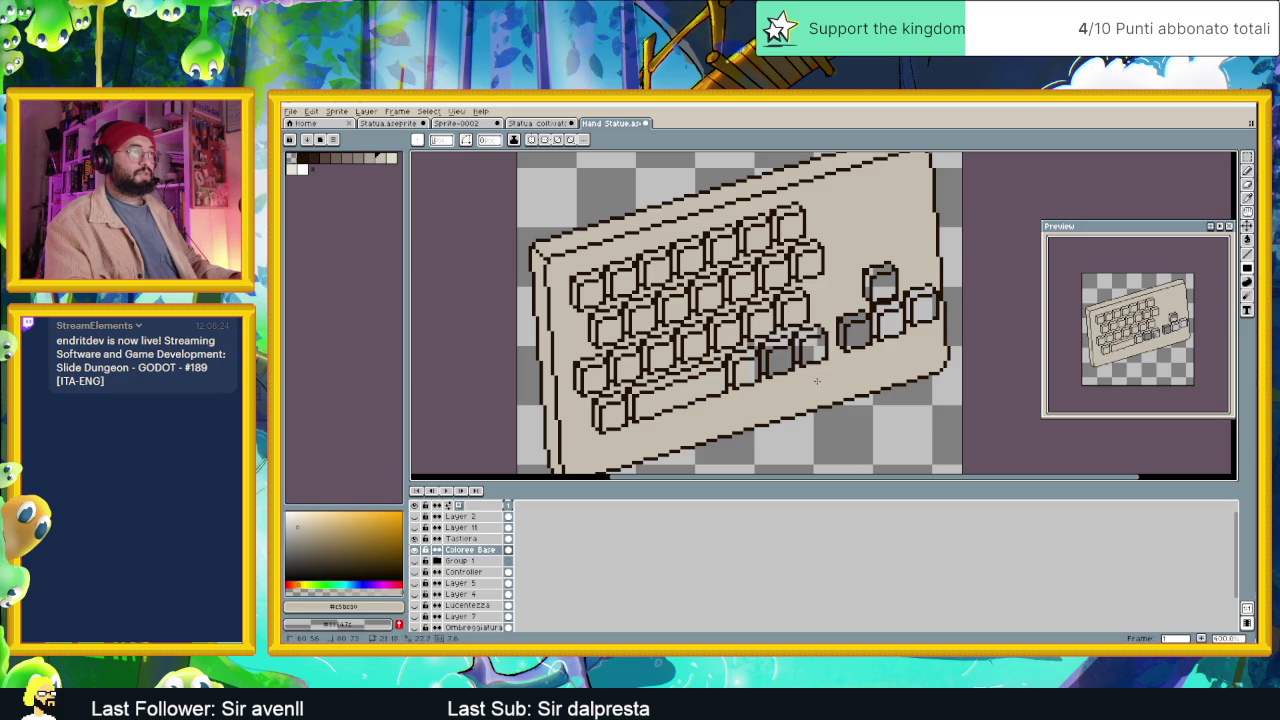
drag(760, 346, 814, 376)
mouse_move(838, 316)
mouse_down()
mouse_move(852, 346)
mouse_move(870, 342)
mouse_up()
drag(874, 266, 896, 288)
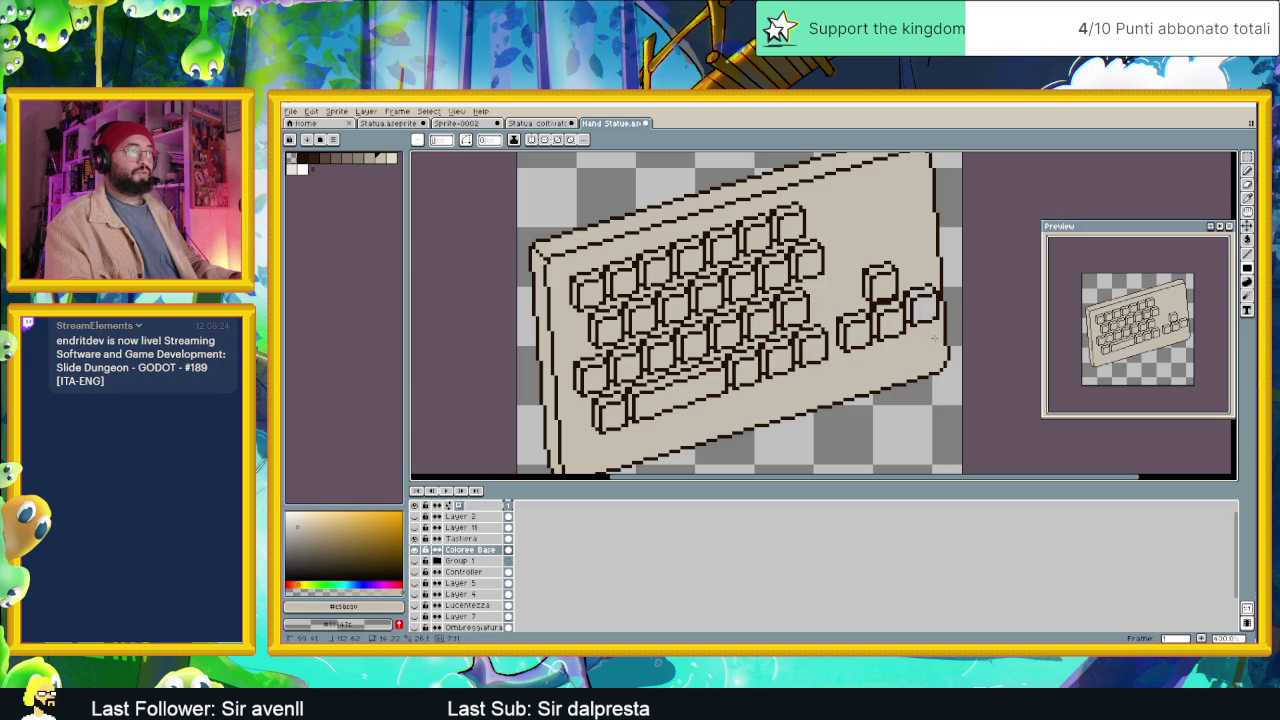
click(462, 539)
double_click(474, 538)
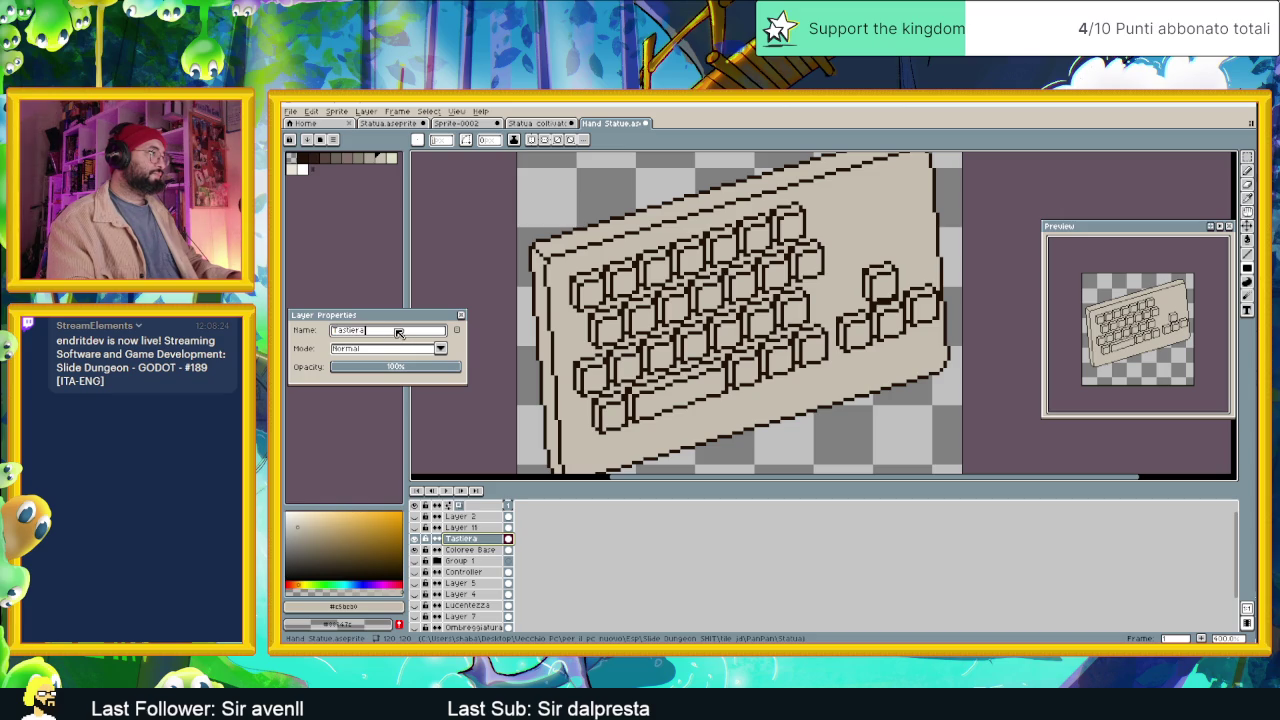
Append 'Outline' to the Tastiera layer name so it reads 'Tastiera Outline'.
text( Outline)
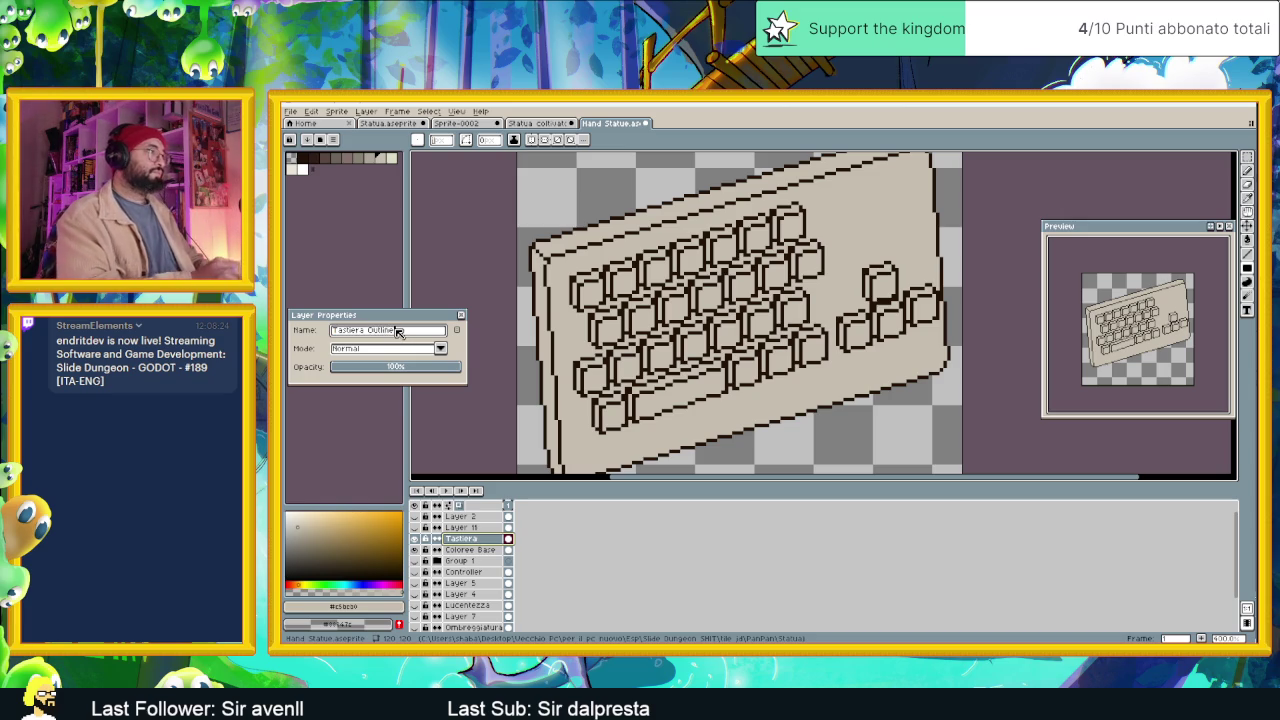
key(Return)
scroll(665, 318, down, 1)
scroll(662, 316, down, 1)
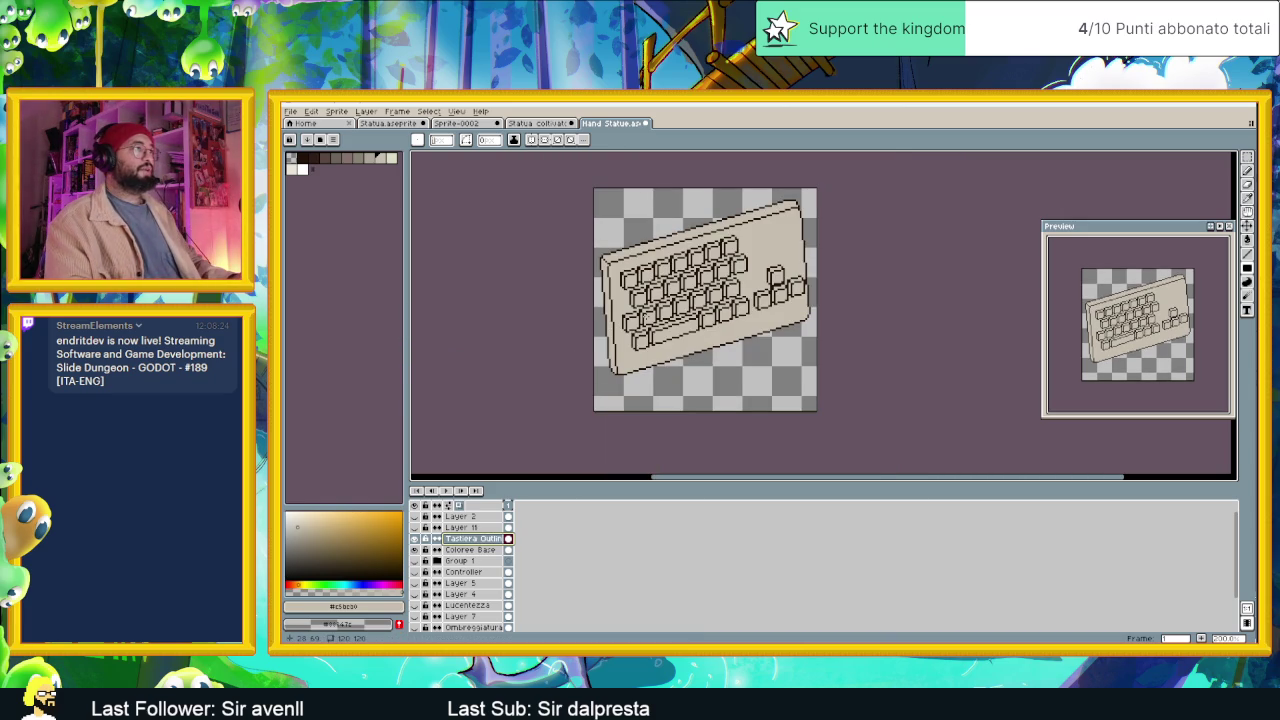
scroll(648, 316, up, 1)
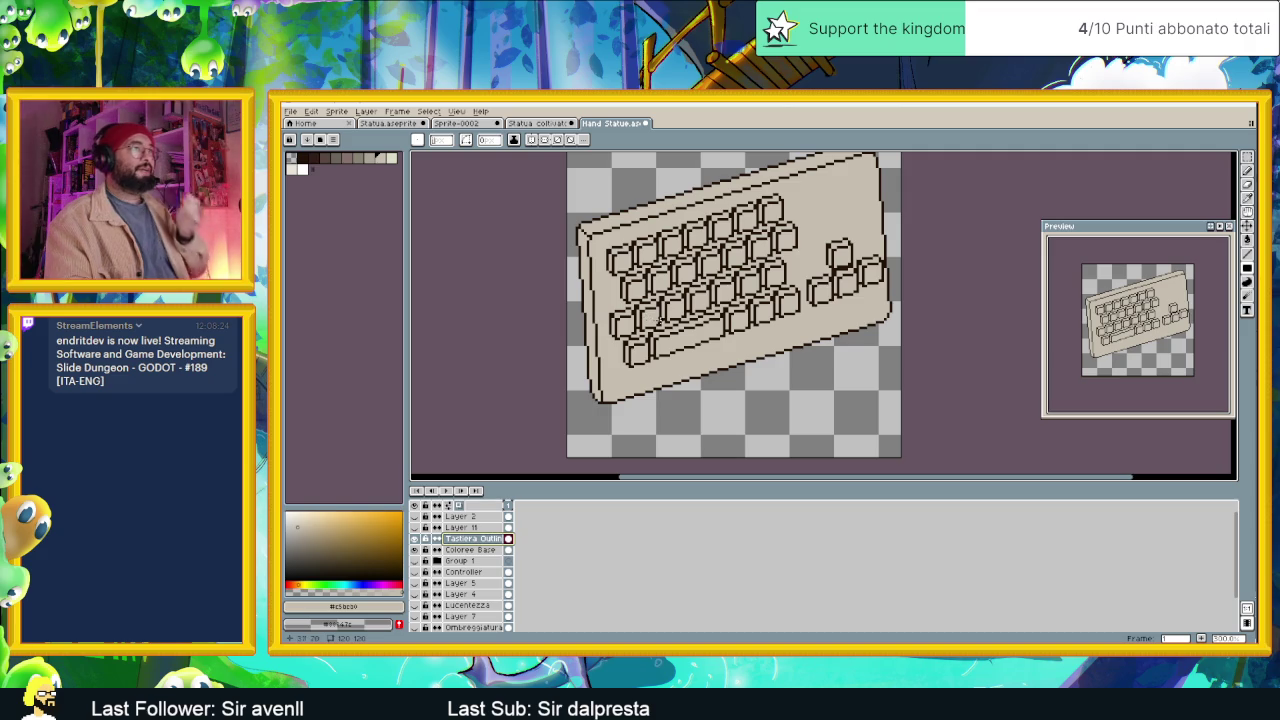
scroll(787, 327, up, 1)
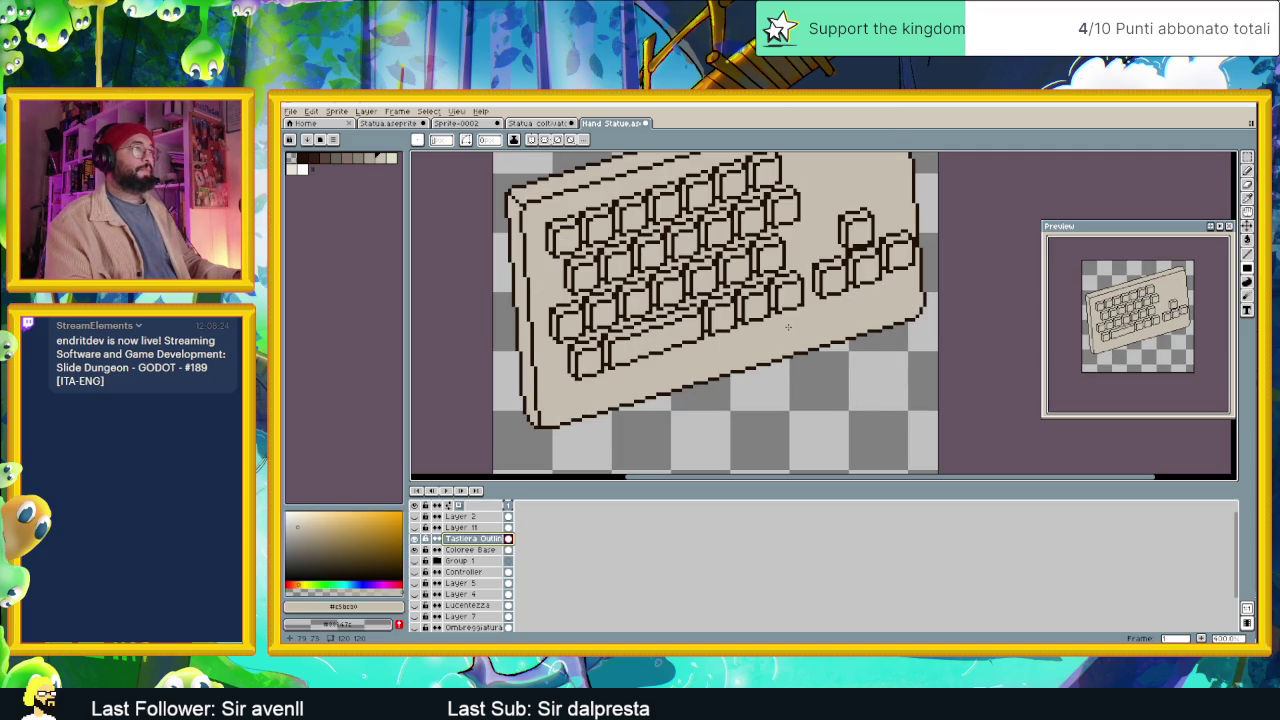
scroll(787, 327, down, 1)
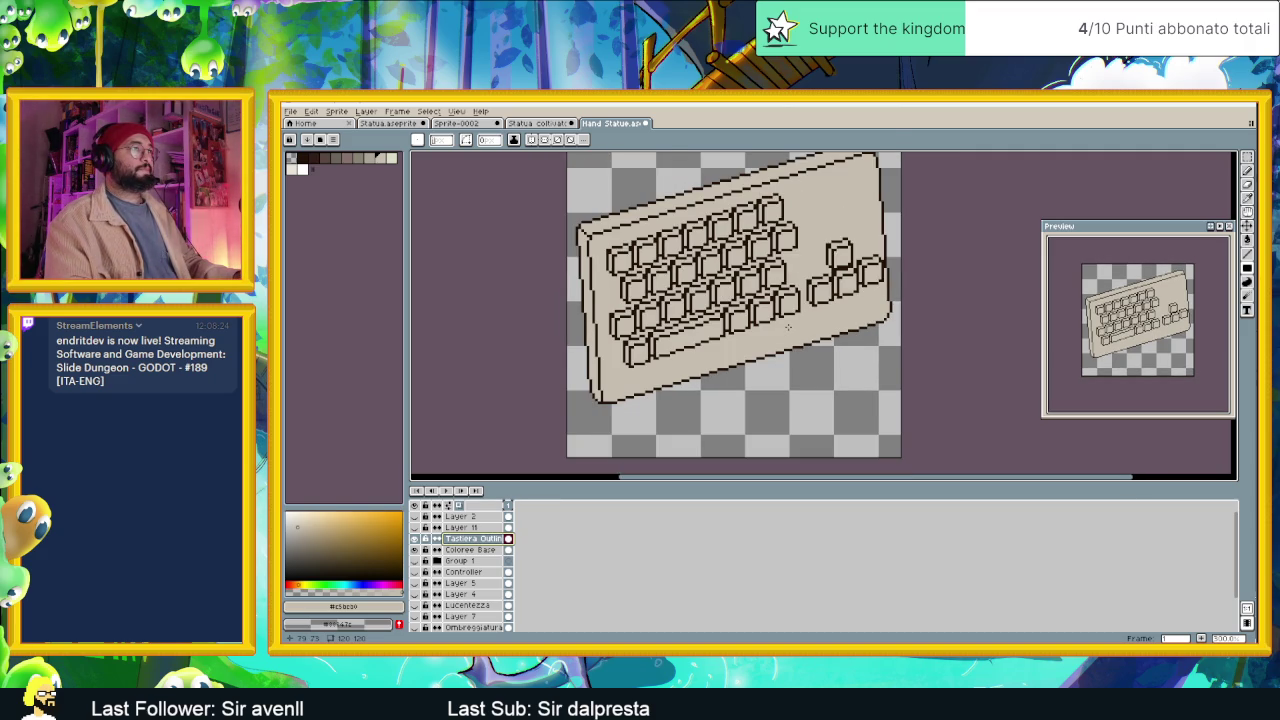
scroll(787, 327, up, 1)
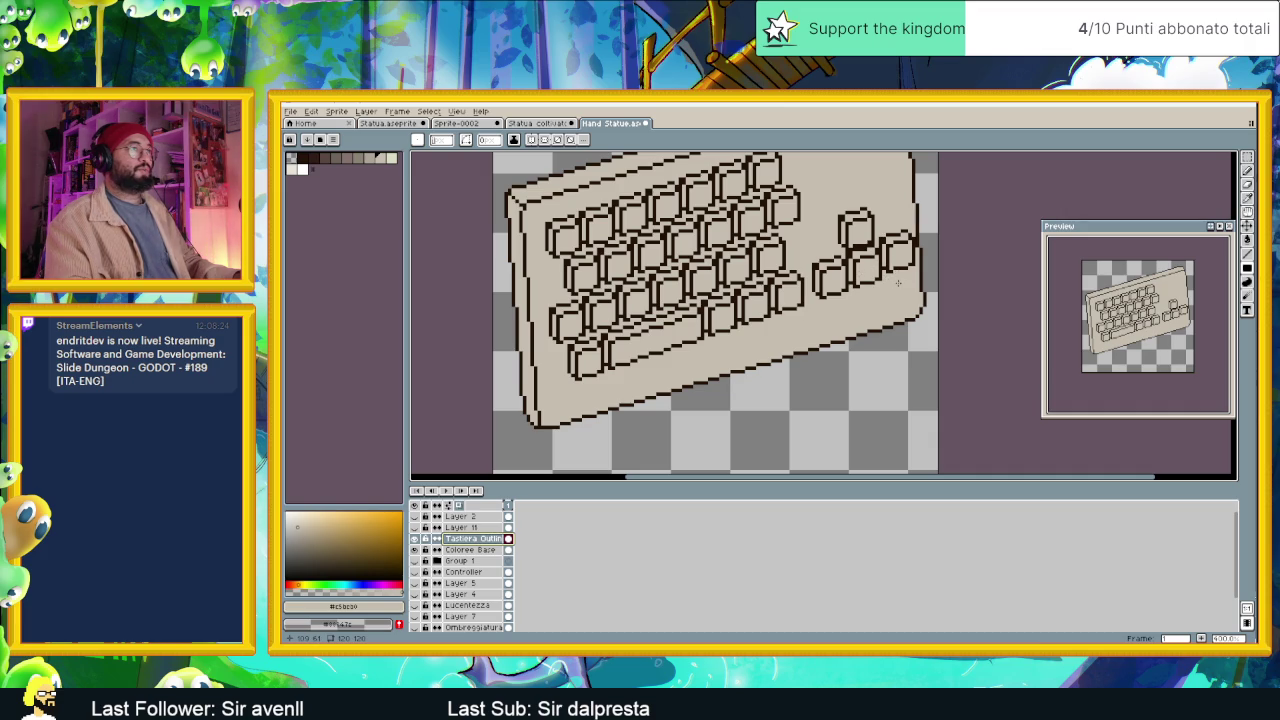
scroll(902, 262, up, 1)
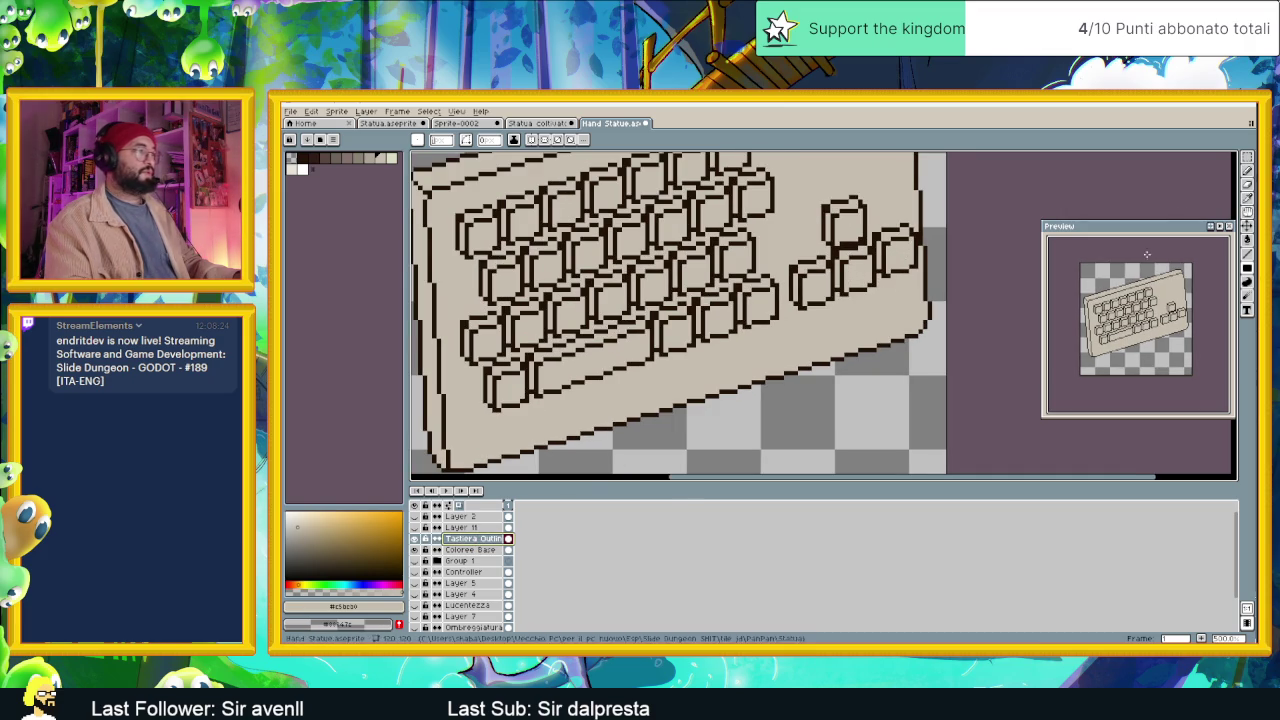
key(v)
scroll(860, 280, up, 1)
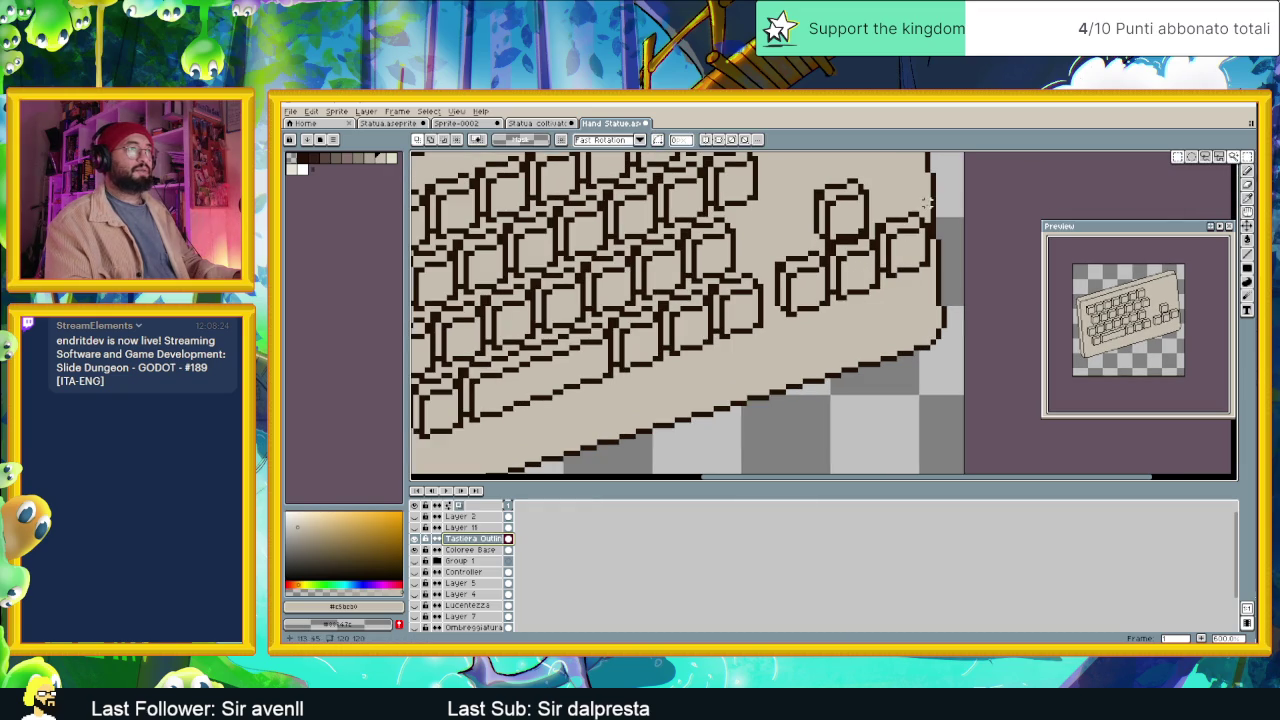
Select the rightmost key outline, move it back down, and deselect.
mouse_move(930, 207)
mouse_down()
mouse_move(882, 281)
mouse_move(880, 240)
mouse_up()
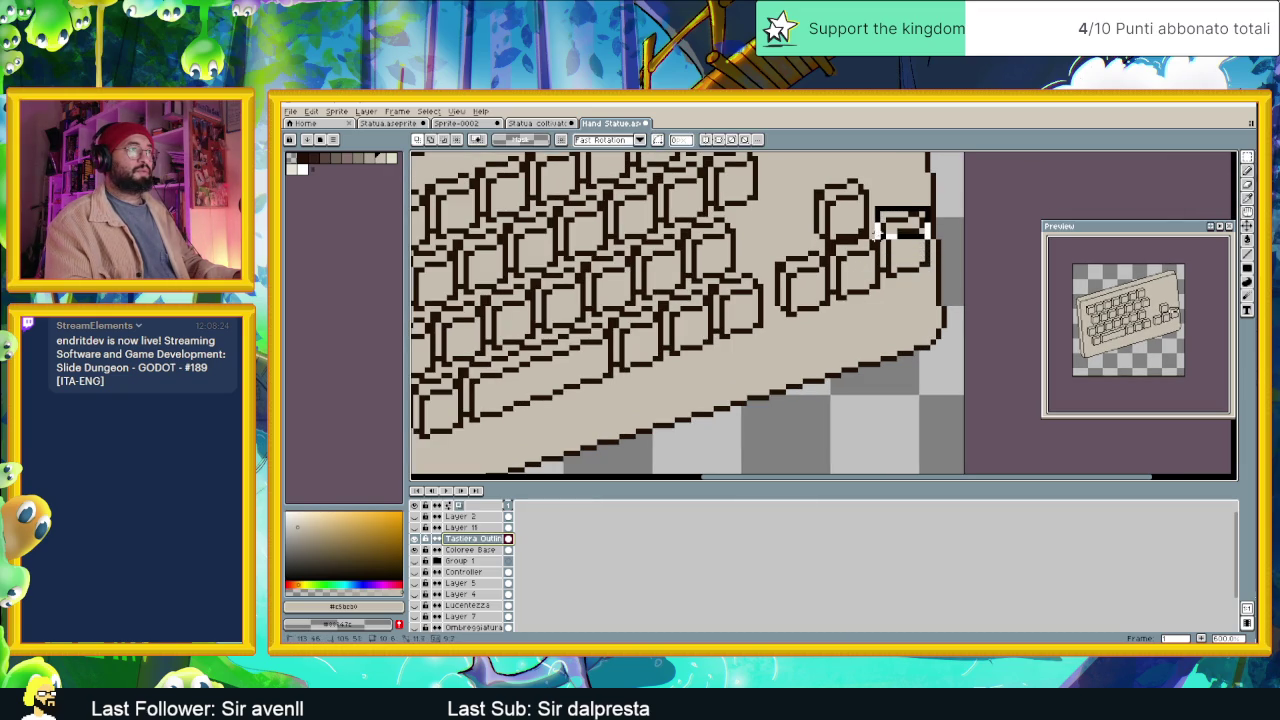
mouse_move(893, 291)
mouse_down()
mouse_move(910, 248)
mouse_move(910, 260)
mouse_up()
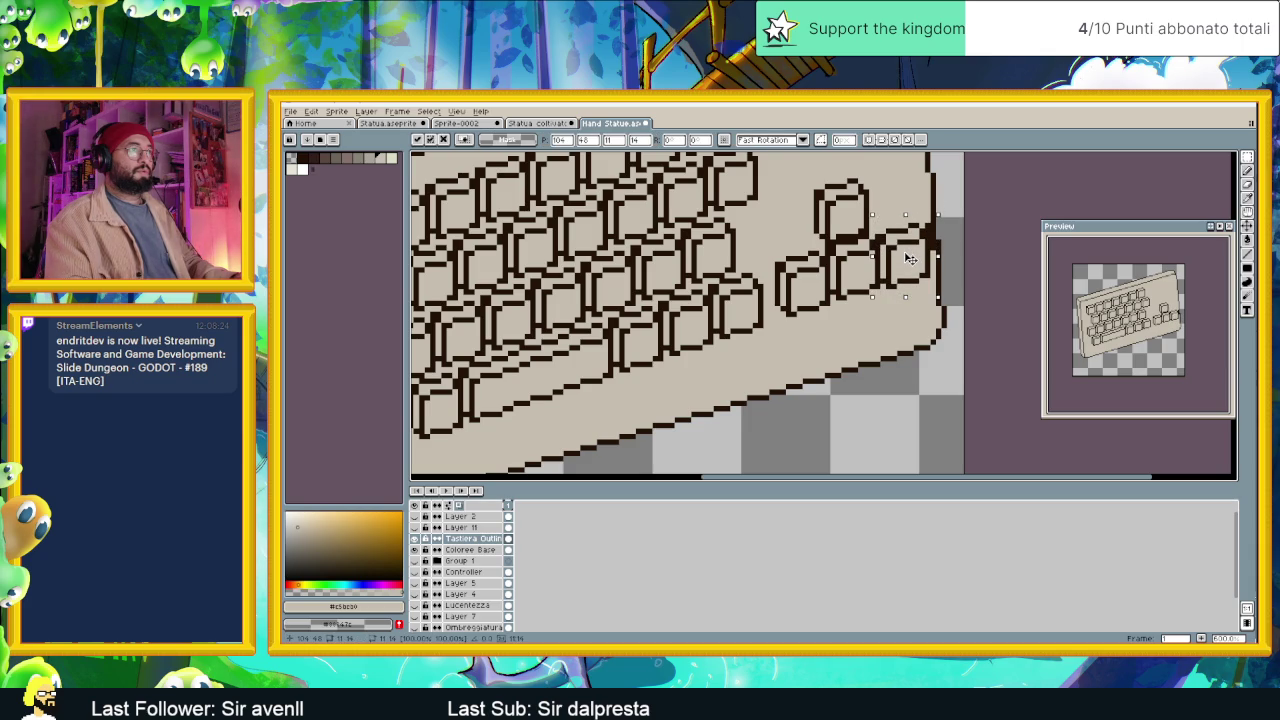
key(Return)
key(ctrl+d)
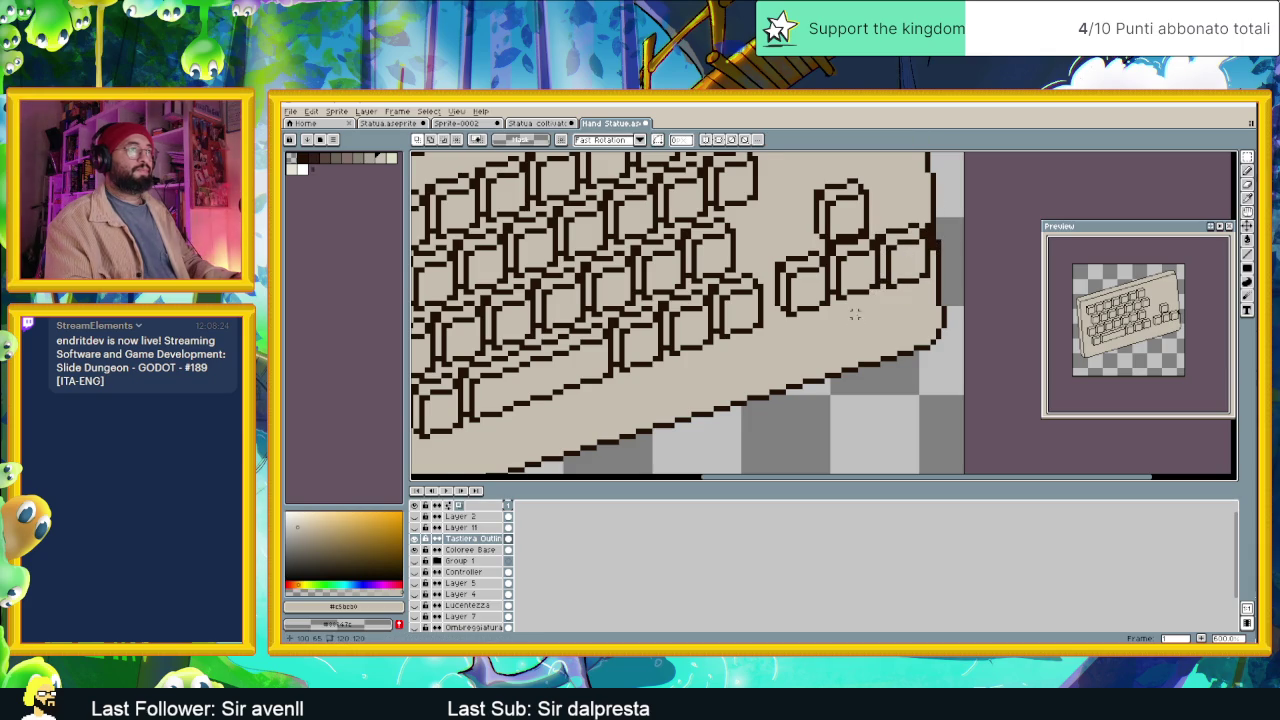
scroll(848, 325, down, 2)
scroll(852, 320, down, 1)
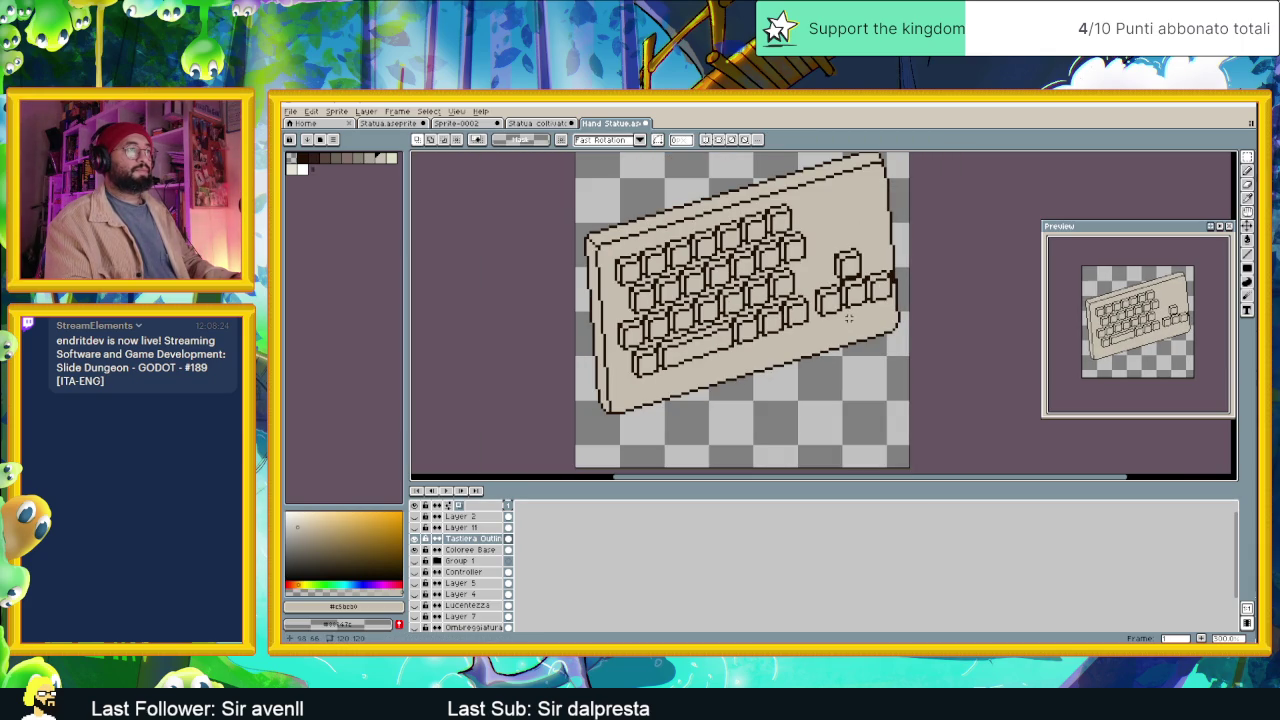
scroll(845, 305, up, 1)
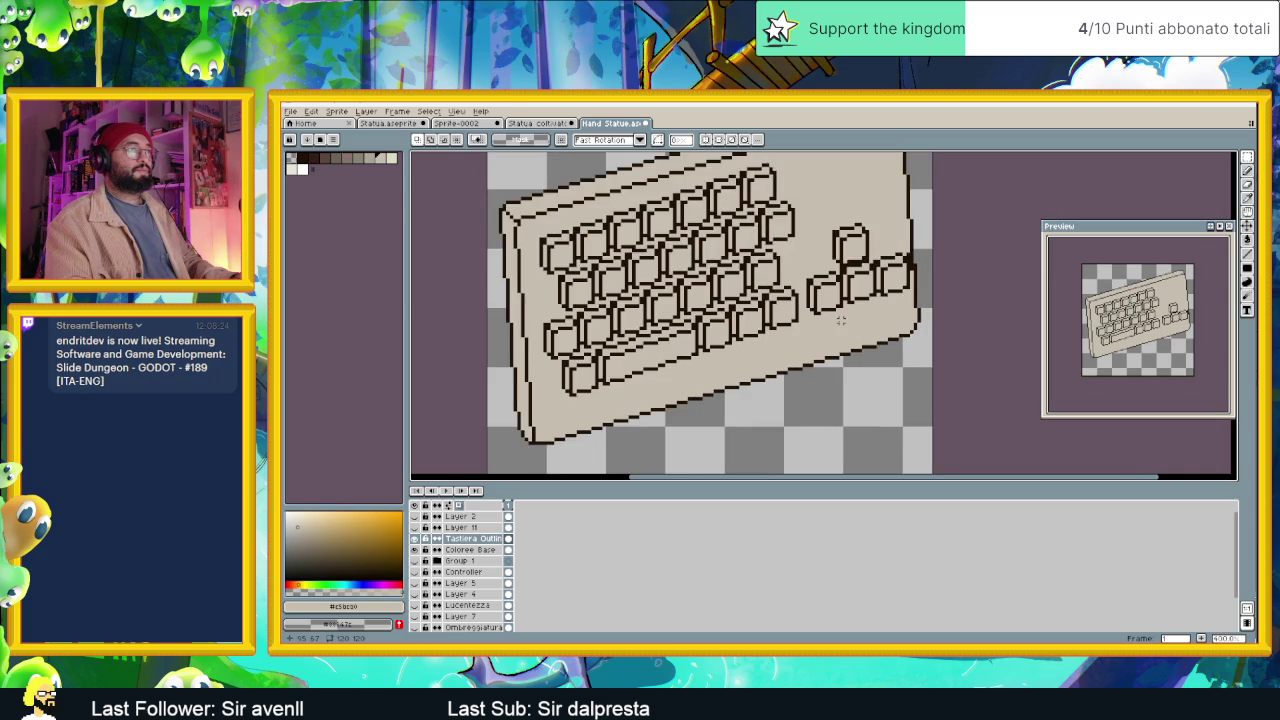
scroll(852, 280, up, 1)
scroll(860, 258, up, 1)
Shift two right-hand keys slightly down, then compare before and after with undo/redo.
drag(827, 187, 879, 243)
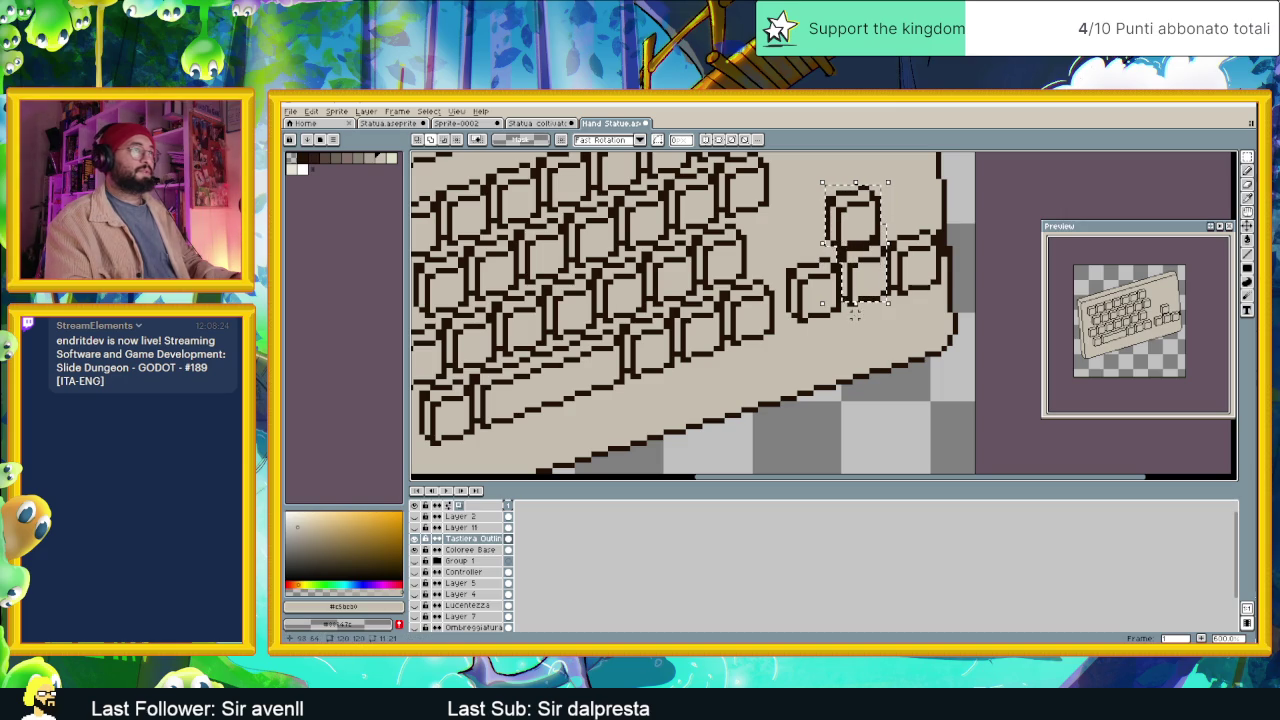
drag(848, 312, 888, 320)
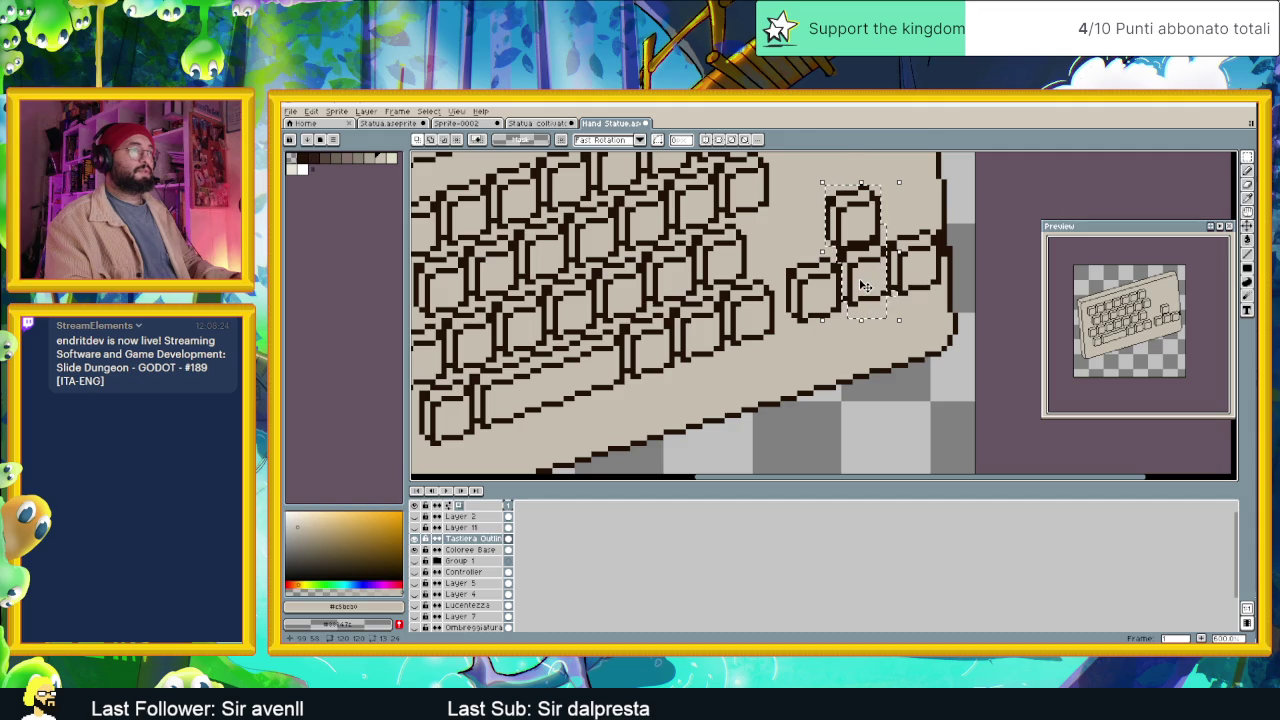
drag(866, 286, 866, 291)
click(849, 342)
key(ctrl+d)
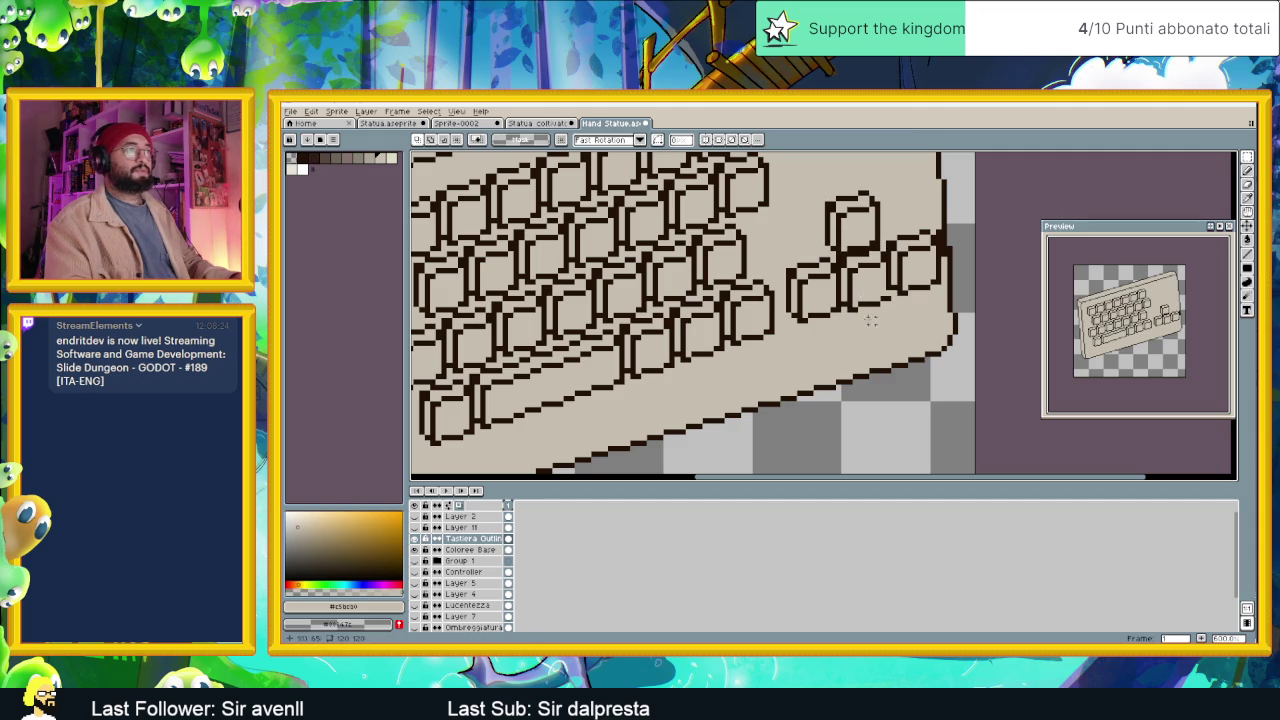
key(ctrl+z)
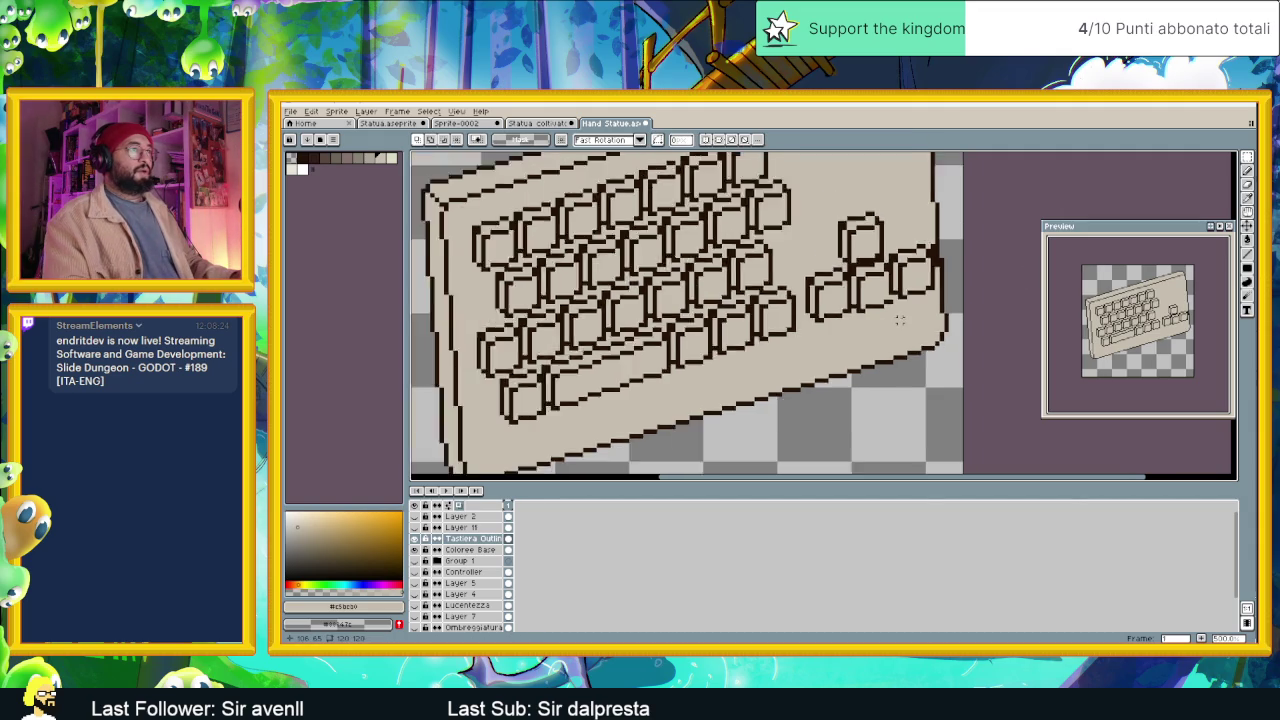
key(ctrl+z)
key(ctrl+z)
key(ctrl+y)
key(ctrl+y)
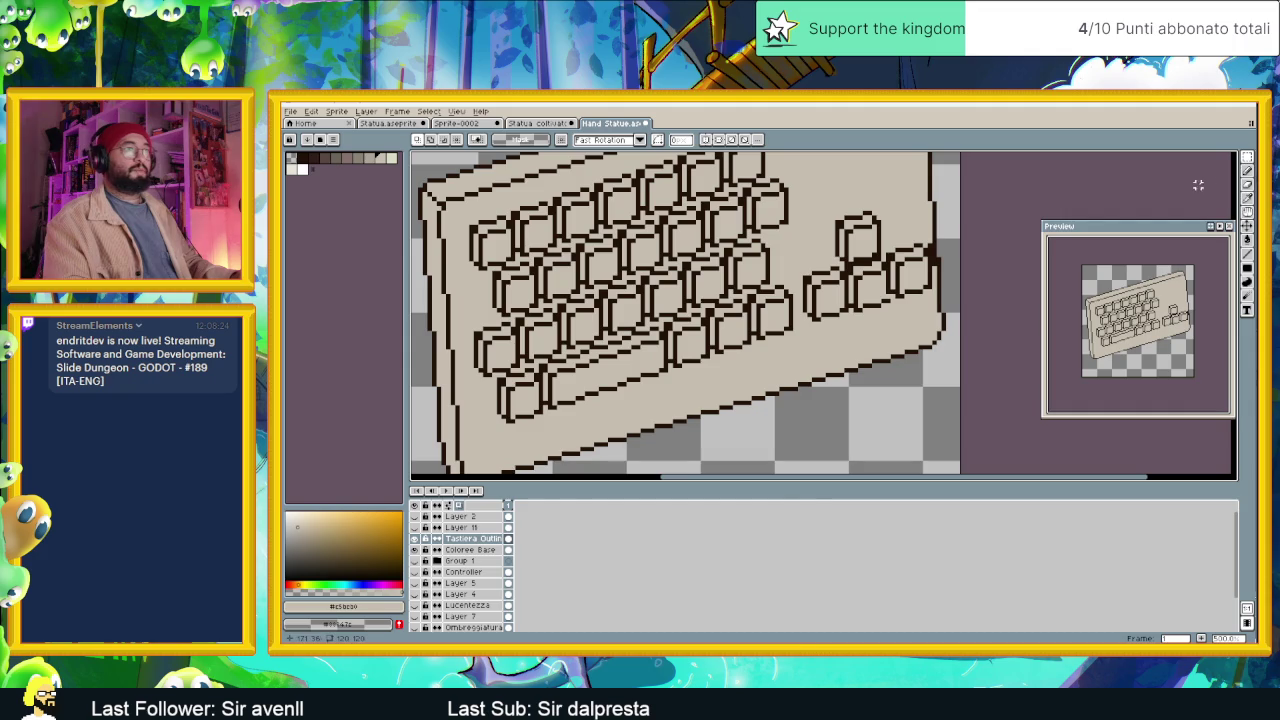
click(1247, 170)
scroll(880, 298, up, 1)
scroll(880, 298, up, 1)
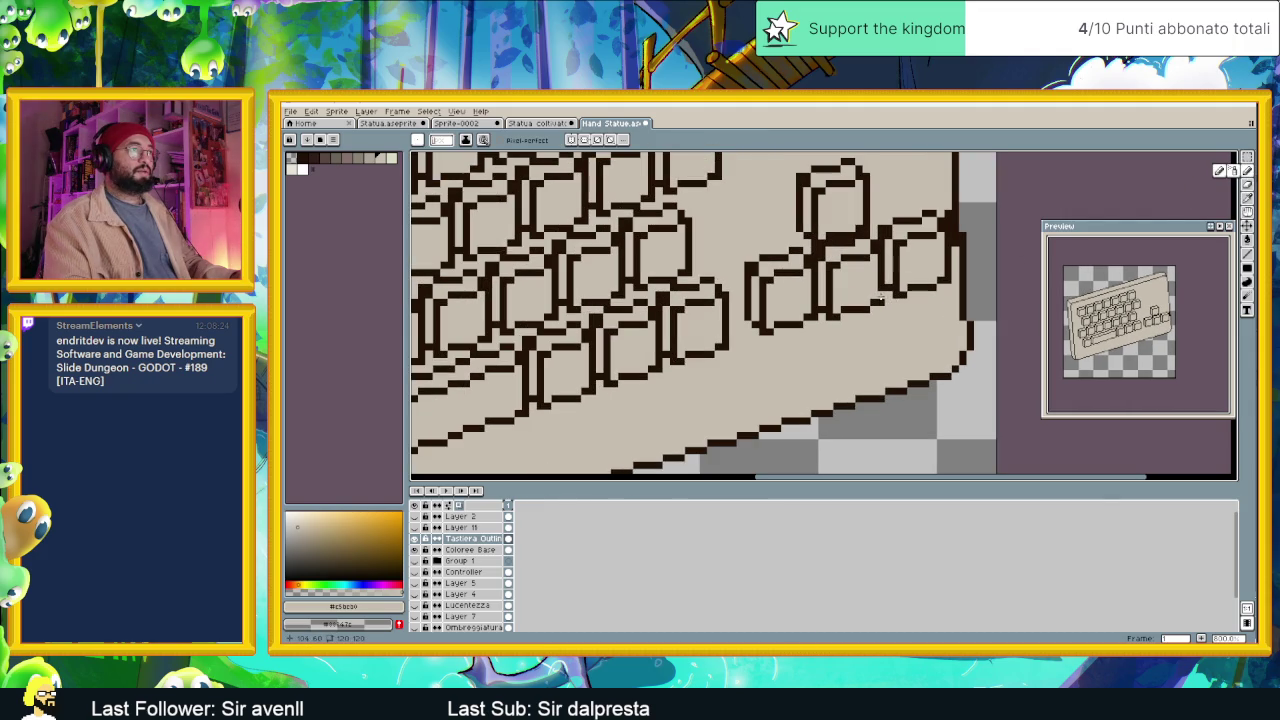
Eyedrop the dark brown outline colour, then the beige base colour on Coloree Base.
alt+click(881, 299)
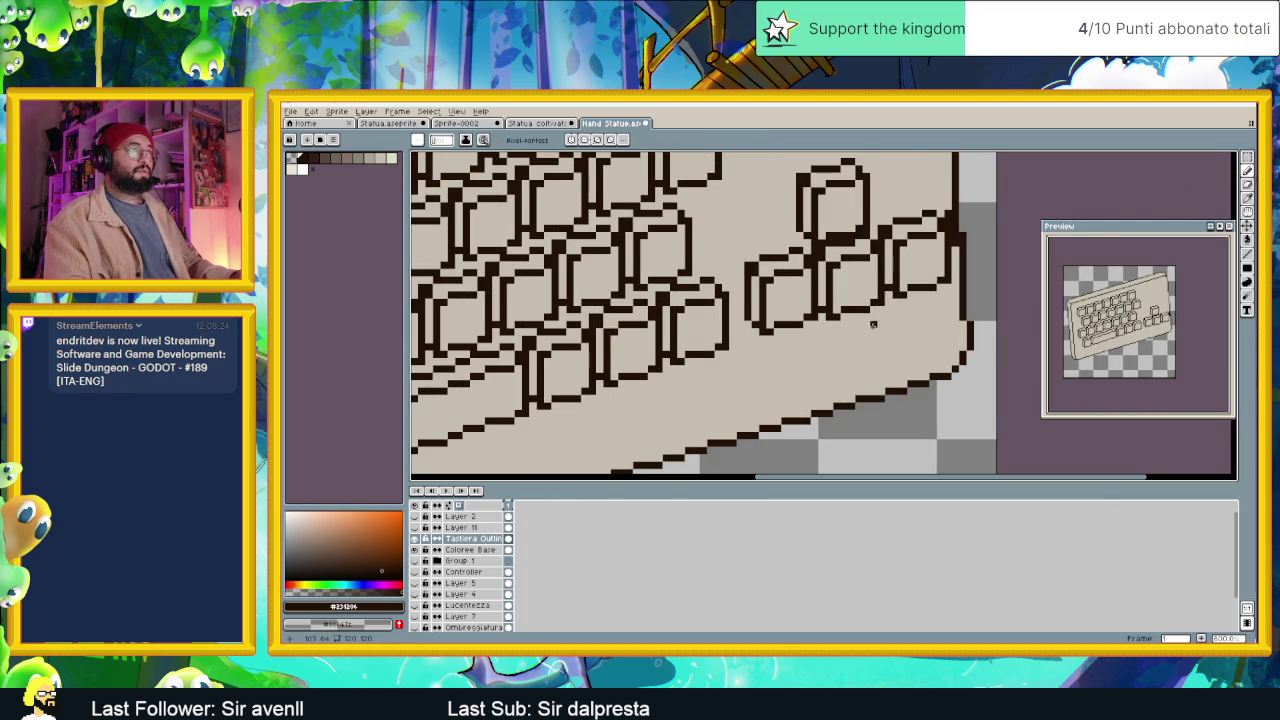
scroll(873, 324, down, 2)
scroll(868, 330, down, 1)
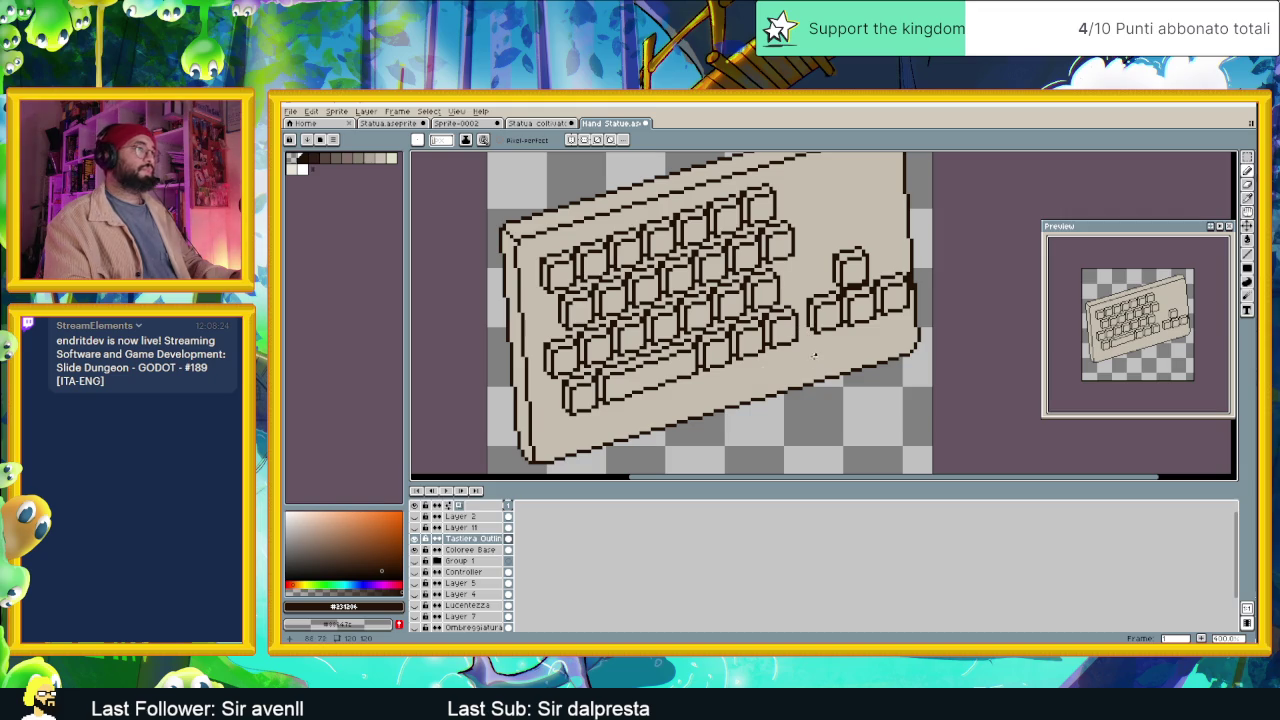
scroll(761, 371, down, 1)
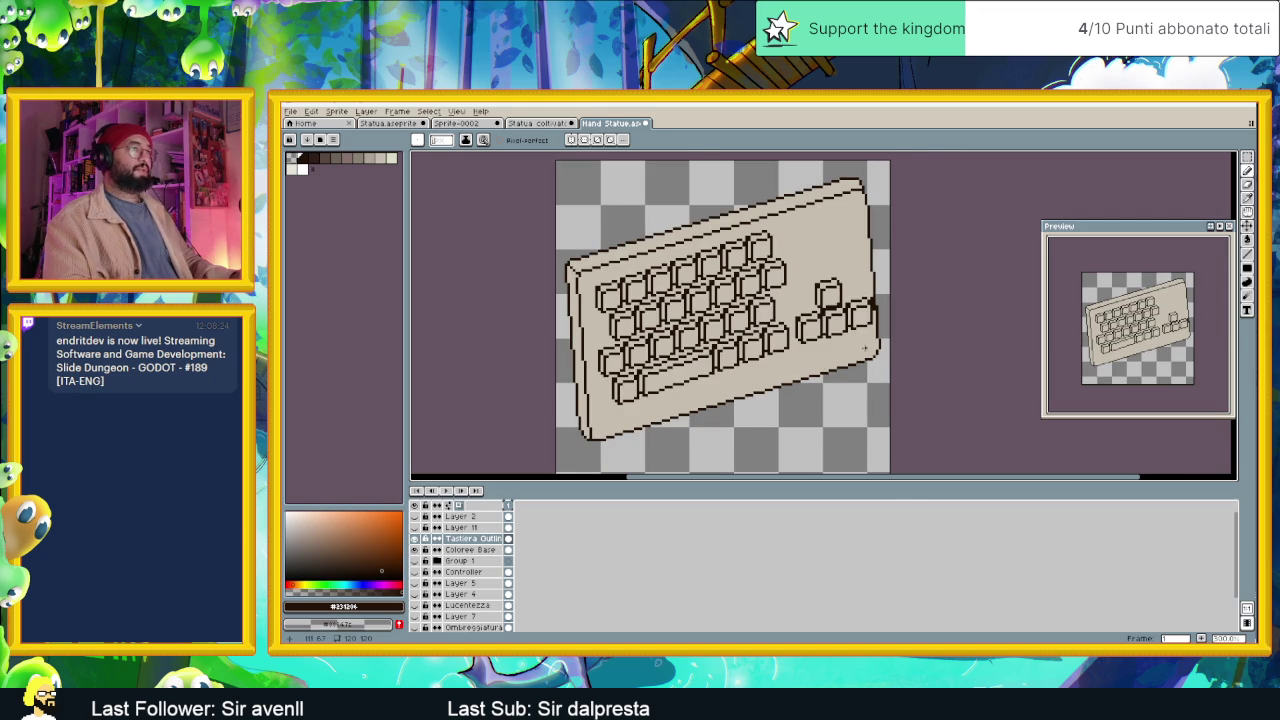
scroll(850, 345, up, 1)
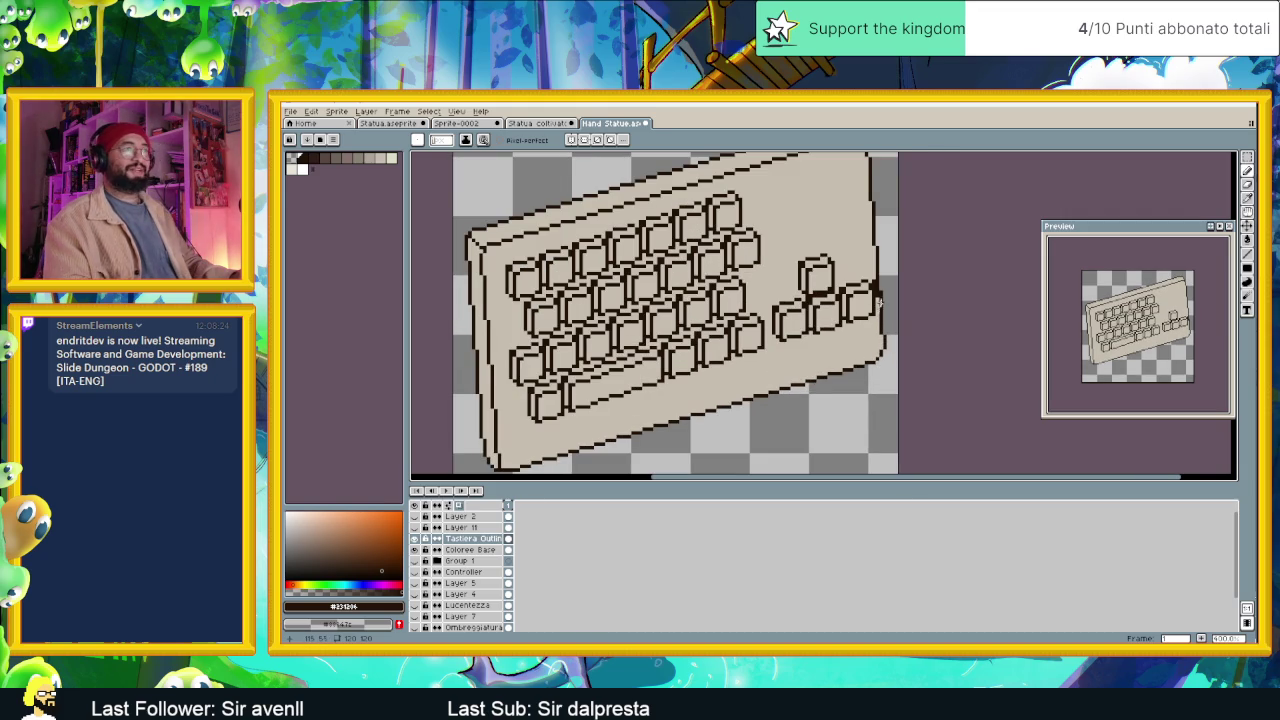
scroll(872, 300, up, 2)
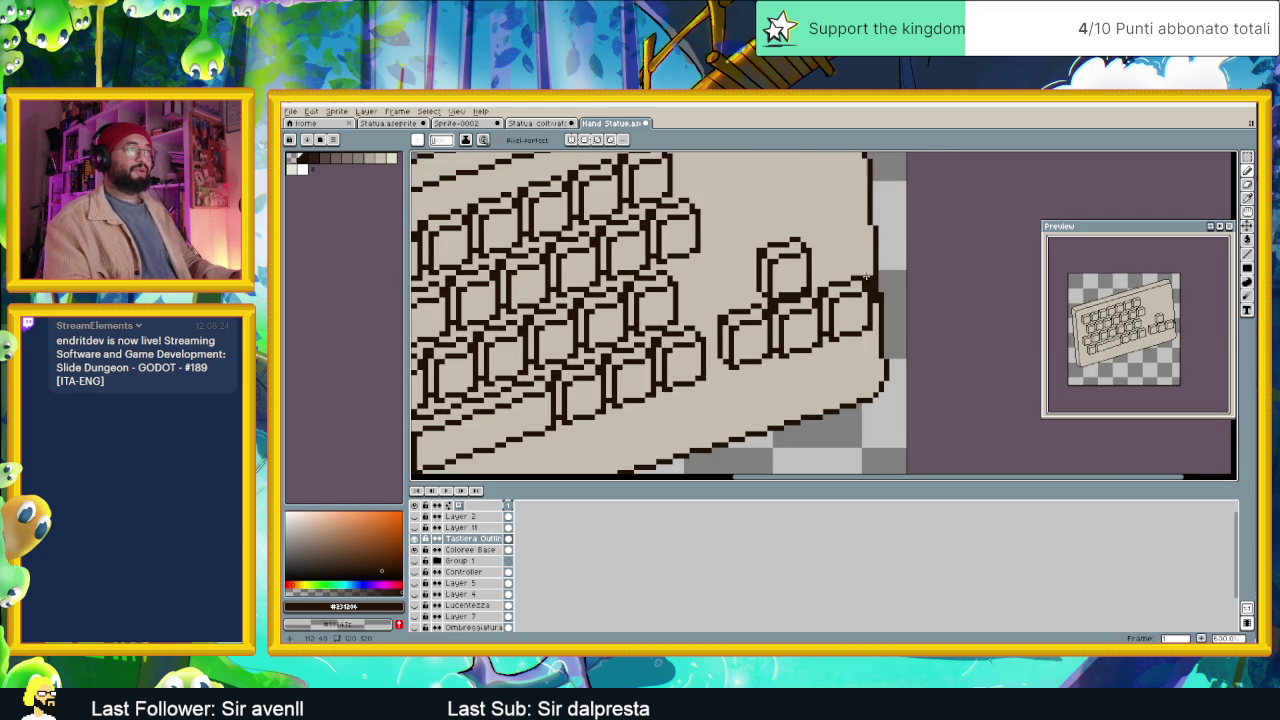
click(470, 549)
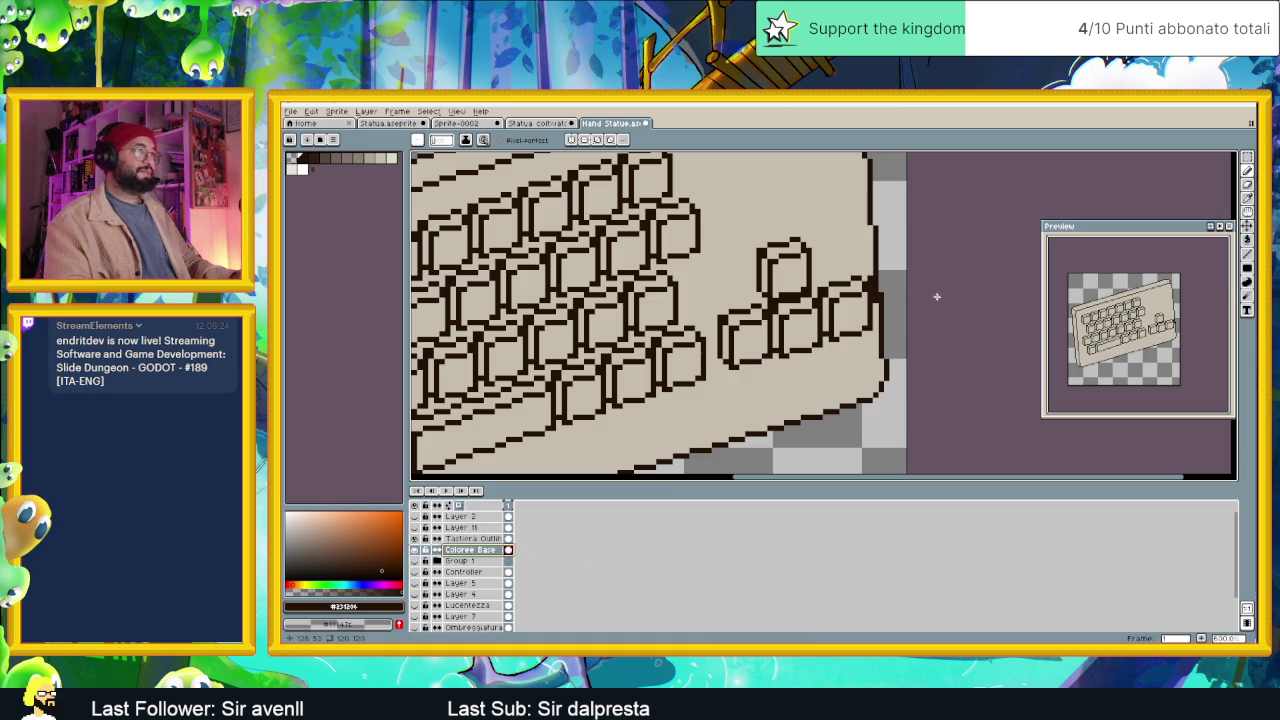
alt+click(867, 278)
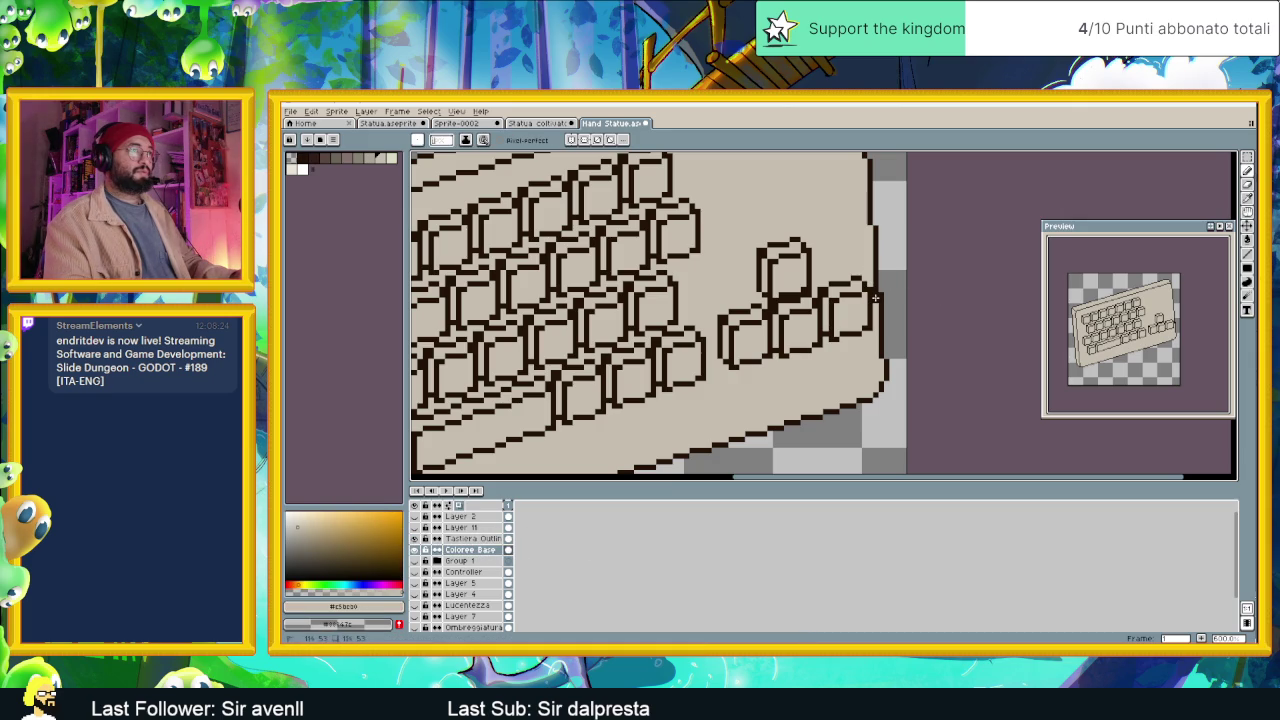
Undo the last two transforms on the Tastiera Outline layer.
click(470, 538)
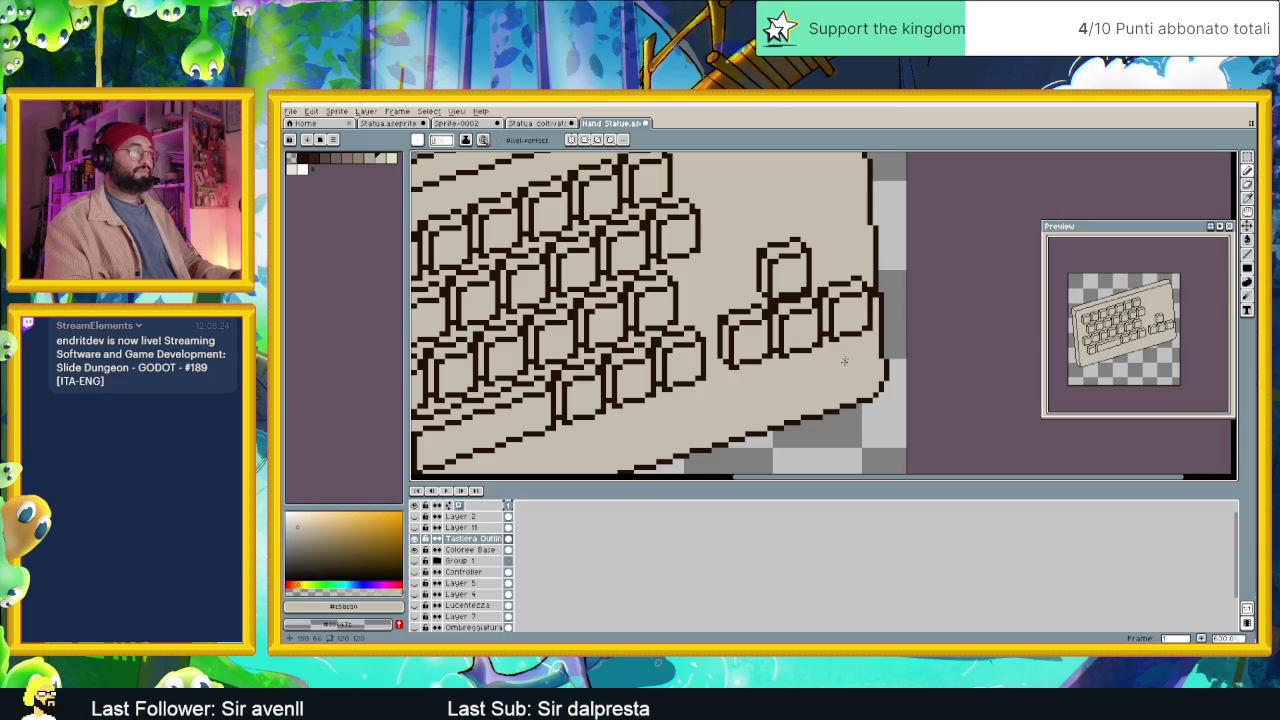
key(ctrl+z)
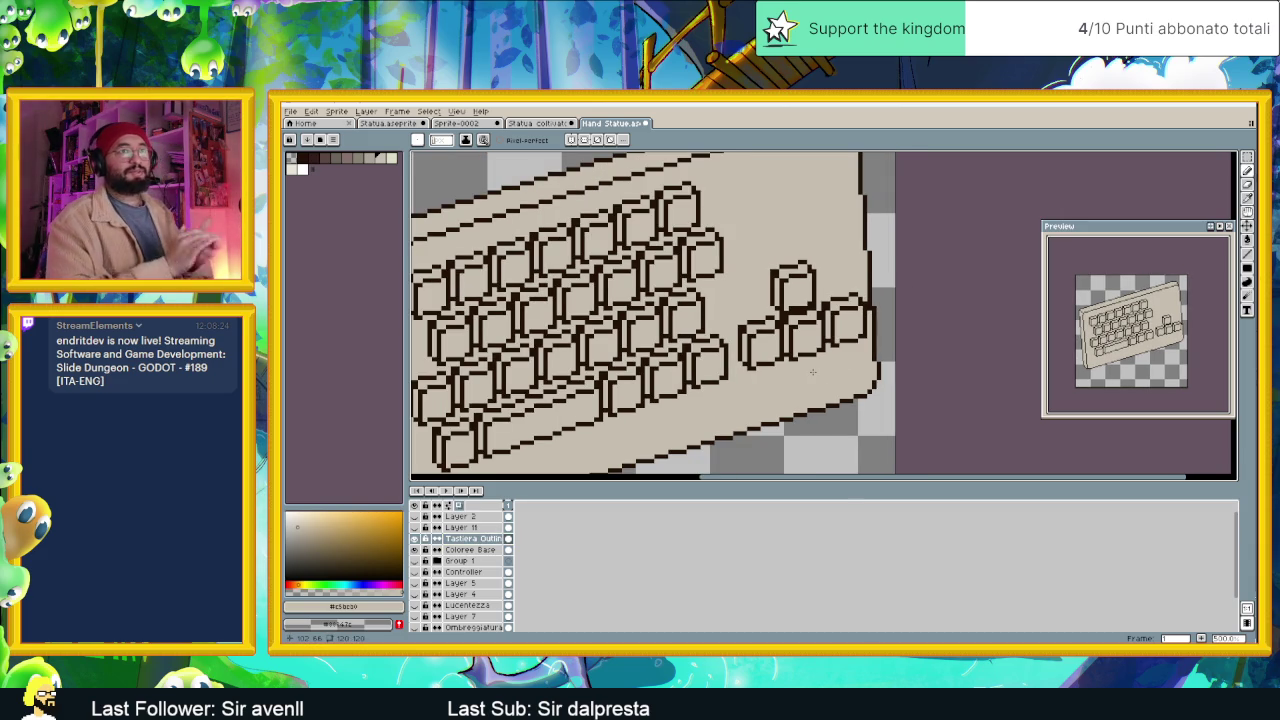
key(ctrl+z)
key(ctrl+z)
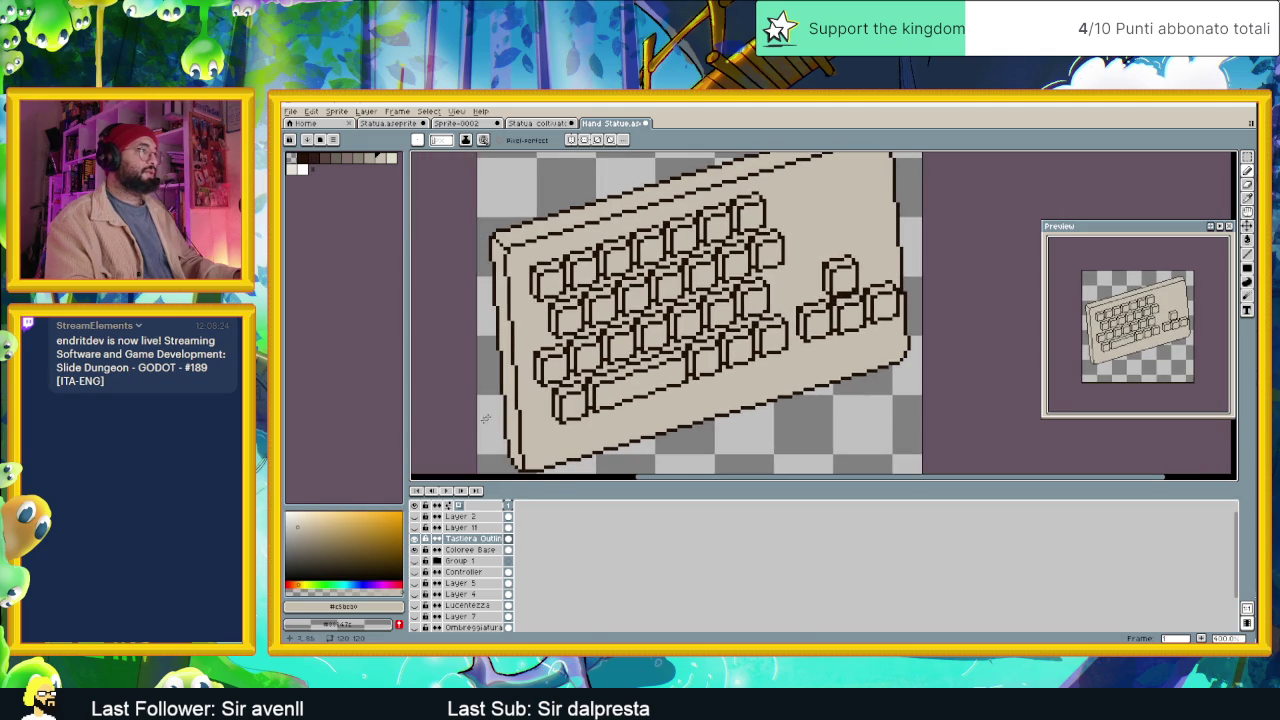
right_click(475, 543)
mouse_move(490, 559)
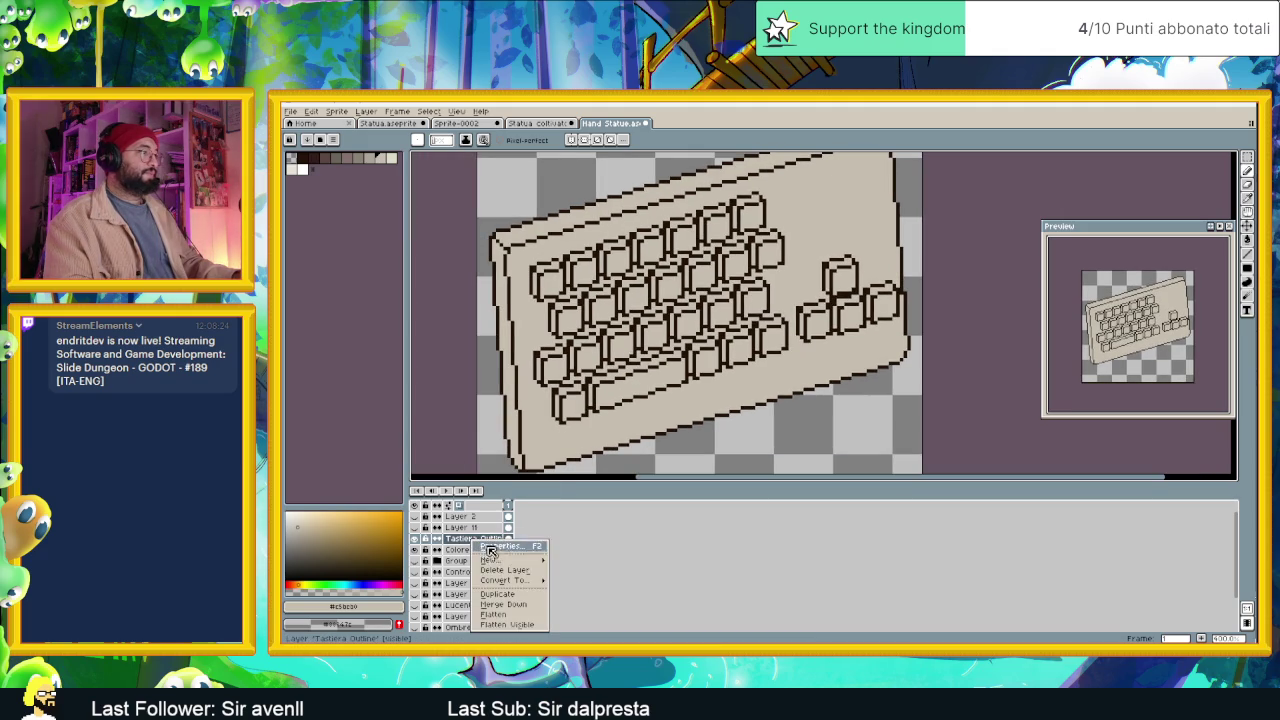
Add a new layer above Tastiera Outline named 'Ombreggiatura'.
click(580, 560)
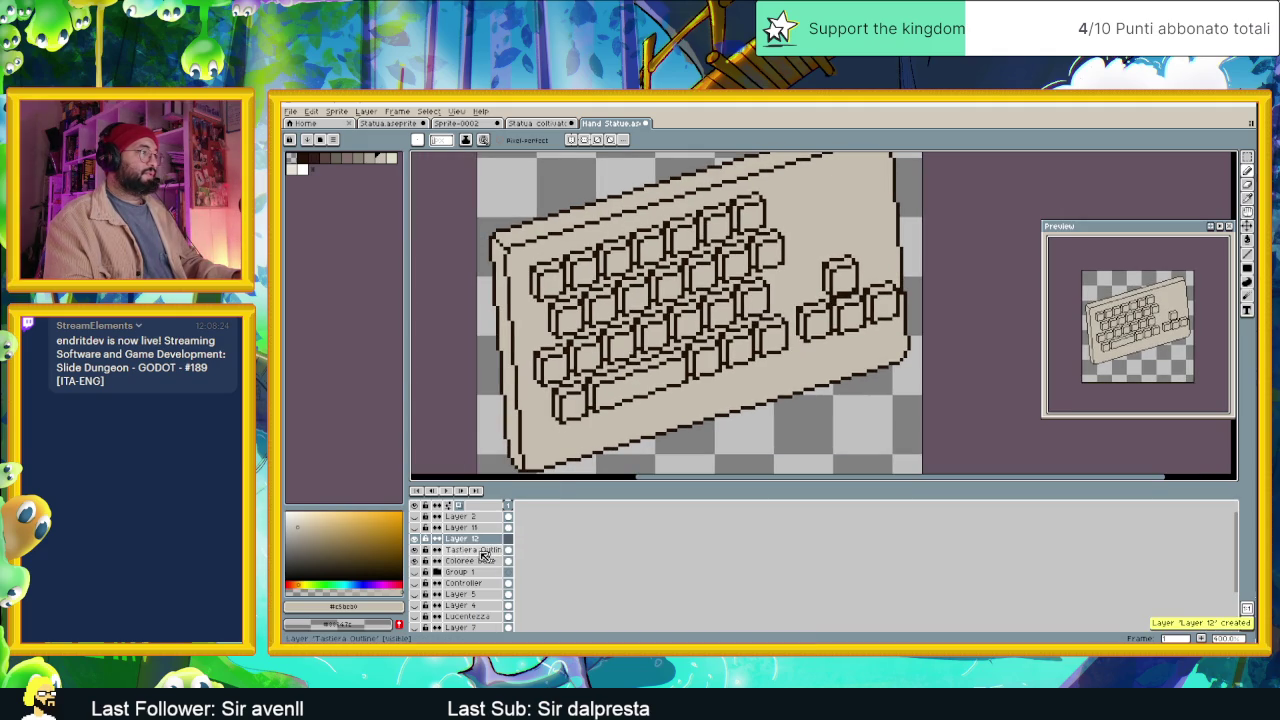
double_click(460, 540)
text(Cm)
text(ggiatura)
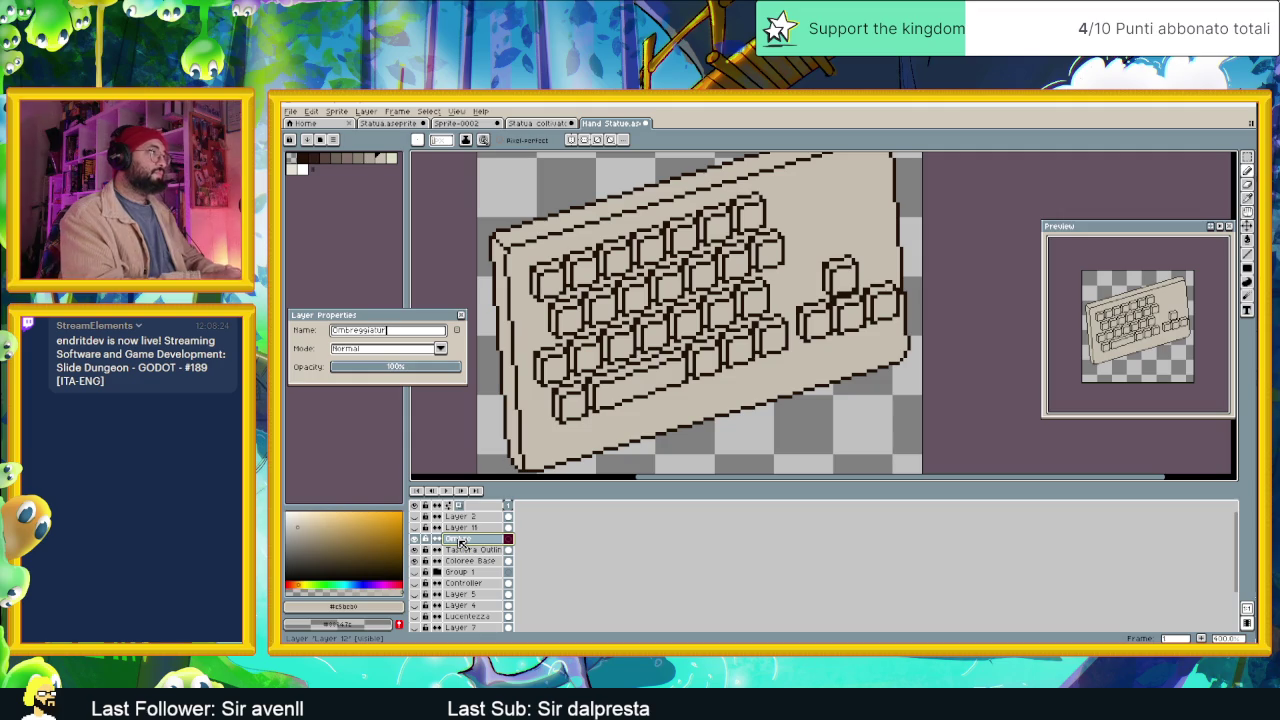
key(Return)
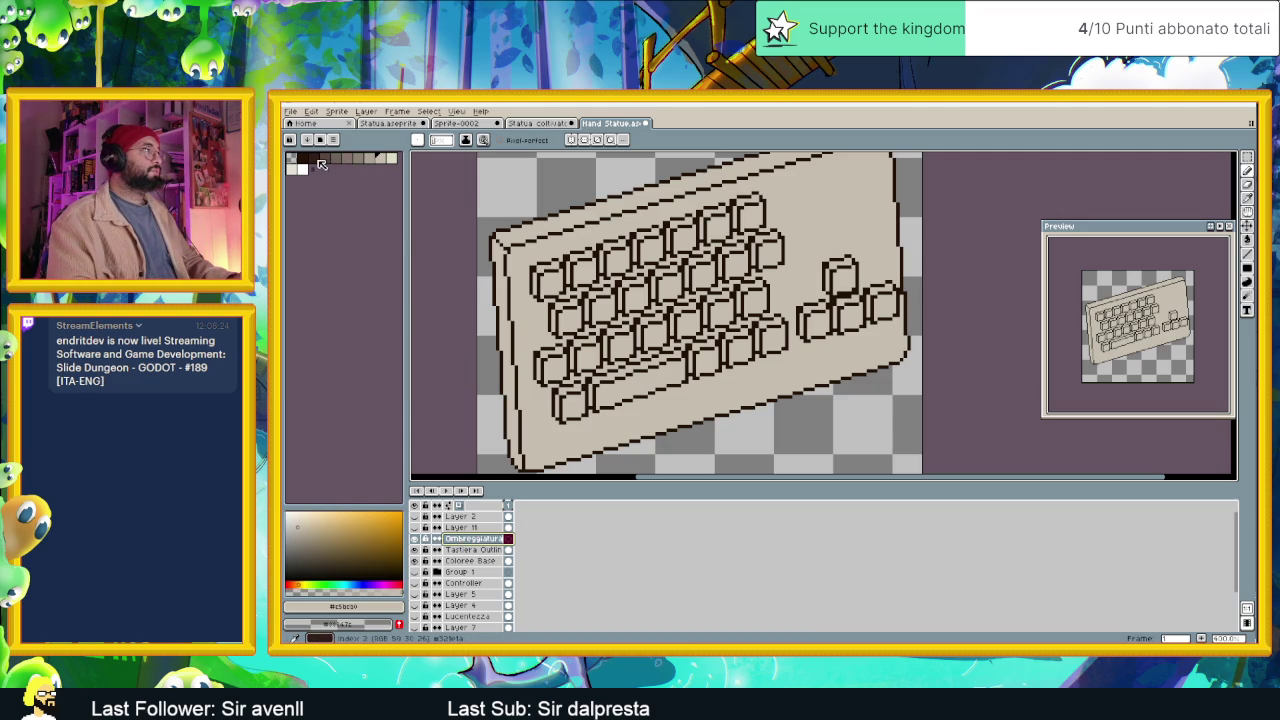
Pick a dark brown palette swatch for the shading.
click(321, 161)
scroll(700, 271, up, 1)
scroll(700, 271, up, 1)
scroll(700, 271, up, 1)
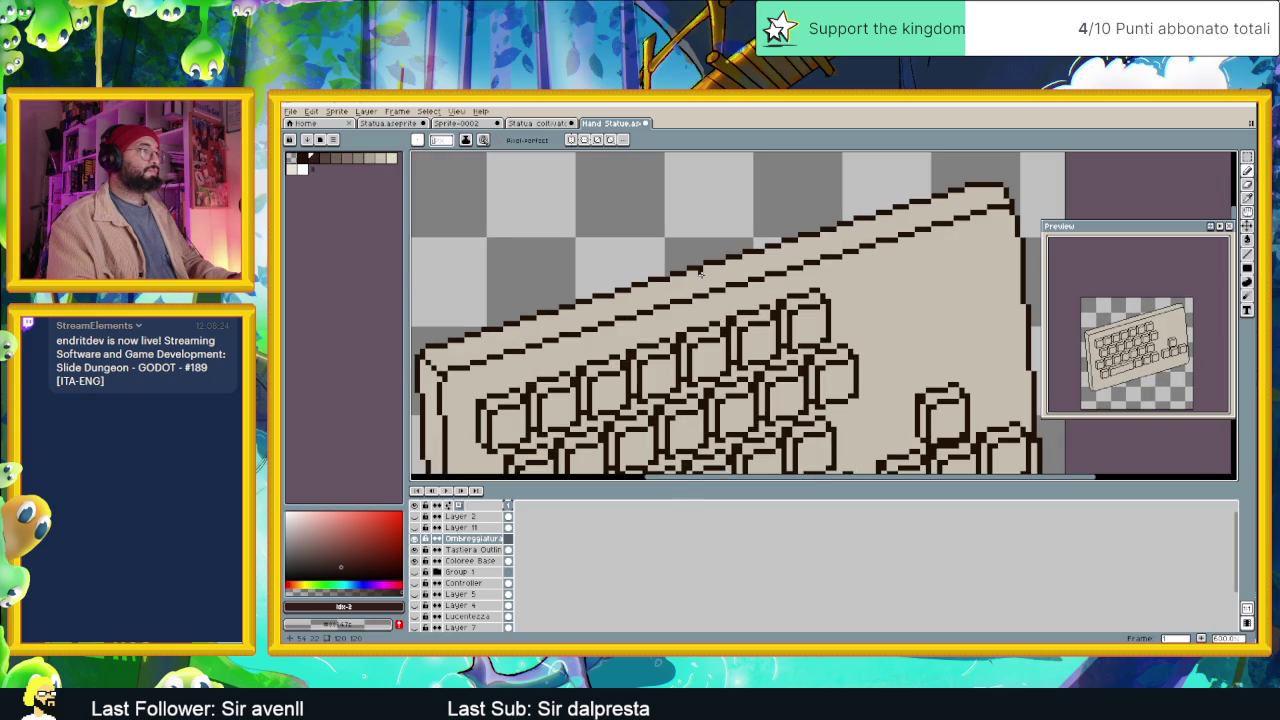
scroll(866, 238, down, 1)
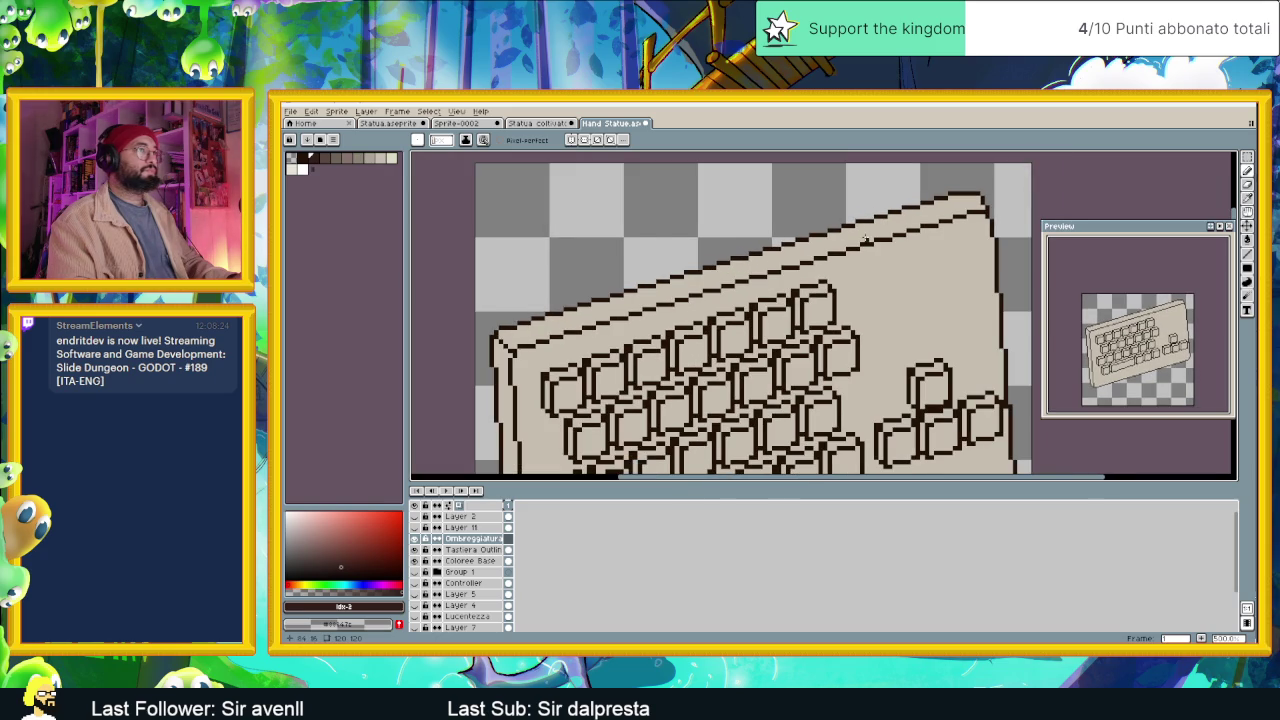
key(m)
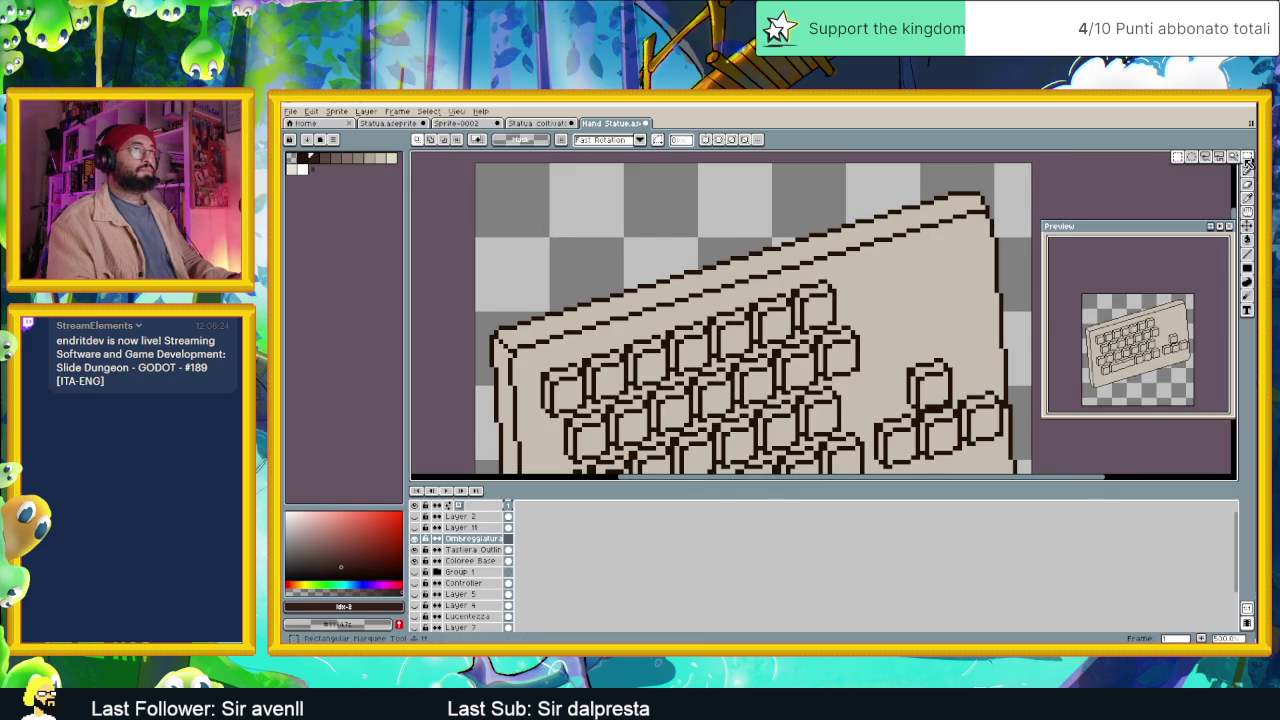
scroll(525, 240, up, 1)
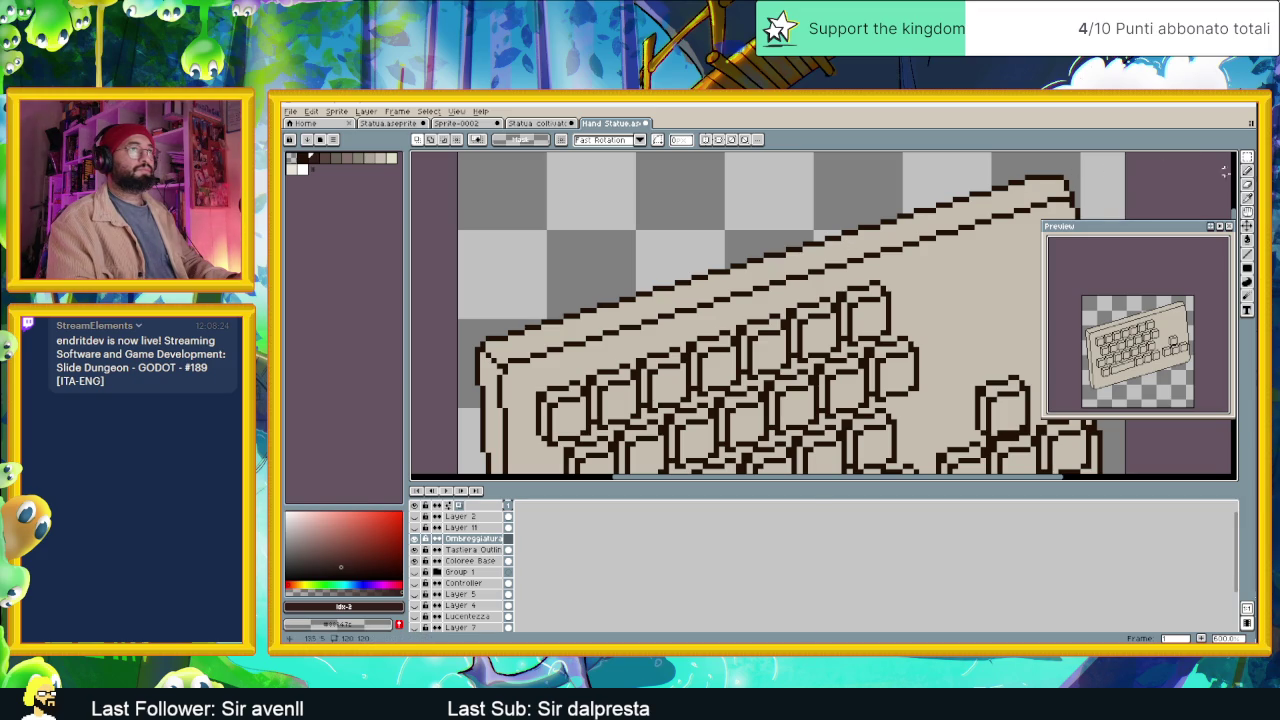
Draw a thick dark brown line along the keyboard's top edge, redrawing until it fits.
click(1247, 254)
mouse_move(1061, 183)
mouse_down()
mouse_move(484, 343)
mouse_move(832, 240)
mouse_up()
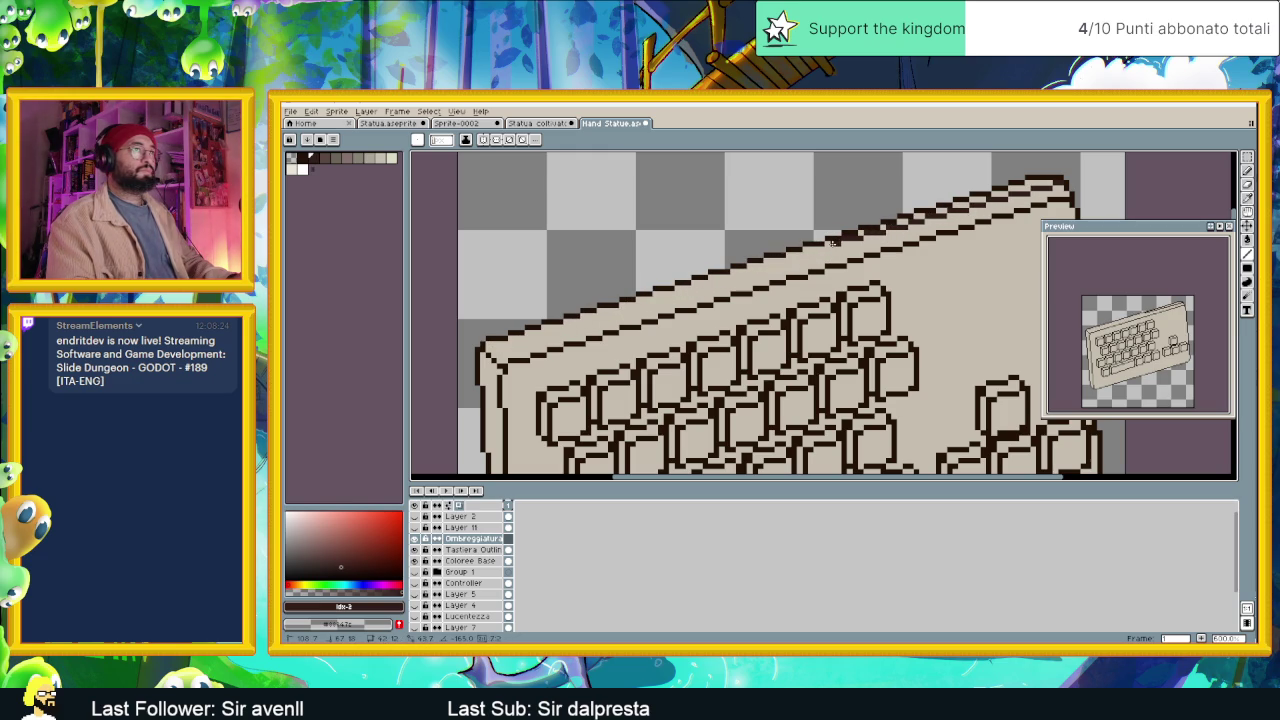
key(ctrl+z)
mouse_move(832, 240)
mouse_down()
mouse_move(1066, 178)
mouse_move(477, 348)
mouse_up()
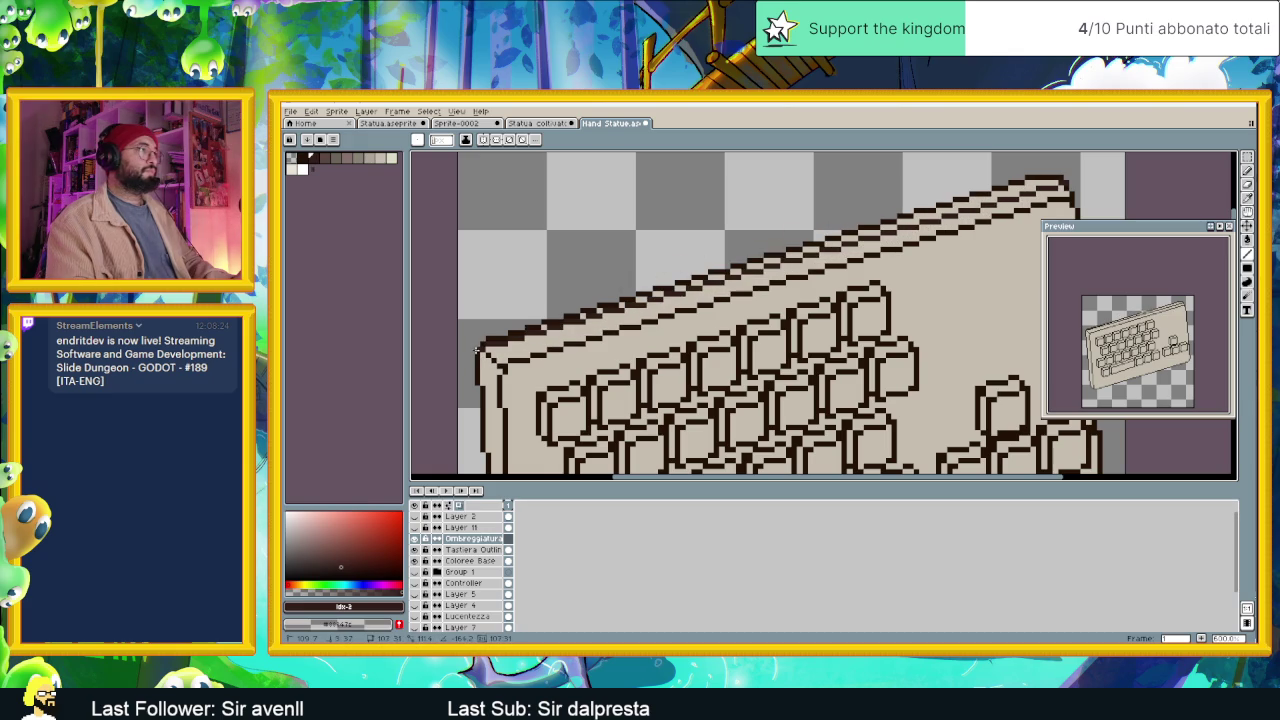
key(ctrl+z)
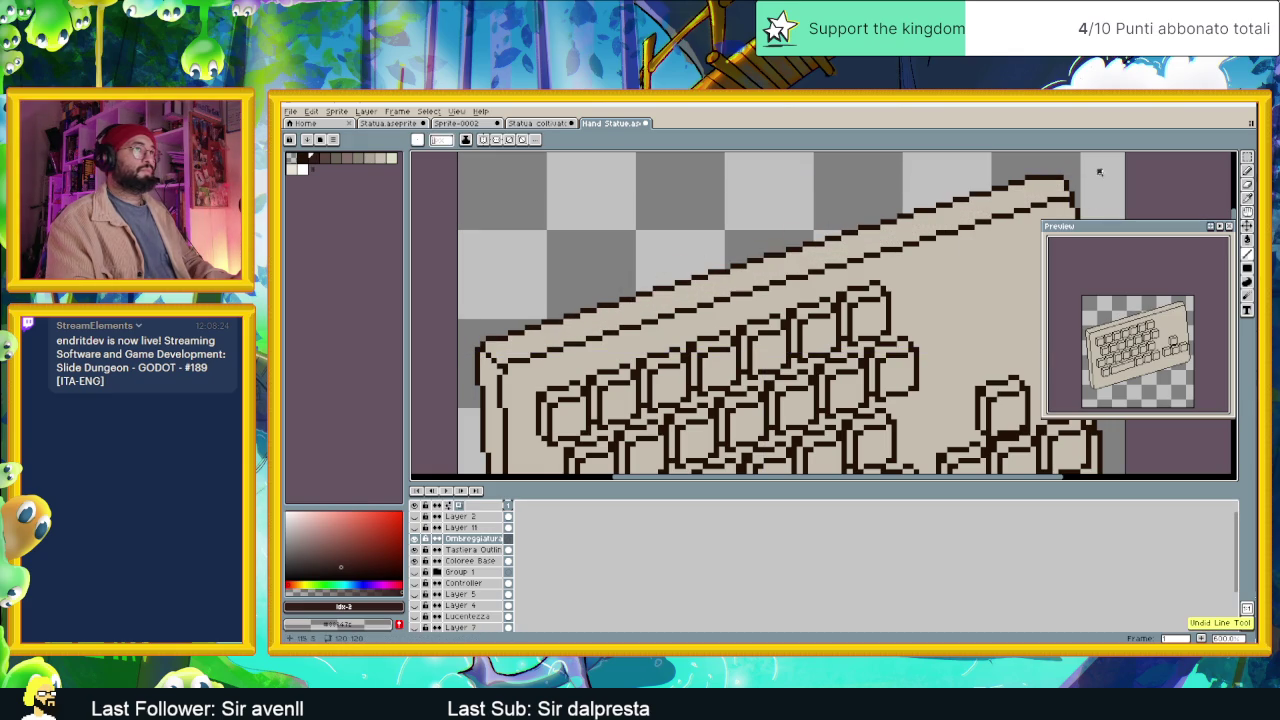
drag(1068, 178, 483, 346)
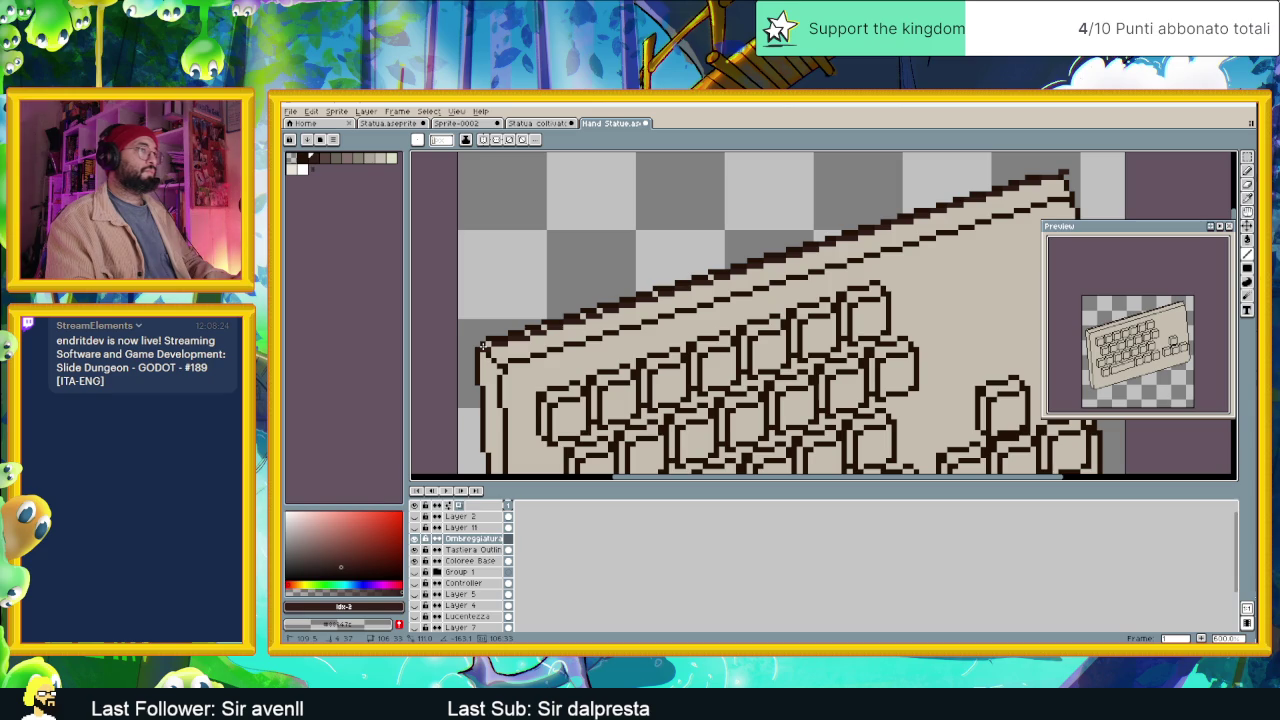
scroll(470, 352, up, 2)
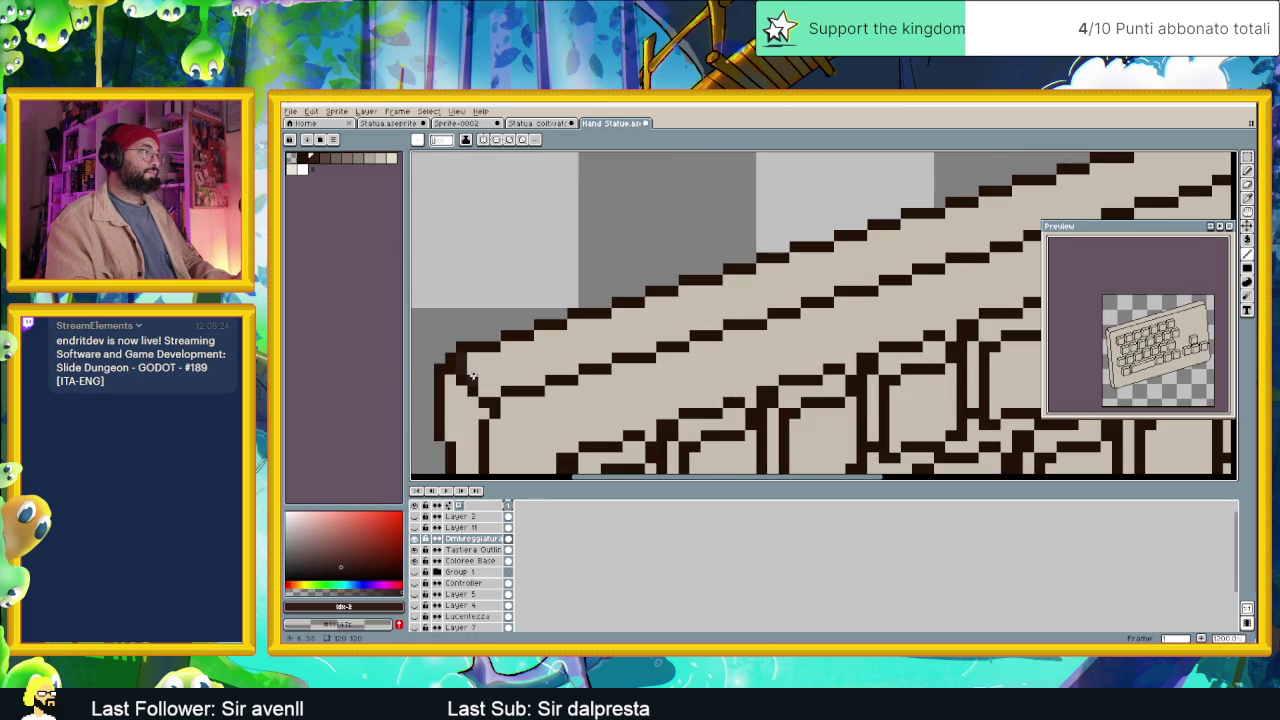
Add dark pixels at the keyboard's top-left corner and extend the shading stroke rightward along the top edge.
click(474, 376)
click(490, 390)
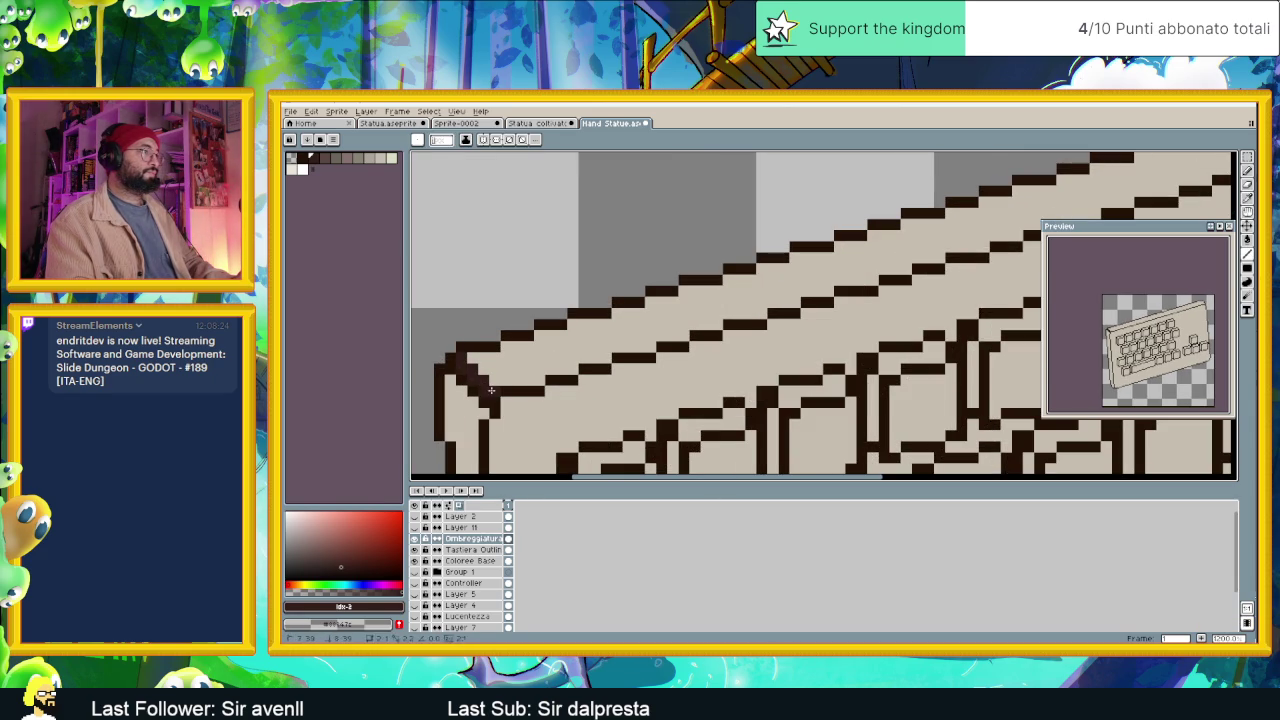
drag(504, 380, 553, 368)
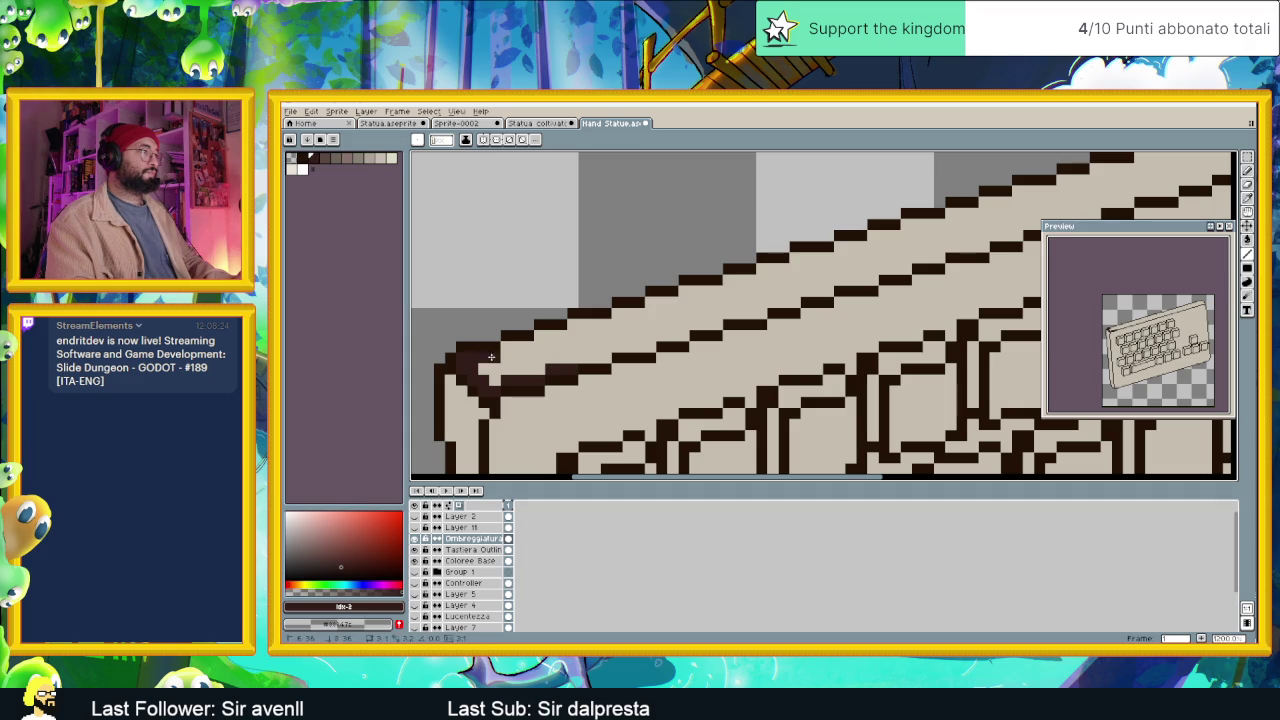
drag(540, 335, 634, 311)
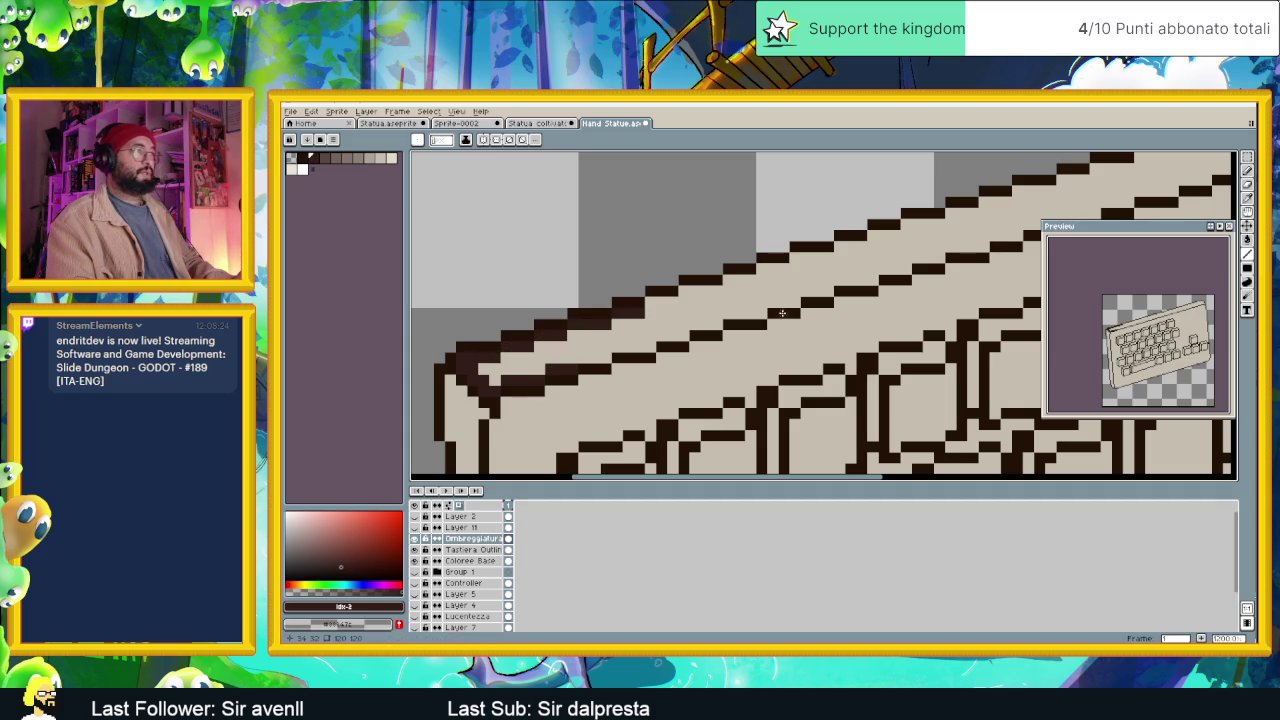
scroll(650, 350, down, 2)
scroll(520, 375, up, 1)
scroll(503, 382, down, 1)
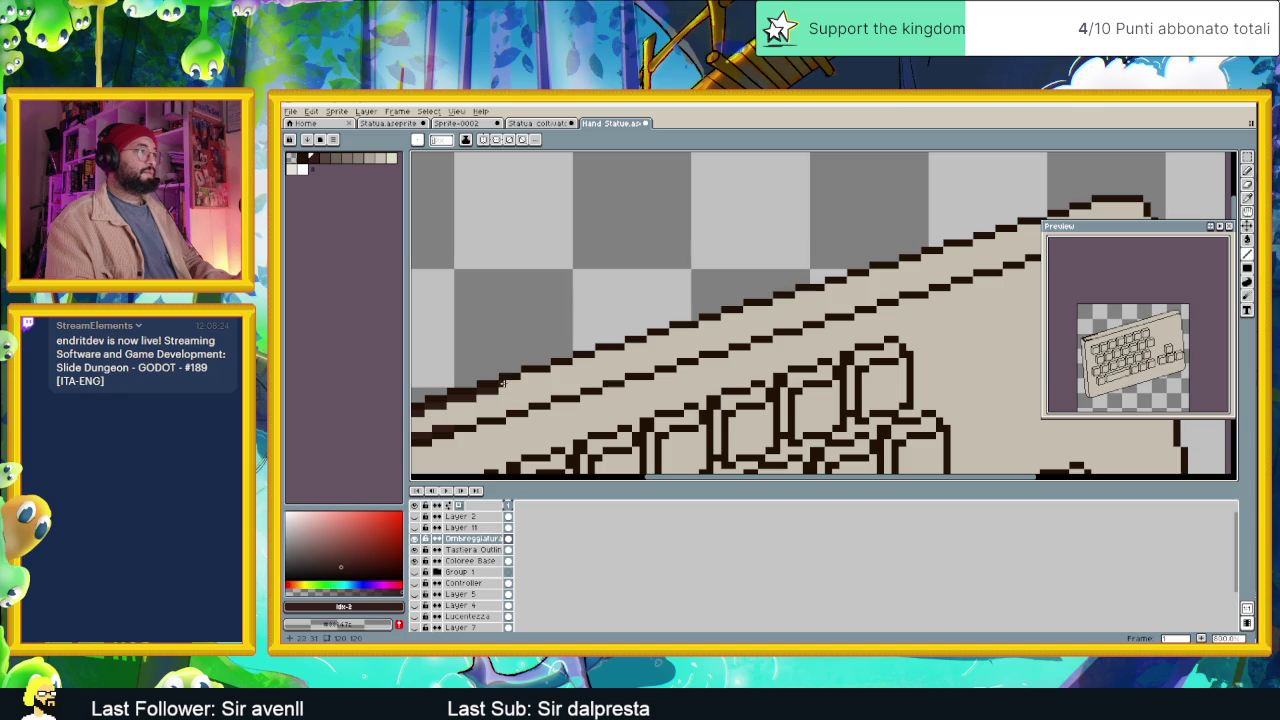
drag(521, 376, 769, 307)
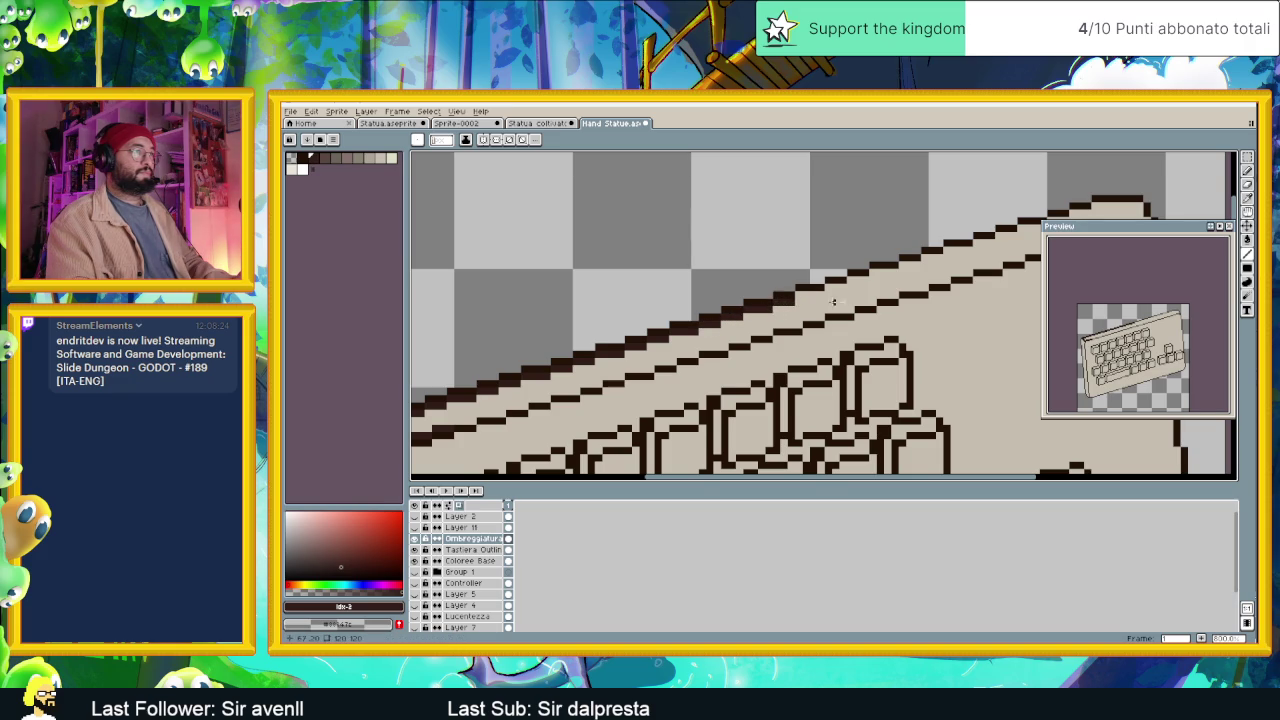
Add a dark shading pixel at the keyboard's top-right corner.
scroll(880, 260, right, 3)
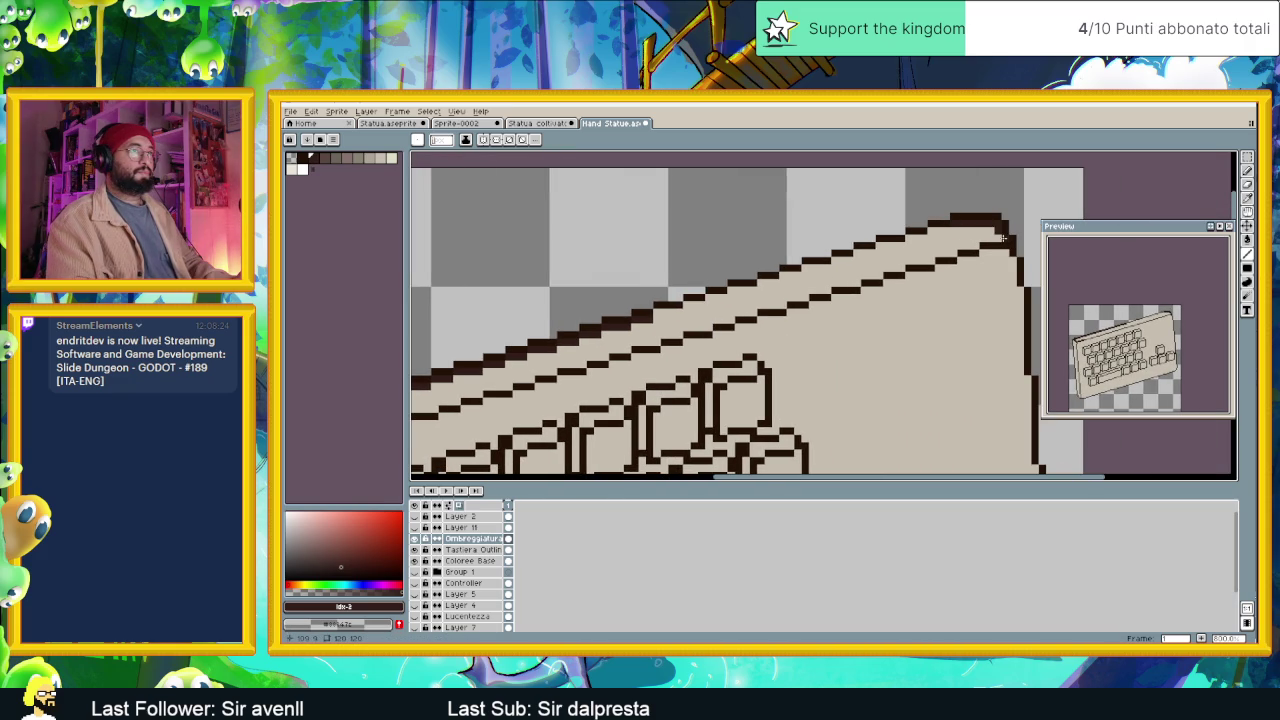
click(991, 239)
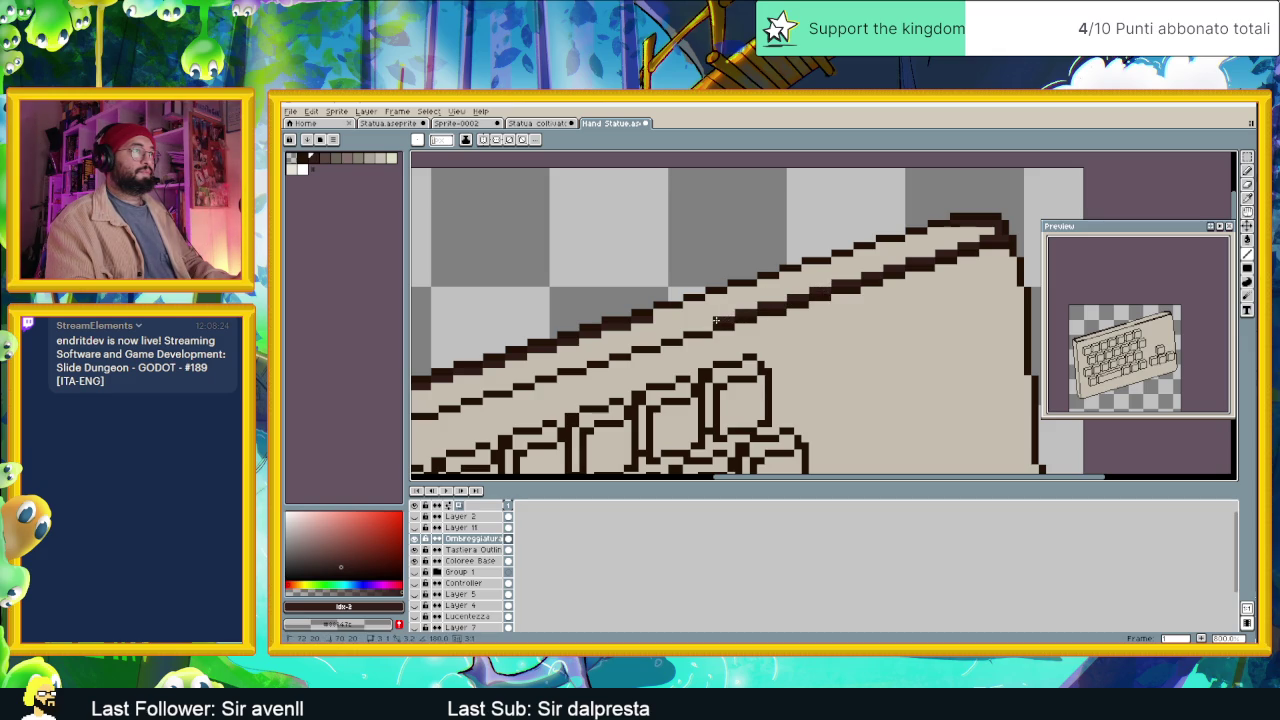
drag(687, 326, 763, 283)
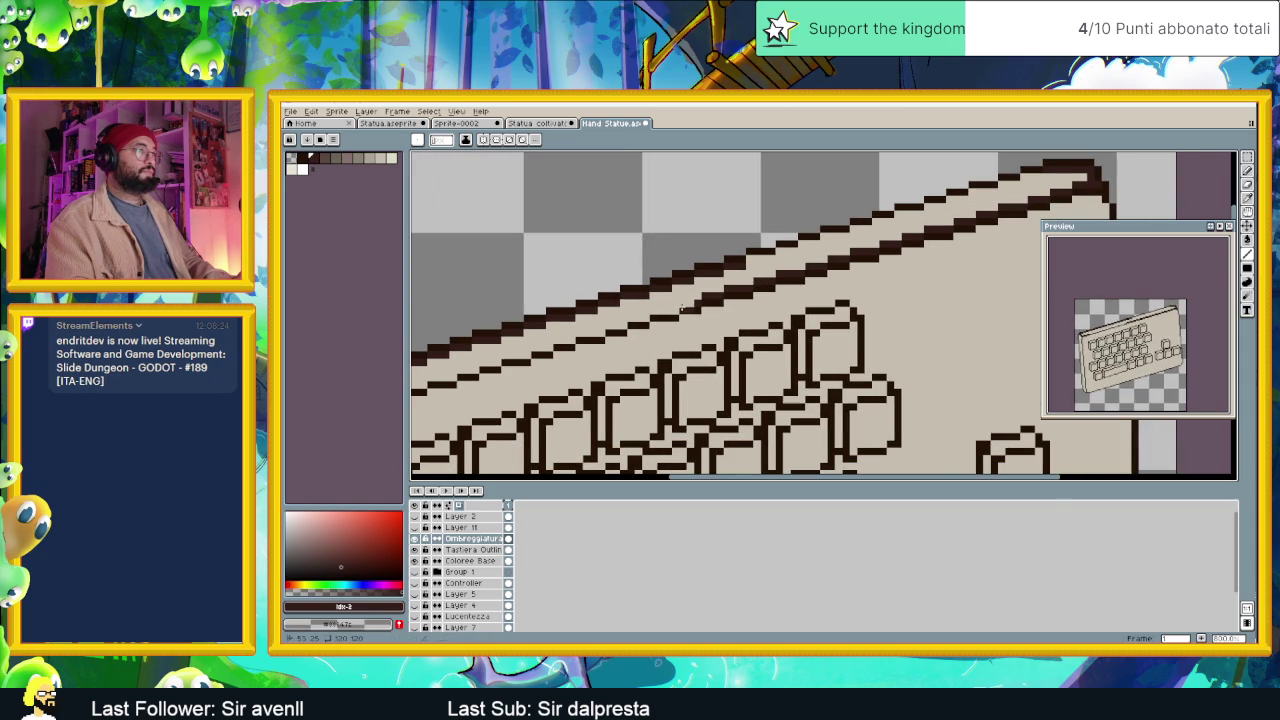
scroll(690, 303, down, 1)
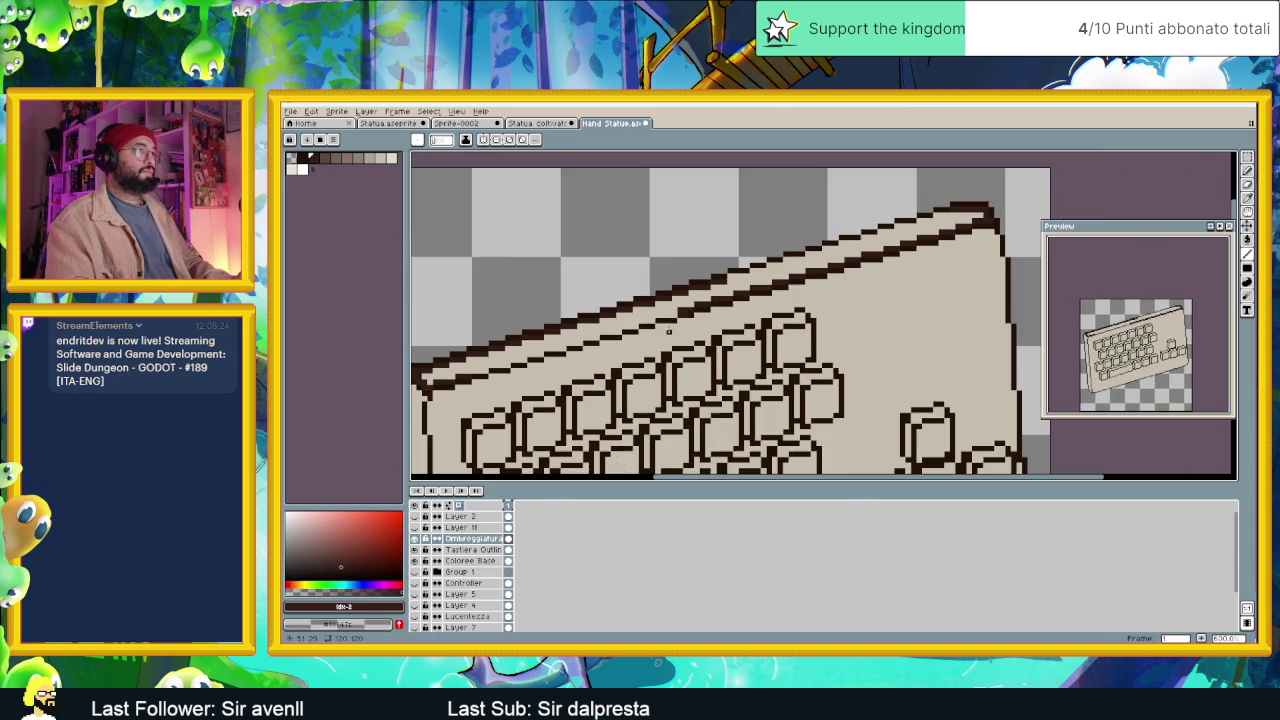
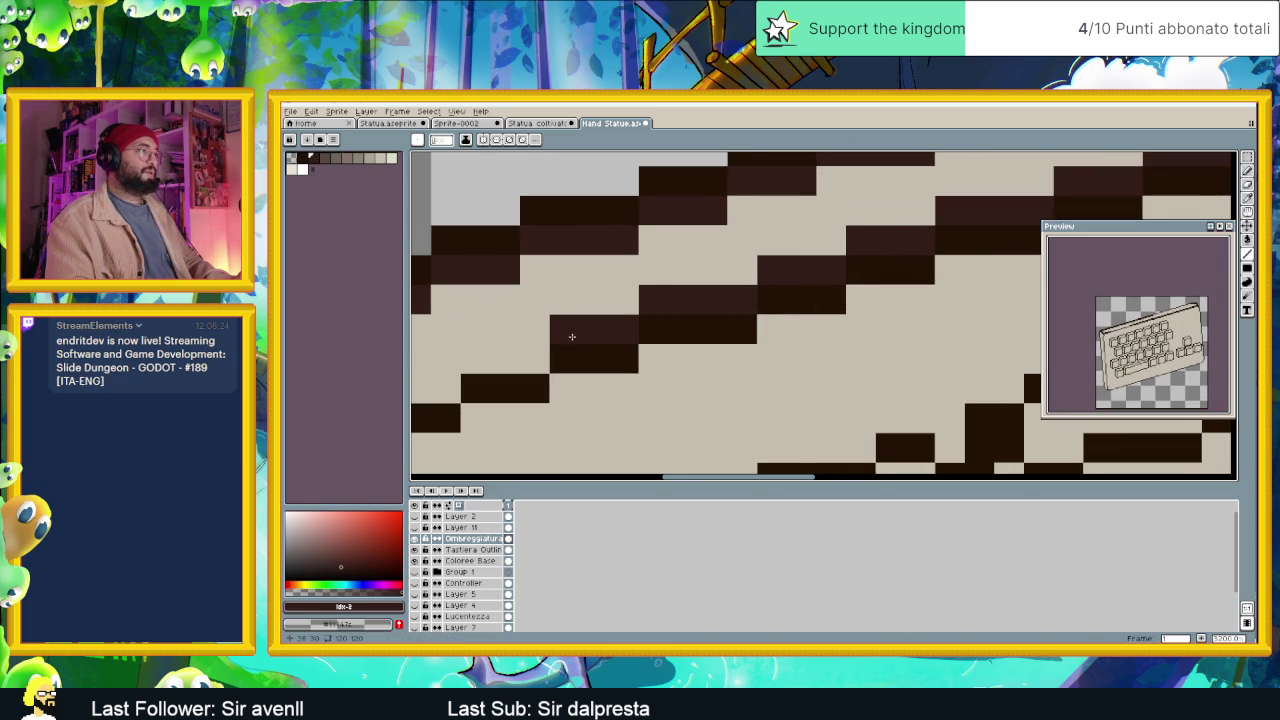
Paint a dark pixel row along the top-edge staircase, undoing strokes that land in the wrong place.
key(ctrl+z)
click(852, 224)
key(ctrl+z)
drag(874, 251, 826, 257)
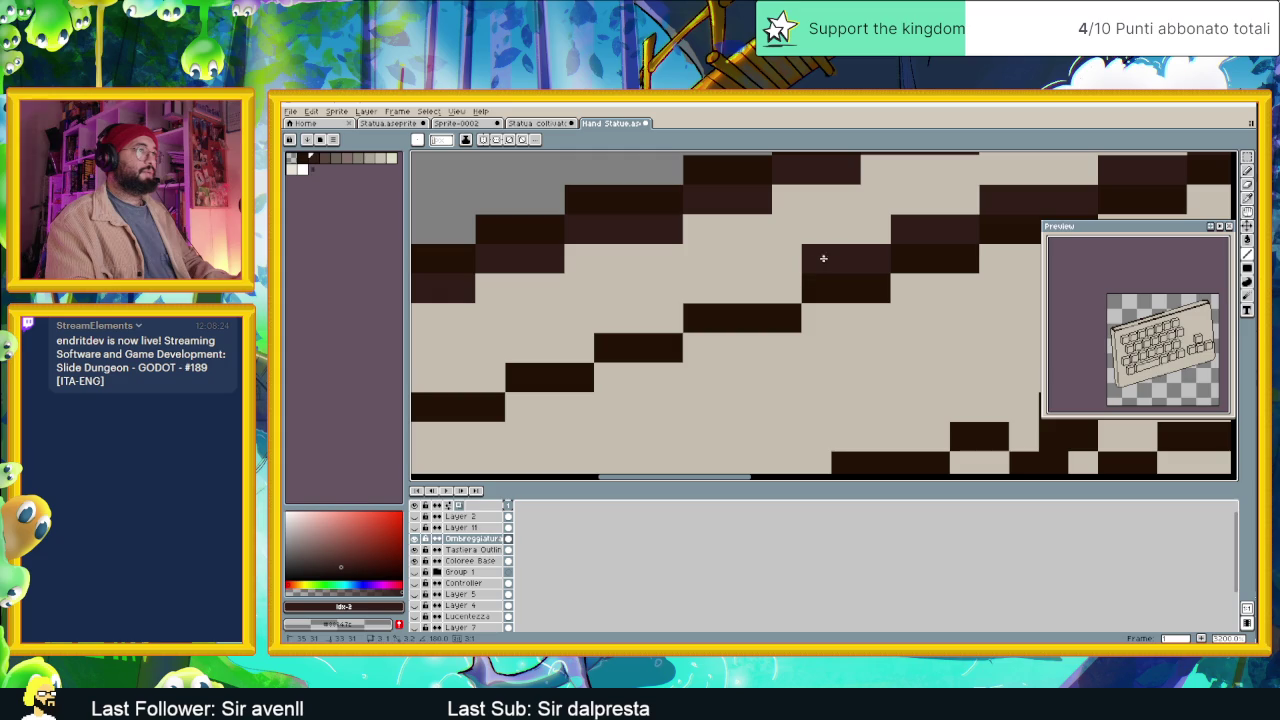
drag(785, 295, 686, 306)
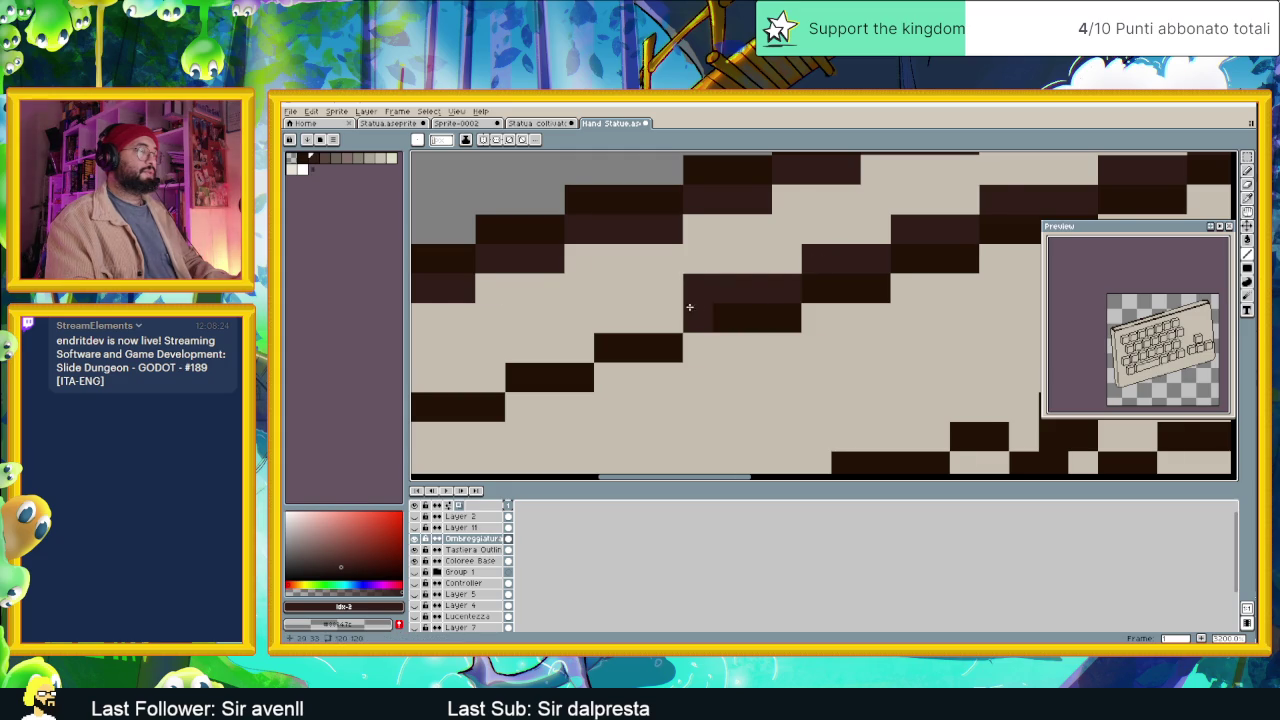
key(ctrl+z)
click(827, 271)
mouse_move(827, 271)
mouse_down()
mouse_move(771, 274)
mouse_move(744, 300)
mouse_up()
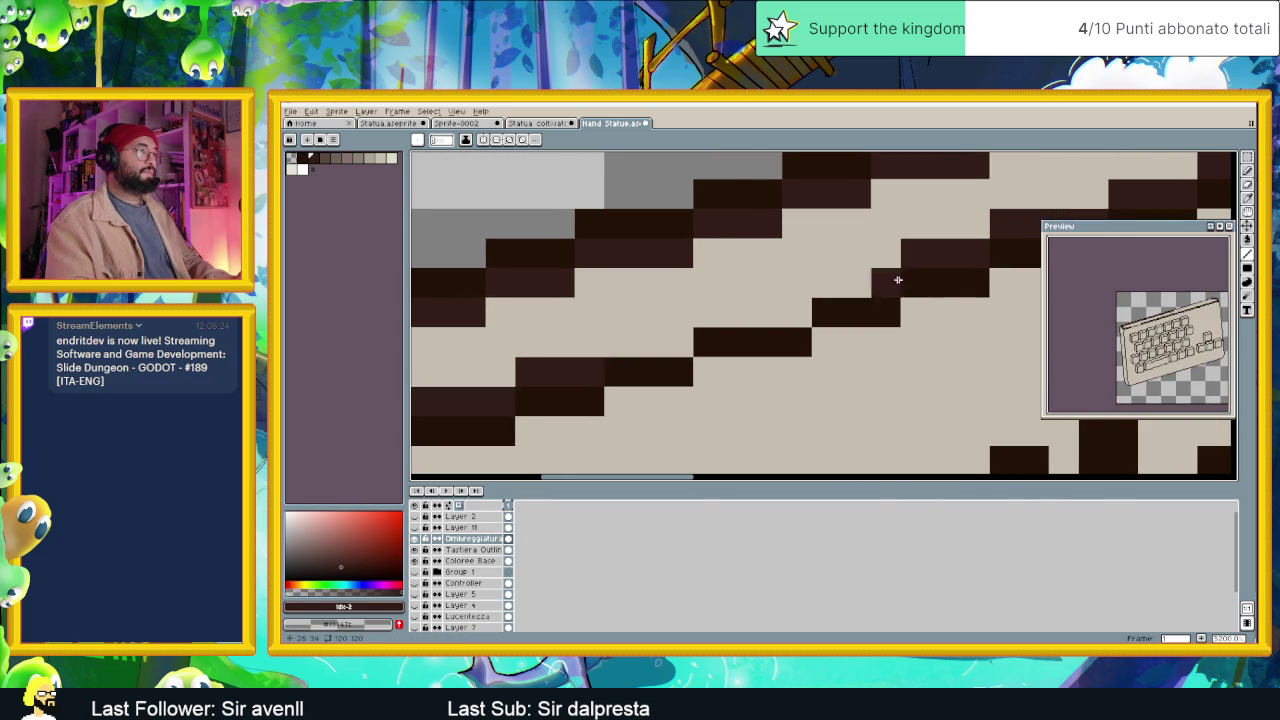
key(ctrl+z)
drag(860, 283, 826, 284)
key(ctrl+z)
mouse_move(940, 290)
mouse_down()
mouse_move(846, 289)
mouse_move(725, 320)
mouse_up()
Add dark pixels below the top edge and extend the second rim line across the staircase.
scroll(766, 316, down, 3)
scroll(766, 316, down, 1)
scroll(765, 318, down, 1)
scroll(979, 255, up, 3)
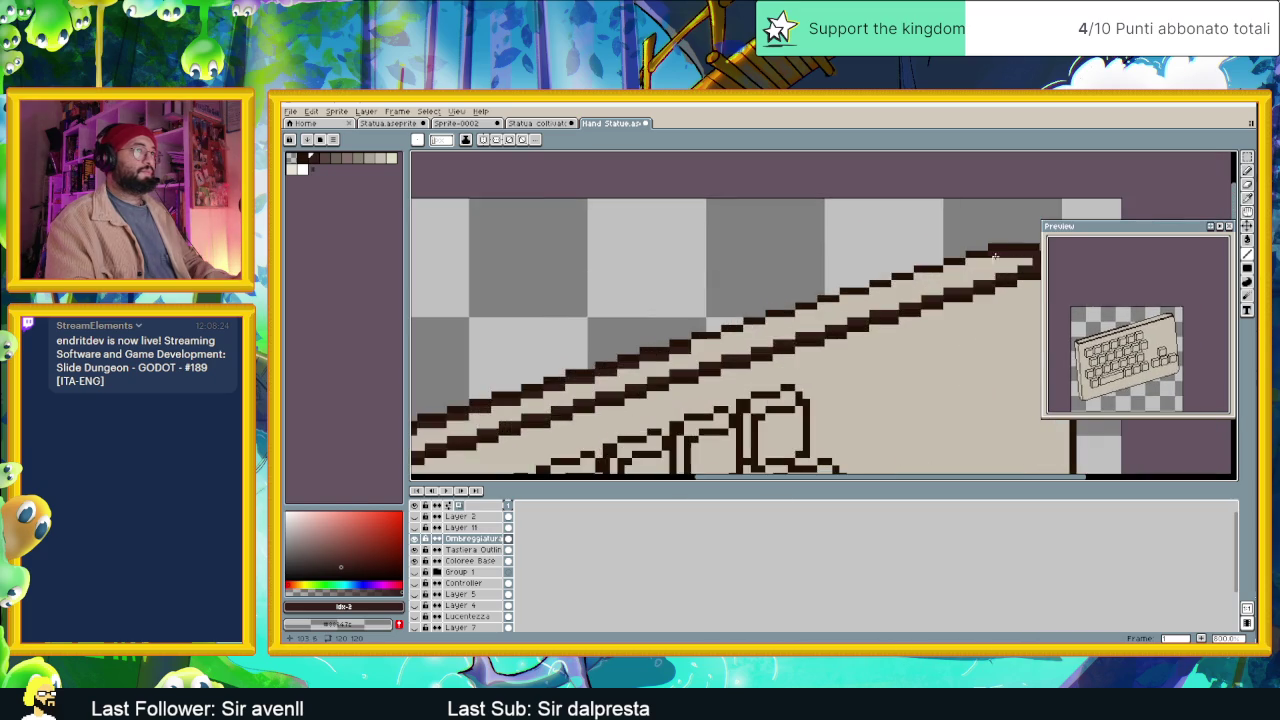
scroll(979, 255, up, 2)
drag(939, 263, 852, 279)
click(824, 296)
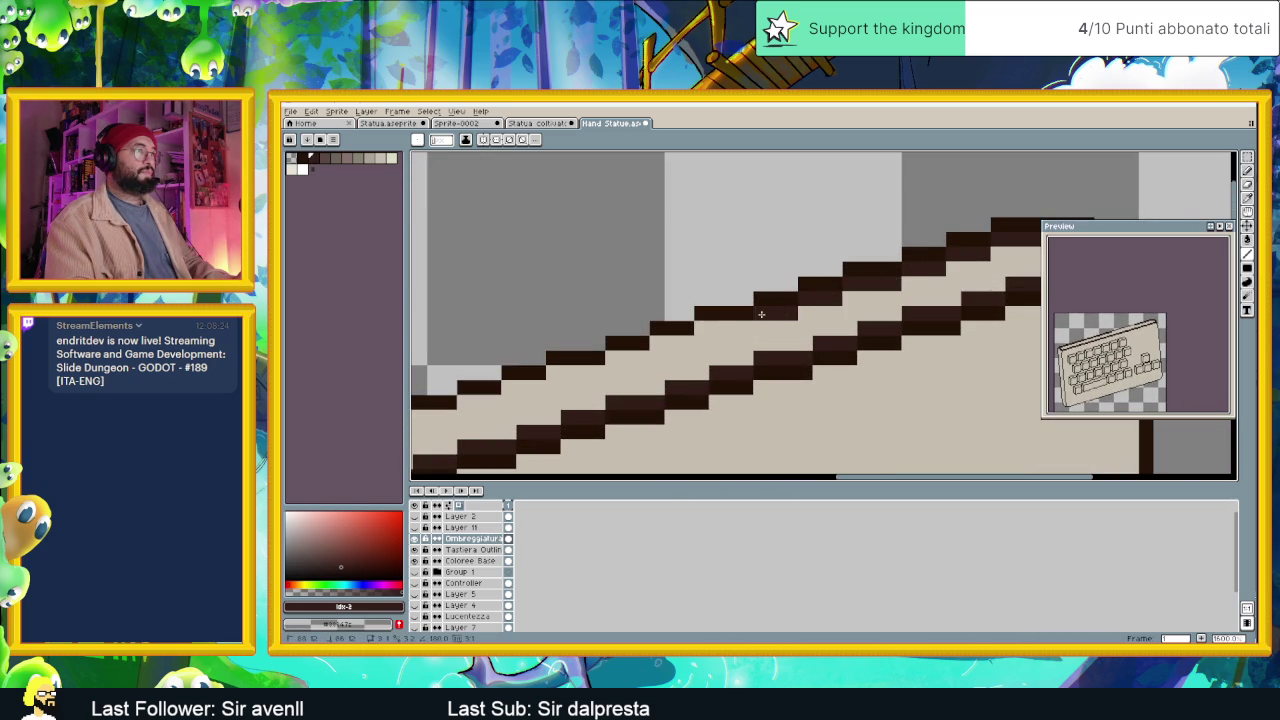
mouse_move(742, 328)
mouse_down()
mouse_move(700, 328)
mouse_move(584, 371)
mouse_move(797, 296)
mouse_up()
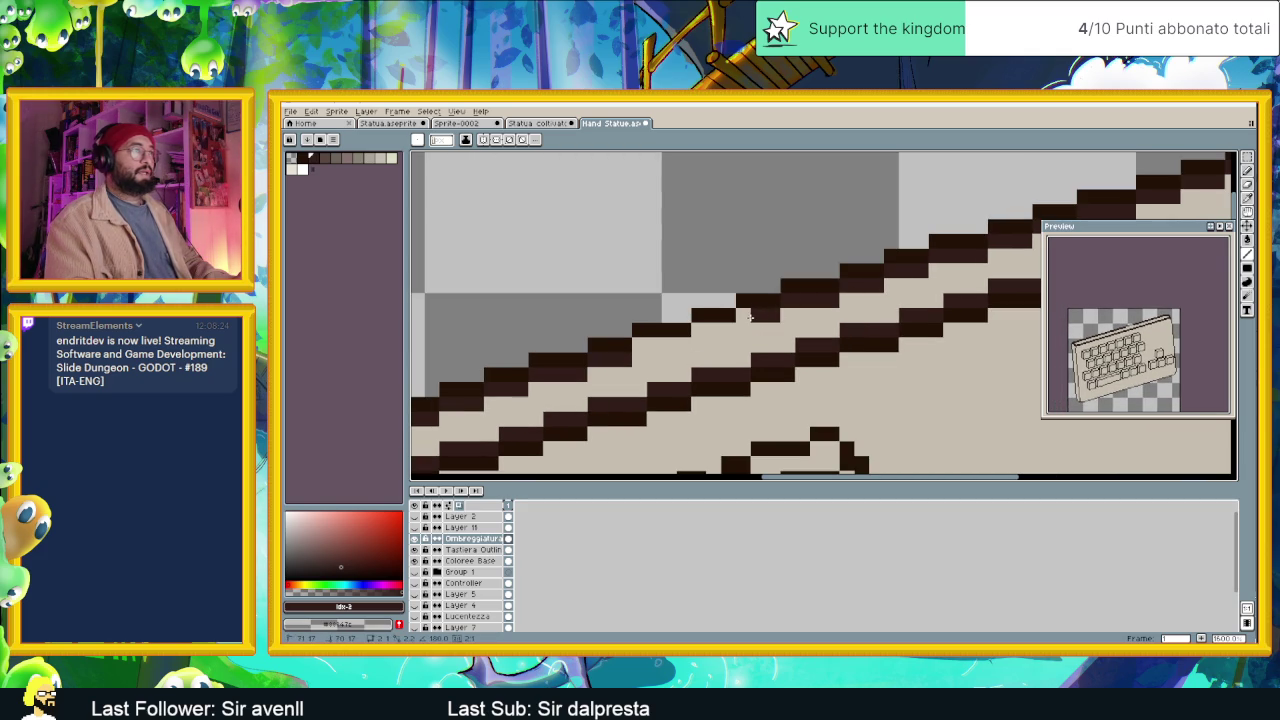
drag(730, 330, 651, 346)
scroll(651, 346, down, 3)
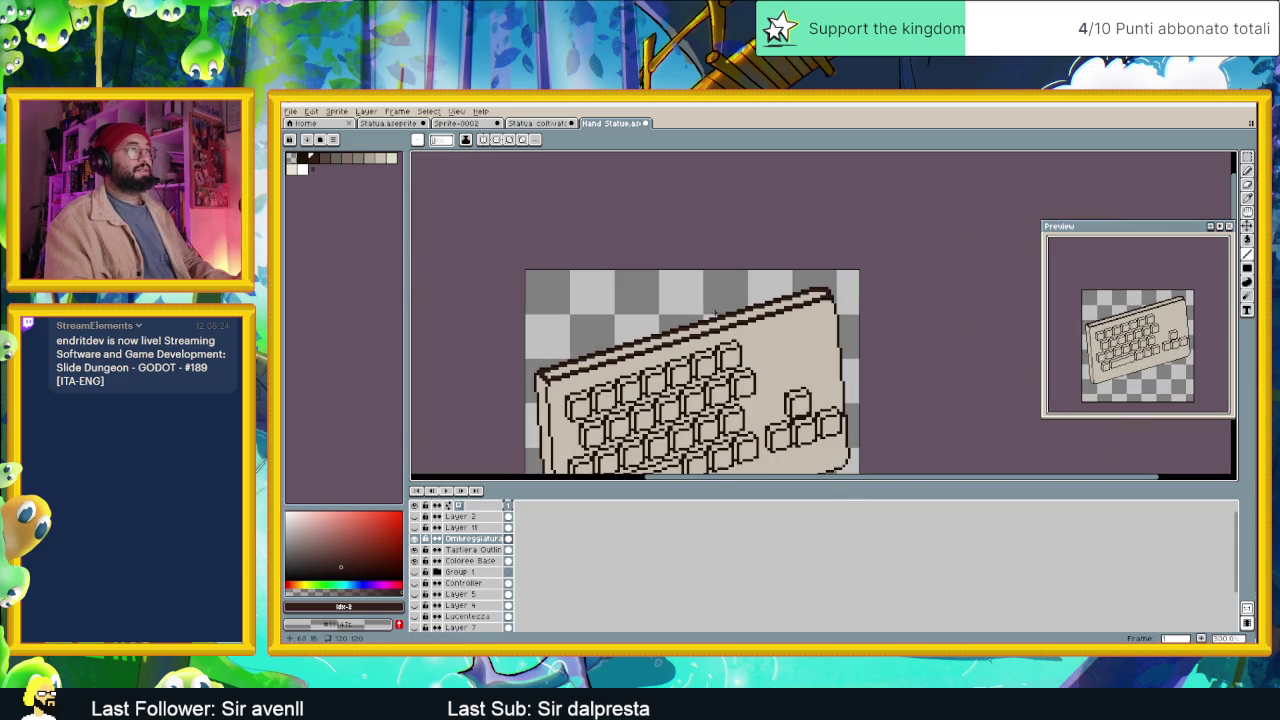
Extend the top-right corner staircase, draw two dark lines down the right edge, and fill the corner gap.
scroll(723, 285, up, 1)
scroll(723, 285, up, 1)
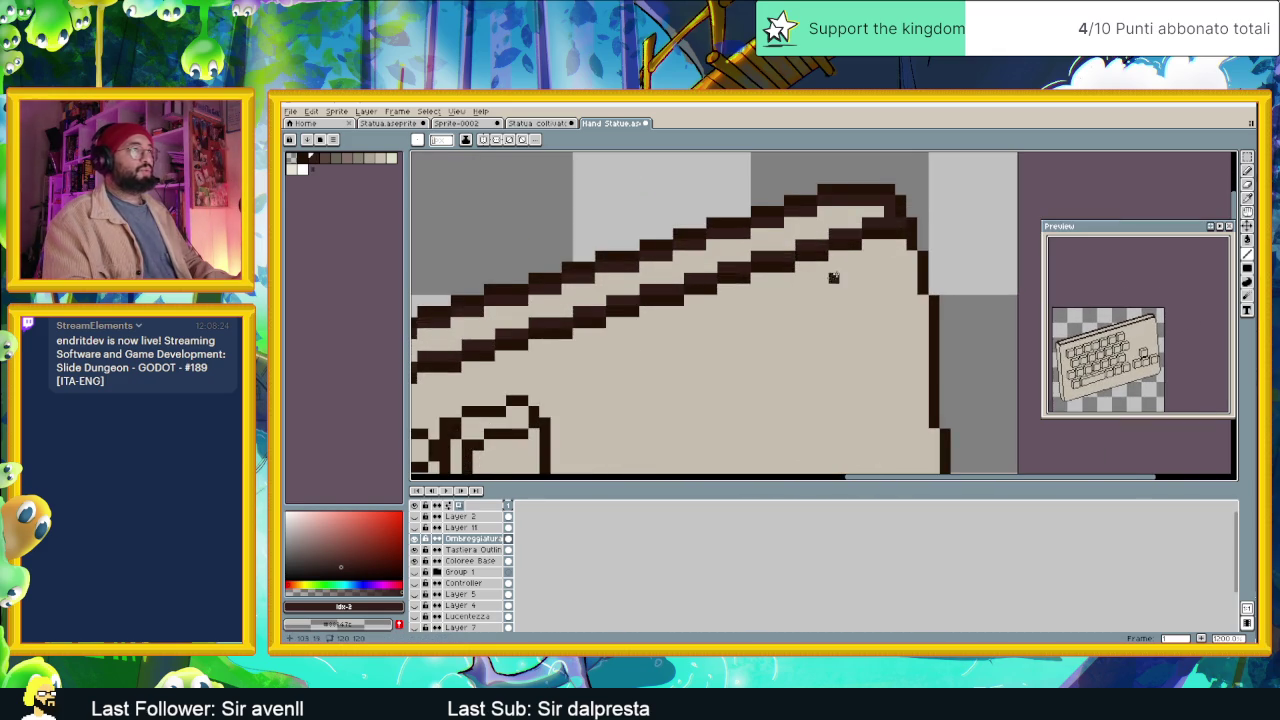
scroll(786, 237, up, 1)
mouse_move(786, 237)
mouse_down()
mouse_move(799, 254)
mouse_move(766, 248)
mouse_up()
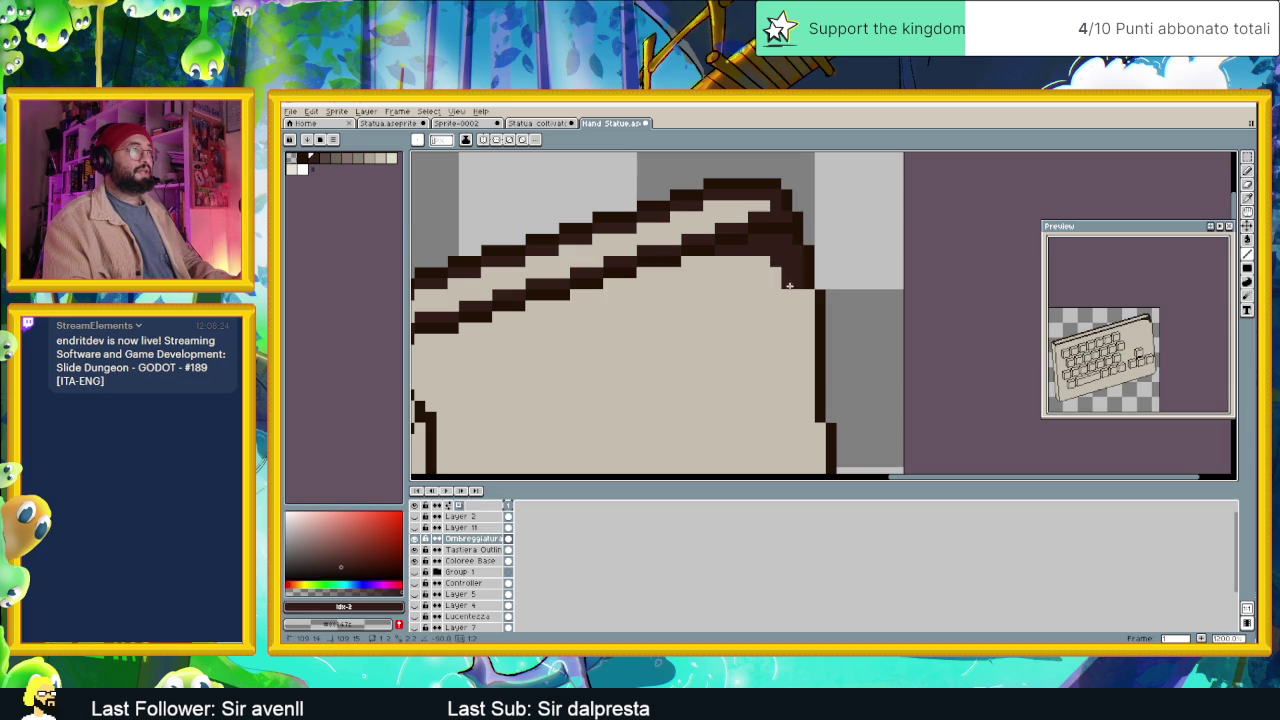
drag(808, 296, 811, 421)
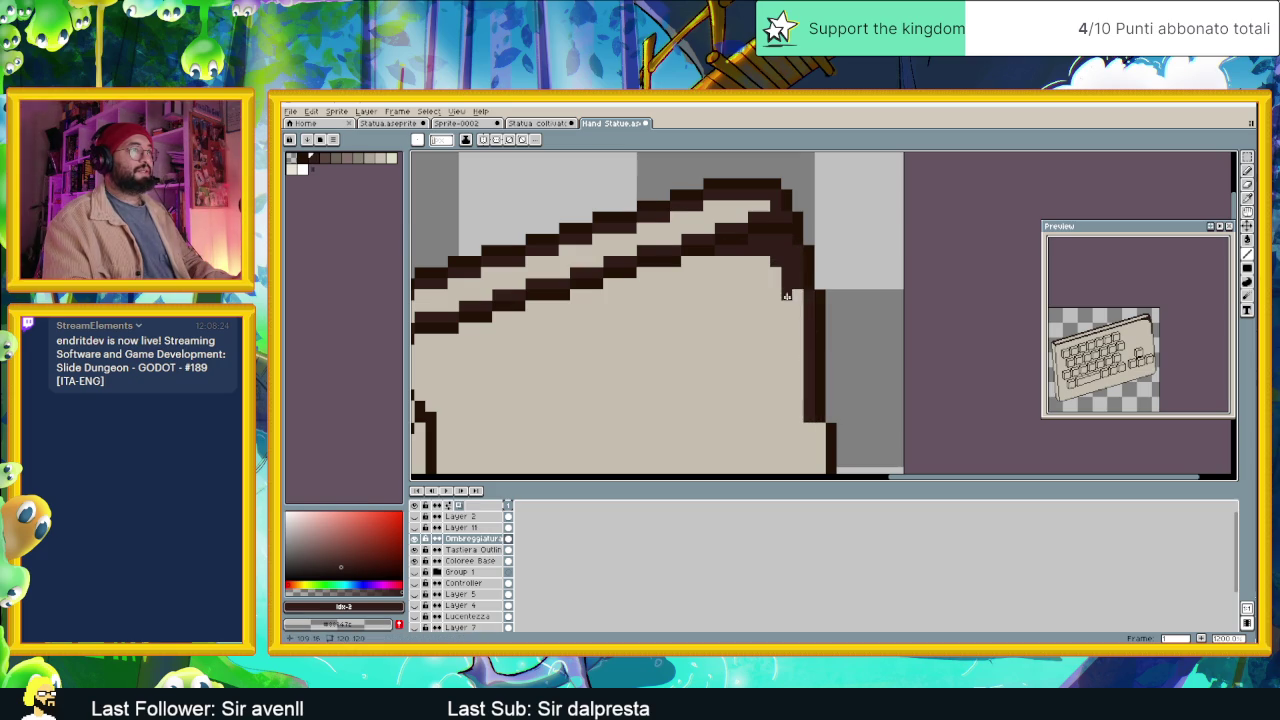
drag(797, 300, 800, 394)
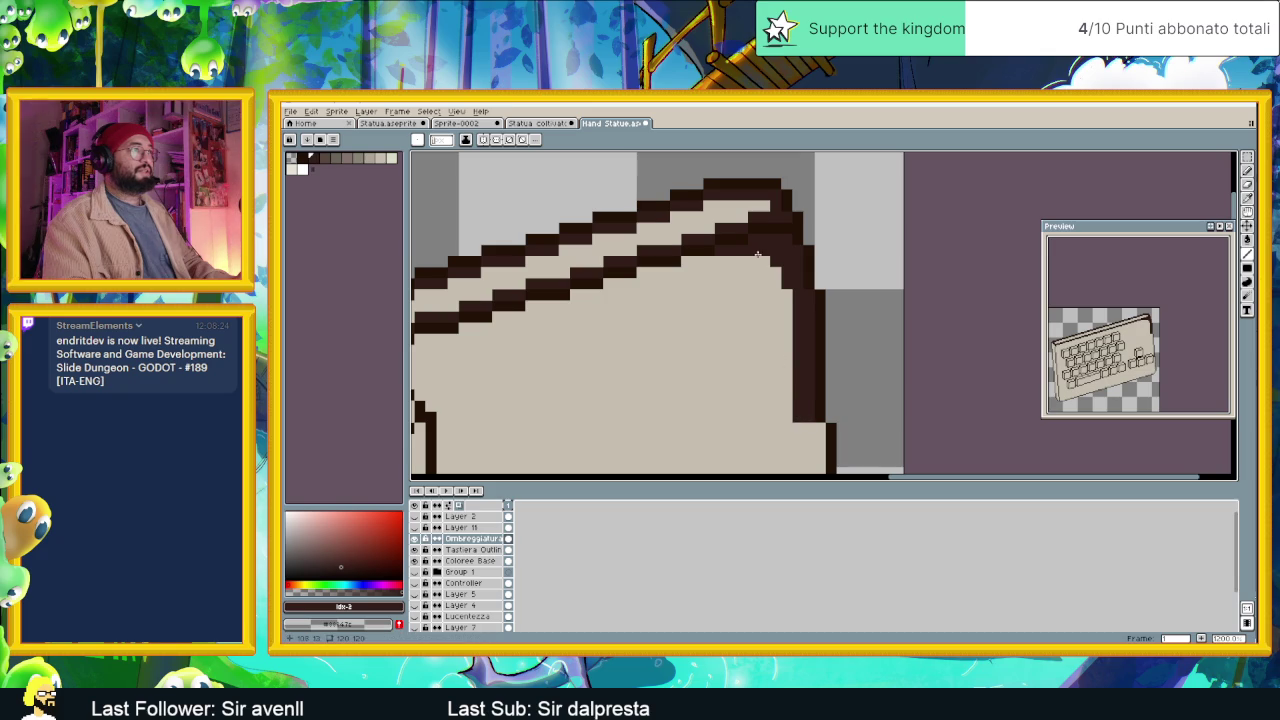
click(750, 260)
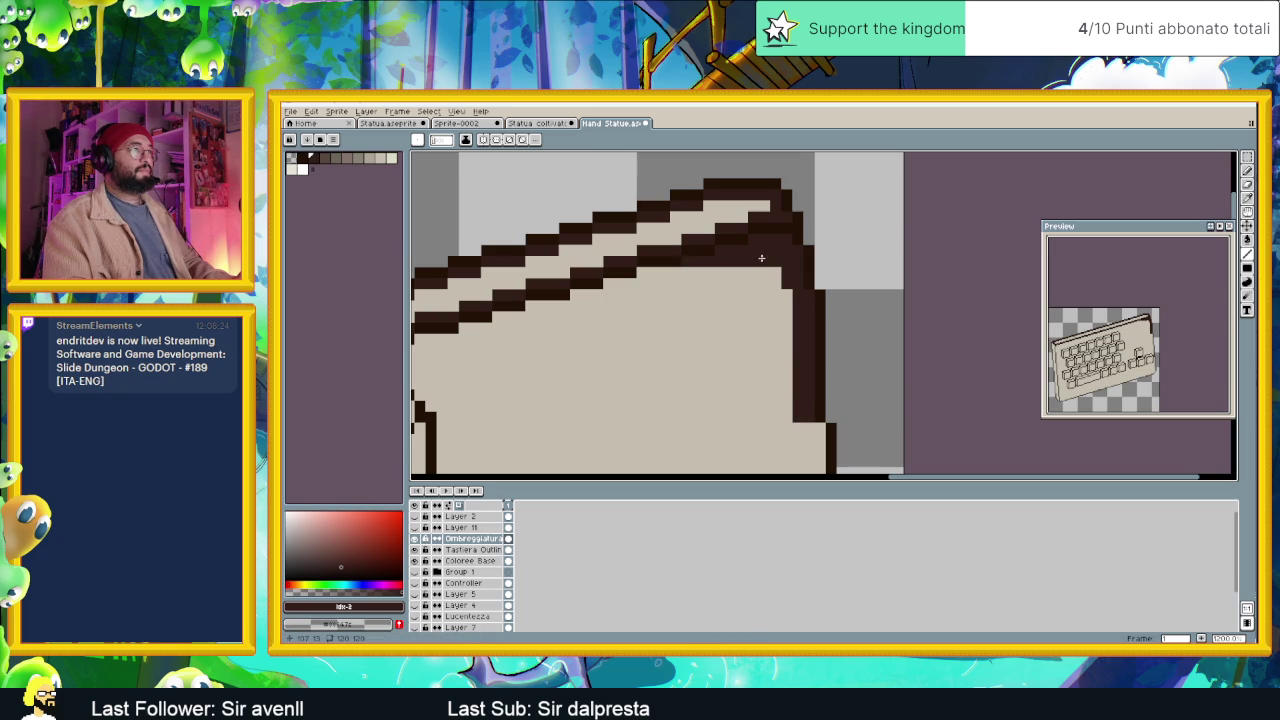
Add further dark columns to widen the right outline down beside the keys.
scroll(794, 303, down, 2)
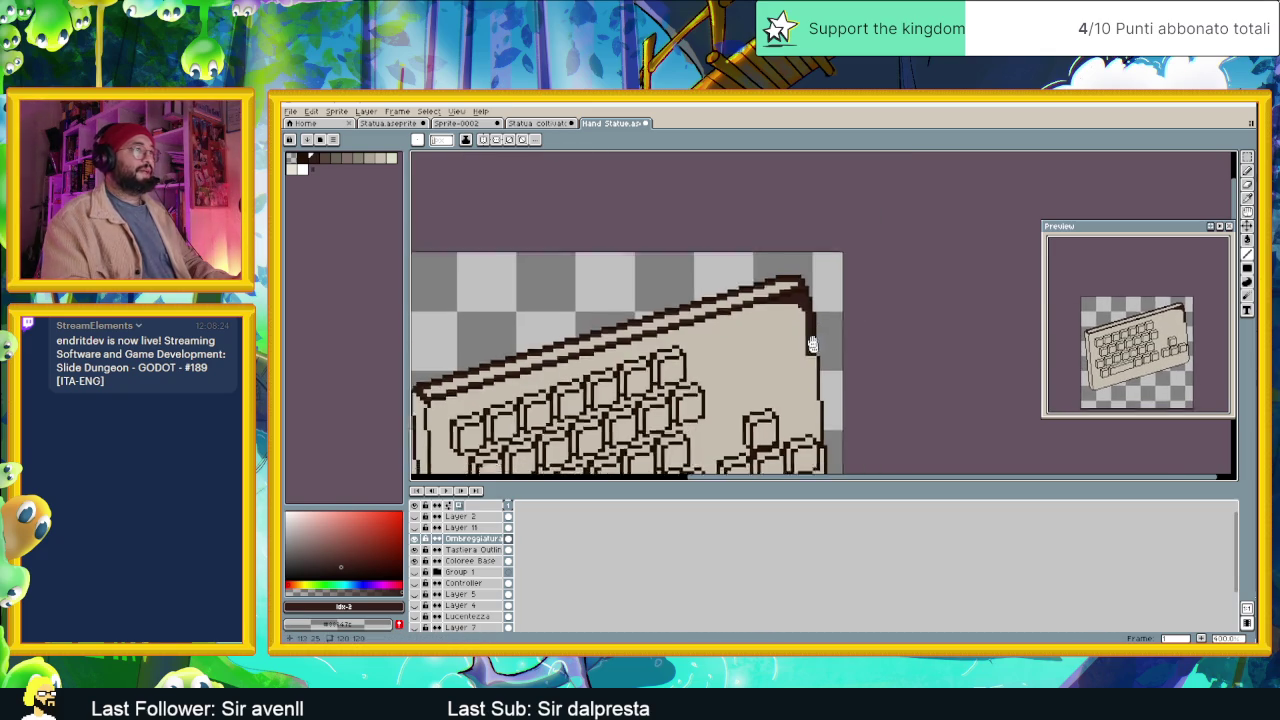
drag(820, 345, 777, 245)
scroll(777, 241, up, 1)
scroll(777, 241, down, 1)
scroll(790, 232, up, 4)
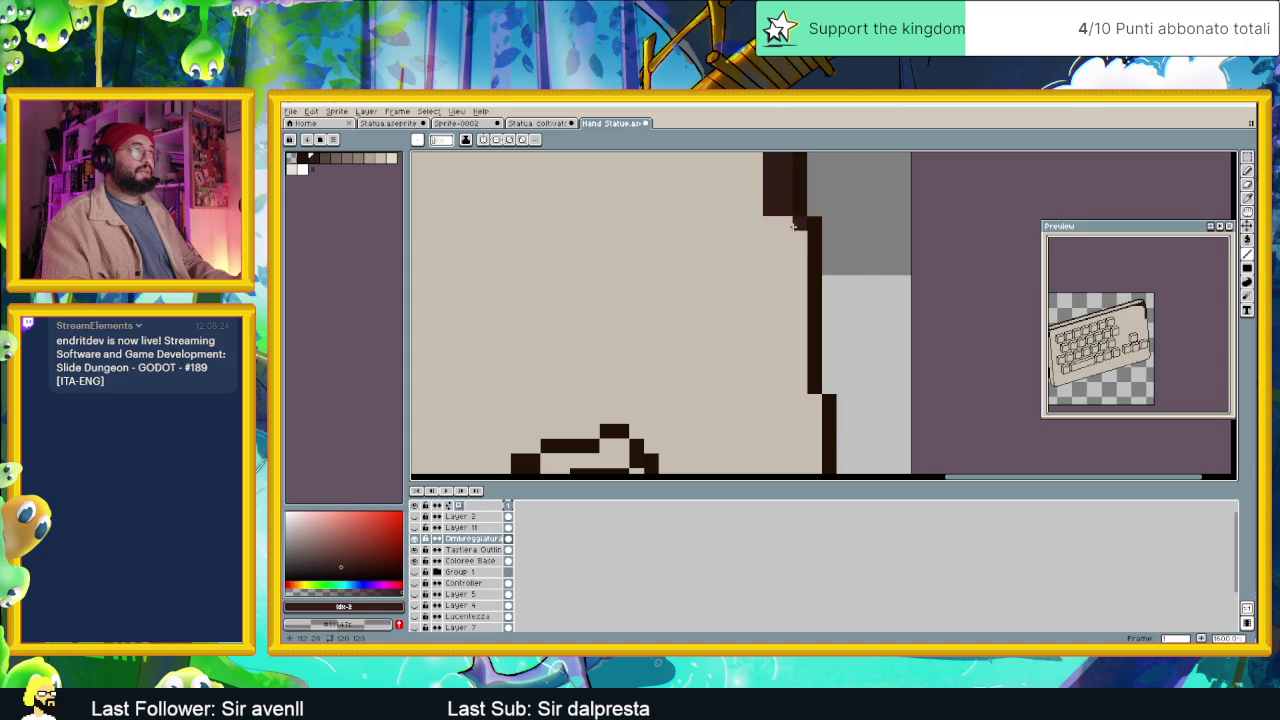
drag(799, 222, 800, 392)
drag(785, 265, 786, 383)
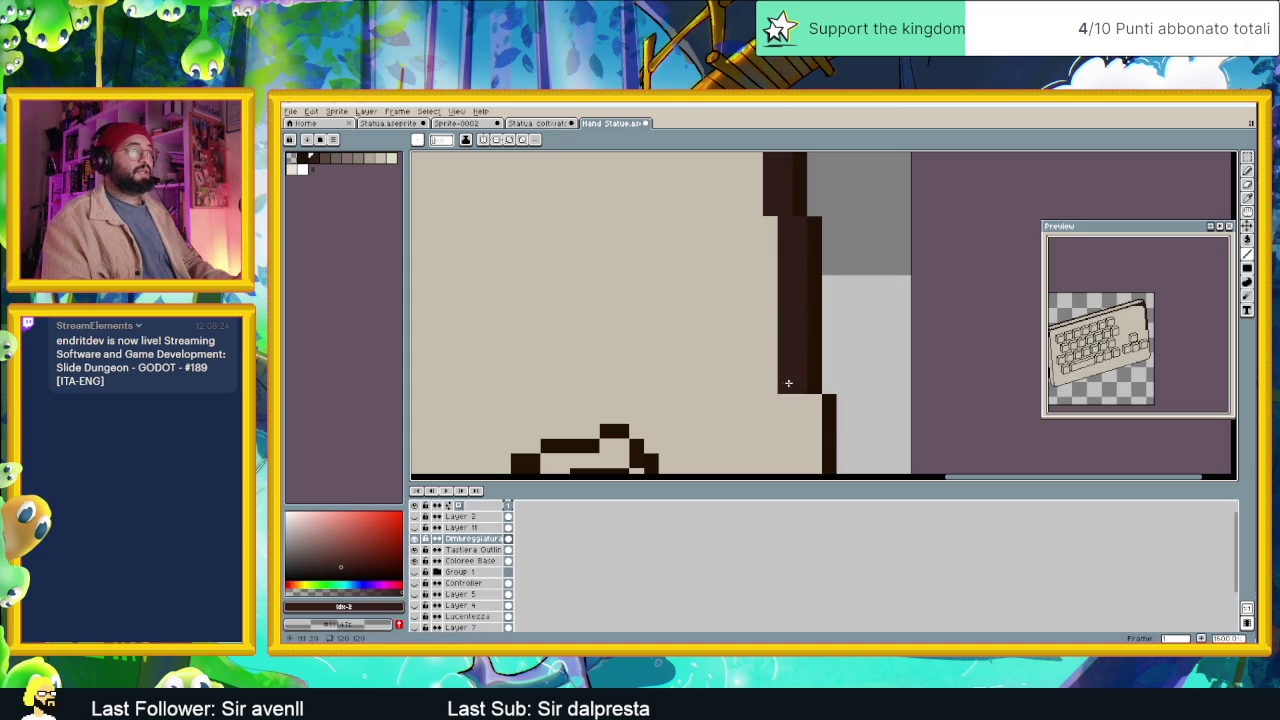
scroll(815, 402, down, 2)
scroll(805, 300, down, 1)
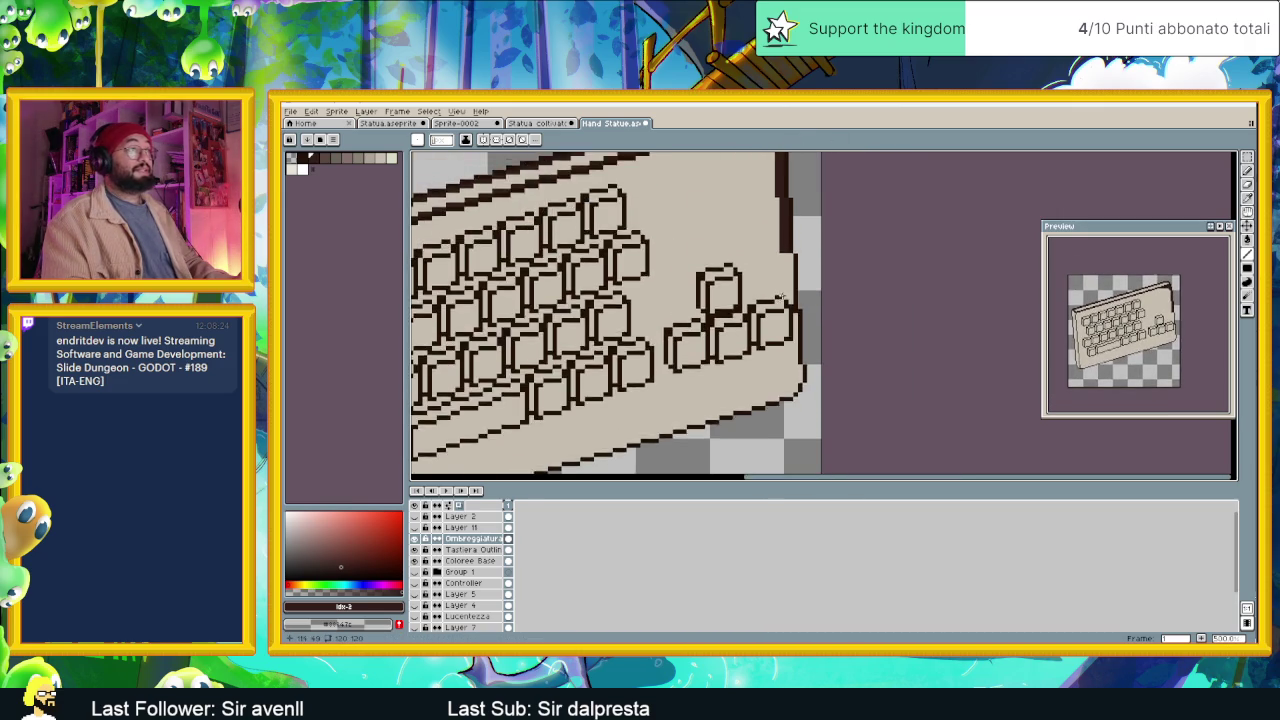
scroll(799, 251, up, 1)
drag(792, 238, 791, 296)
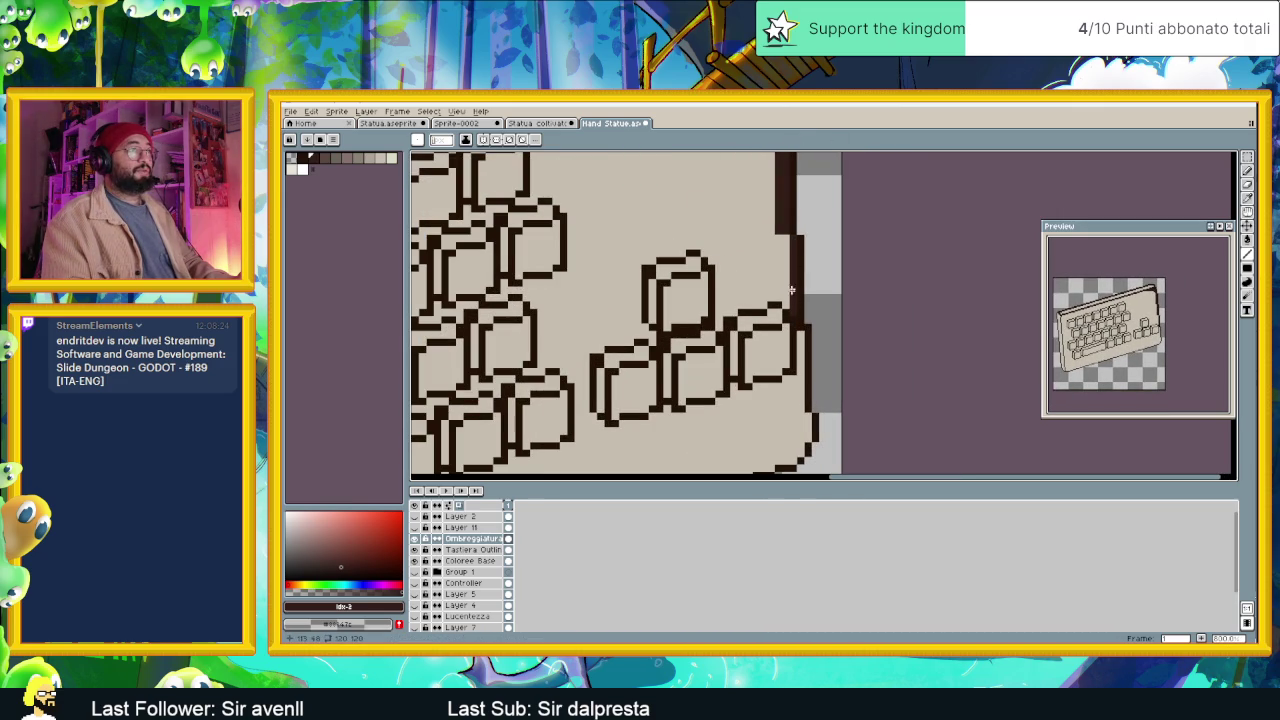
drag(785, 237, 785, 300)
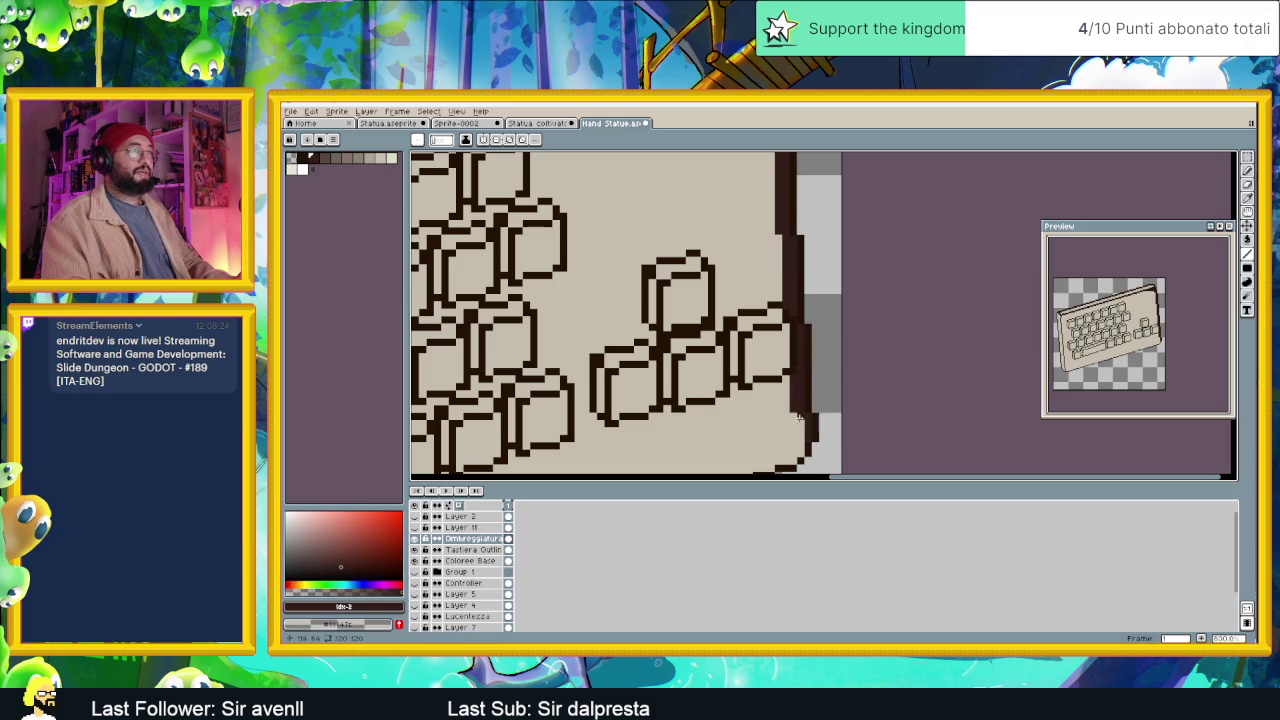
scroll(800, 415, up, 2)
scroll(880, 287, up, 3)
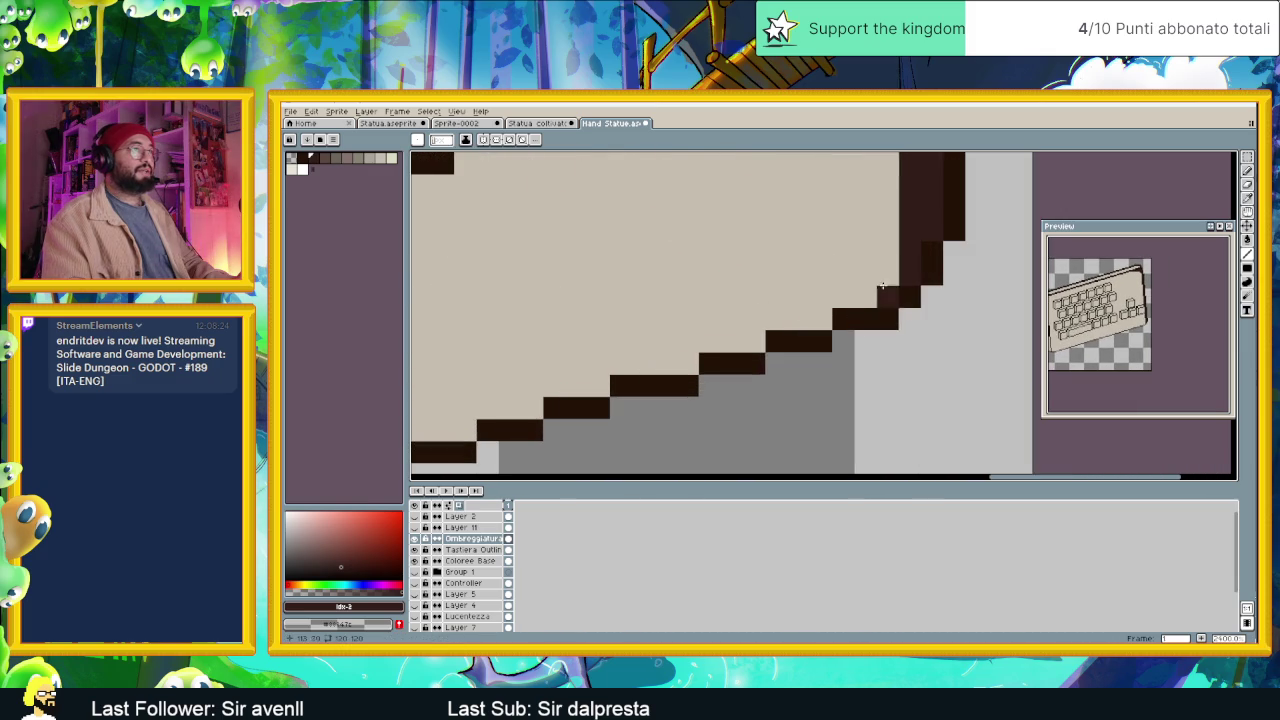
Draw a thick dark line along the lower edge and extend it at the lower-left.
scroll(800, 312, down, 3)
scroll(795, 316, down, 2)
scroll(829, 306, down, 1)
drag(869, 317, 636, 395)
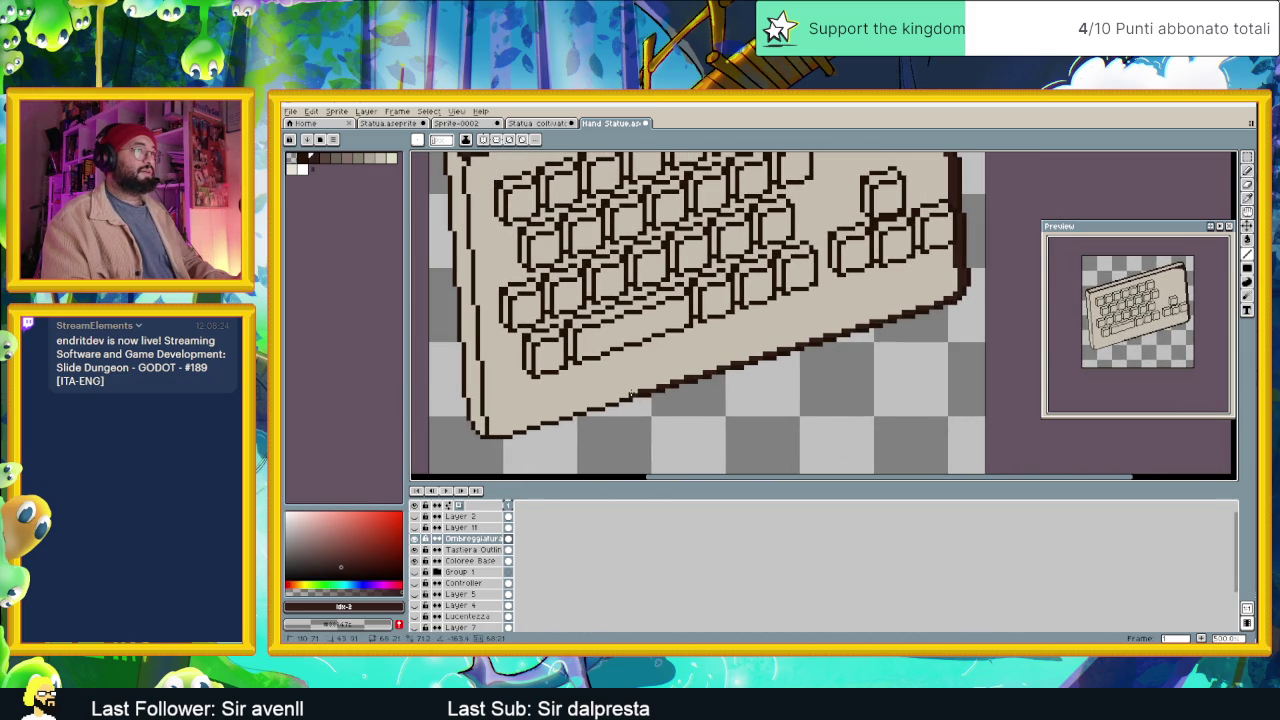
drag(715, 367, 627, 397)
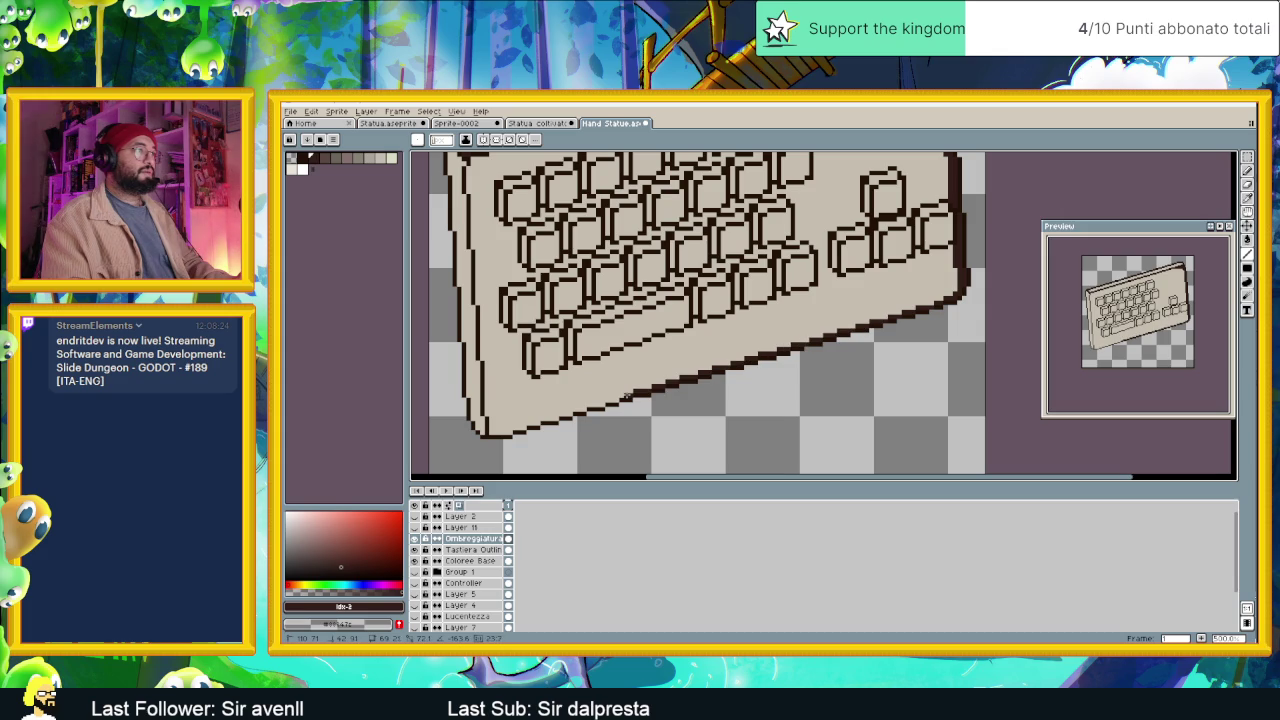
drag(623, 397, 600, 403)
Add more dark pixels along the lower staircase and one pixel at the bottom-left corner.
scroll(613, 401, up, 2)
scroll(613, 401, up, 3)
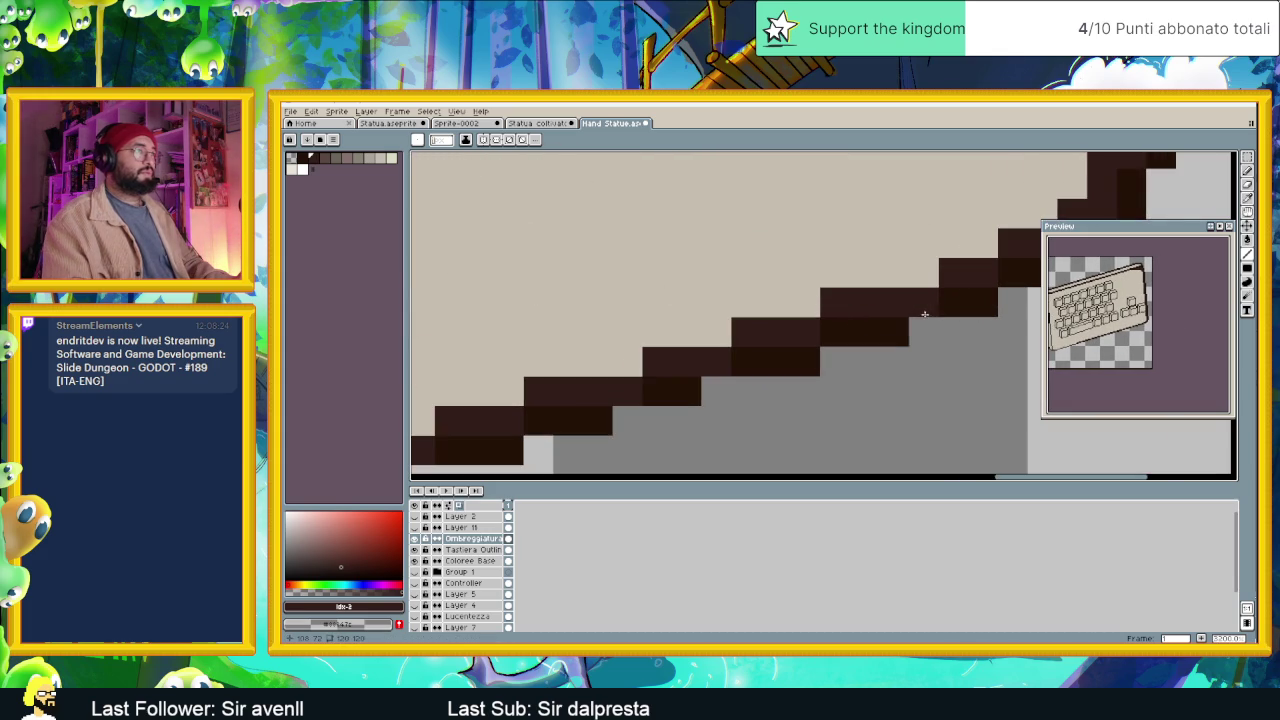
scroll(822, 377, down, 3)
scroll(840, 370, up, 2)
scroll(858, 362, up, 1)
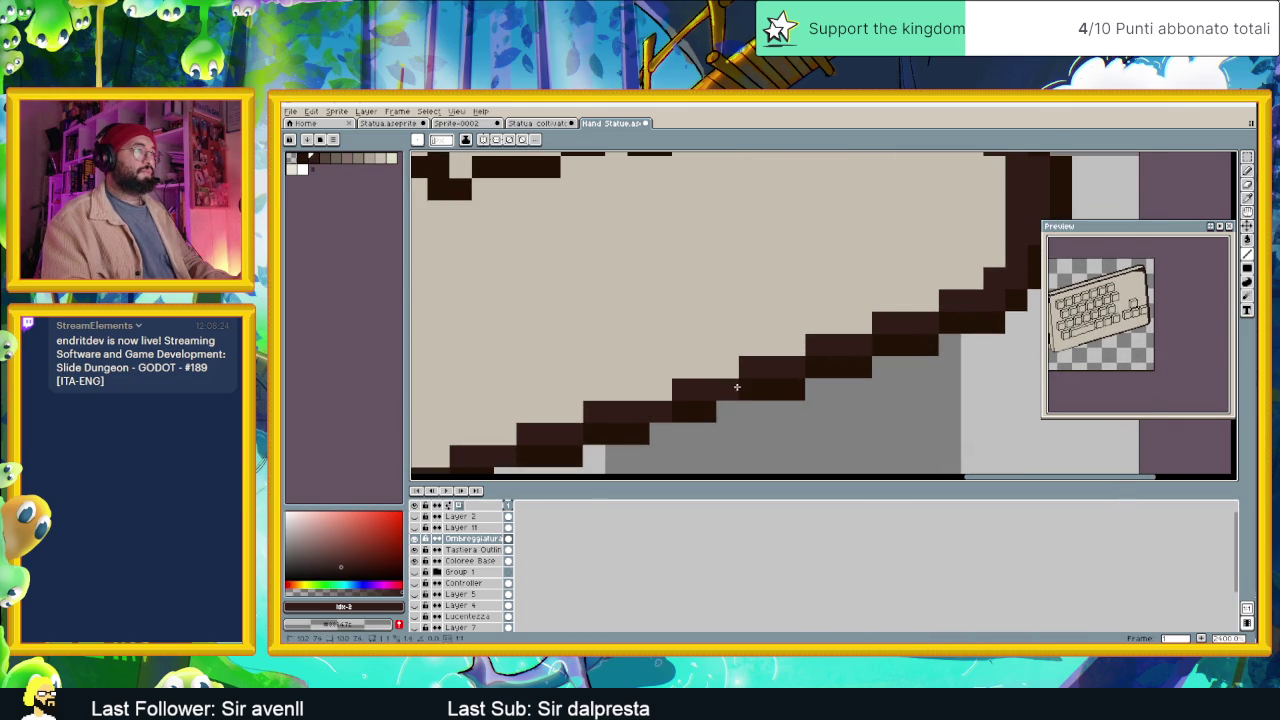
scroll(697, 412, down, 2)
drag(697, 412, 801, 349)
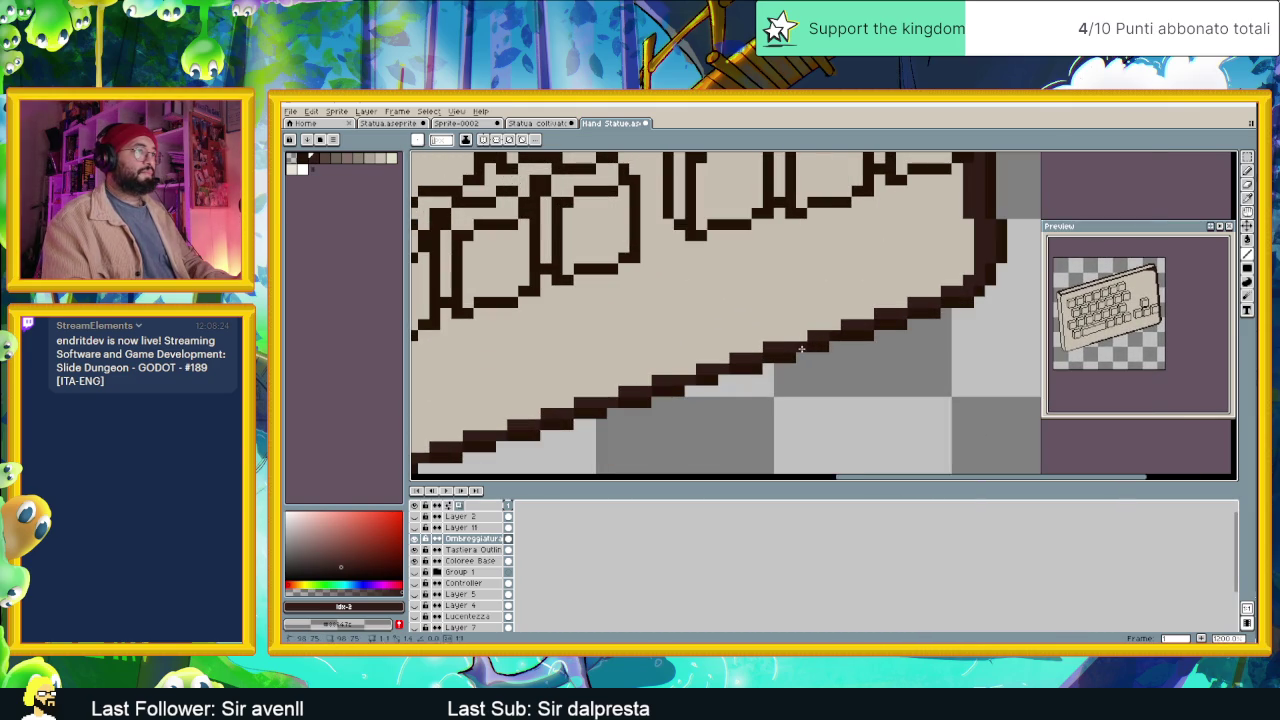
drag(766, 390, 666, 380)
scroll(730, 365, up, 1)
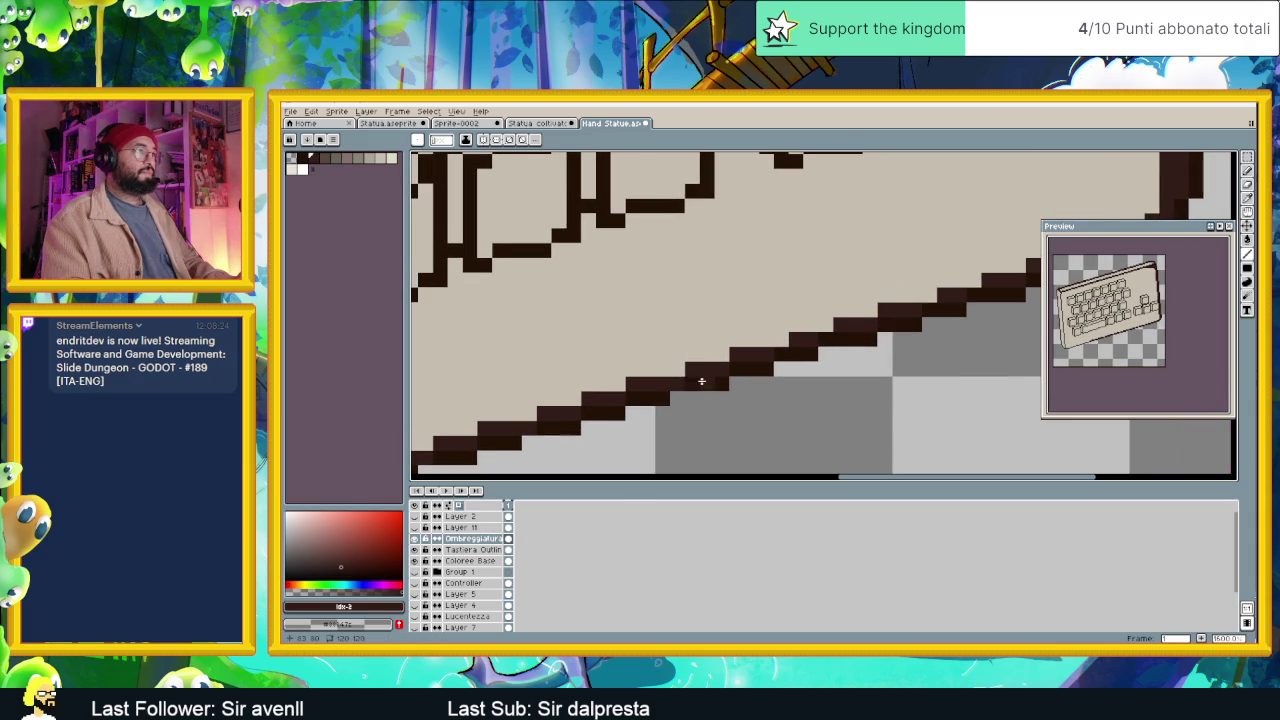
drag(690, 380, 800, 400)
drag(660, 408, 844, 348)
mouse_move(751, 381)
mouse_down()
mouse_move(700, 384)
mouse_move(629, 423)
mouse_move(857, 346)
mouse_up()
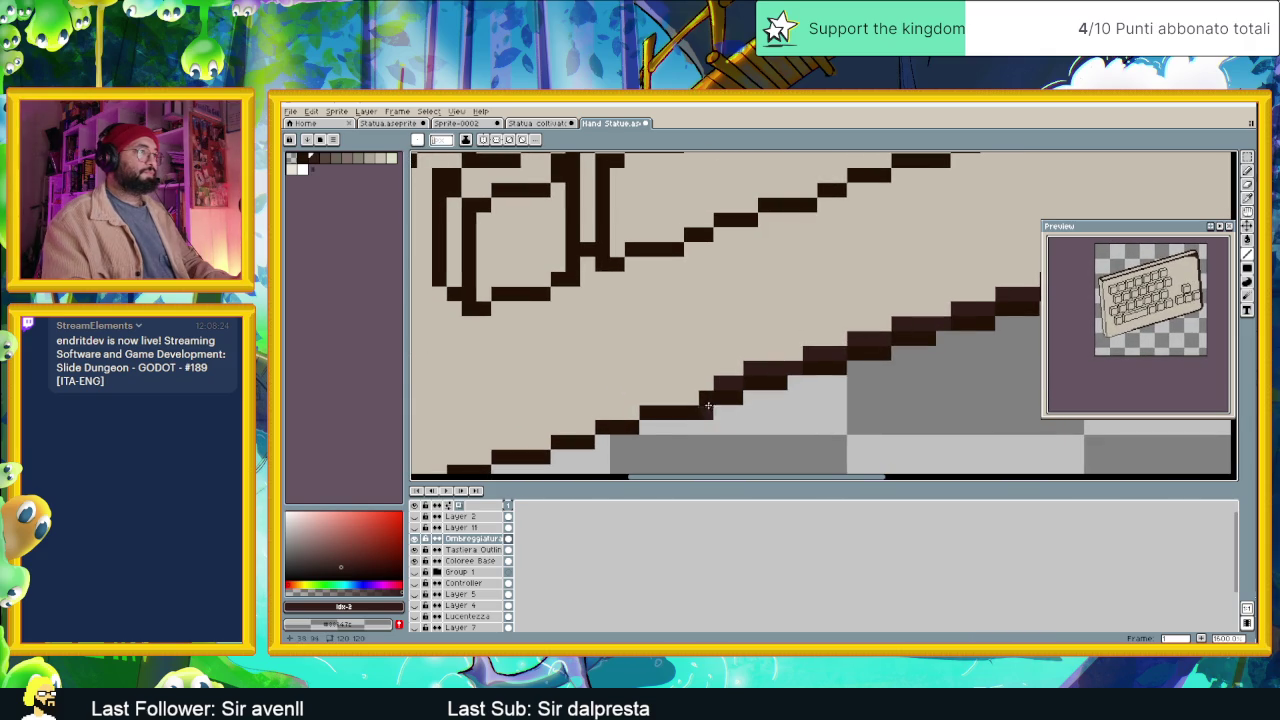
mouse_move(688, 399)
mouse_down()
mouse_move(648, 398)
mouse_move(771, 371)
mouse_move(586, 418)
mouse_move(721, 373)
mouse_move(625, 400)
mouse_up()
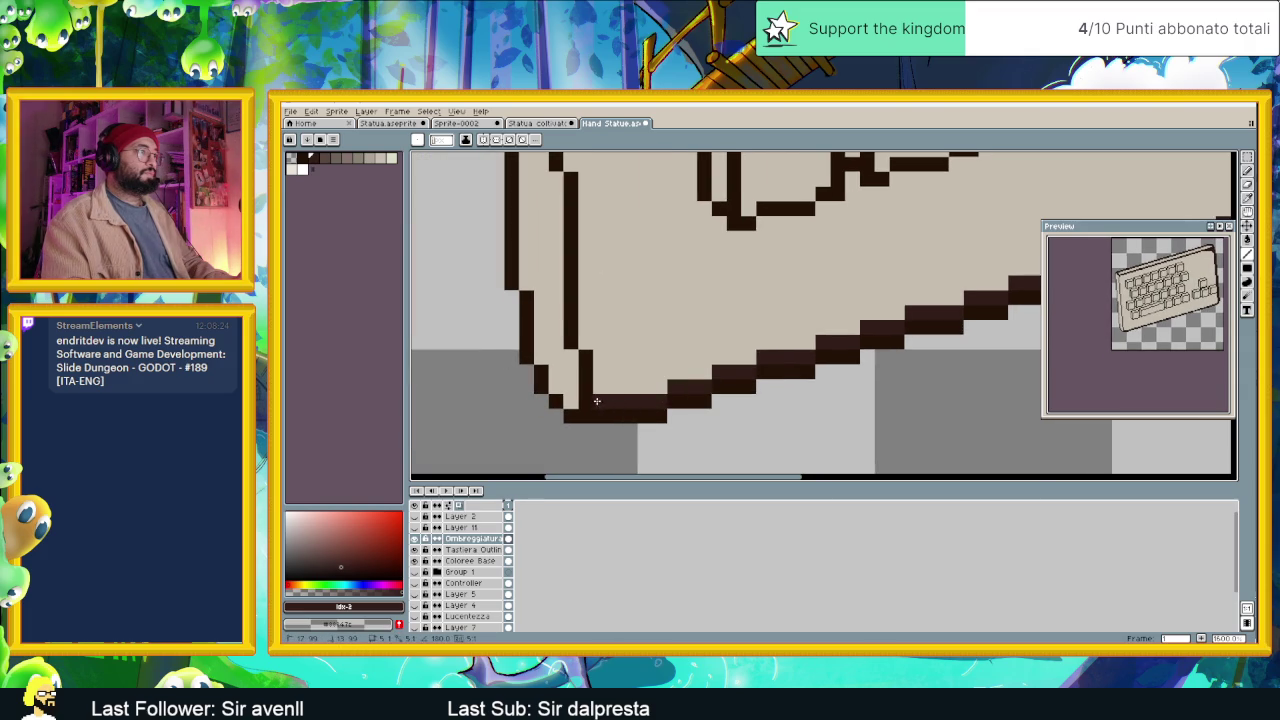
click(600, 358)
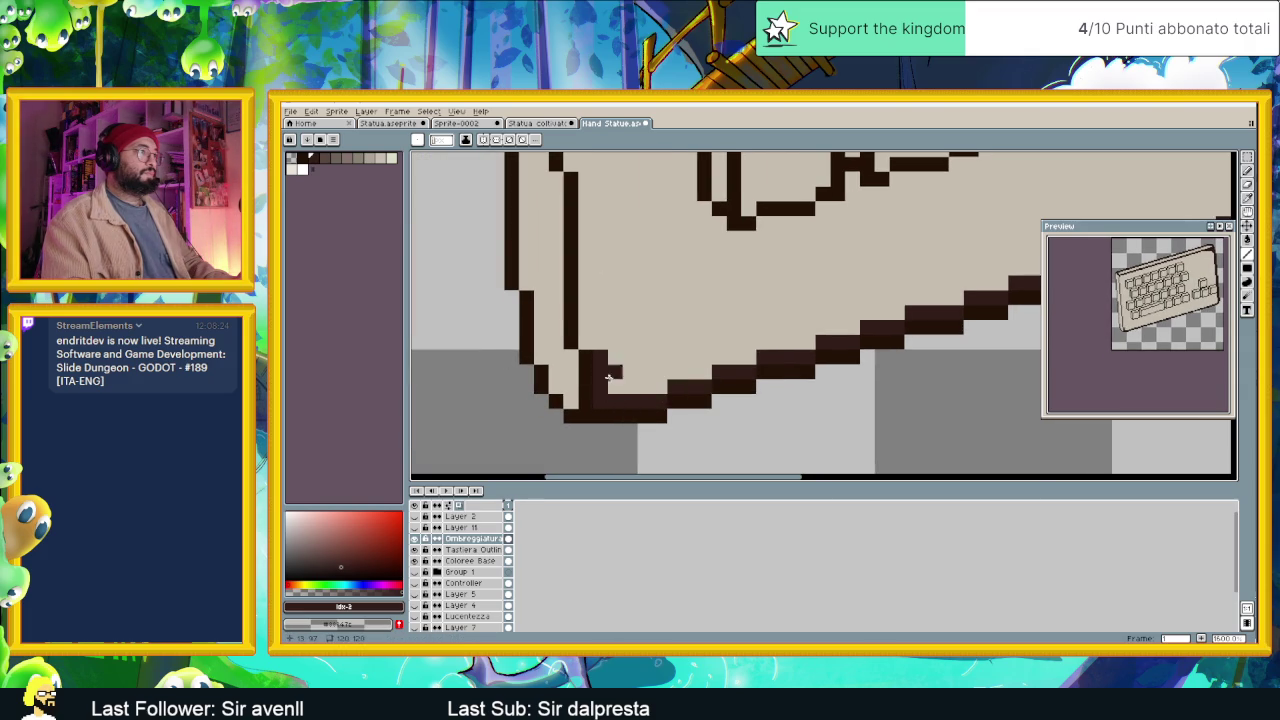
mouse_move(571, 177)
mouse_down()
mouse_move(772, 406)
mouse_move(837, 329)
mouse_up()
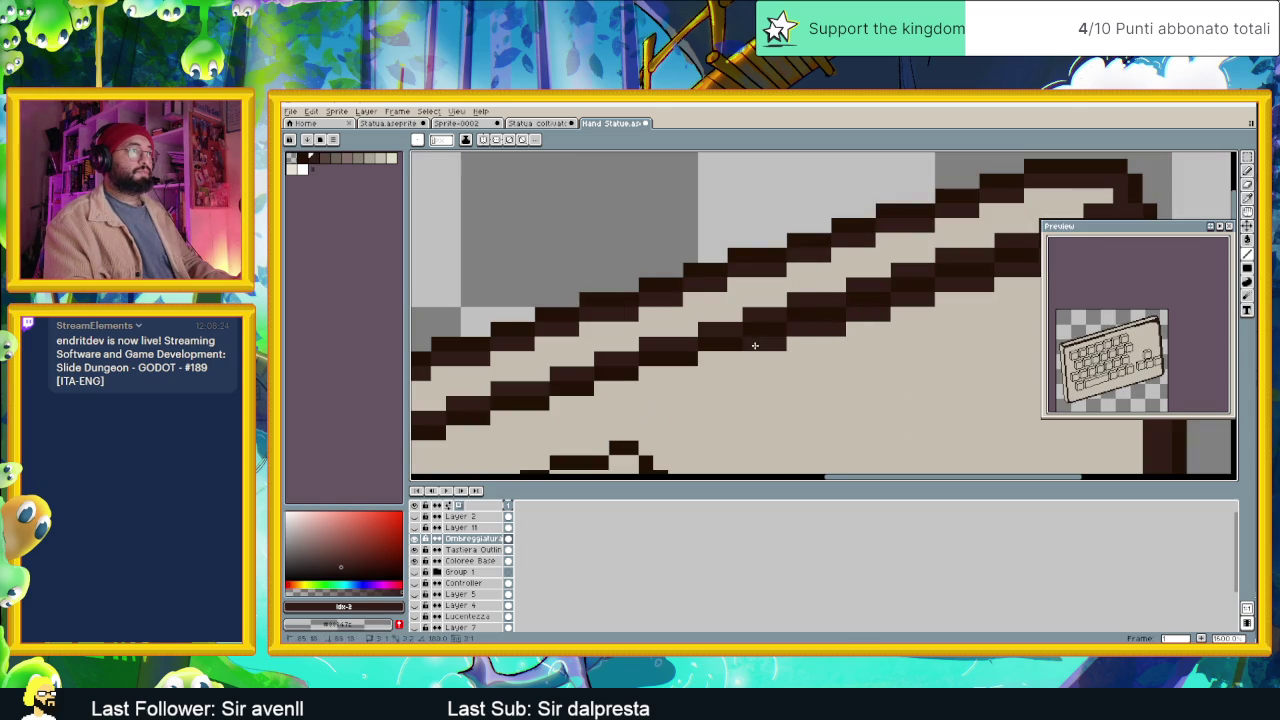
Darken outline pixels and the left corner diagonal, then stroke dark pixels down the left side.
mouse_move(716, 390)
mouse_down()
mouse_move(880, 335)
mouse_move(754, 356)
mouse_up()
scroll(850, 350, down, 2)
scroll(850, 350, right, 2)
drag(906, 346, 840, 360)
scroll(840, 360, down, 2)
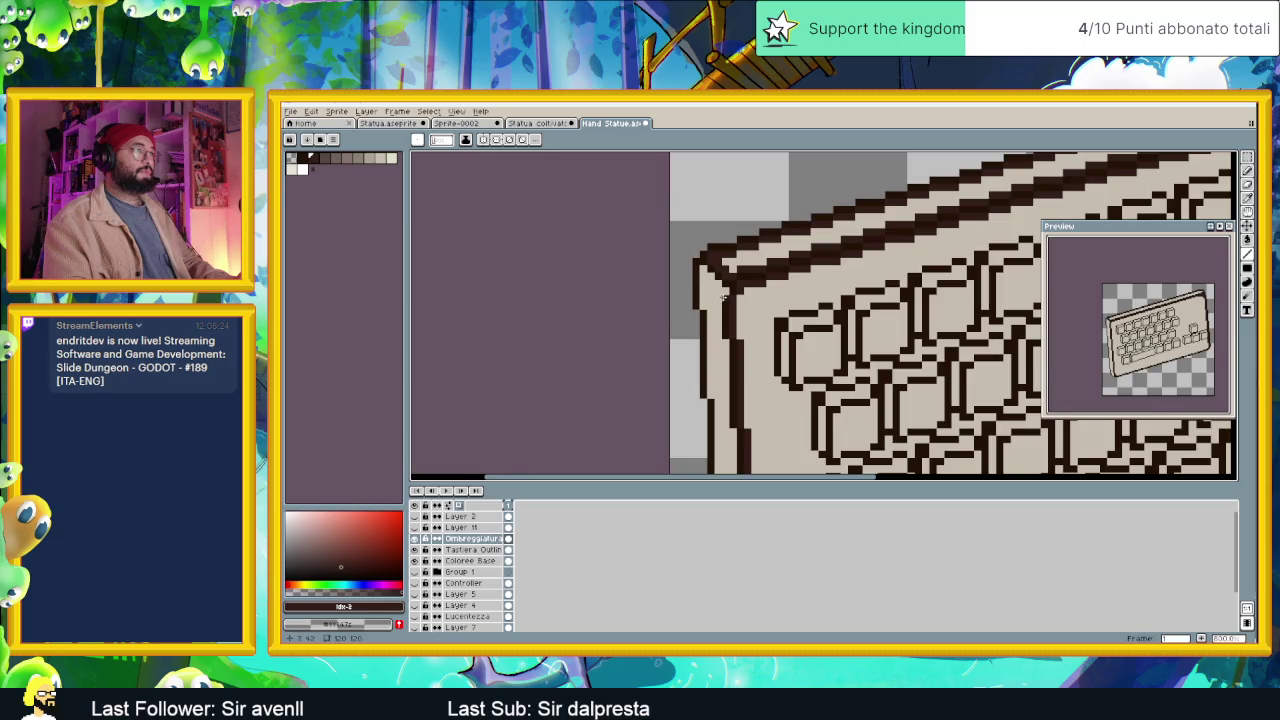
scroll(706, 281, up, 2)
mouse_move(669, 211)
mouse_down()
mouse_move(691, 233)
mouse_move(669, 323)
mouse_up()
mouse_move(715, 284)
mouse_down()
mouse_move(711, 440)
mouse_move(808, 206)
mouse_move(813, 363)
mouse_up()
Add second and third dark columns to thicken the left-side outline.
scroll(808, 206, down, 1)
mouse_move(831, 286)
mouse_down()
mouse_move(820, 458)
mouse_move(837, 247)
mouse_move(839, 348)
mouse_up()
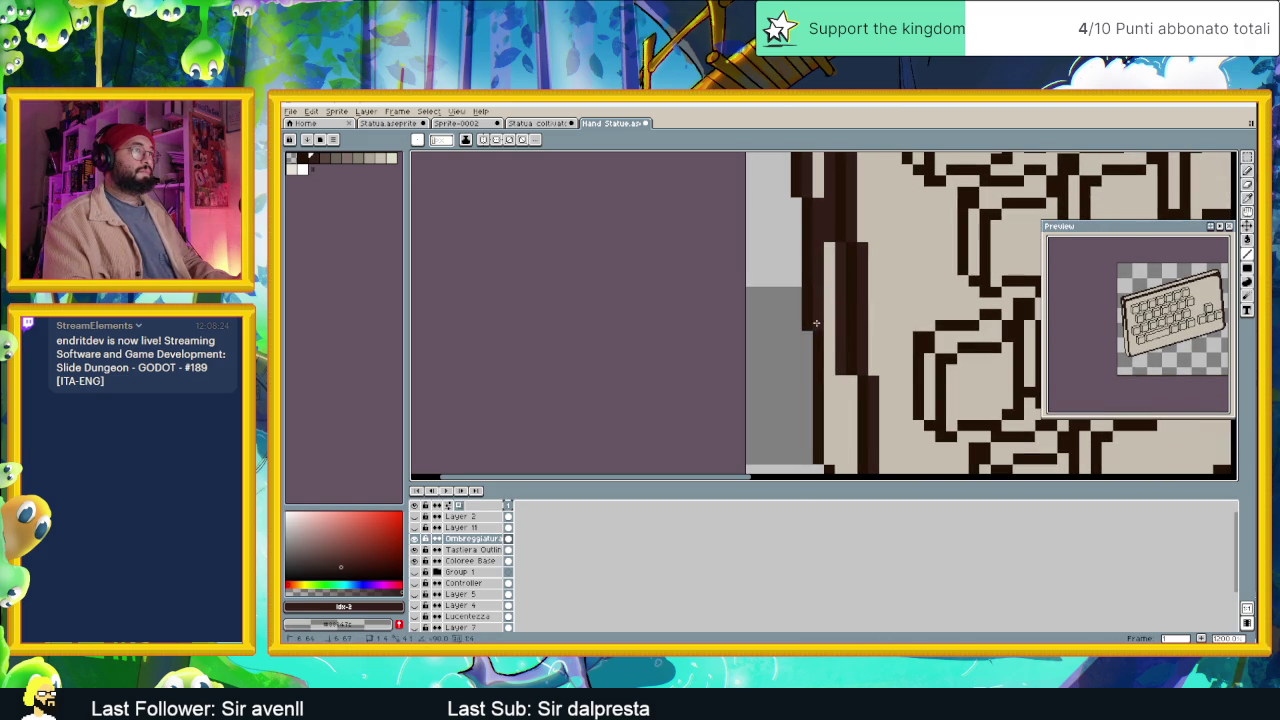
mouse_move(853, 385)
mouse_down()
mouse_move(736, 295)
mouse_move(736, 413)
mouse_up()
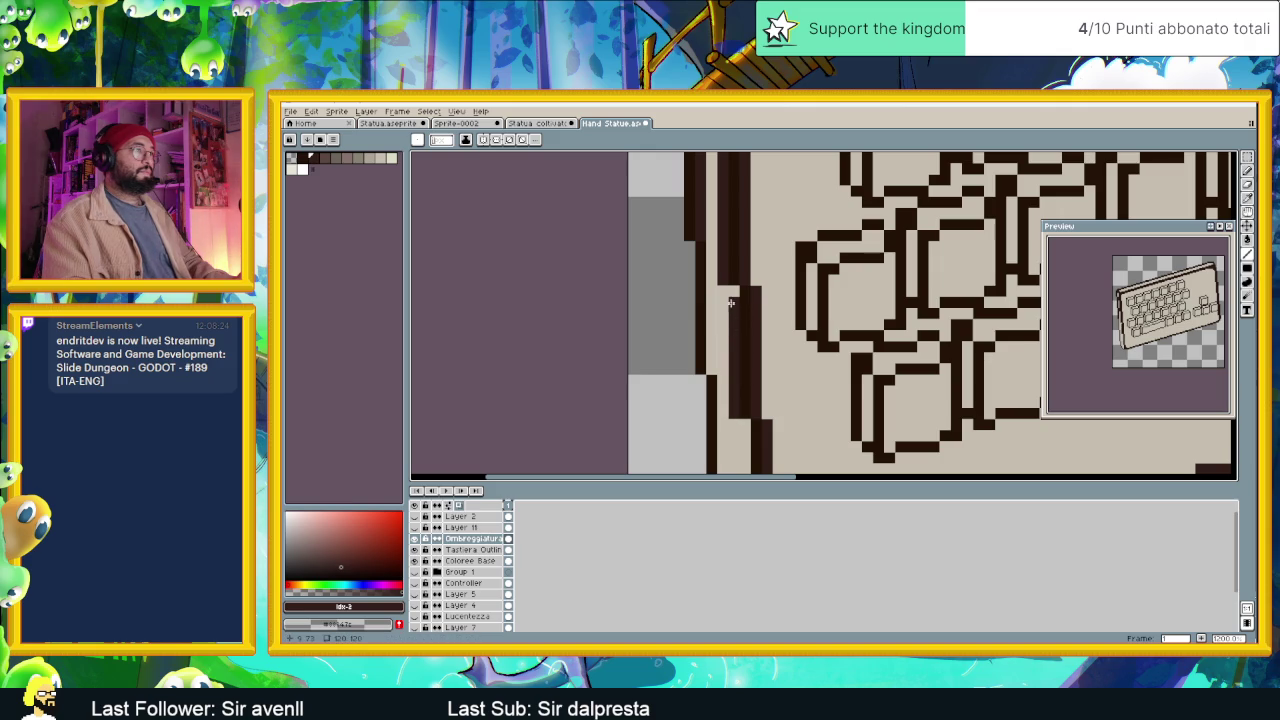
drag(708, 248, 713, 348)
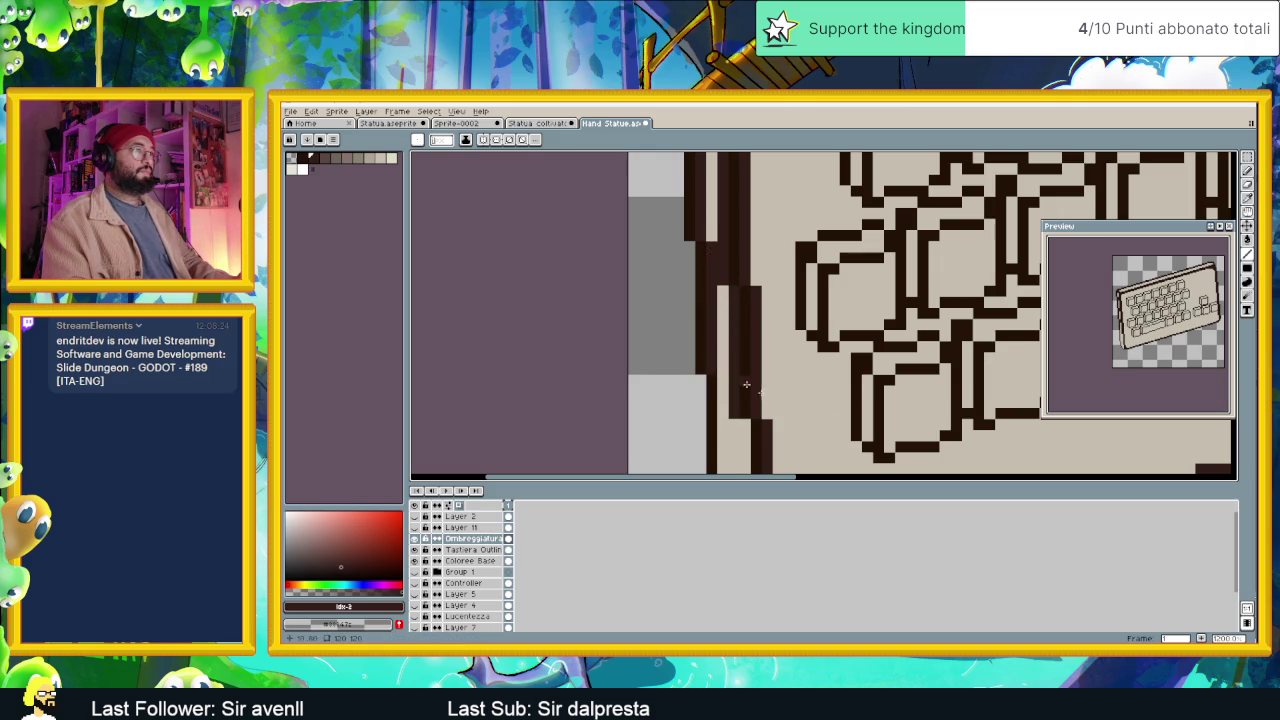
scroll(721, 369, down, 2)
scroll(700, 340, down, 1)
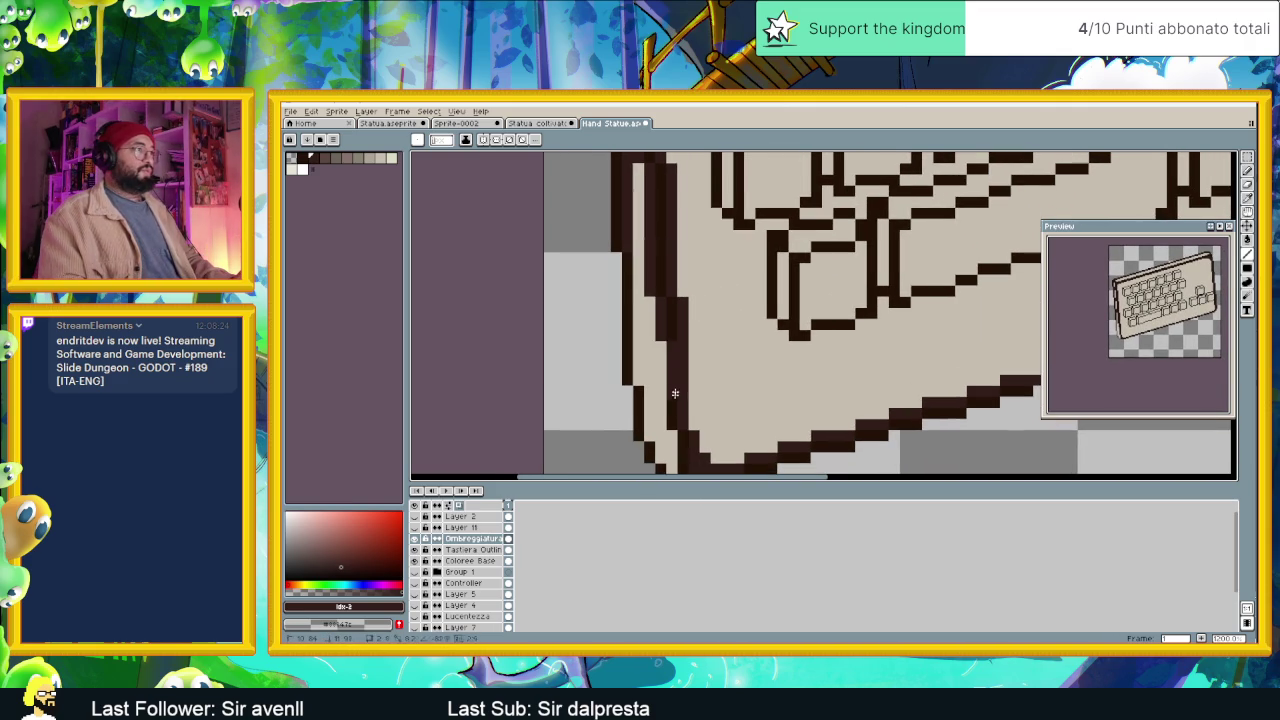
mouse_move(700, 408)
mouse_down()
mouse_move(650, 342)
mouse_move(598, 400)
mouse_move(567, 335)
mouse_move(564, 170)
mouse_up()
scroll(618, 232, down, 3)
scroll(673, 355, up, 1)
scroll(674, 356, down, 1)
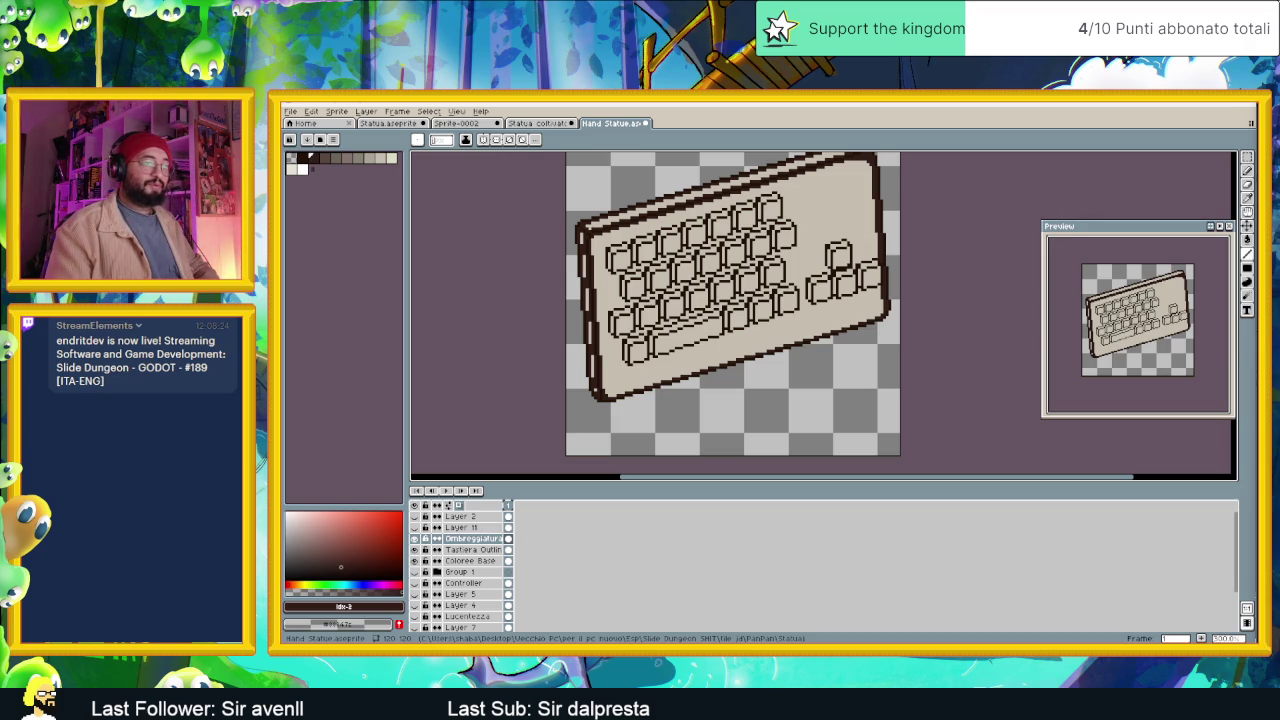
key(alt+Tab)
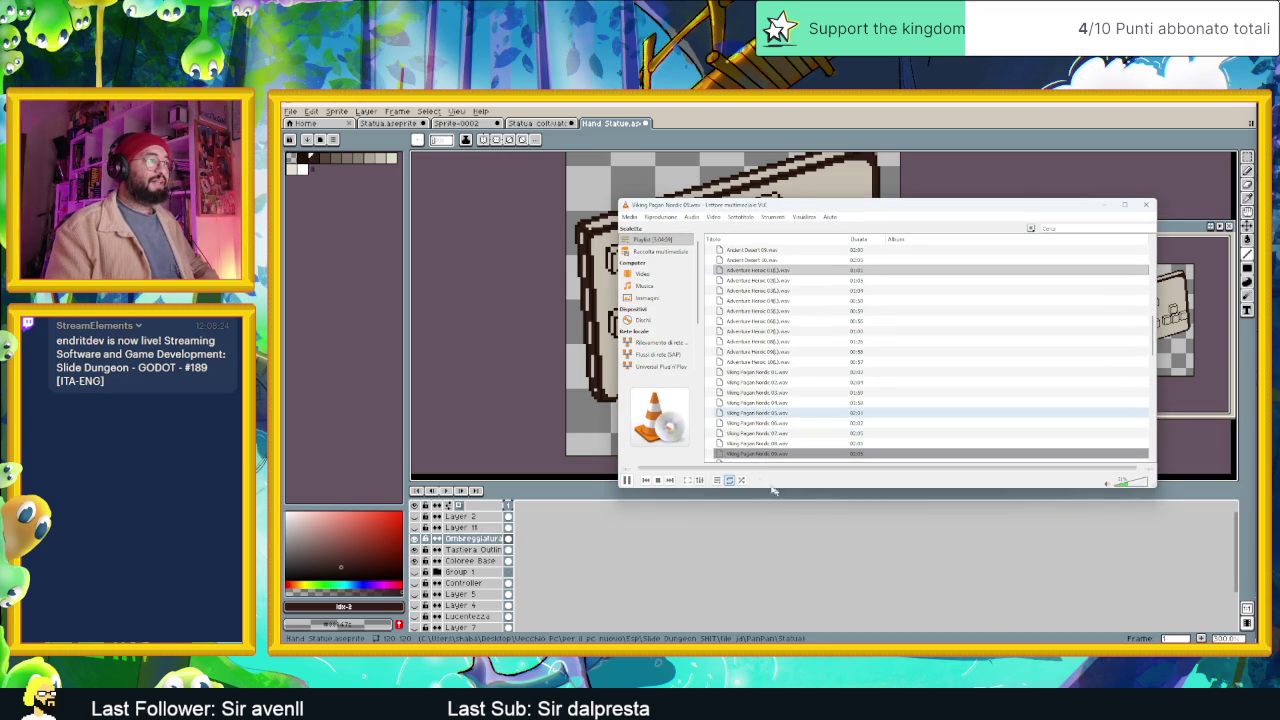
scroll(742, 431, down, 2)
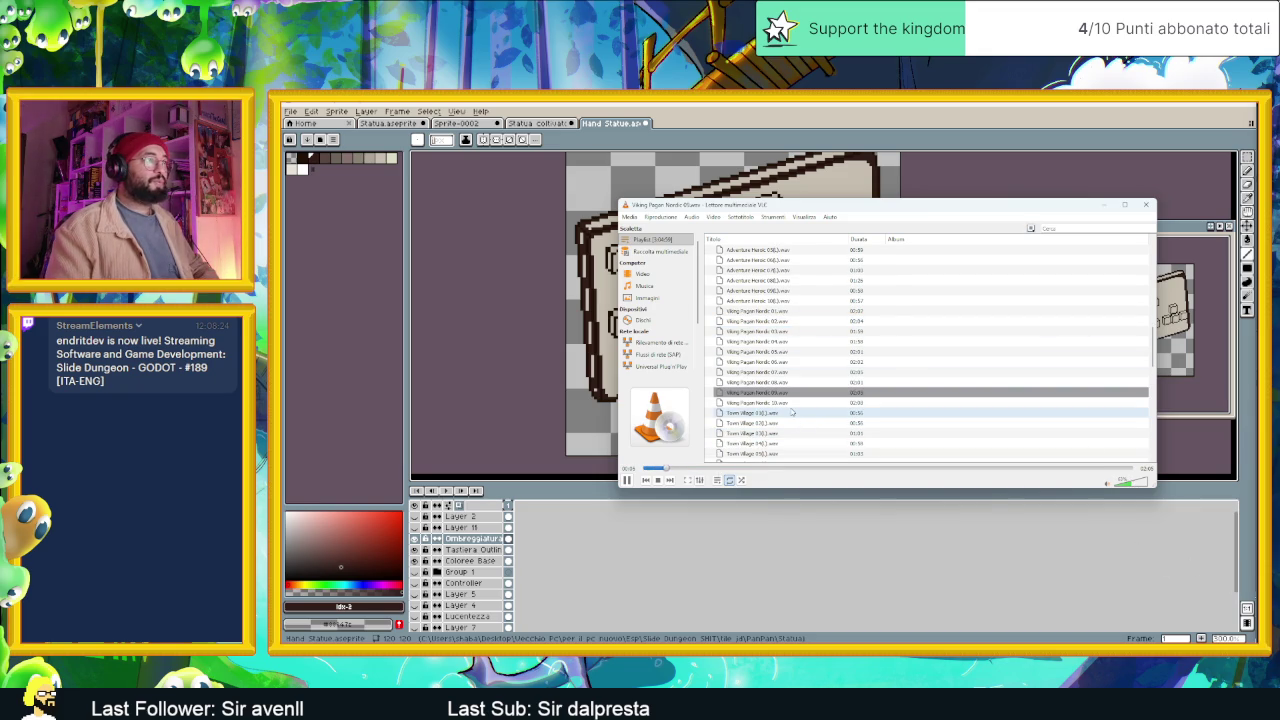
click(1104, 206)
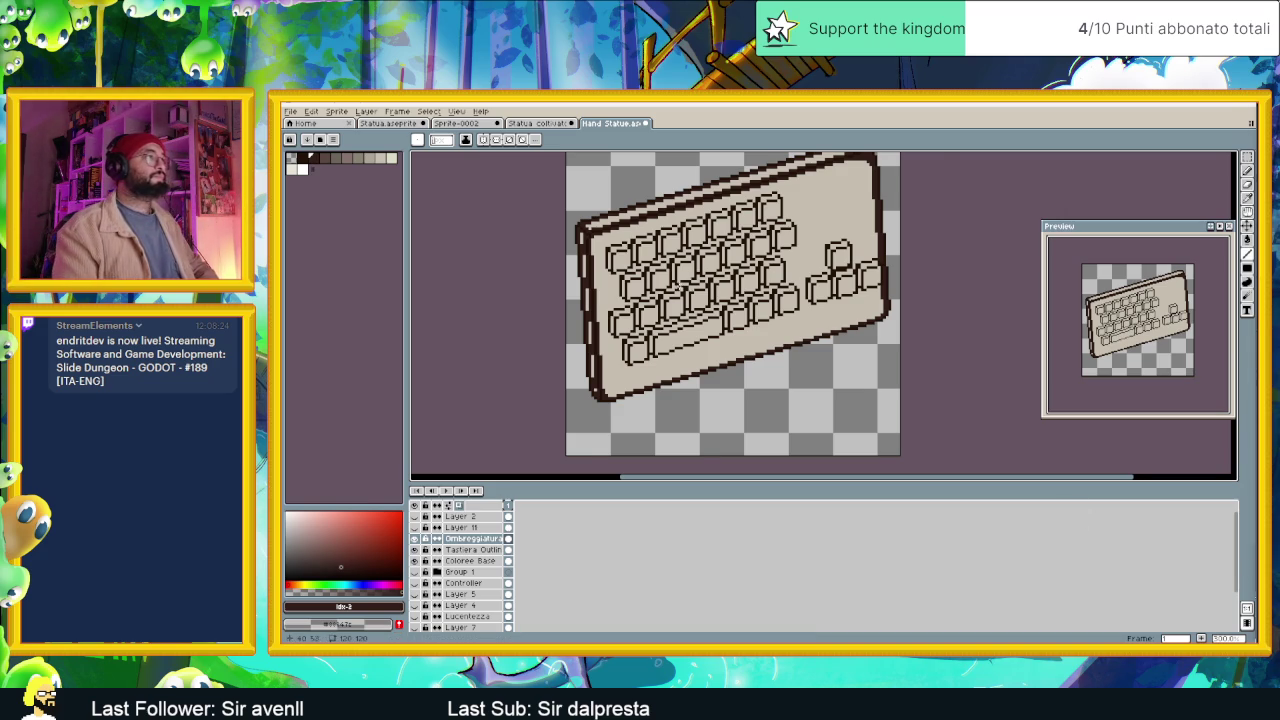
Undo and redo through history to review the keyboard, returning to the latest version.
key(ctrl+z)
key(ctrl+z)
key(ctrl+y)
key(ctrl+y)
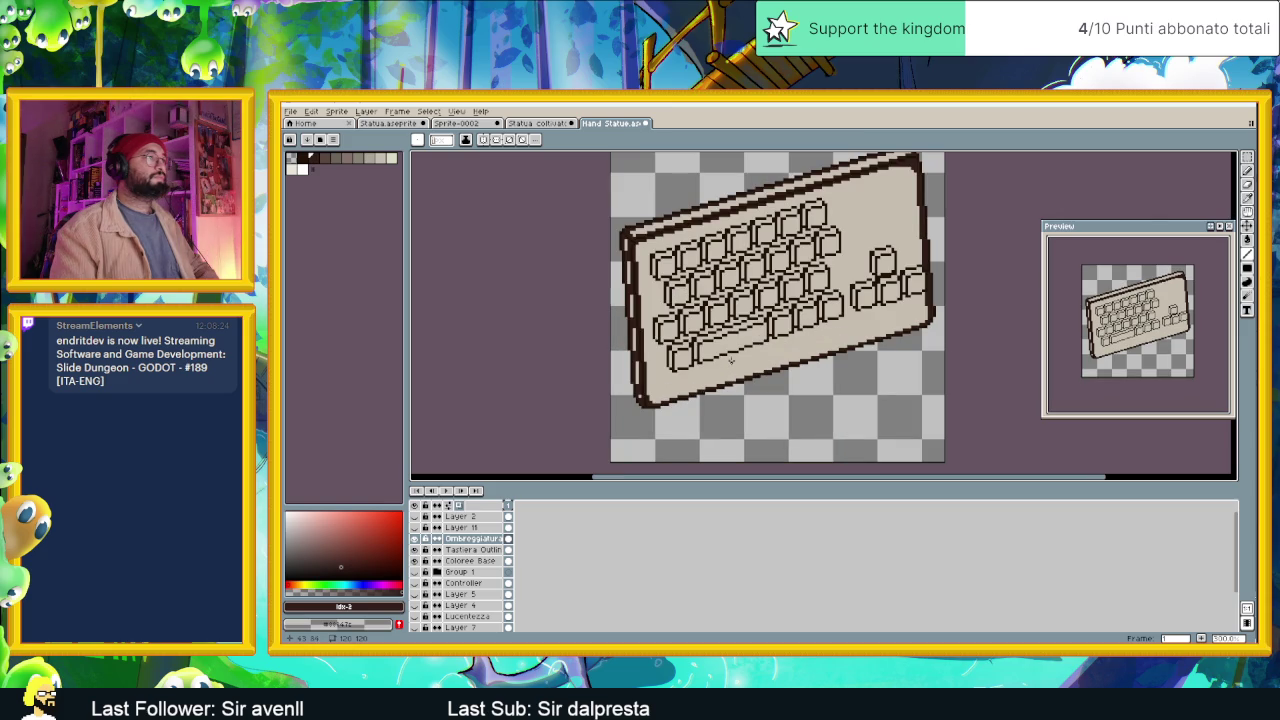
scroll(640, 265, up, 2)
scroll(643, 272, up, 2)
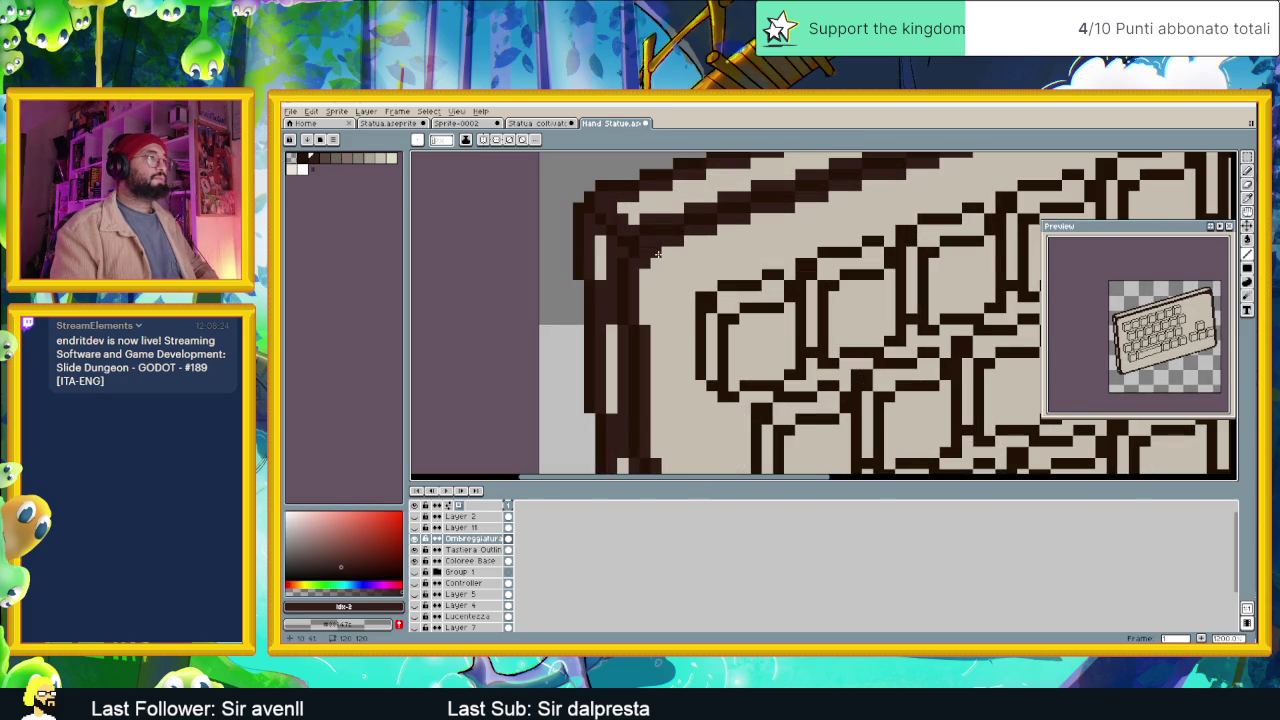
scroll(650, 276, down, 2)
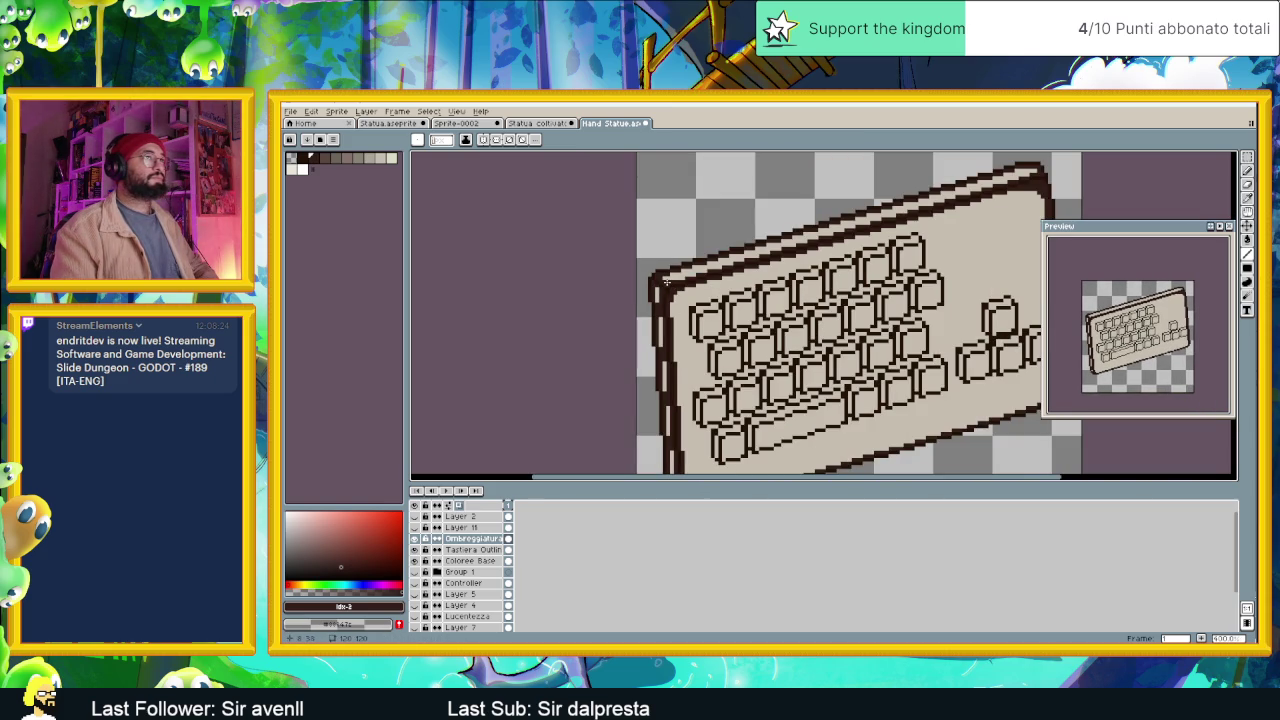
scroll(1050, 180, up, 1)
scroll(893, 290, up, 1)
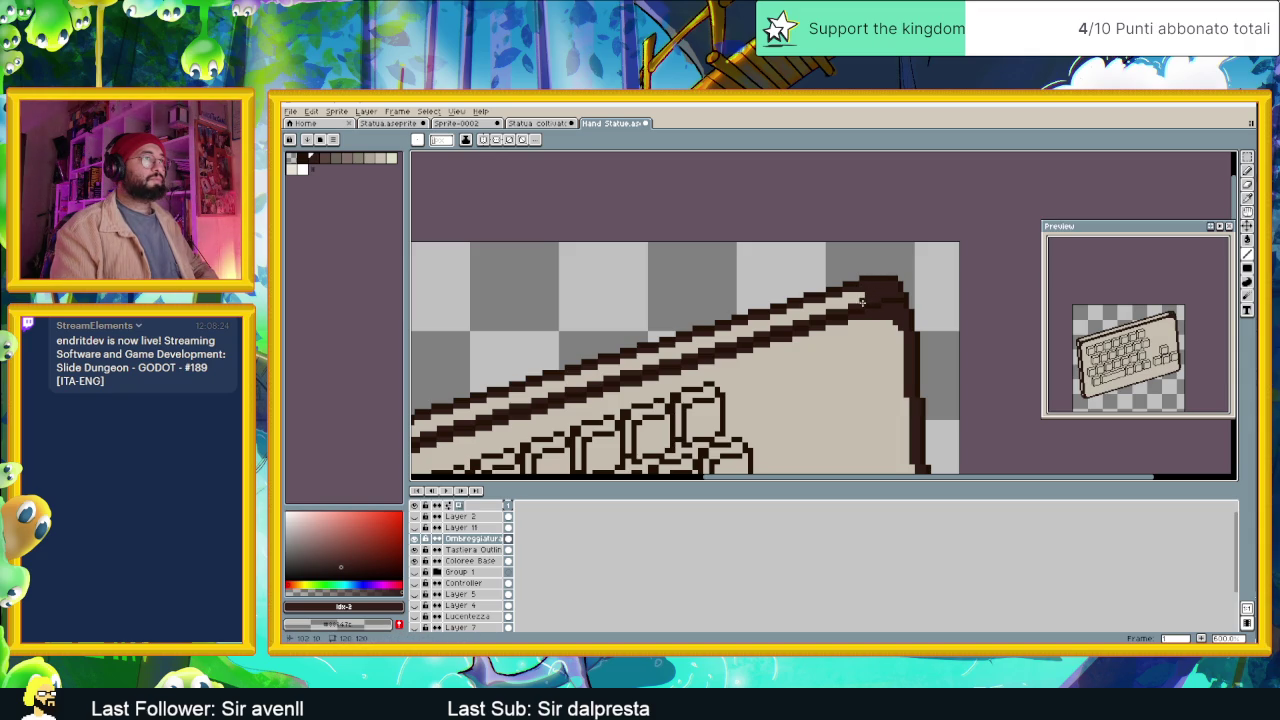
scroll(861, 299, down, 1)
scroll(861, 299, down, 2)
scroll(913, 367, up, 2)
scroll(913, 367, up, 2)
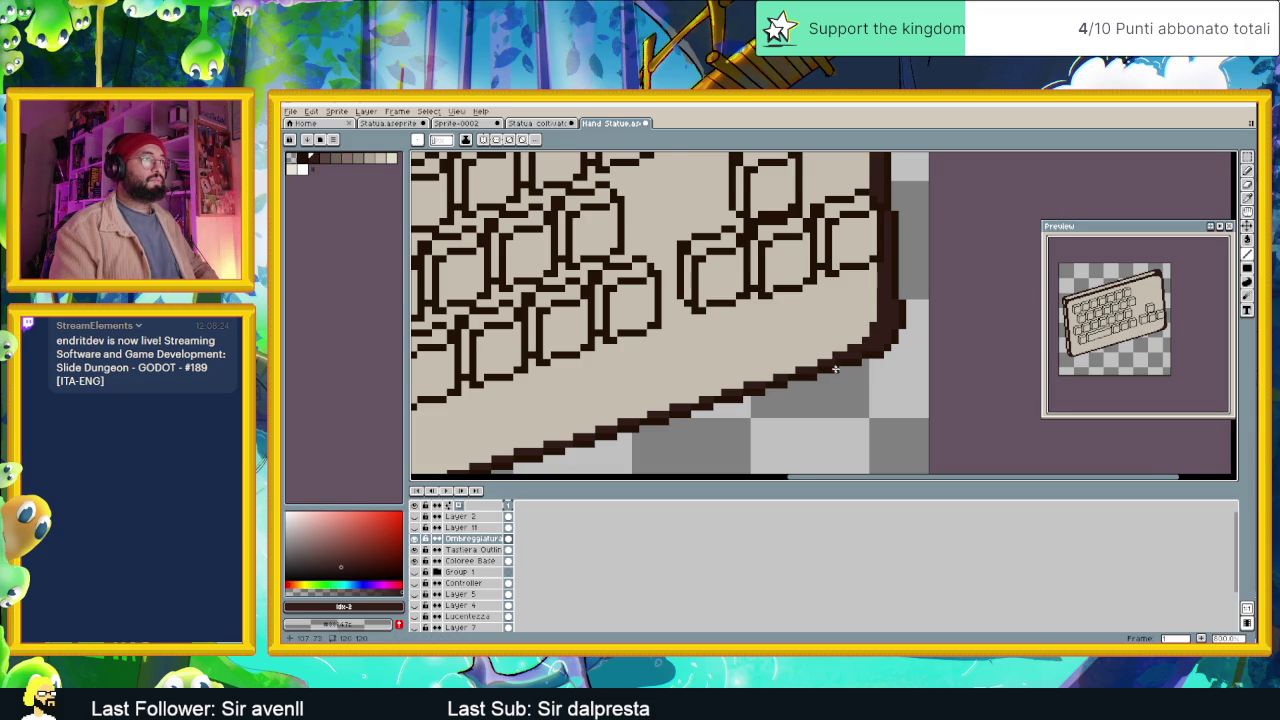
scroll(832, 367, down, 3)
scroll(635, 378, up, 2)
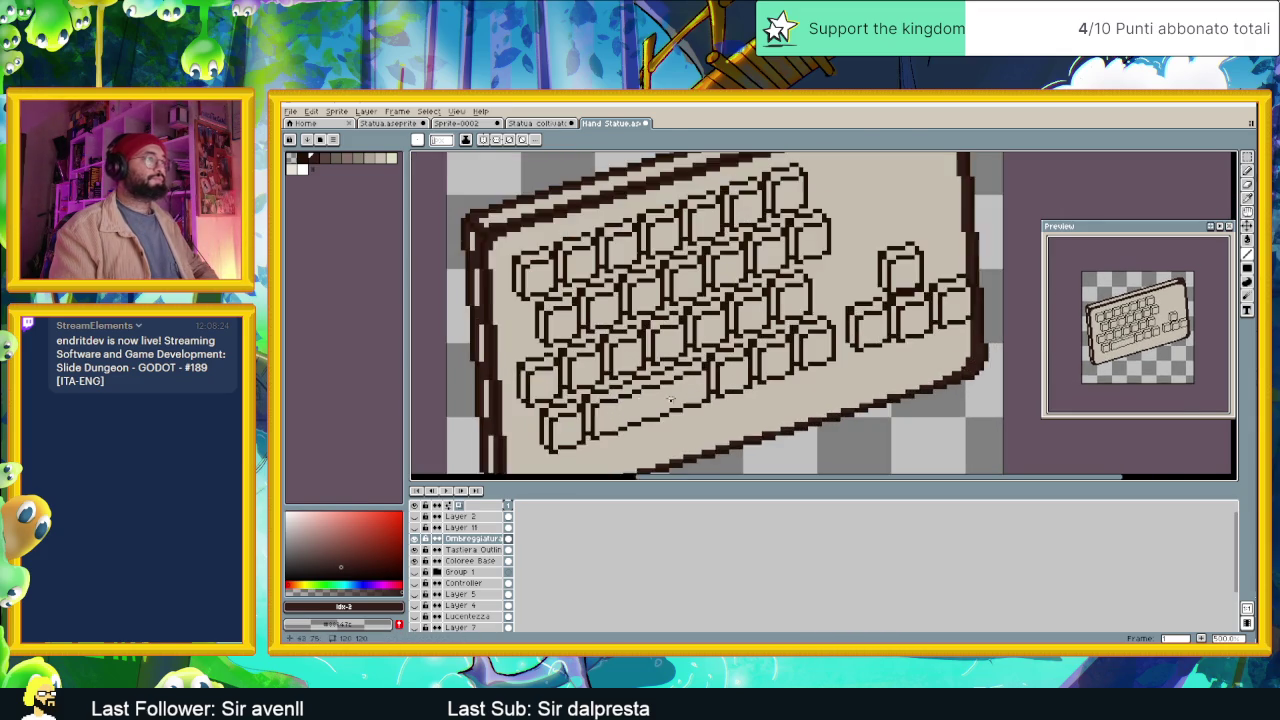
scroll(635, 378, up, 1)
scroll(635, 378, up, 1)
Thicken the left and lower edges of the bottom-left keys and the key above.
drag(635, 378, 634, 418)
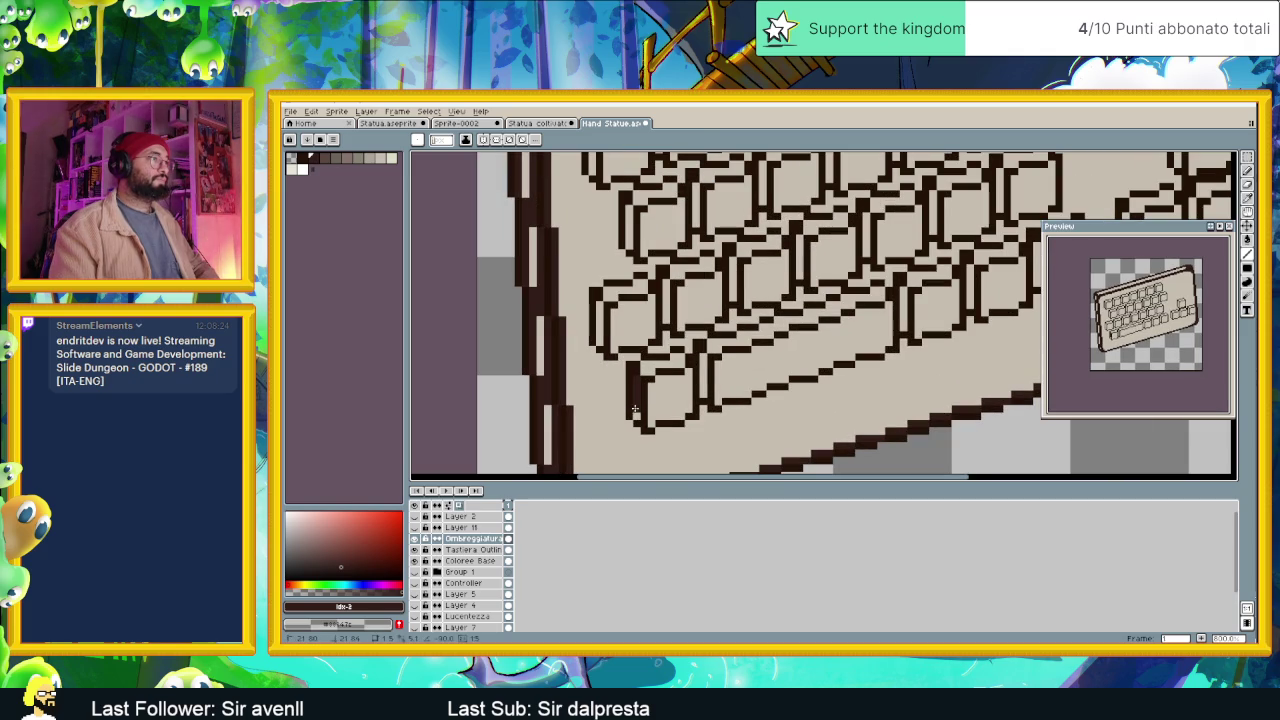
drag(643, 372, 681, 357)
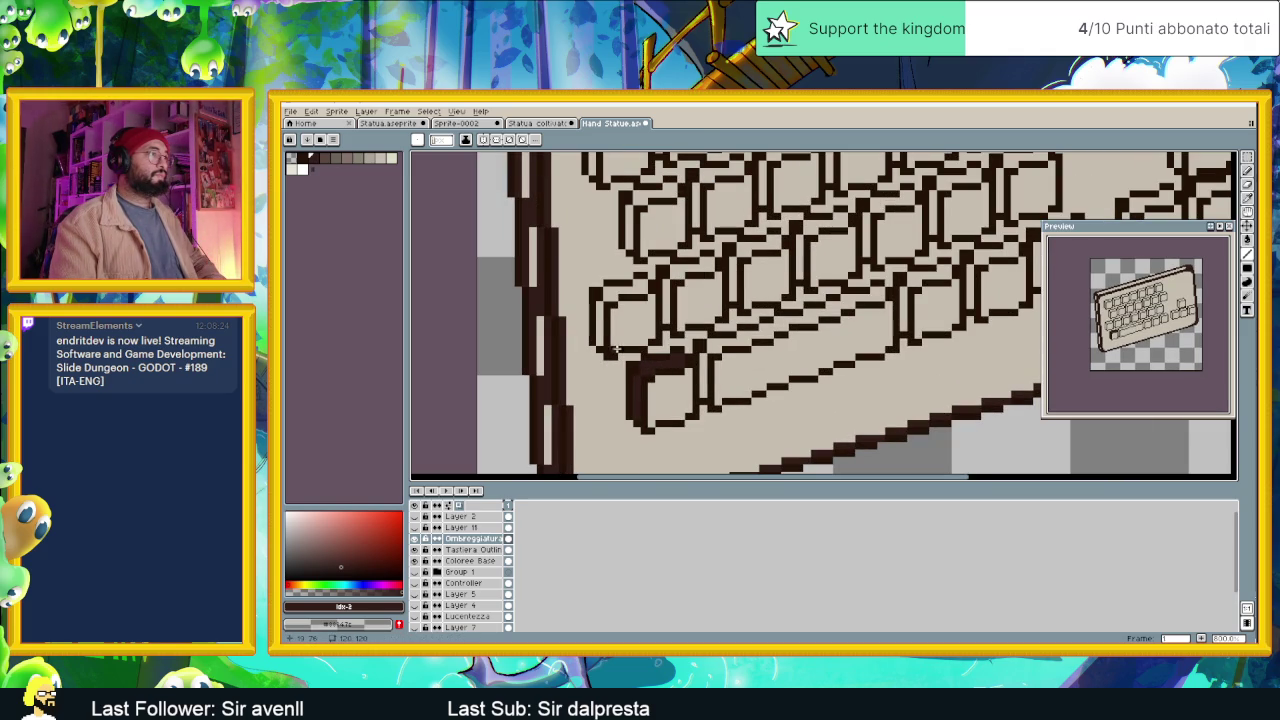
drag(600, 342, 598, 308)
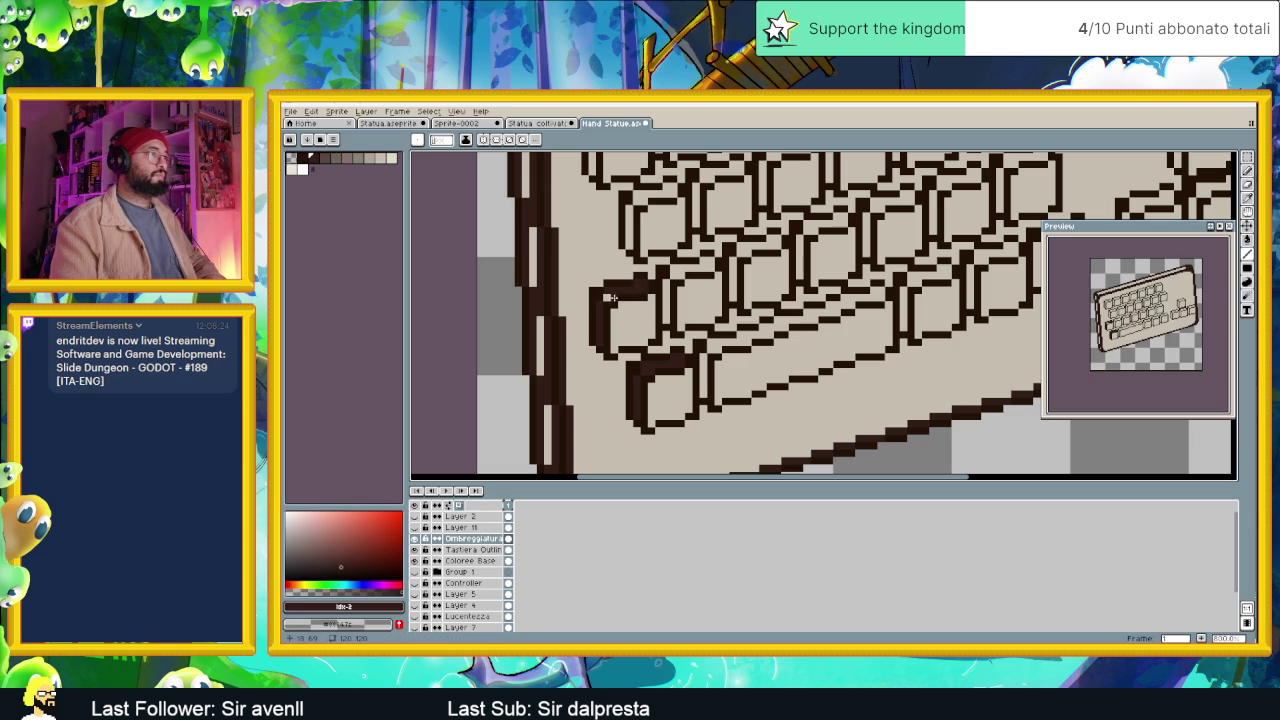
scroll(718, 296, up, 2)
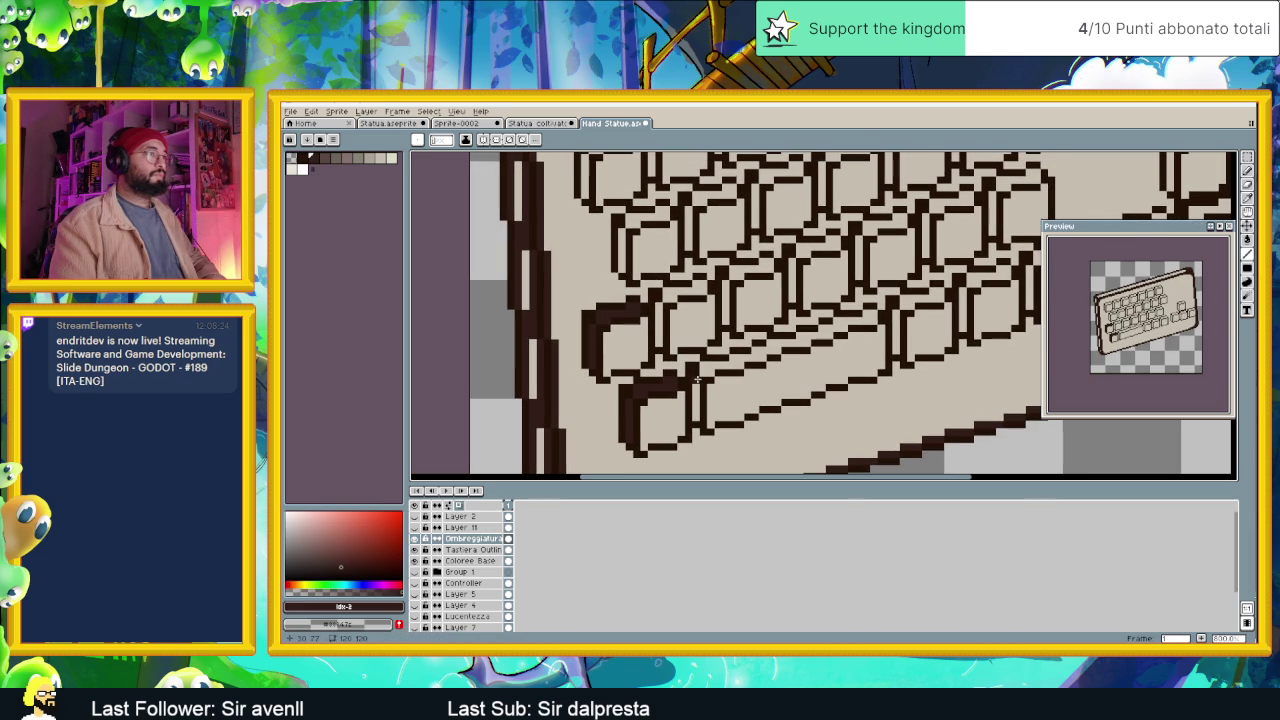
Thicken the edge above the space bar, a key's right side and the next key's top edge.
drag(708, 366, 745, 356)
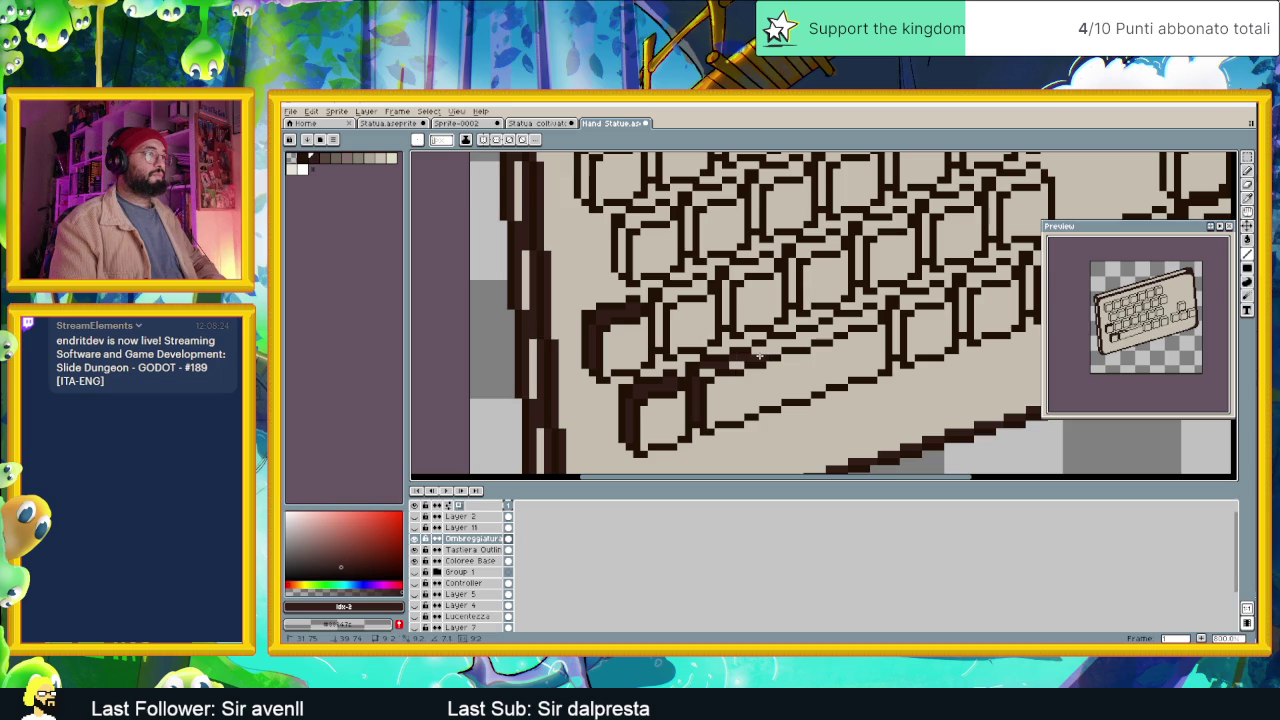
click(770, 344)
mouse_move(770, 346)
mouse_down()
mouse_move(826, 336)
mouse_move(791, 347)
mouse_move(802, 350)
mouse_up()
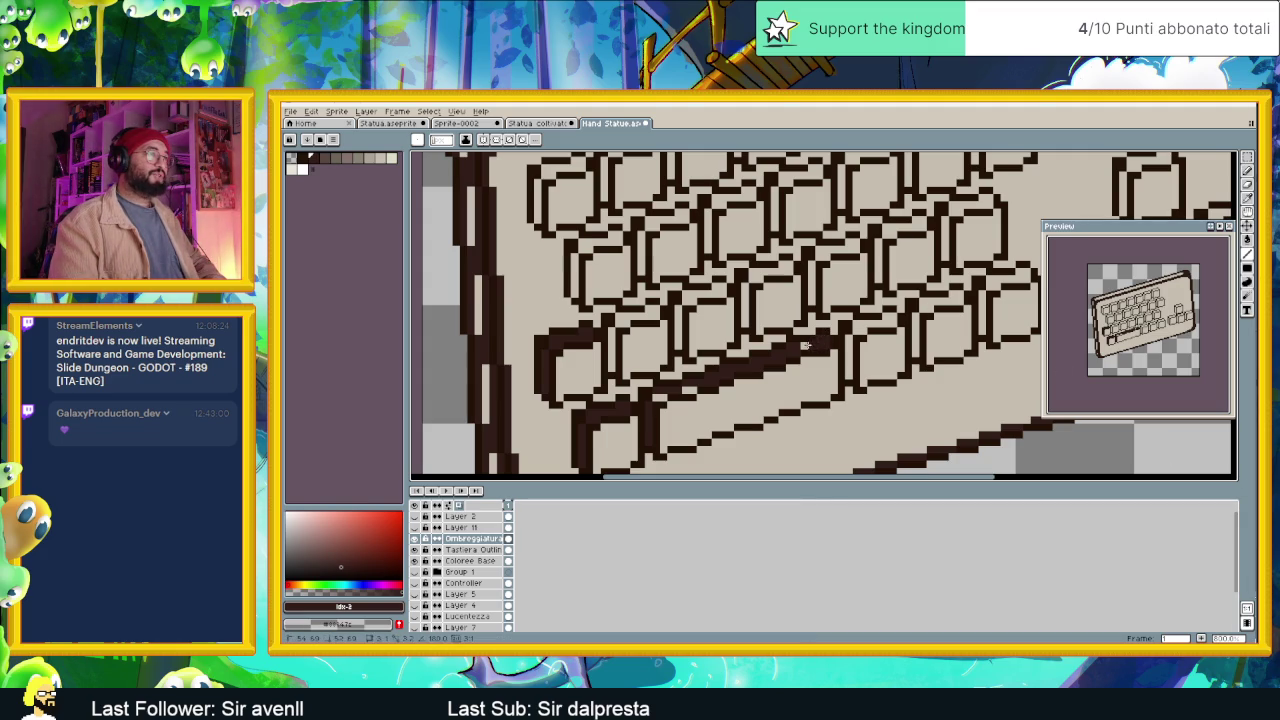
drag(845, 341, 851, 377)
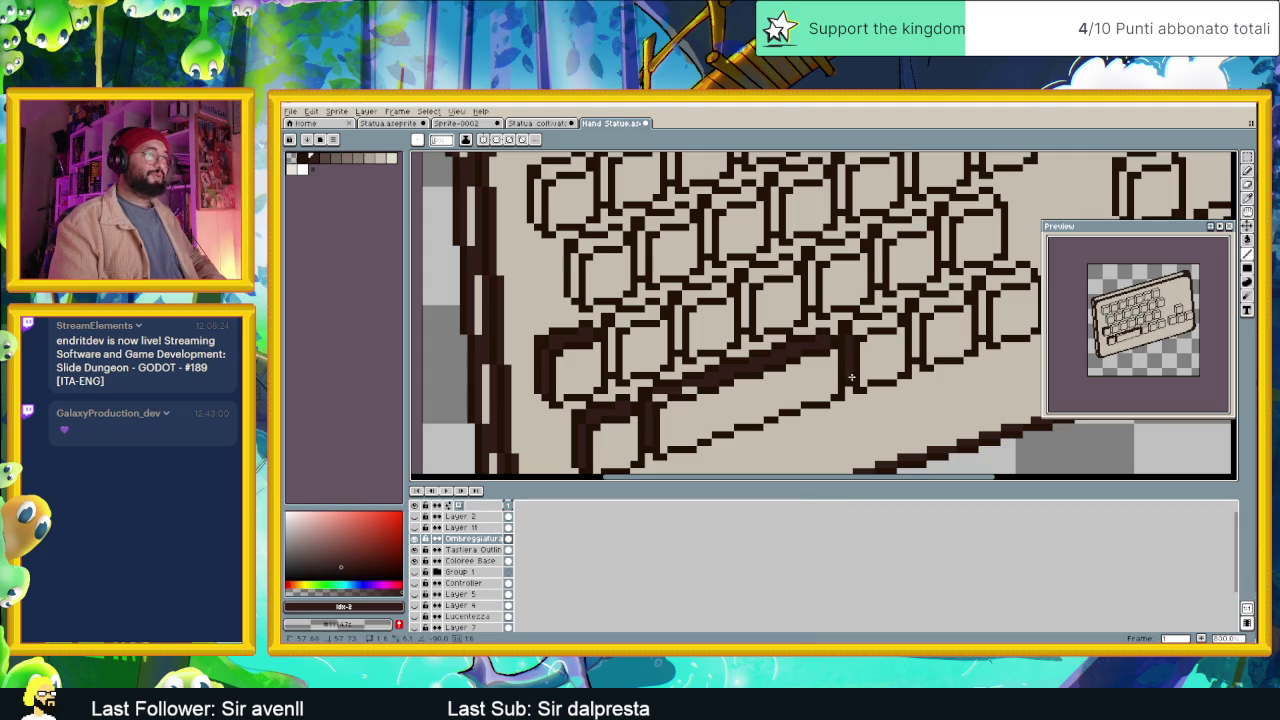
drag(860, 325, 890, 321)
scroll(895, 325, down, 2)
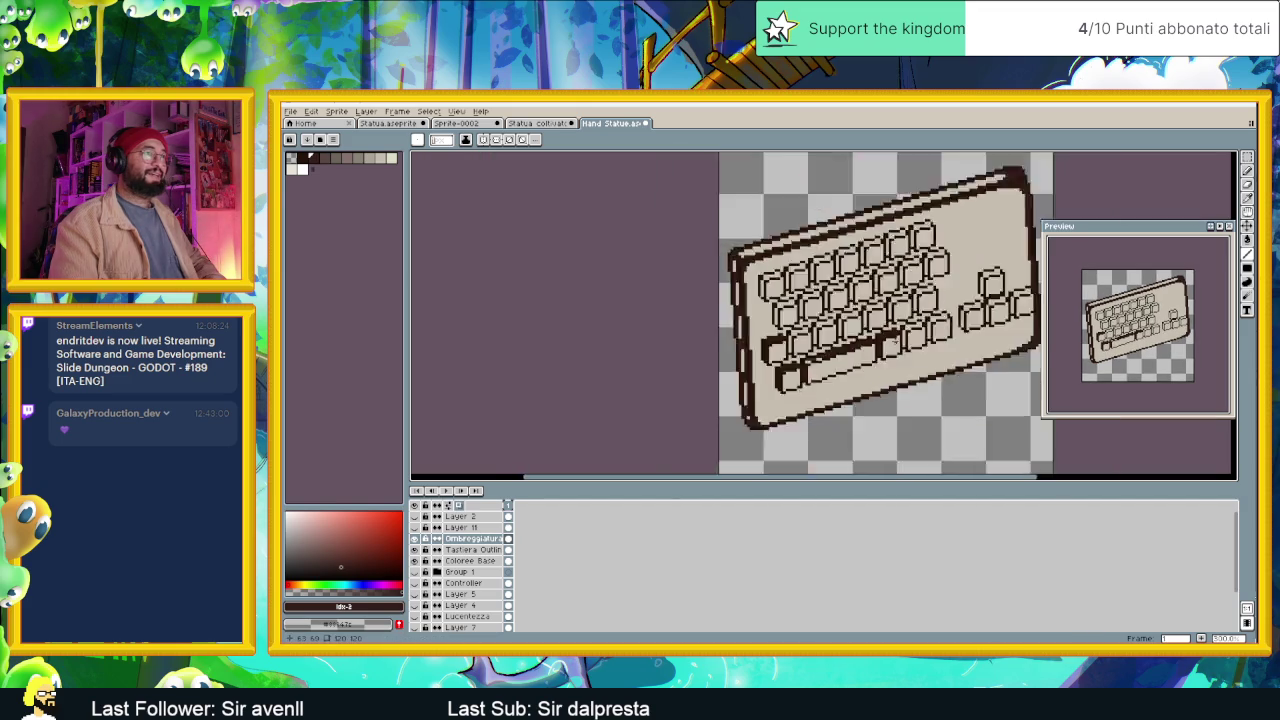
Darken one more key edge near the space bar.
scroll(905, 335, down, 1)
scroll(908, 340, up, 3)
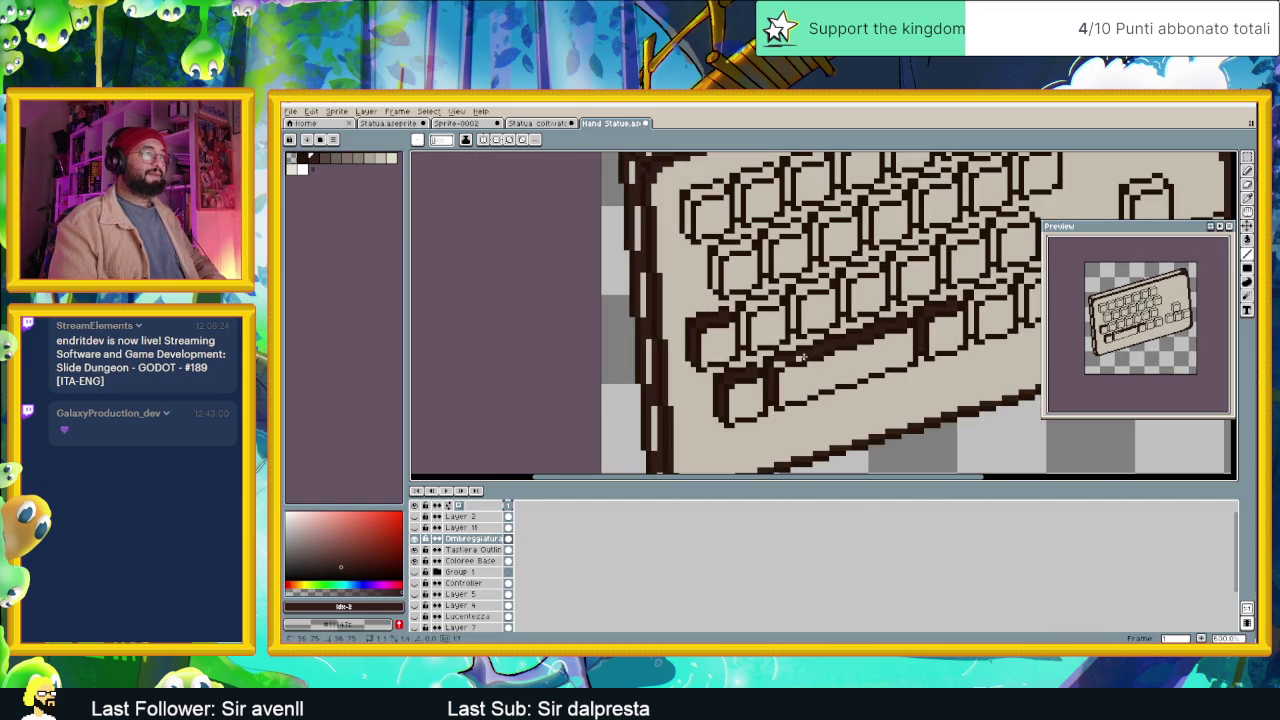
drag(796, 357, 751, 367)
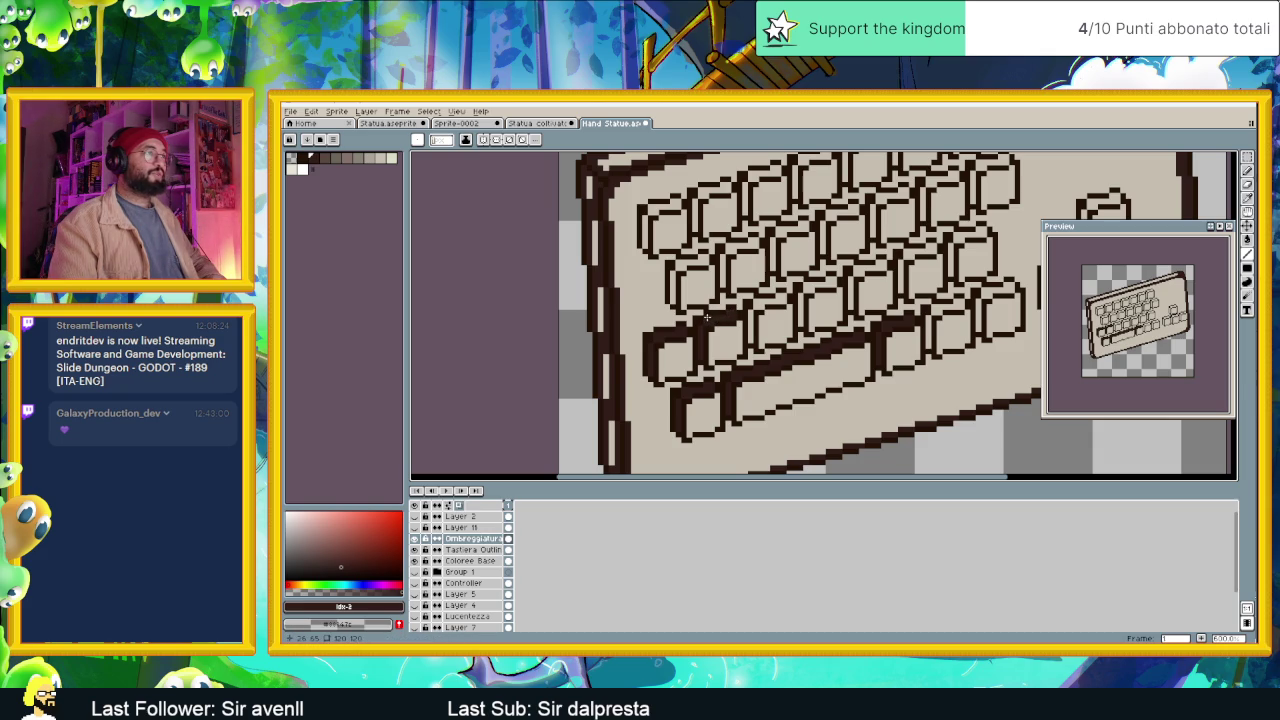
In the Layers panel, place Ombreggiatura directly under Tastiera Outline.
scroll(707, 318, up, 2)
scroll(704, 320, up, 1)
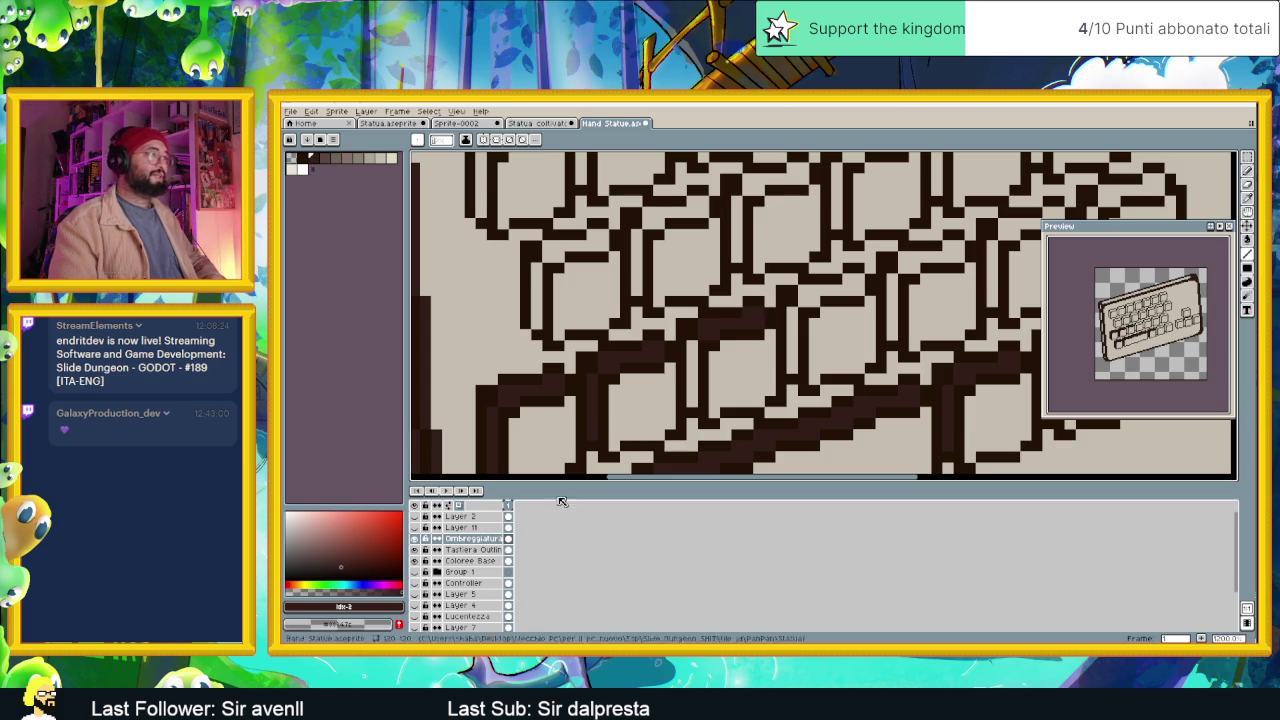
drag(487, 541, 490, 556)
scroll(657, 436, down, 2)
scroll(657, 436, down, 1)
scroll(709, 410, up, 2)
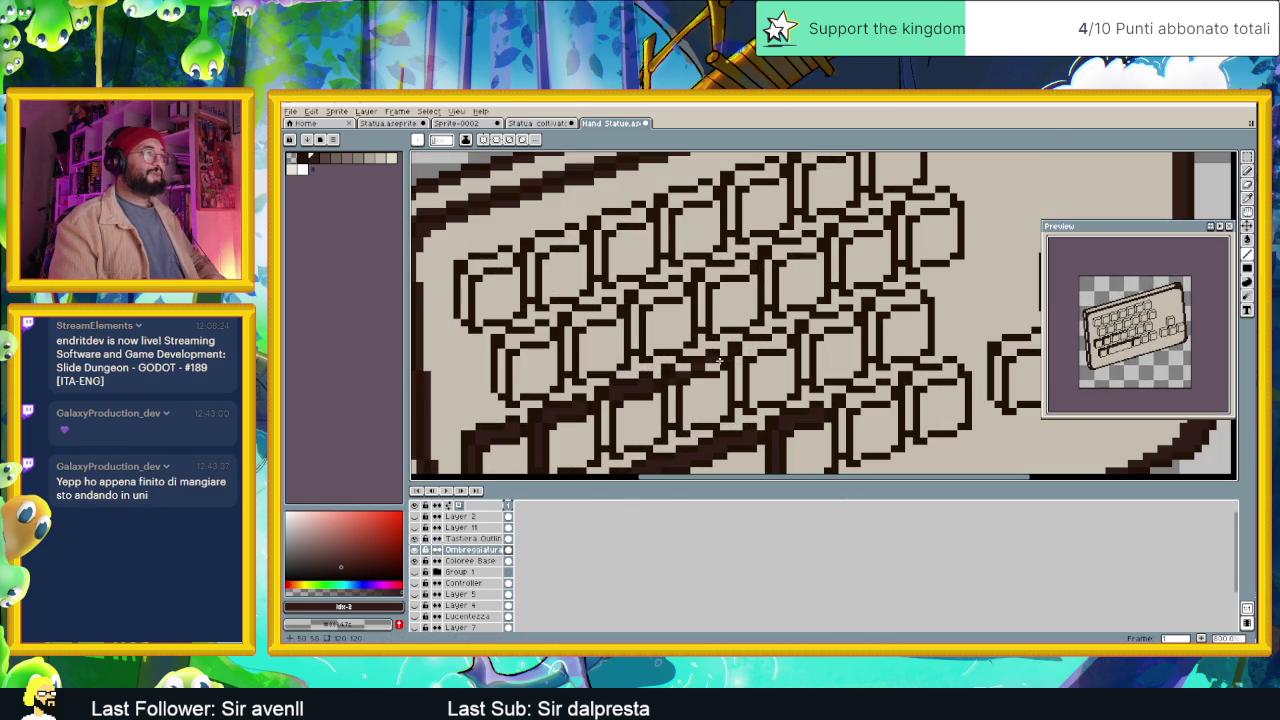
Thicken the side edges of two middle-row keys.
drag(672, 380, 672, 421)
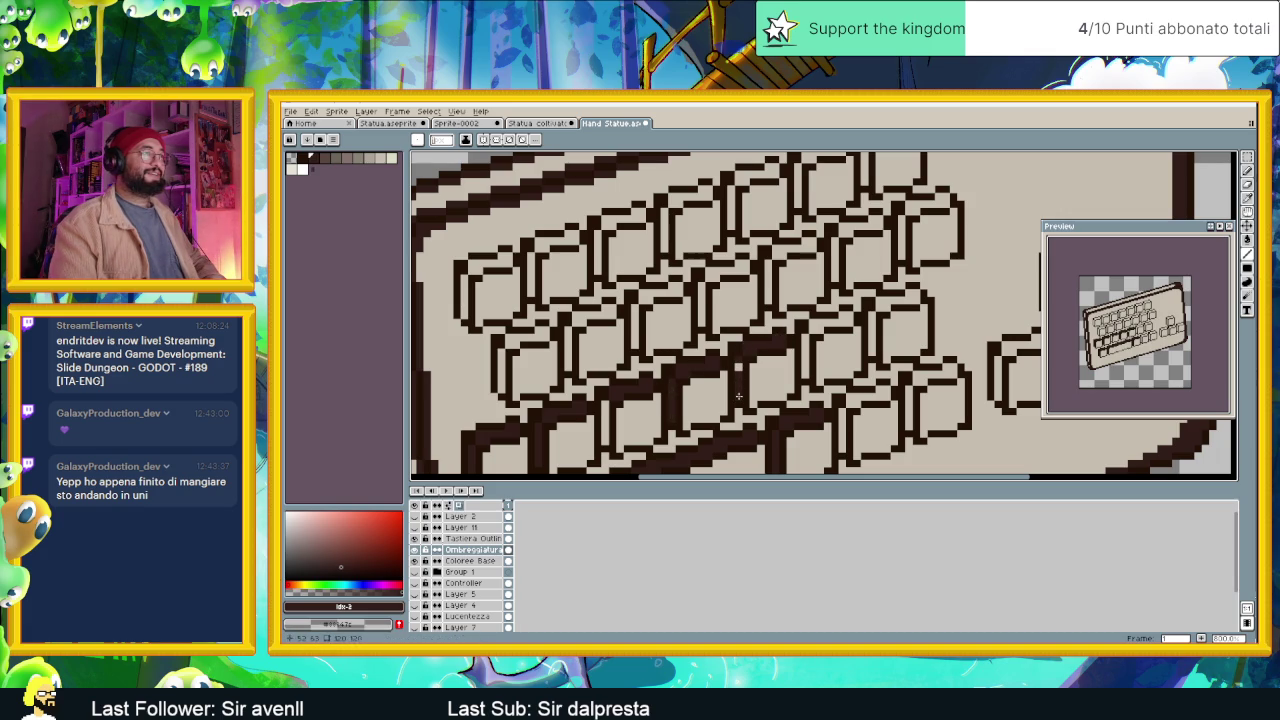
drag(805, 340, 805, 380)
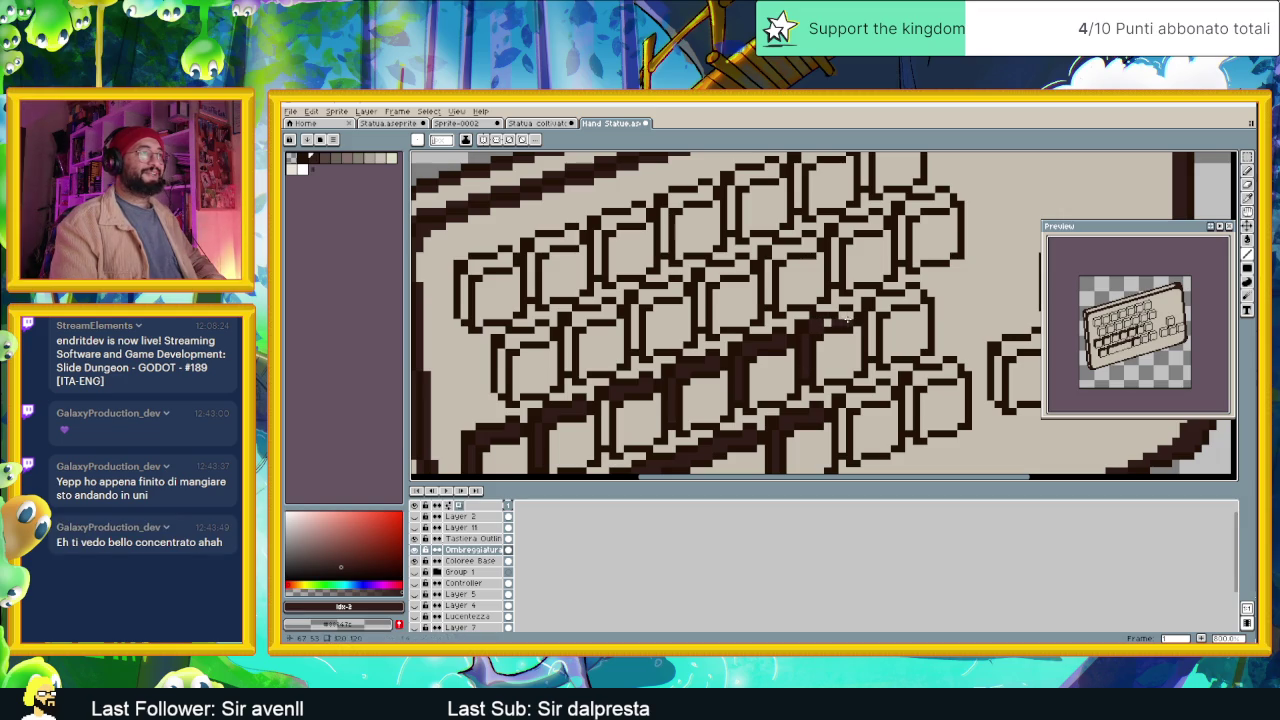
scroll(828, 330, right, 3)
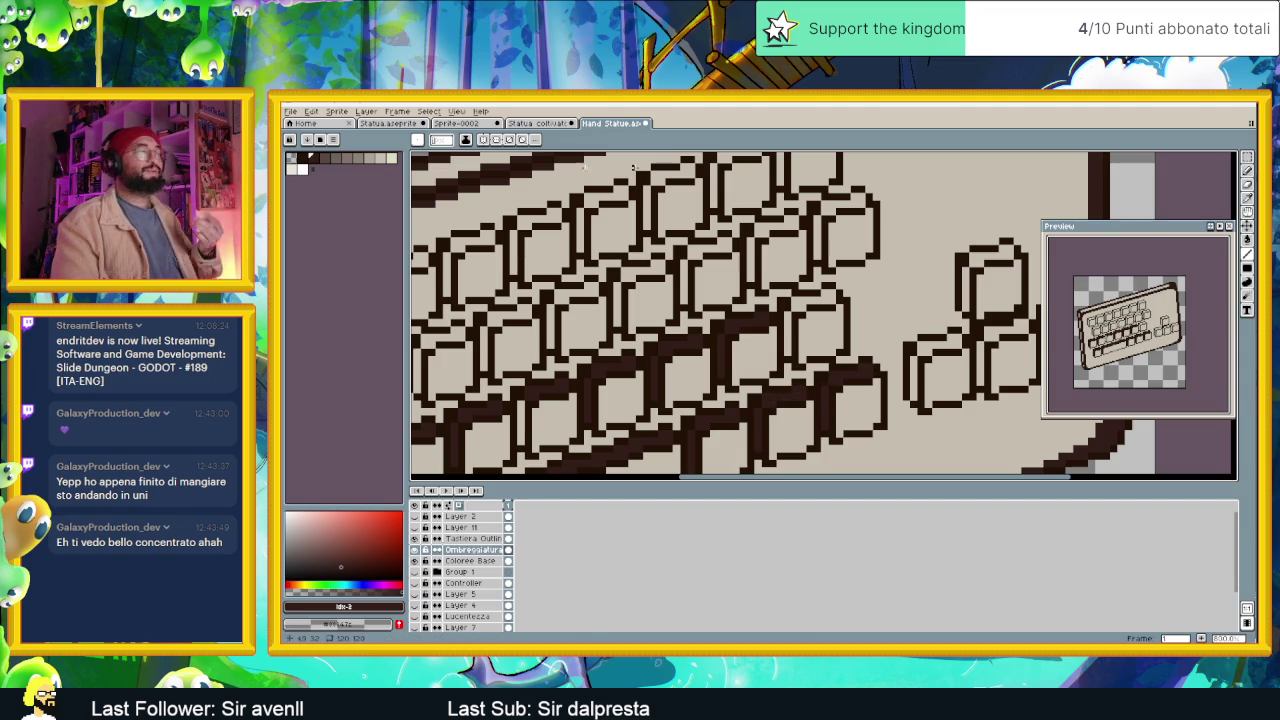
With the pencil, darken the right-hand cluster's key edges, including the lone key's left and top sides.
key(b)
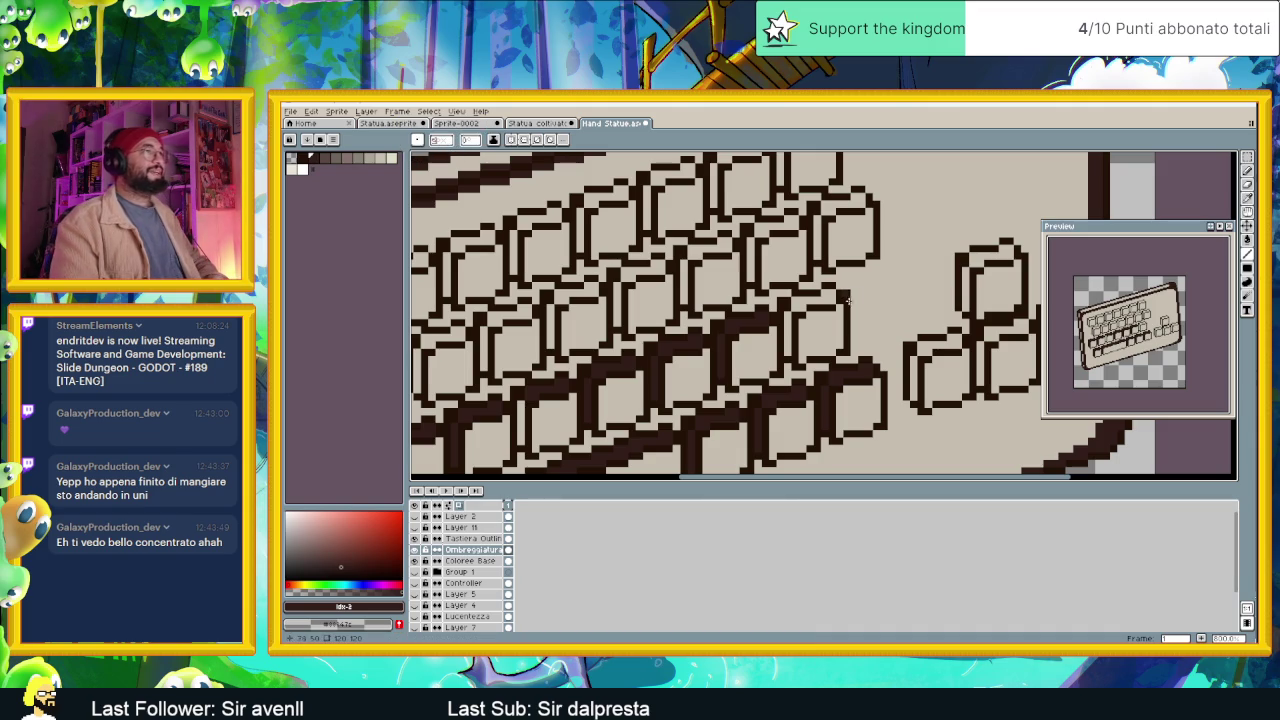
mouse_move(922, 348)
mouse_down()
mouse_move(958, 342)
mouse_move(915, 391)
mouse_move(785, 368)
mouse_move(820, 388)
mouse_up()
mouse_move(824, 340)
mouse_down()
mouse_move(884, 335)
mouse_move(885, 358)
mouse_move(926, 306)
mouse_up()
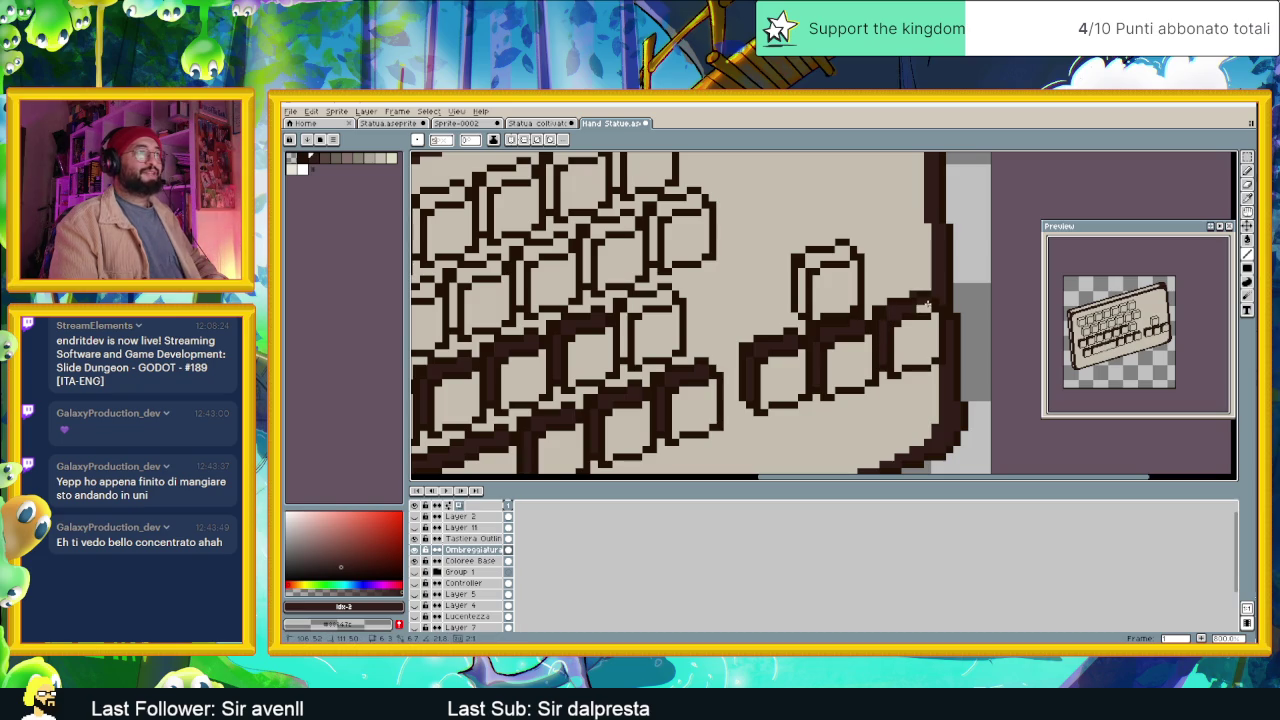
mouse_move(803, 288)
mouse_down()
mouse_move(804, 264)
mouse_move(834, 257)
mouse_up()
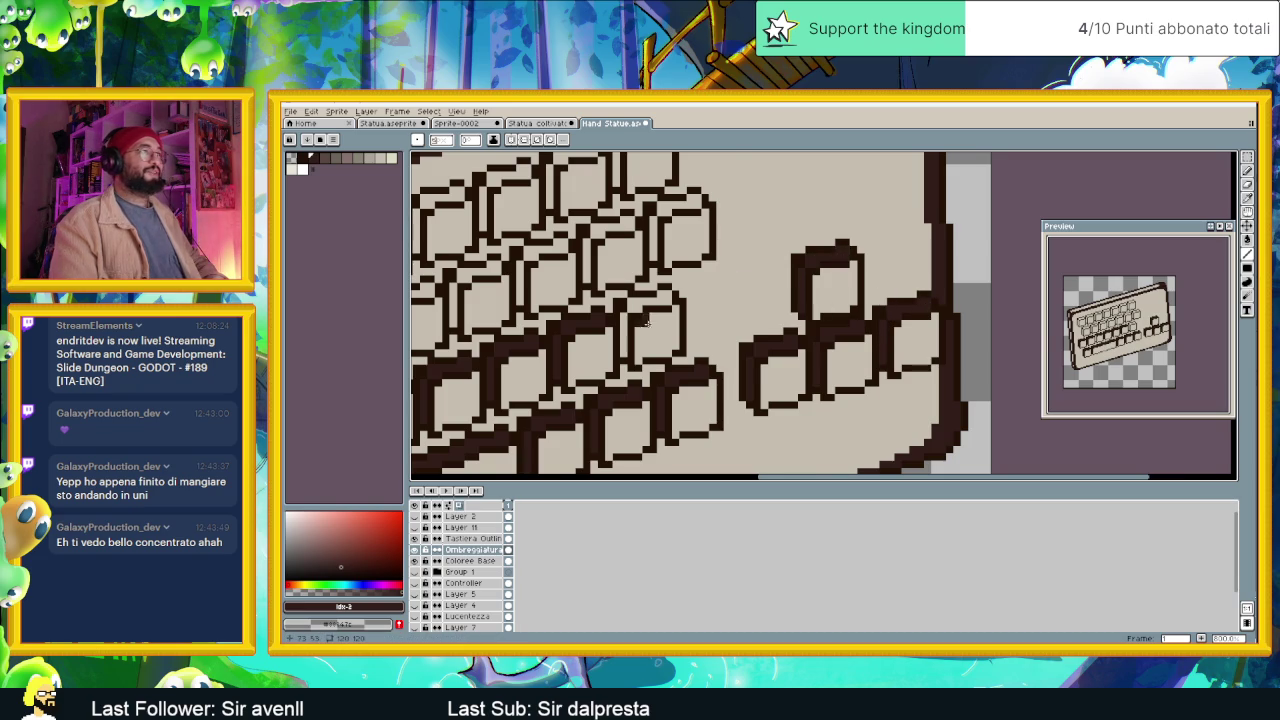
scroll(781, 325, down, 1)
scroll(781, 325, down, 1)
scroll(781, 325, down, 1)
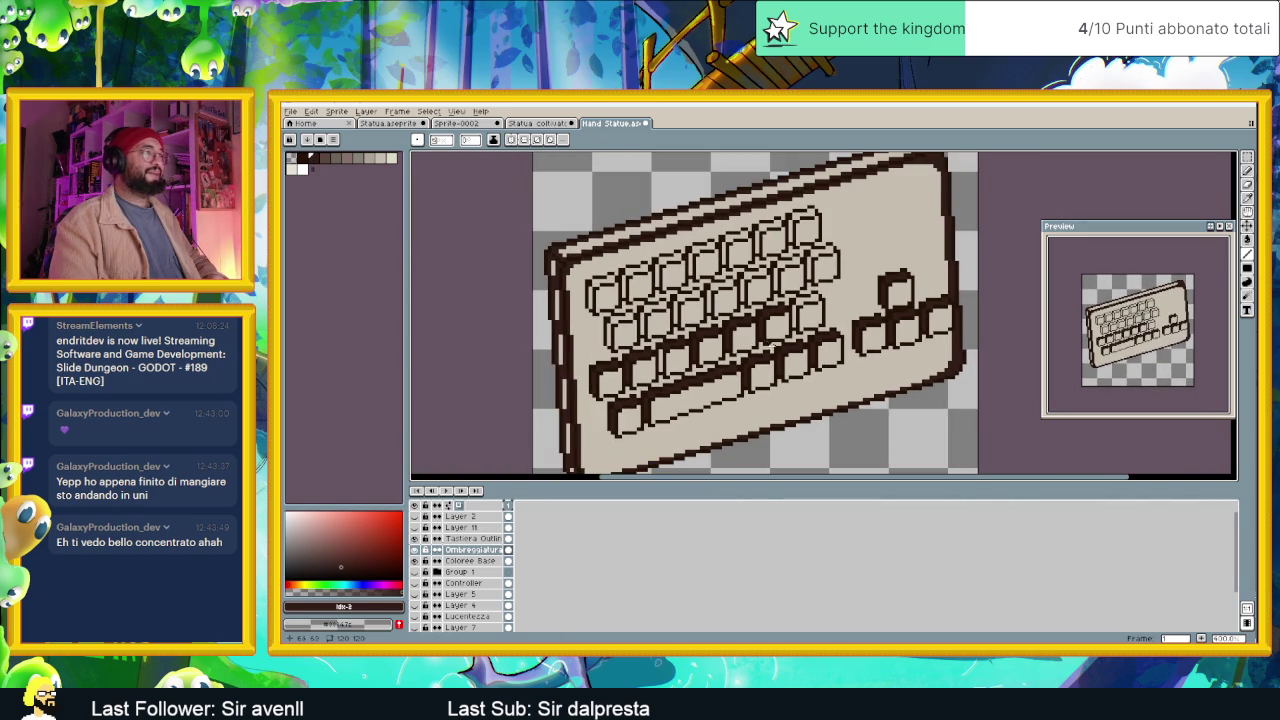
Paint dark shading pixels along the inner outline edges of the first keys.
scroll(781, 325, down, 1)
scroll(797, 318, up, 4)
scroll(797, 318, up, 2)
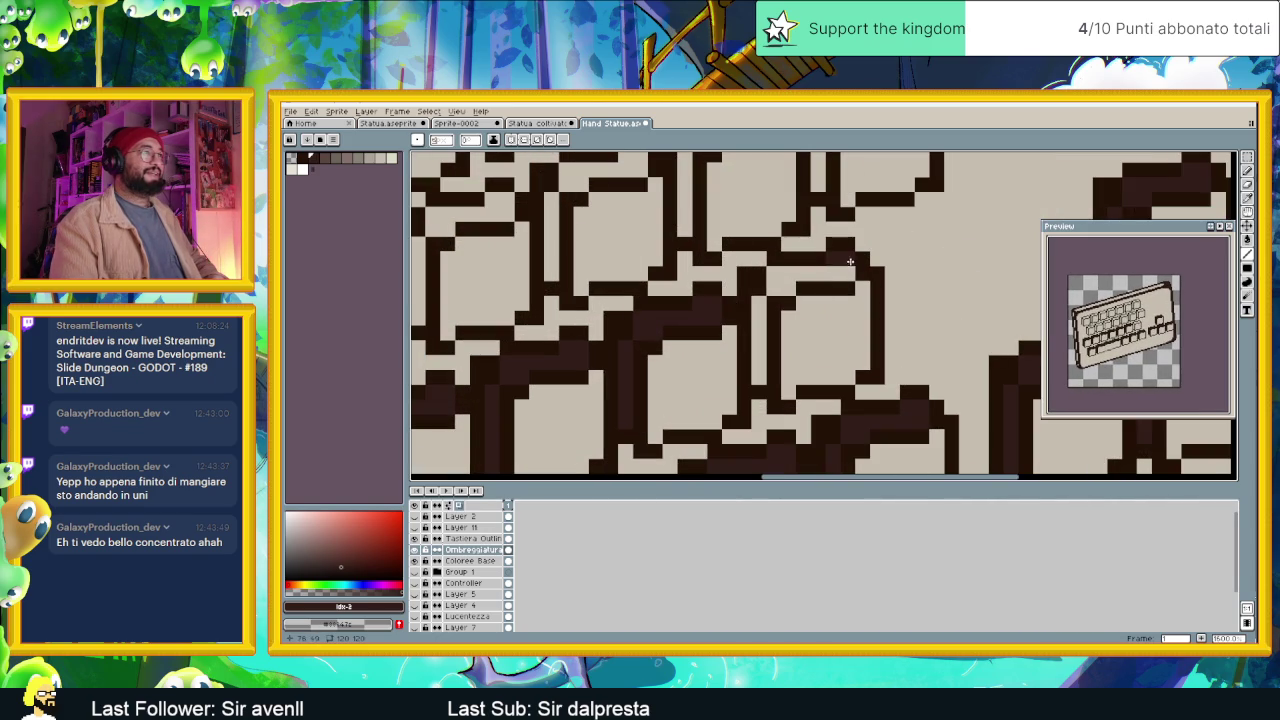
drag(843, 270, 781, 283)
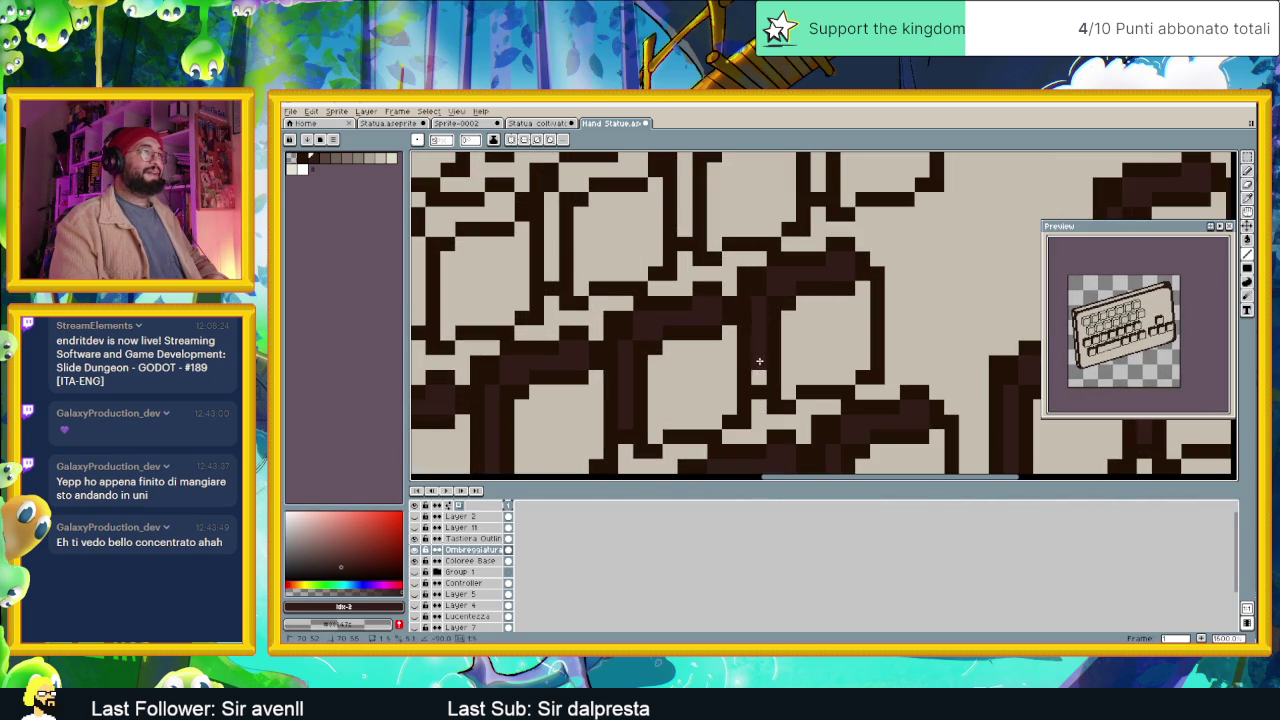
drag(754, 371, 820, 470)
drag(866, 310, 950, 195)
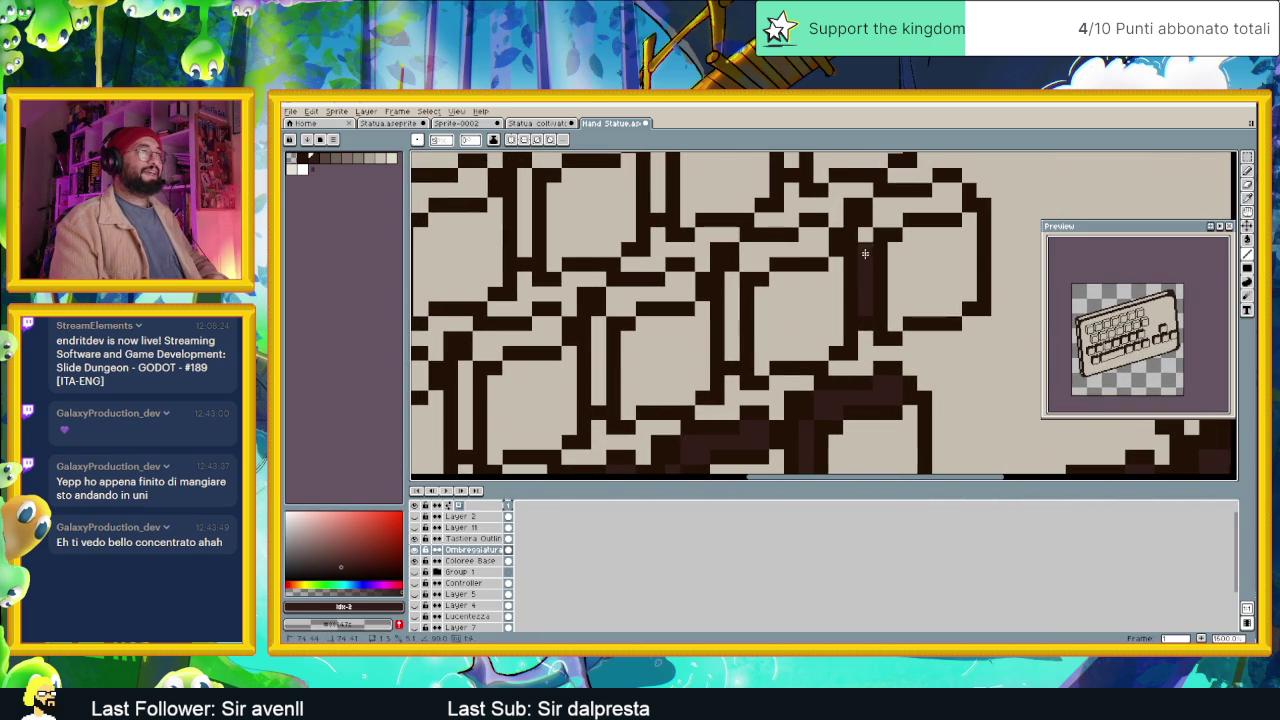
mouse_move(762, 248)
mouse_down()
mouse_move(776, 267)
mouse_move(733, 333)
mouse_up()
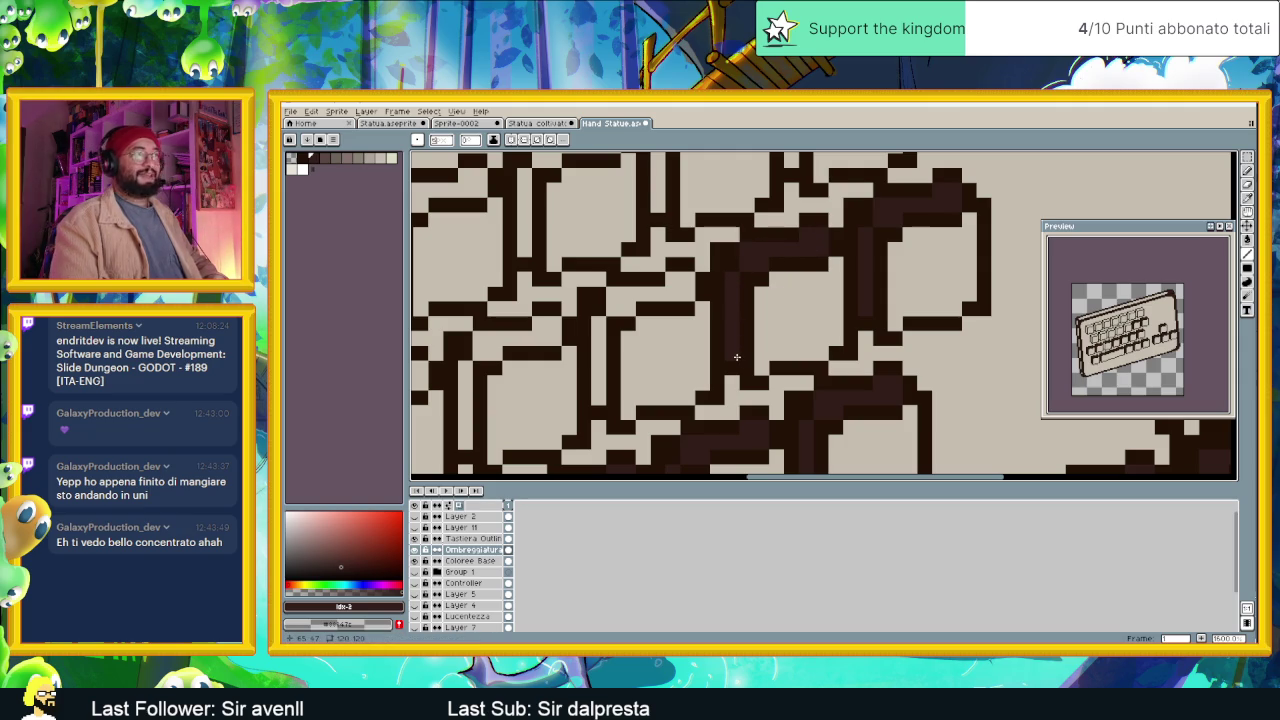
mouse_move(666, 286)
mouse_down()
mouse_move(690, 286)
mouse_move(679, 358)
mouse_move(621, 299)
mouse_up()
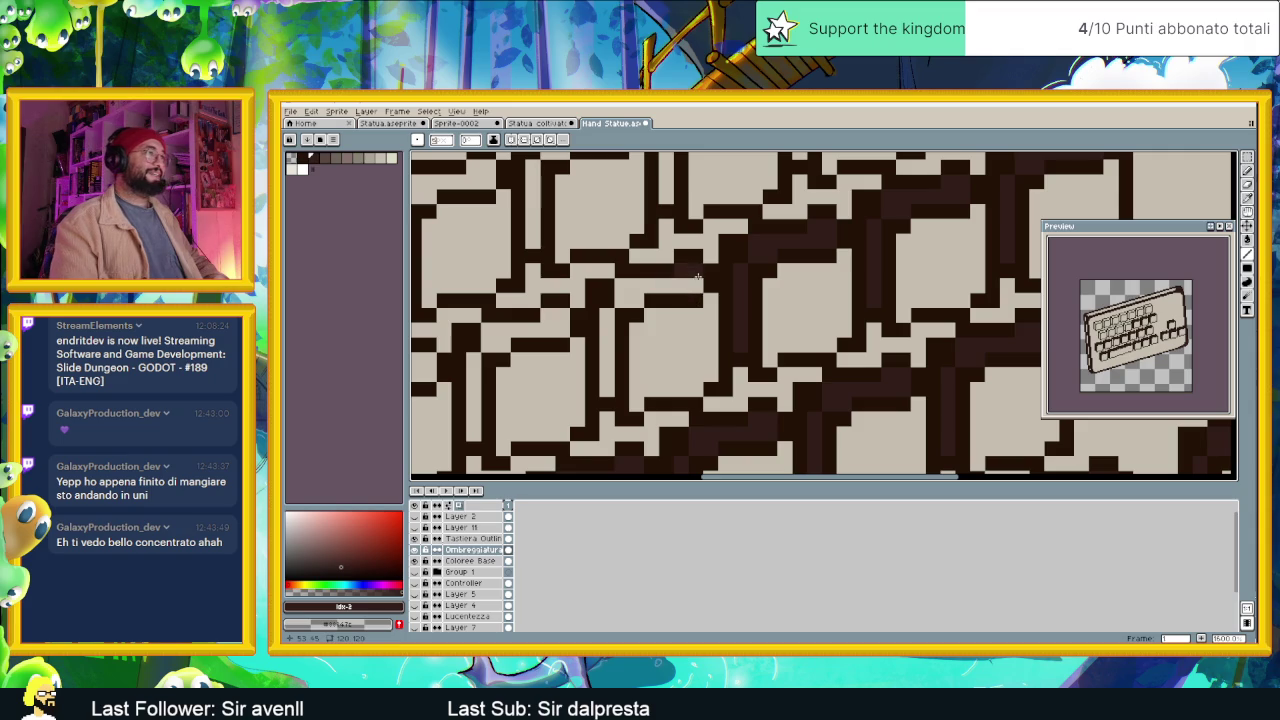
mouse_move(607, 385)
mouse_down()
mouse_move(734, 343)
mouse_move(740, 263)
mouse_move(651, 383)
mouse_up()
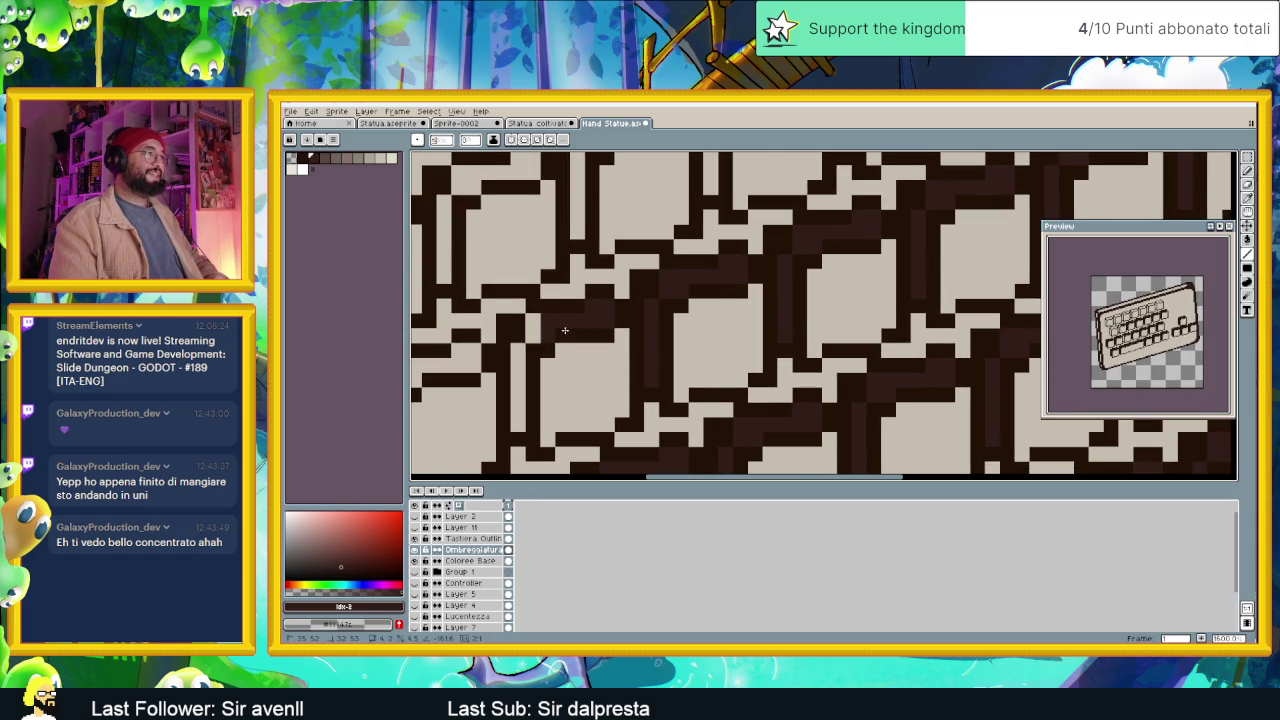
mouse_move(684, 305)
mouse_down()
mouse_move(702, 285)
mouse_move(660, 359)
mouse_up()
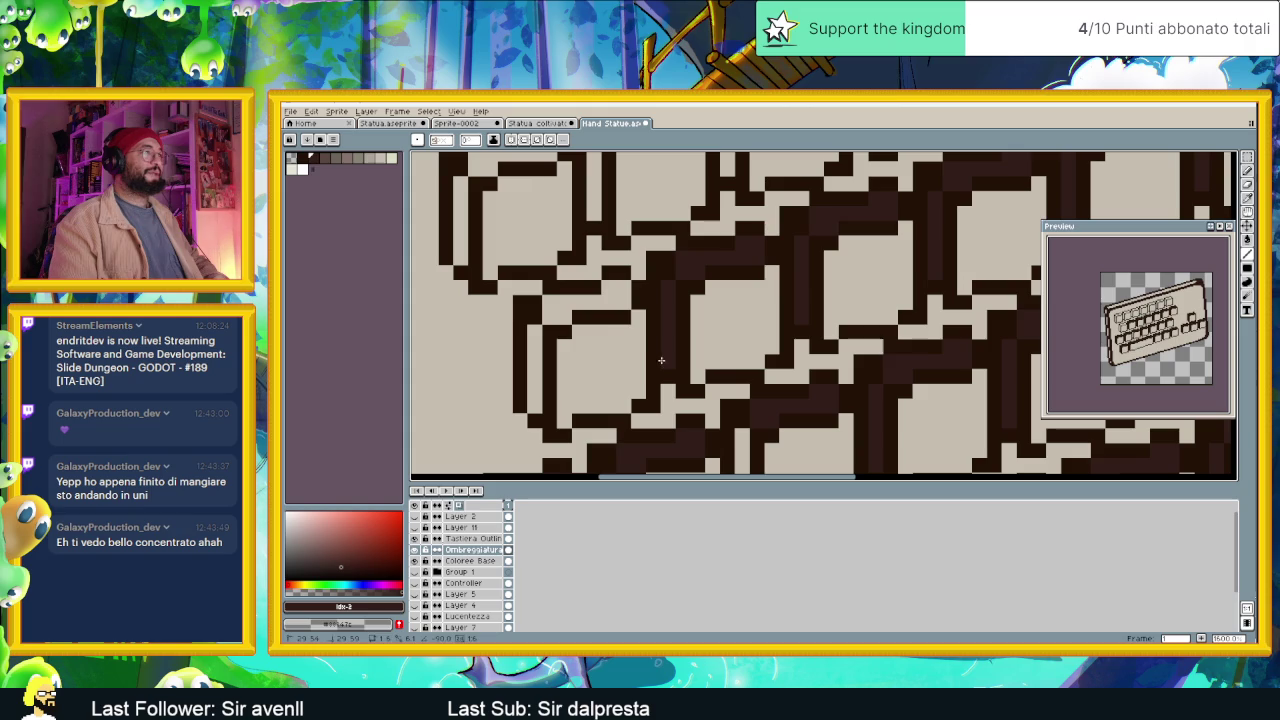
mouse_move(623, 307)
mouse_down()
mouse_move(558, 310)
mouse_move(535, 335)
mouse_move(531, 406)
mouse_up()
Shade the inner top and left edges of the remaining keys and beneath the key row.
scroll(531, 406, down, 2)
scroll(531, 406, down, 1)
scroll(539, 279, up, 3)
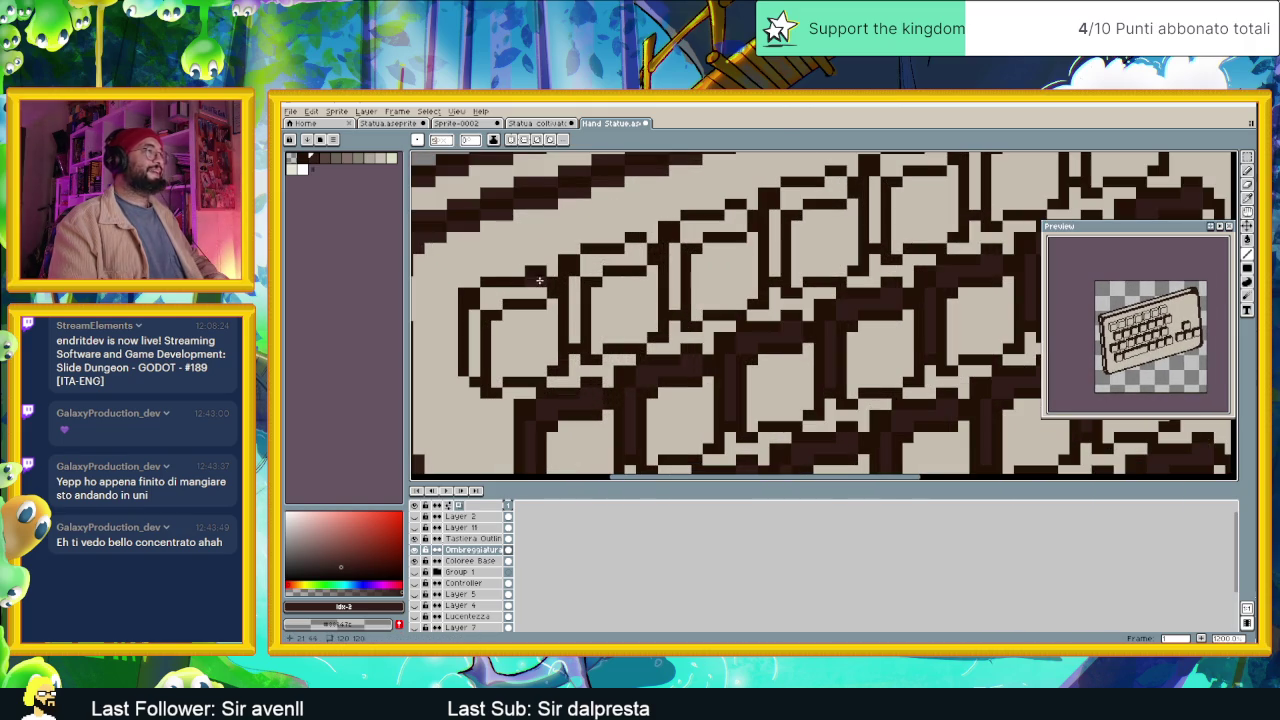
mouse_move(541, 290)
mouse_down()
mouse_move(507, 297)
mouse_move(478, 335)
mouse_move(476, 375)
mouse_up()
drag(582, 276, 575, 327)
mouse_move(586, 276)
mouse_down()
mouse_move(643, 258)
mouse_move(672, 300)
mouse_up()
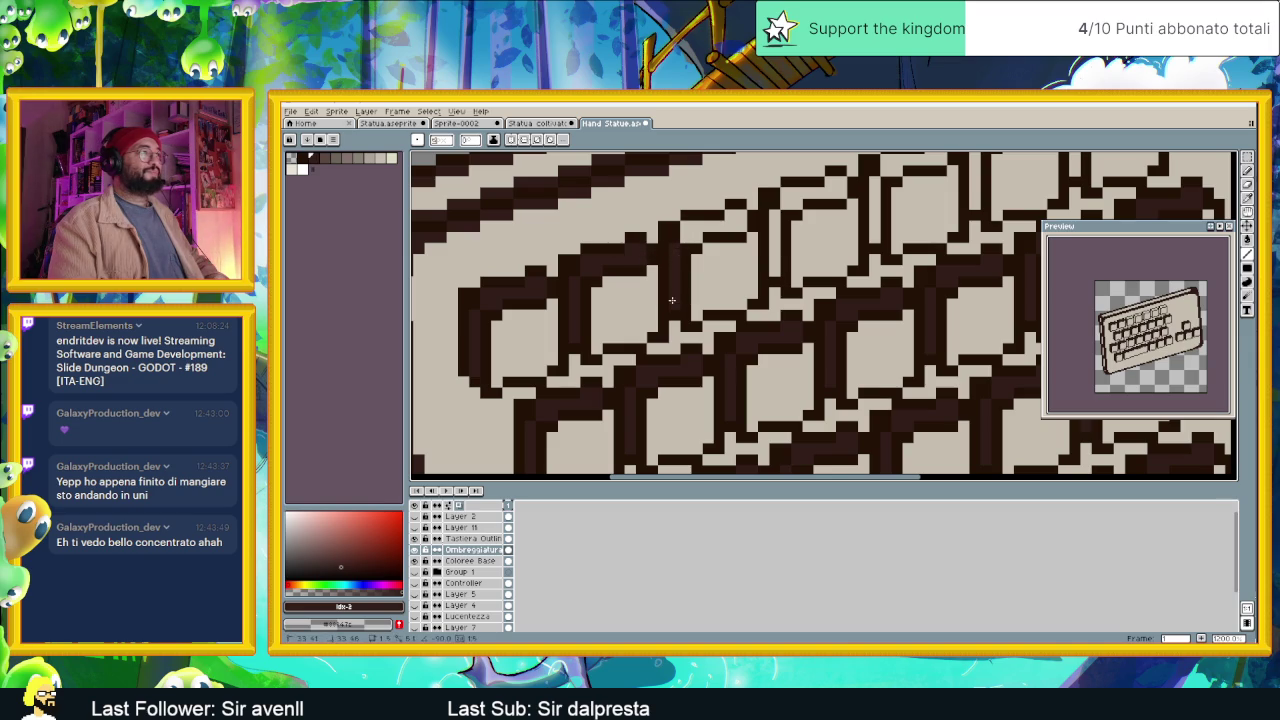
mouse_move(752, 234)
mouse_down()
mouse_move(727, 299)
mouse_move(726, 258)
mouse_move(761, 317)
mouse_up()
mouse_move(764, 240)
mouse_down()
mouse_move(828, 228)
mouse_move(858, 276)
mouse_up()
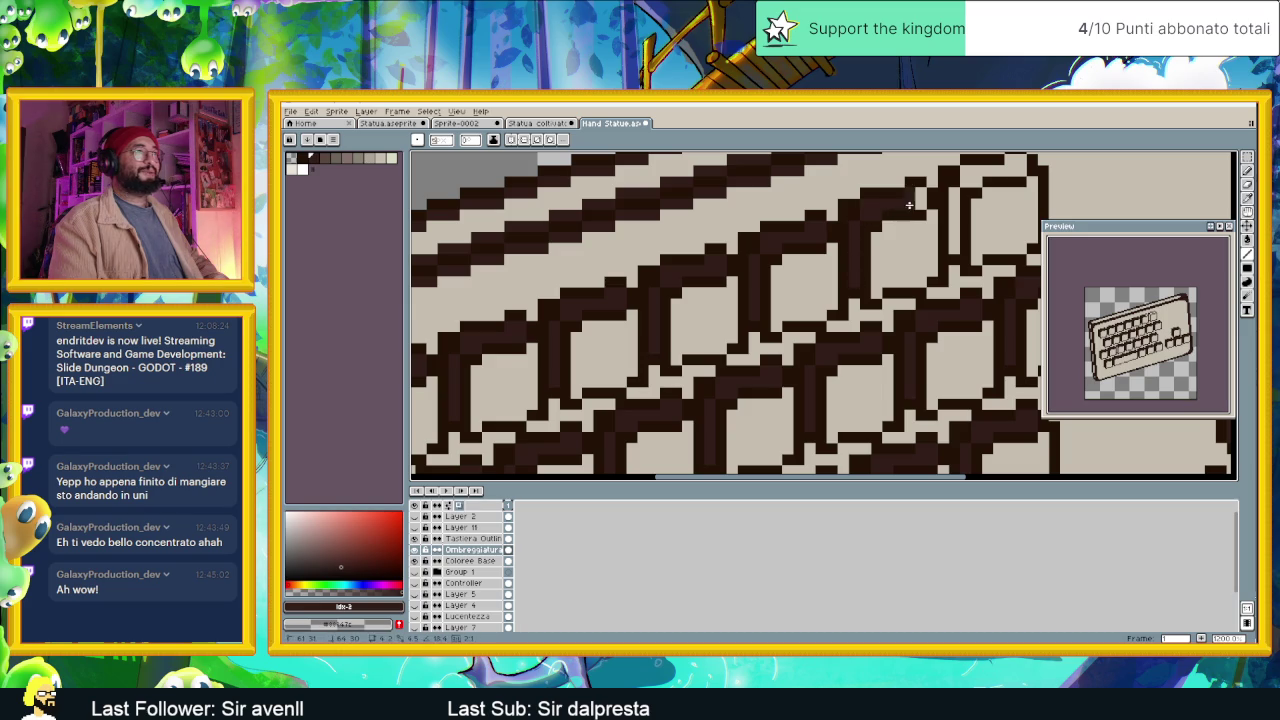
mouse_move(977, 204)
mouse_down()
mouse_move(851, 251)
mouse_move(884, 208)
mouse_up()
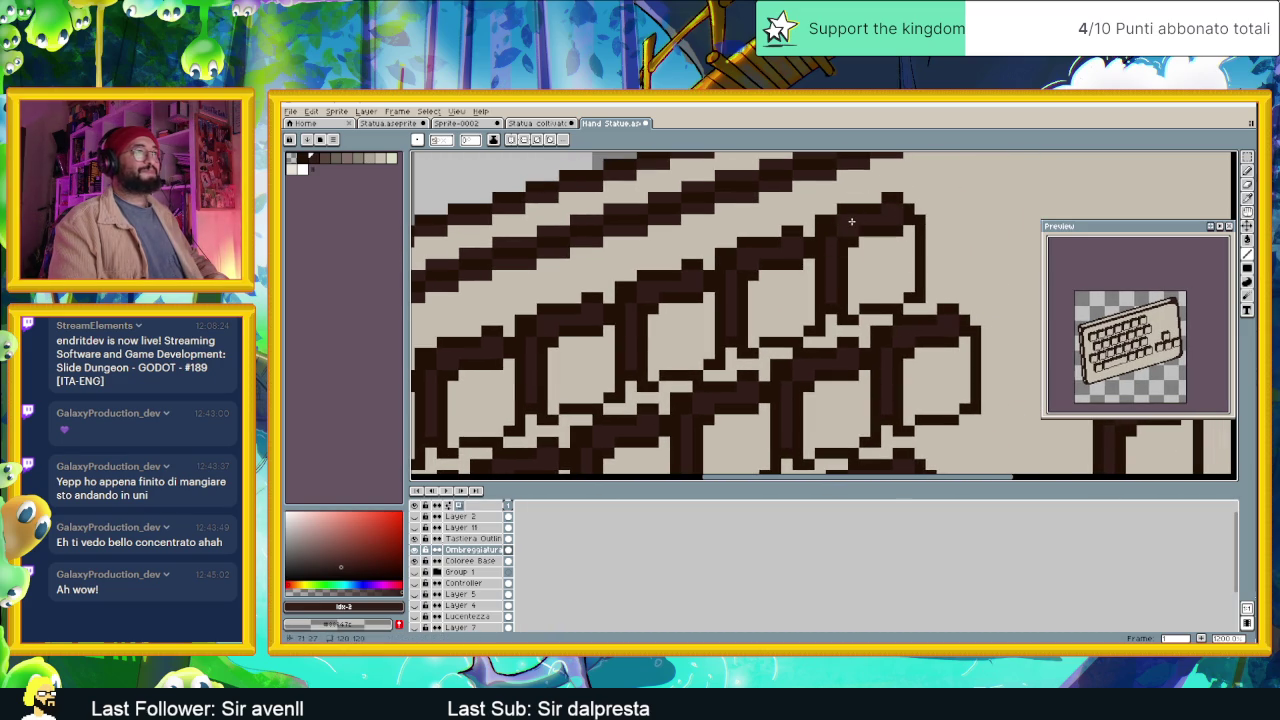
scroll(853, 219, down, 3)
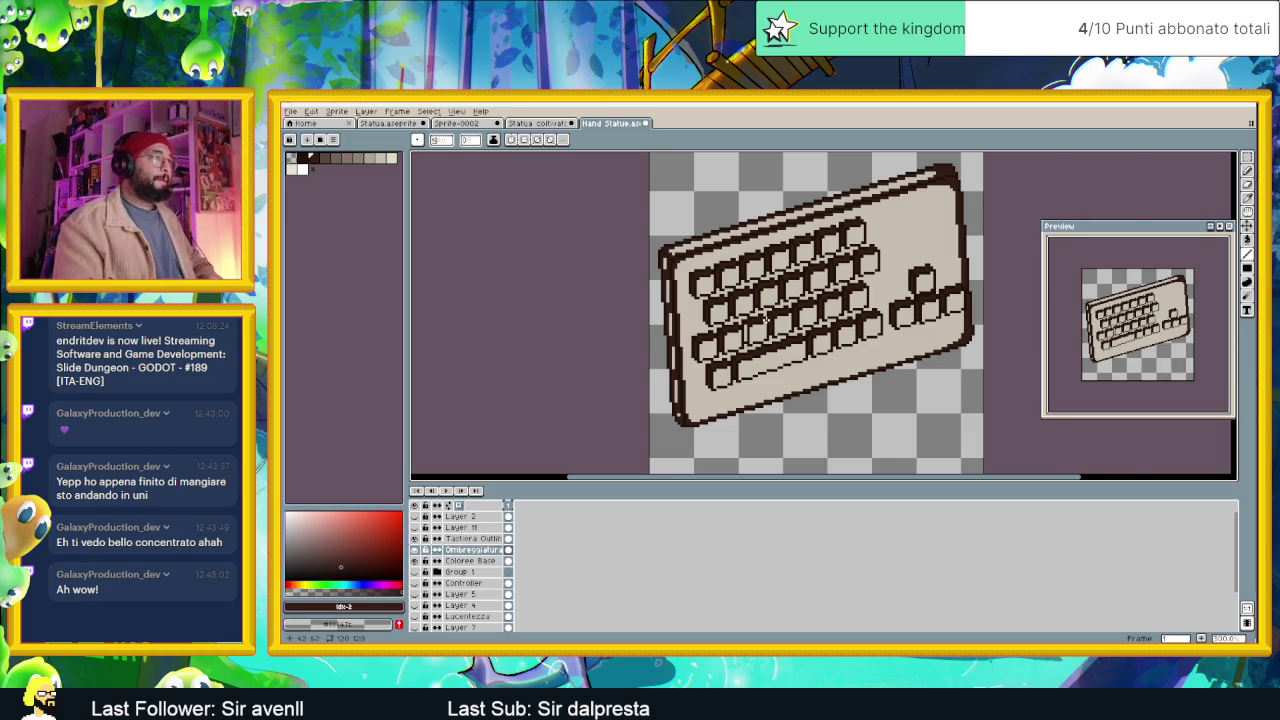
Pick palette colour 3, select the Coloree Base layer, and add Layer 12 above it.
scroll(766, 315, up, 2)
scroll(740, 350, up, 2)
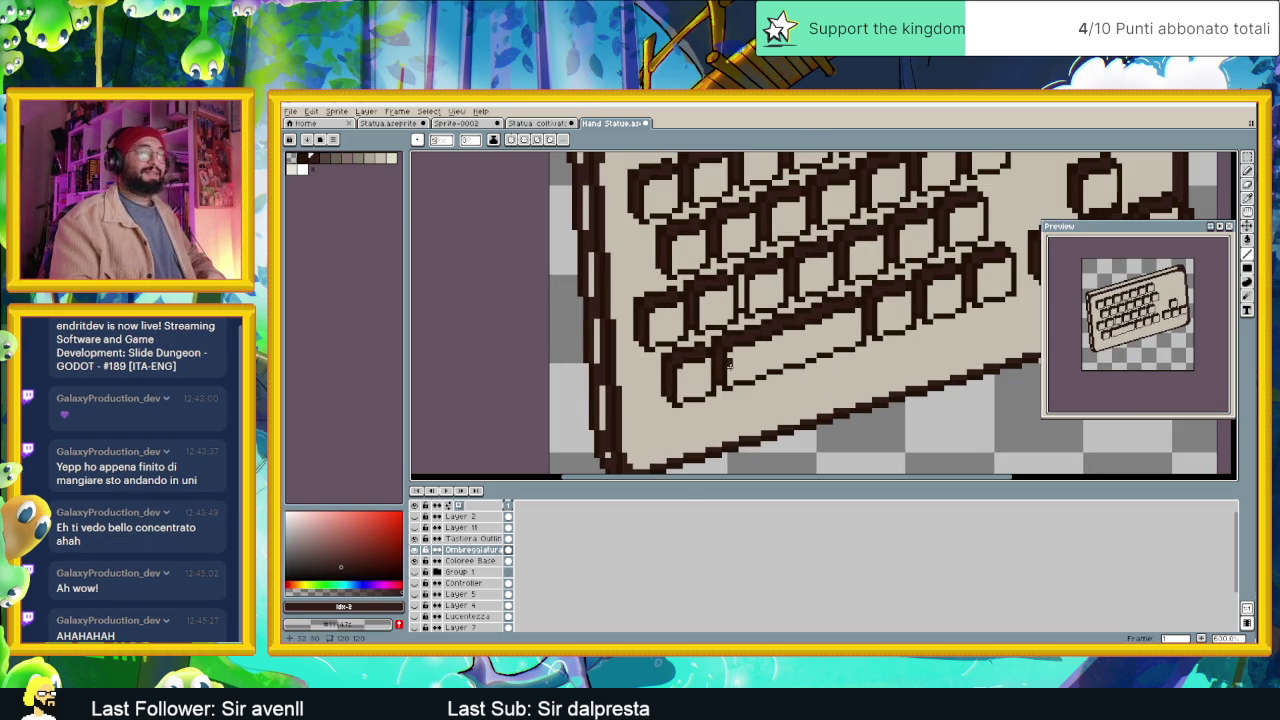
scroll(746, 338, down, 2)
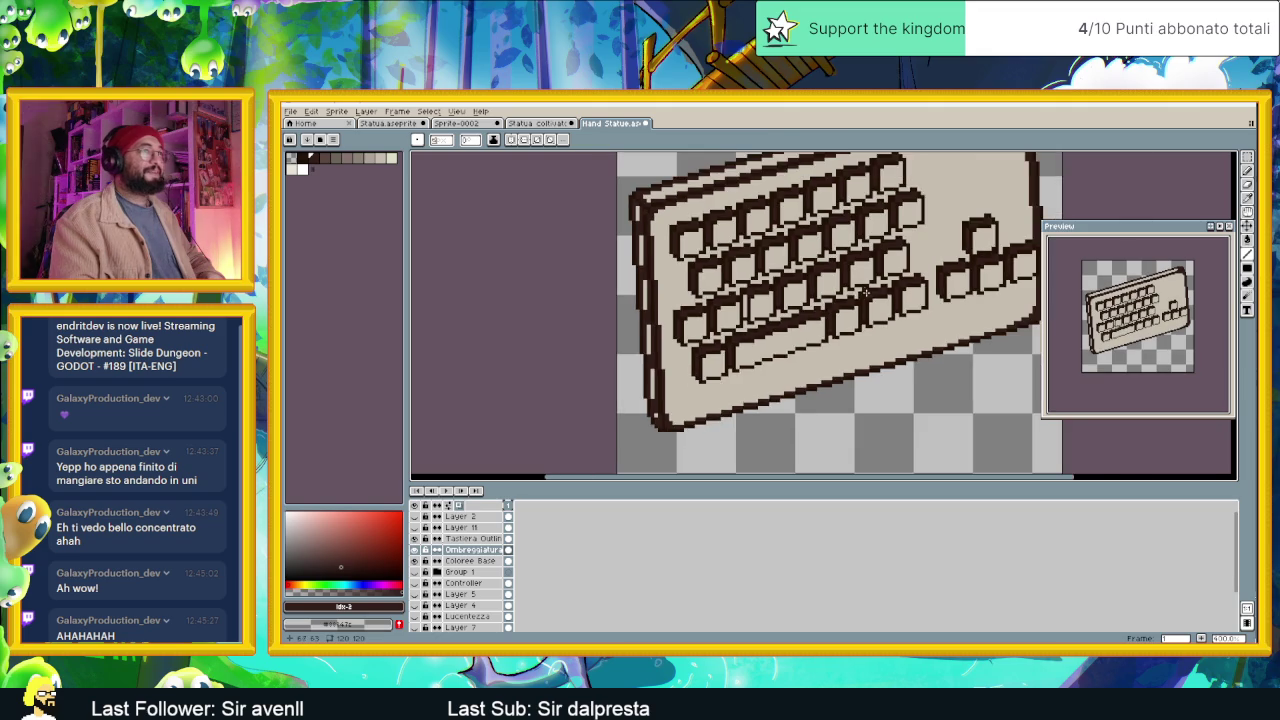
scroll(790, 338, down, 1)
scroll(765, 326, down, 1)
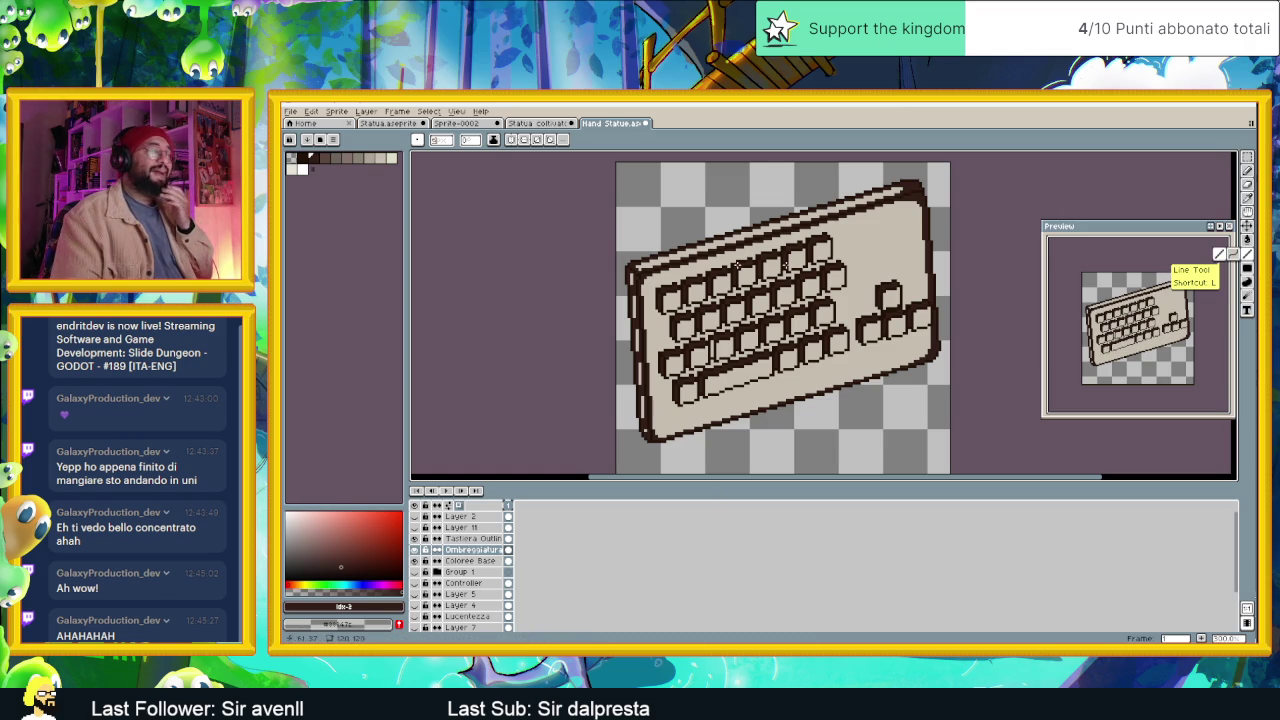
key(0)
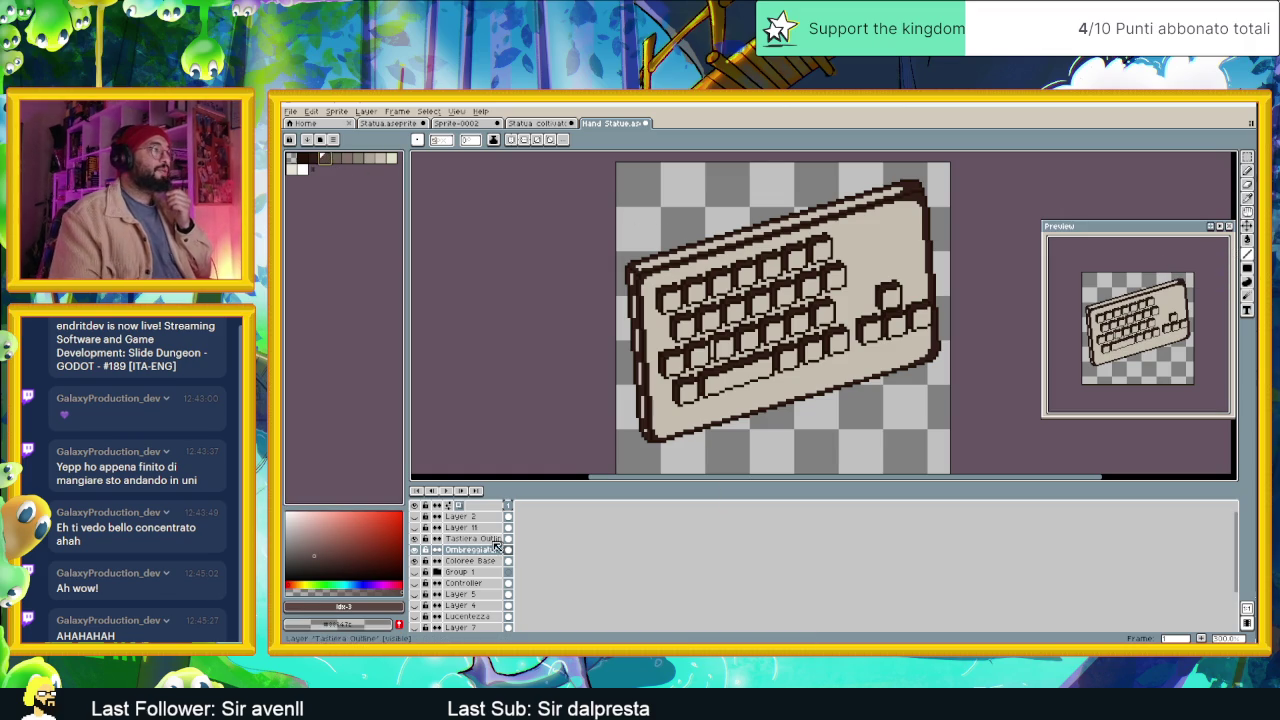
click(467, 561)
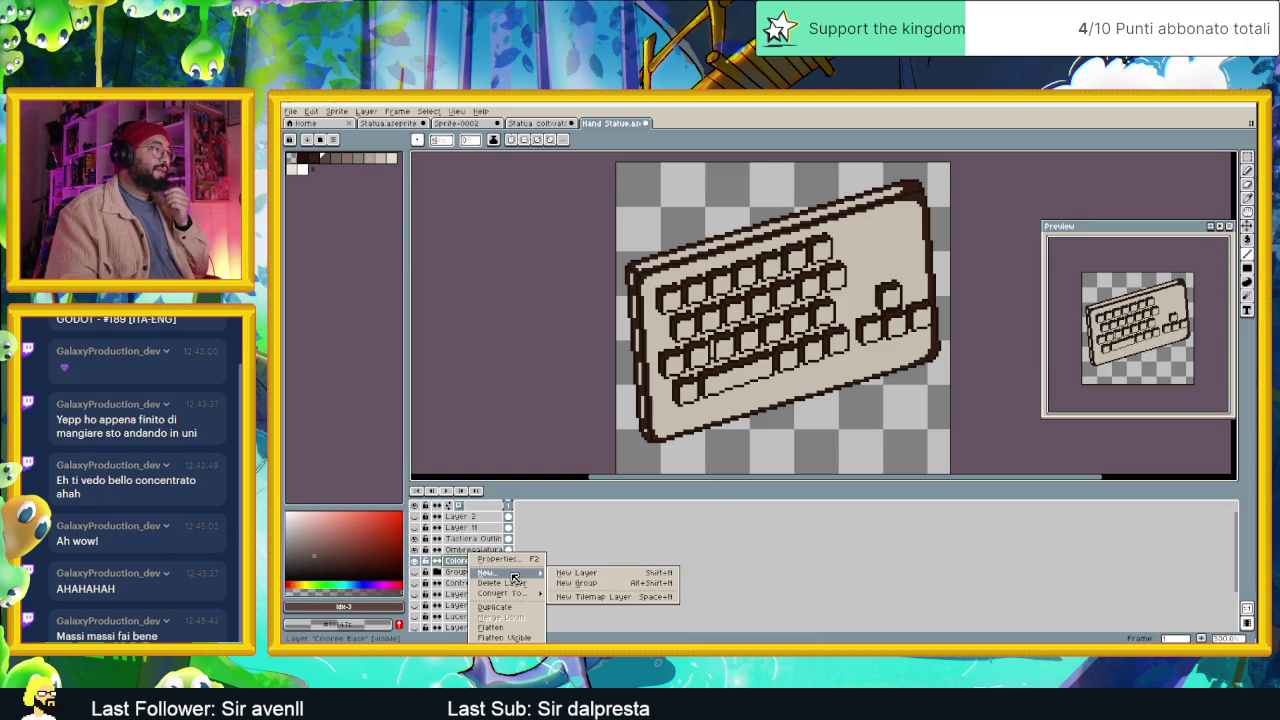
click(572, 574)
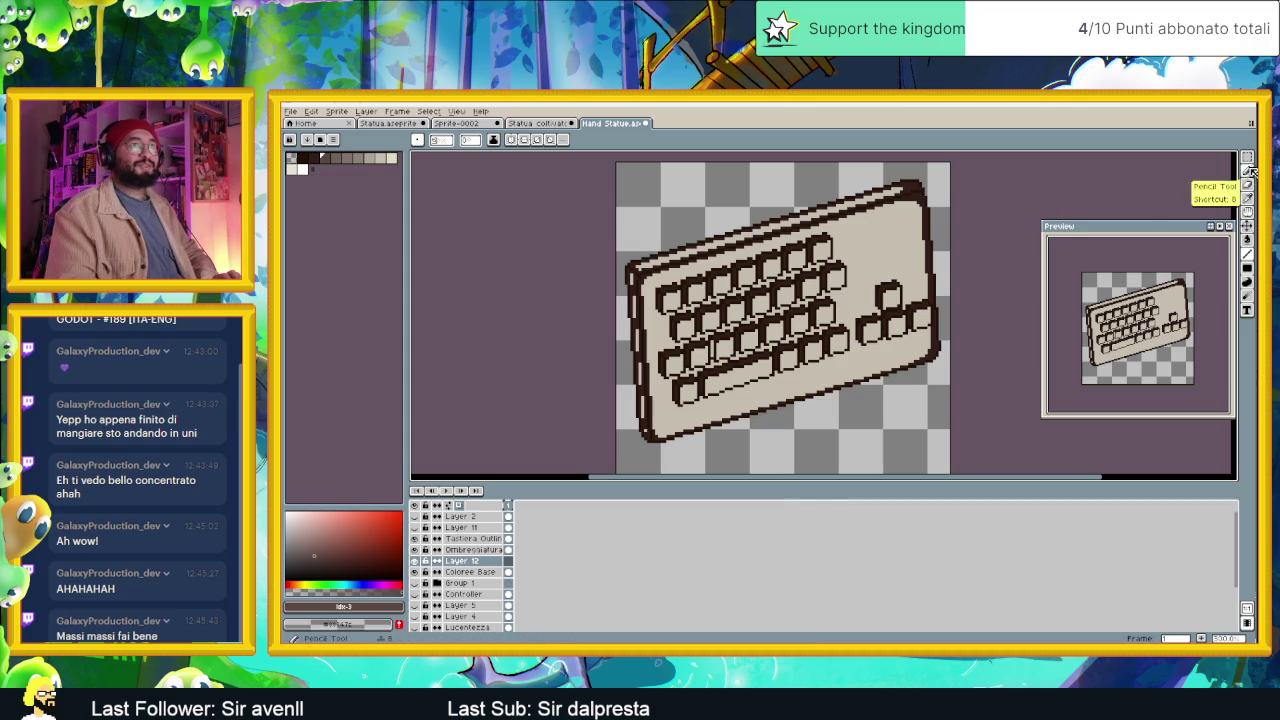
Draw a light line along the keyboard's top edge, then undo the stray left part.
scroll(877, 192, up, 1)
scroll(877, 192, up, 1)
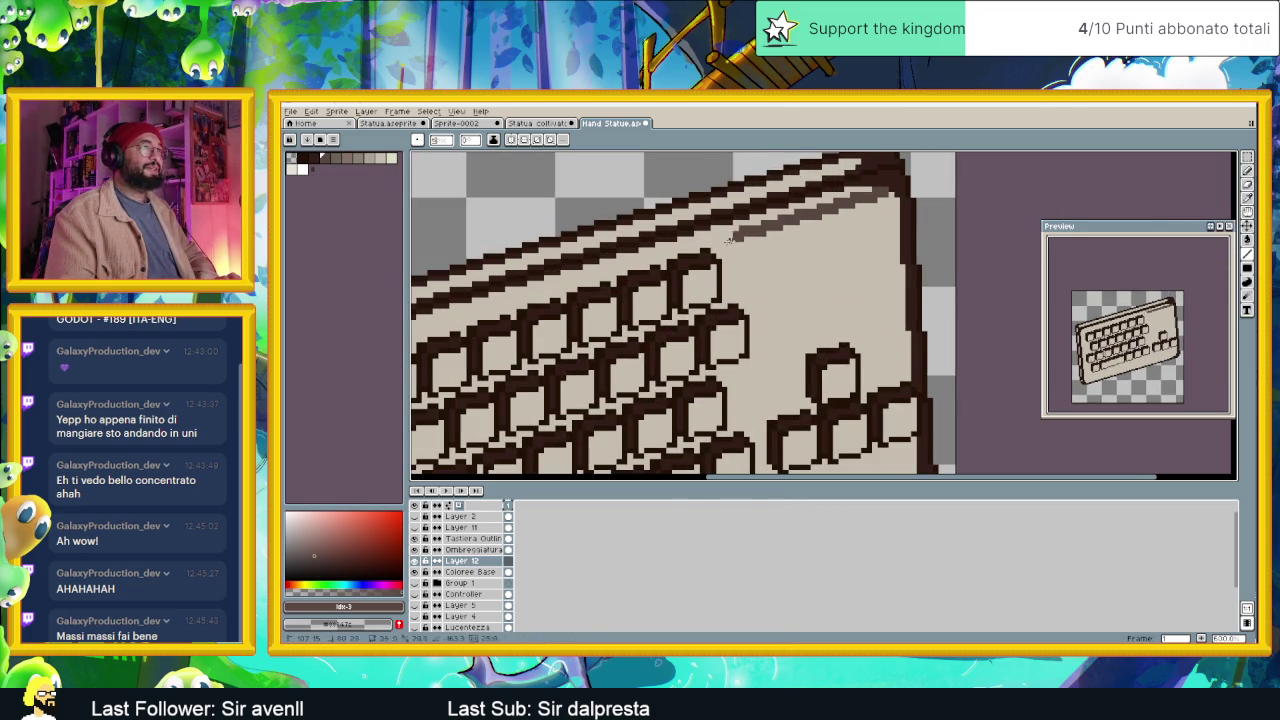
scroll(700, 300, down, 1)
scroll(519, 353, up, 1)
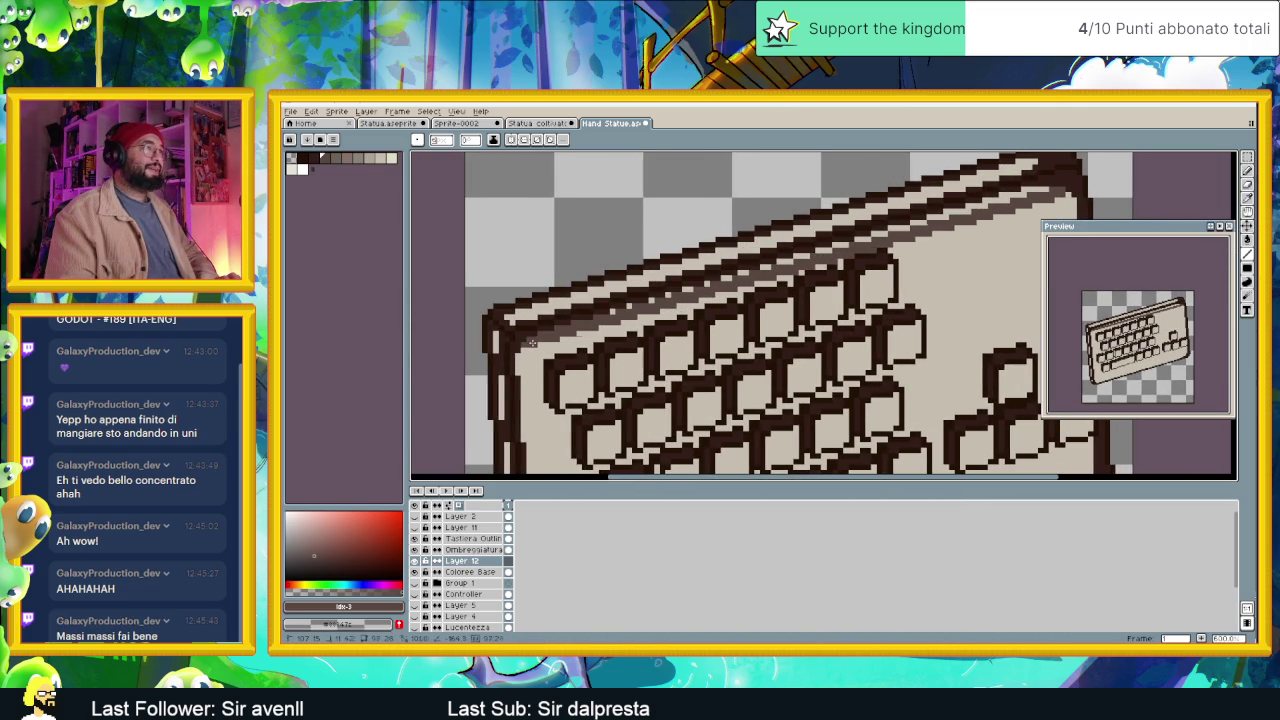
drag(534, 342, 526, 341)
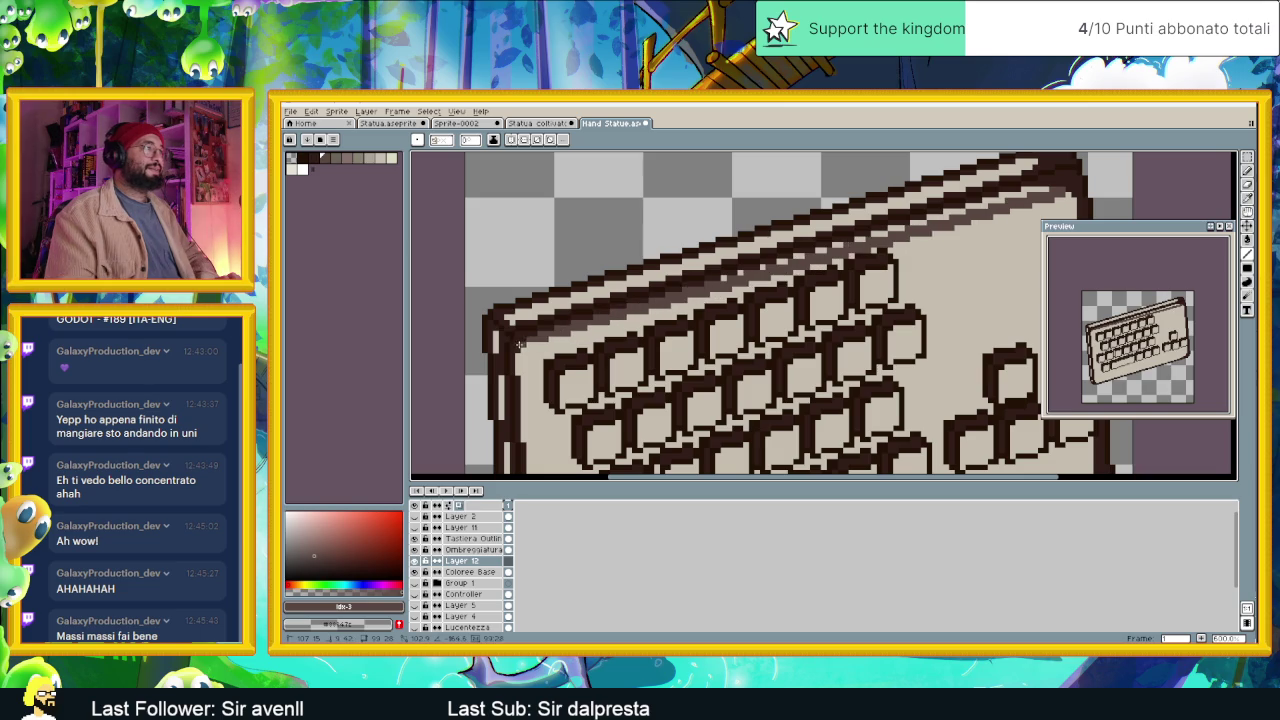
shift+click(522, 346)
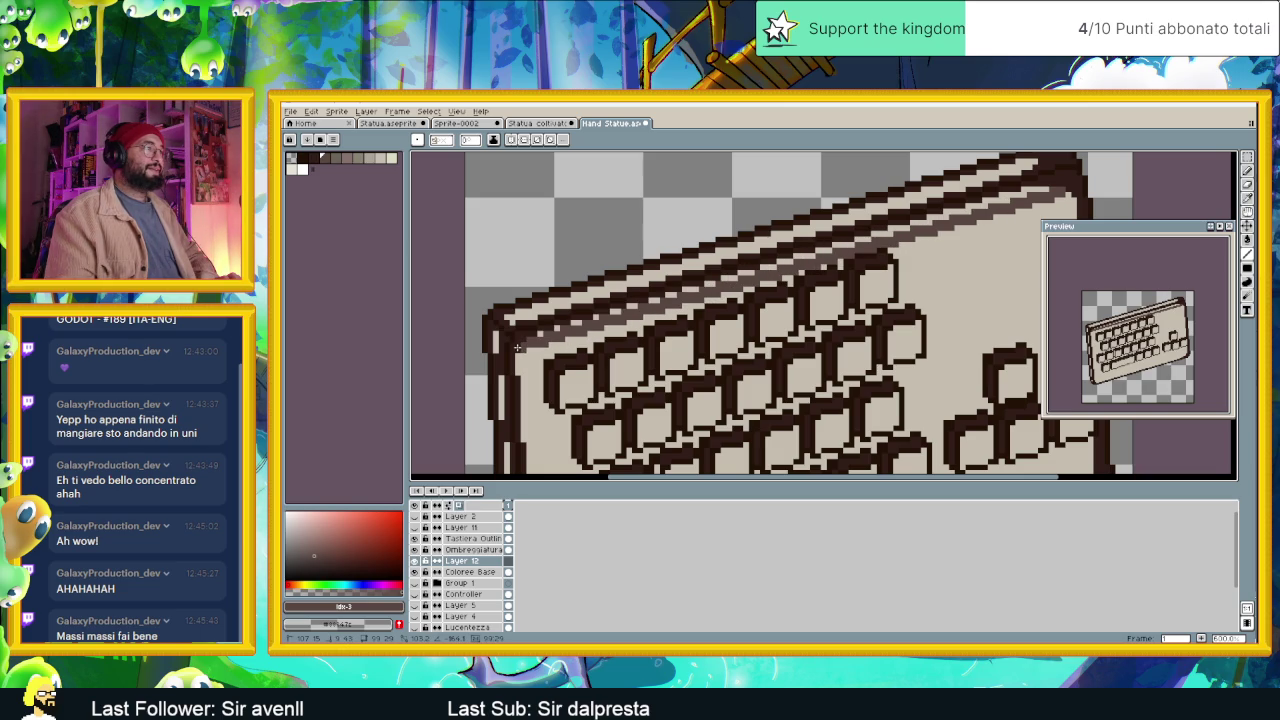
shift+click(1020, 207)
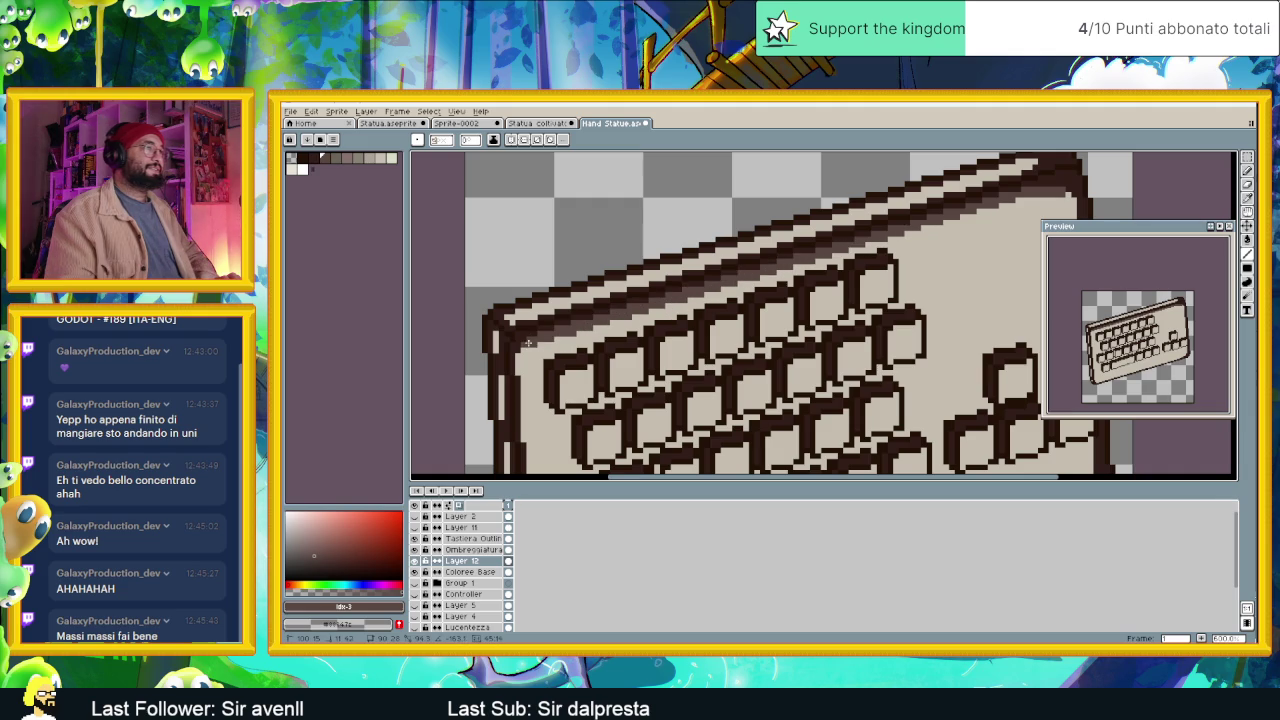
drag(526, 344, 573, 320)
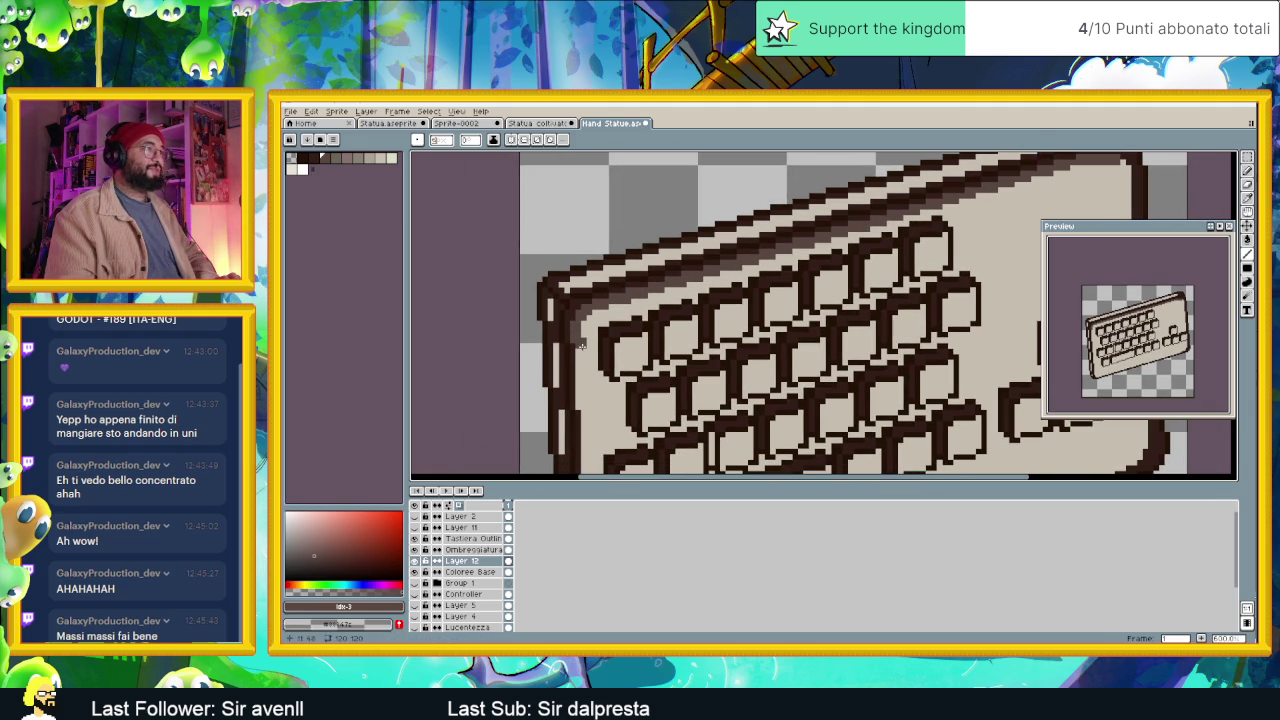
scroll(580, 370, down, 2)
scroll(590, 380, down, 3)
scroll(600, 390, down, 3)
scroll(610, 400, down, 2)
key(ctrl+z)
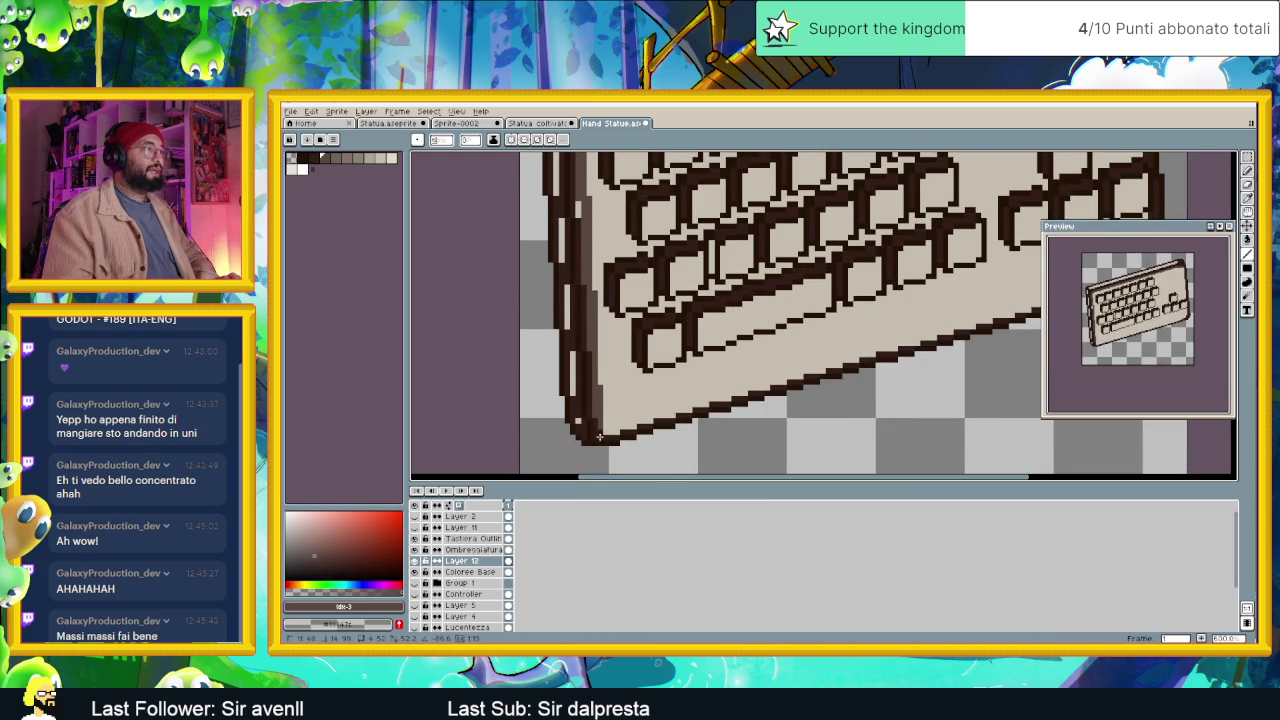
Paint rim shading down the left outline and along the bottom edge to the right corner.
drag(599, 440, 585, 370)
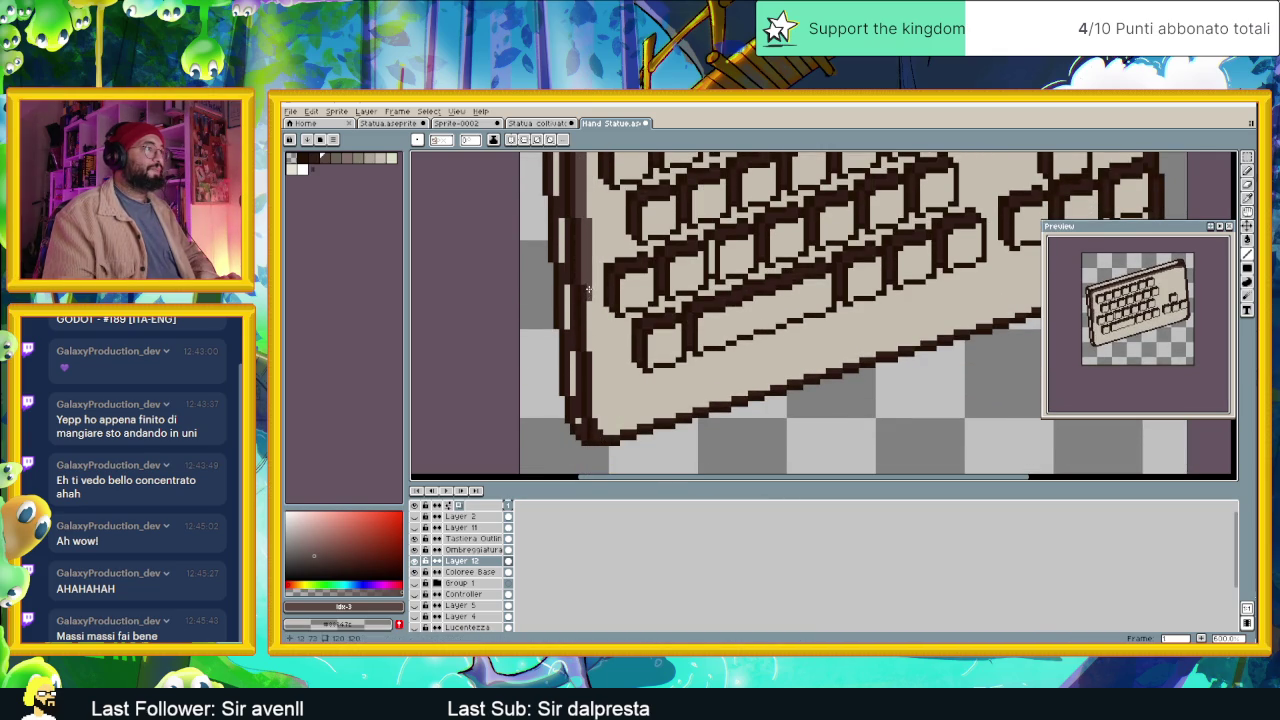
mouse_move(595, 399)
mouse_down()
mouse_move(597, 425)
mouse_move(633, 429)
mouse_move(882, 347)
mouse_up()
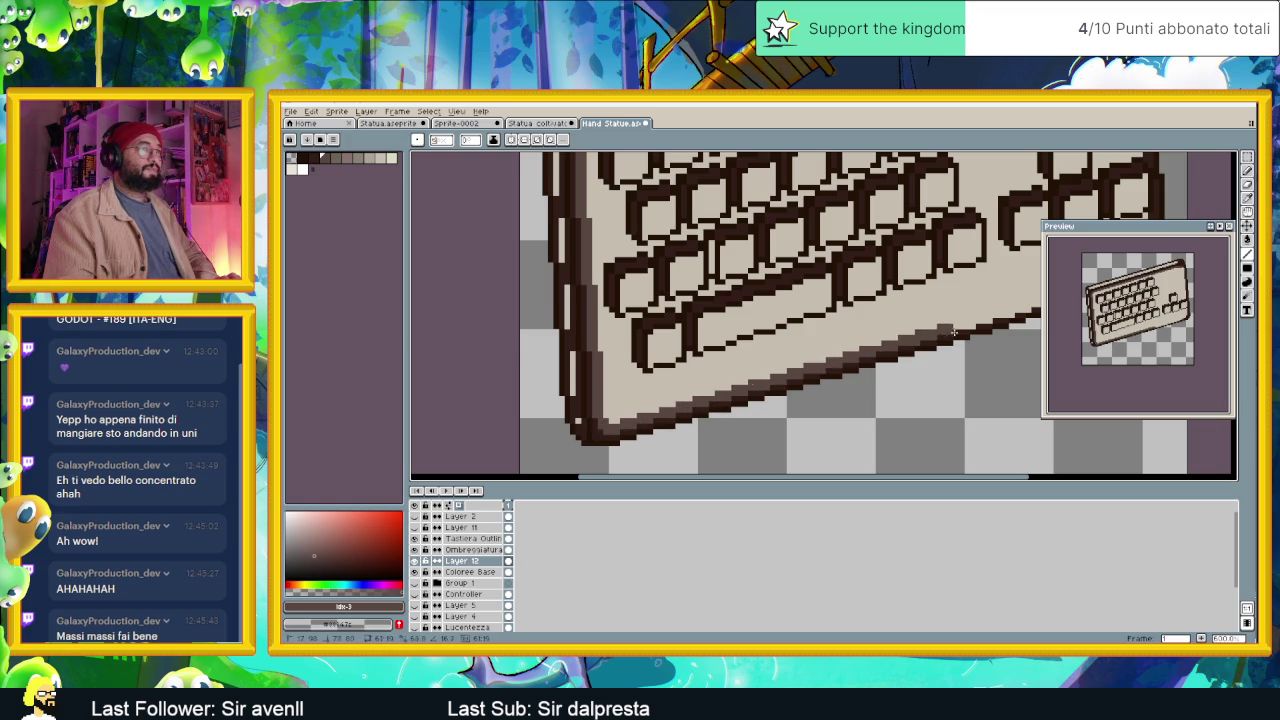
mouse_move(962, 328)
mouse_down()
mouse_move(622, 372)
mouse_move(704, 357)
mouse_up()
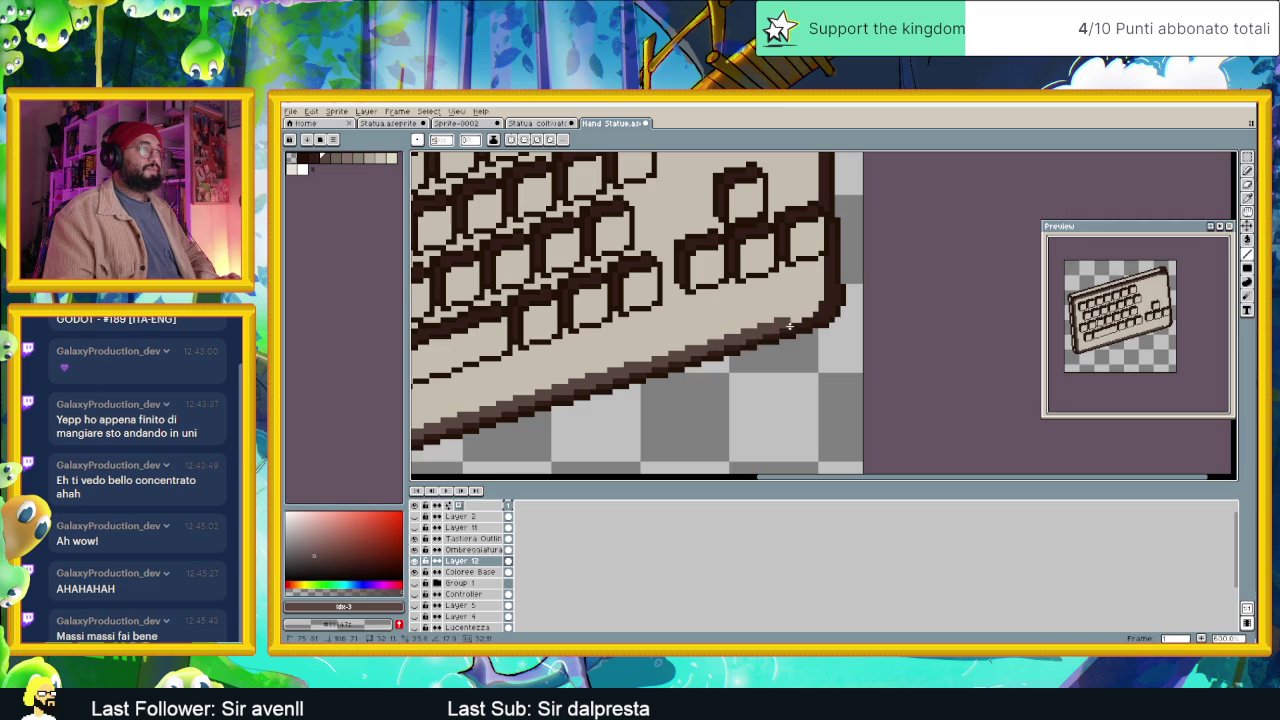
drag(786, 326, 814, 316)
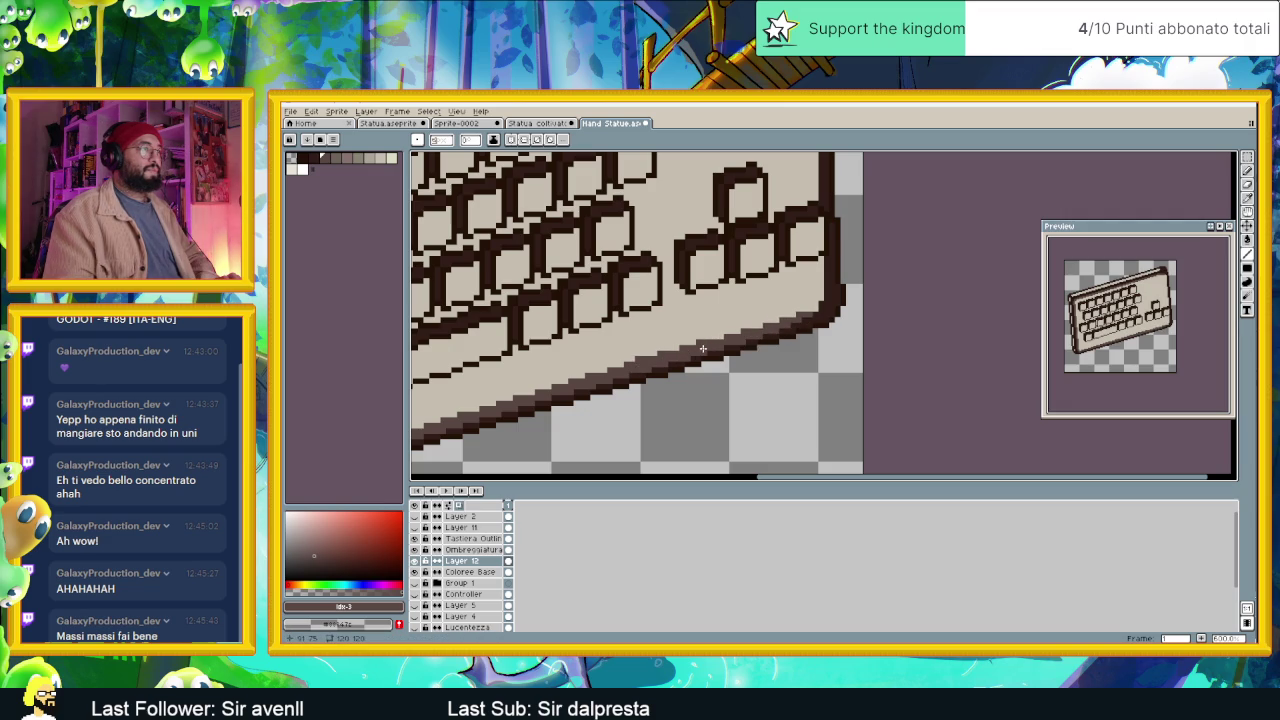
scroll(814, 311, down, 3)
scroll(814, 311, down, 1)
scroll(836, 372, up, 2)
click(827, 314)
Redraw the light top-edge highlight, undo its left portion, then switch to Godot for reference.
scroll(829, 256, up, 1)
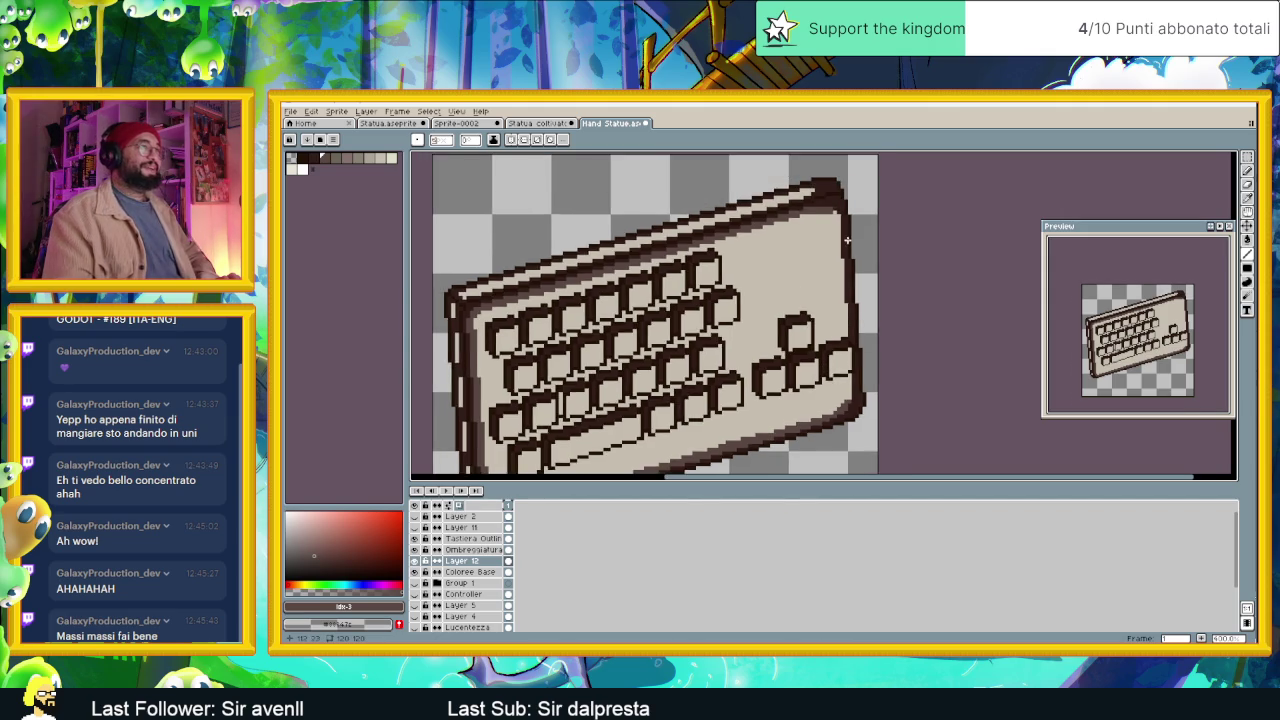
scroll(831, 211, up, 1)
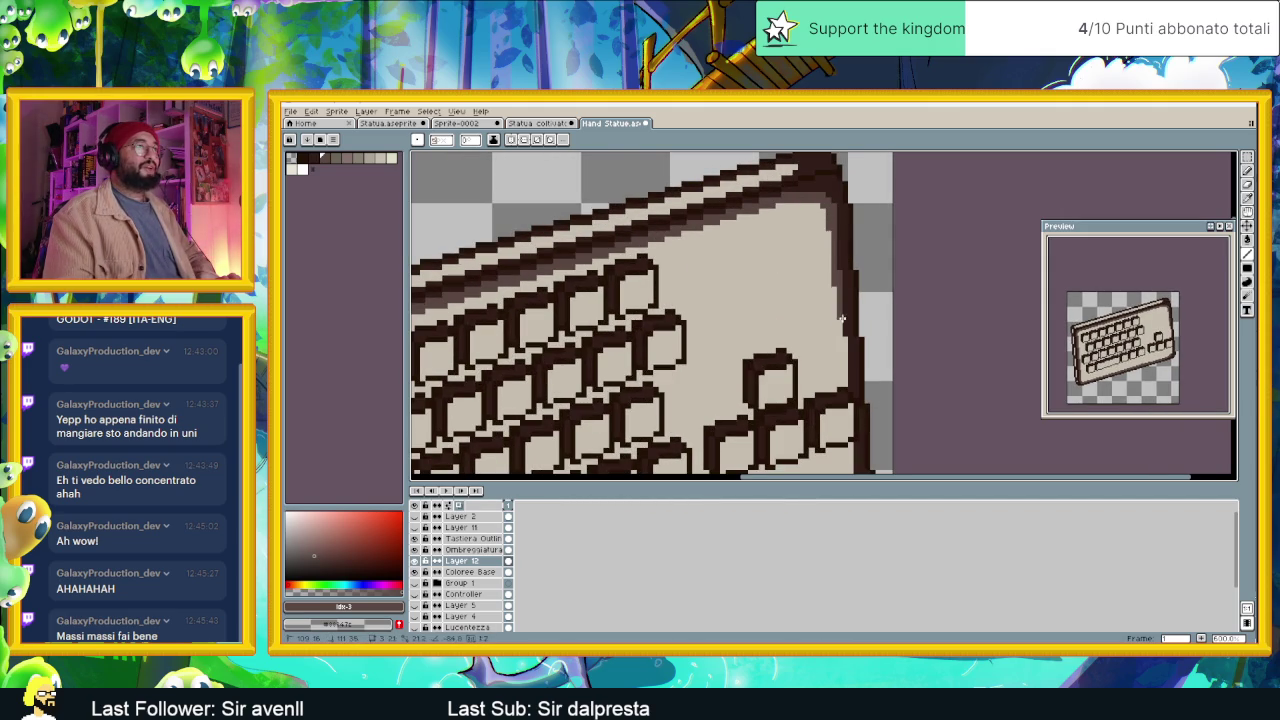
mouse_move(839, 336)
mouse_down()
mouse_move(816, 262)
mouse_move(825, 353)
mouse_up()
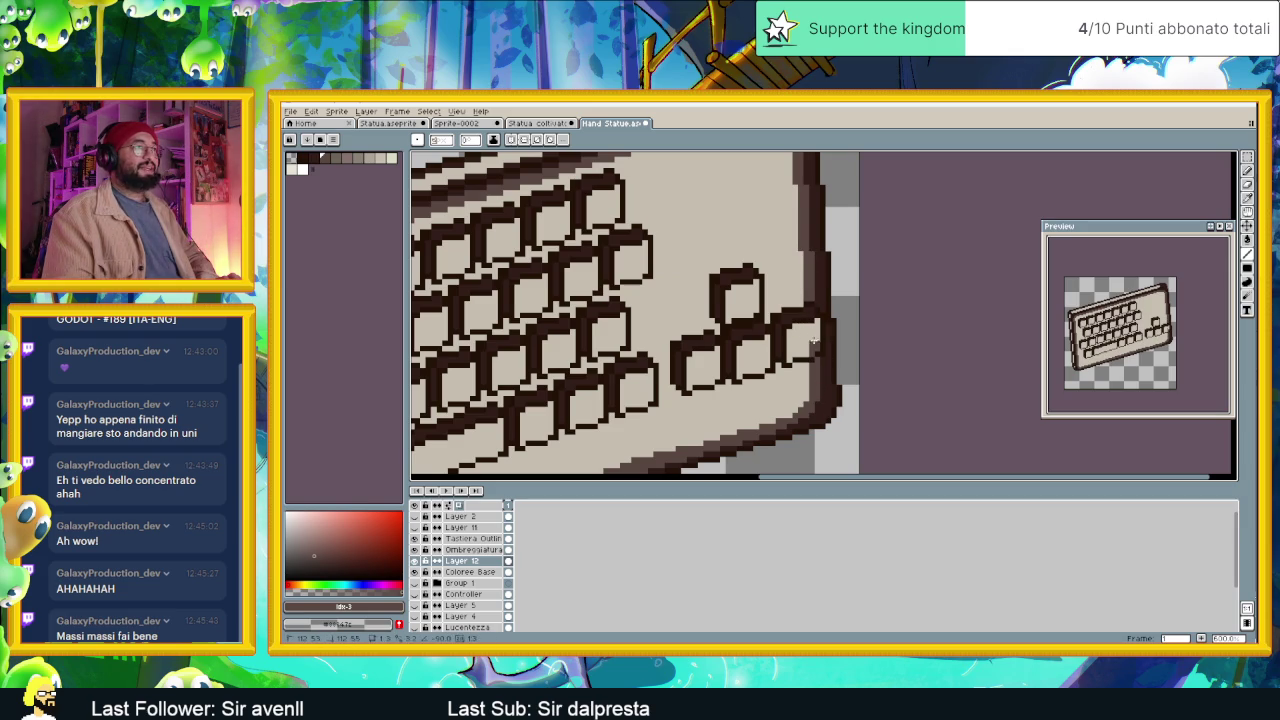
scroll(811, 352, down, 3)
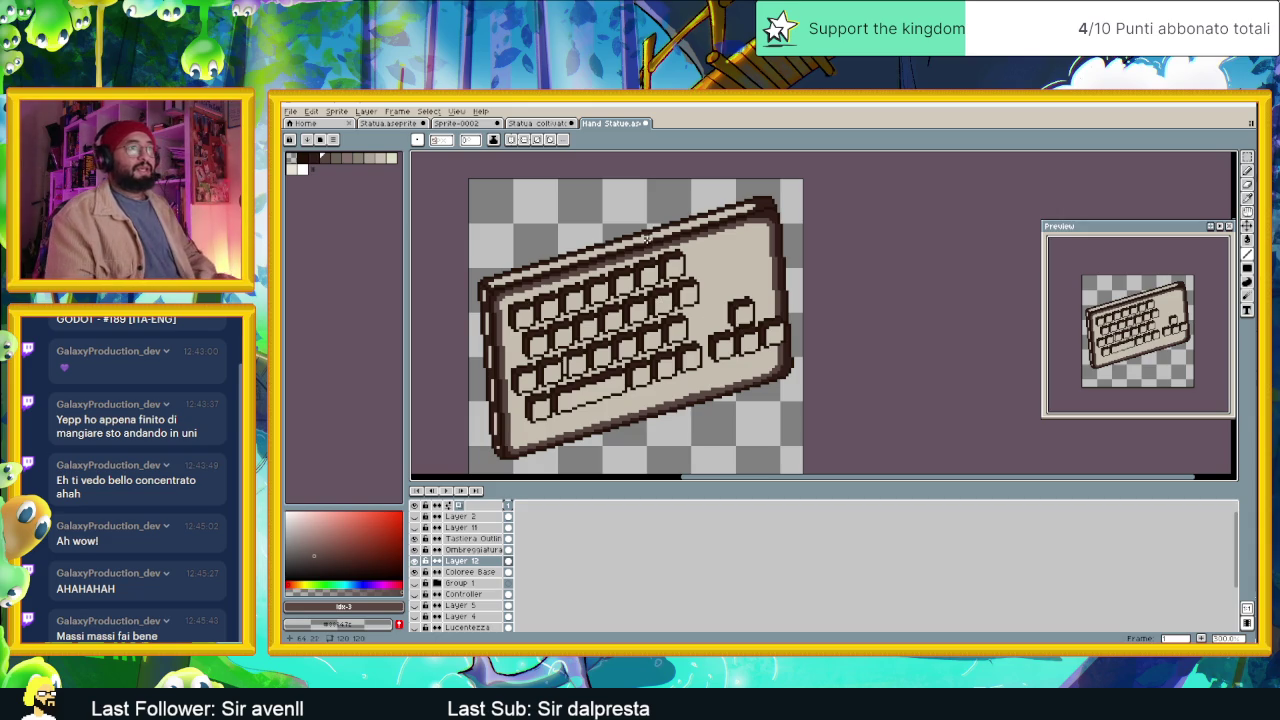
scroll(680, 248, left, 2)
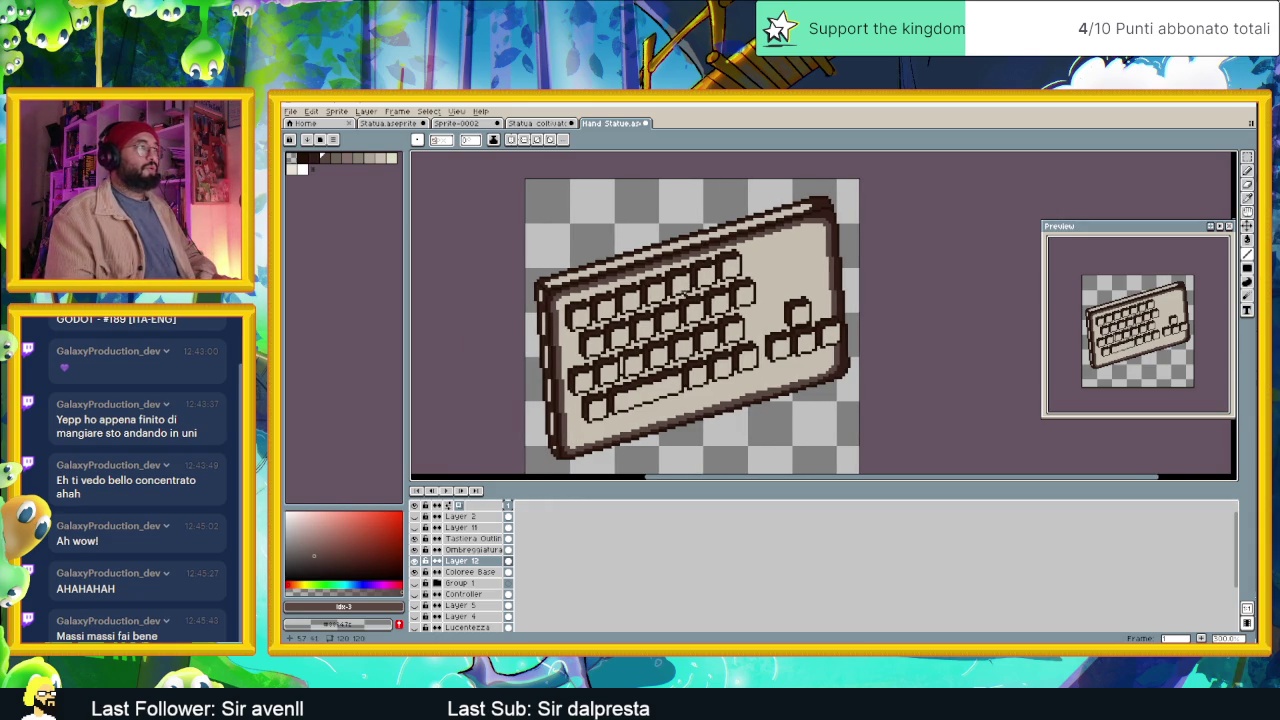
scroll(677, 291, up, 1)
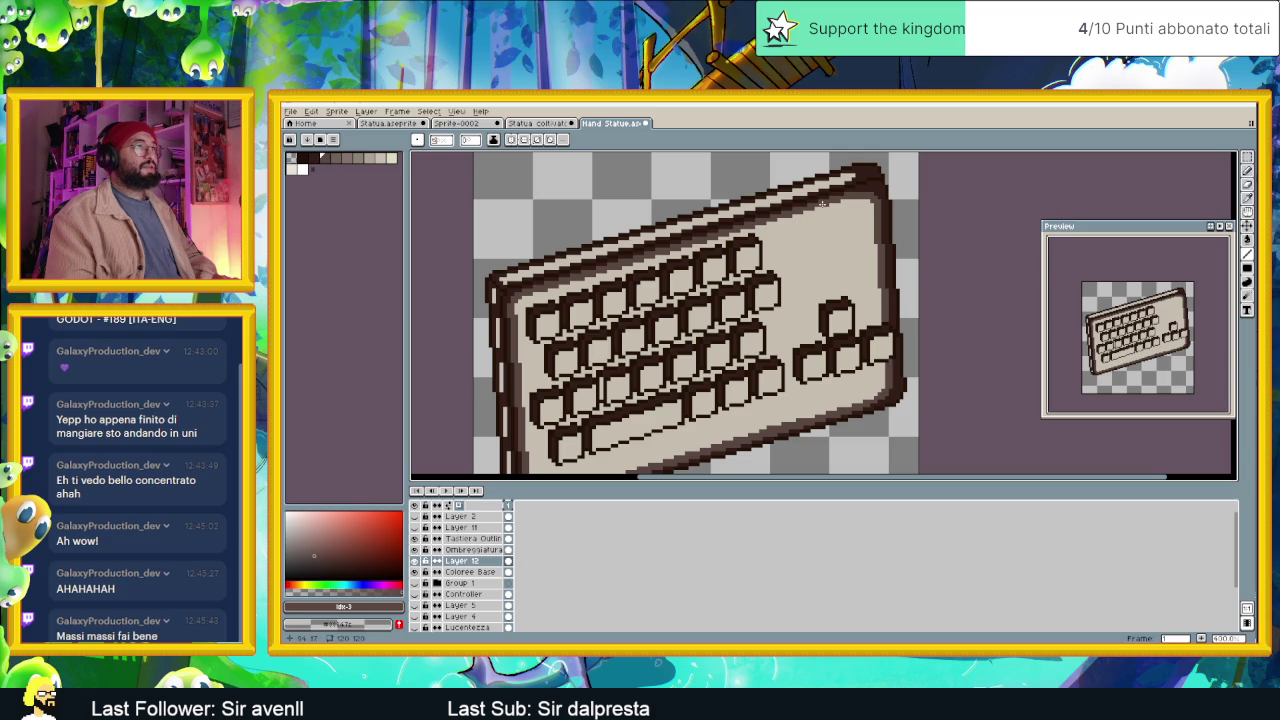
scroll(687, 243, up, 1)
scroll(740, 241, up, 1)
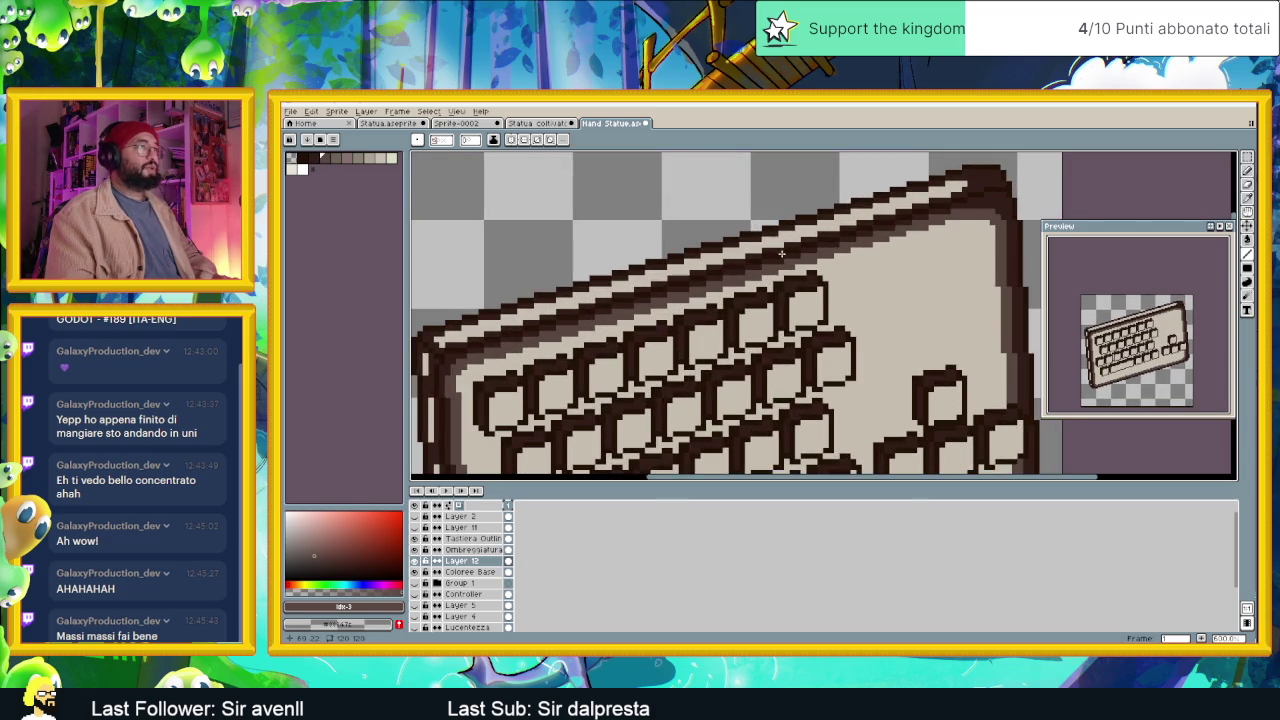
scroll(800, 239, up, 1)
scroll(857, 237, up, 1)
scroll(900, 228, down, 1)
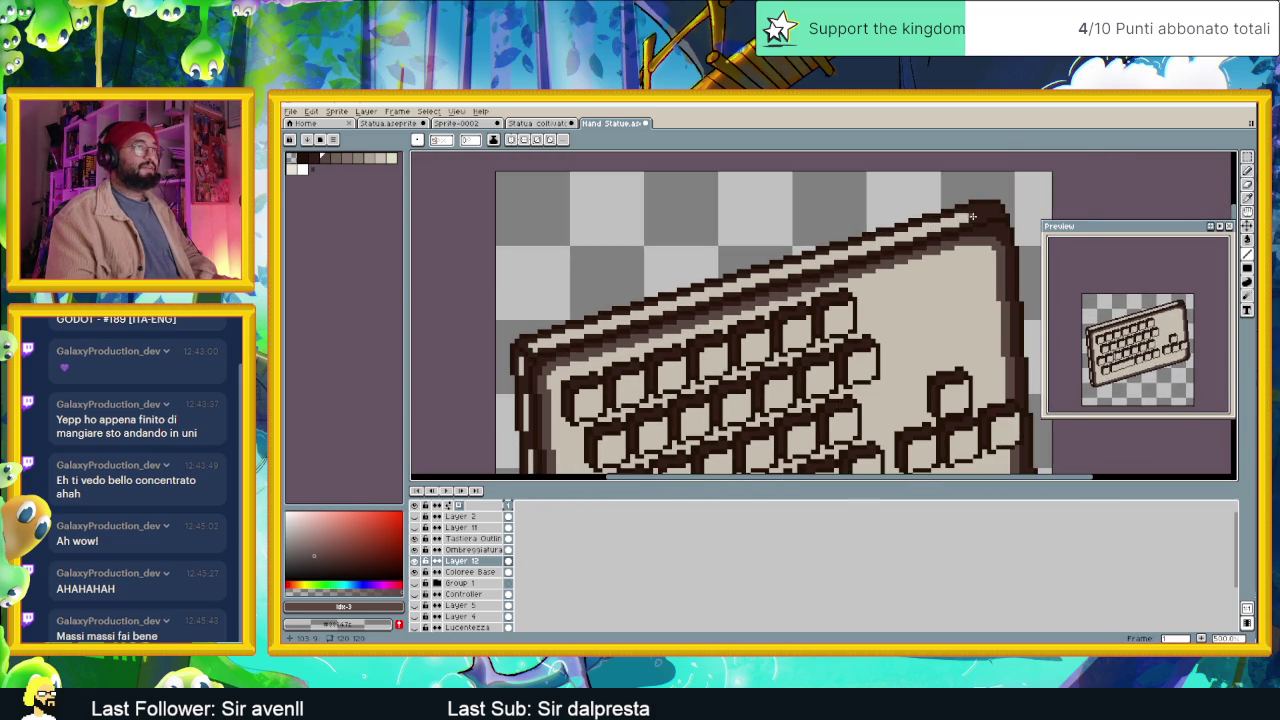
shift+click(533, 343)
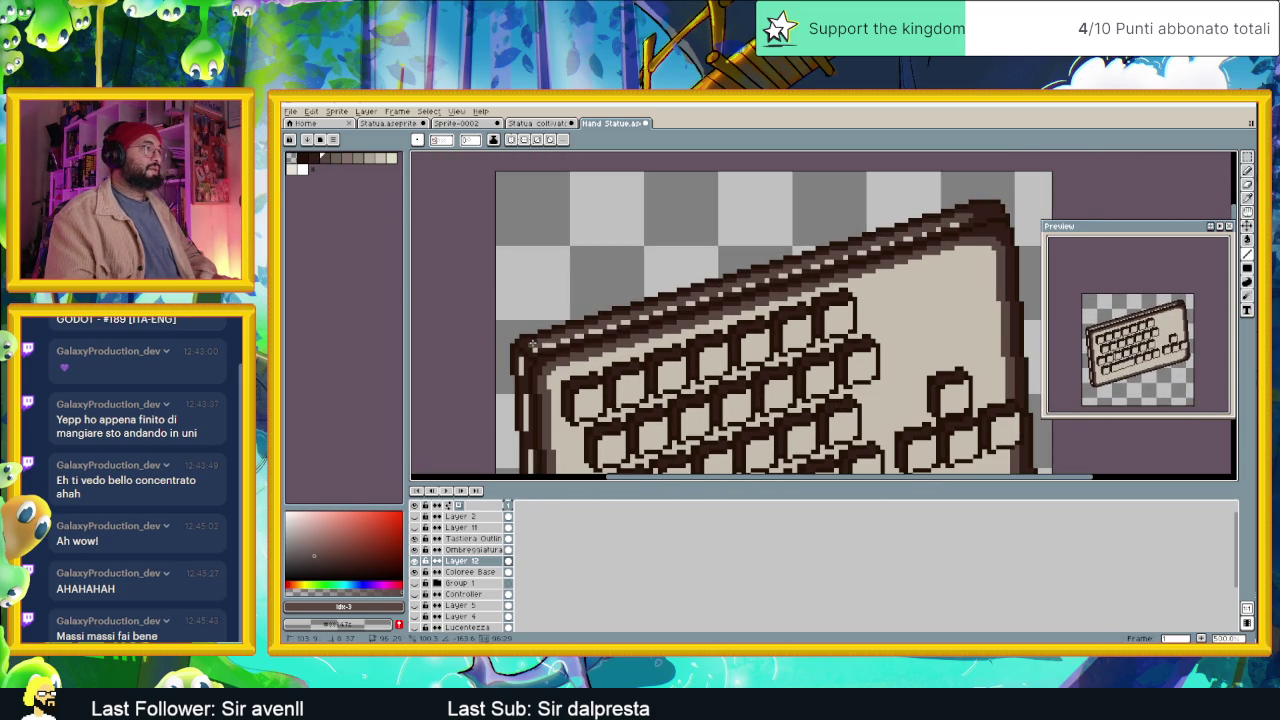
key(ctrl+z)
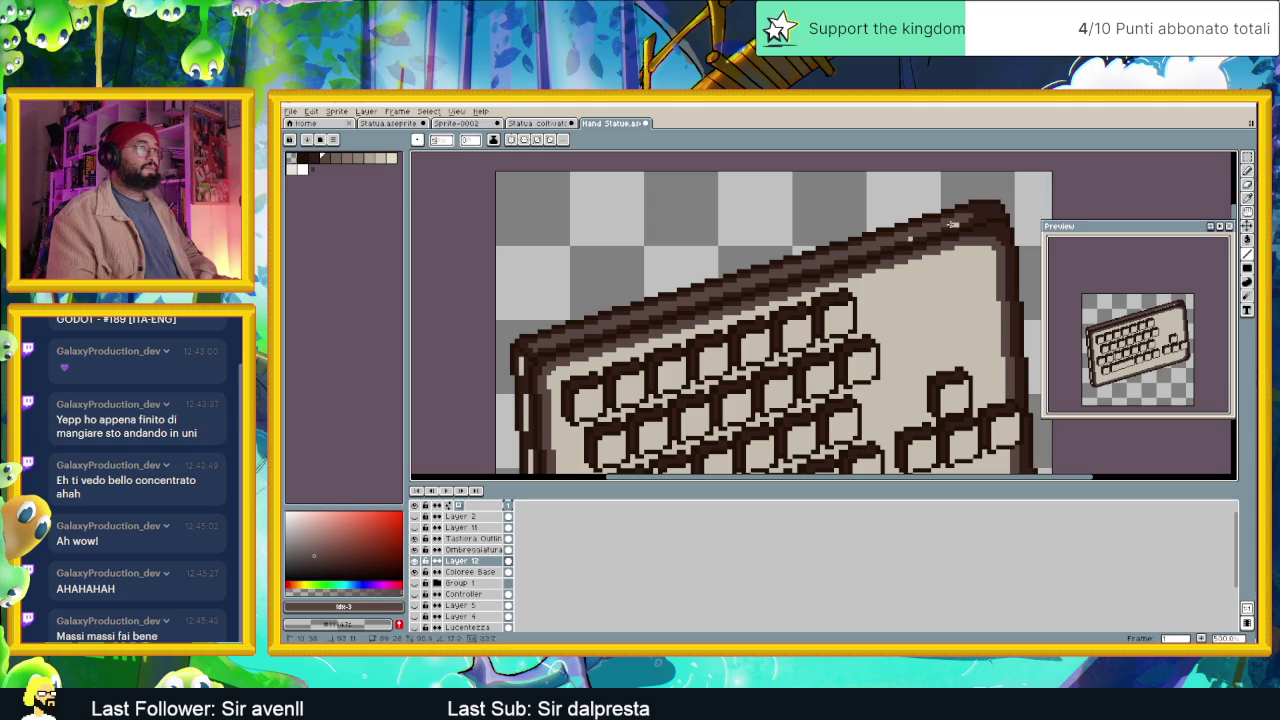
scroll(966, 222, down, 3)
scroll(759, 310, up, 2)
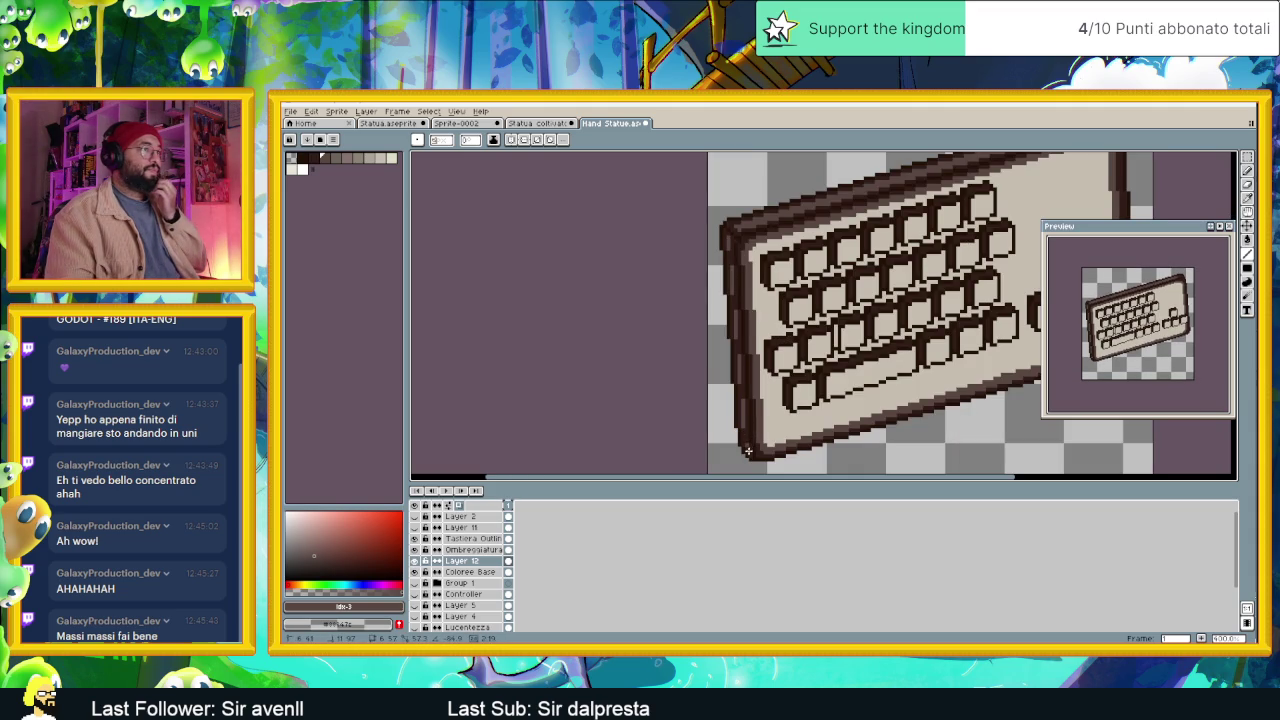
scroll(749, 450, down, 2)
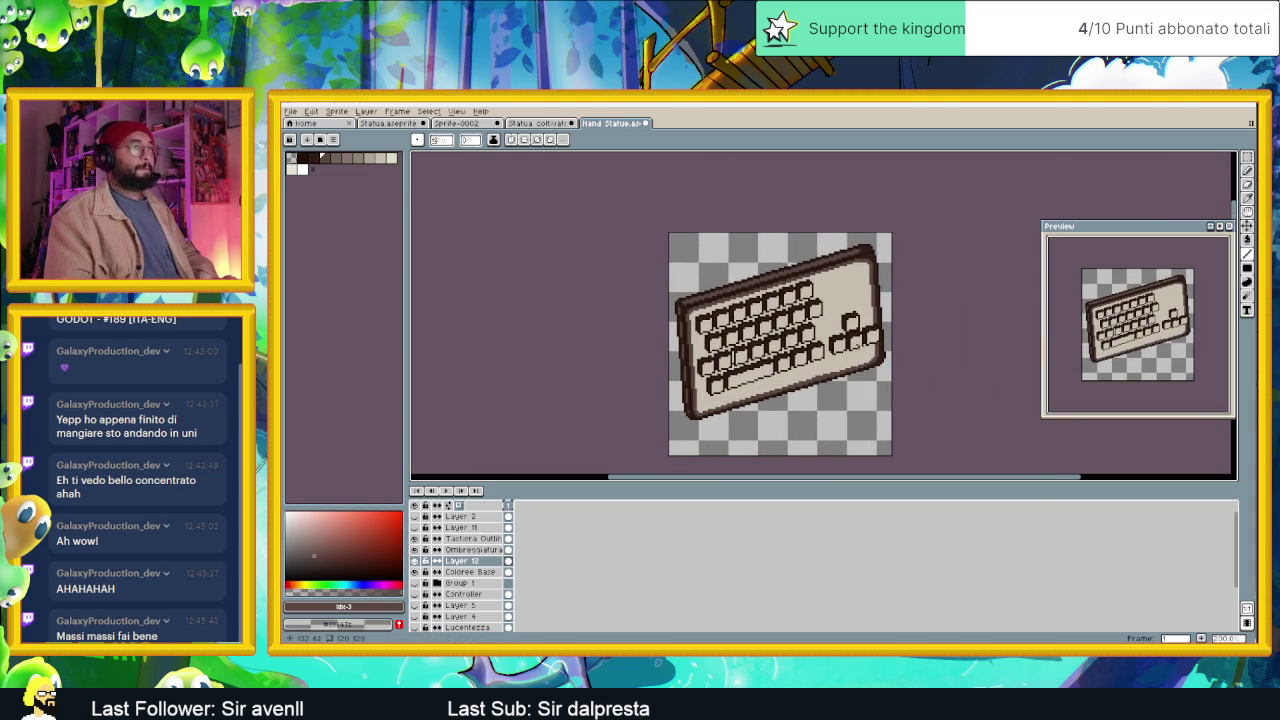
scroll(857, 347, down, 1)
scroll(868, 355, up, 1)
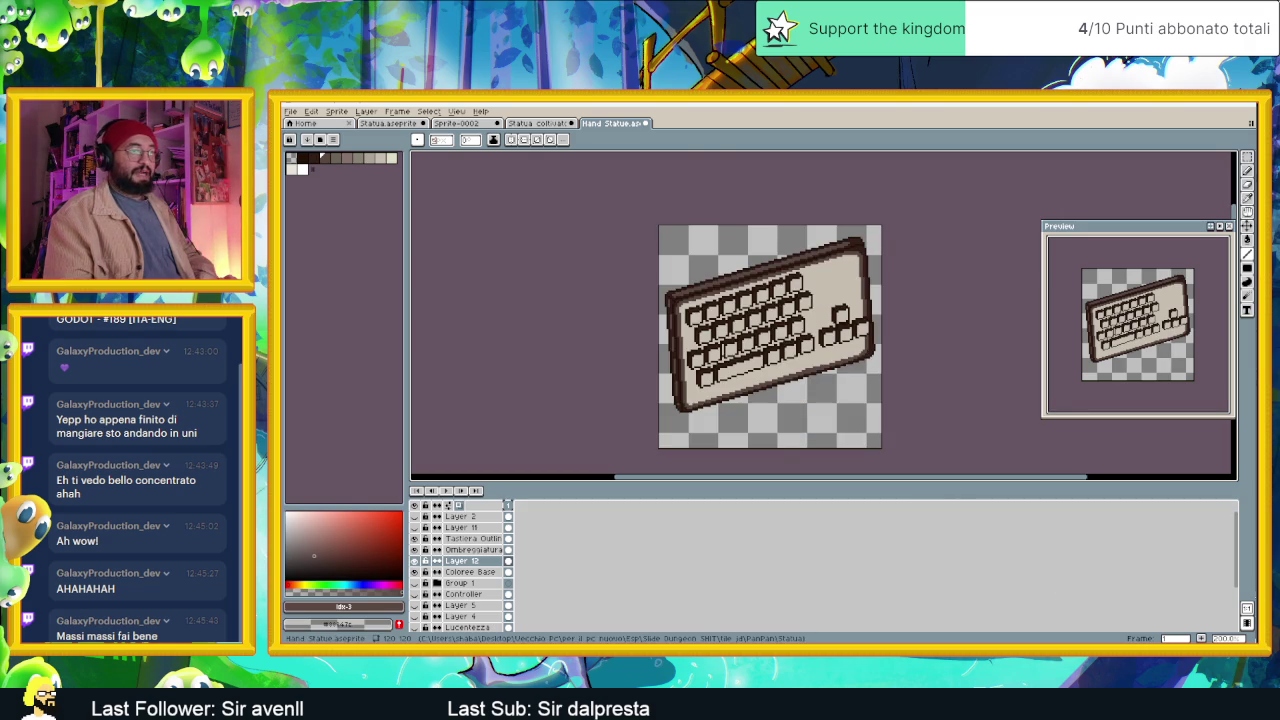
key(alt+Tab)
Zoom into the controller statue in Godot's 2D view, then return to the Aseprite keyboard sprite.
scroll(787, 308, up, 2)
scroll(787, 308, up, 2)
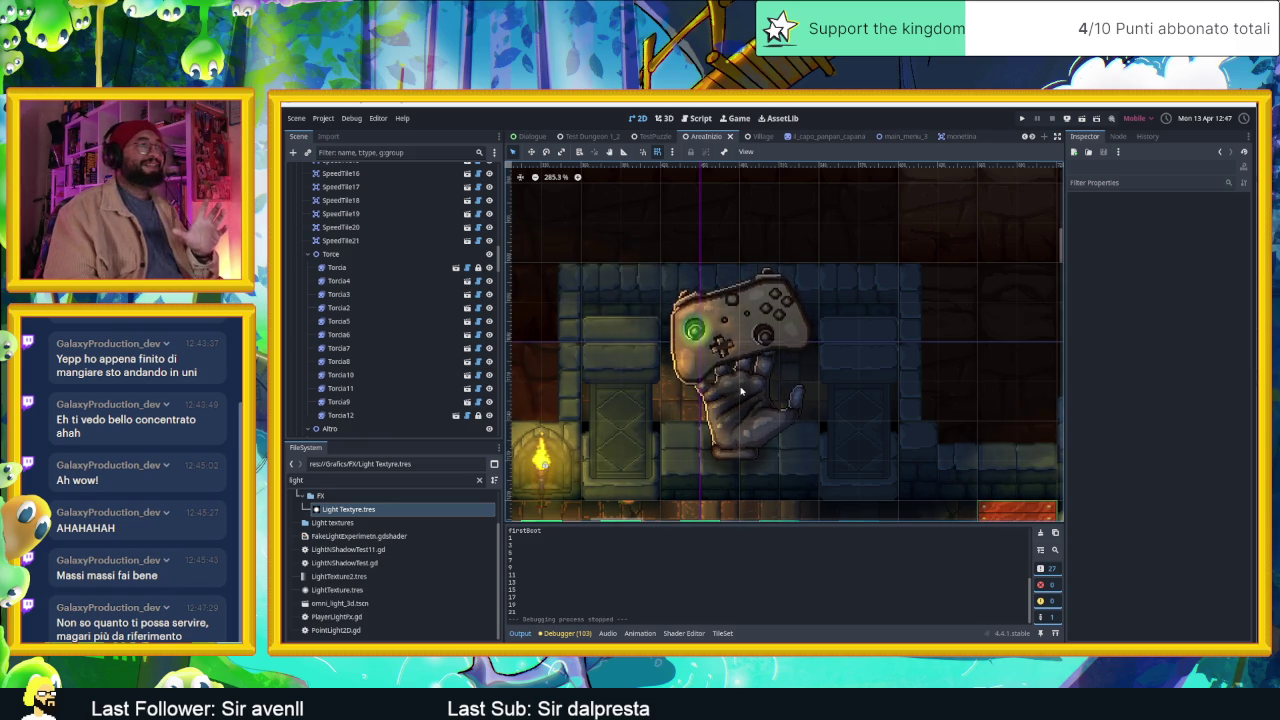
scroll(755, 300, up, 3)
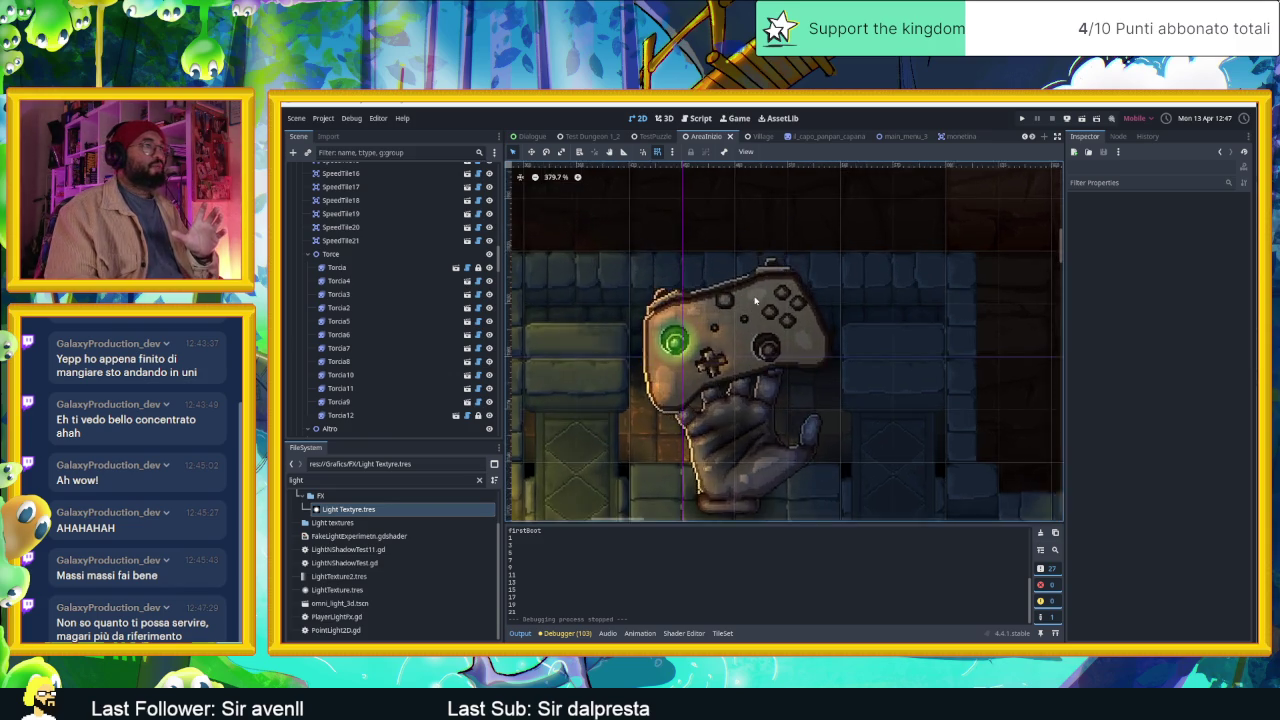
scroll(757, 297, up, 3)
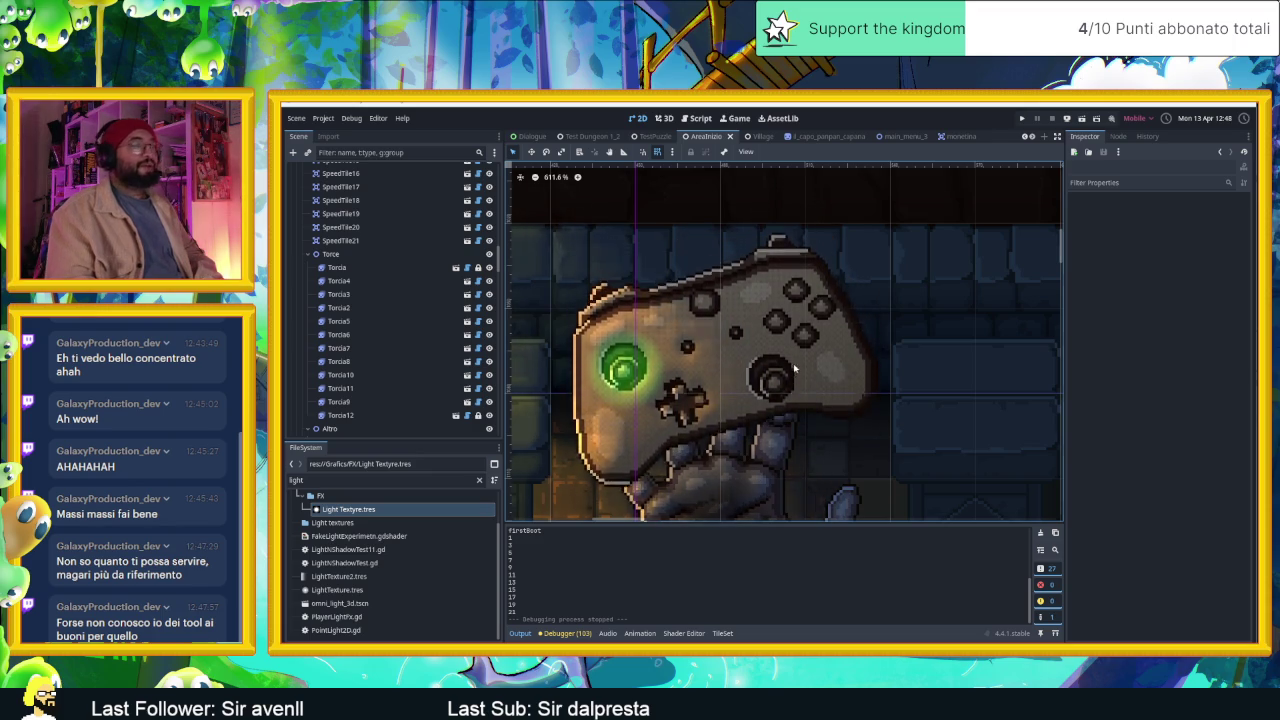
scroll(812, 375, down, 1)
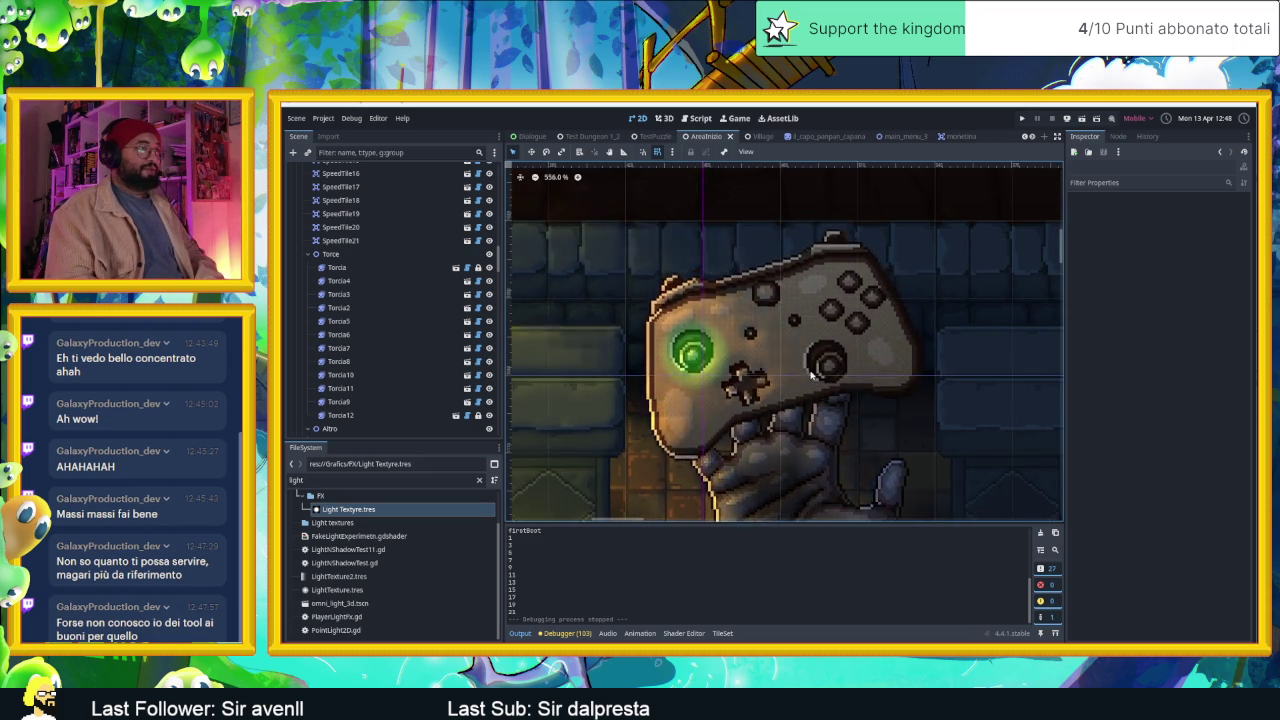
scroll(812, 375, down, 5)
scroll(795, 354, down, 1)
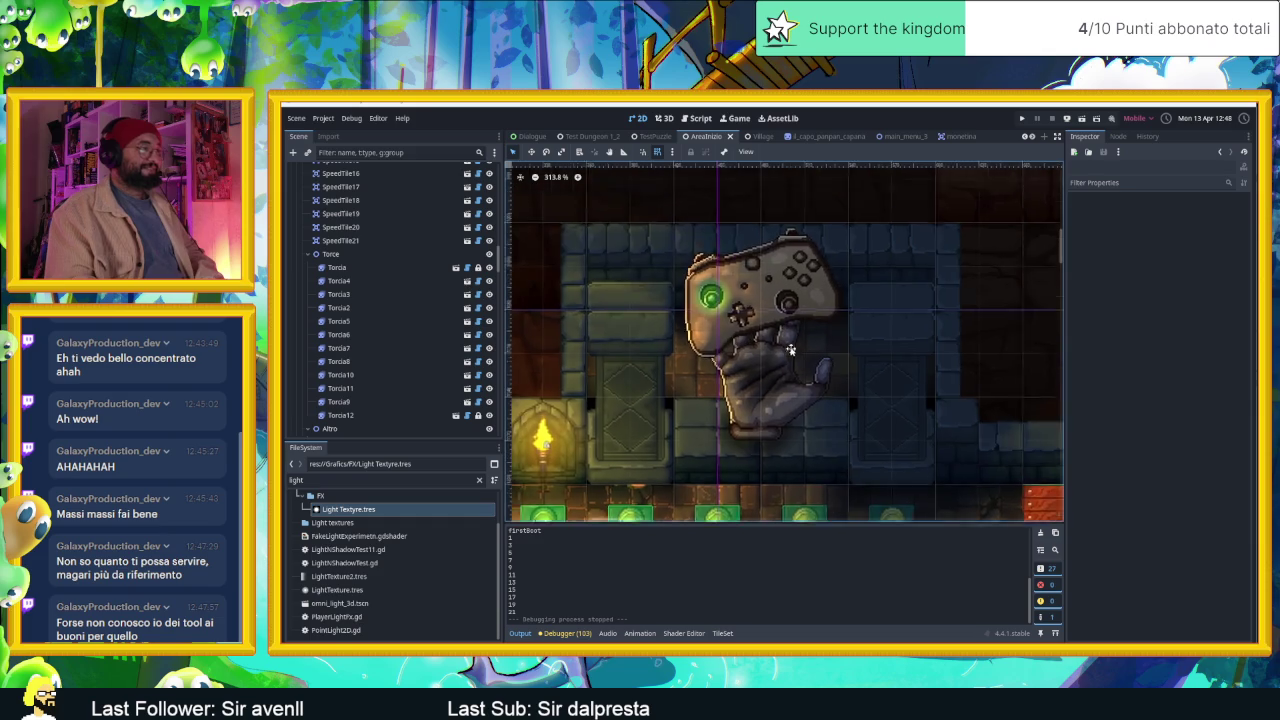
scroll(795, 354, down, 1)
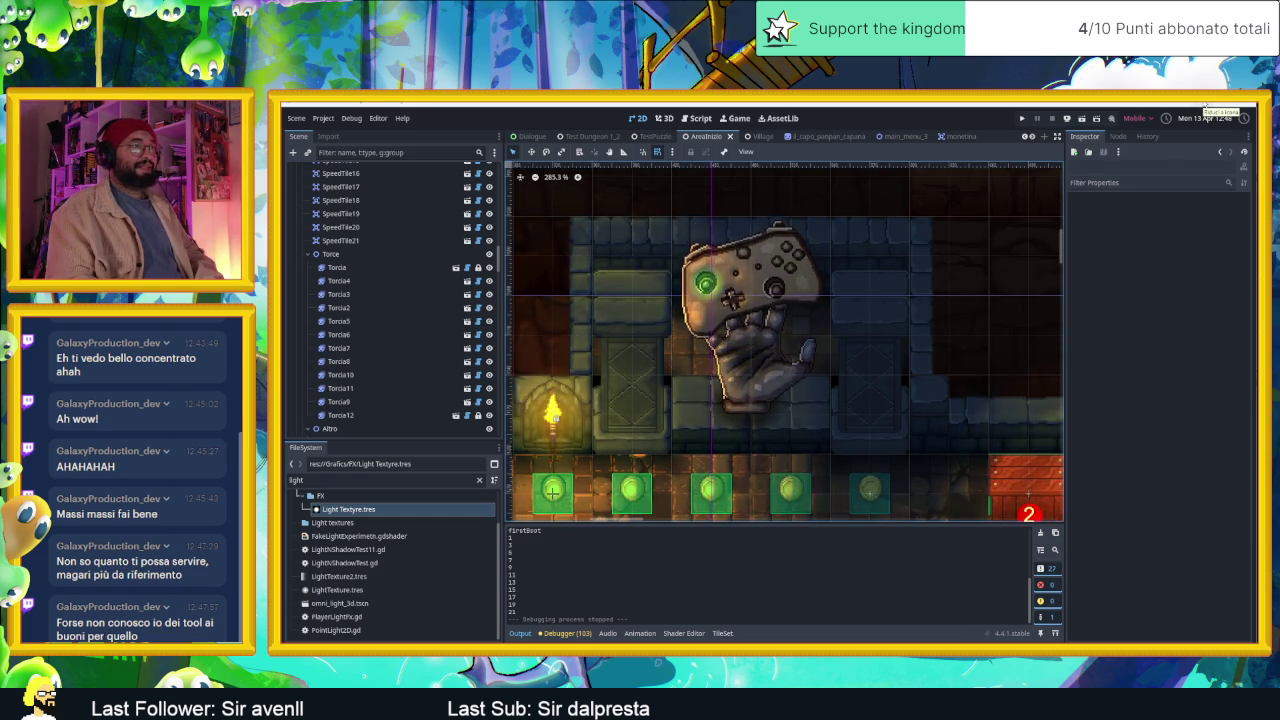
key(alt+Tab)
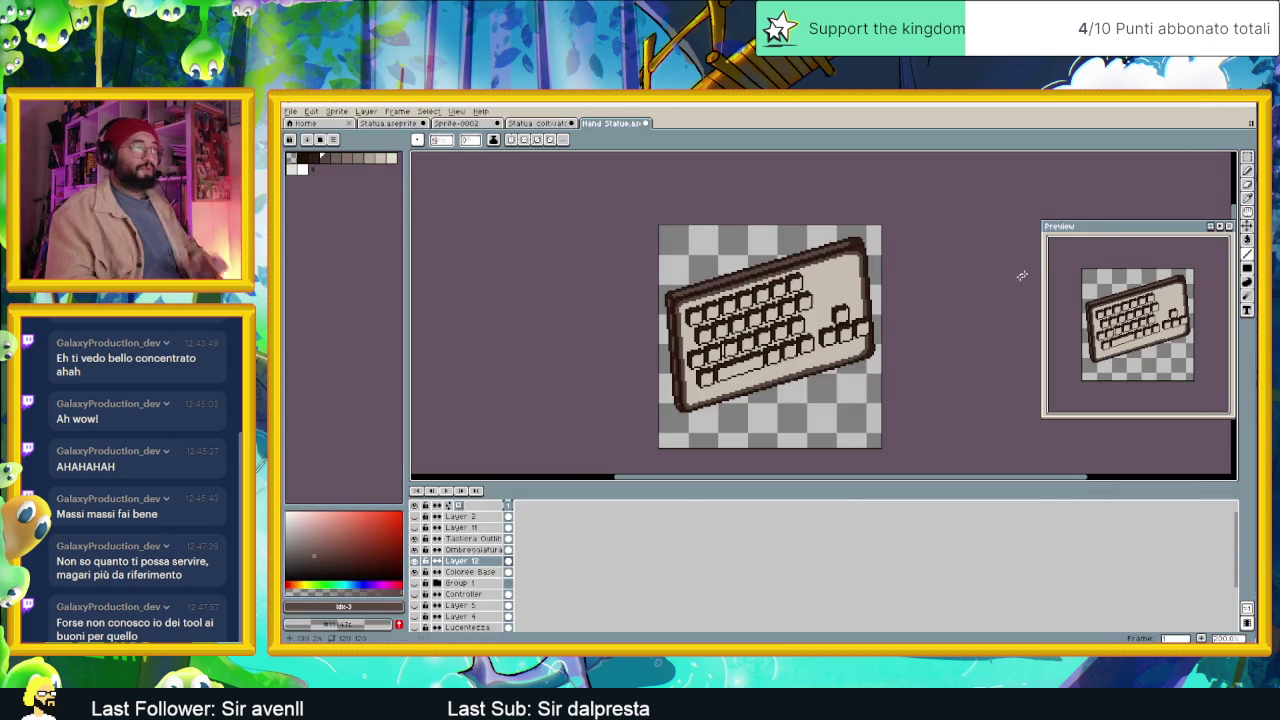
Draw a lighter brown line on a key outline, resample the dark brown, zoom out, and switch to Godot.
scroll(848, 347, up, 1)
scroll(848, 347, up, 1)
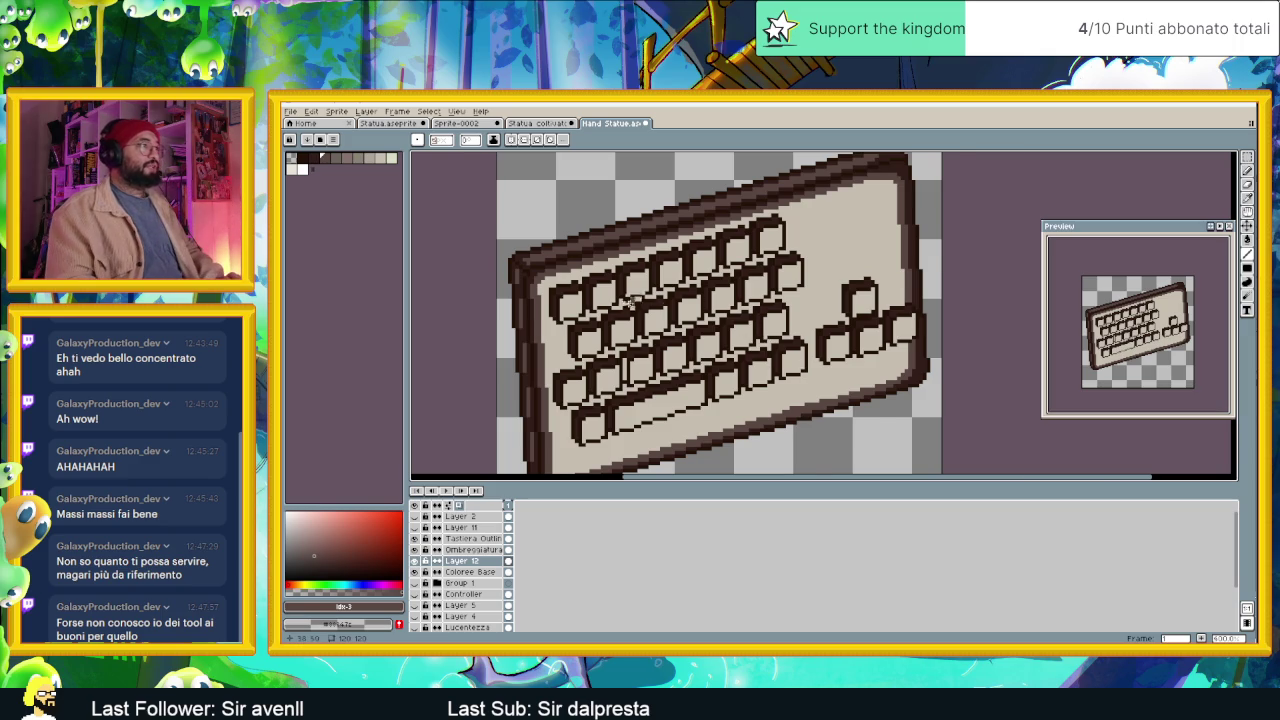
scroll(634, 303, up, 1)
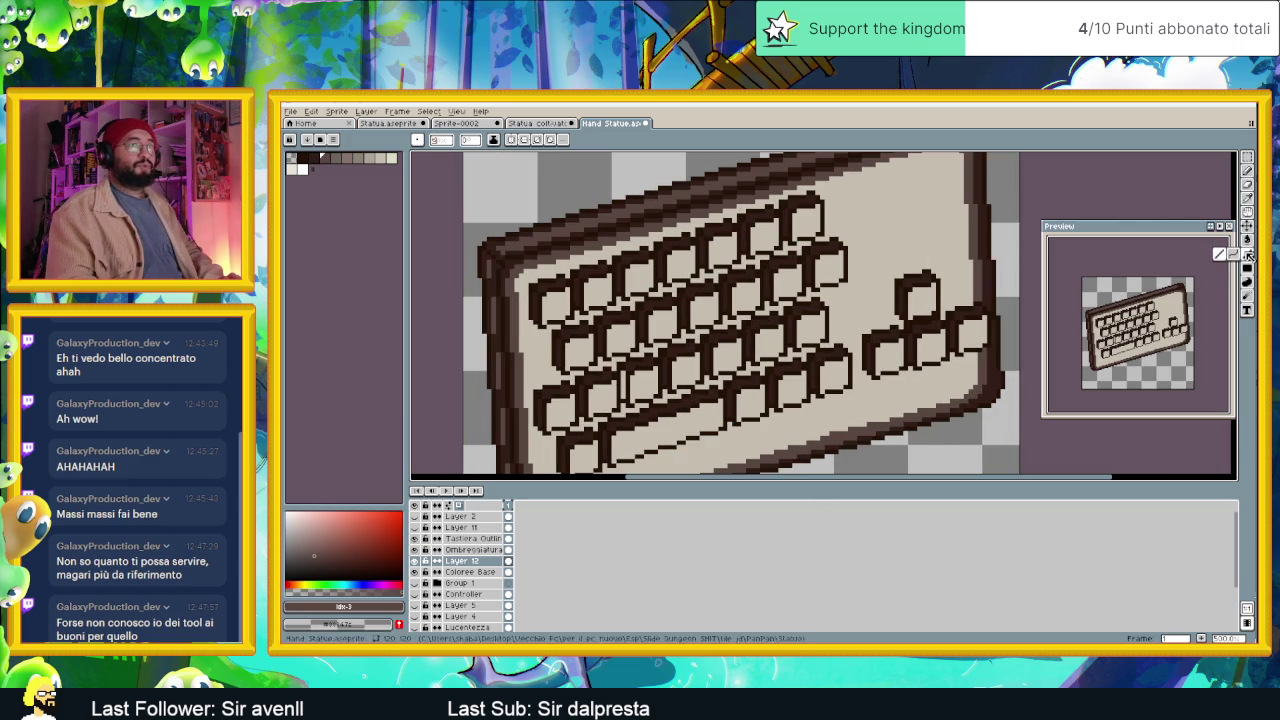
scroll(603, 272, up, 1)
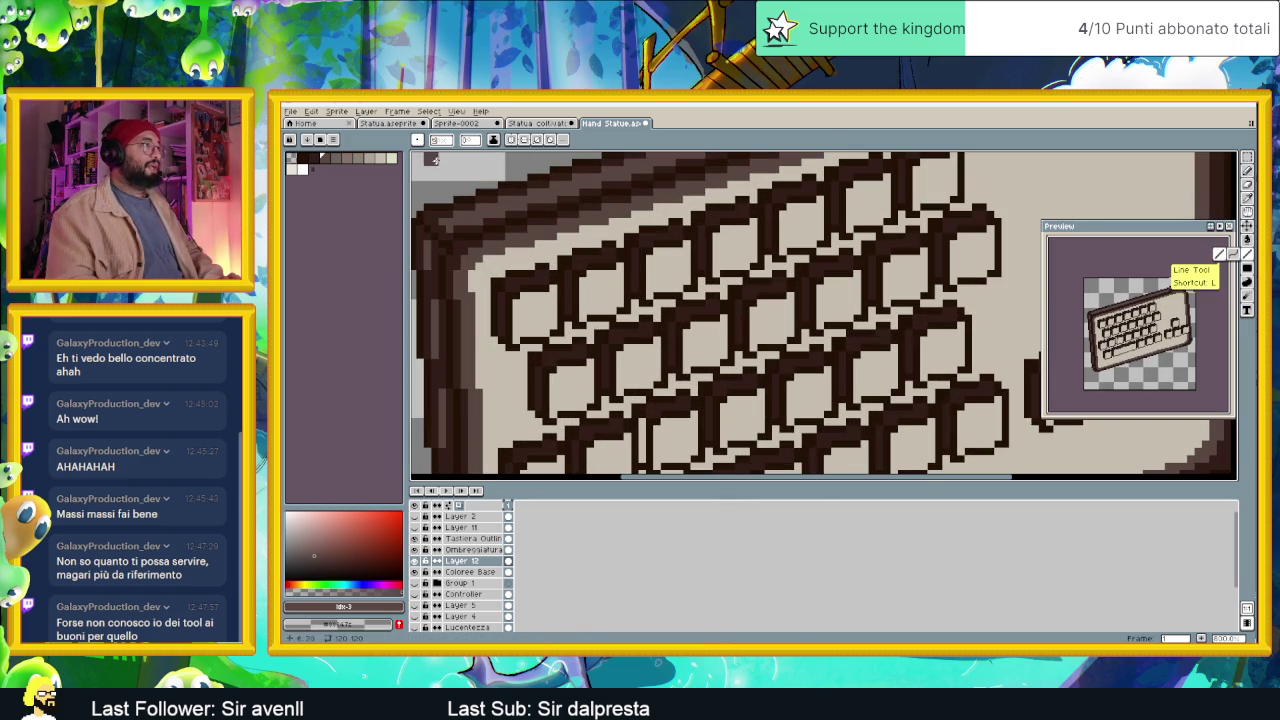
scroll(514, 262, up, 1)
mouse_move(601, 316)
mouse_down()
mouse_move(521, 348)
mouse_move(539, 336)
mouse_move(525, 413)
mouse_up()
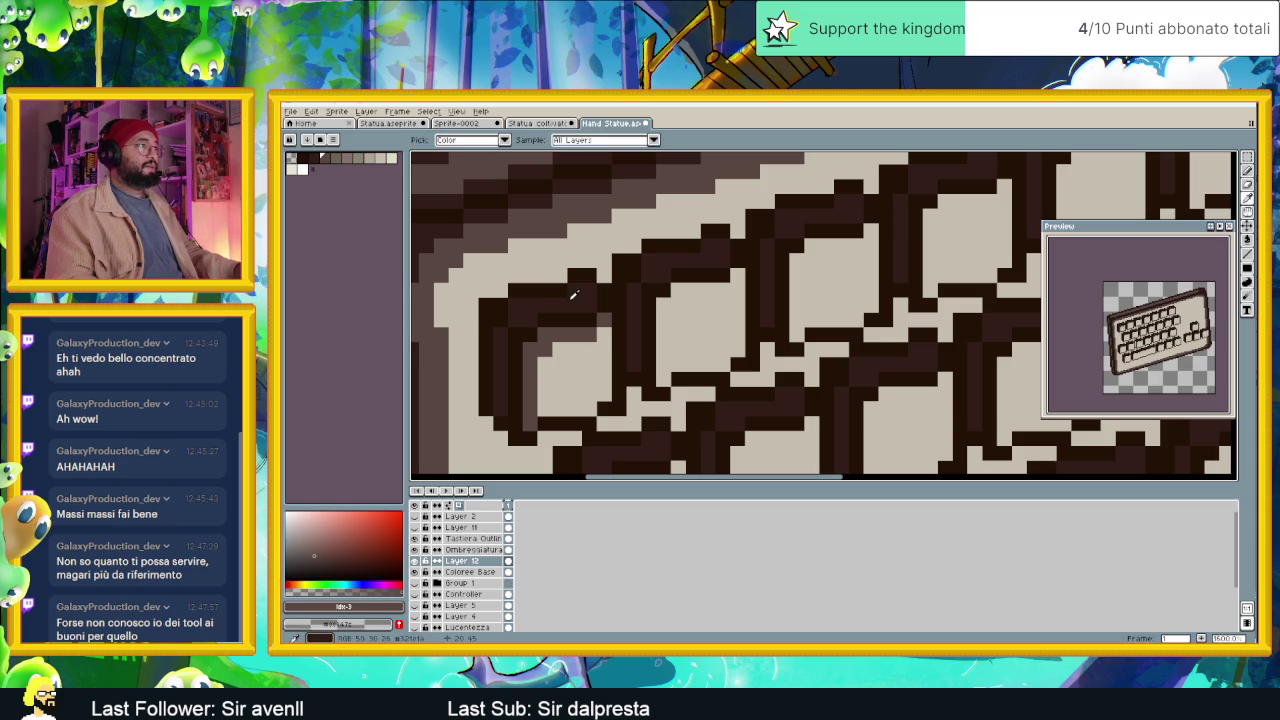
alt+click(598, 352)
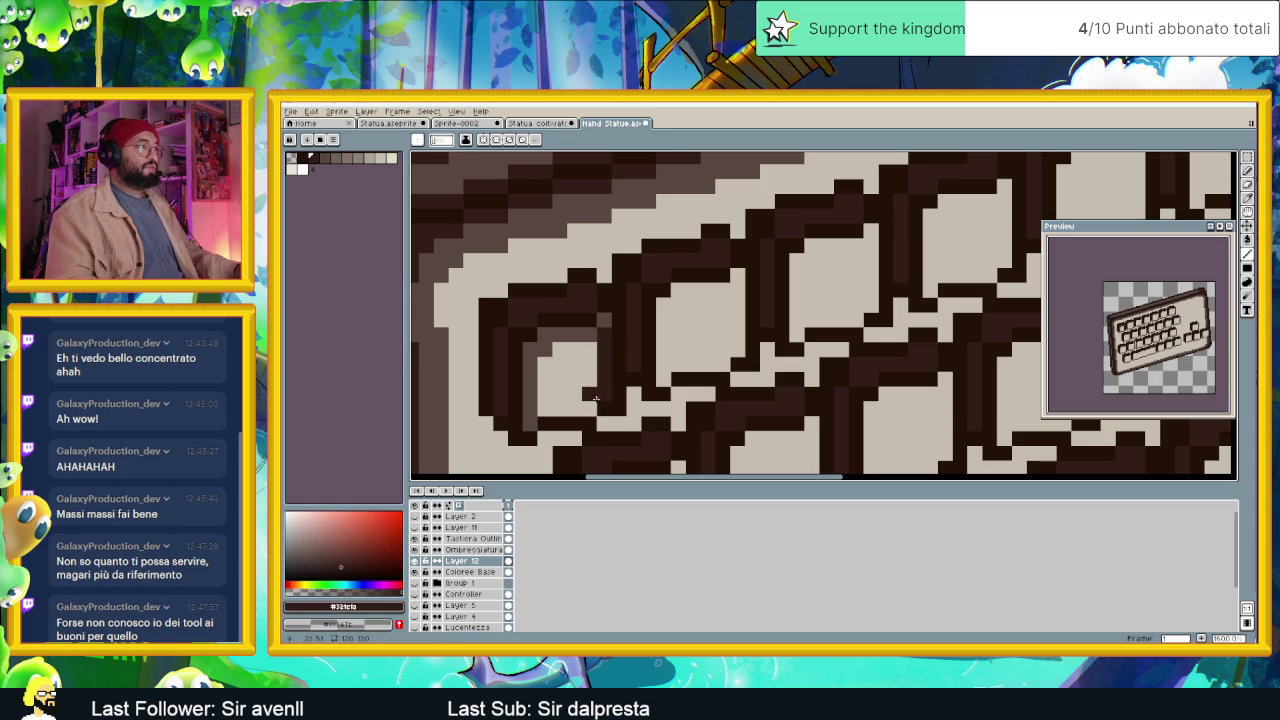
key(minus)
key(minus)
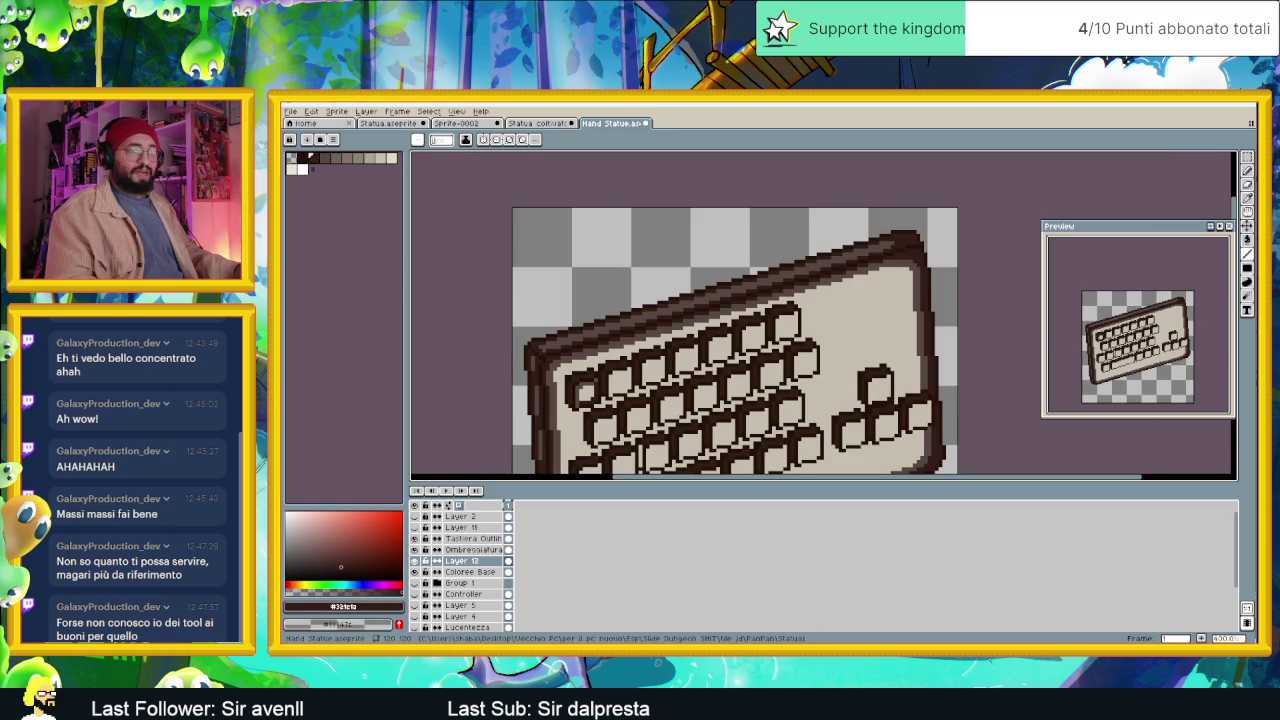
key(alt+Tab)
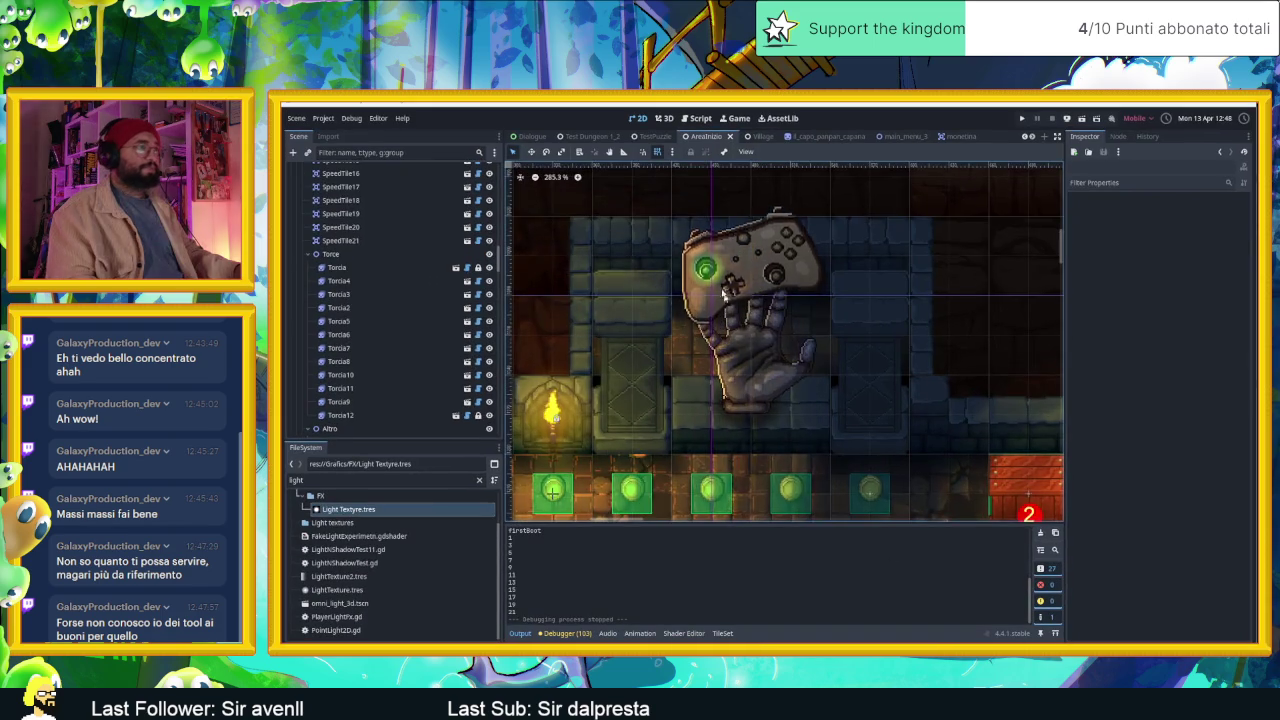
Zoom in on the controller's ring button shading in Godot, zoom back out, and return to Aseprite.
scroll(713, 242, up, 2)
scroll(713, 242, up, 2)
scroll(936, 393, up, 2)
scroll(936, 393, down, 3)
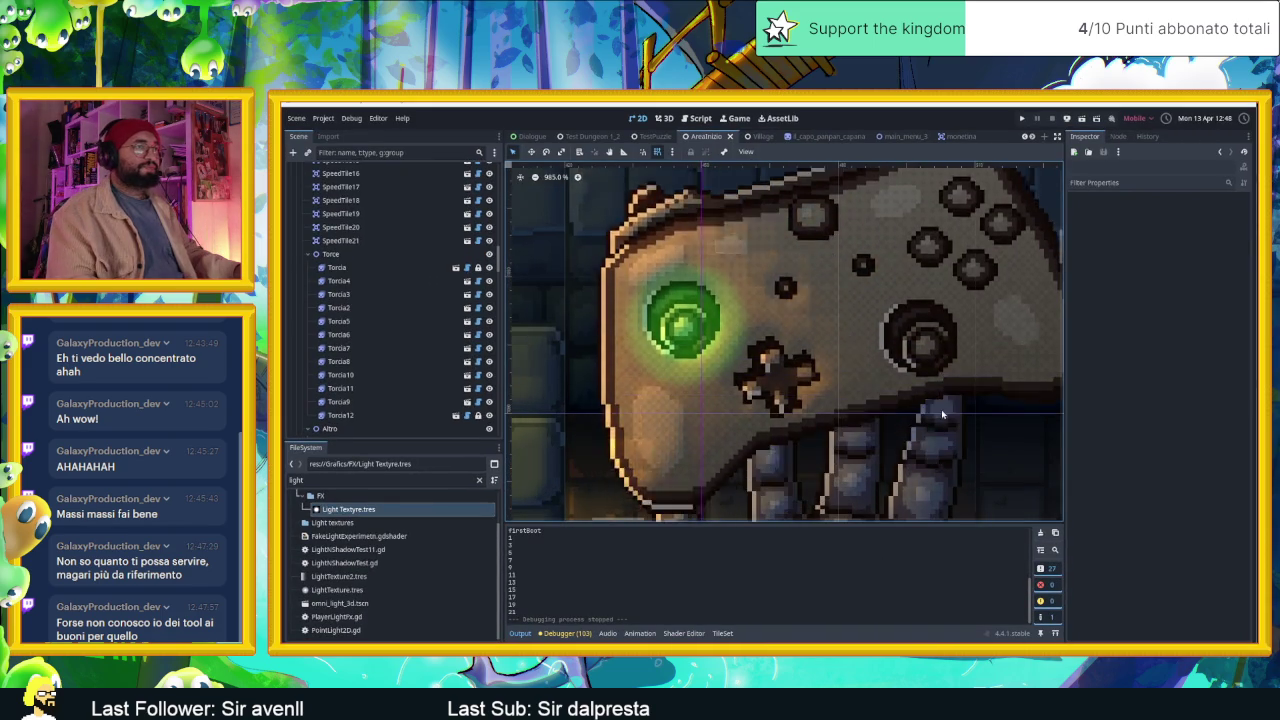
scroll(965, 459, up, 3)
scroll(965, 459, down, 3)
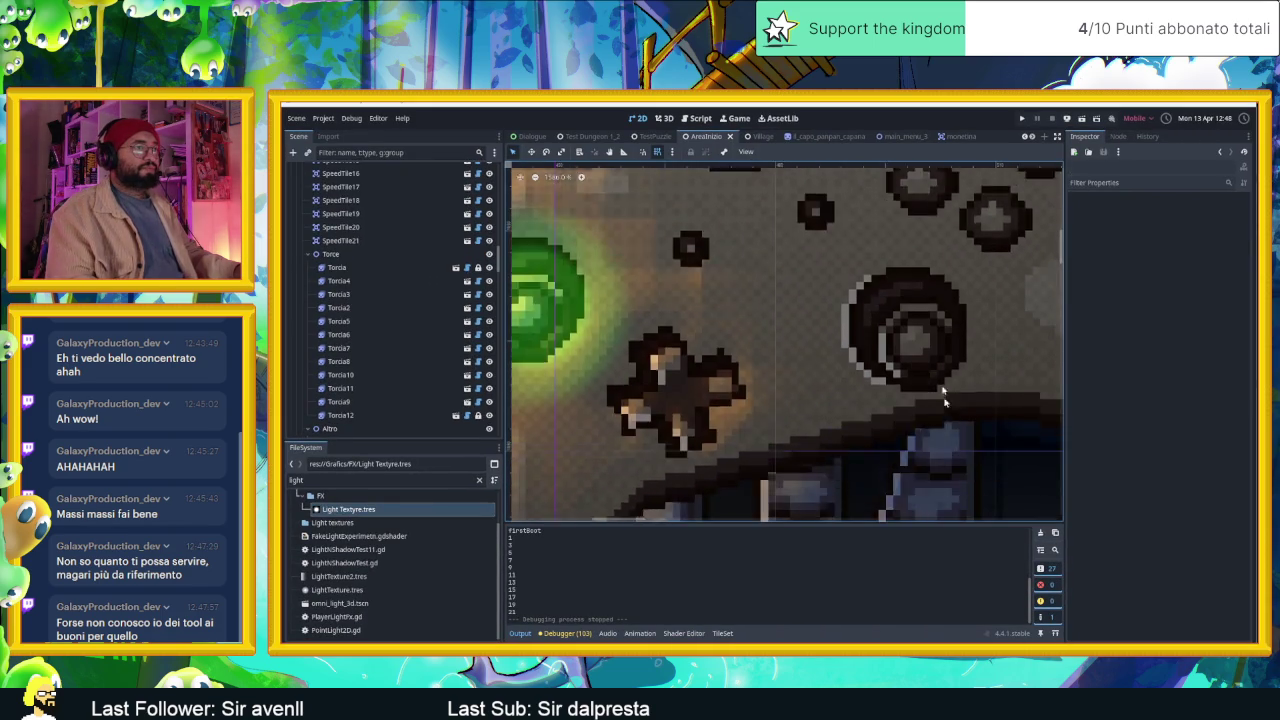
scroll(943, 363, up, 2)
scroll(951, 471, up, 3)
scroll(948, 479, down, 3)
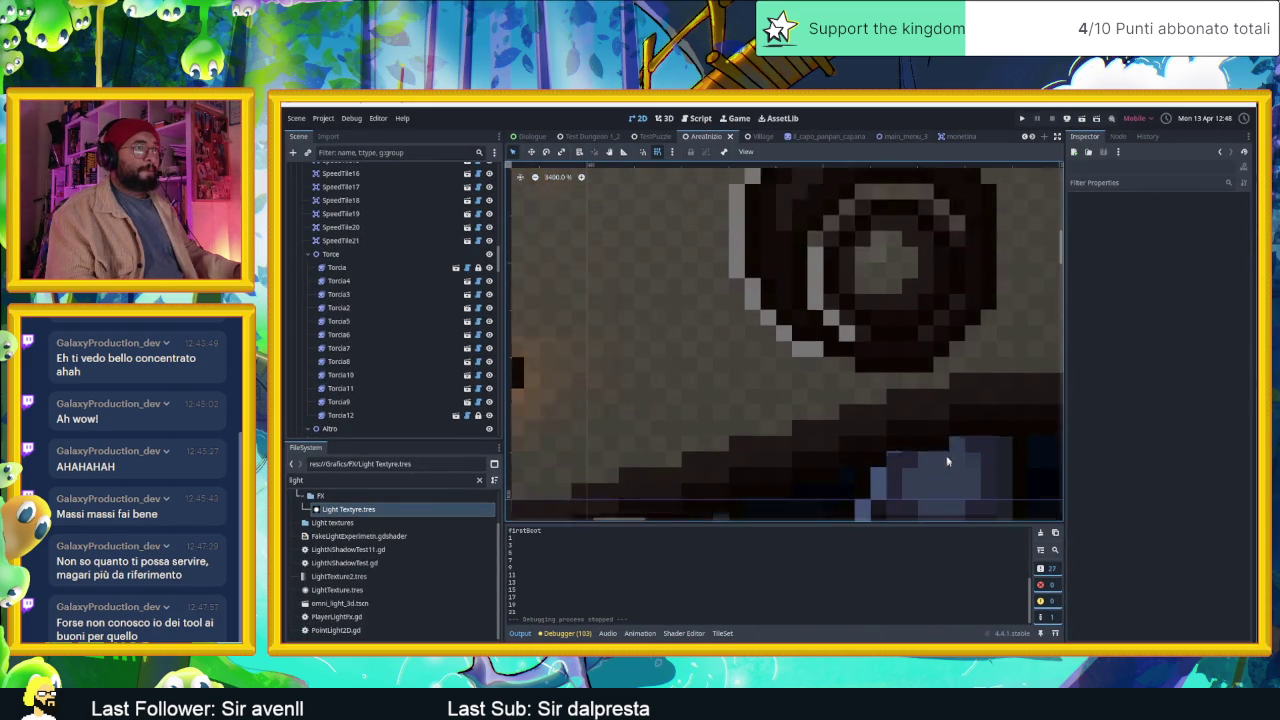
scroll(934, 443, up, 3)
scroll(952, 401, down, 2)
scroll(950, 400, down, 1)
key(alt+Tab)
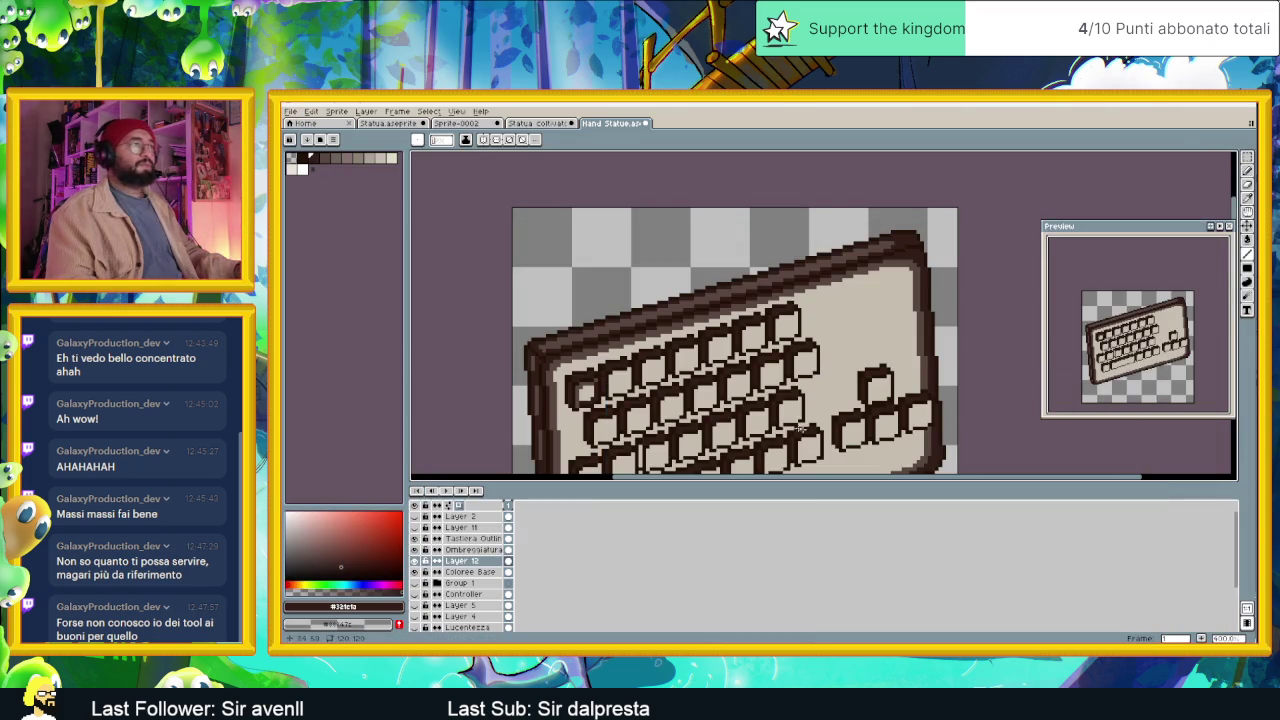
scroll(720, 330, up, 1)
scroll(768, 264, up, 3)
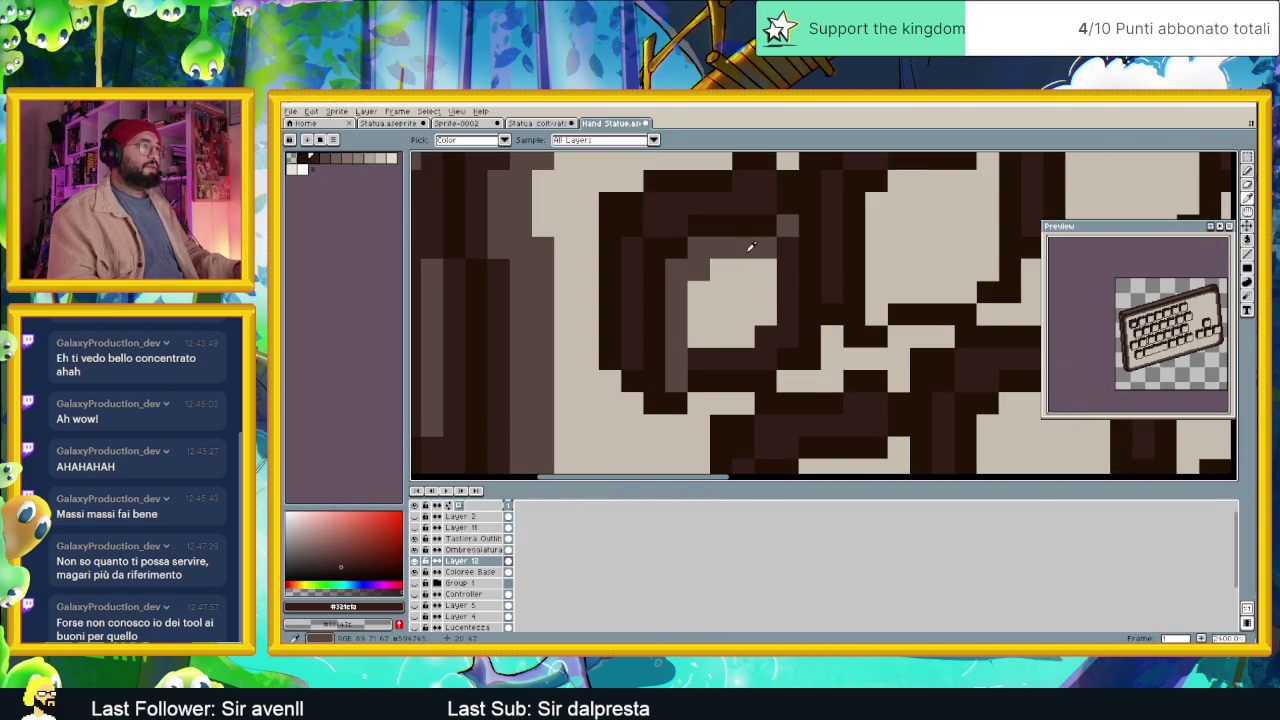
alt+click(768, 264)
drag(768, 264, 766, 307)
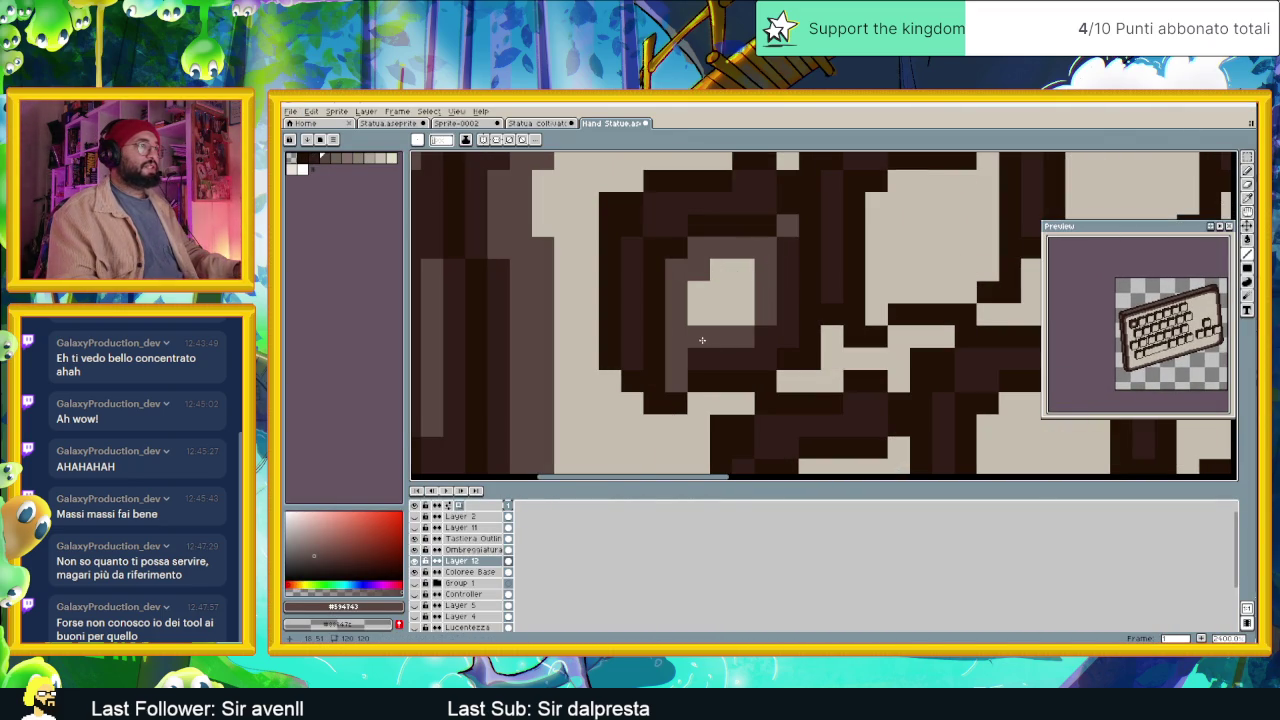
alt+click(675, 376)
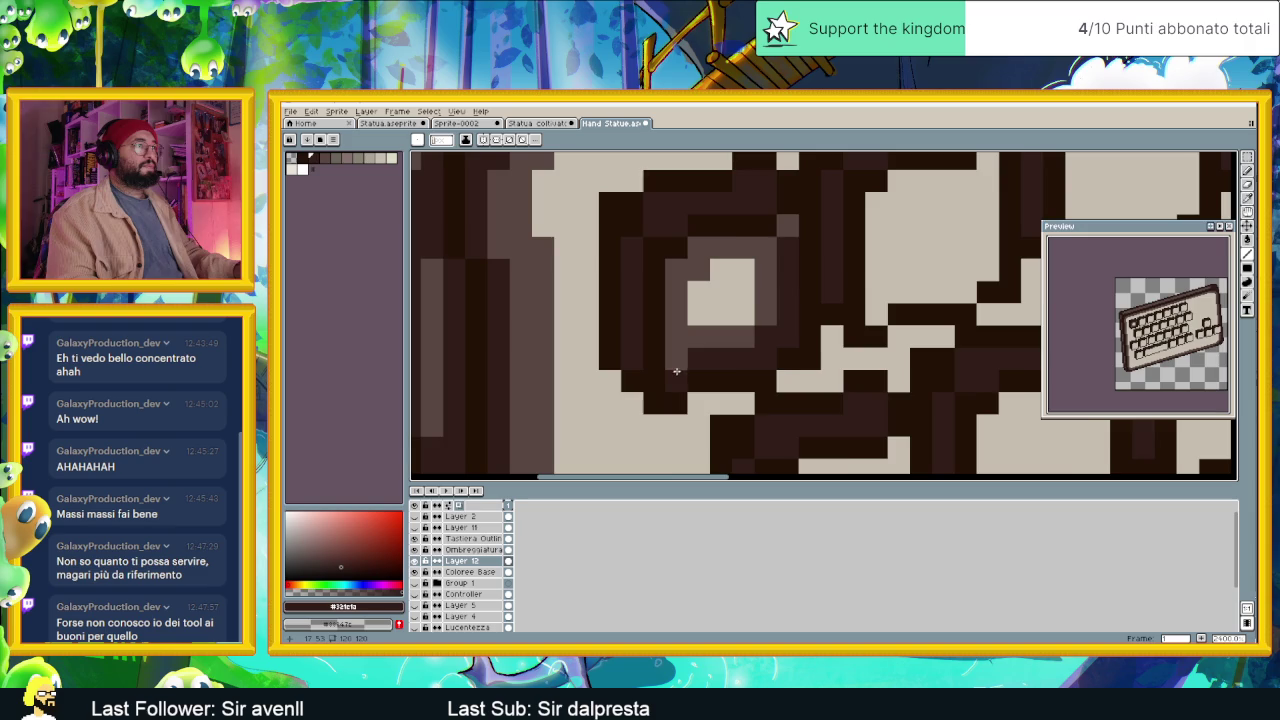
scroll(677, 371, down, 2)
scroll(771, 354, up, 2)
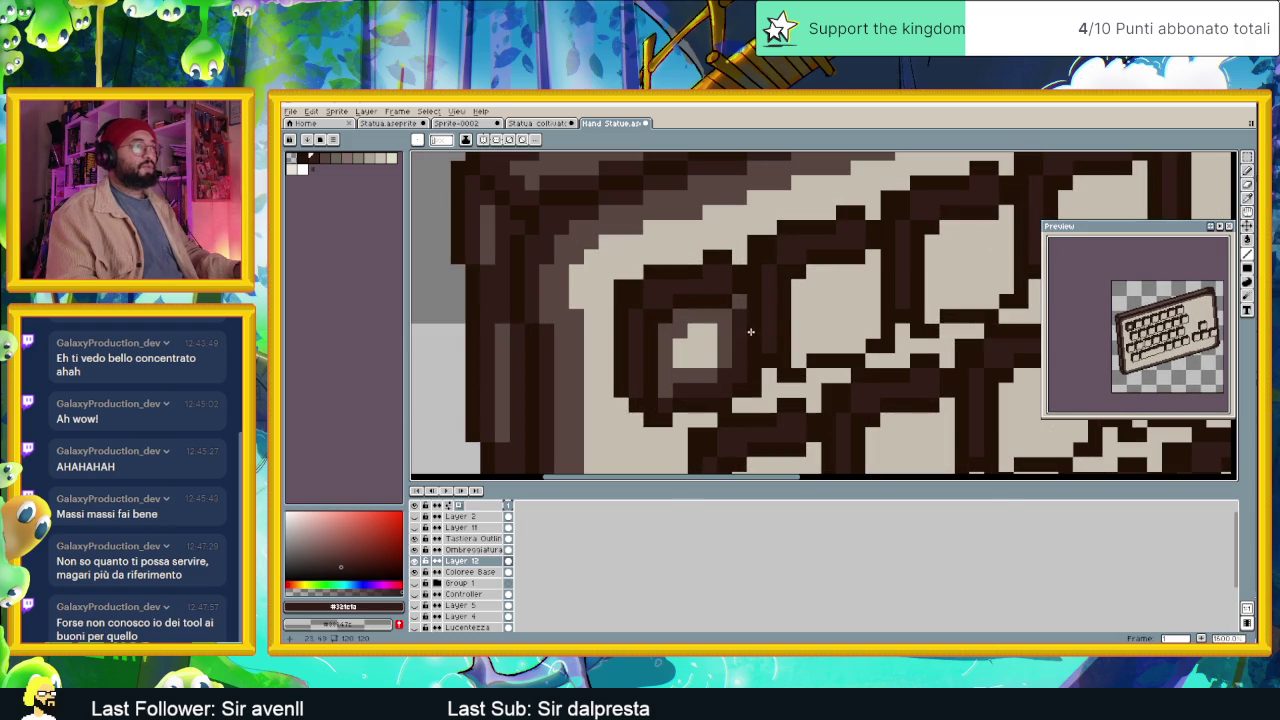
scroll(770, 393, down, 1)
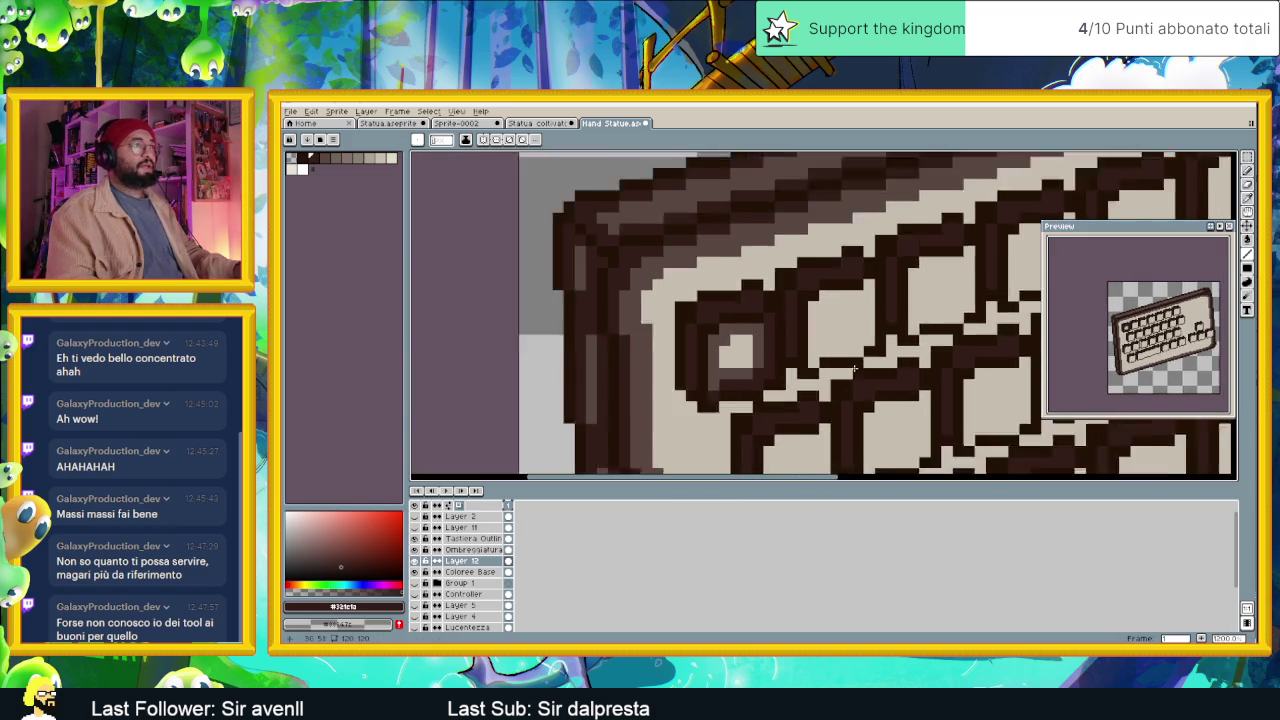
scroll(848, 372, down, 1)
scroll(770, 356, up, 2)
scroll(672, 352, up, 2)
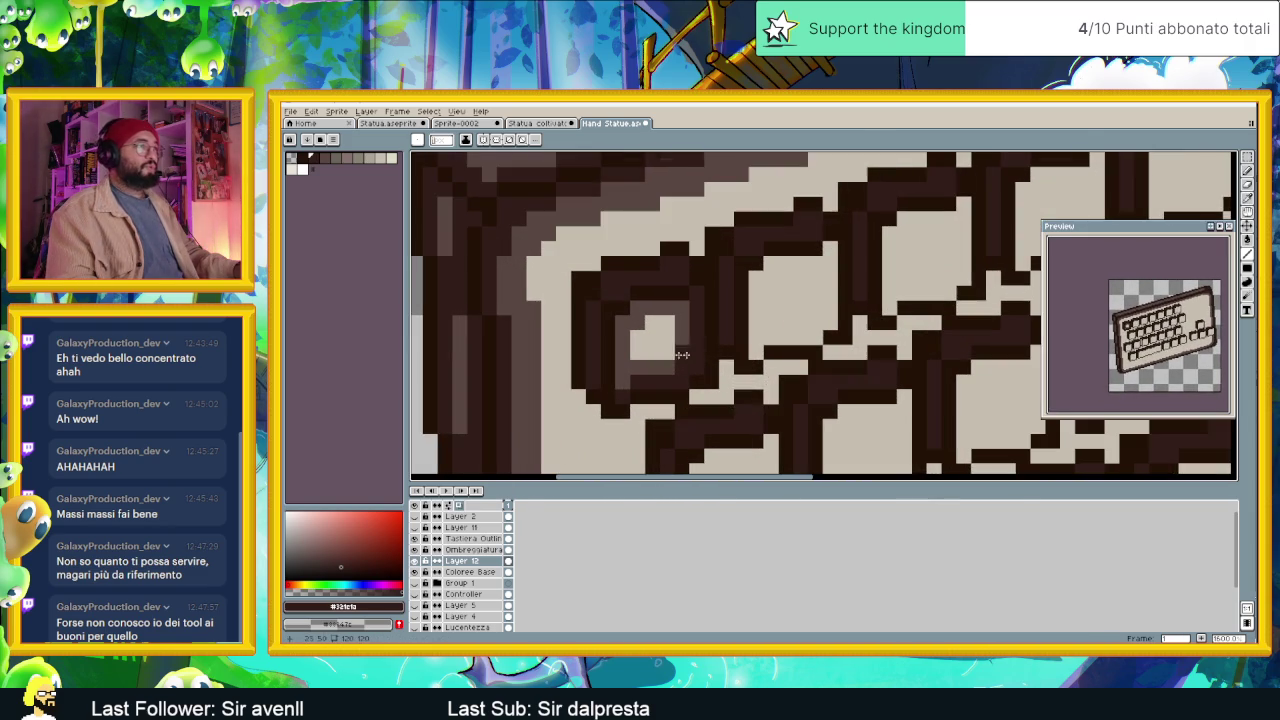
scroll(735, 372, down, 3)
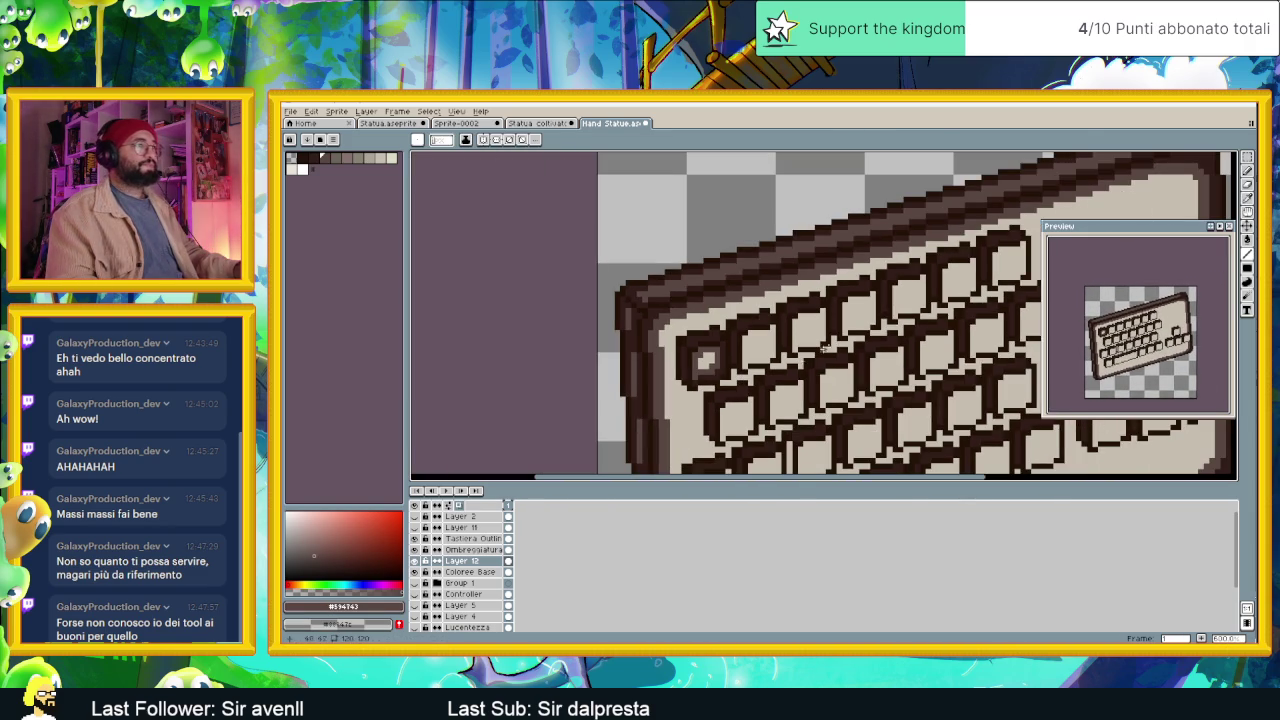
key(m)
scroll(810, 348, up, 3)
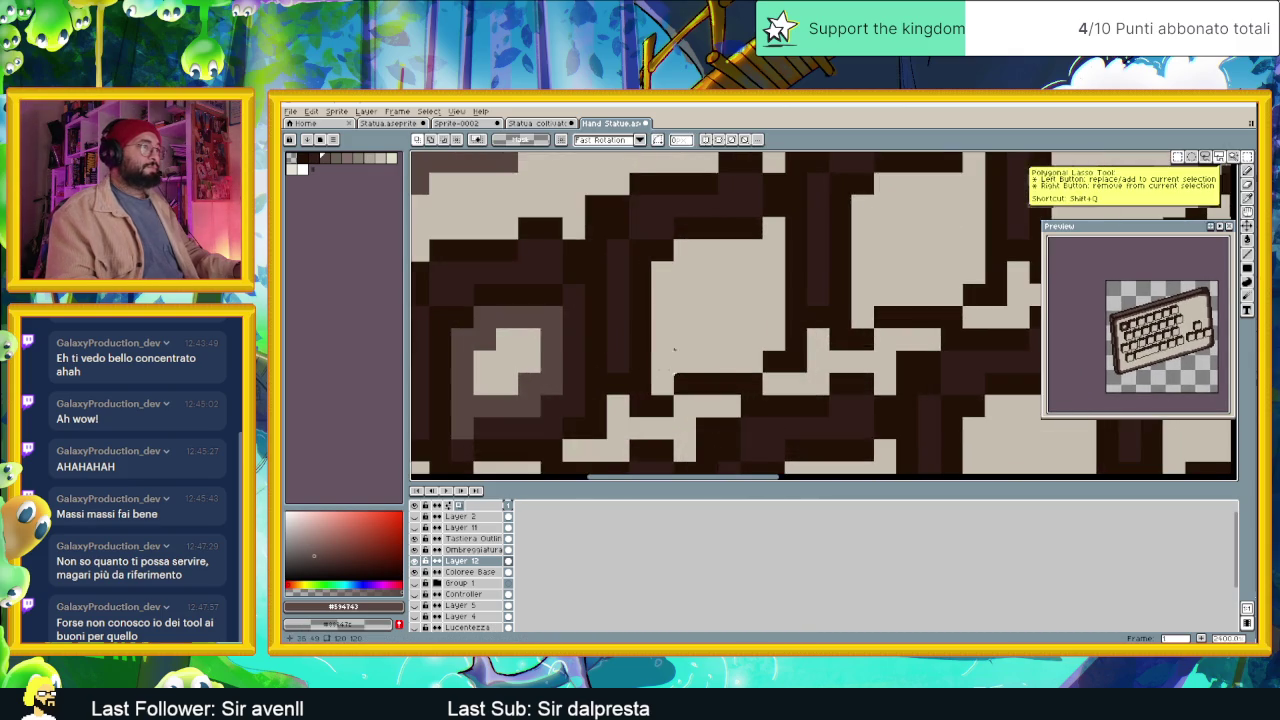
Marquee-select the whole shaded inset key, undoing the mistaken attempts.
scroll(700, 300, up, 1)
scroll(688, 262, up, 1)
mouse_move(680, 247)
mouse_down()
mouse_move(669, 343)
mouse_move(681, 374)
mouse_up()
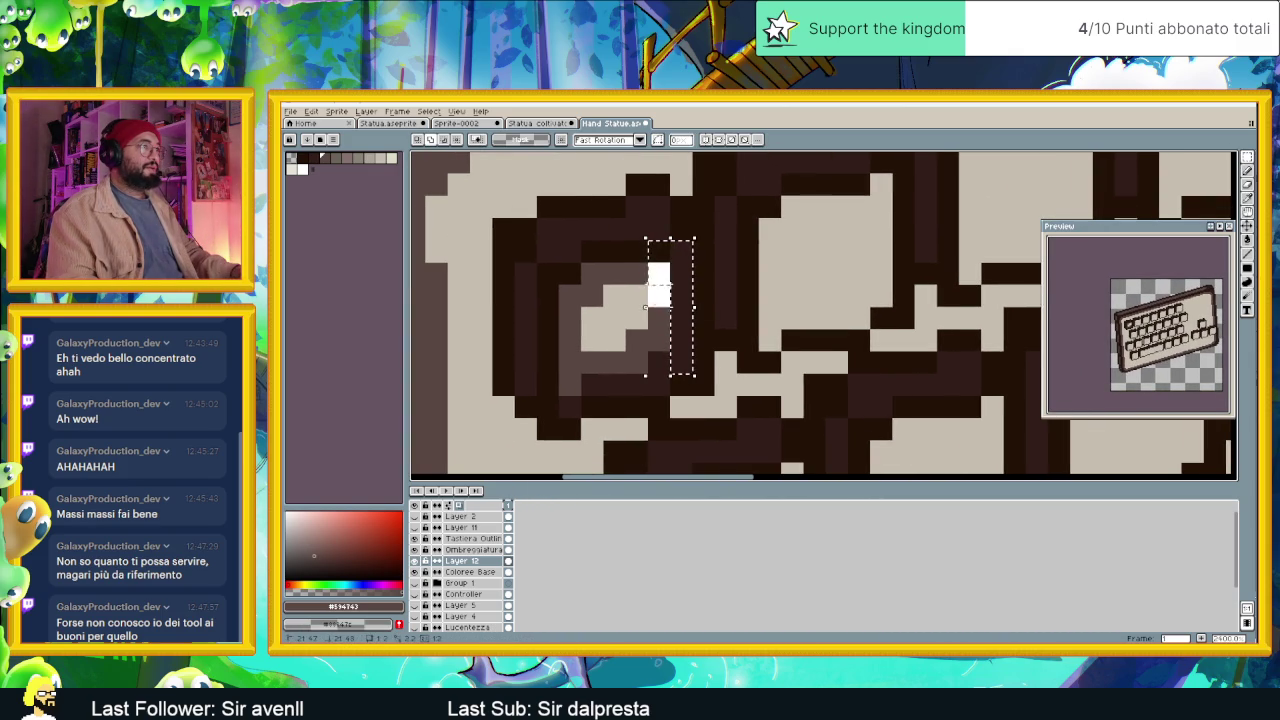
drag(659, 300, 659, 372)
key(ctrl+z)
drag(636, 270, 636, 384)
key(ctrl+z)
mouse_move(614, 270)
mouse_down()
mouse_move(614, 392)
mouse_move(558, 330)
mouse_move(697, 360)
mouse_up()
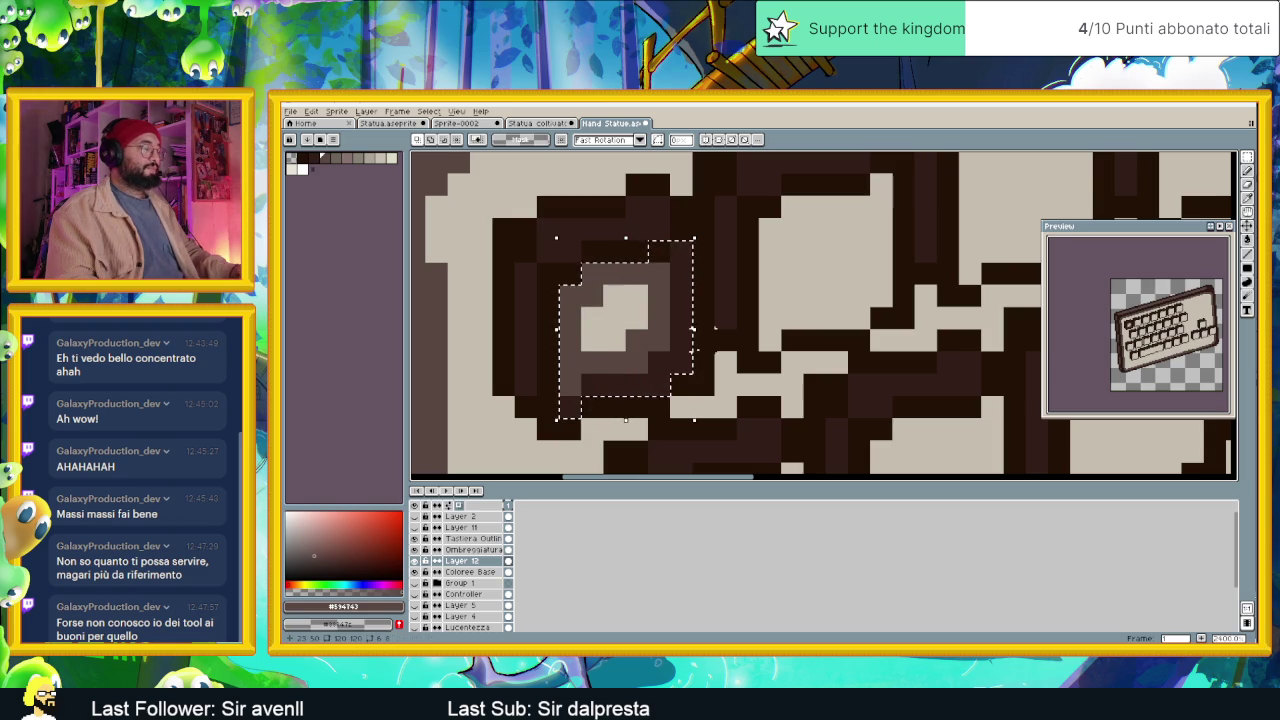
scroll(697, 360, down, 1)
scroll(665, 358, down, 1)
scroll(630, 355, down, 1)
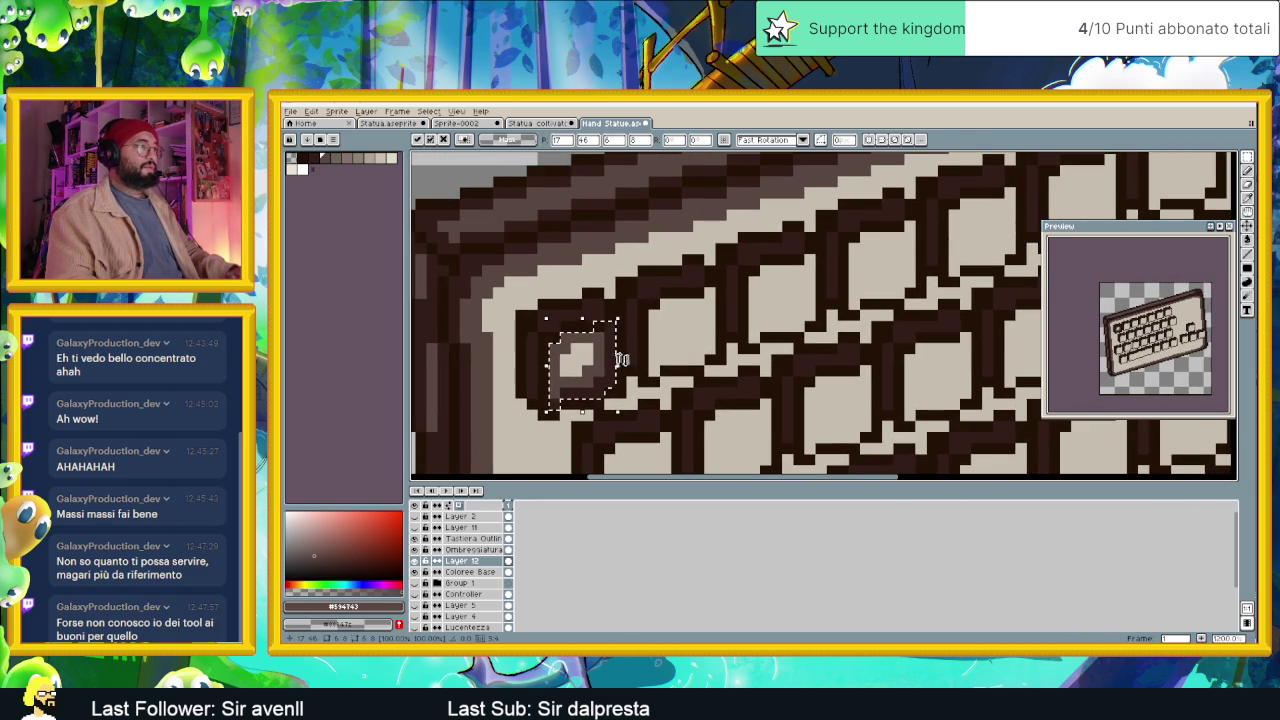
Stamp copies of the shaded key onto each remaining key in the row.
drag(632, 352, 735, 318)
drag(602, 364, 800, 297)
drag(987, 270, 584, 362)
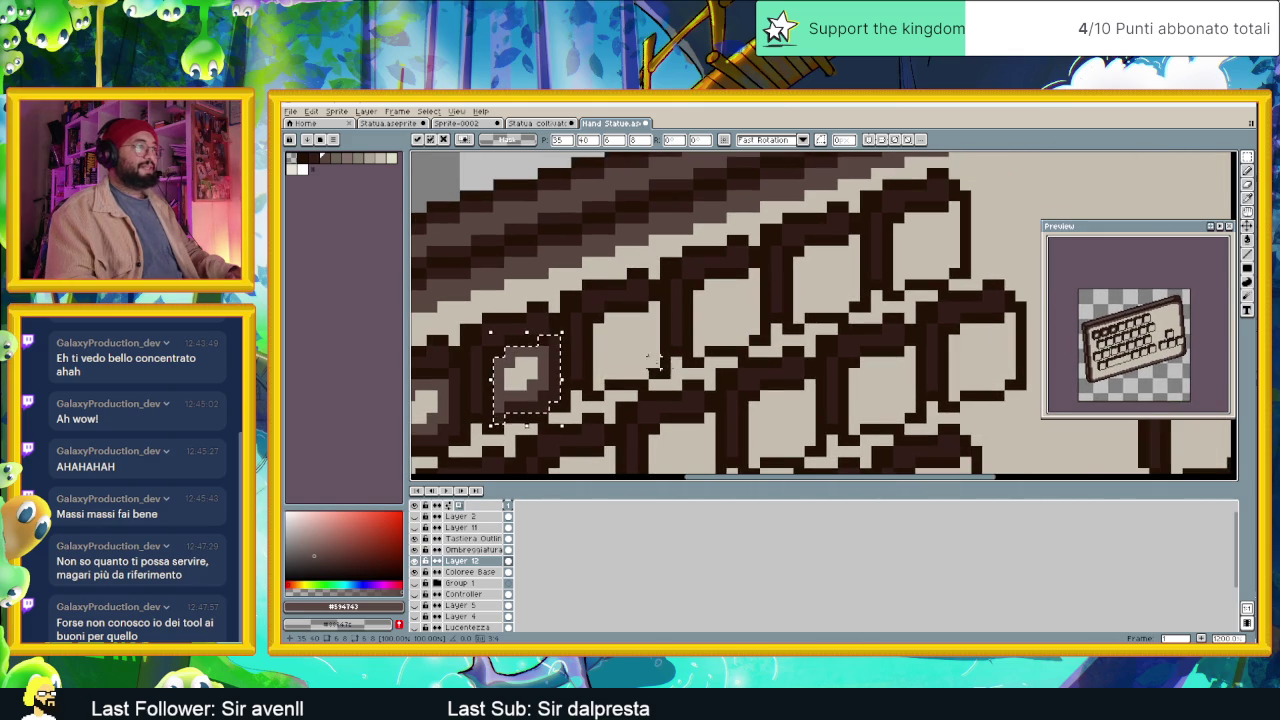
drag(831, 453, 637, 363)
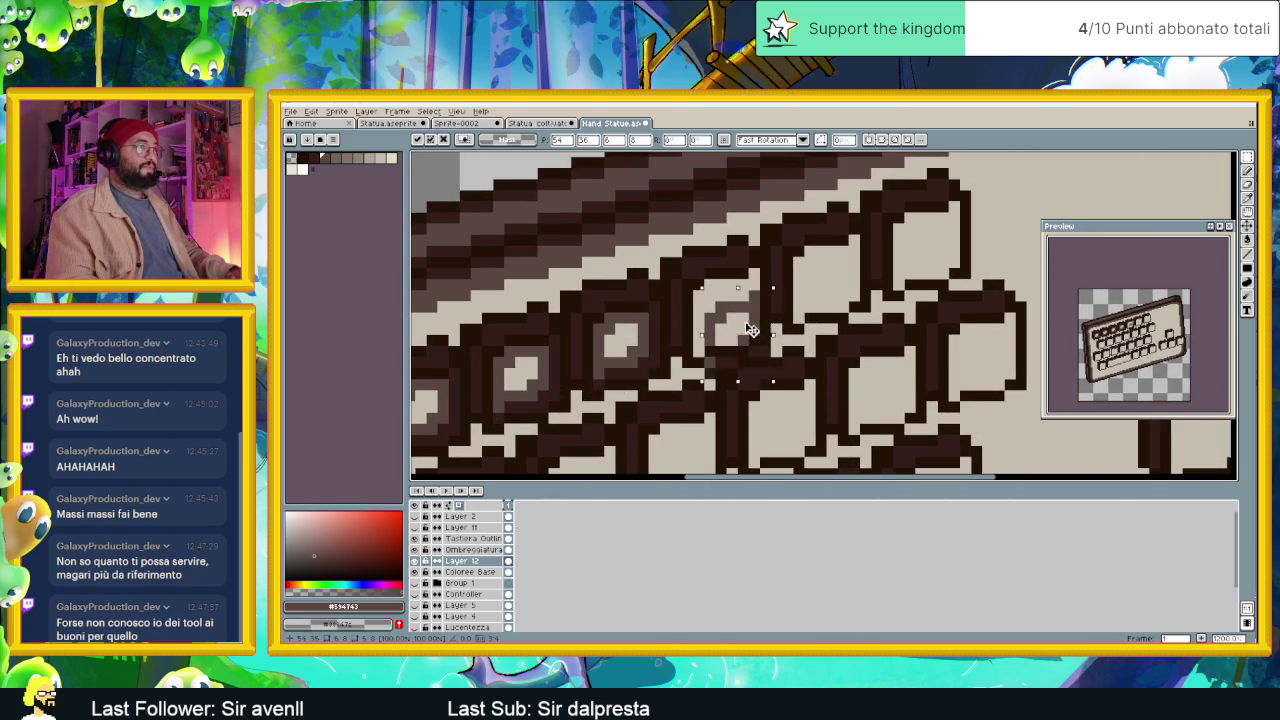
mouse_move(822, 449)
mouse_down()
mouse_move(727, 312)
mouse_move(839, 277)
mouse_up()
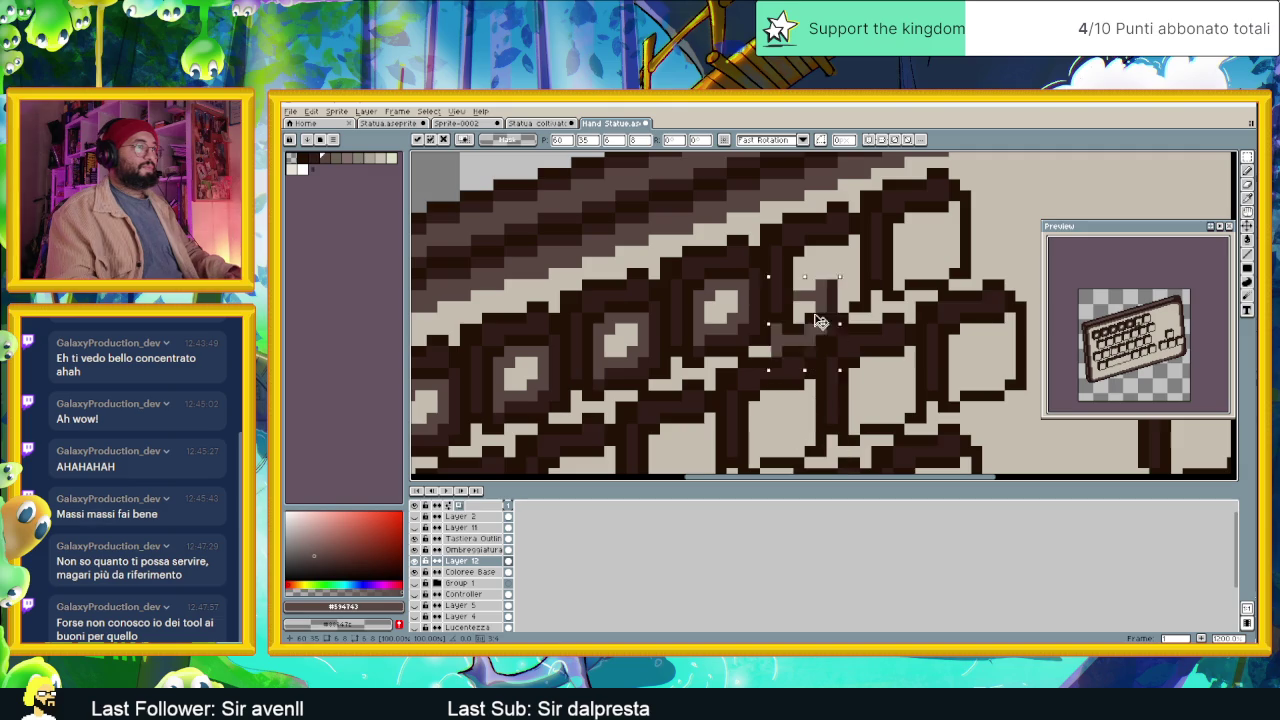
drag(830, 440, 922, 258)
scroll(920, 262, down, 3)
scroll(918, 264, down, 1)
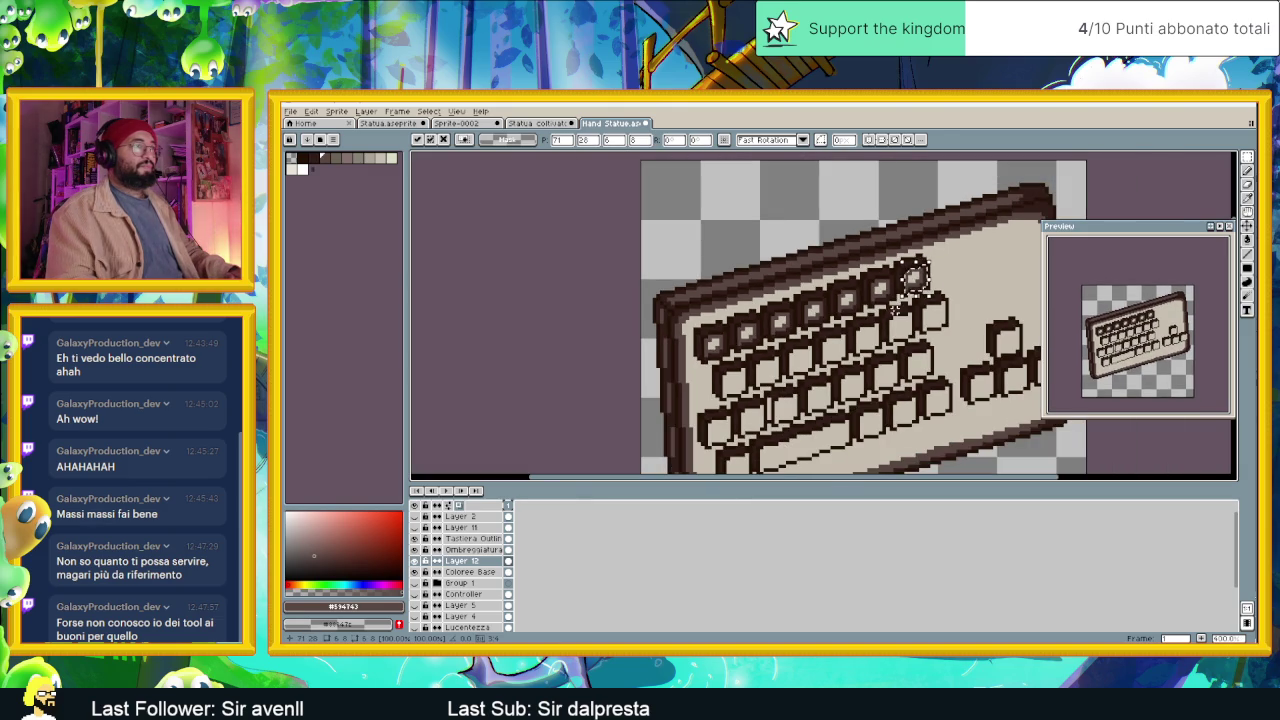
scroll(884, 330, down, 1)
scroll(935, 262, up, 2)
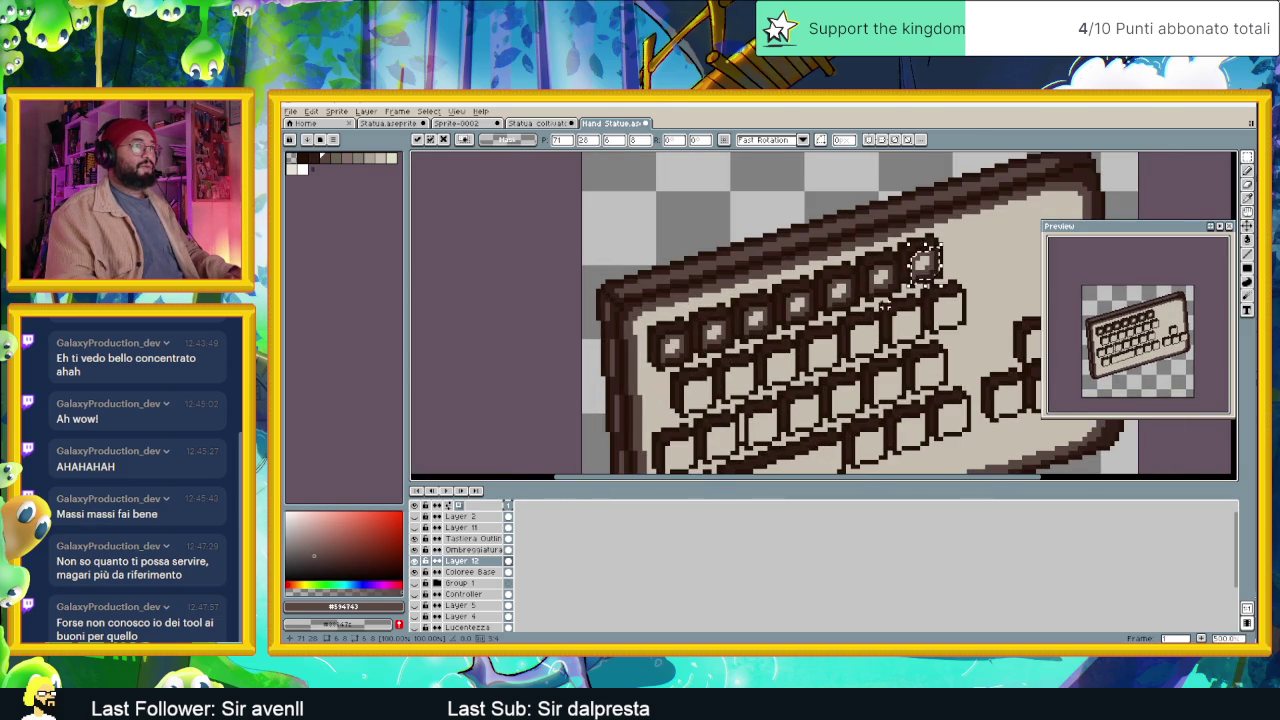
click(977, 244)
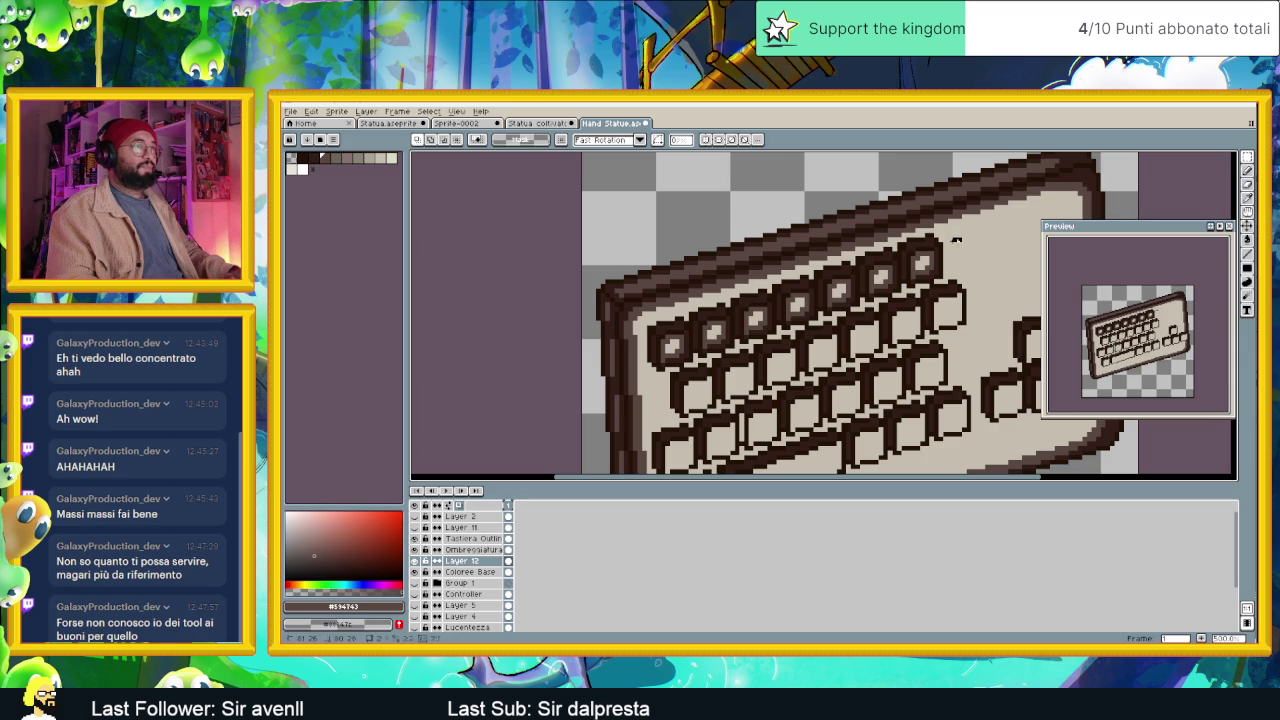
Select the row of shaded keys, copy it onto the row below, and deselect.
drag(922, 282, 899, 295)
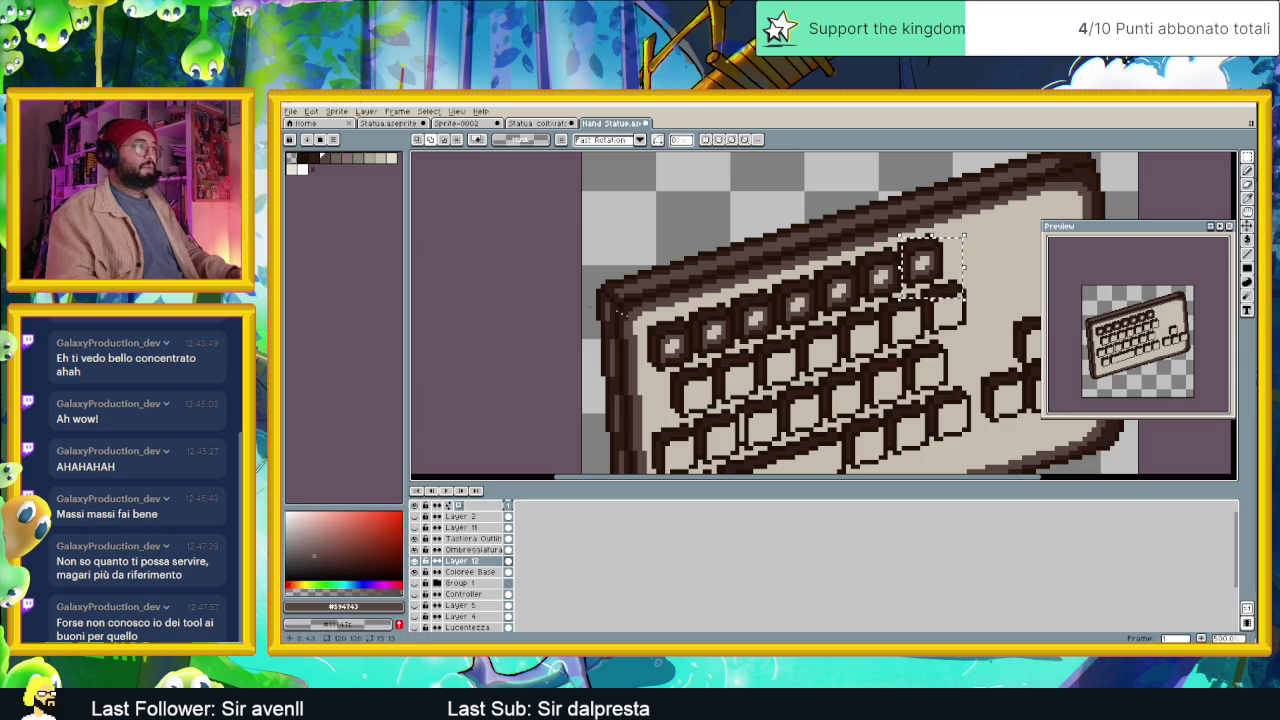
drag(650, 318, 704, 371)
drag(704, 306, 735, 372)
drag(733, 290, 786, 360)
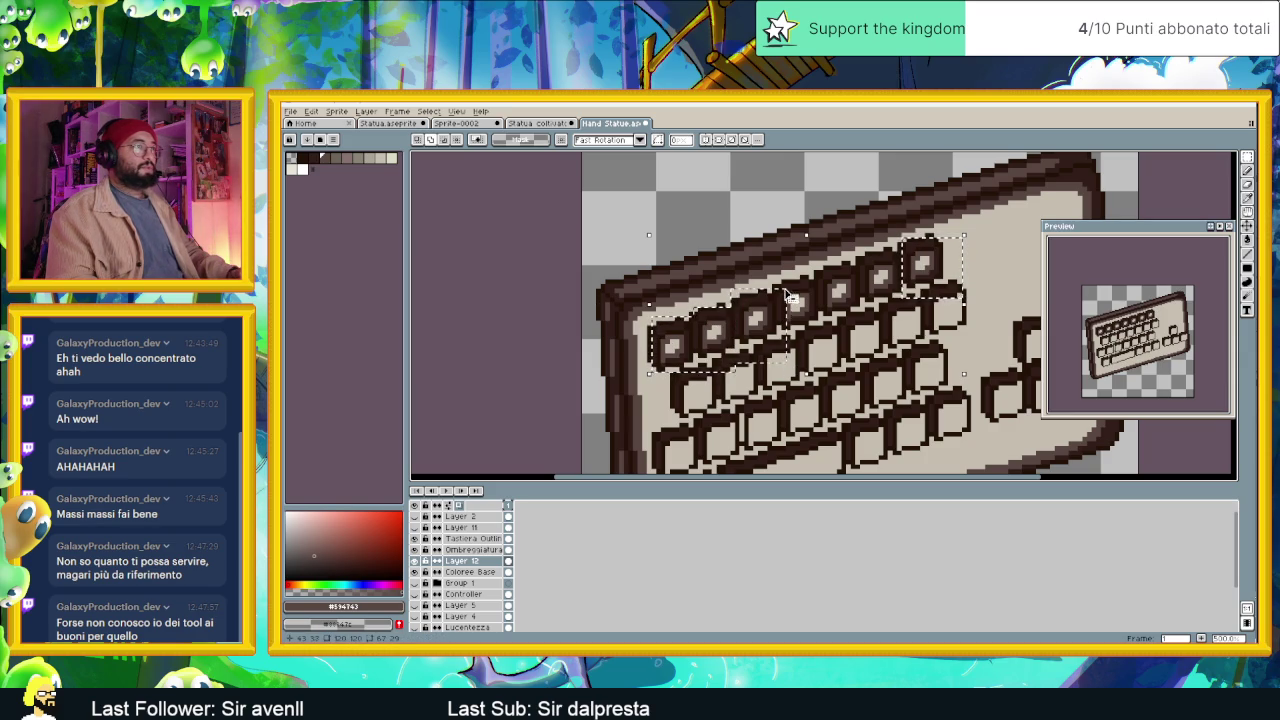
drag(778, 274, 832, 338)
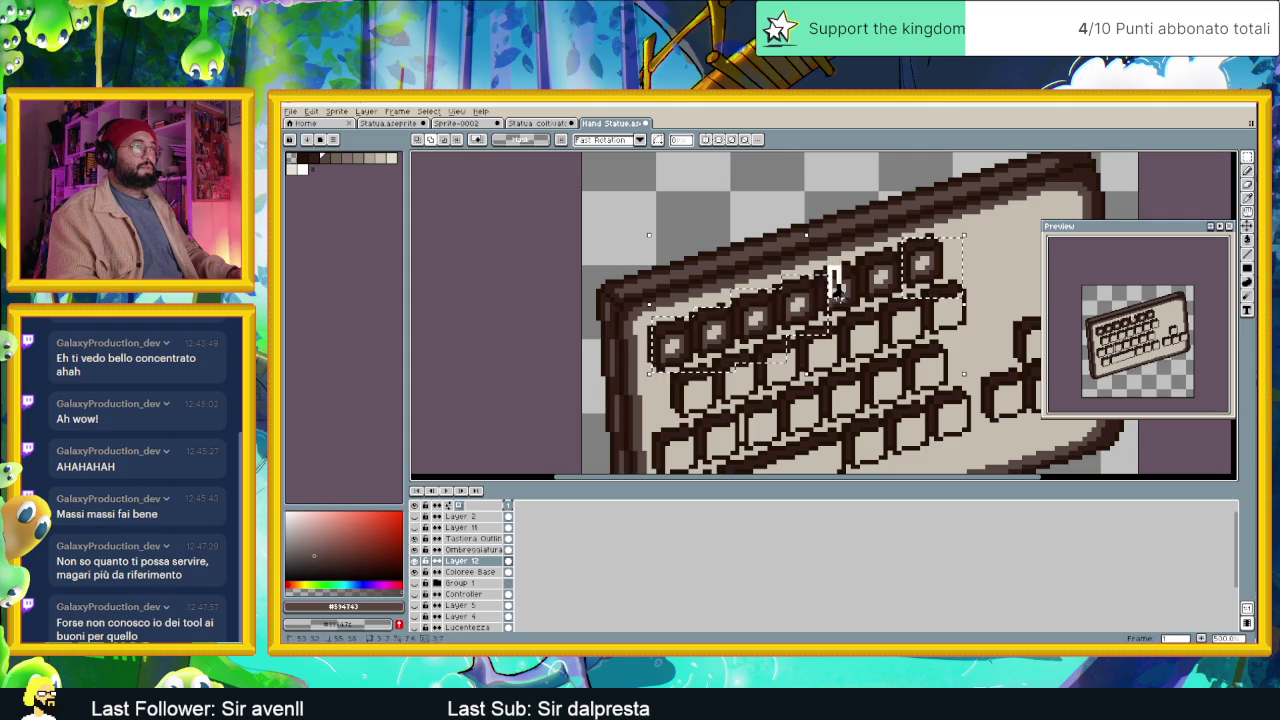
drag(830, 270, 866, 330)
drag(860, 252, 905, 290)
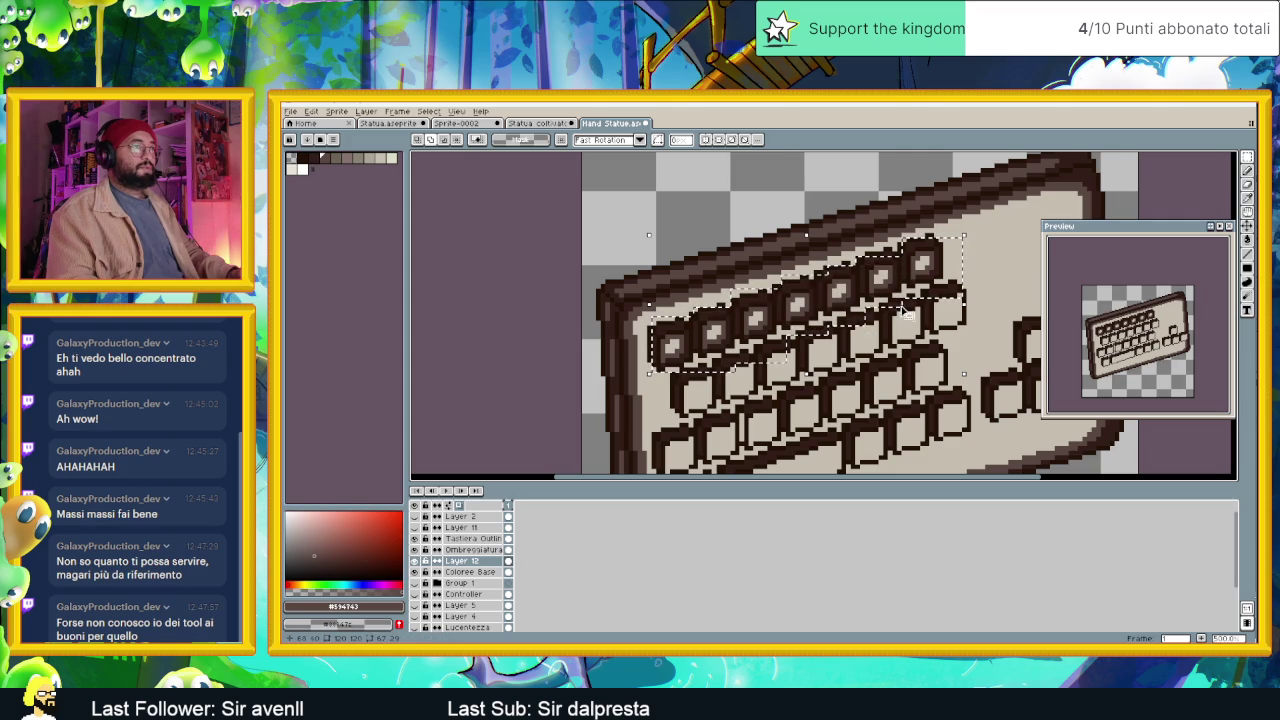
mouse_move(730, 338)
mouse_down()
mouse_move(748, 390)
mouse_move(706, 245)
mouse_move(710, 350)
mouse_up()
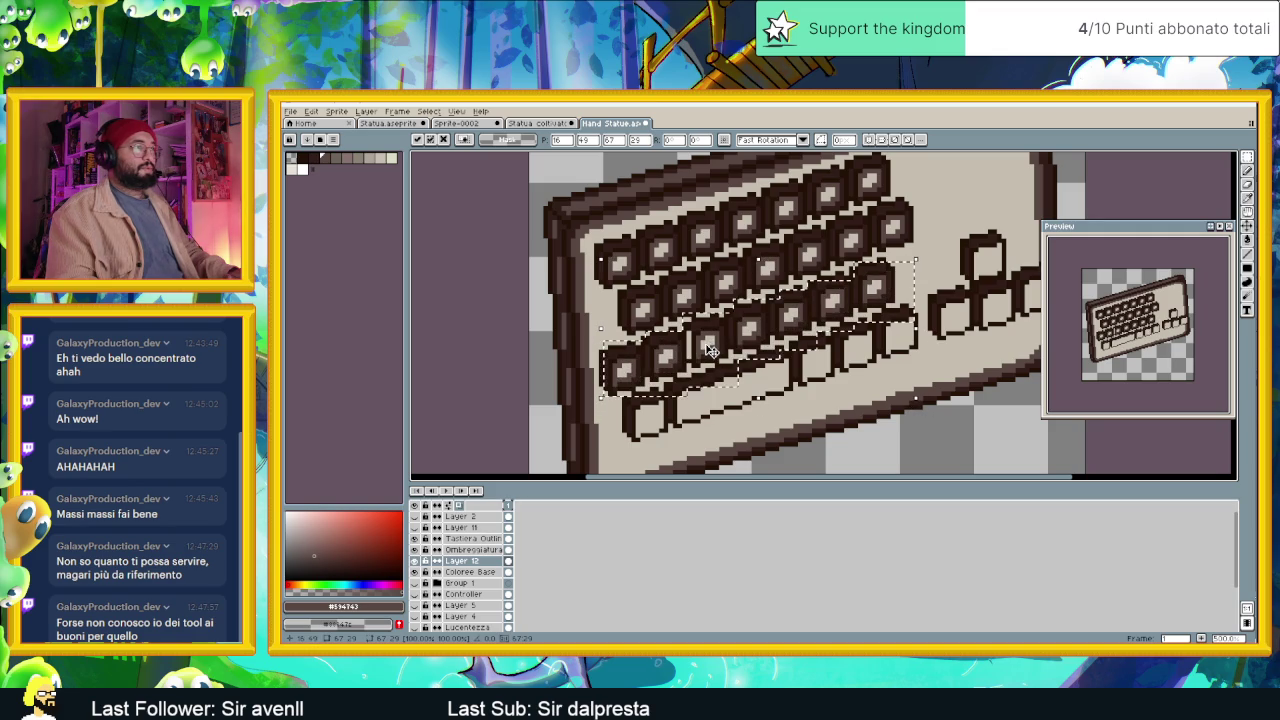
mouse_move(710, 350)
mouse_down()
mouse_move(743, 393)
mouse_move(818, 410)
mouse_up()
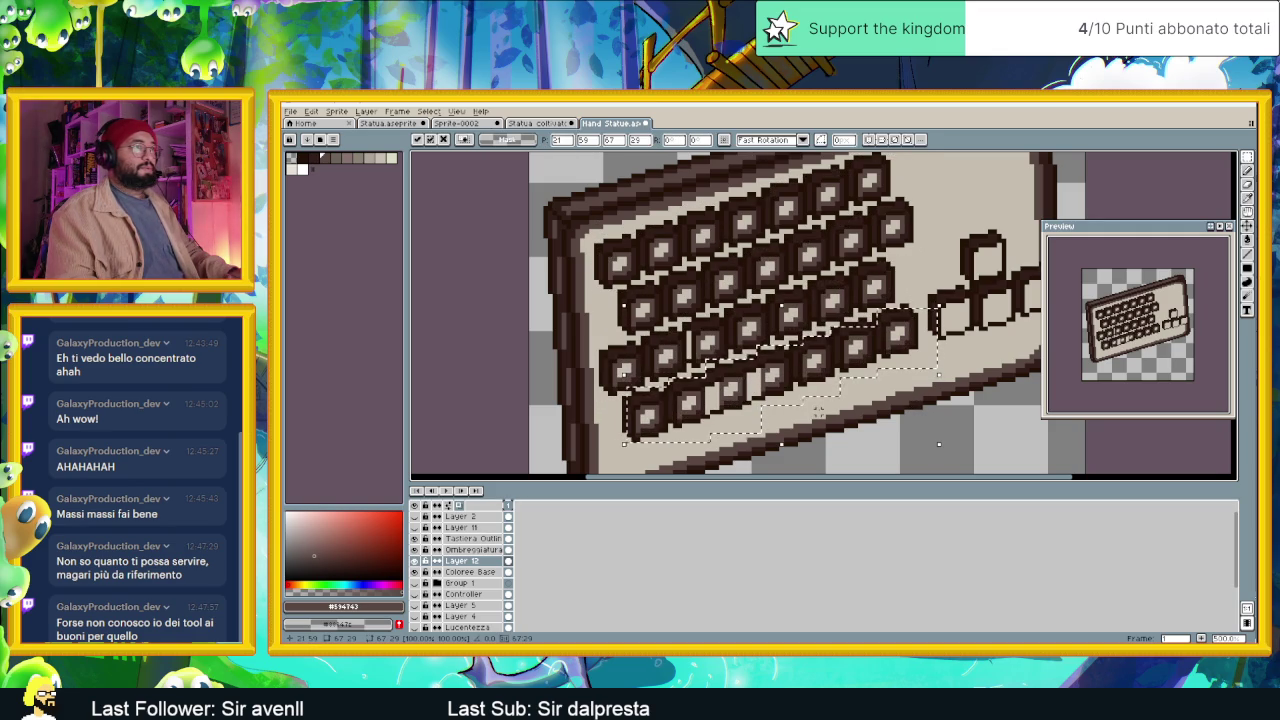
key(ctrl+d)
Outline the long spacebar with the dark outline colour, erasing stray pixels.
scroll(818, 410, up, 1)
scroll(805, 380, up, 1)
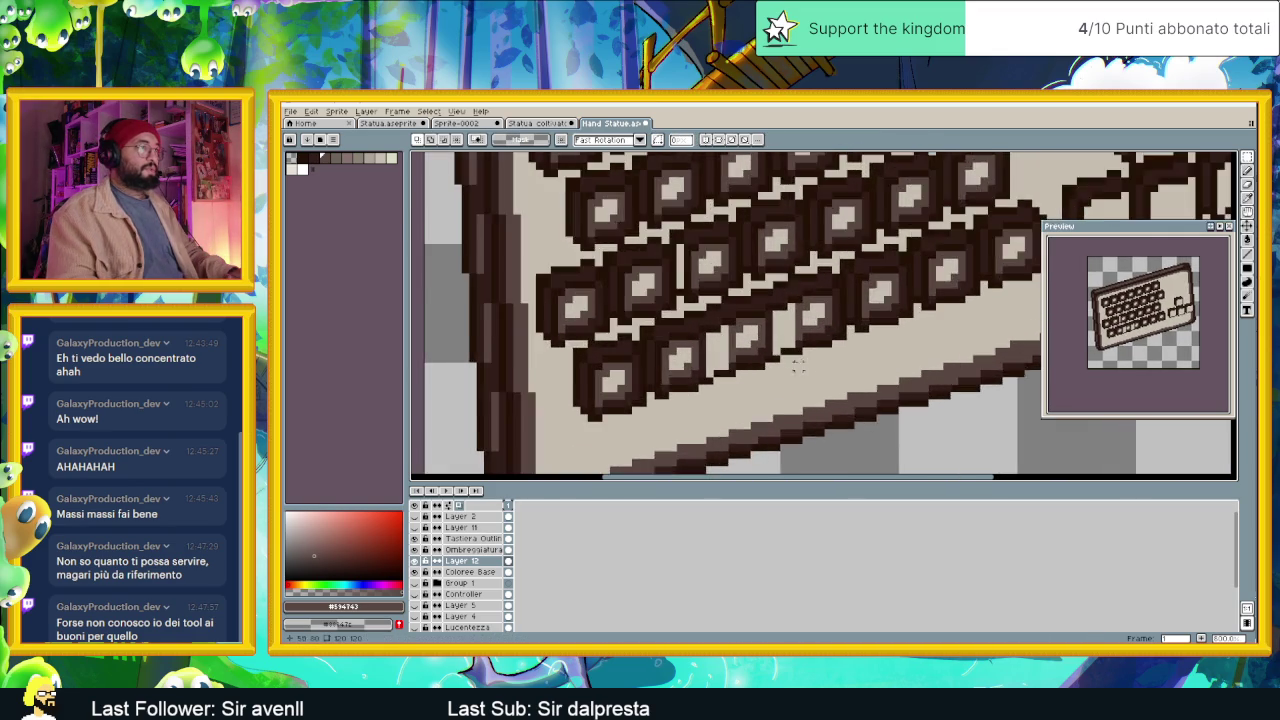
scroll(802, 362, up, 1)
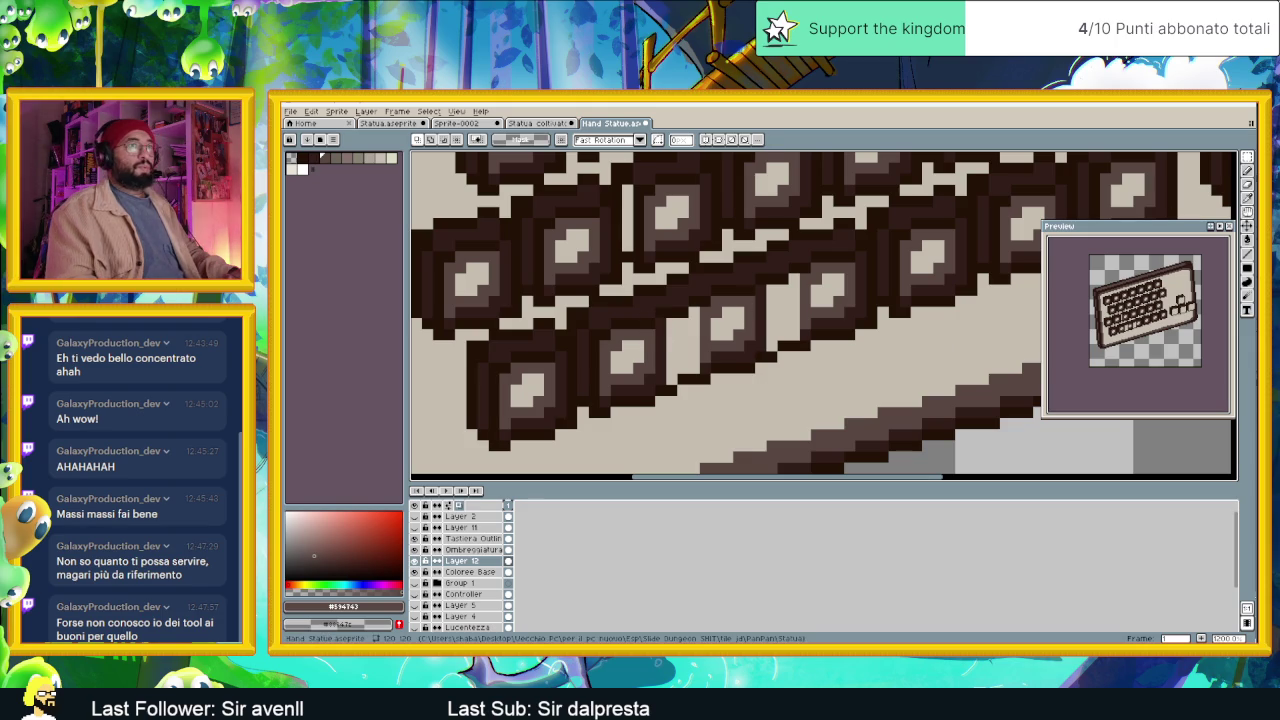
click(1247, 187)
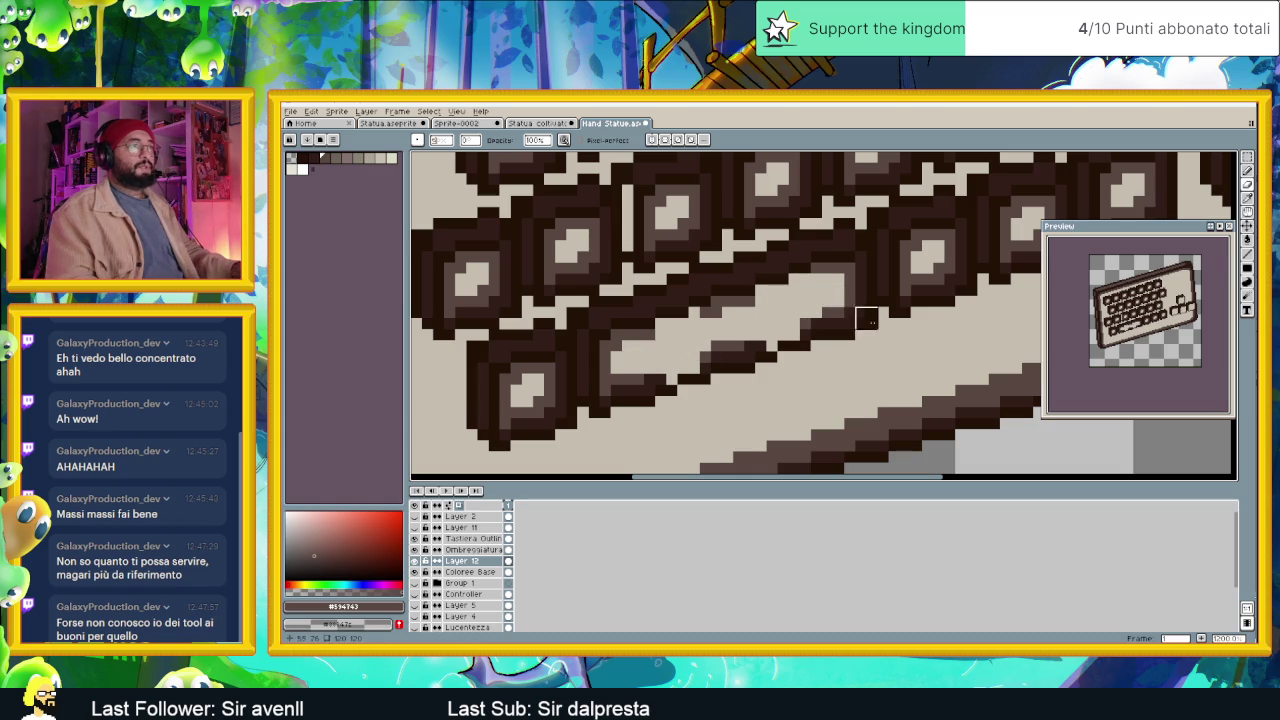
alt+click(860, 316)
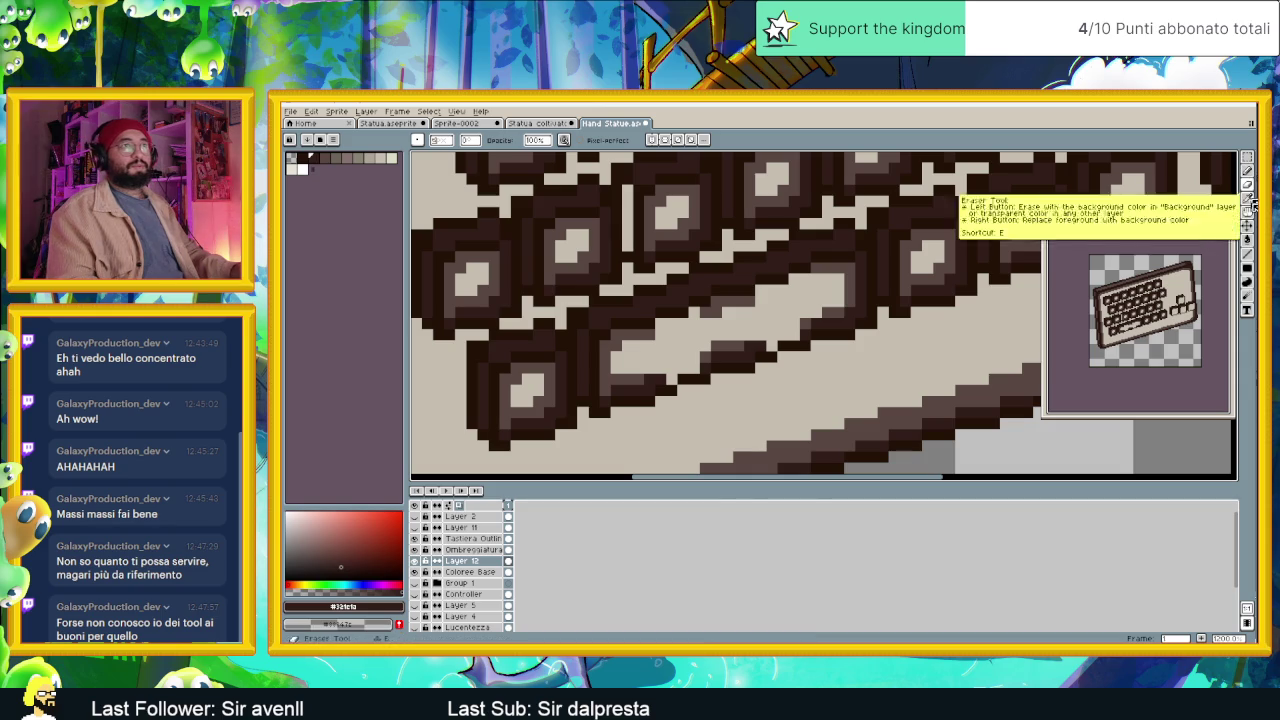
click(1248, 262)
scroll(784, 336, up, 1)
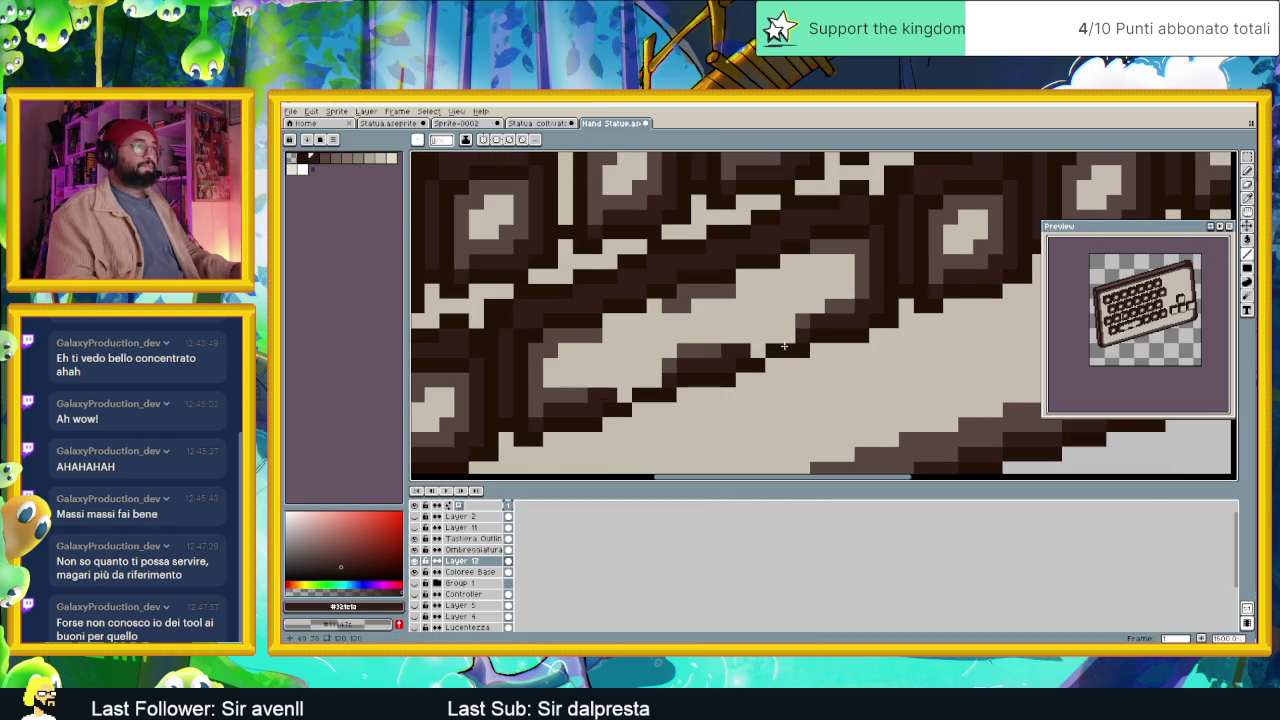
mouse_move(736, 350)
mouse_down()
mouse_move(891, 302)
mouse_move(665, 356)
mouse_up()
Shade the spacebar's lower edge with the mid-dark #594743 brown.
alt+click(647, 362)
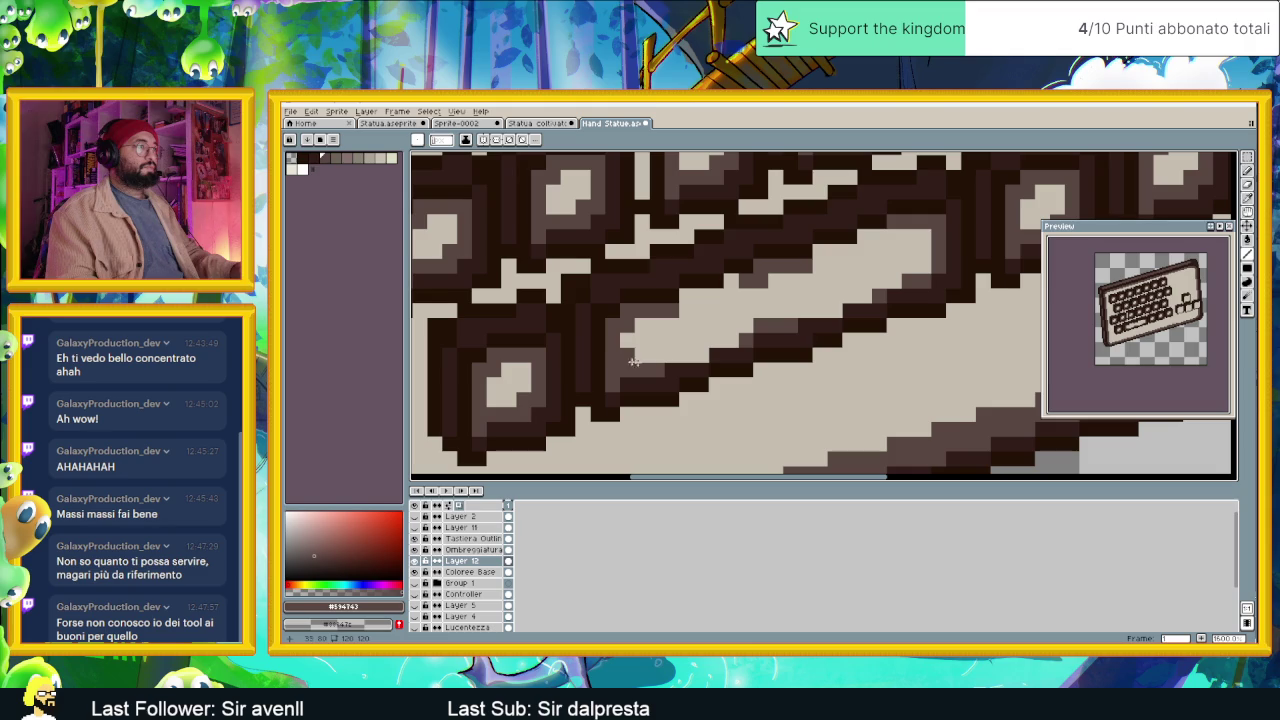
drag(695, 353, 724, 338)
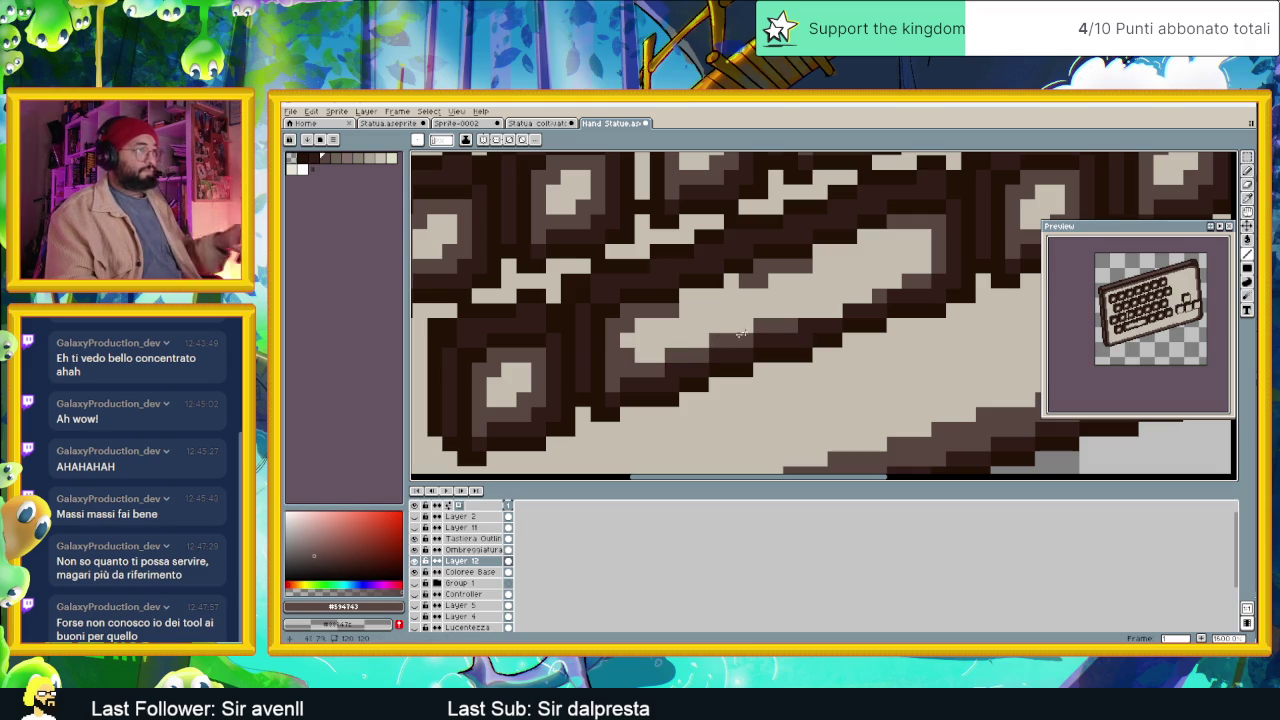
drag(805, 311, 842, 309)
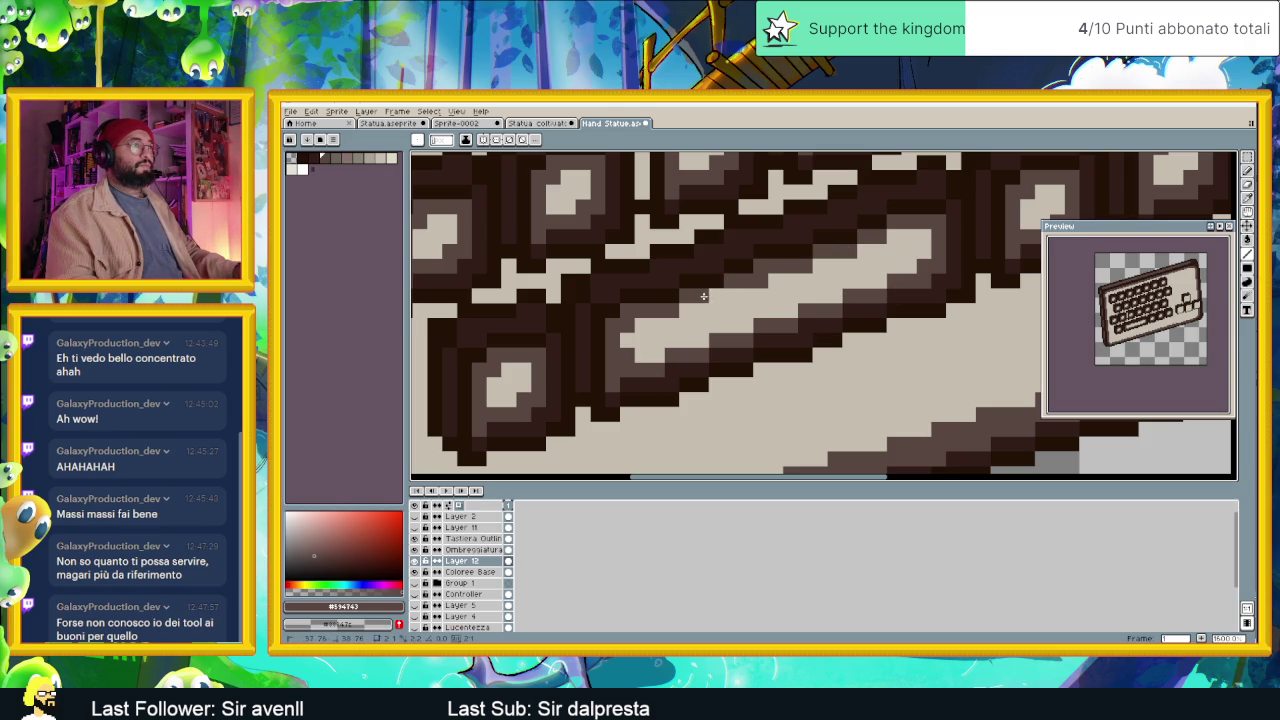
scroll(645, 358, down, 2)
scroll(632, 331, down, 1)
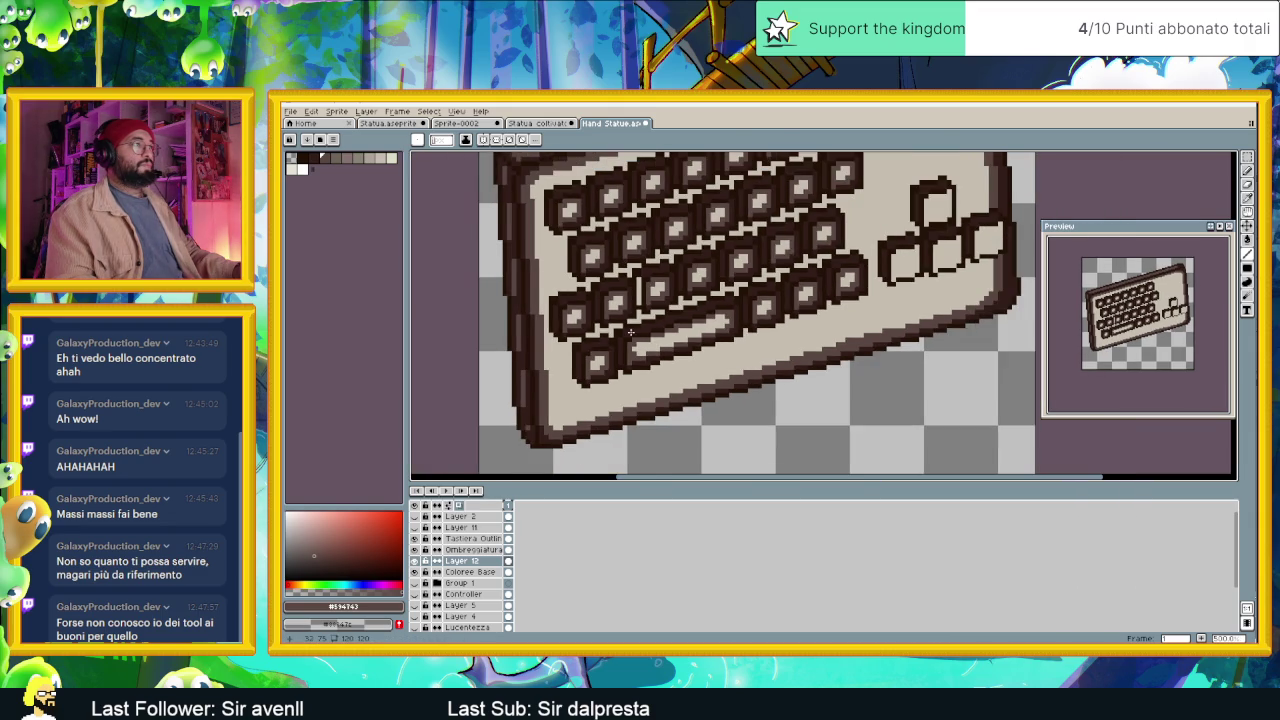
scroll(632, 331, down, 1)
scroll(631, 332, down, 1)
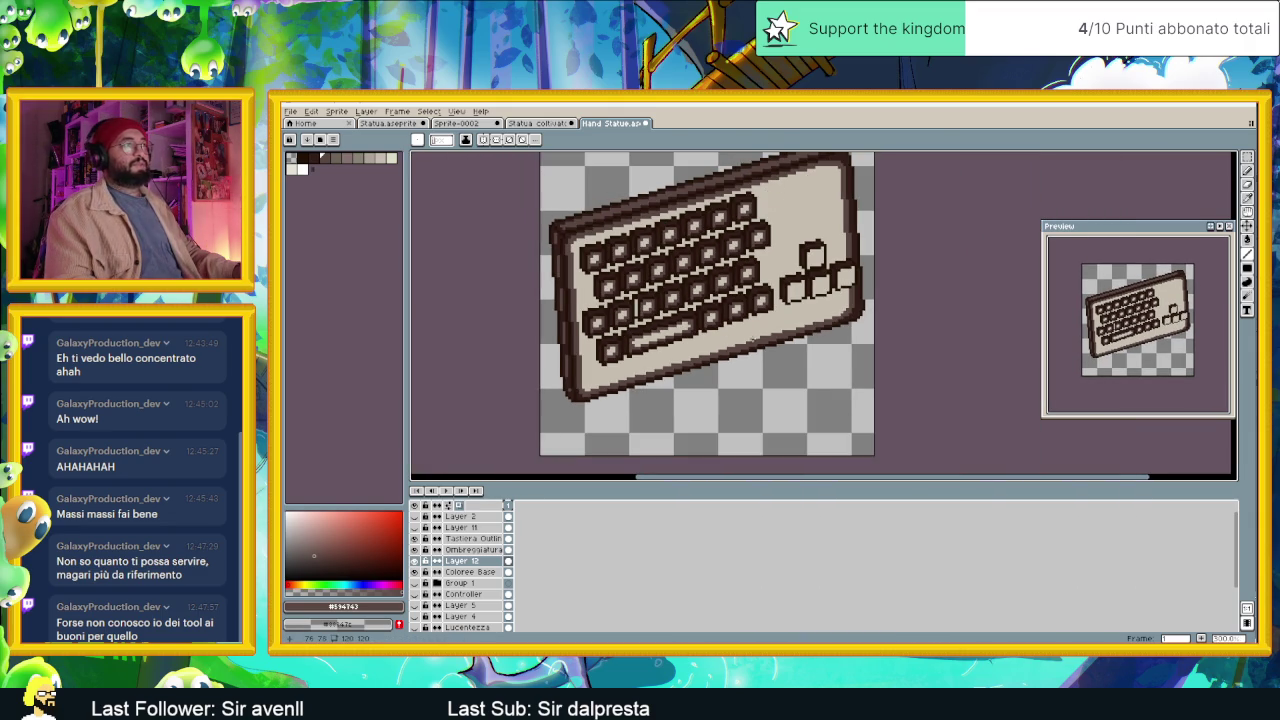
scroll(761, 334, down, 1)
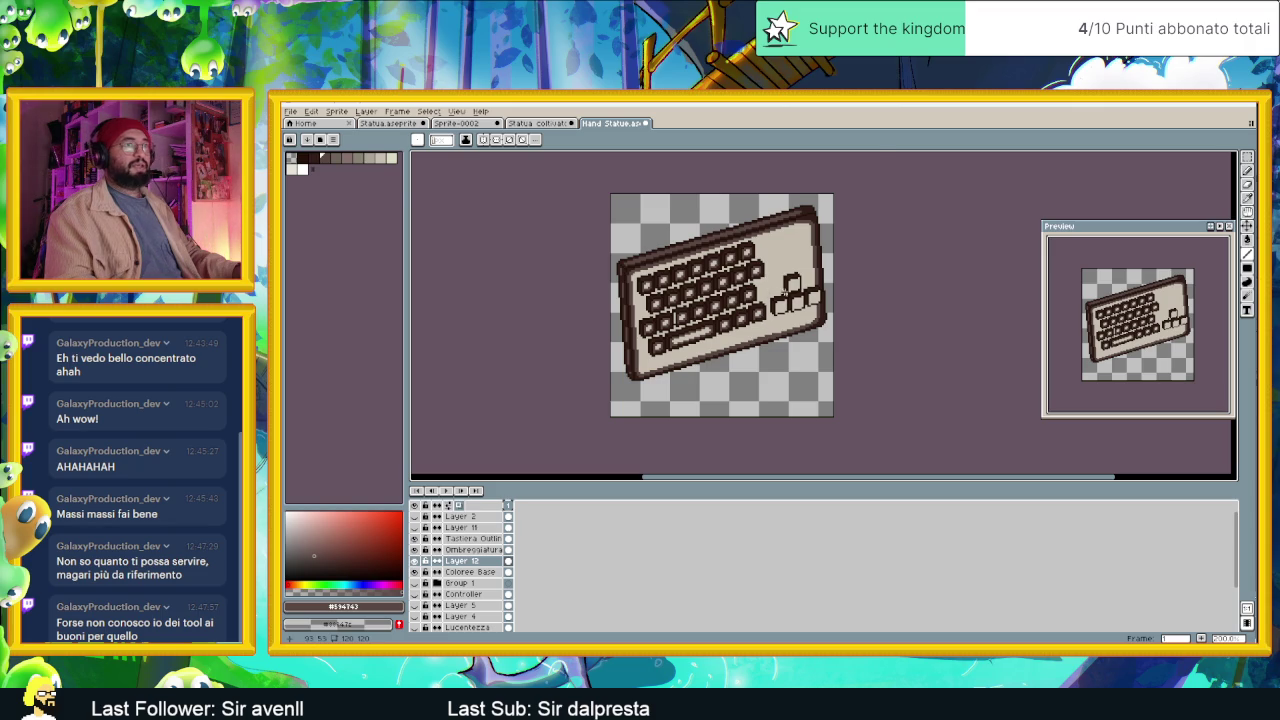
scroll(784, 291, up, 3)
scroll(753, 313, up, 1)
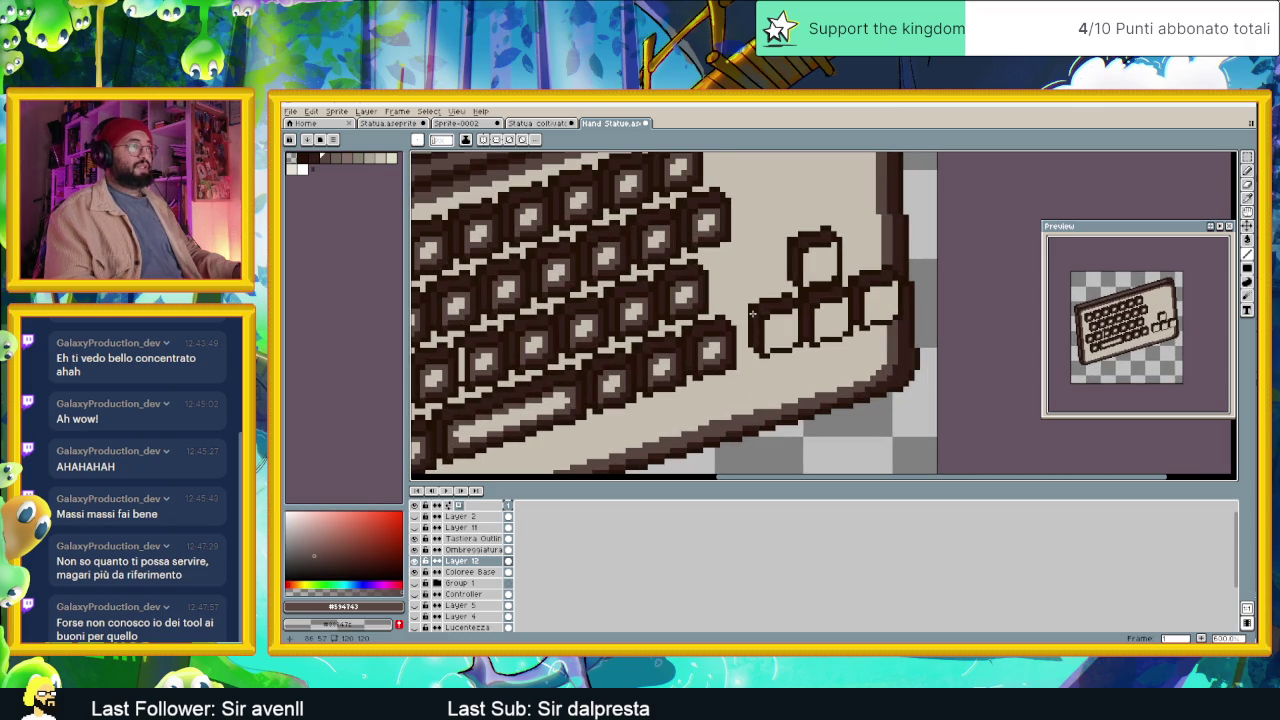
scroll(752, 313, up, 1)
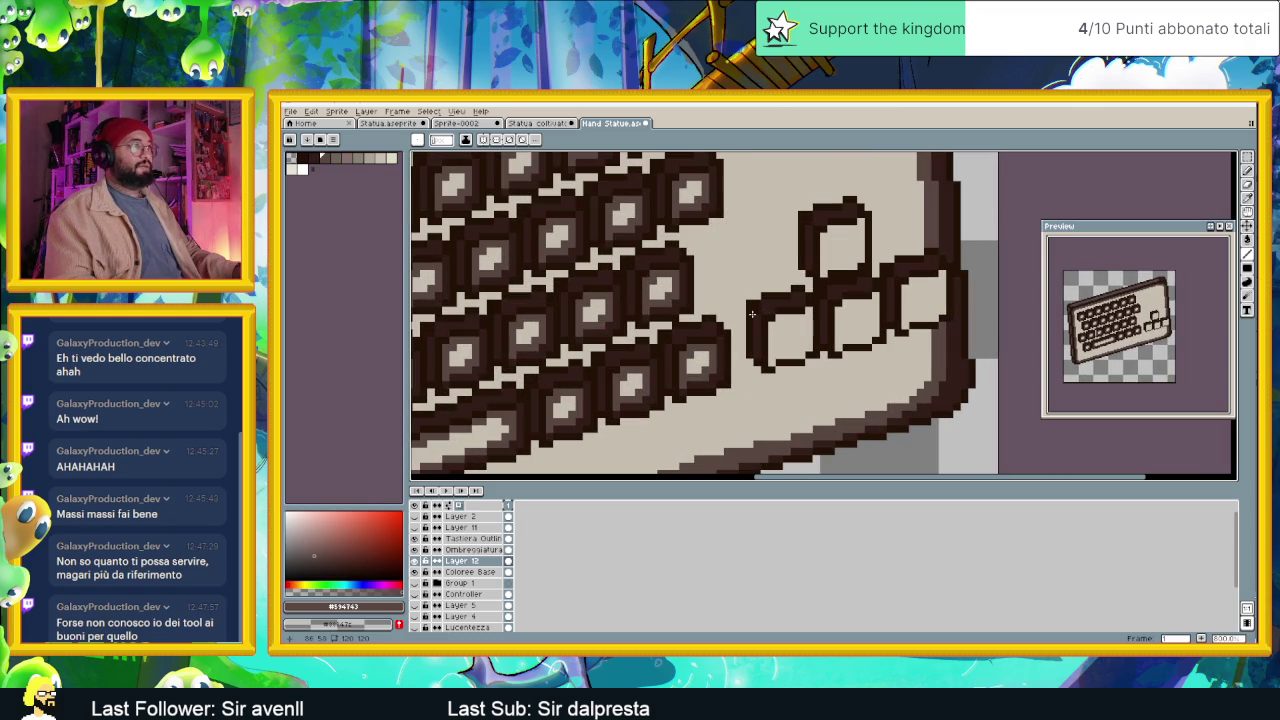
scroll(752, 314, down, 2)
scroll(752, 314, down, 2)
scroll(752, 314, down, 1)
scroll(750, 315, up, 1)
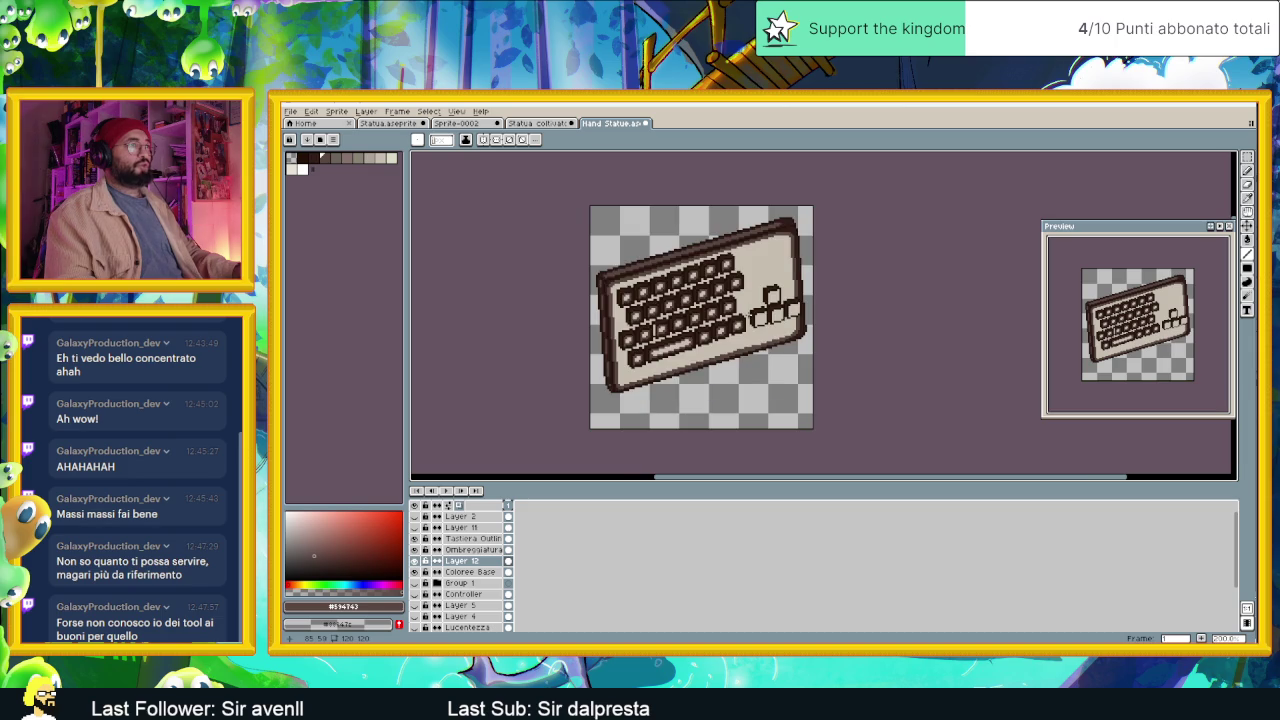
scroll(770, 315, up, 1)
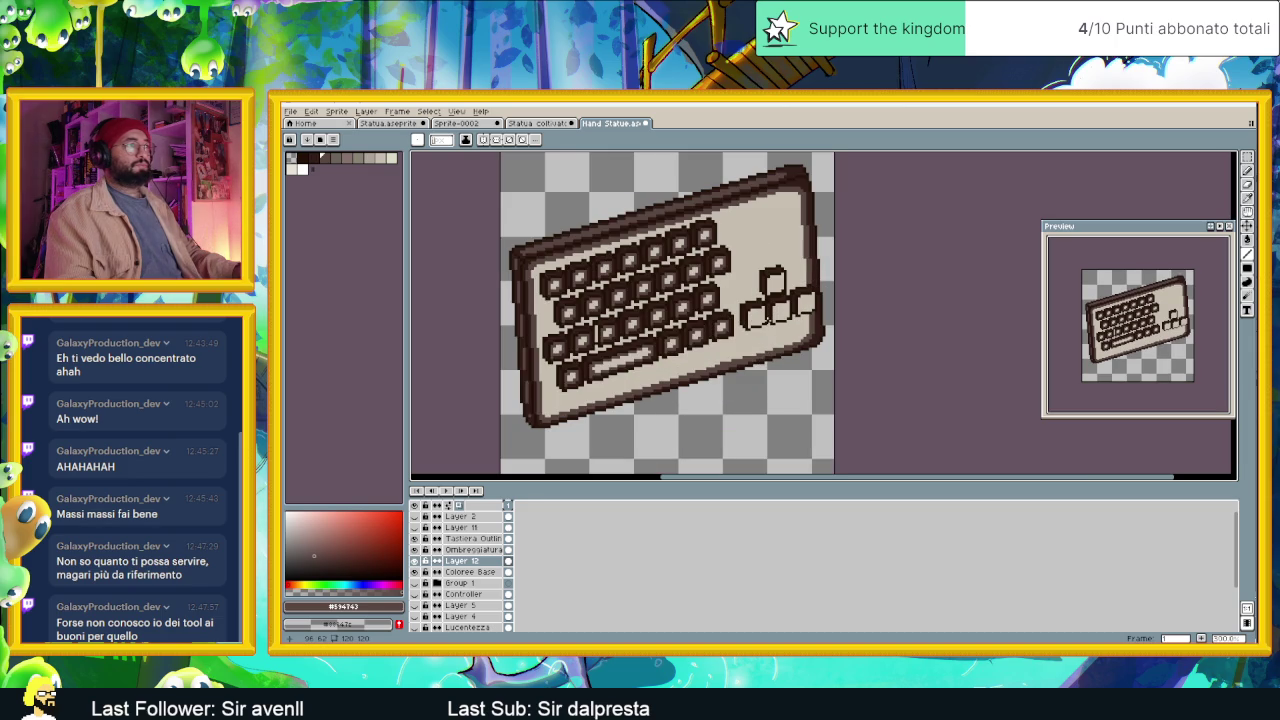
scroll(770, 318, down, 1)
scroll(712, 336, up, 2)
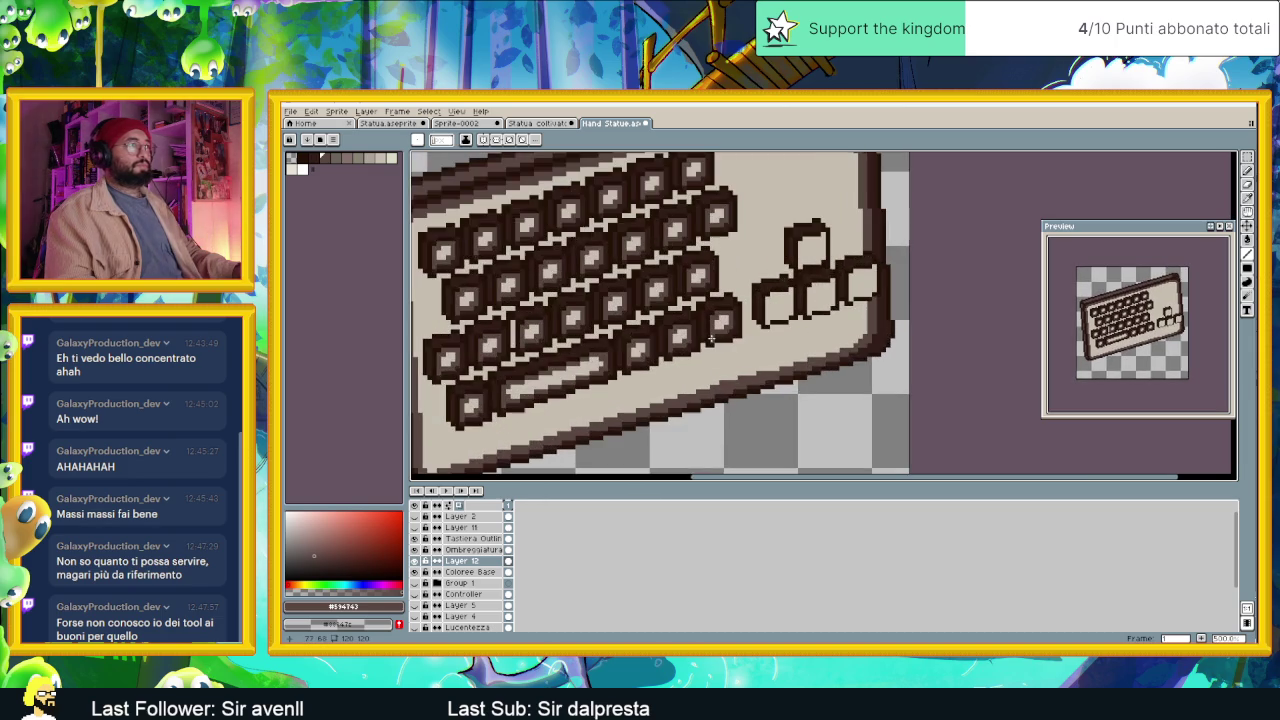
scroll(701, 337, up, 1)
scroll(680, 345, up, 2)
scroll(660, 352, up, 1)
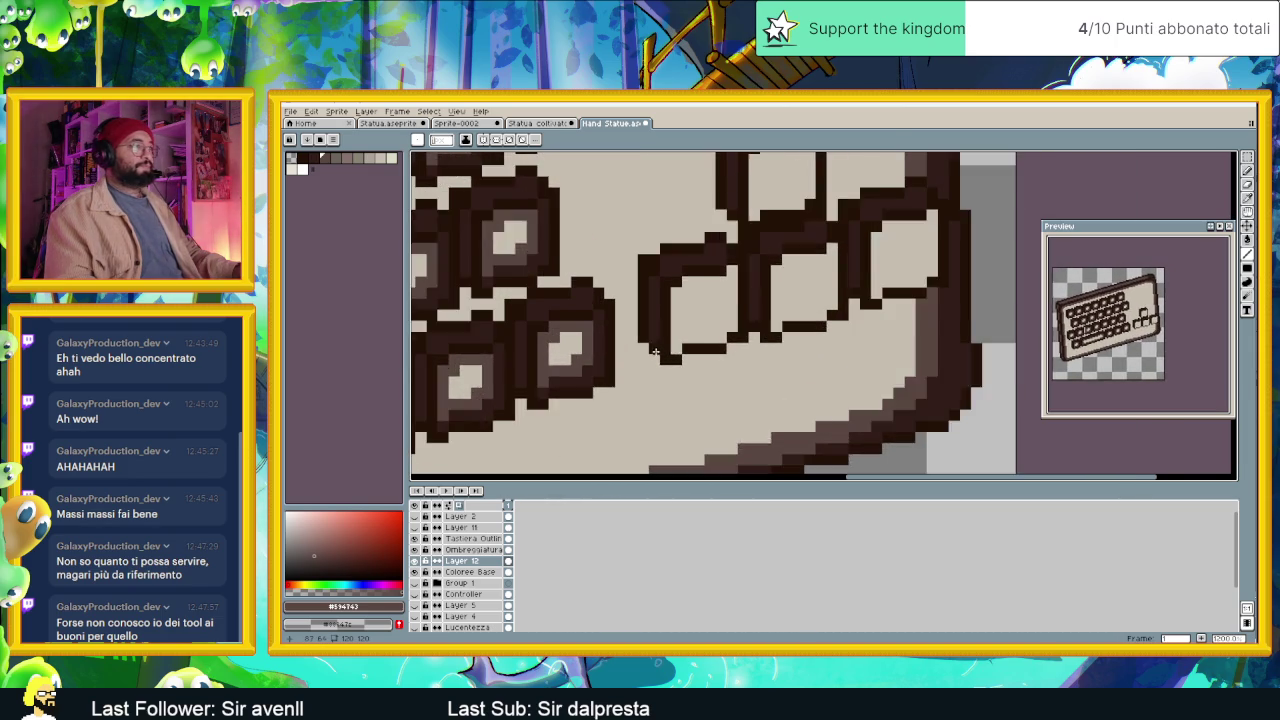
scroll(638, 360, up, 1)
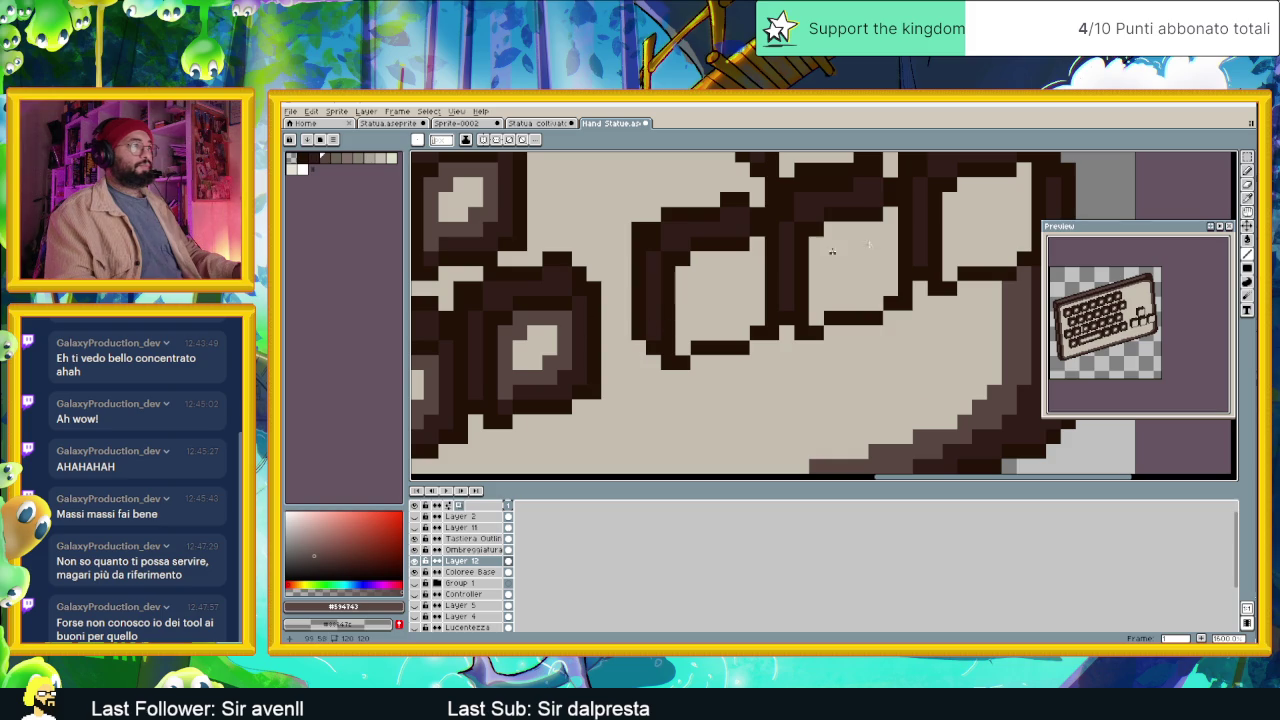
Copy a shaded inset key into the first right-hand outlined slot, nudging it into place.
key(m)
drag(600, 282, 480, 428)
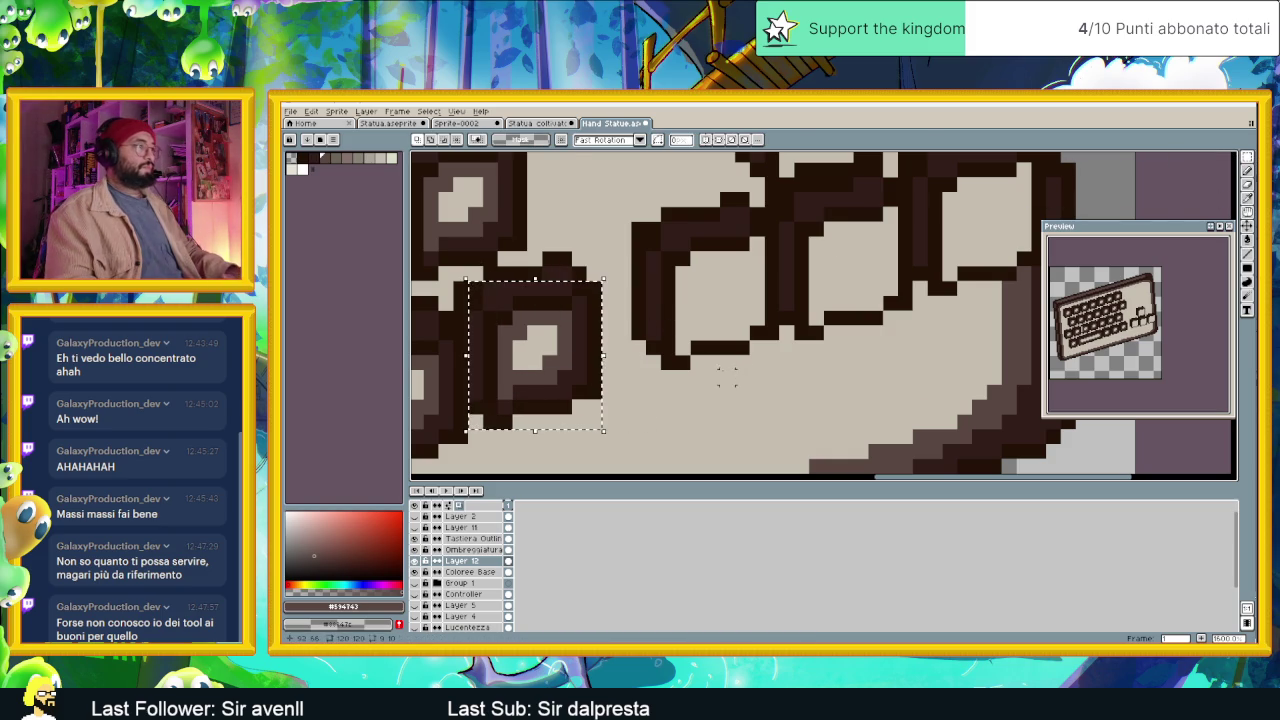
drag(557, 345, 674, 348)
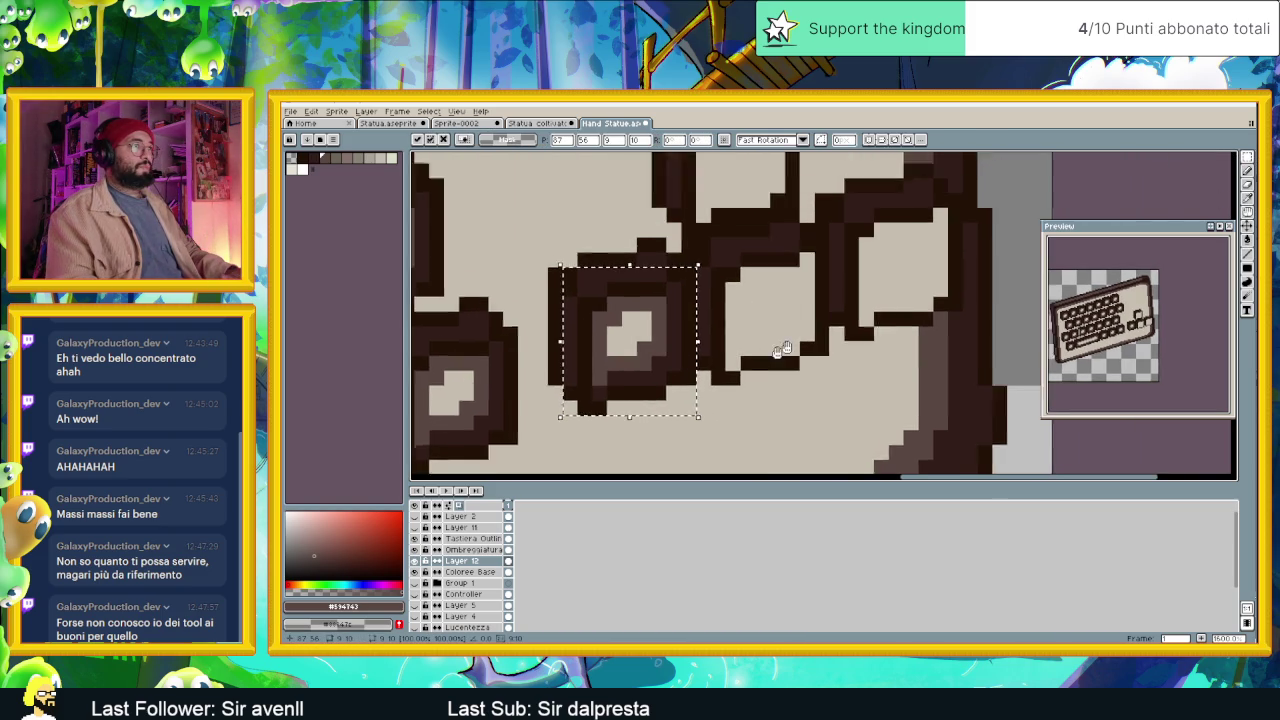
key(Left)
key(Left)
key(Left)
key(Up)
key(Up)
key(Up)
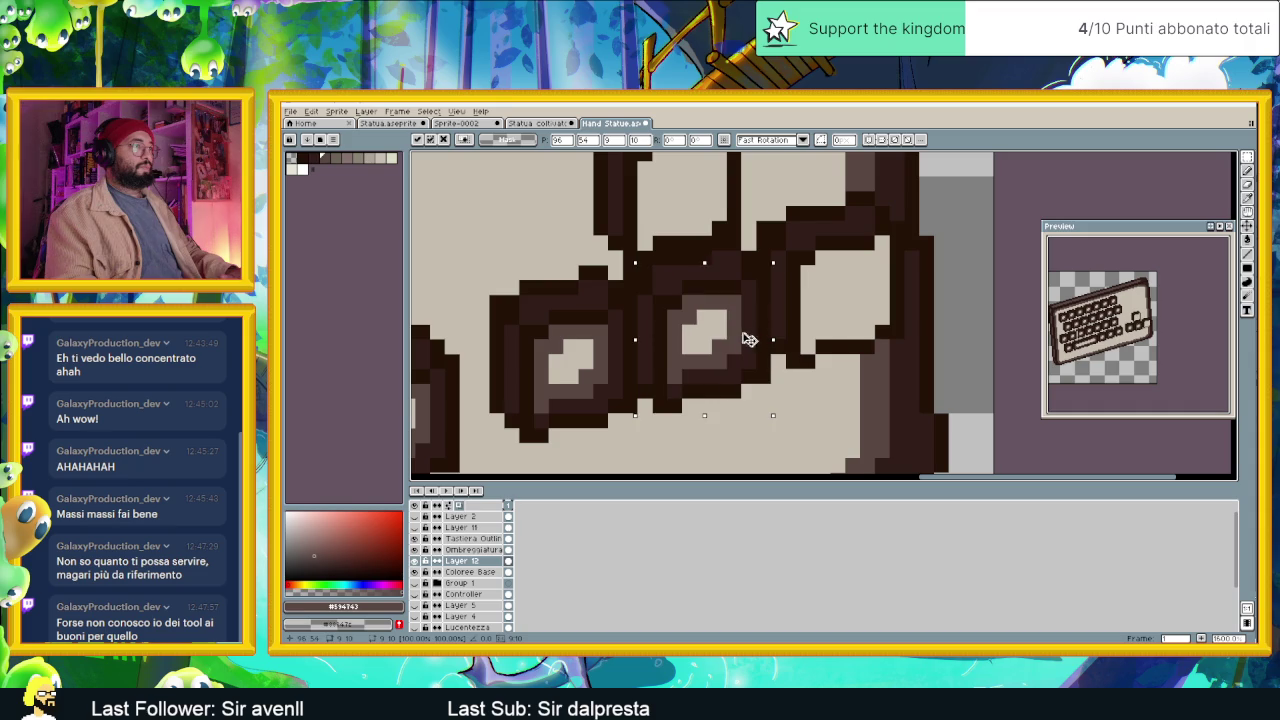
Place key copies in the remaining cluster slots, including the top one, and drop the selection.
drag(694, 317, 828, 272)
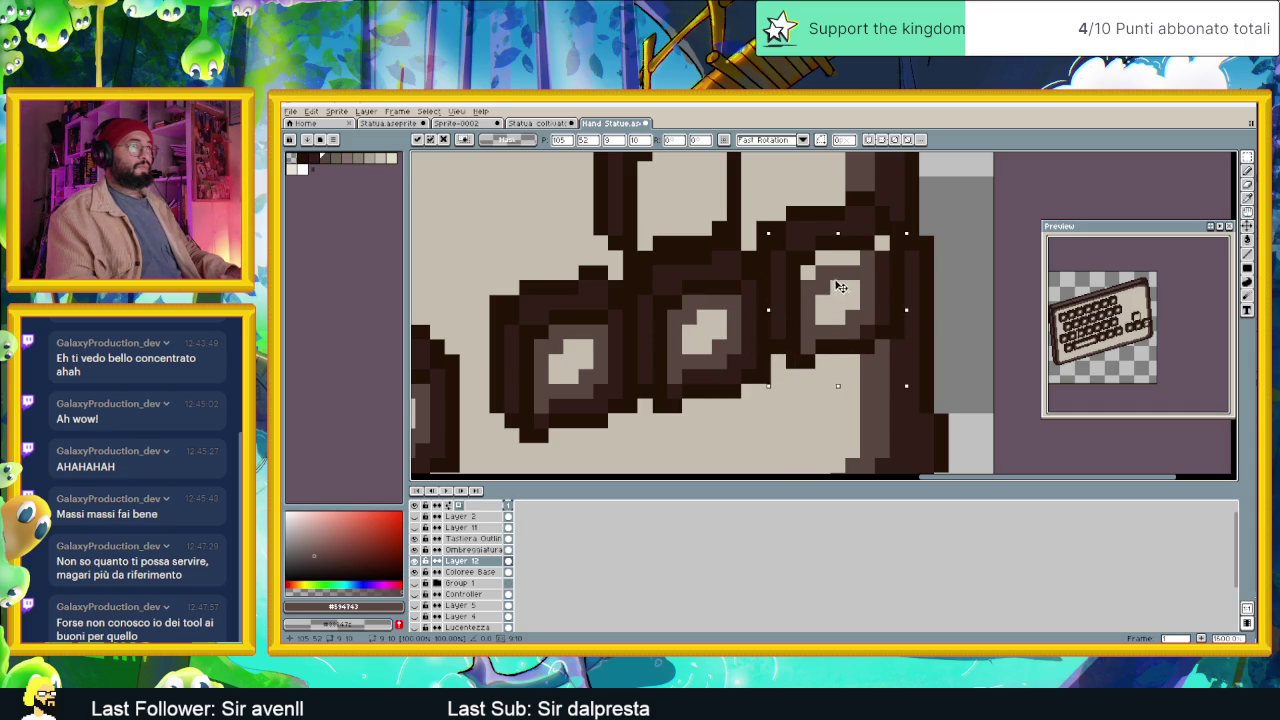
scroll(828, 272, up, 3)
mouse_move(829, 329)
mouse_down()
mouse_move(694, 321)
mouse_move(663, 337)
mouse_up()
key(ctrl+d)
scroll(865, 354, down, 3)
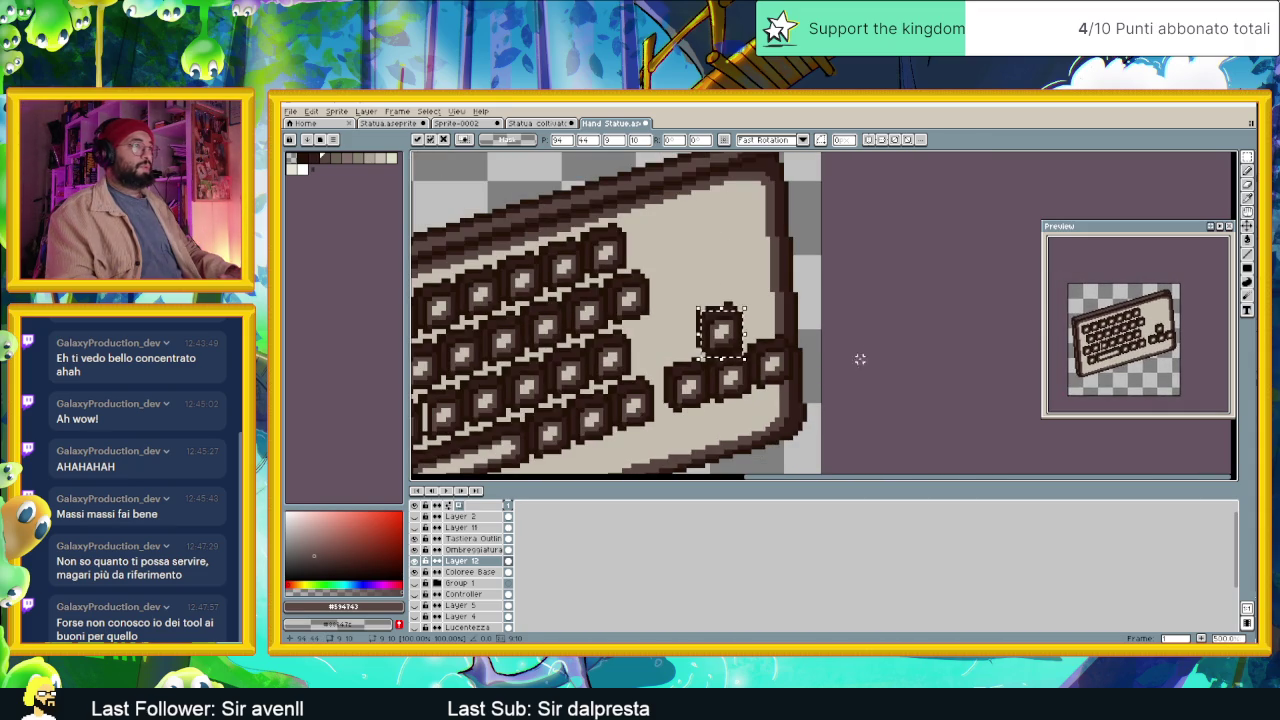
scroll(865, 354, down, 2)
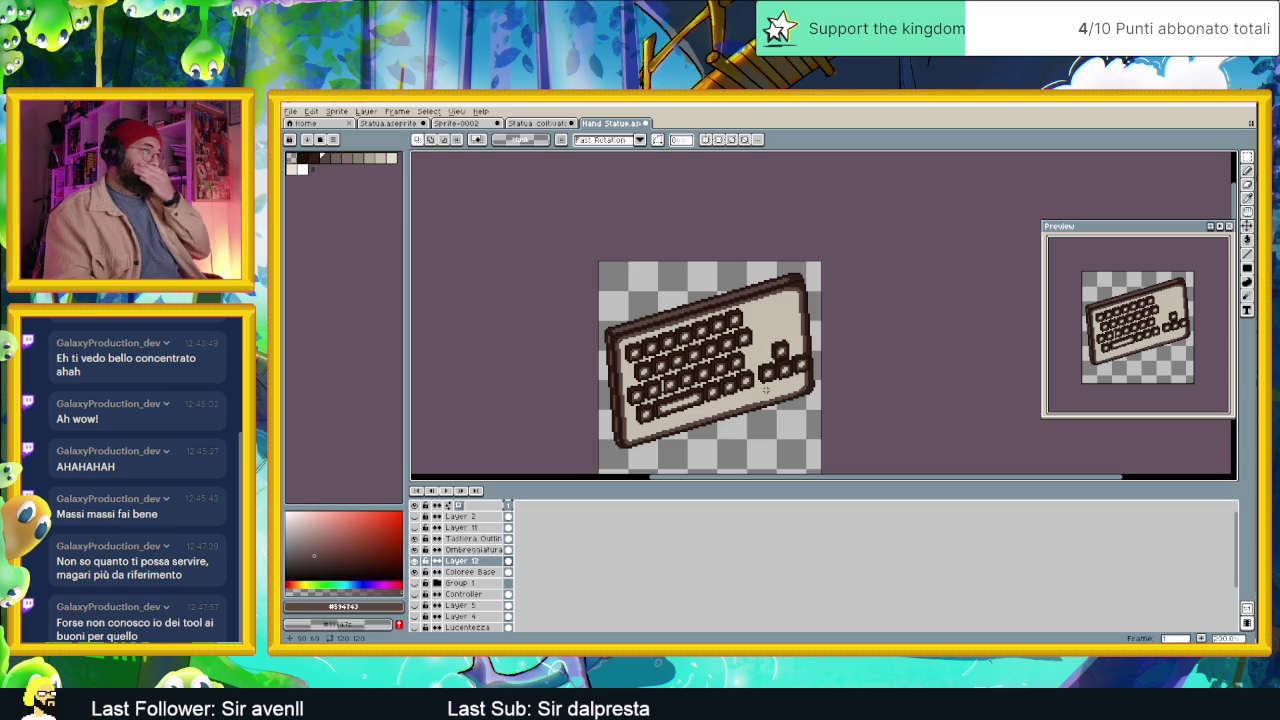
scroll(733, 424, up, 1)
scroll(851, 364, up, 2)
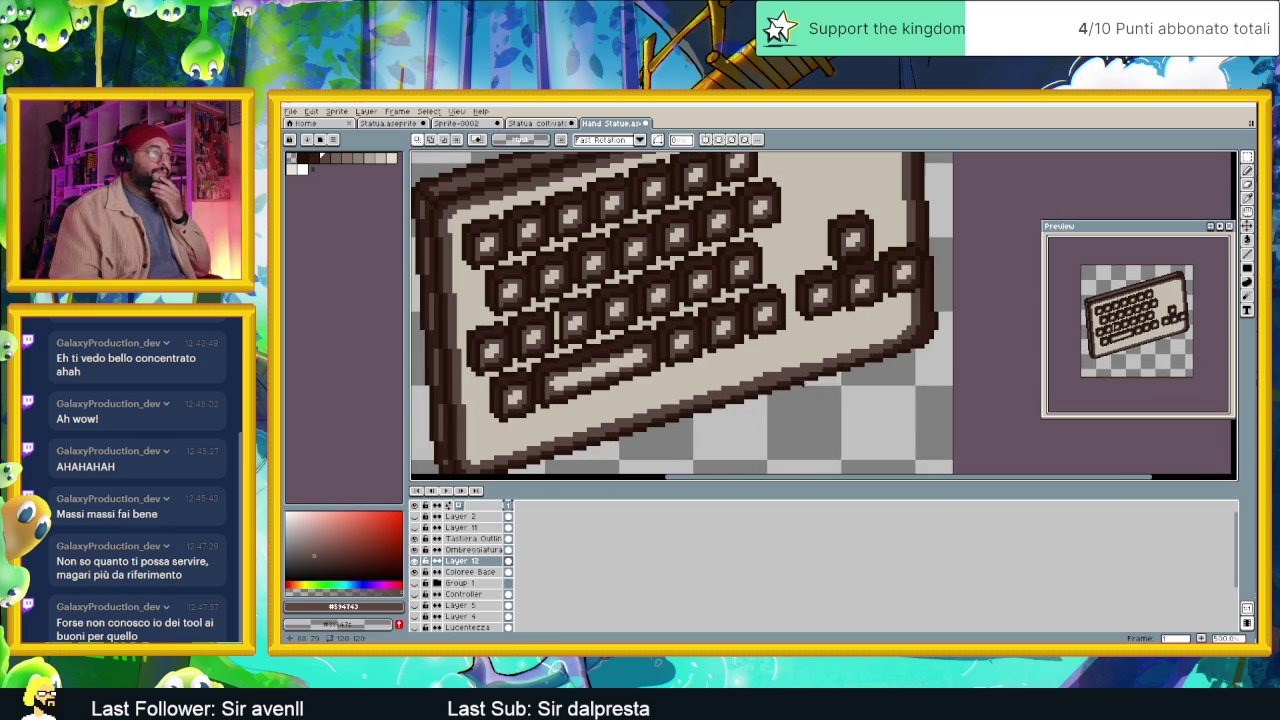
Darken the light pixels at the keyboard's top-right rim corner with the Pencil.
click(1247, 170)
scroll(767, 347, up, 2)
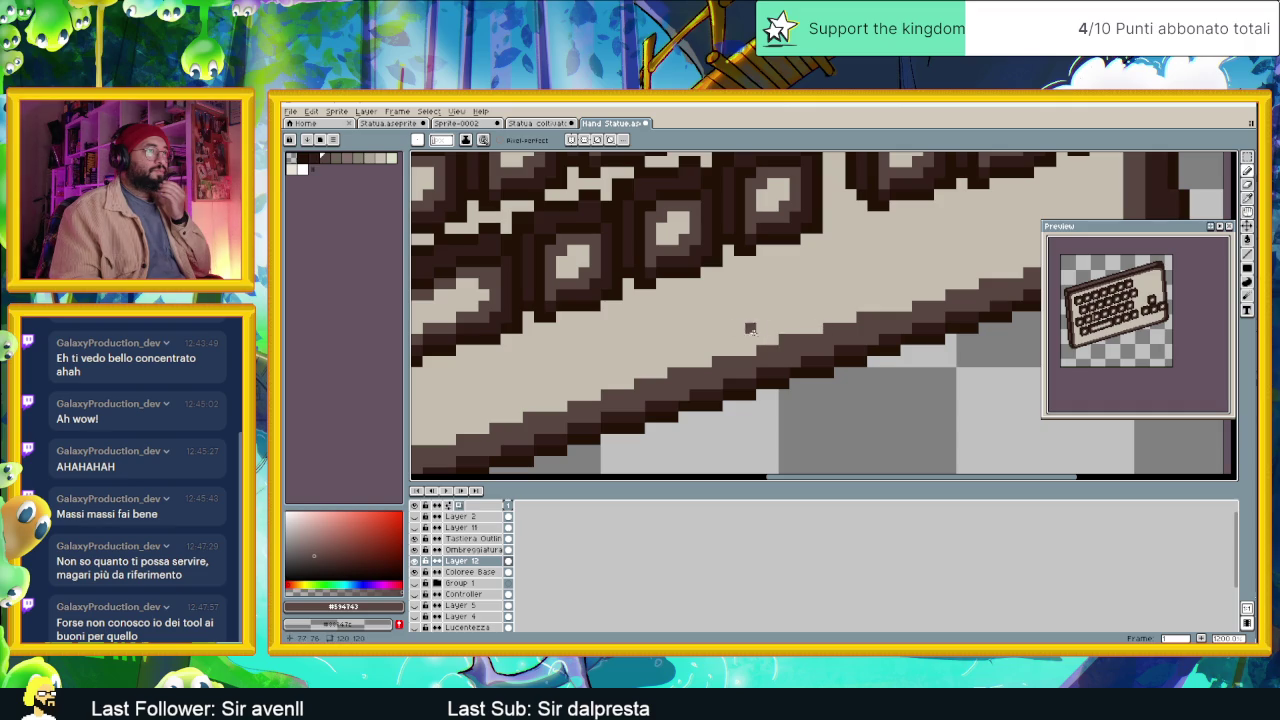
scroll(775, 337, down, 3)
scroll(770, 350, down, 1)
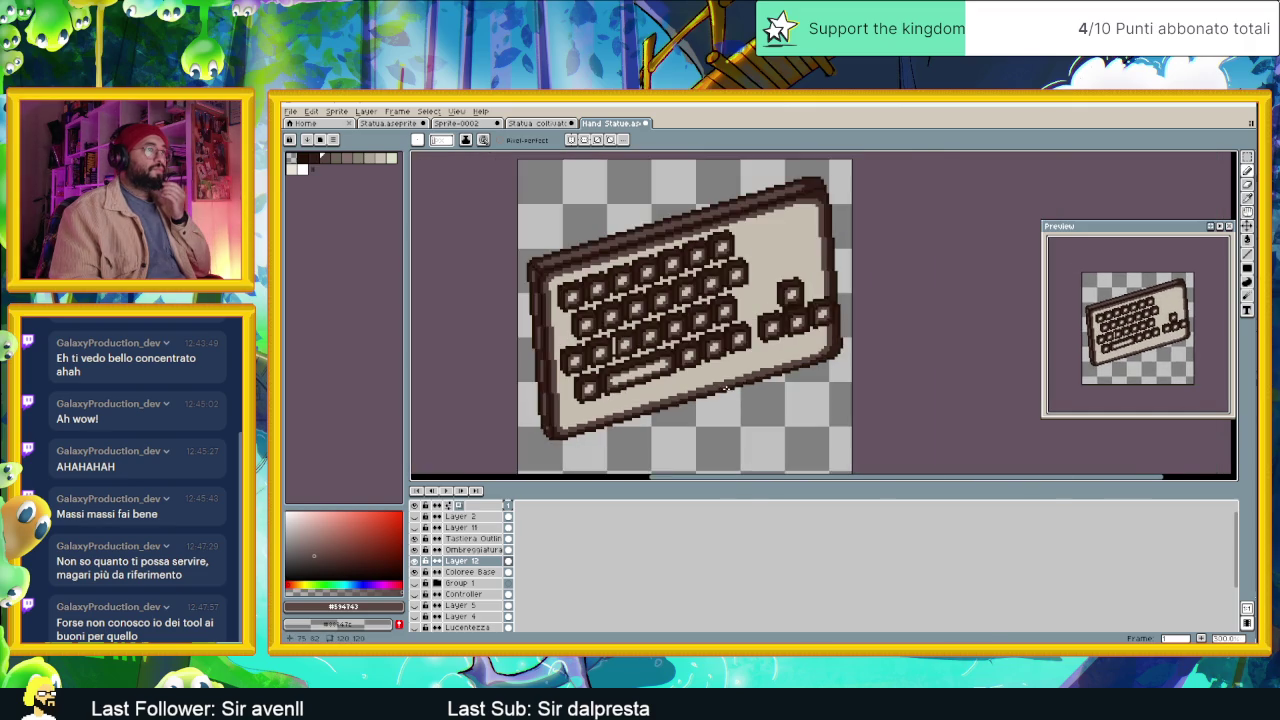
scroll(757, 375, up, 2)
scroll(757, 375, up, 1)
scroll(775, 360, down, 2)
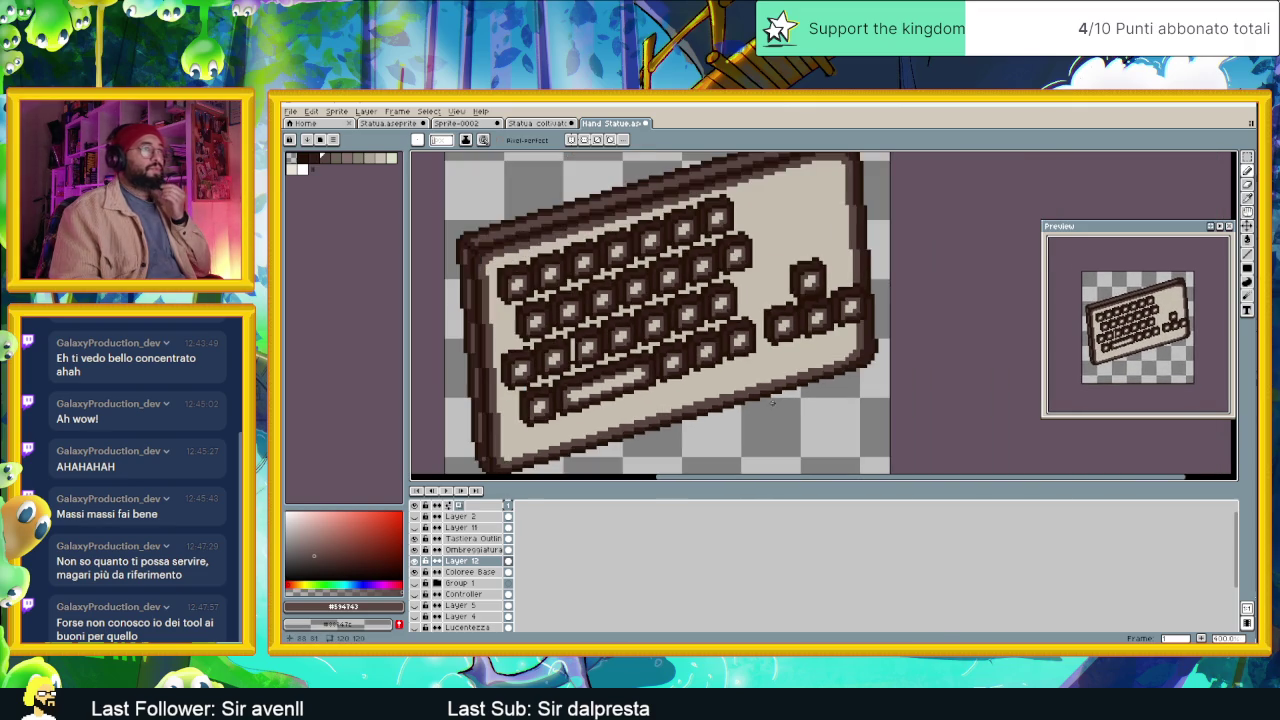
scroll(801, 410, down, 1)
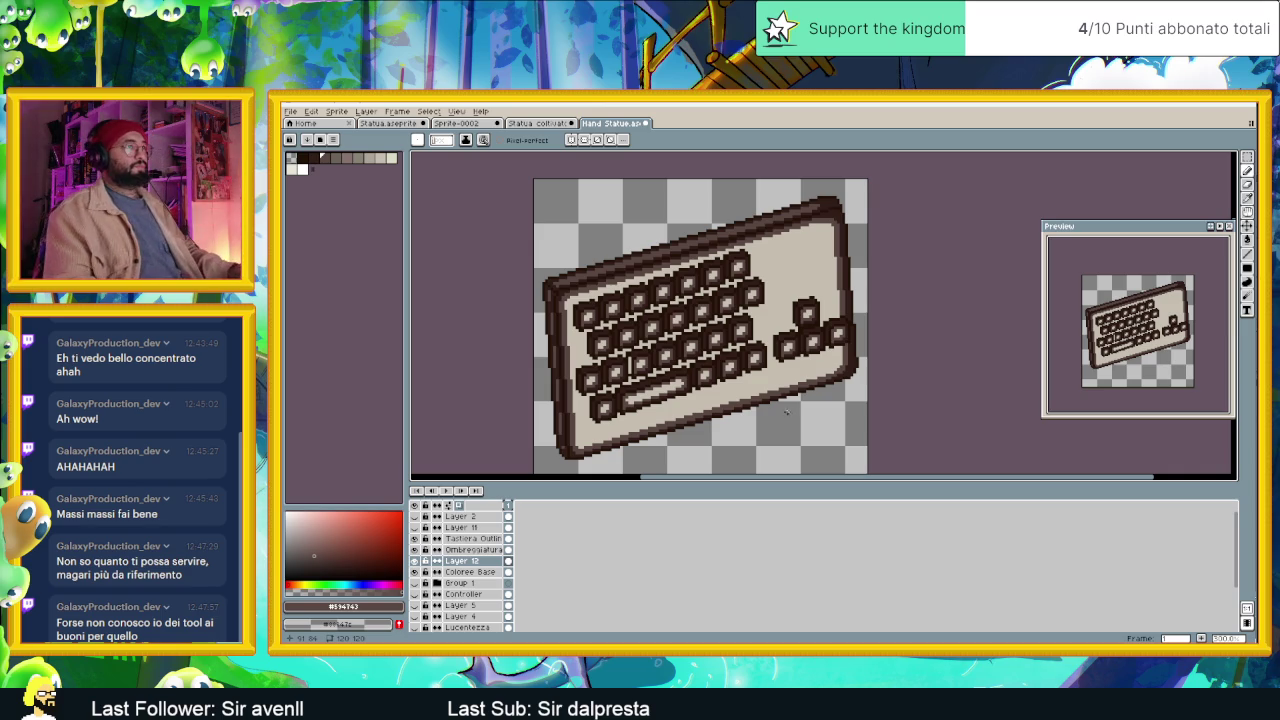
scroll(835, 202, up, 4)
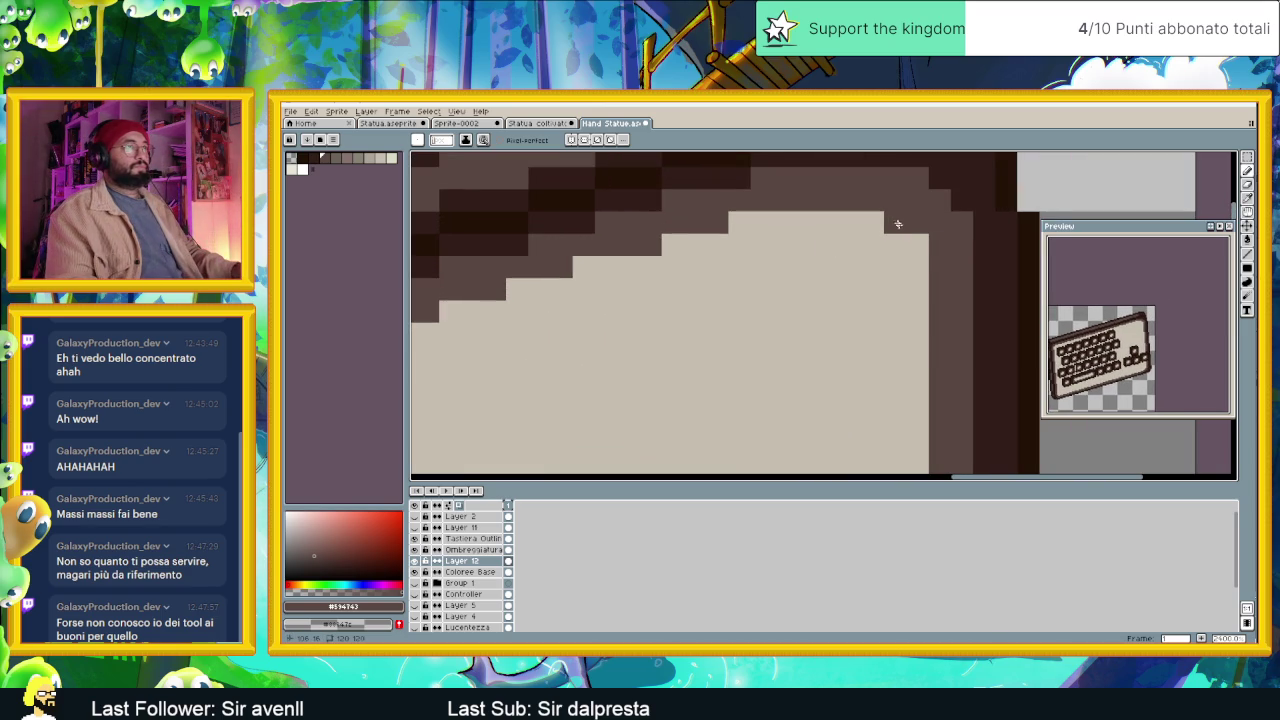
click(911, 281)
click(870, 221)
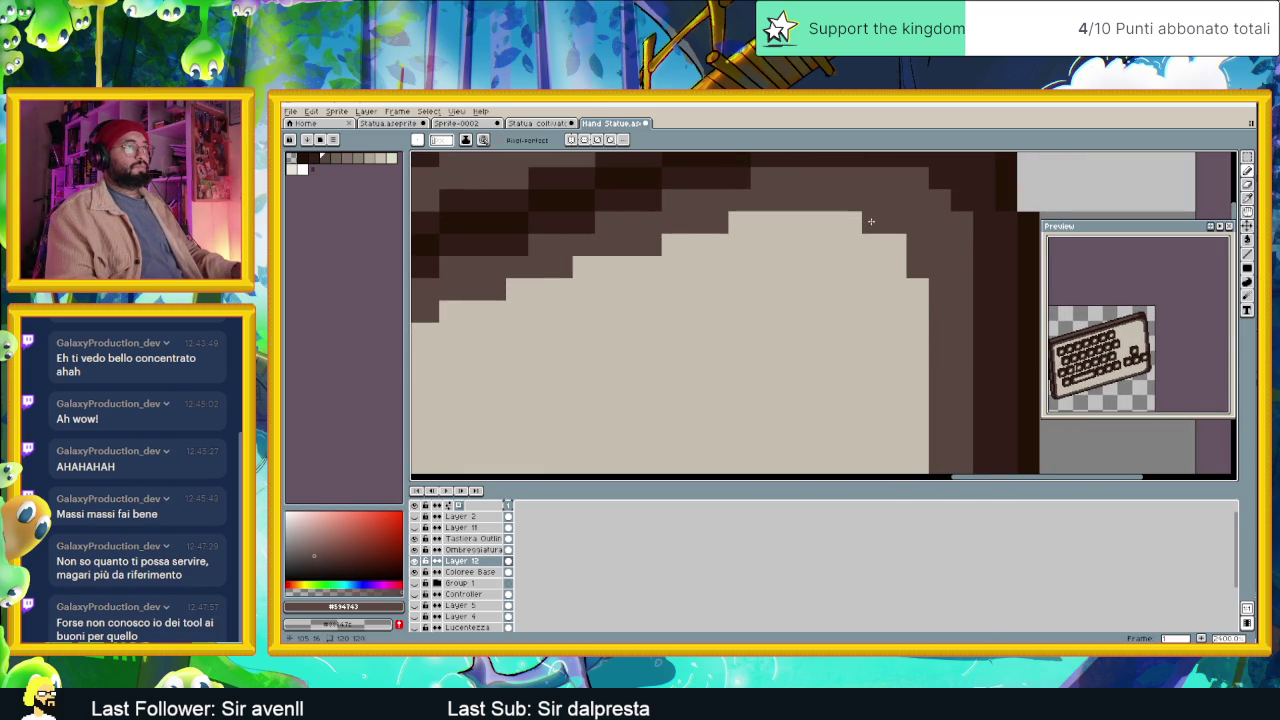
Turn the remaining beige gaps along the top rim edge brown.
scroll(893, 242, down, 3)
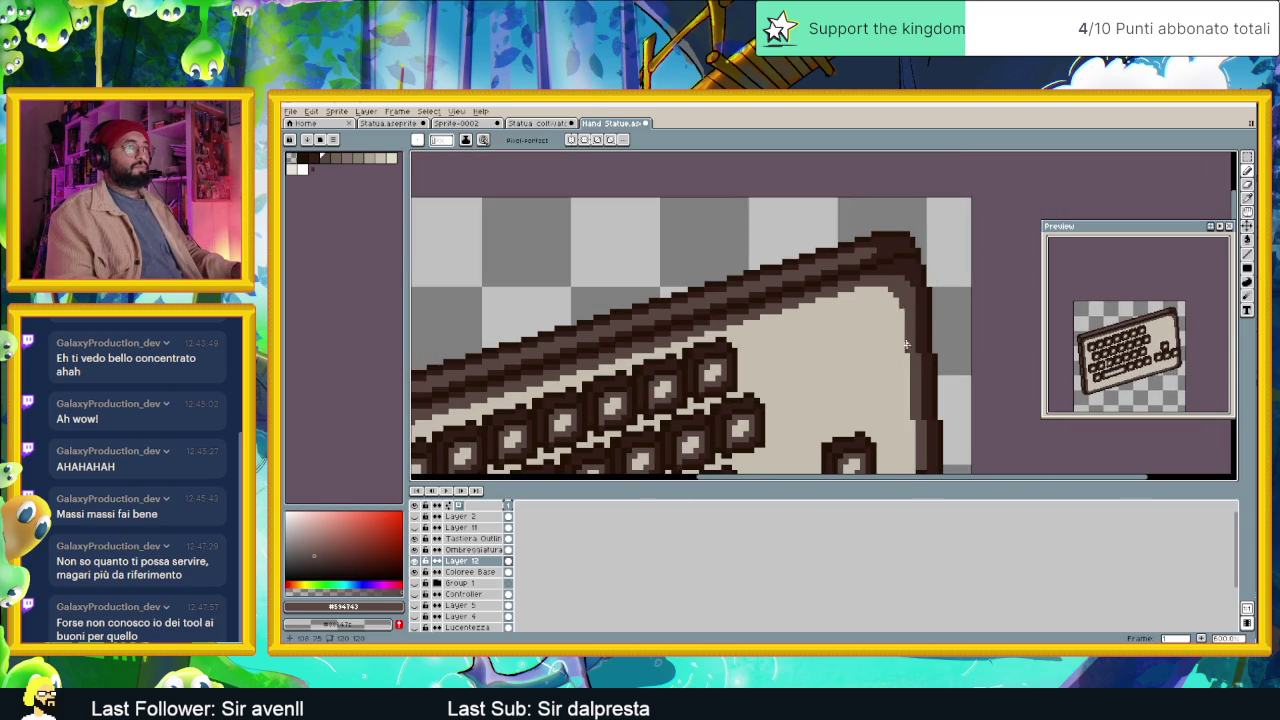
scroll(880, 397, down, 2)
scroll(900, 340, up, 4)
scroll(916, 349, up, 2)
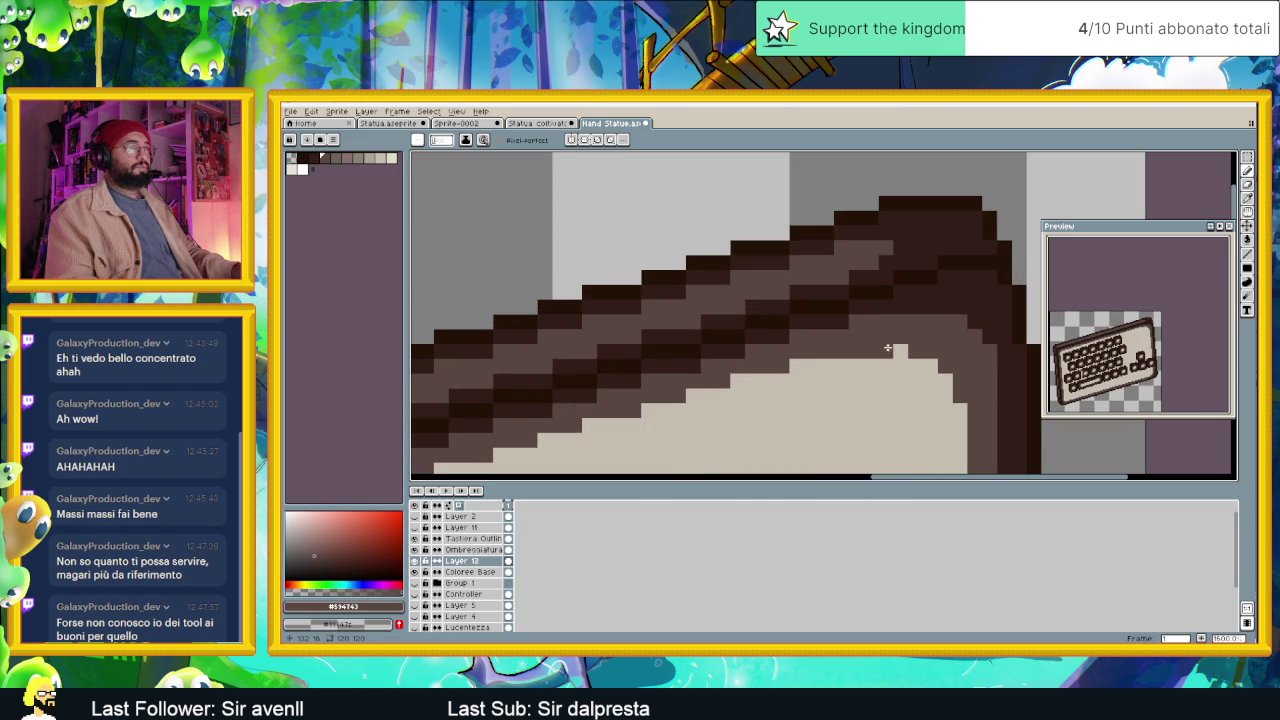
click(880, 347)
click(906, 365)
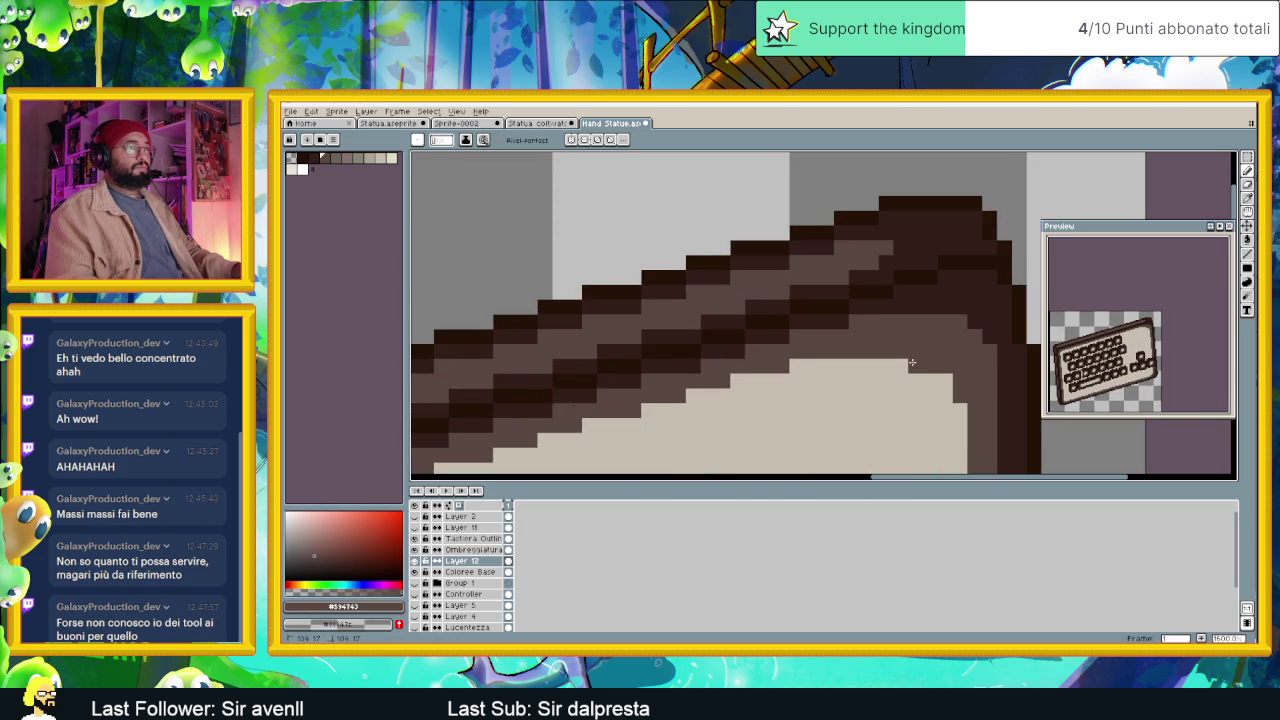
click(961, 405)
scroll(956, 430, down, 2)
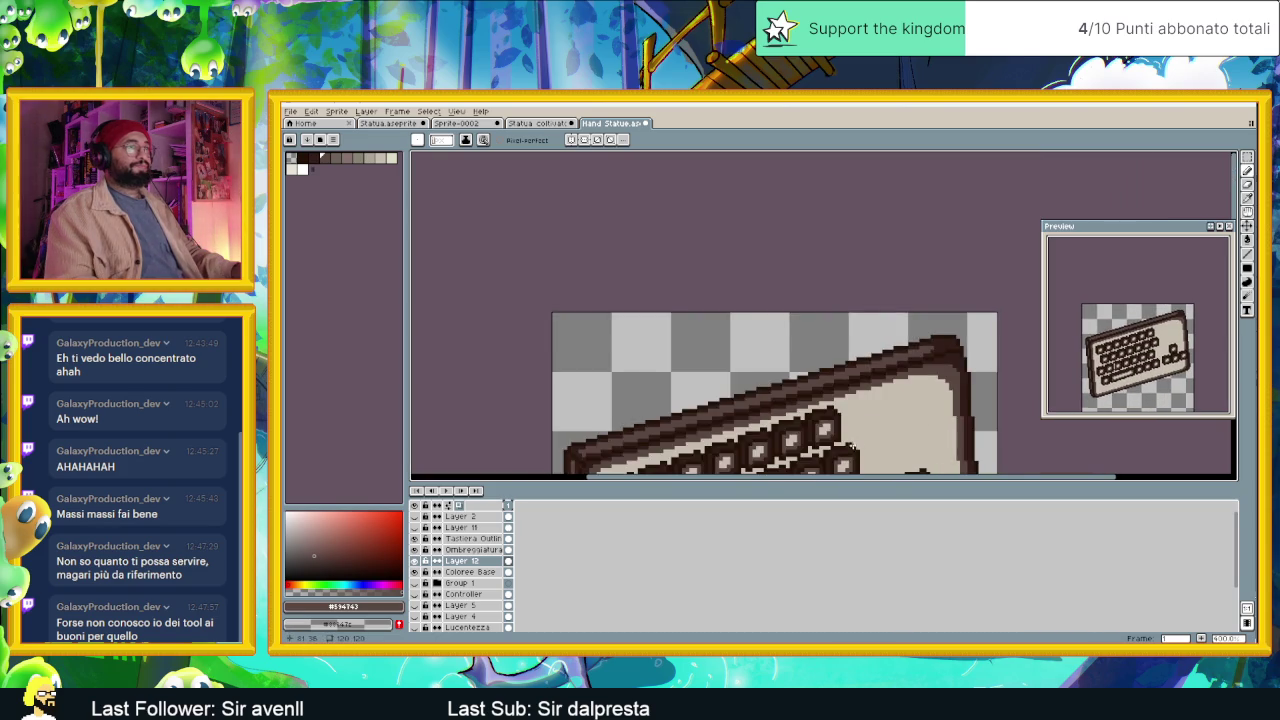
scroll(880, 370, down, 2)
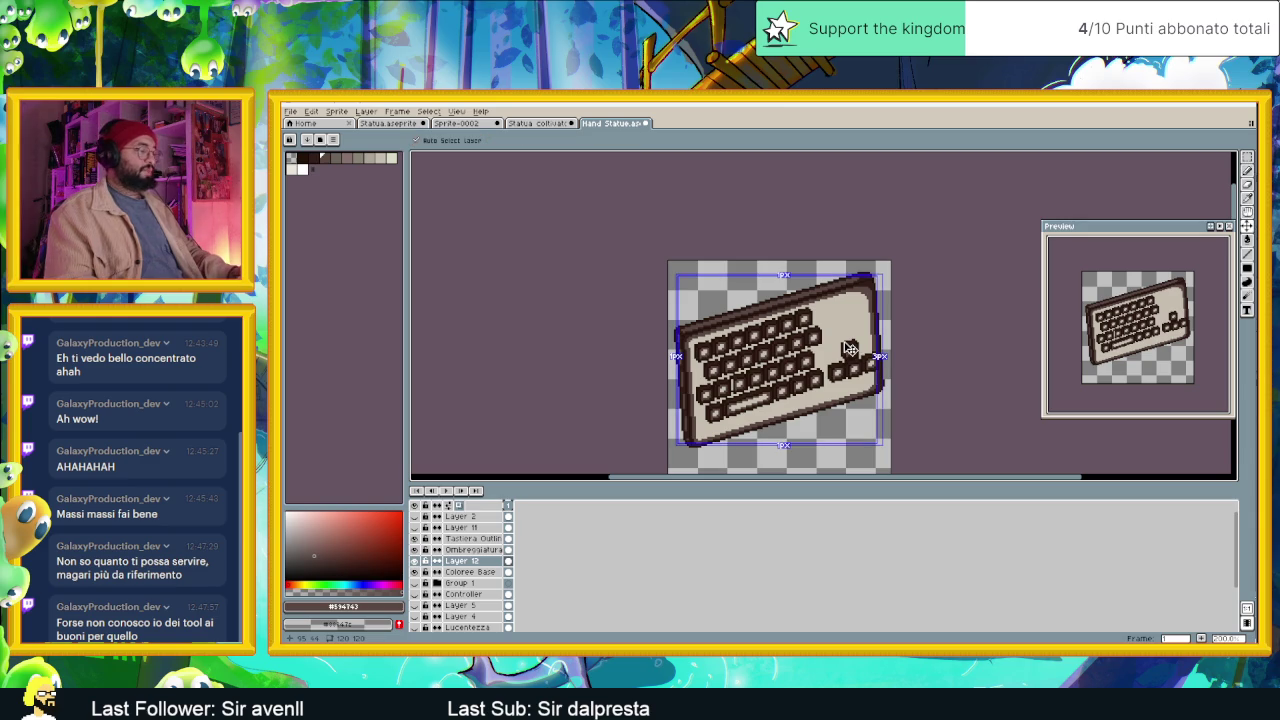
Save the Hand Statue sprite file.
key(ctrl+s)
drag(883, 389, 810, 359)
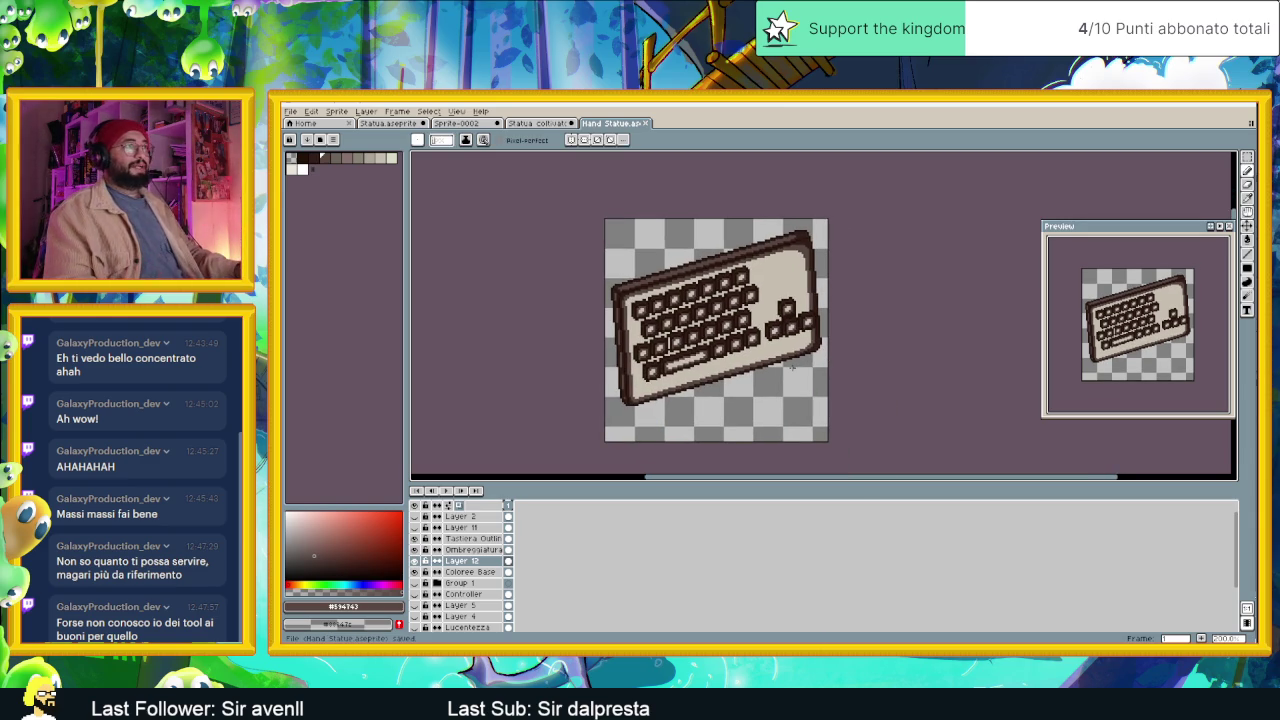
scroll(790, 367, down, 1)
scroll(765, 370, up, 1)
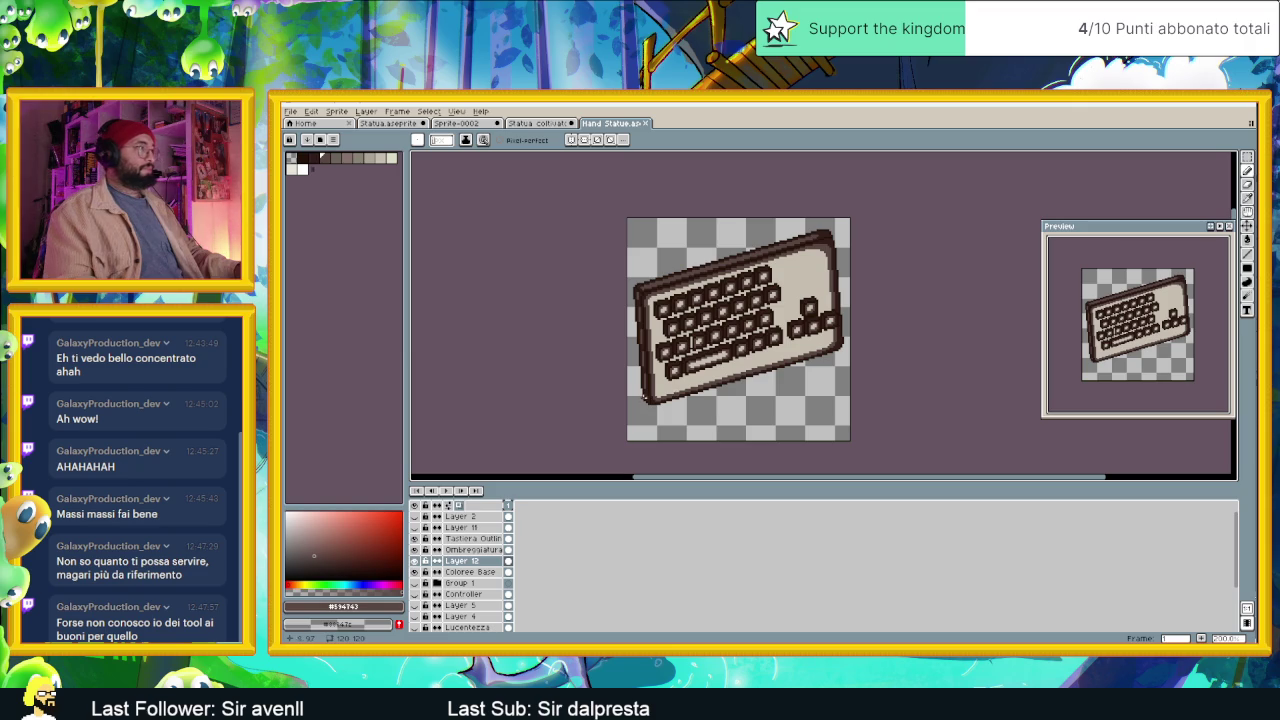
Sample the grey #777171 from the Statua coltivatore sprite's edge.
click(548, 123)
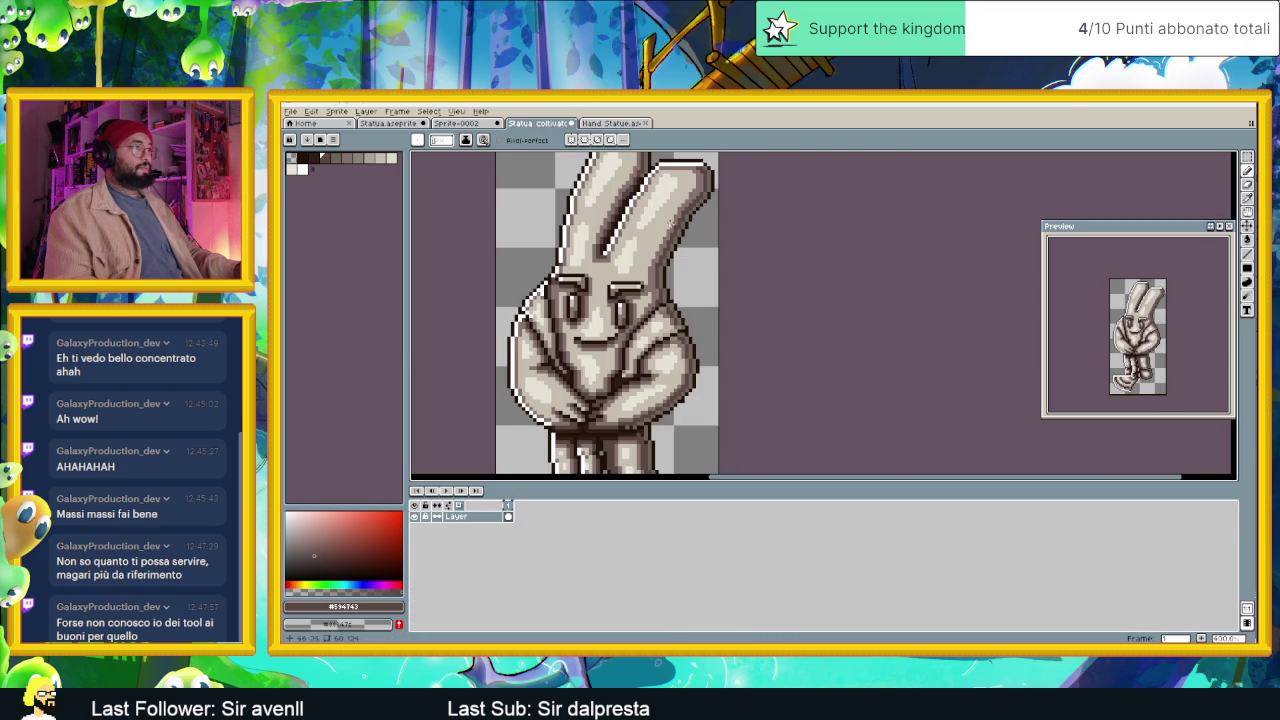
scroll(666, 249, up, 4)
key(i)
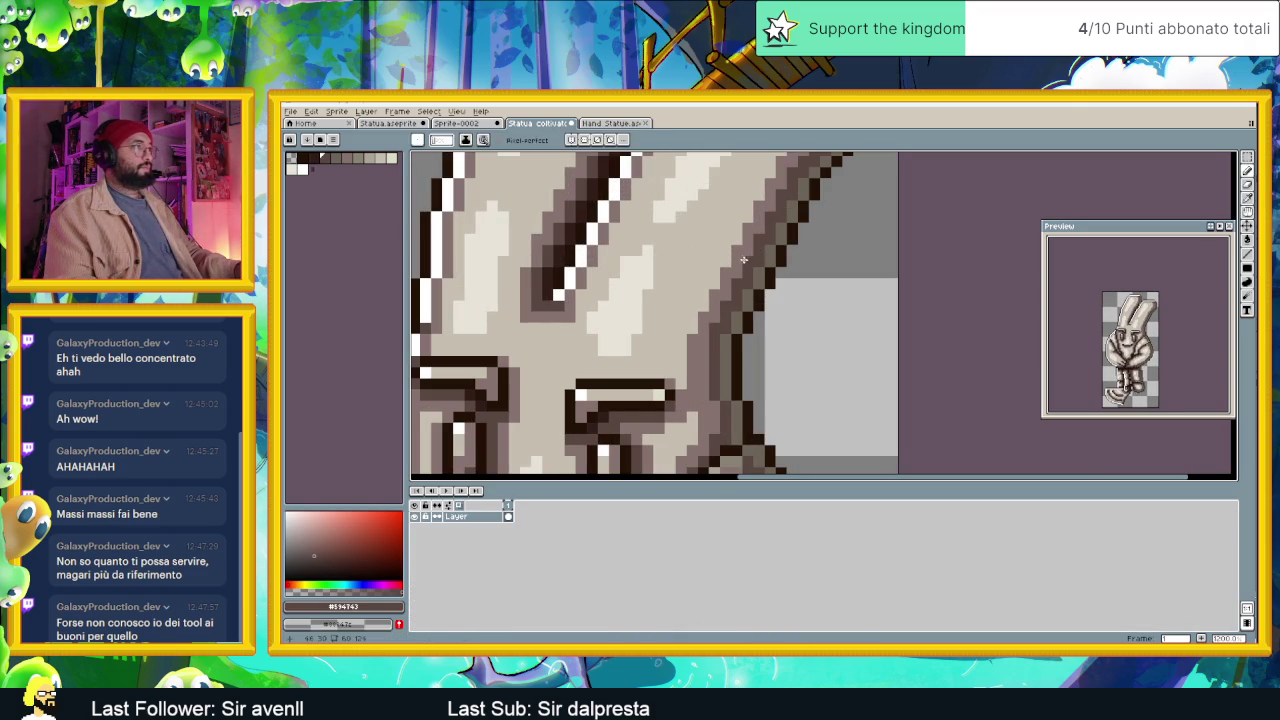
click(742, 251)
key(b)
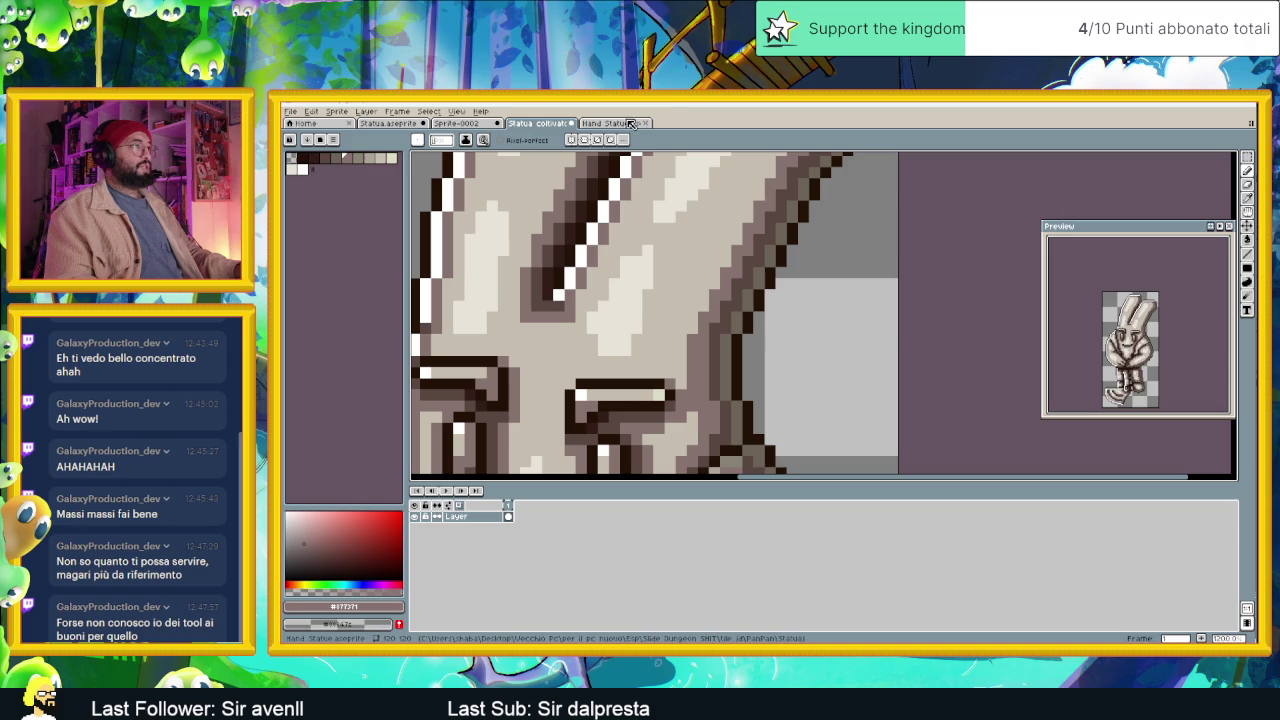
Return to the Hand Statue sprite and make the Ombreggiatura layer active.
click(627, 124)
scroll(730, 258, down, 3)
scroll(730, 258, up, 3)
scroll(730, 258, up, 1)
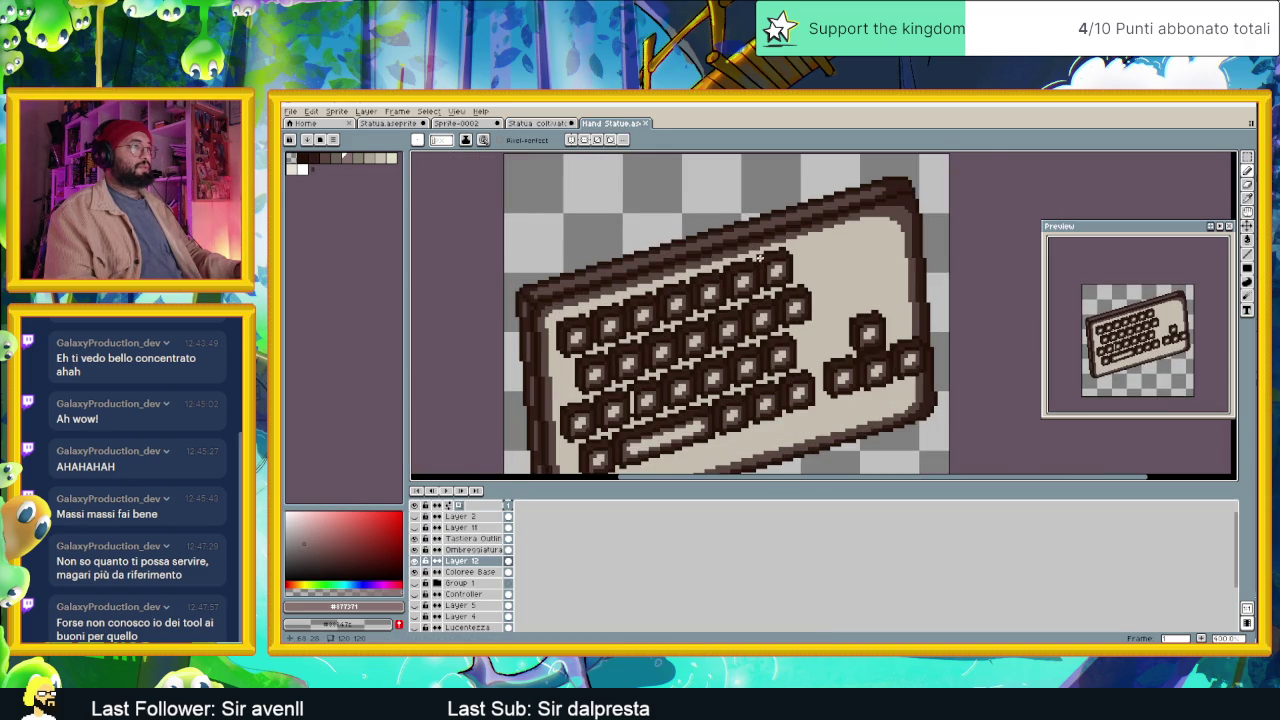
scroll(758, 258, up, 1)
scroll(733, 288, up, 3)
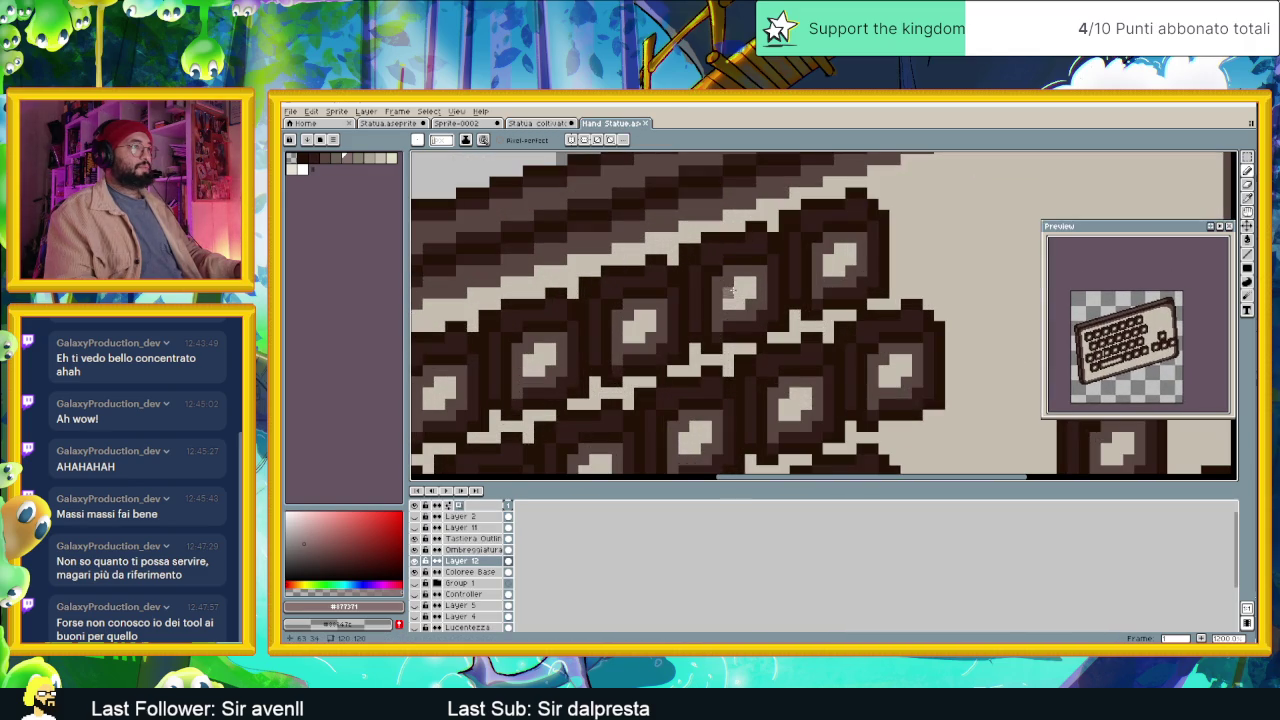
scroll(730, 284, down, 3)
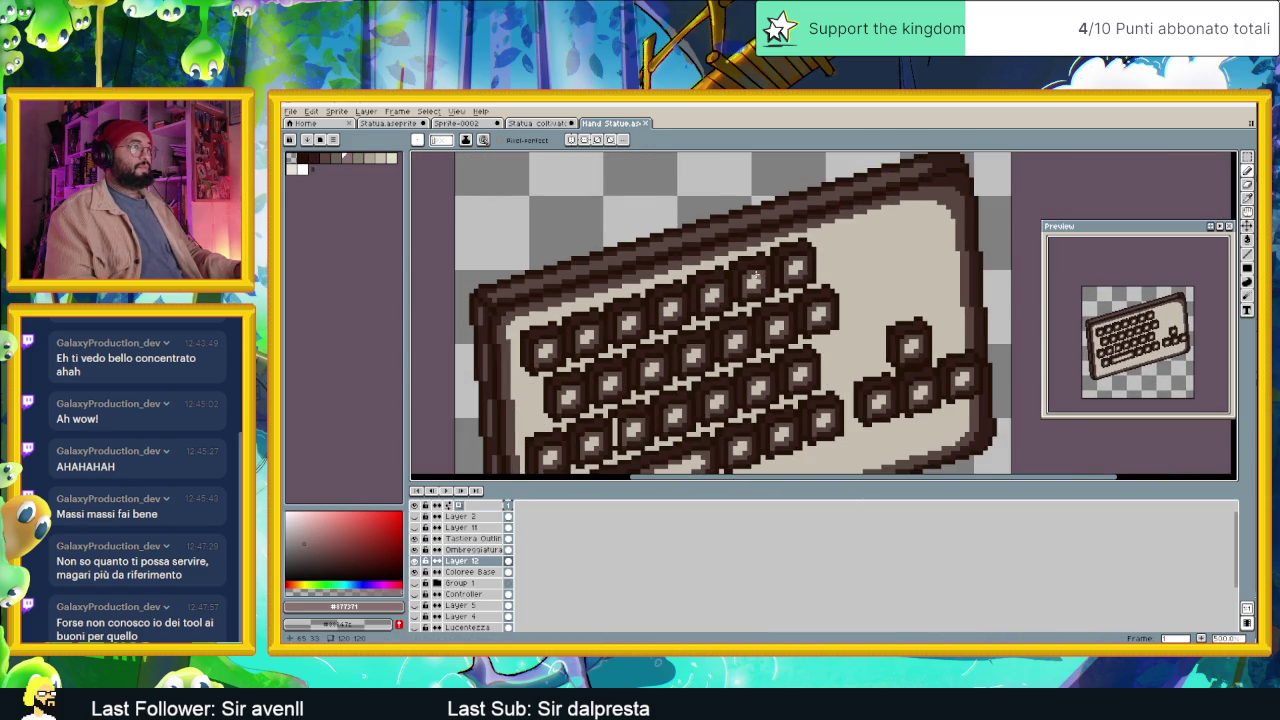
scroll(755, 276, up, 2)
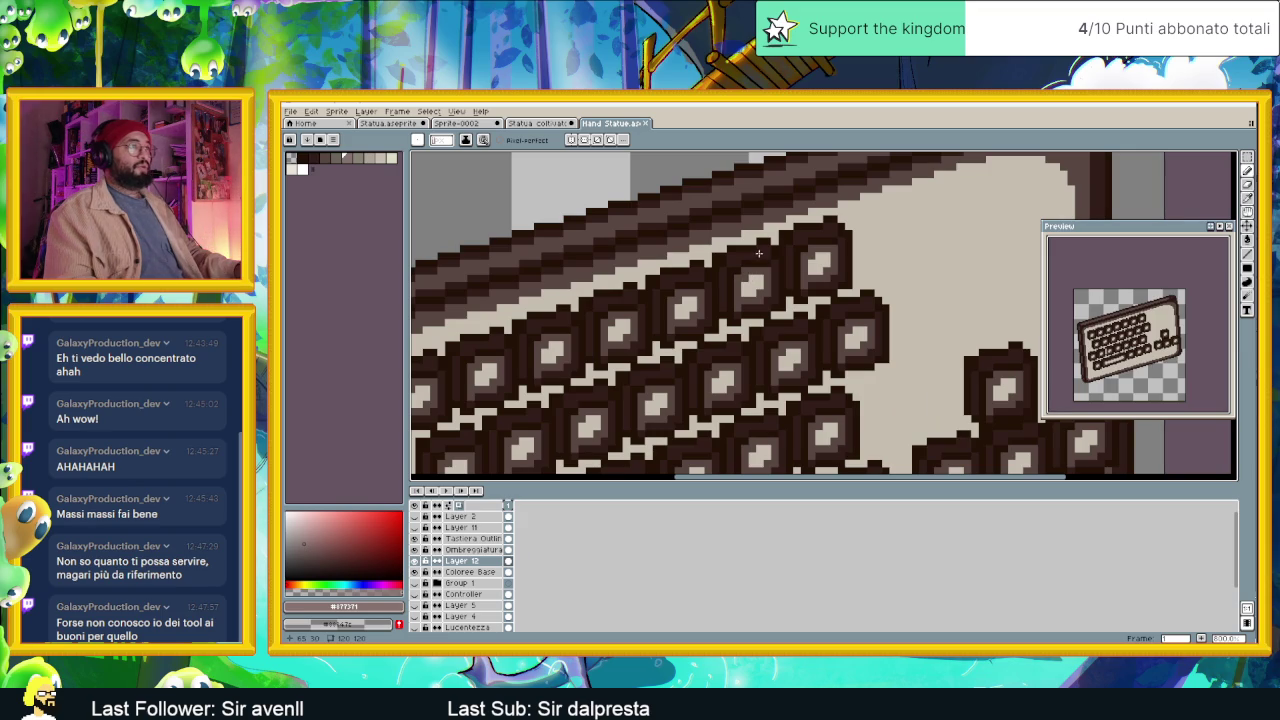
scroll(748, 275, up, 3)
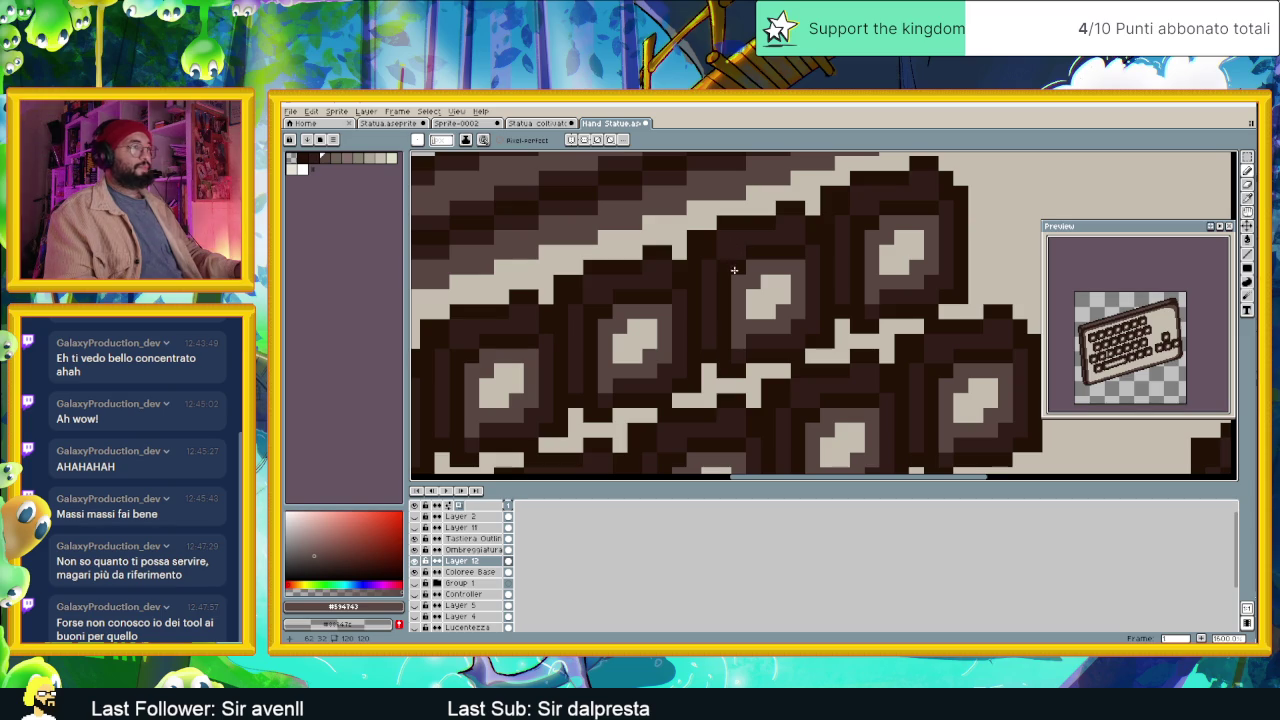
scroll(751, 286, down, 3)
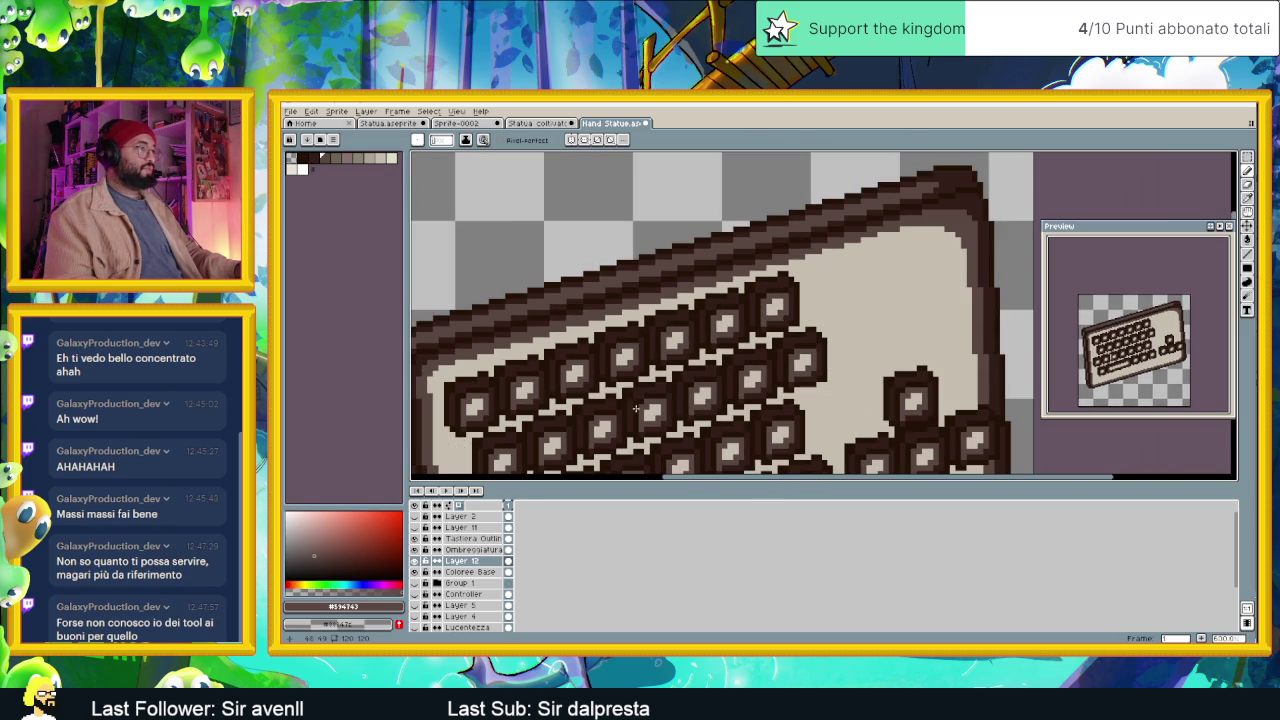
scroll(680, 366, down, 1)
key(alt+Up)
scroll(662, 326, up, 1)
scroll(662, 326, up, 1)
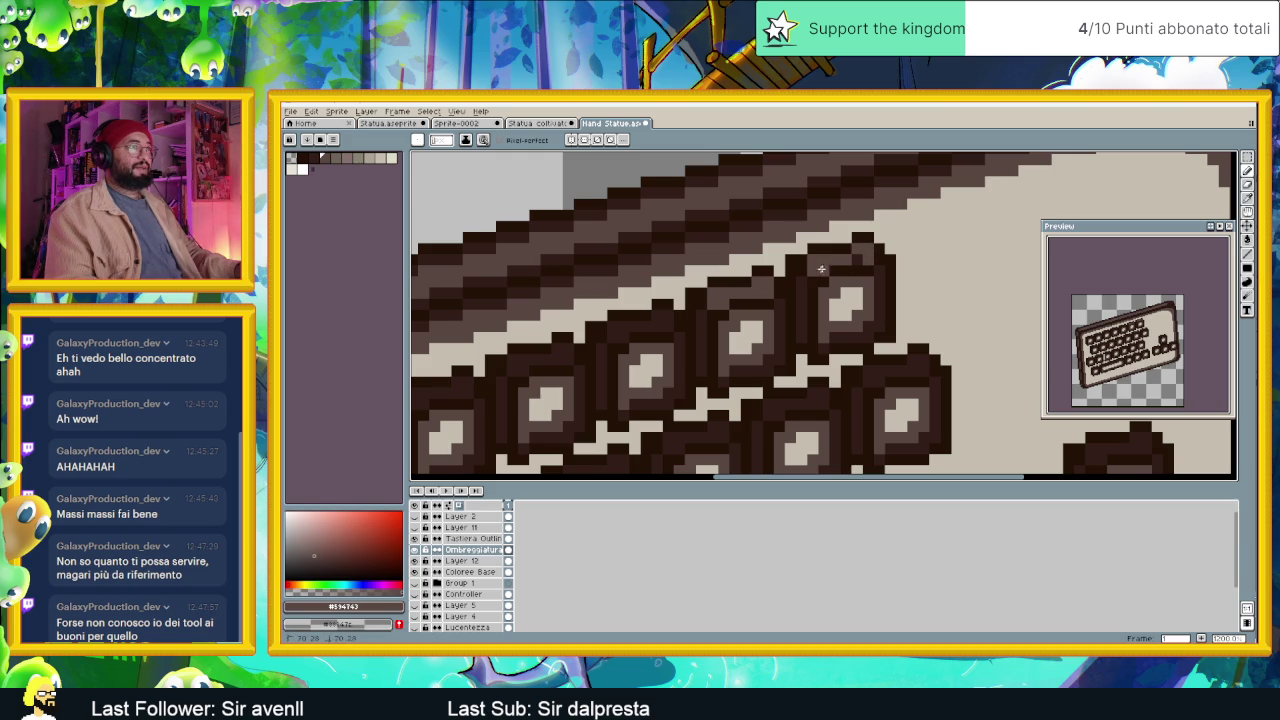
Pan and zoom around the canvas to review the whole keyboard sprite.
scroll(813, 283, left, 2)
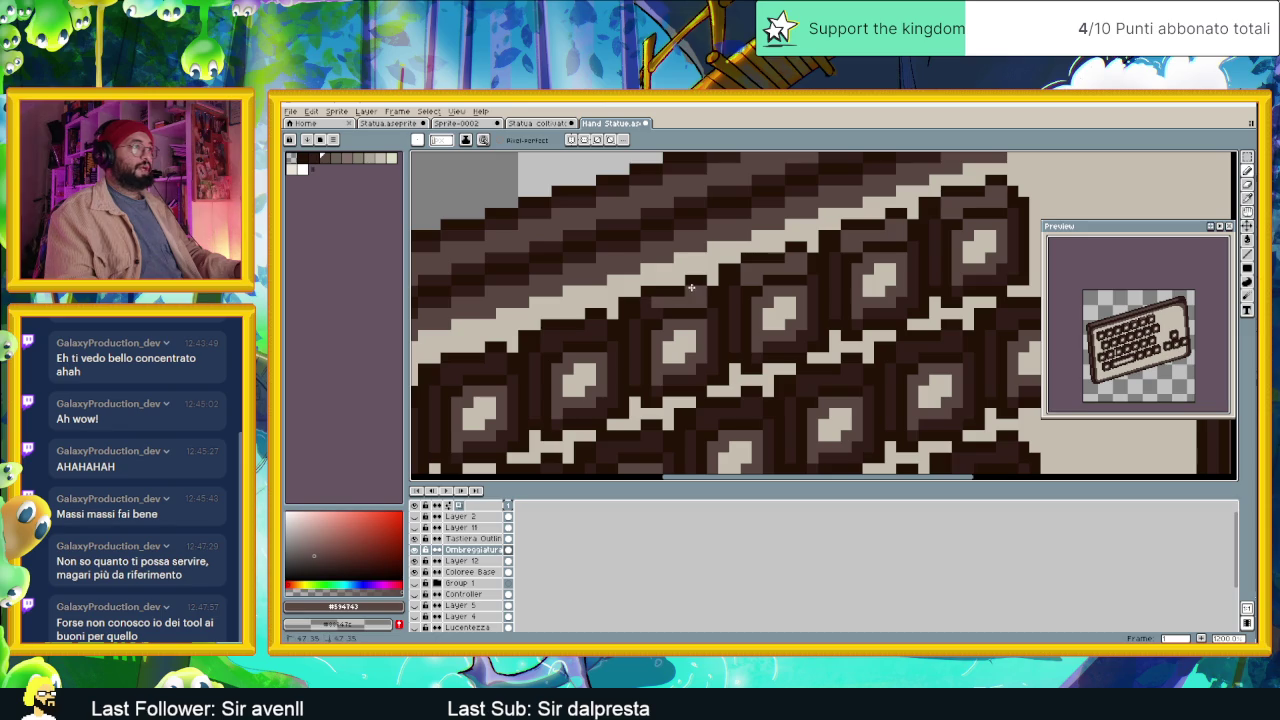
scroll(665, 310, left, 3)
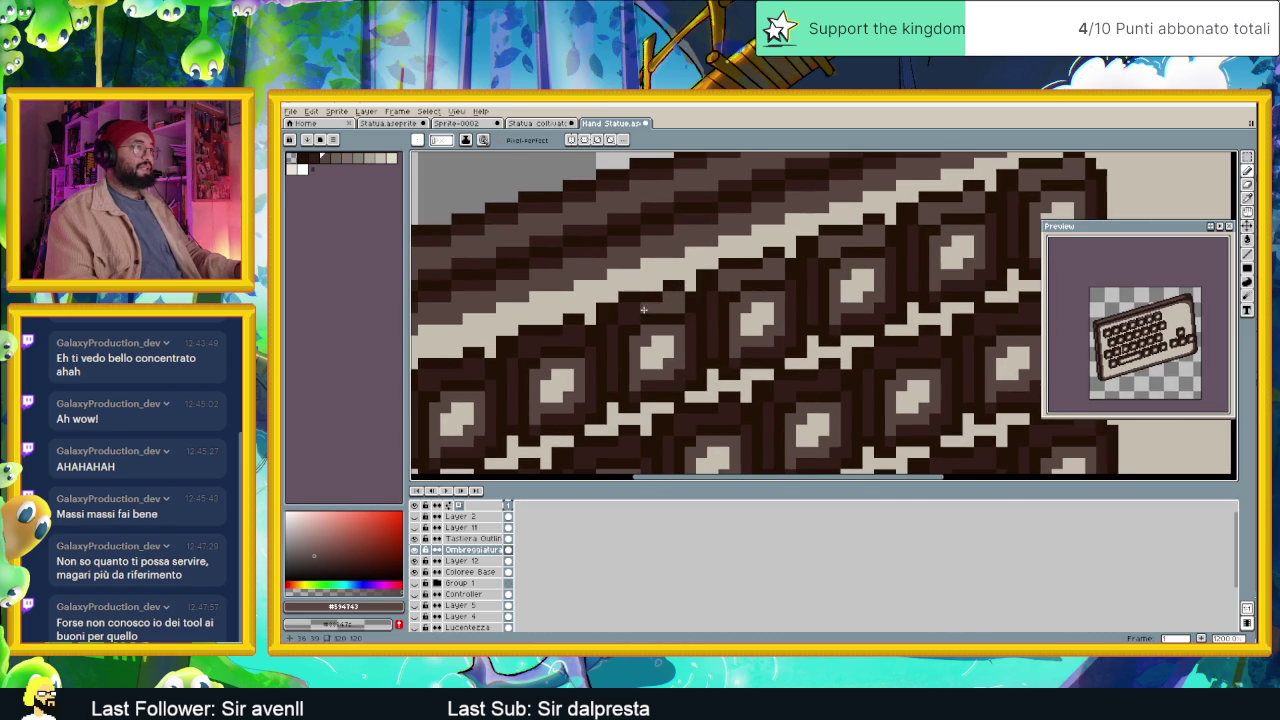
scroll(633, 325, left, 3)
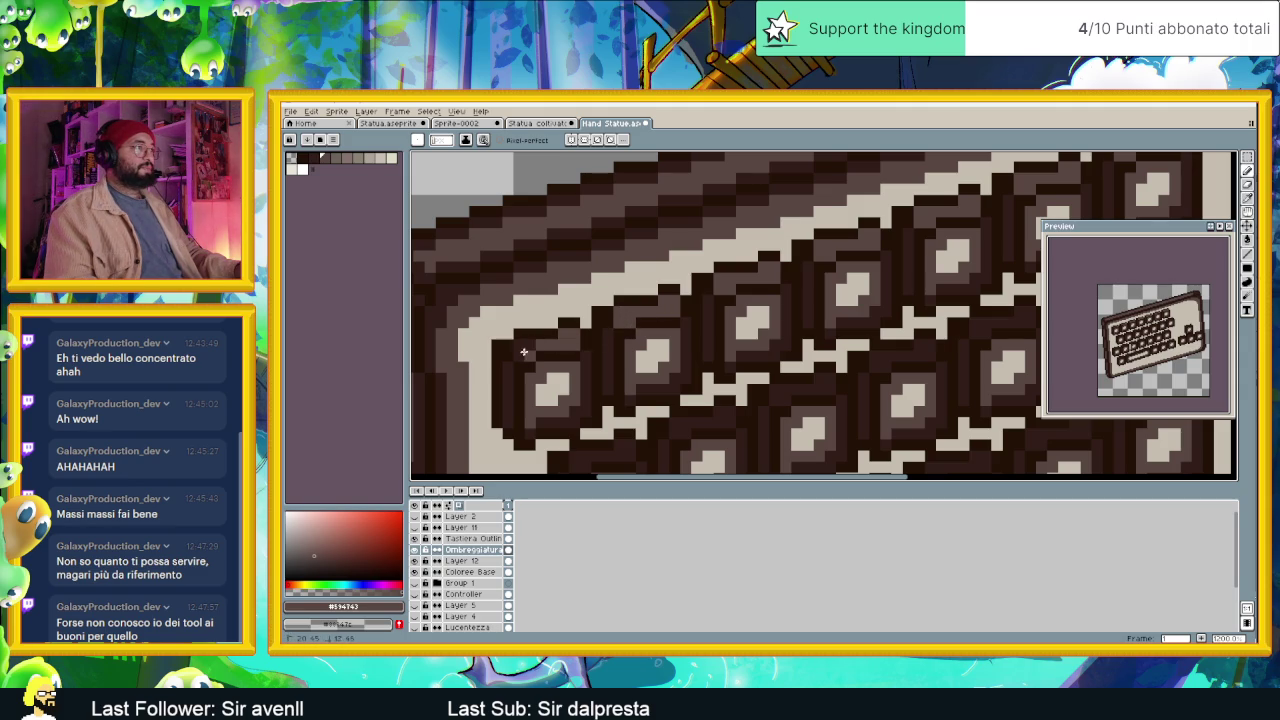
scroll(527, 350, down, 1)
scroll(600, 340, down, 2)
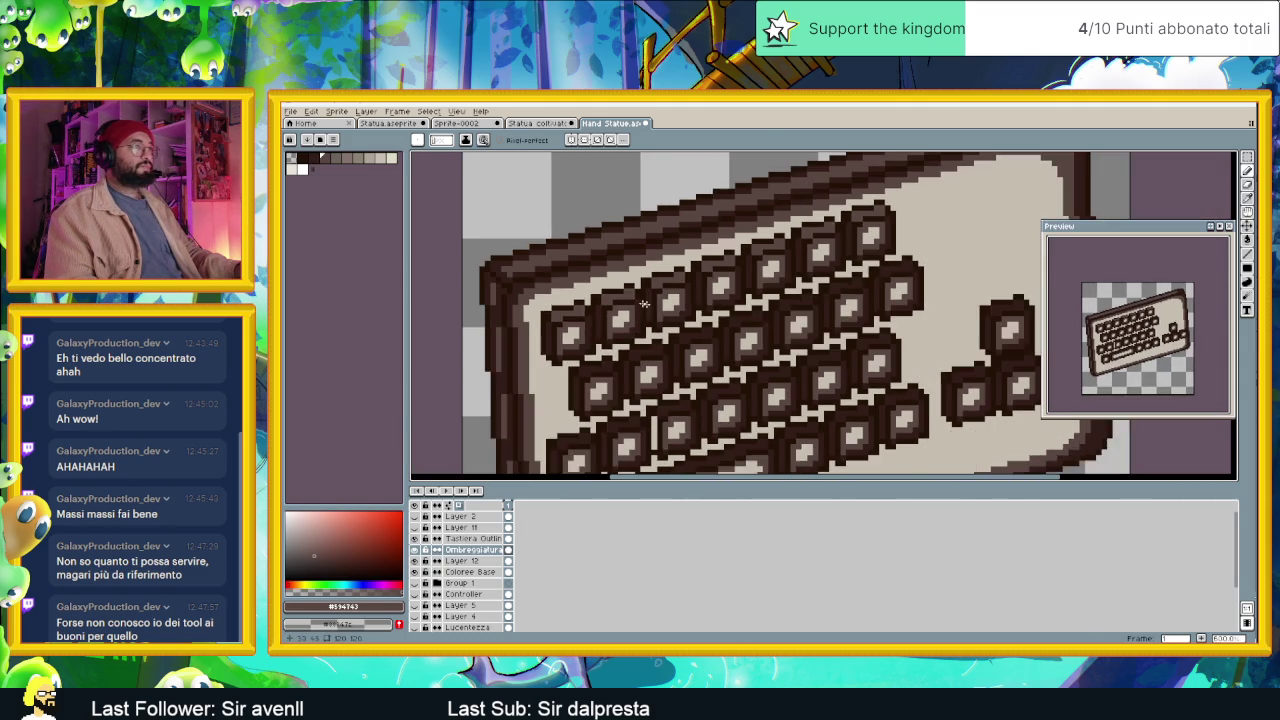
scroll(757, 315, down, 1)
scroll(757, 315, down, 1)
scroll(758, 316, down, 1)
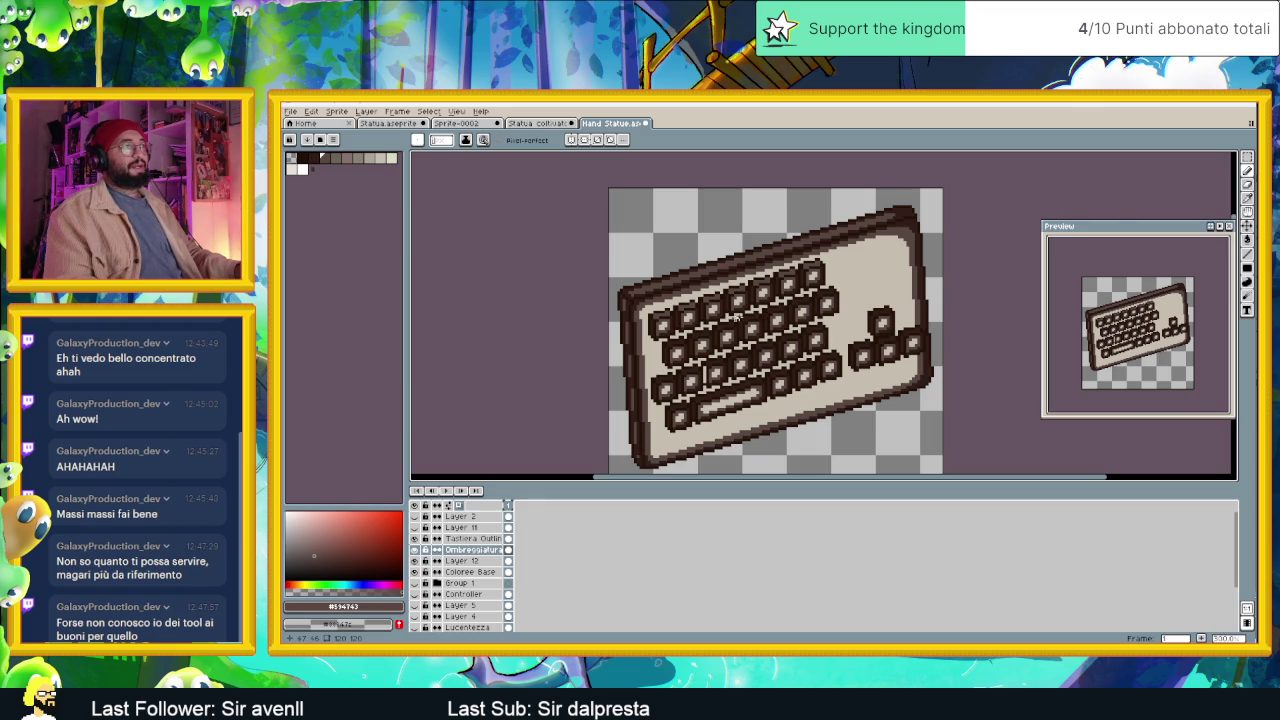
scroll(640, 312, up, 1)
scroll(633, 309, up, 1)
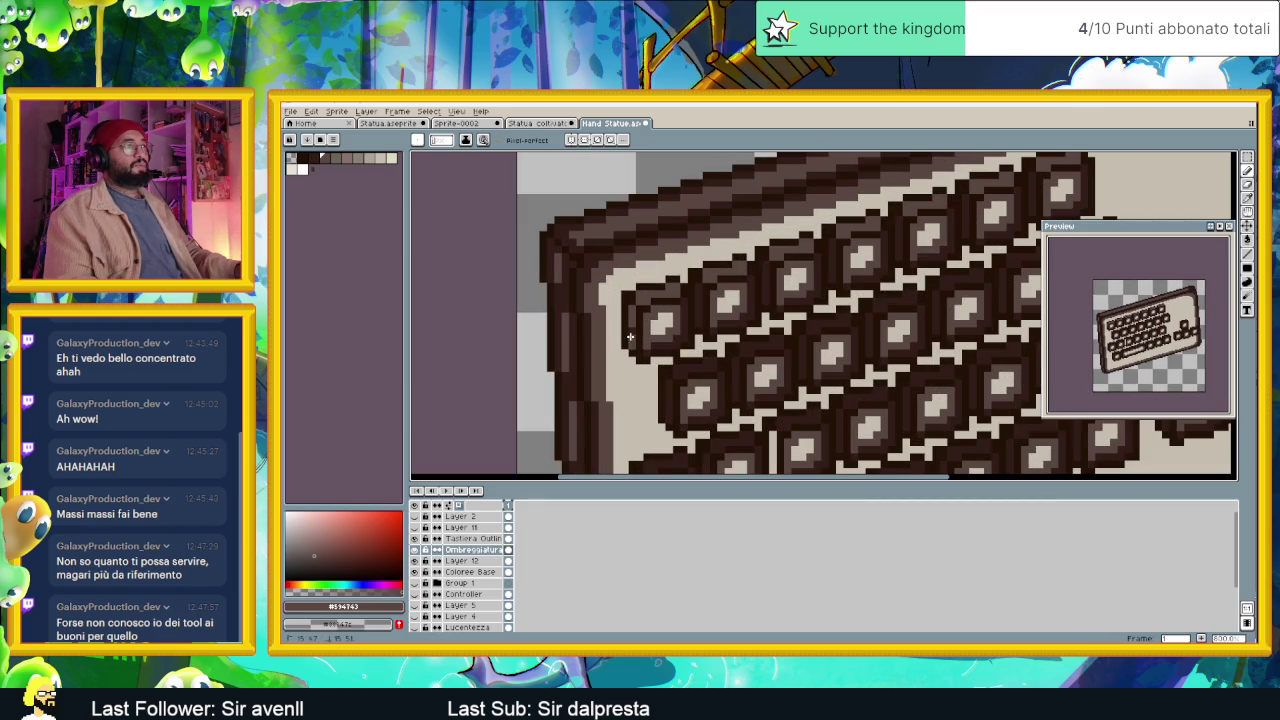
scroll(678, 350, down, 2)
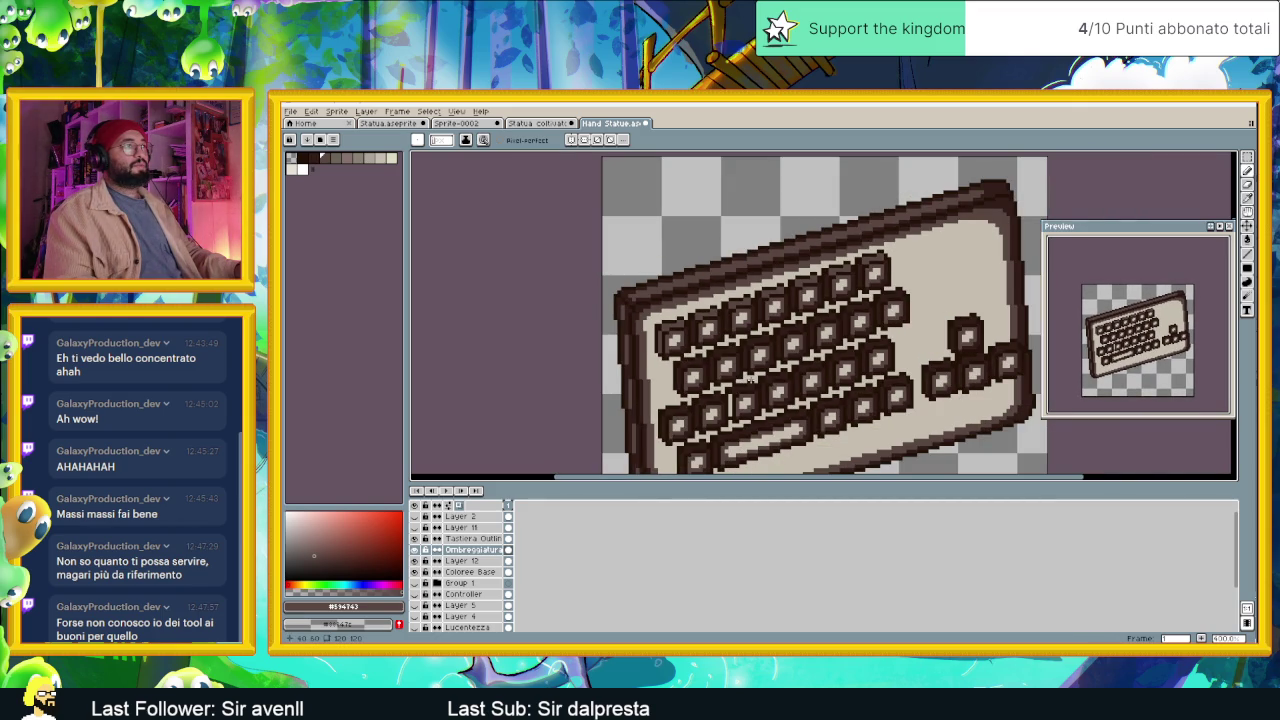
scroll(718, 366, up, 1)
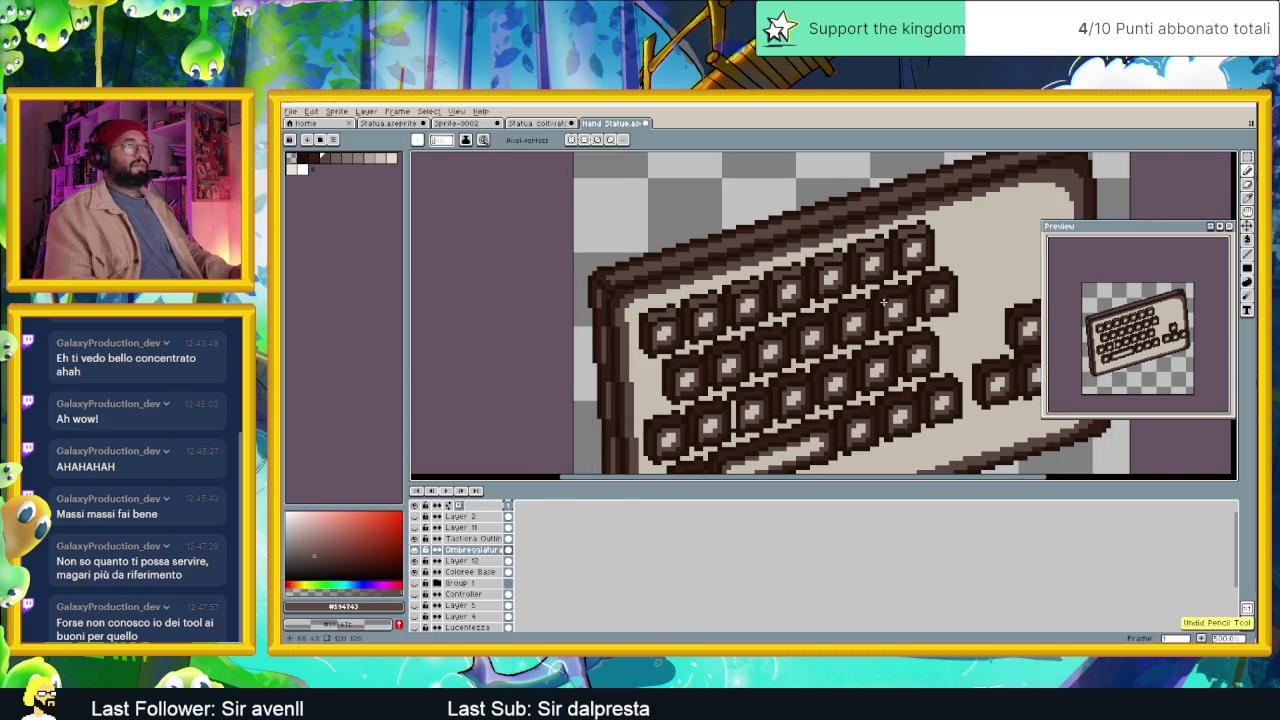
scroll(940, 292, up, 1)
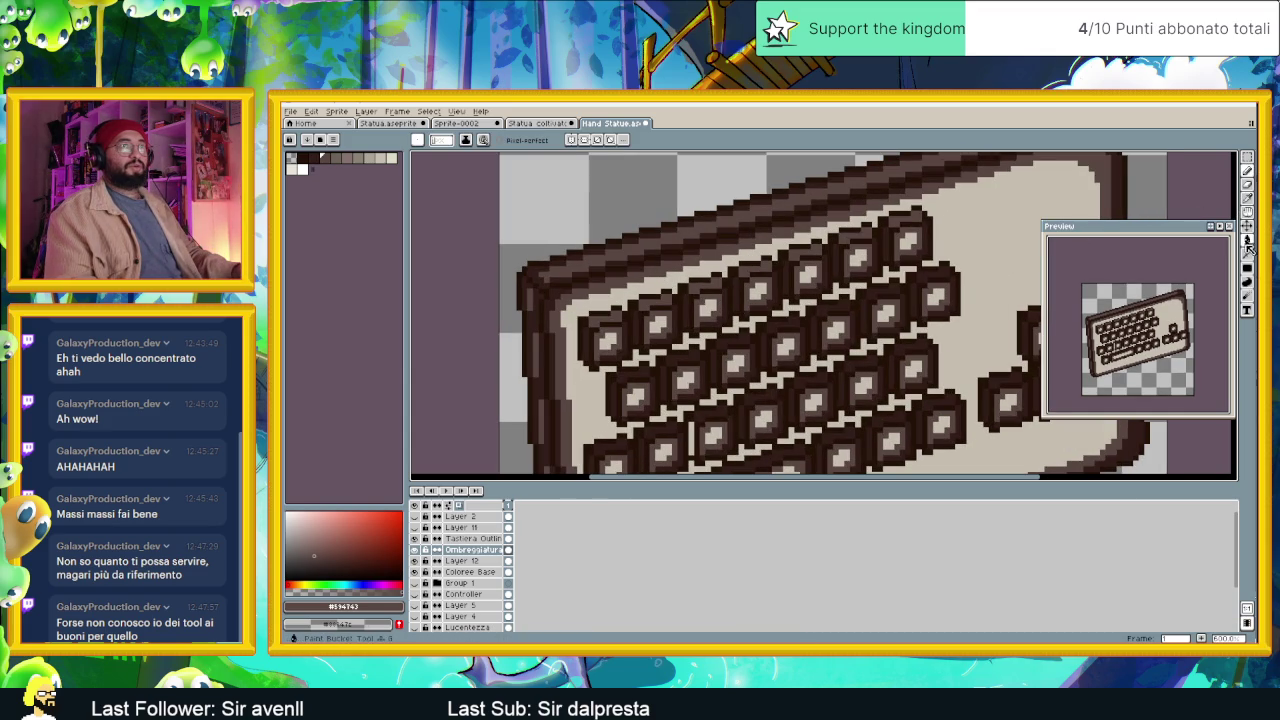
Switch to the Line tool and bring the keyboard's right edge into view.
click(1250, 255)
click(1219, 254)
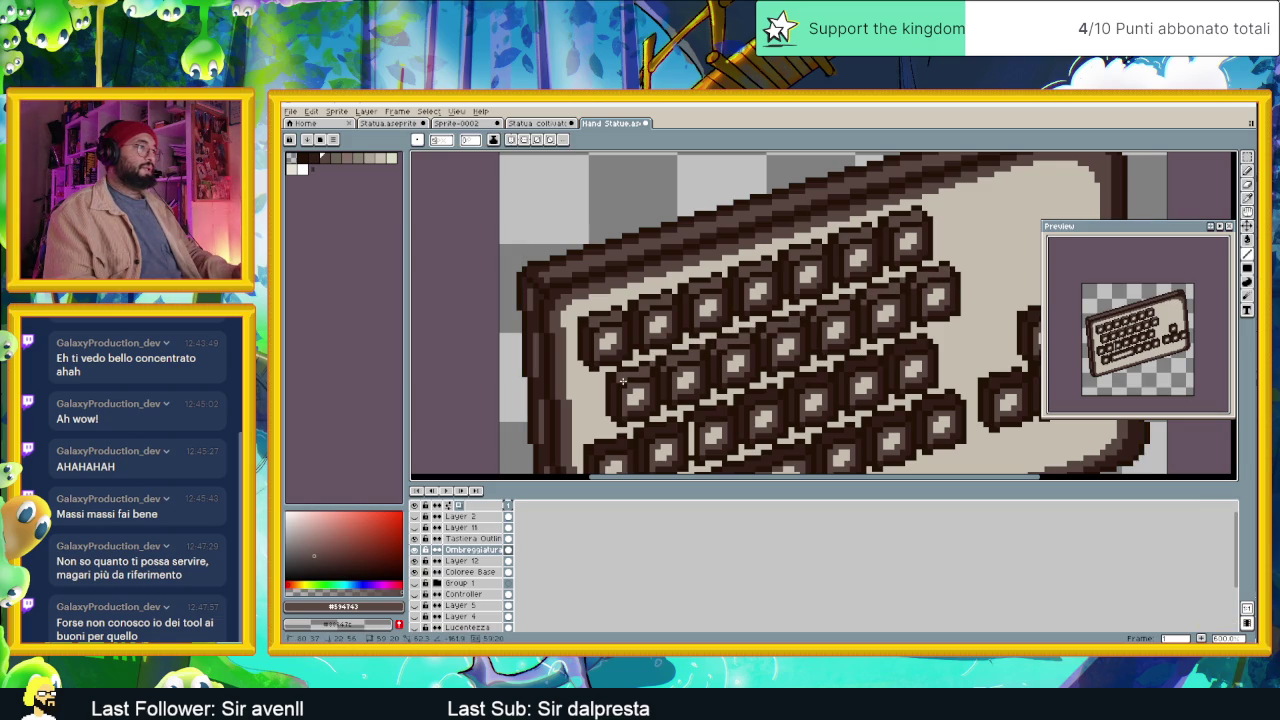
scroll(688, 354, up, 2)
scroll(620, 355, up, 1)
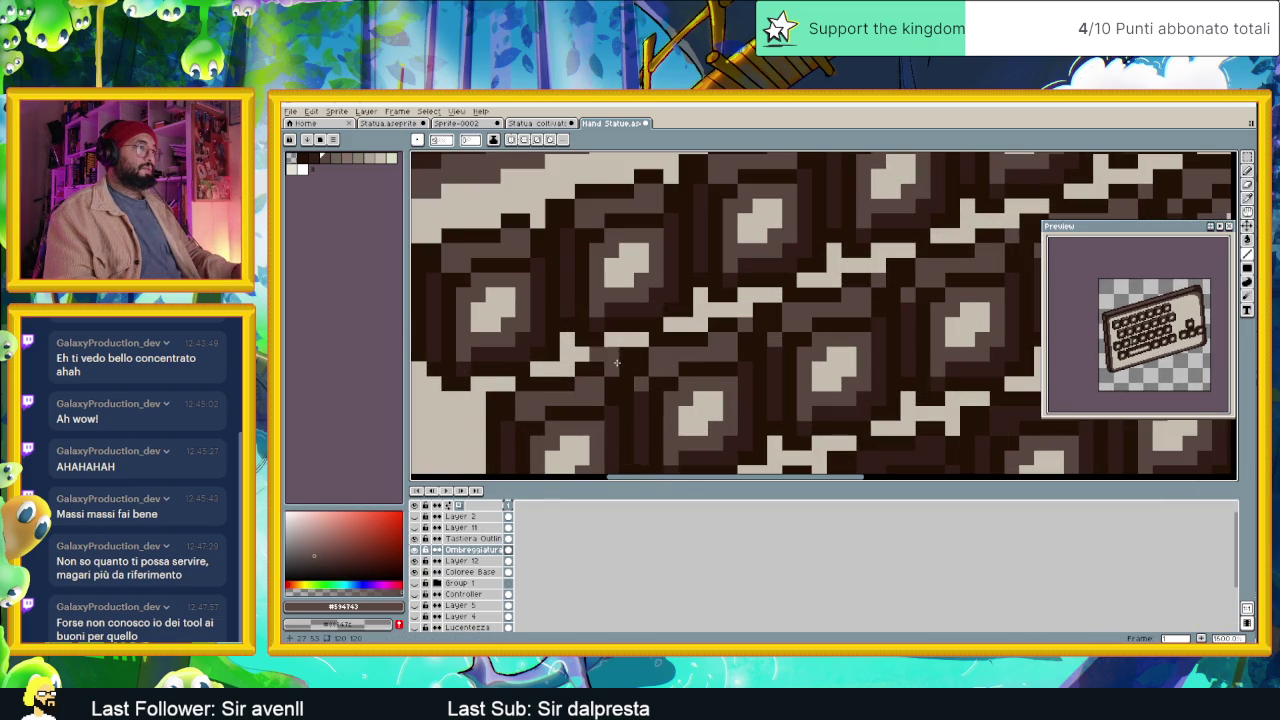
scroll(790, 322, left, 1)
scroll(781, 322, left, 1)
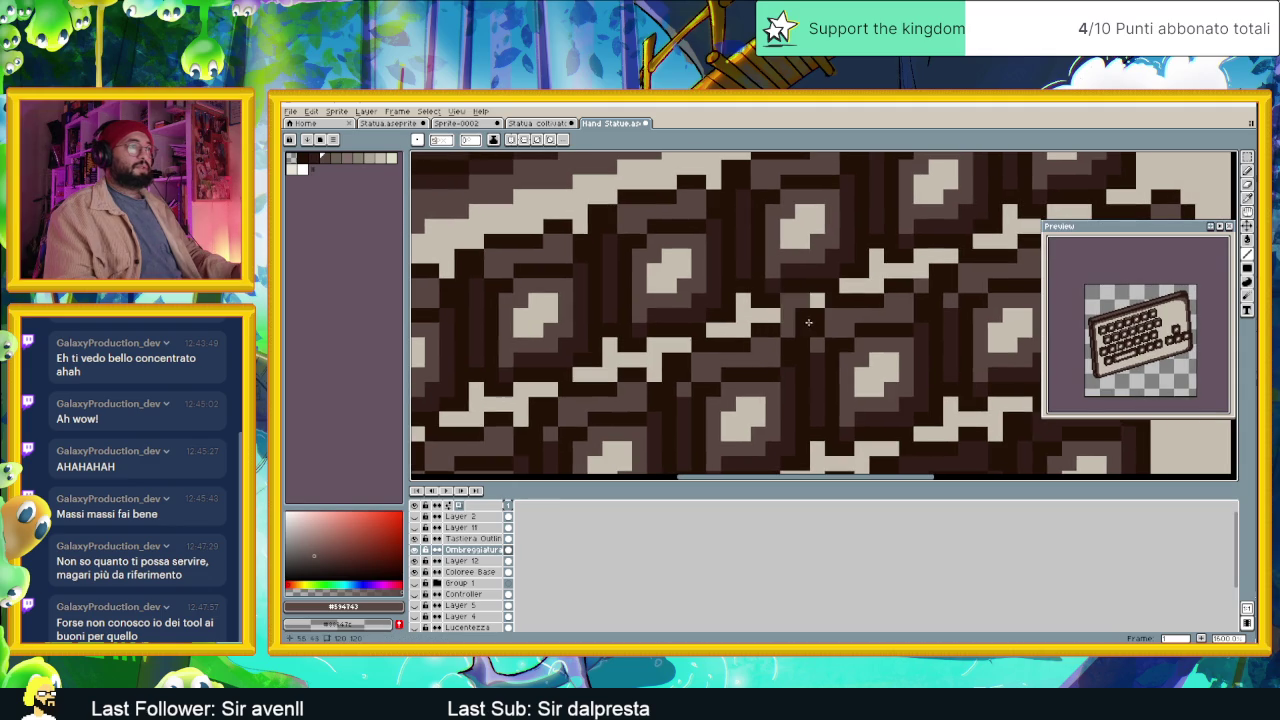
drag(928, 288, 812, 316)
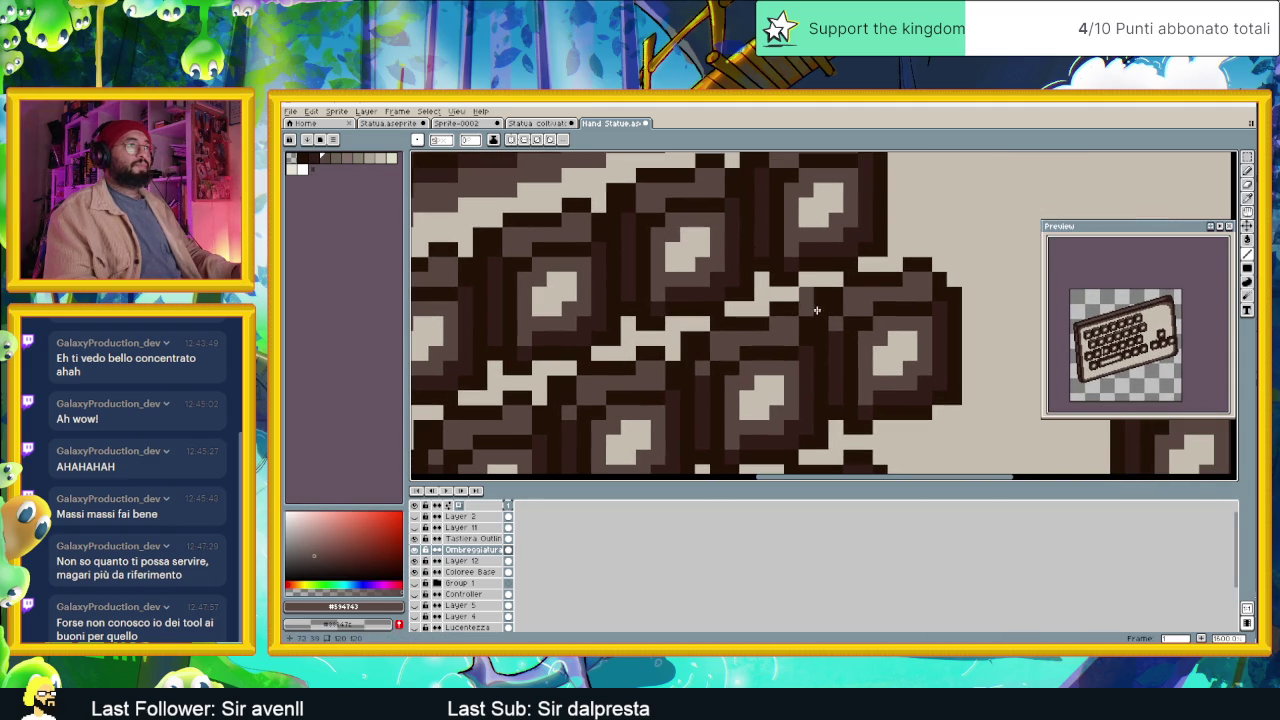
scroll(818, 305, down, 1)
scroll(890, 248, down, 1)
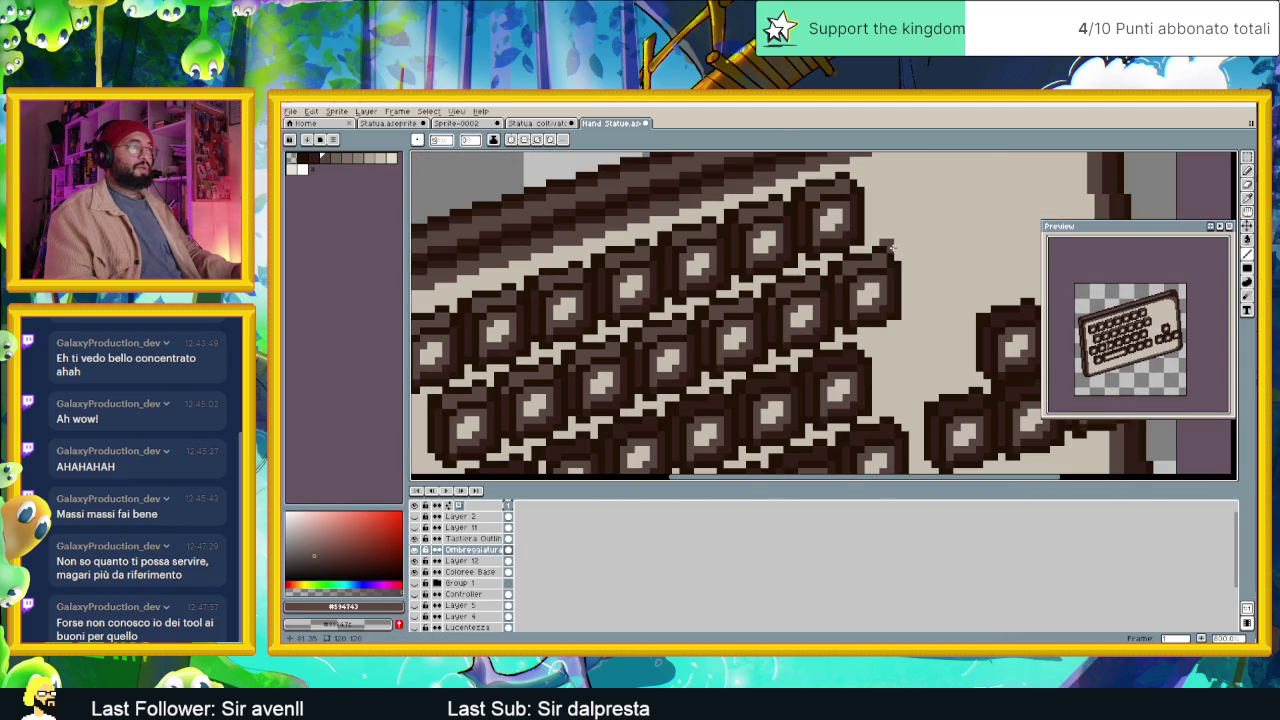
Undo the last pencil stroke and sample the darker brown from the artwork.
click(1247, 171)
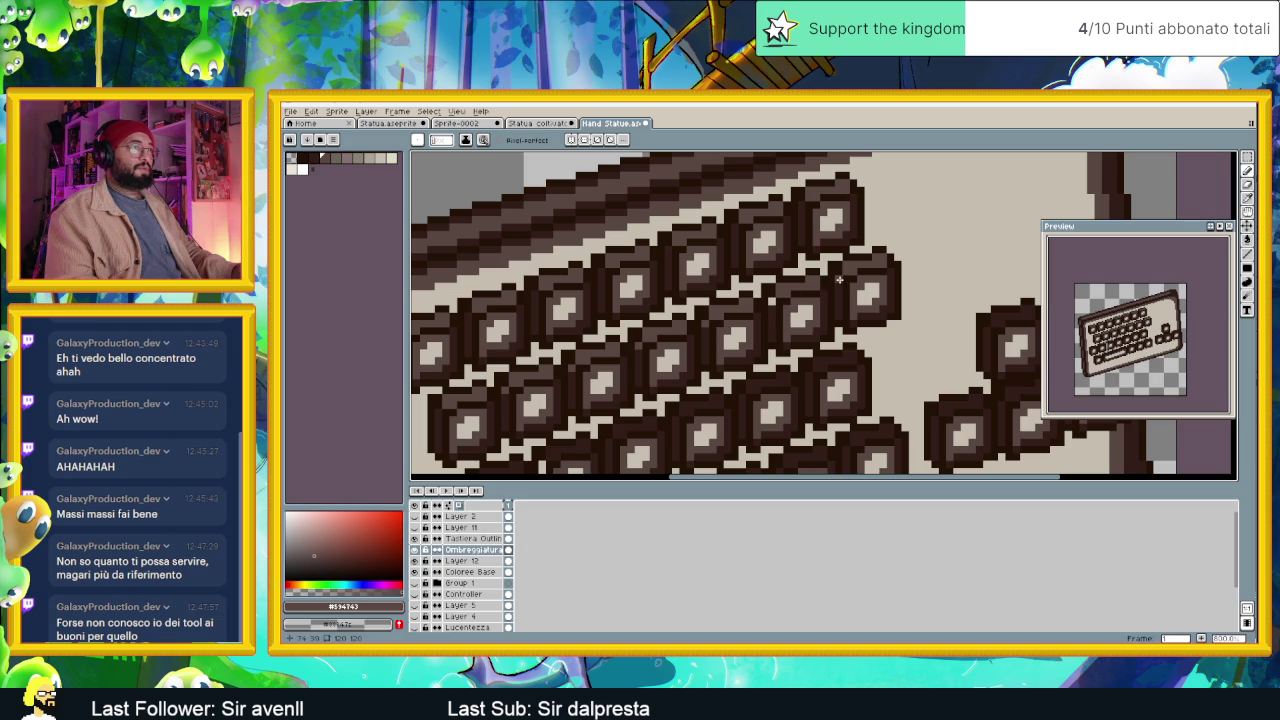
key(ctrl+z)
scroll(790, 312, up, 2)
alt+click(790, 312)
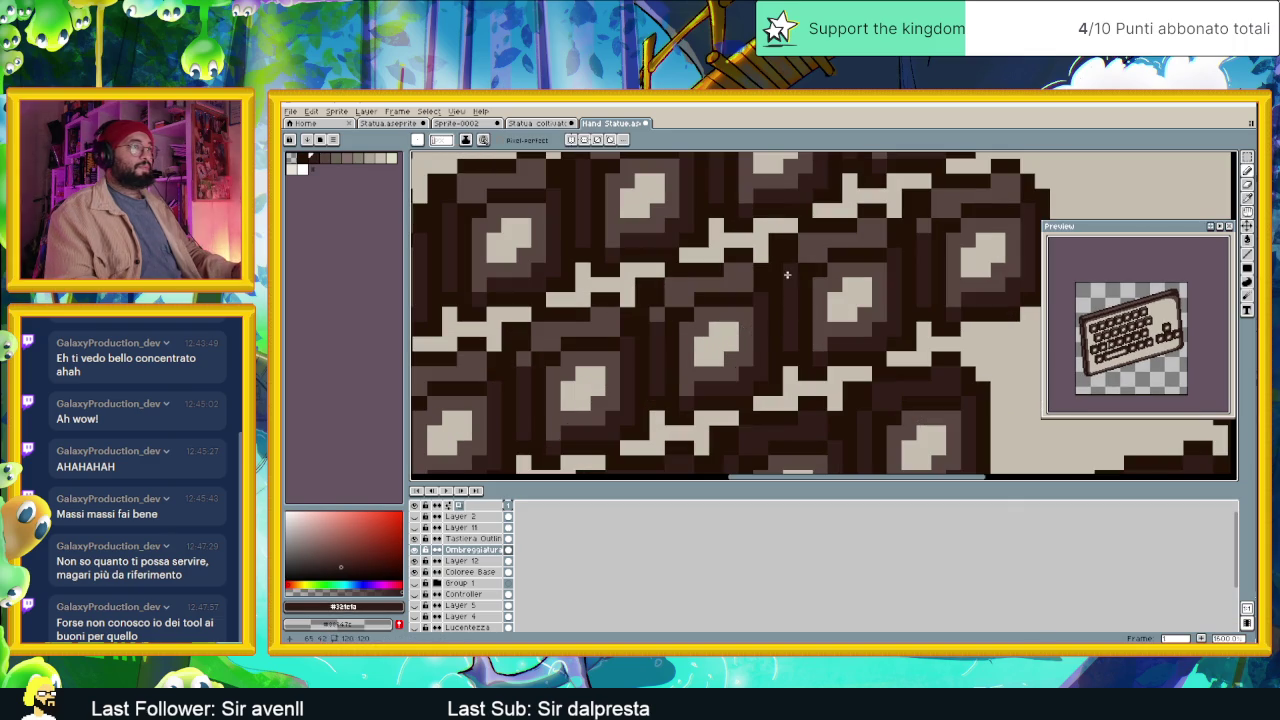
Sample the mid-brown #594743 from a key.
scroll(922, 226, down, 2)
scroll(800, 280, down, 1)
scroll(600, 330, up, 1)
scroll(535, 349, up, 2)
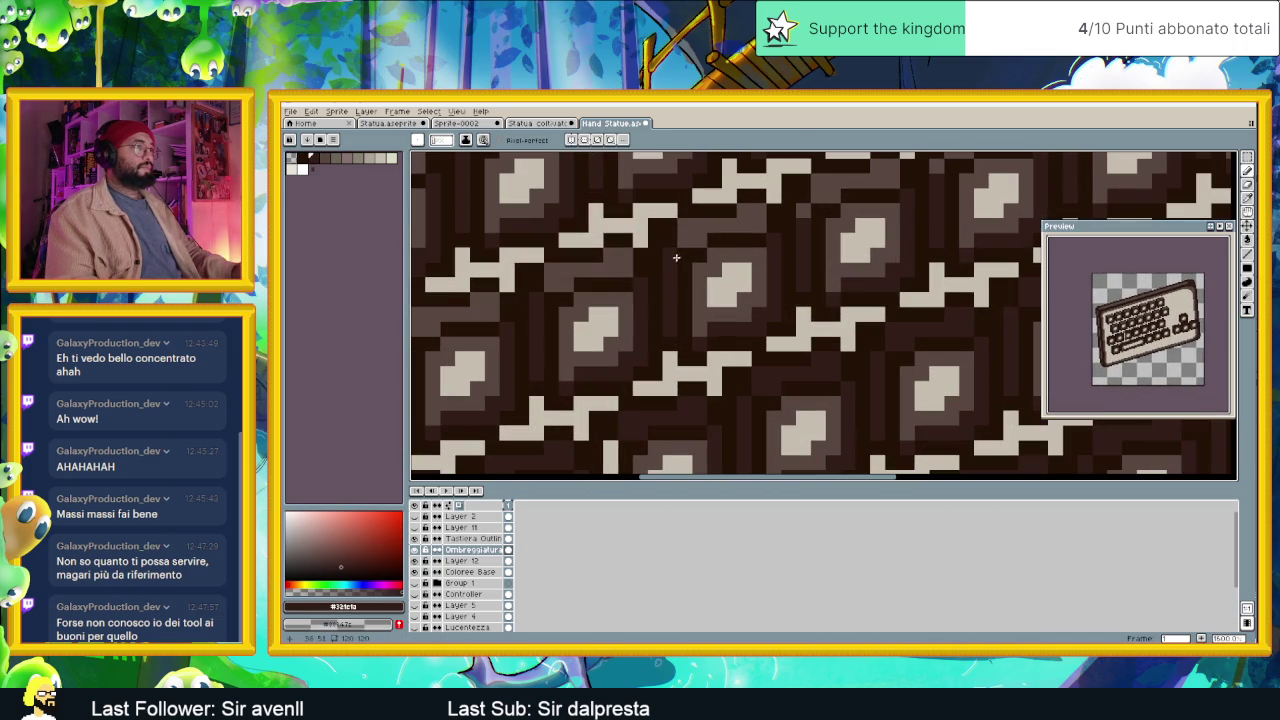
scroll(886, 229, down, 1)
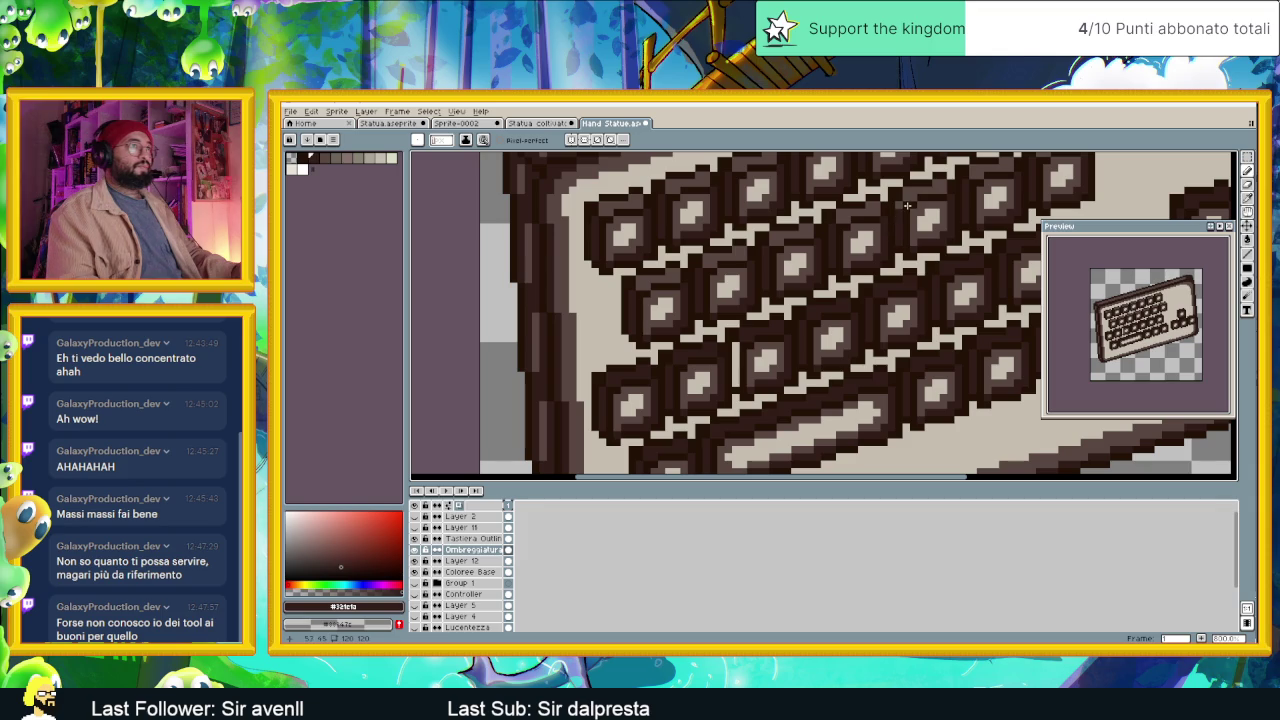
scroll(906, 205, up, 1)
scroll(840, 310, down, 1)
scroll(833, 318, down, 1)
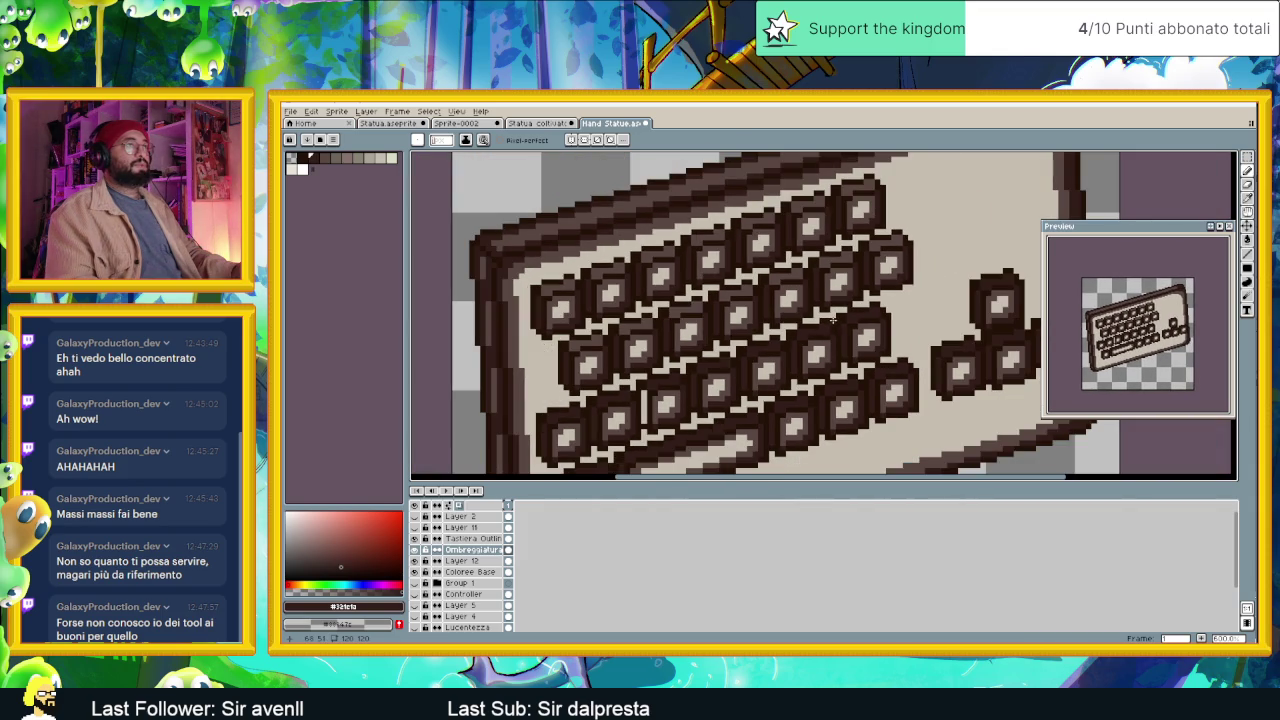
scroll(811, 333, up, 1)
scroll(682, 336, down, 1)
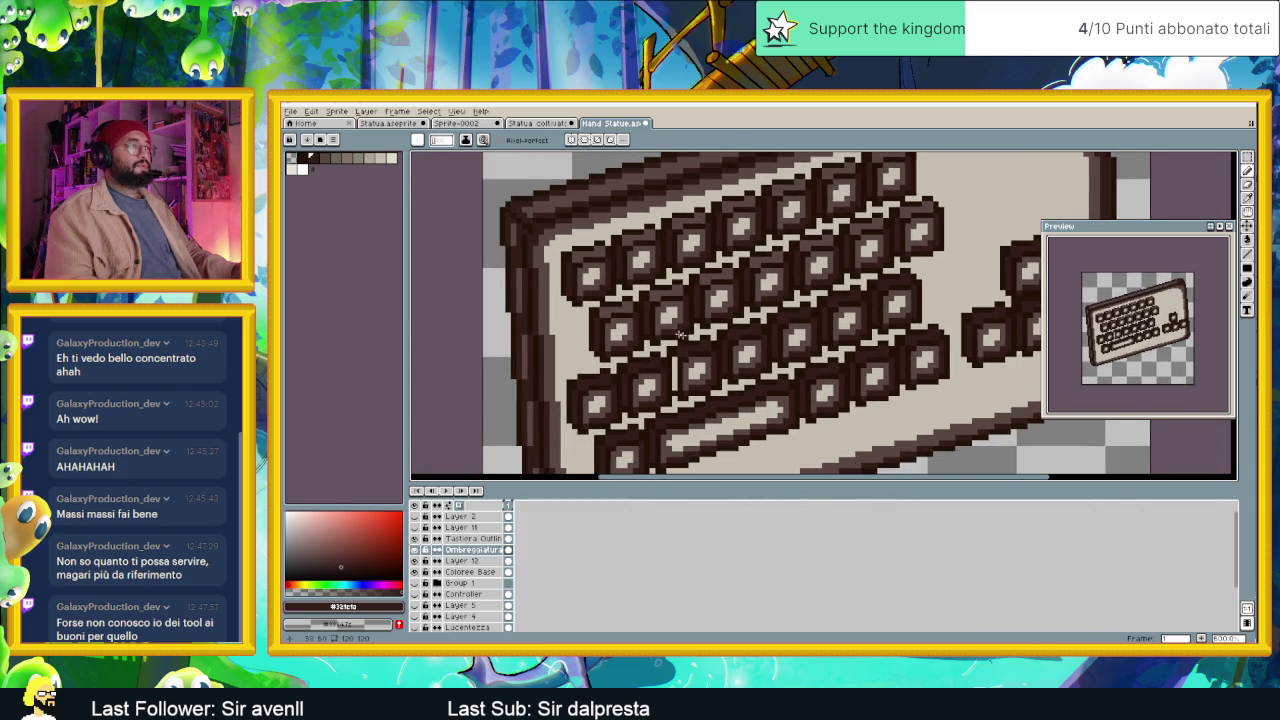
alt+click(624, 301)
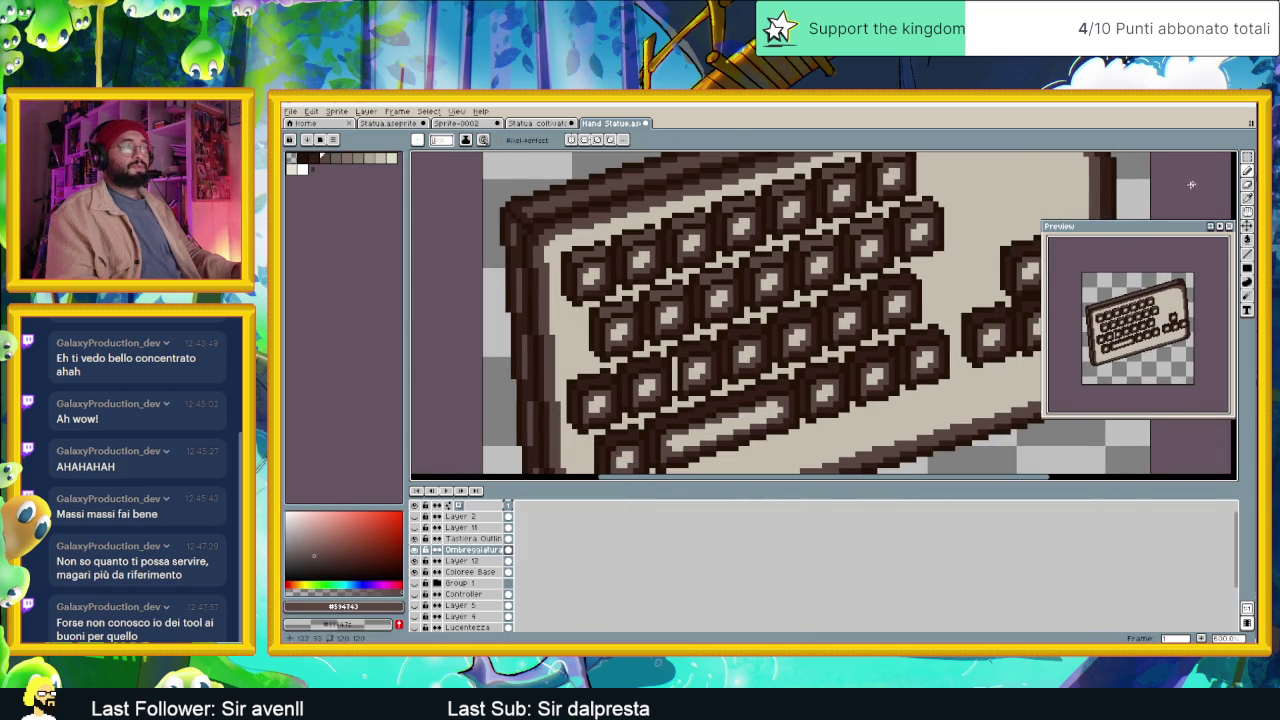
Zoom in close on the neighbouring keys, ending with the Pencil tool ready.
click(1247, 253)
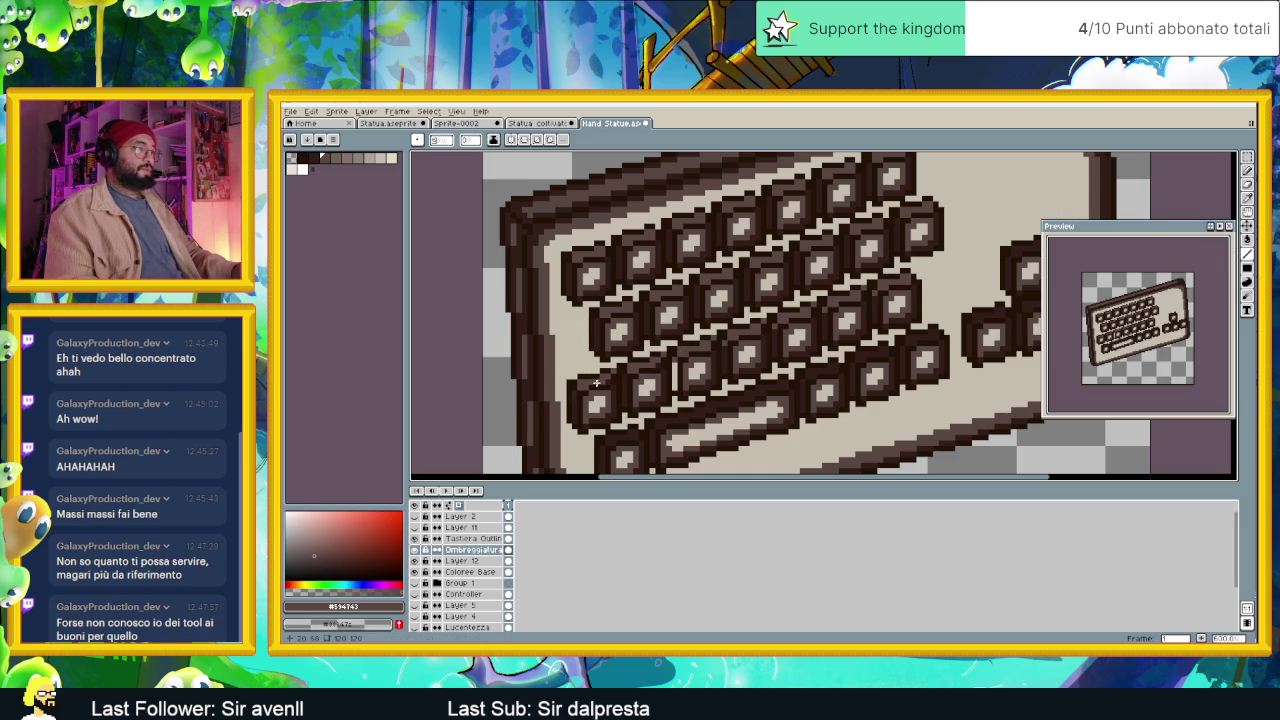
scroll(630, 376, up, 1)
scroll(675, 352, up, 2)
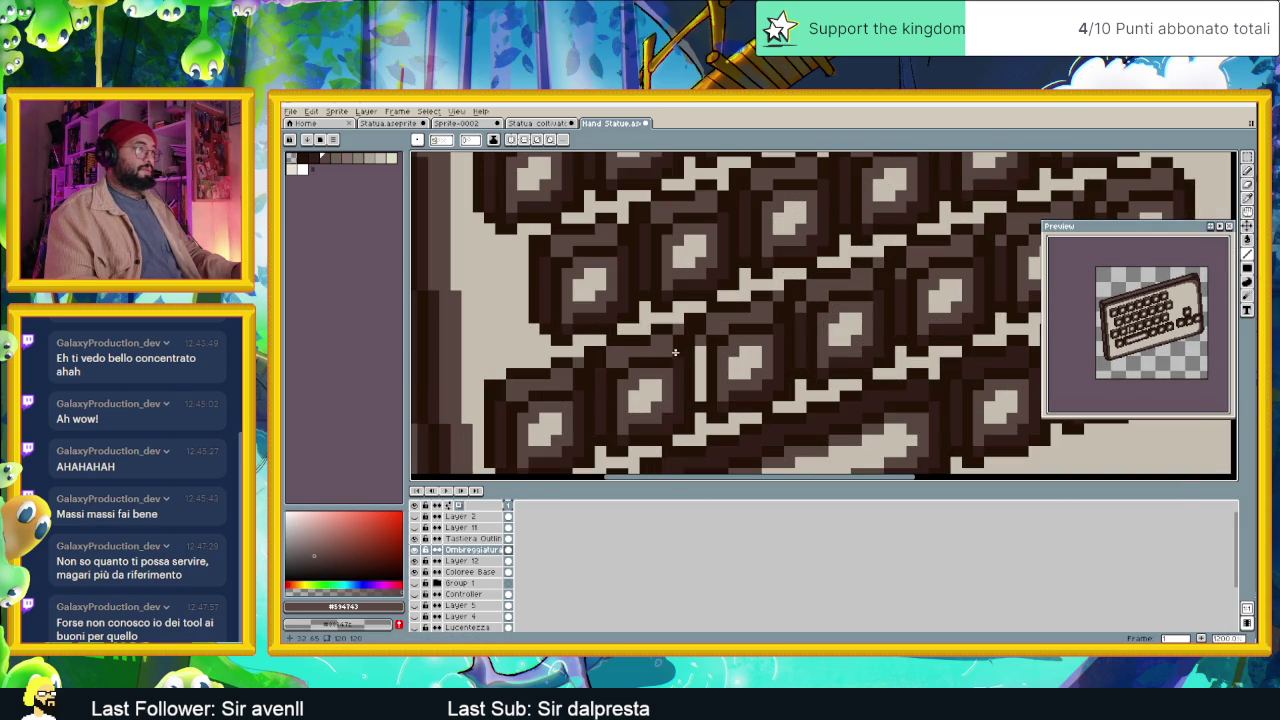
drag(804, 301, 750, 337)
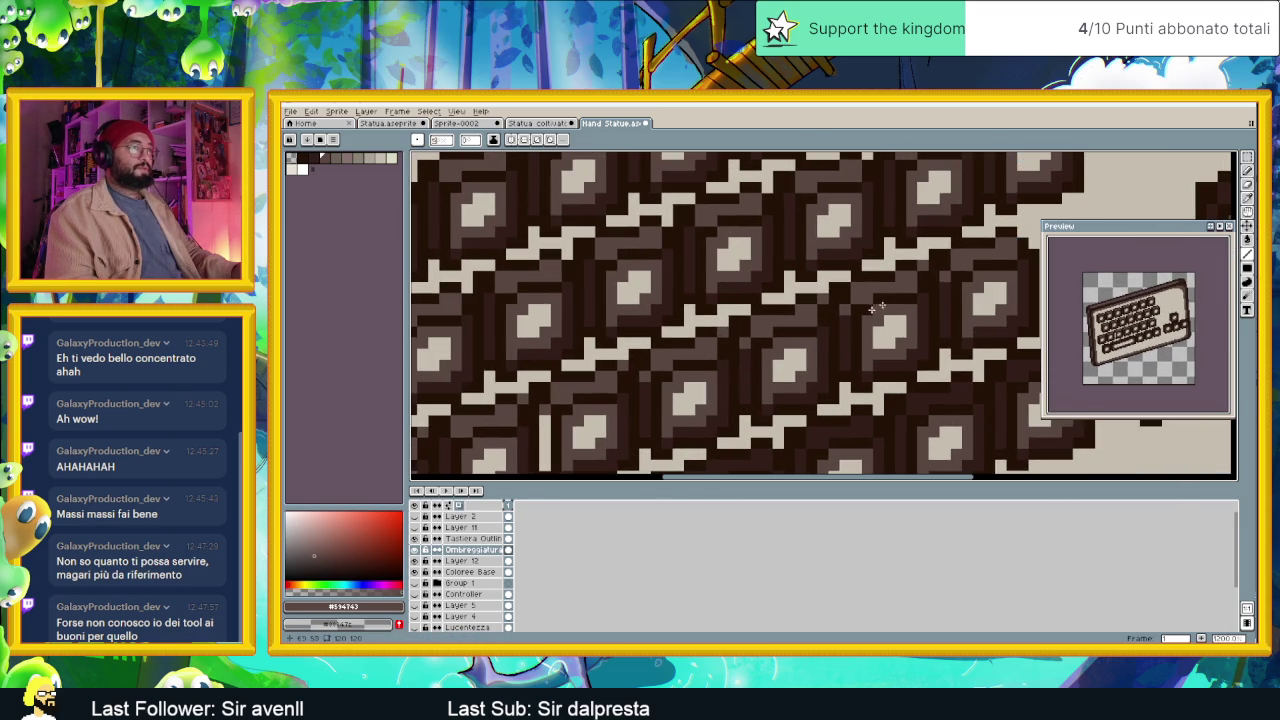
key(b)
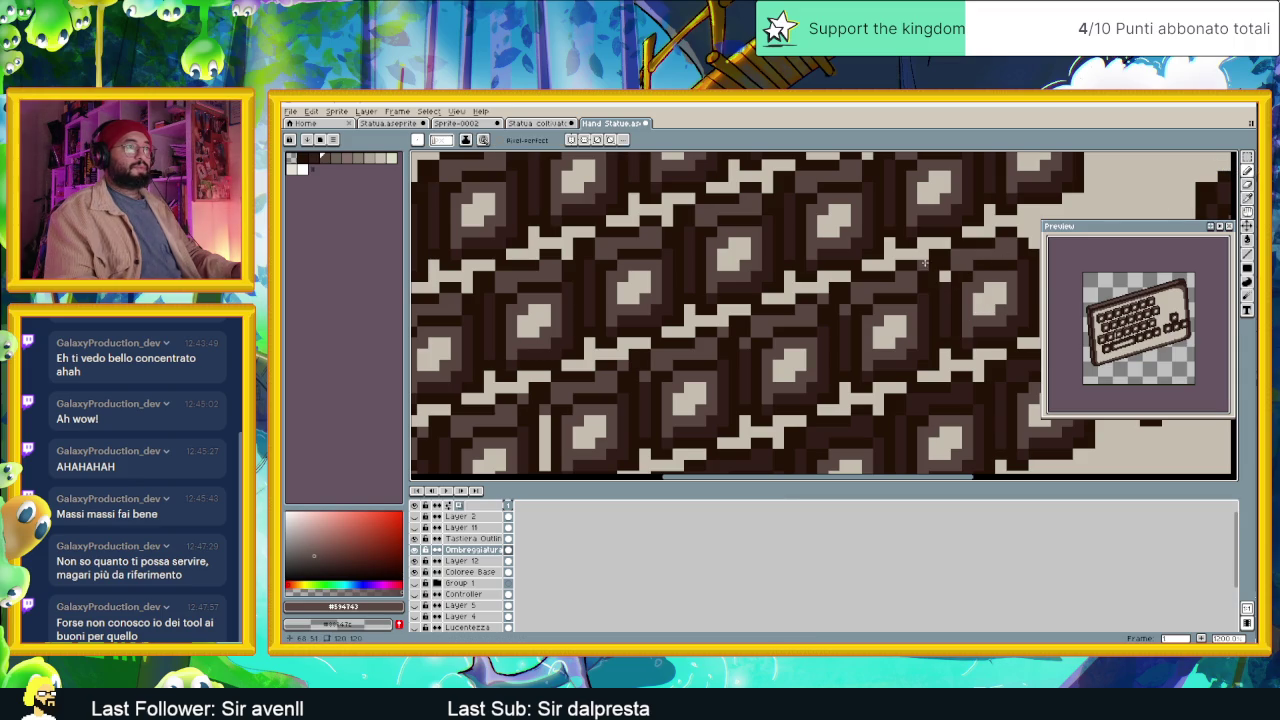
Sample the darker #3a1e1a brown from the keys and look over the keyboard.
key(i)
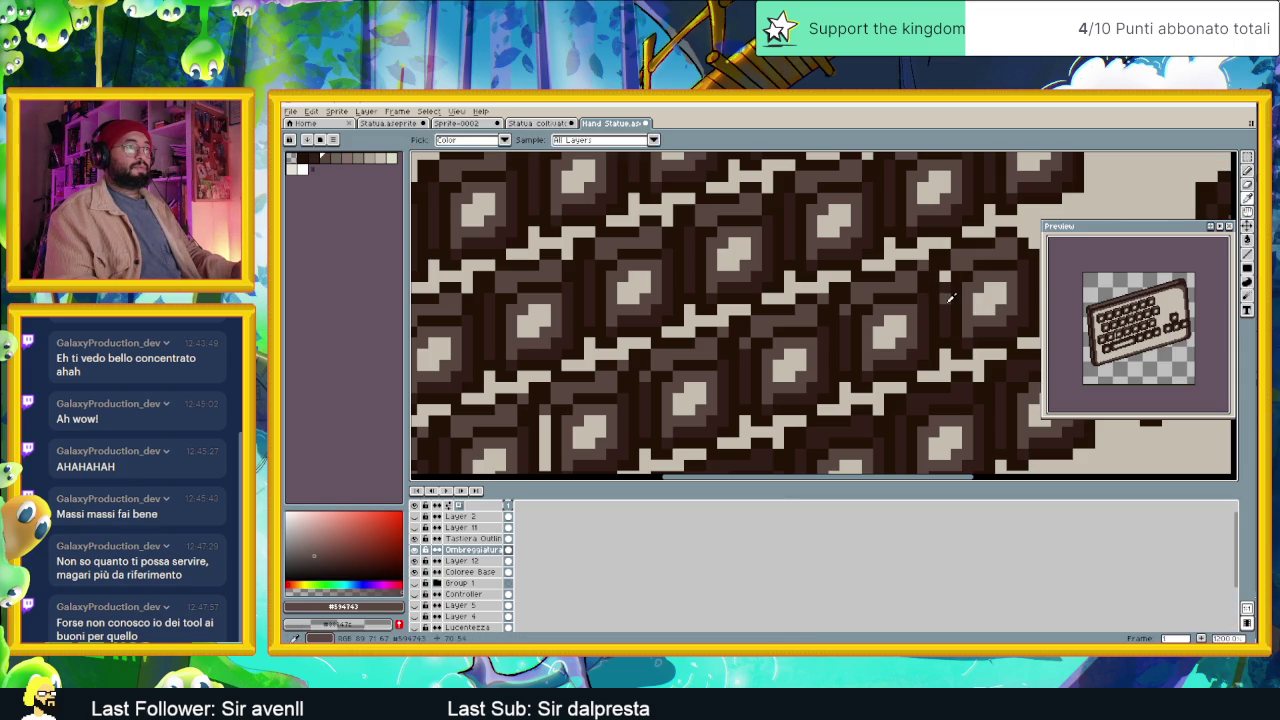
click(946, 300)
key(b)
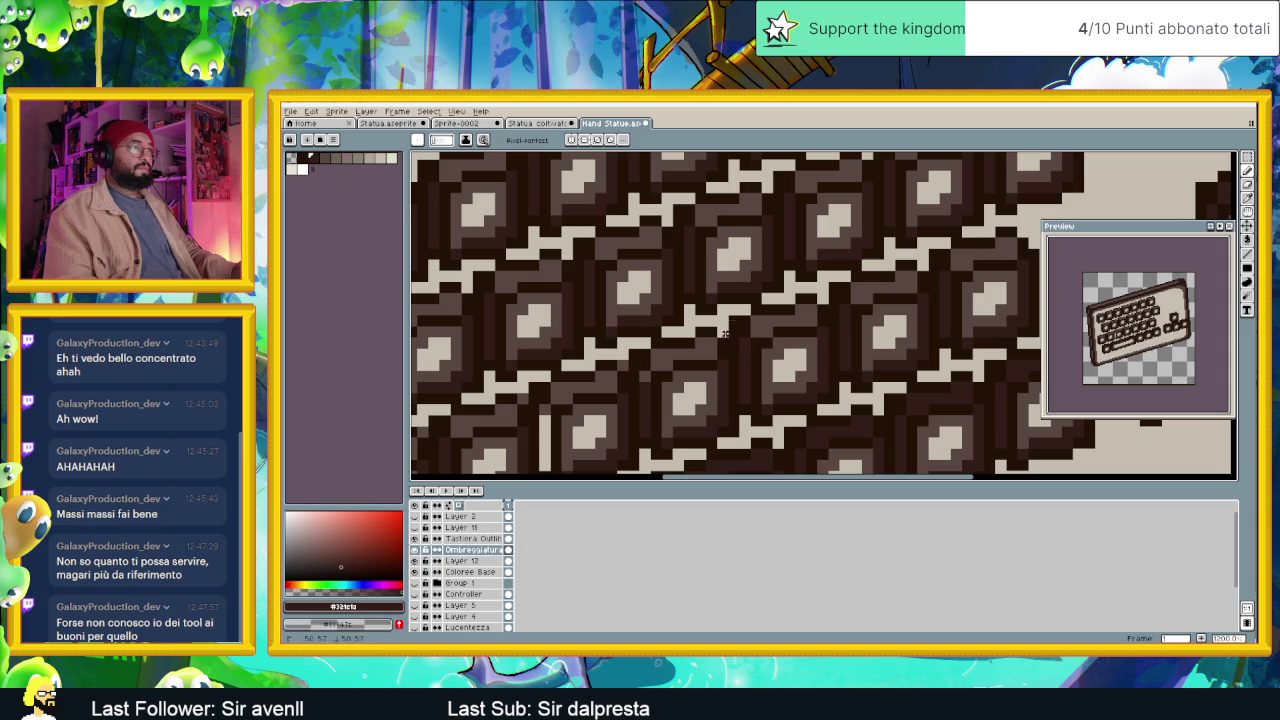
scroll(709, 278, down, 3)
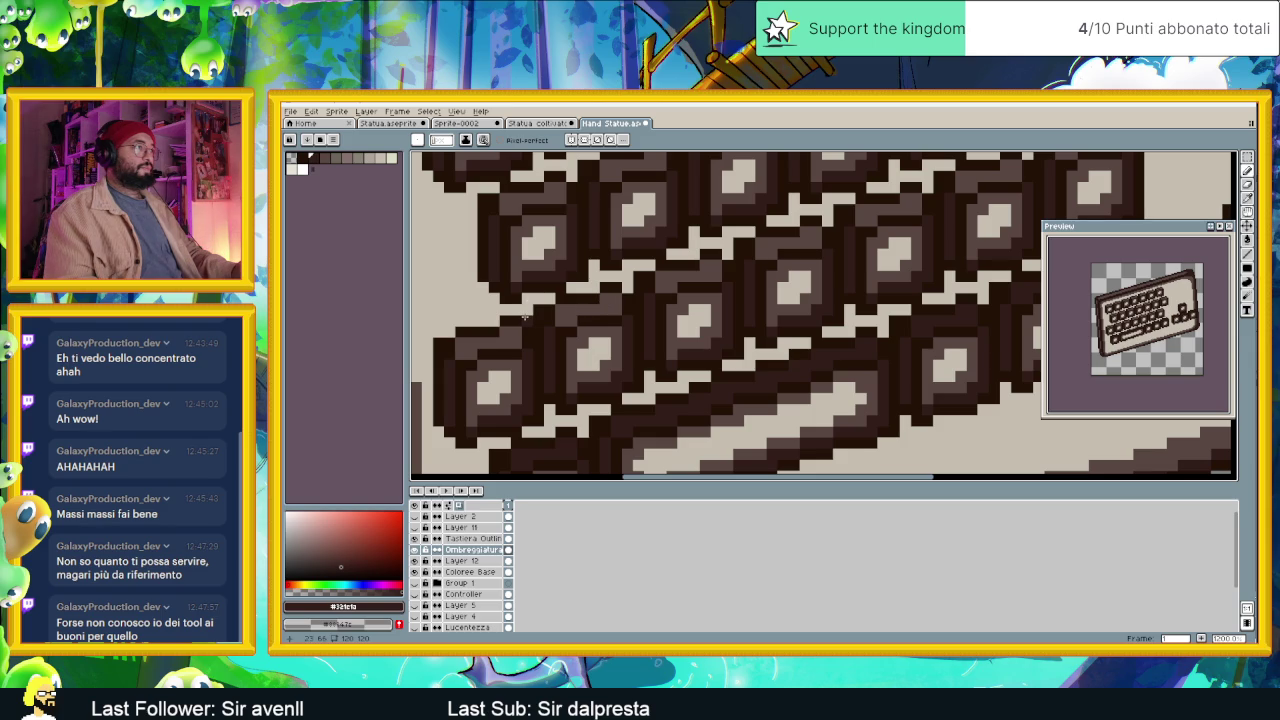
scroll(733, 368, down, 5)
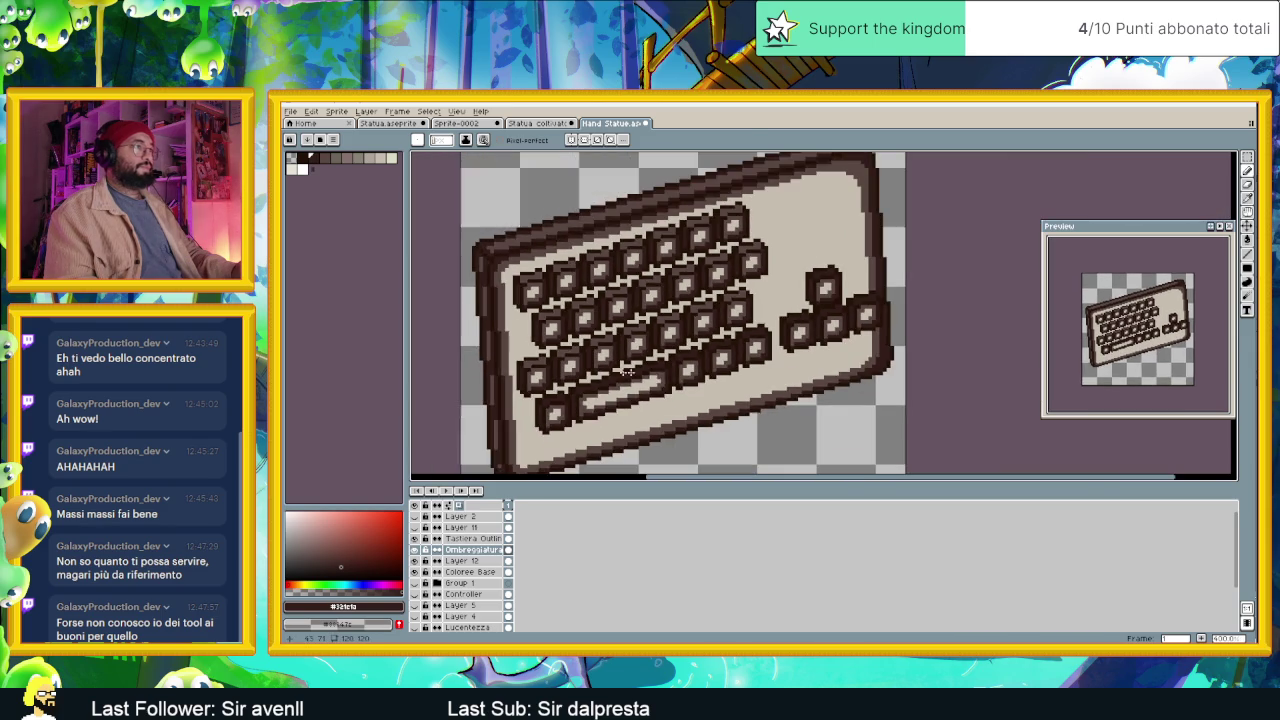
scroll(733, 368, down, 1)
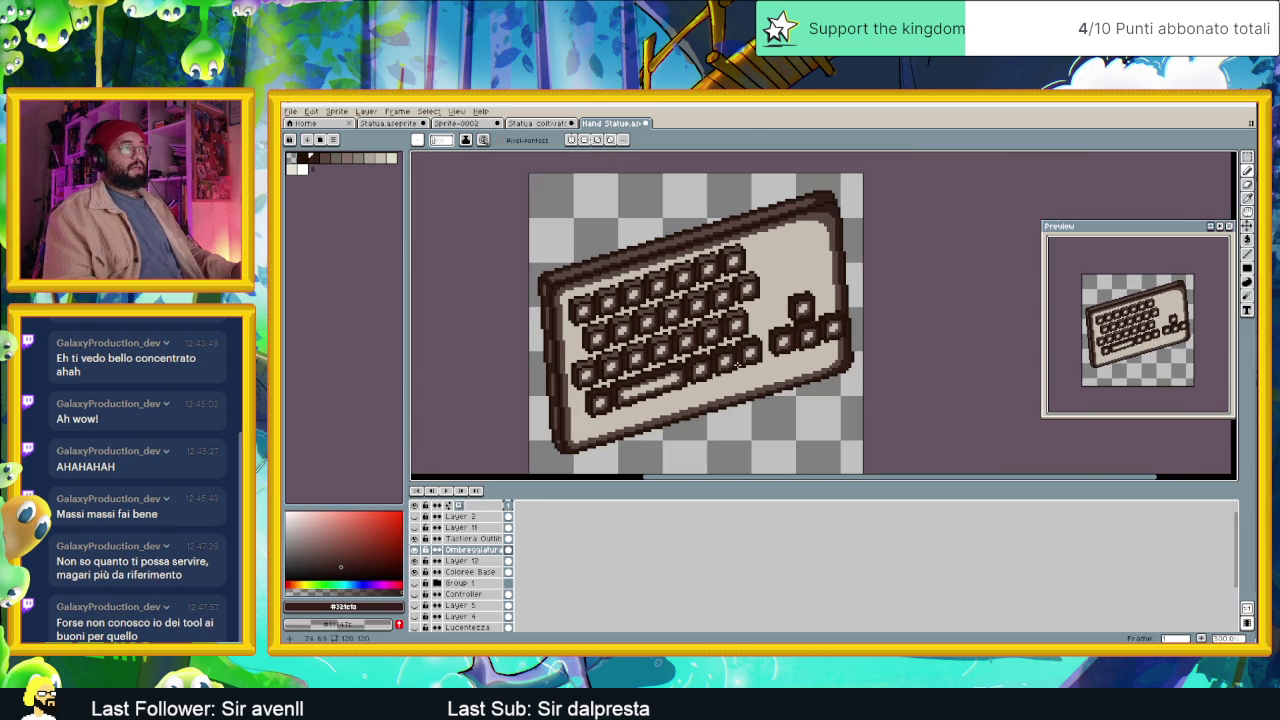
scroll(726, 318, up, 4)
scroll(726, 318, up, 2)
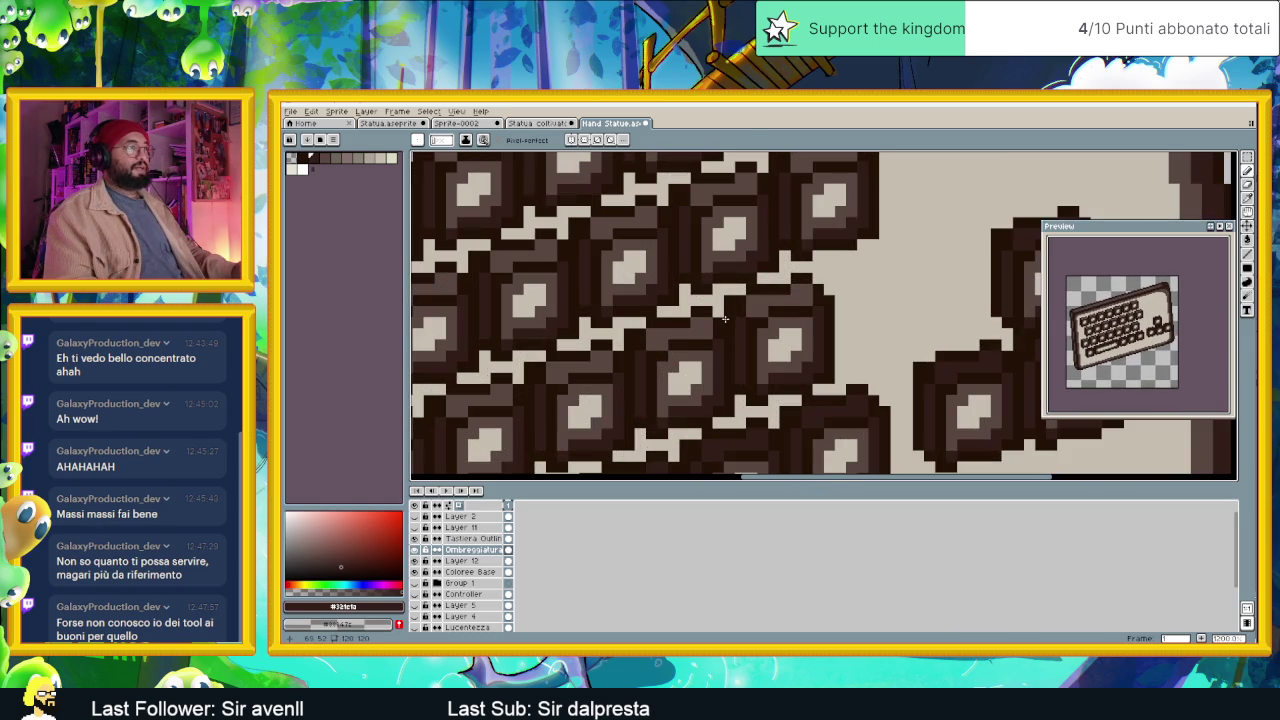
scroll(726, 318, down, 4)
scroll(726, 318, down, 2)
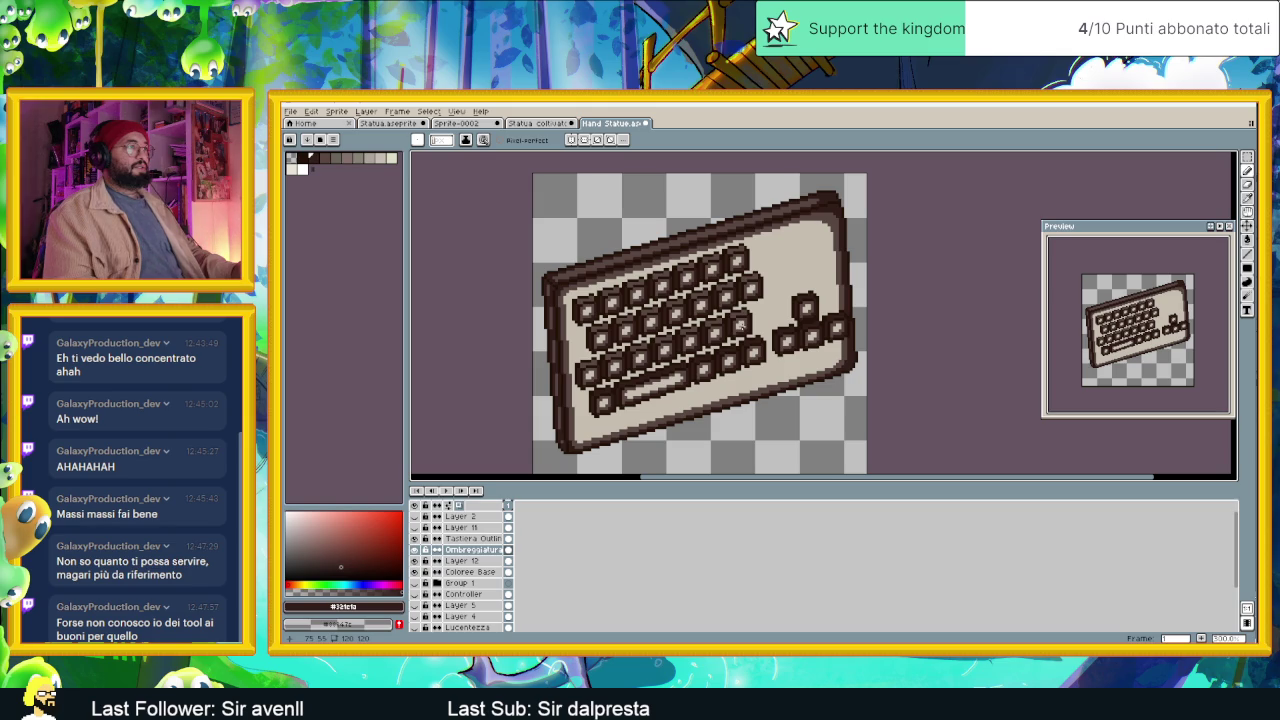
scroll(690, 345, down, 1)
scroll(691, 346, up, 2)
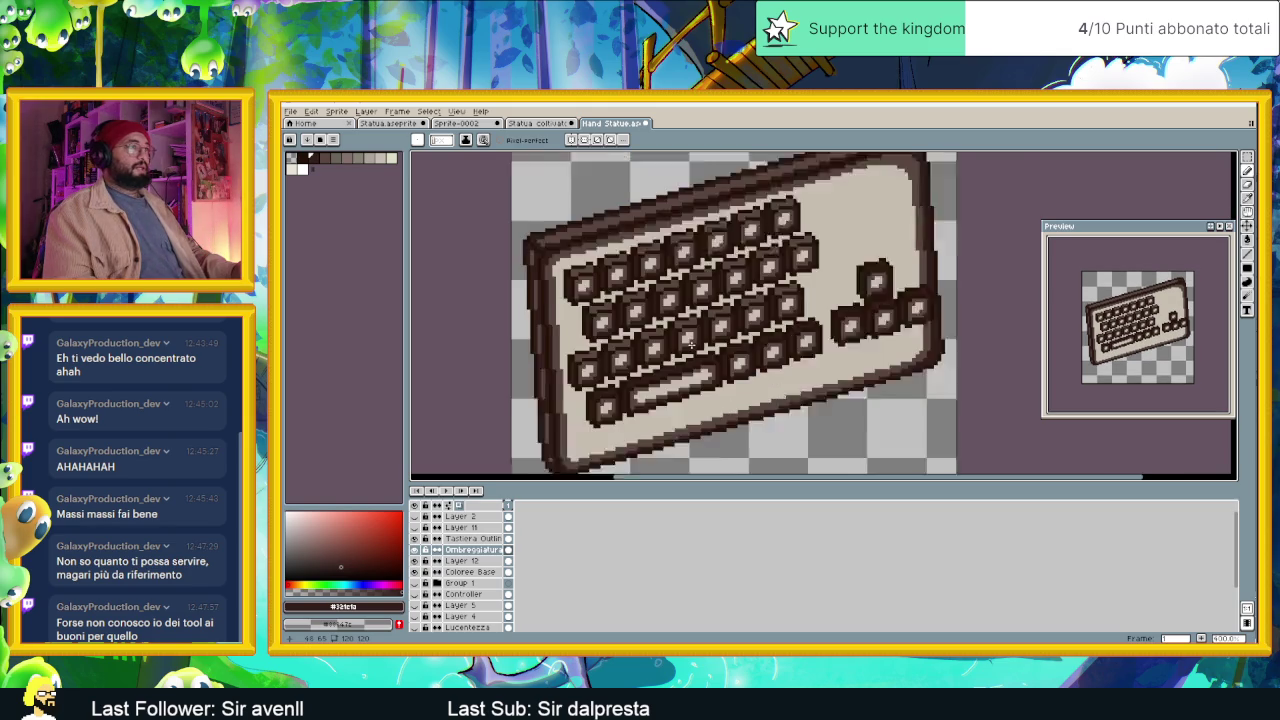
scroll(690, 345, up, 1)
scroll(688, 348, up, 1)
scroll(680, 355, up, 1)
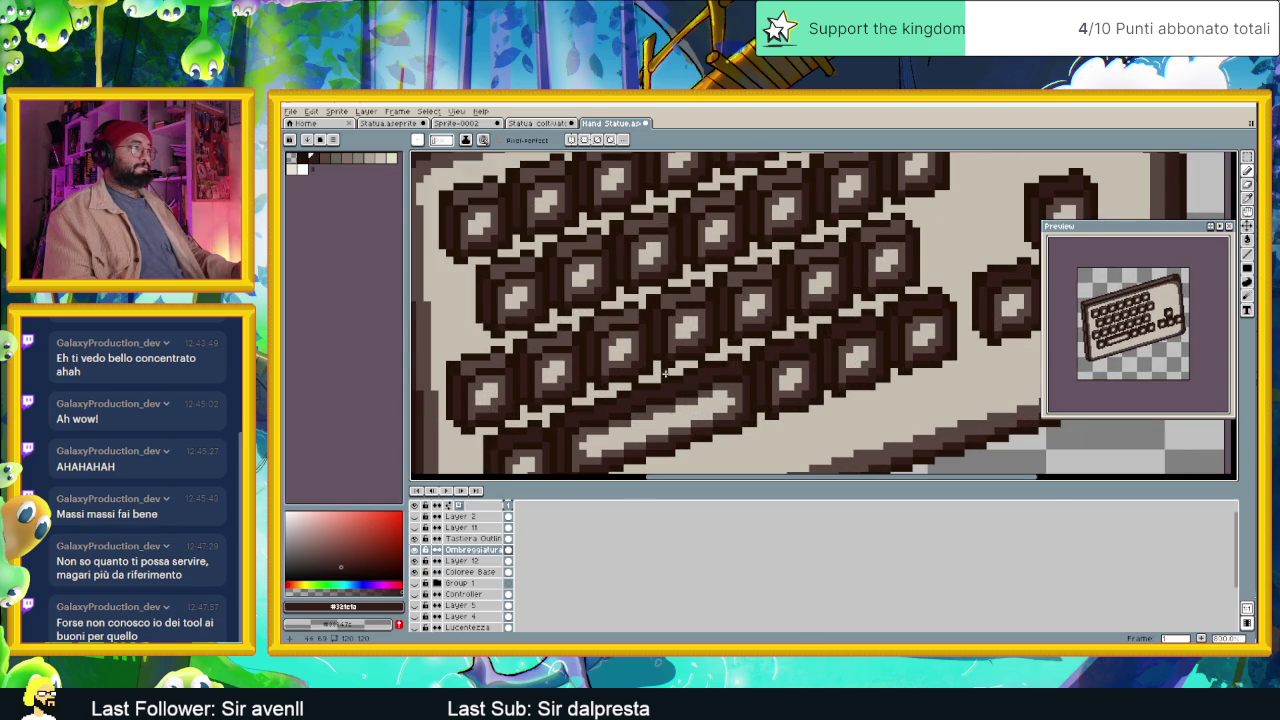
scroll(666, 372, up, 1)
scroll(668, 365, up, 1)
scroll(676, 350, down, 2)
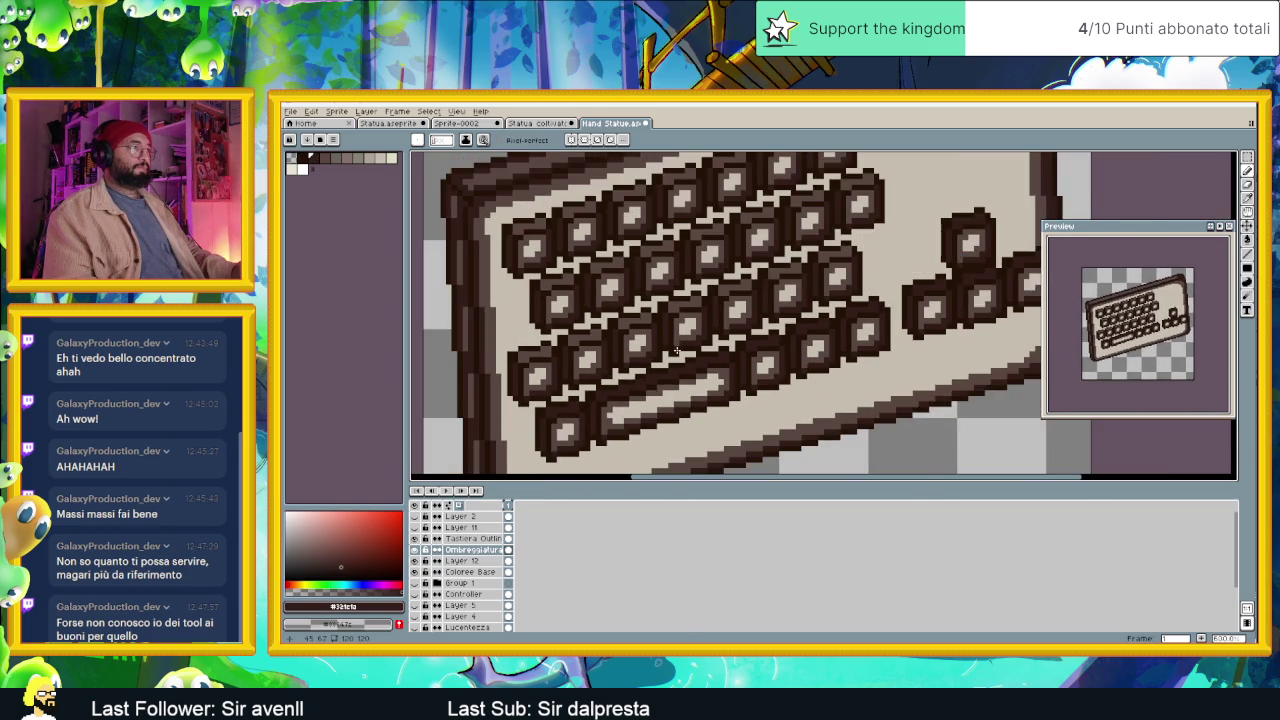
scroll(676, 350, up, 1)
Sample the dark brown key colour #594743 and select the Paint Bucket tool.
key(i)
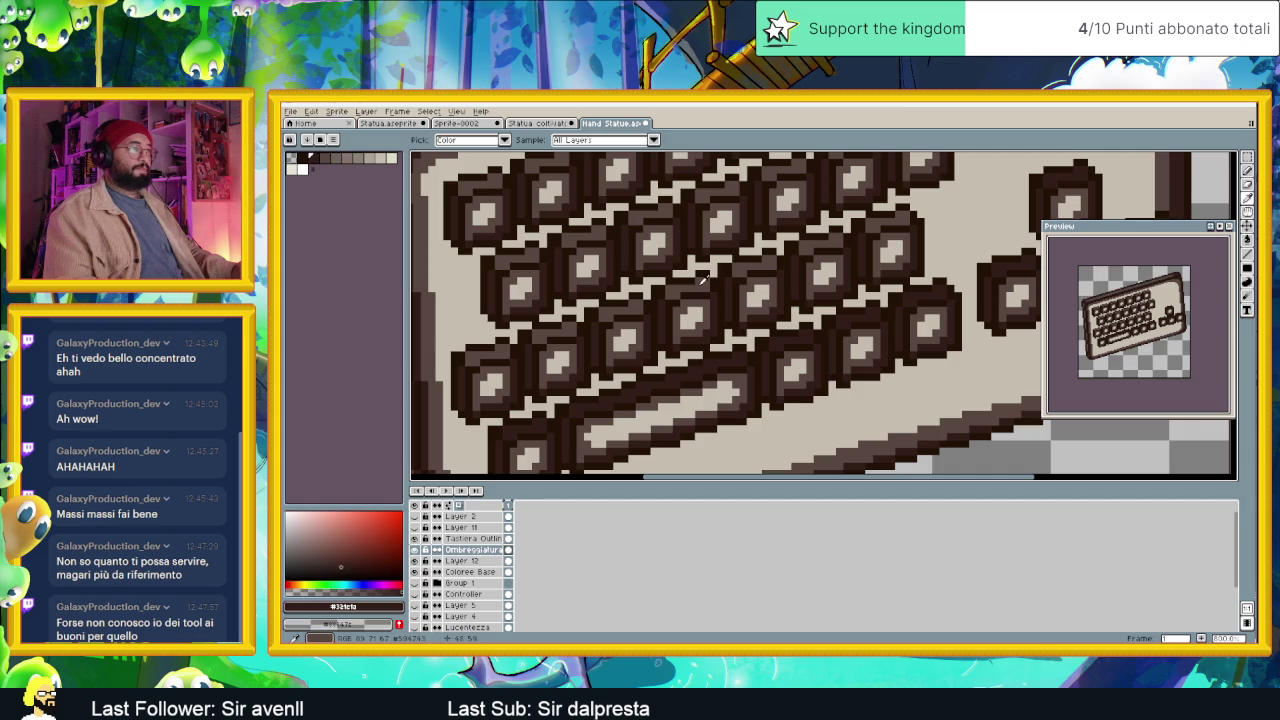
alt+click(703, 281)
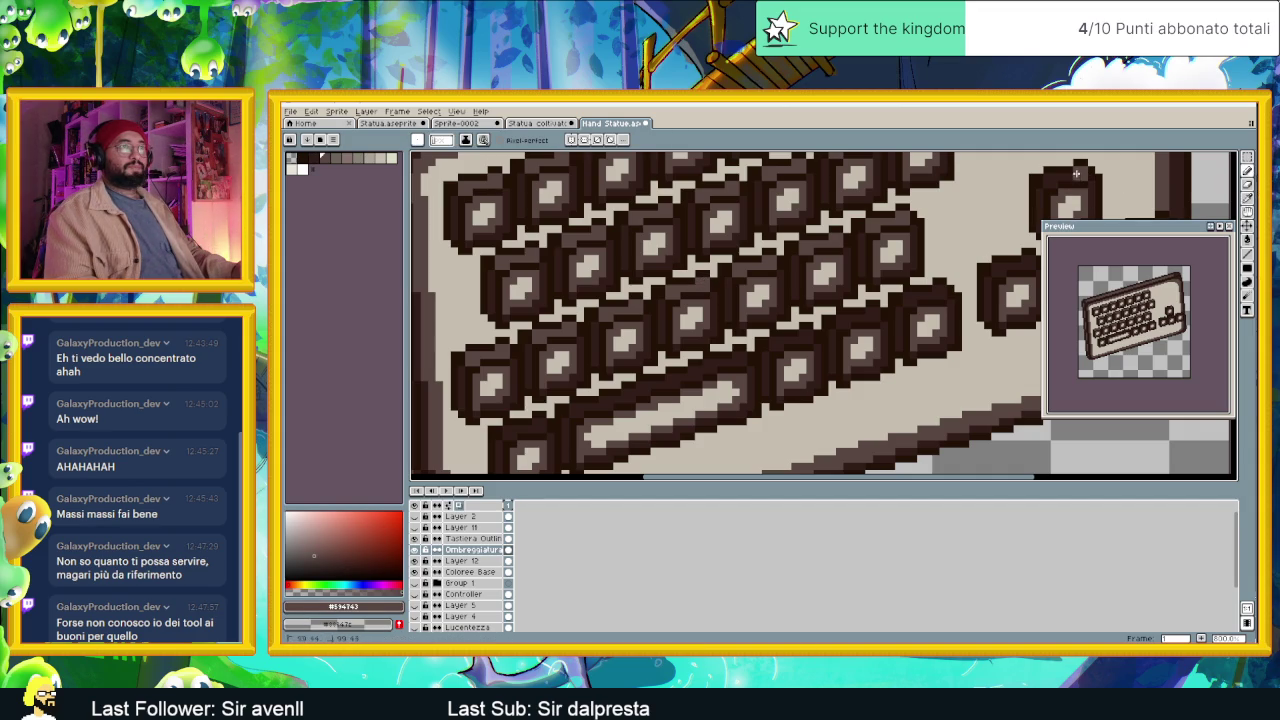
scroll(1040, 190, right, 3)
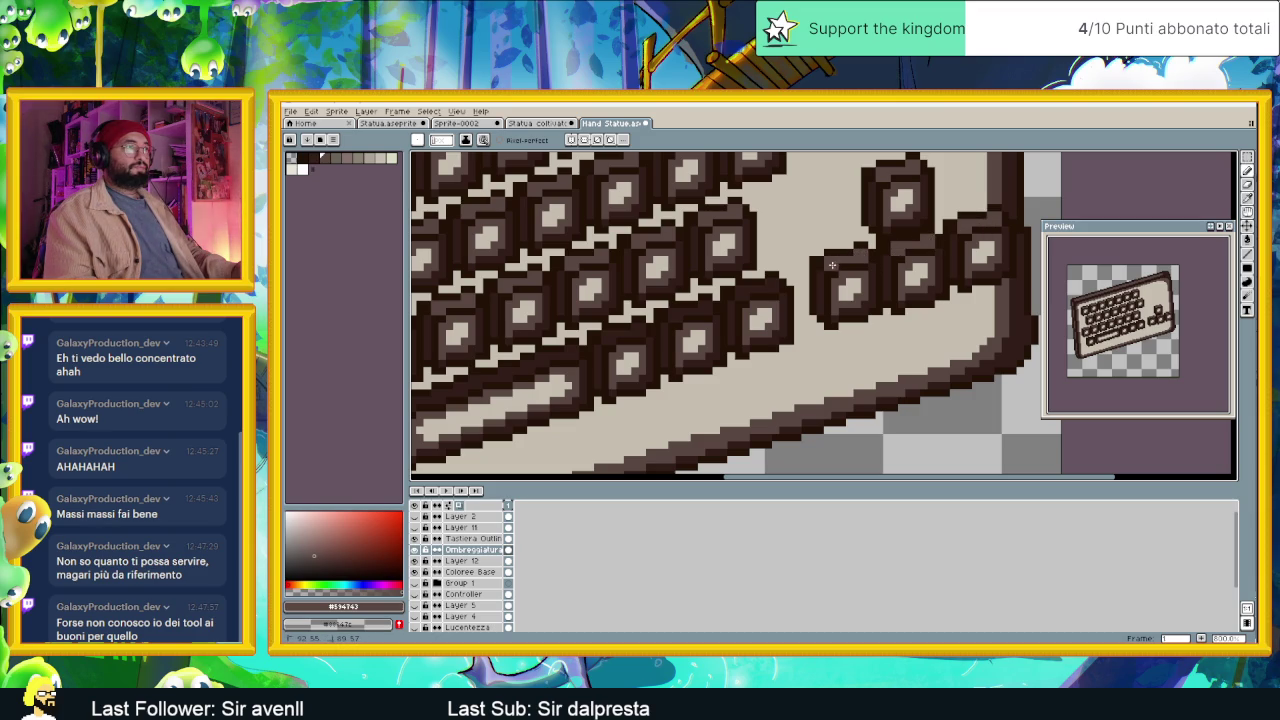
drag(822, 267, 905, 250)
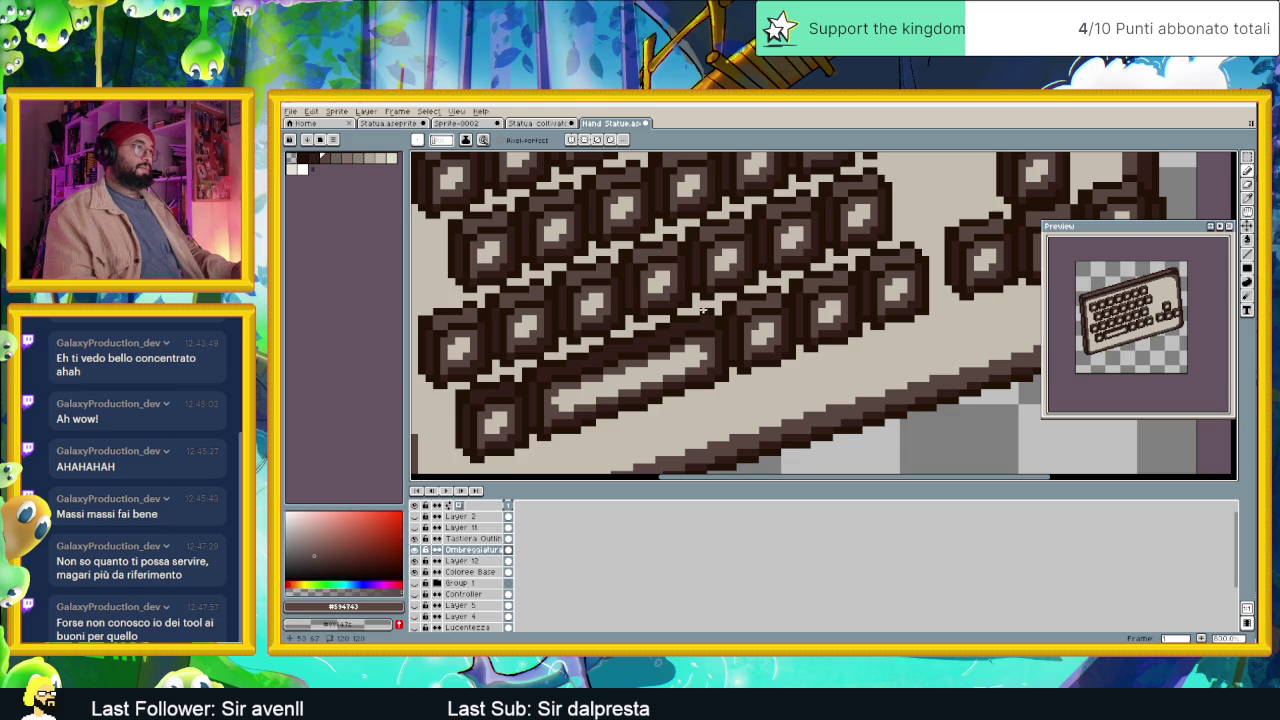
drag(742, 312, 822, 295)
click(1245, 240)
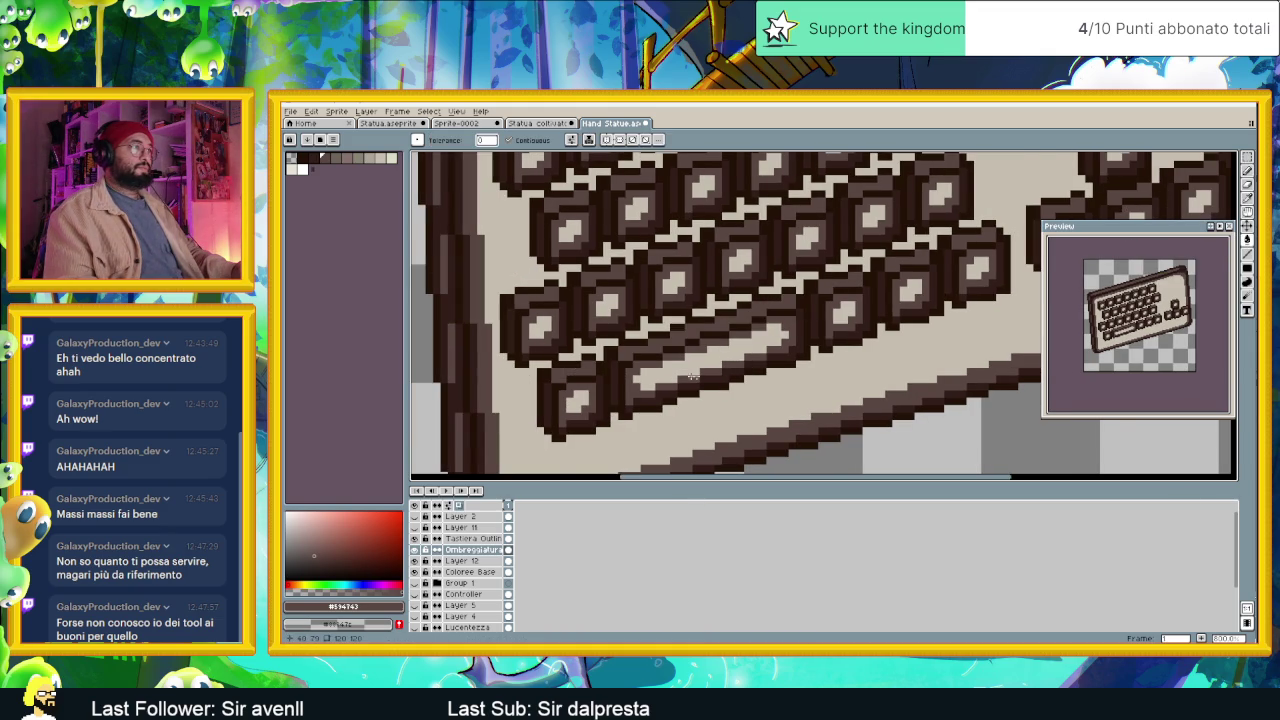
scroll(746, 360, down, 2)
scroll(746, 360, down, 1)
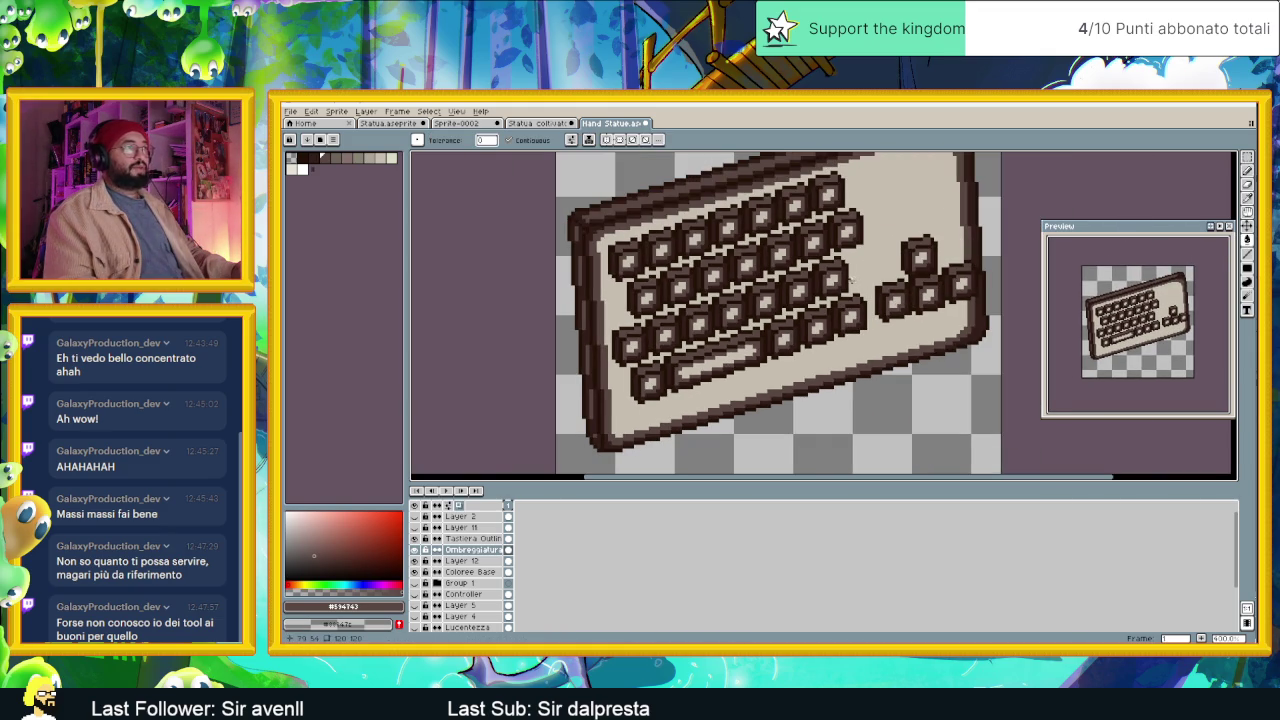
drag(853, 282, 746, 270)
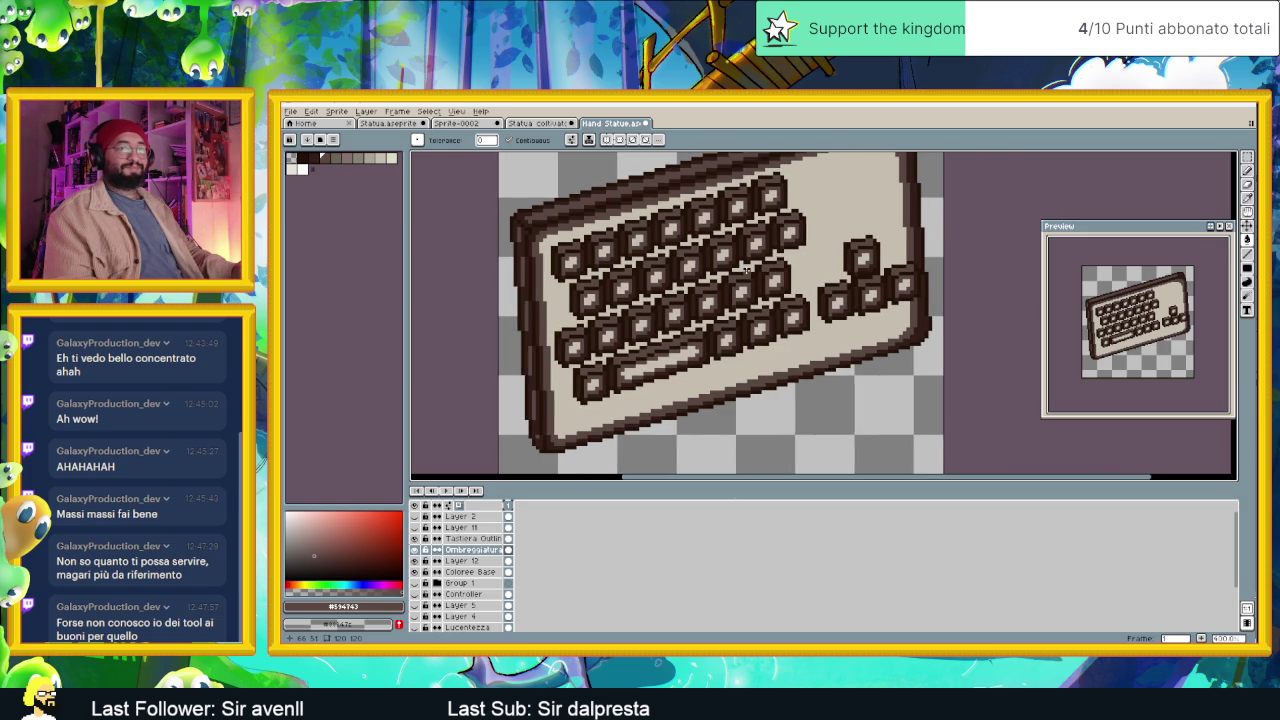
scroll(744, 274, down, 1)
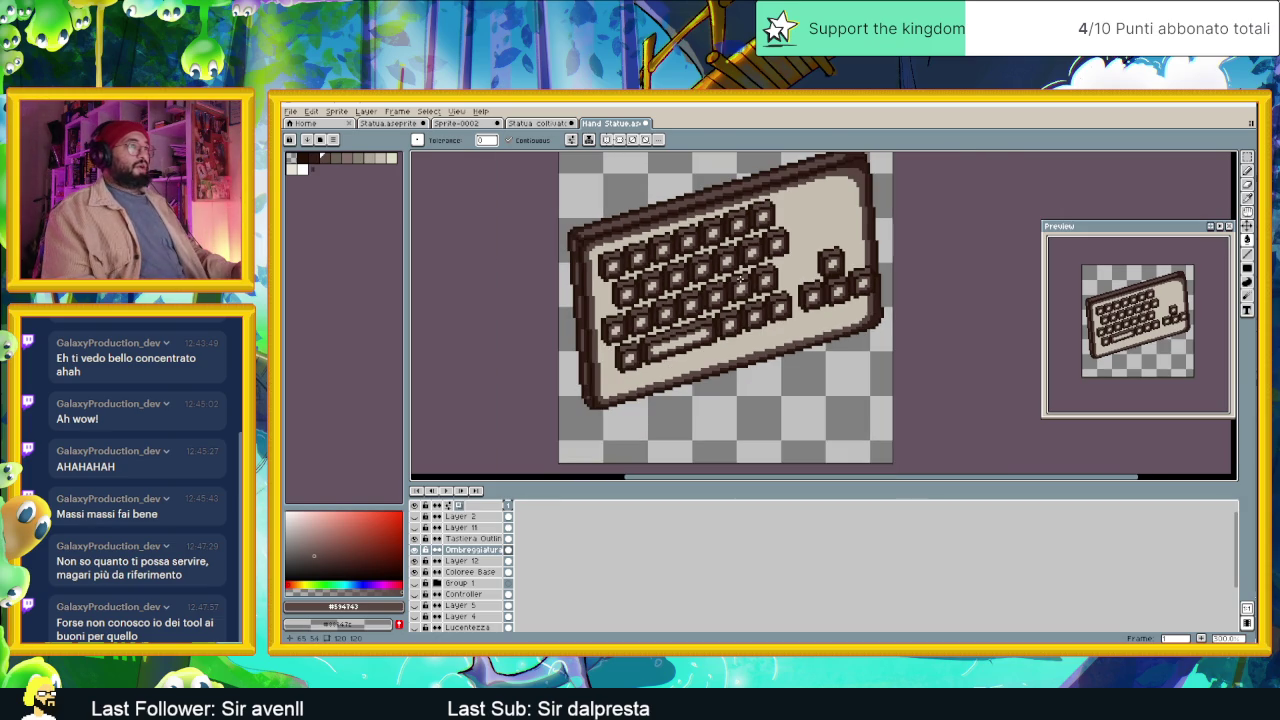
scroll(686, 280, up, 1)
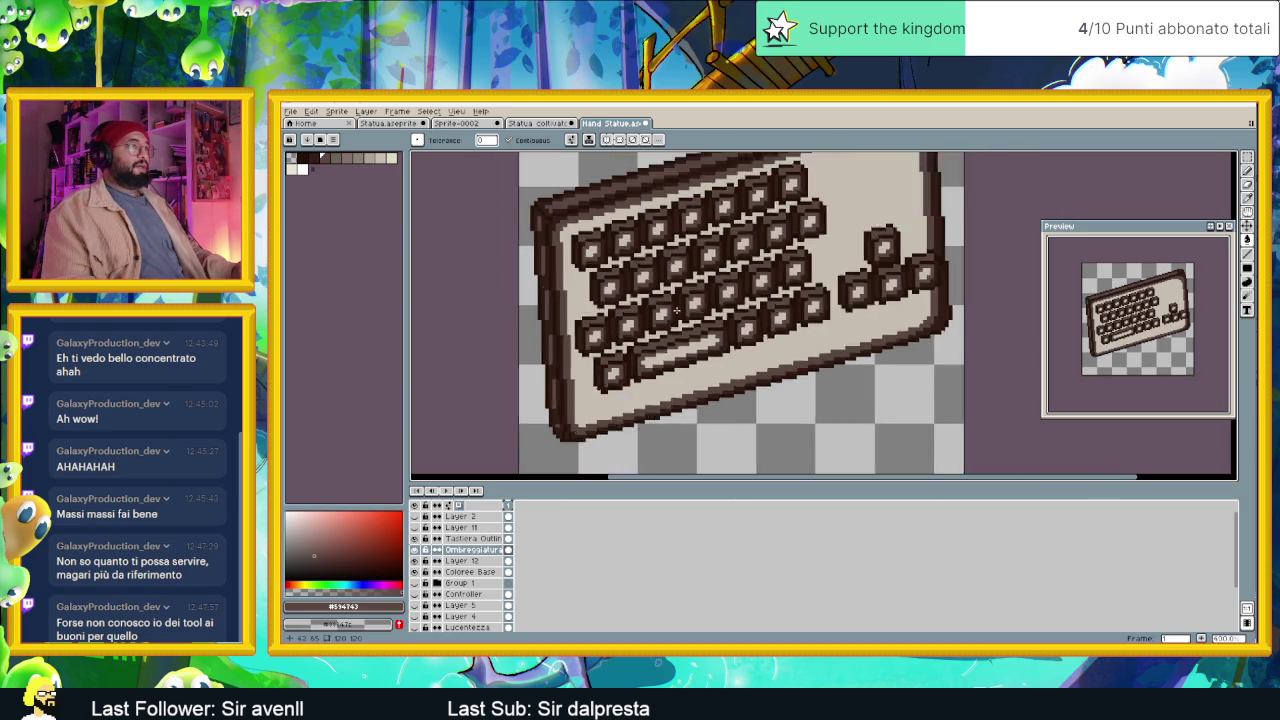
scroll(686, 280, up, 1)
click(536, 125)
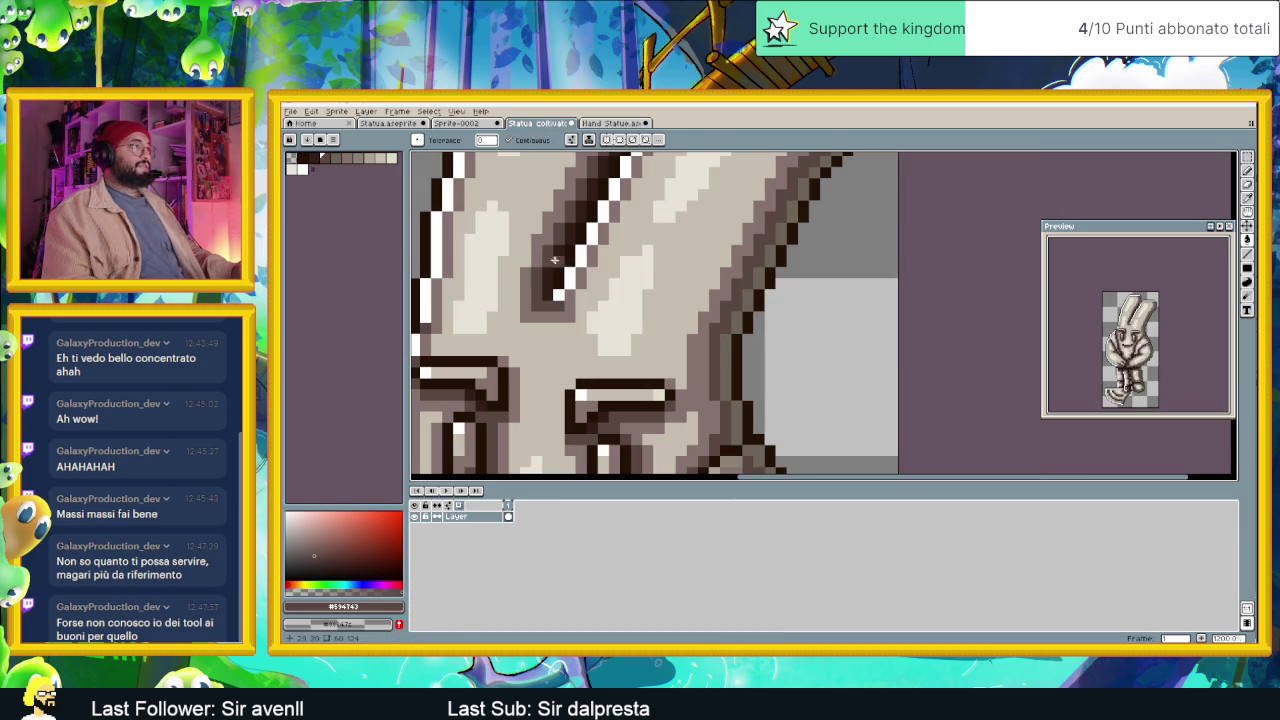
click(610, 123)
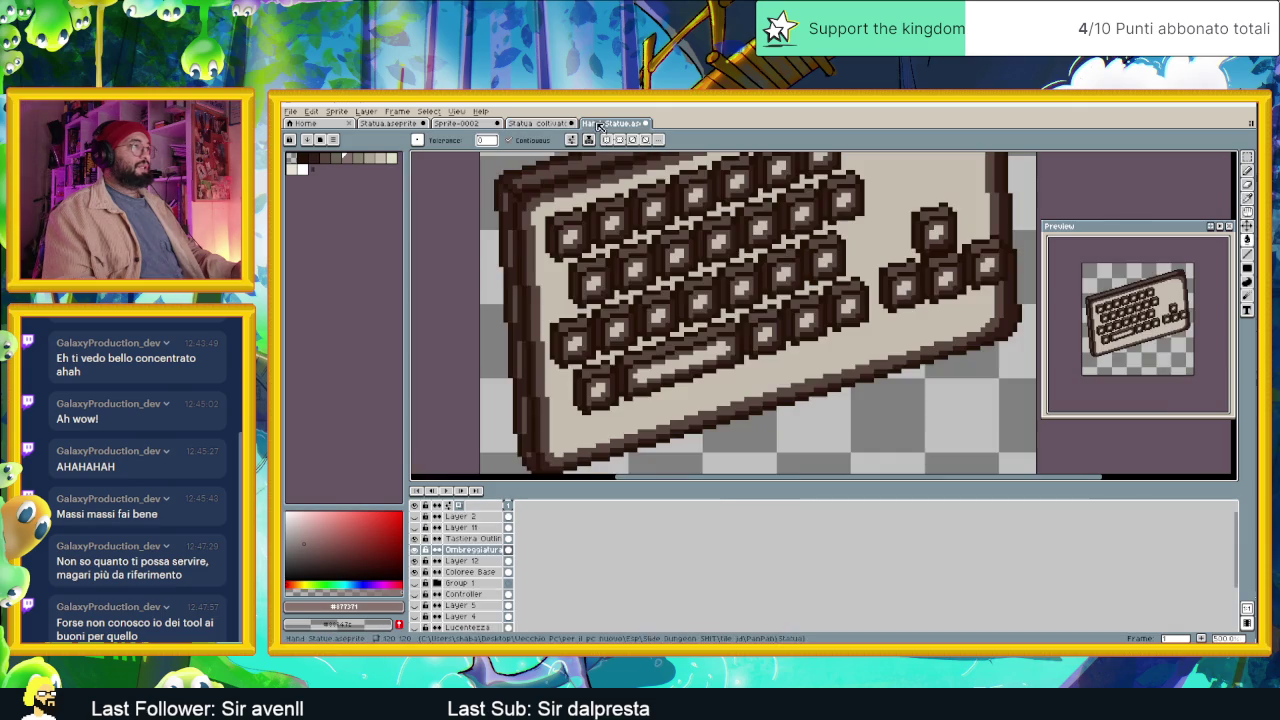
scroll(695, 303, up, 2)
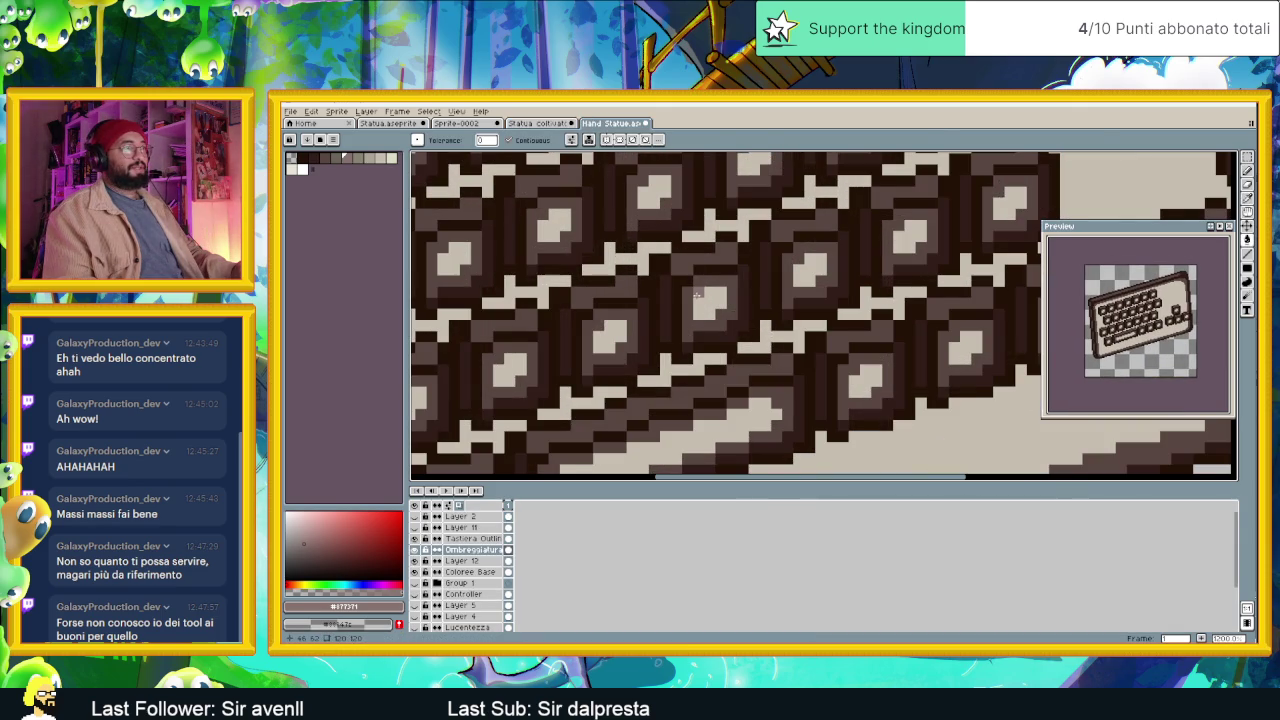
scroll(685, 266, down, 1)
scroll(685, 266, down, 1)
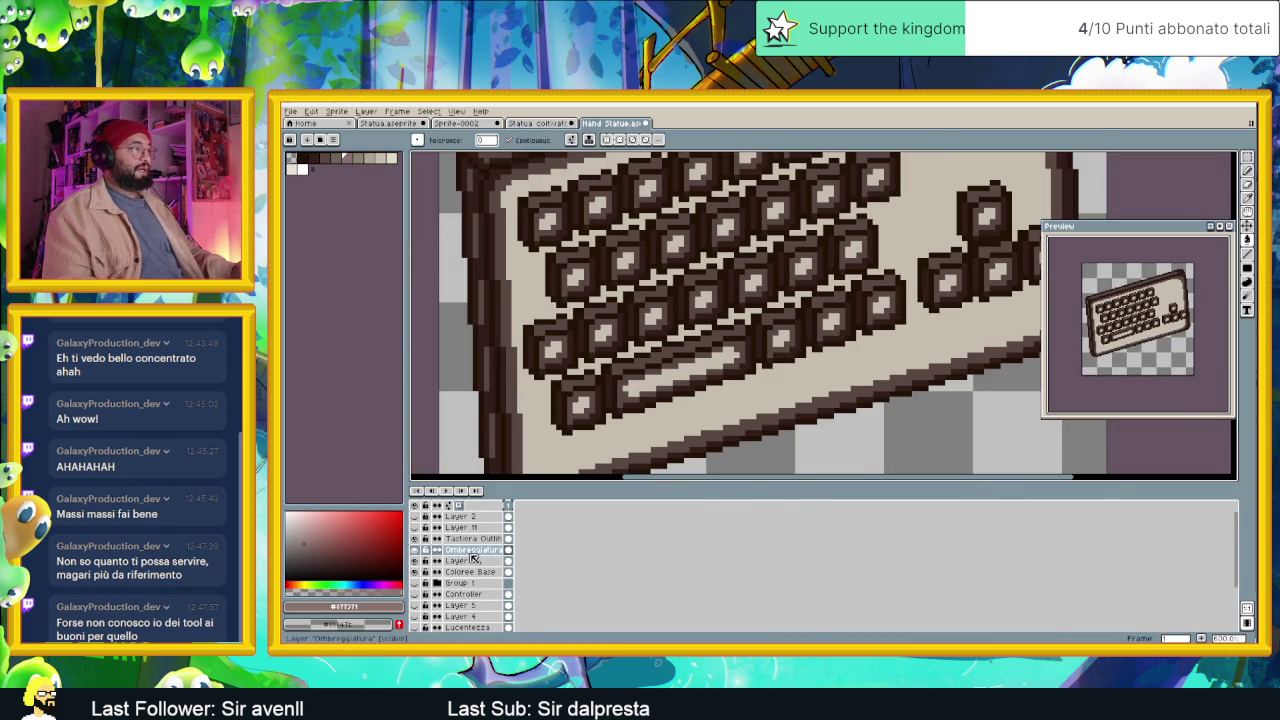
click(470, 560)
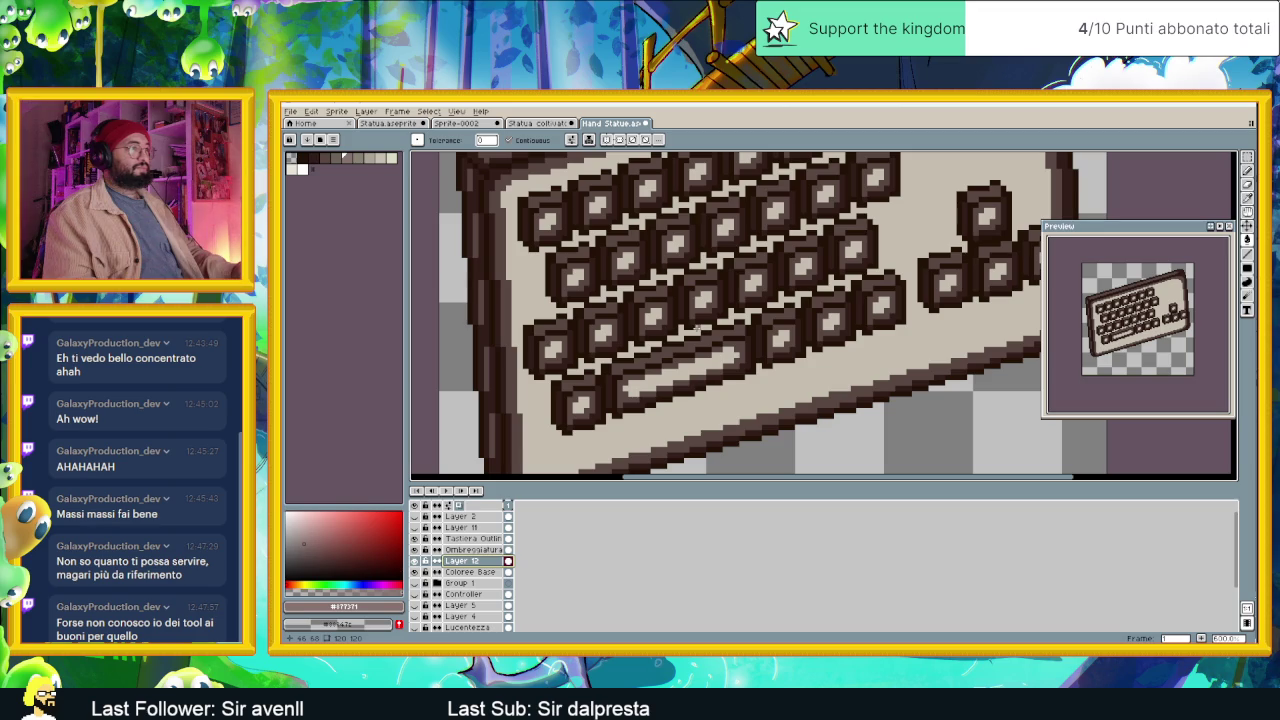
Use Replace Color to swap the #594743 key colour on Layer 12 for light grey.
key(shift+r)
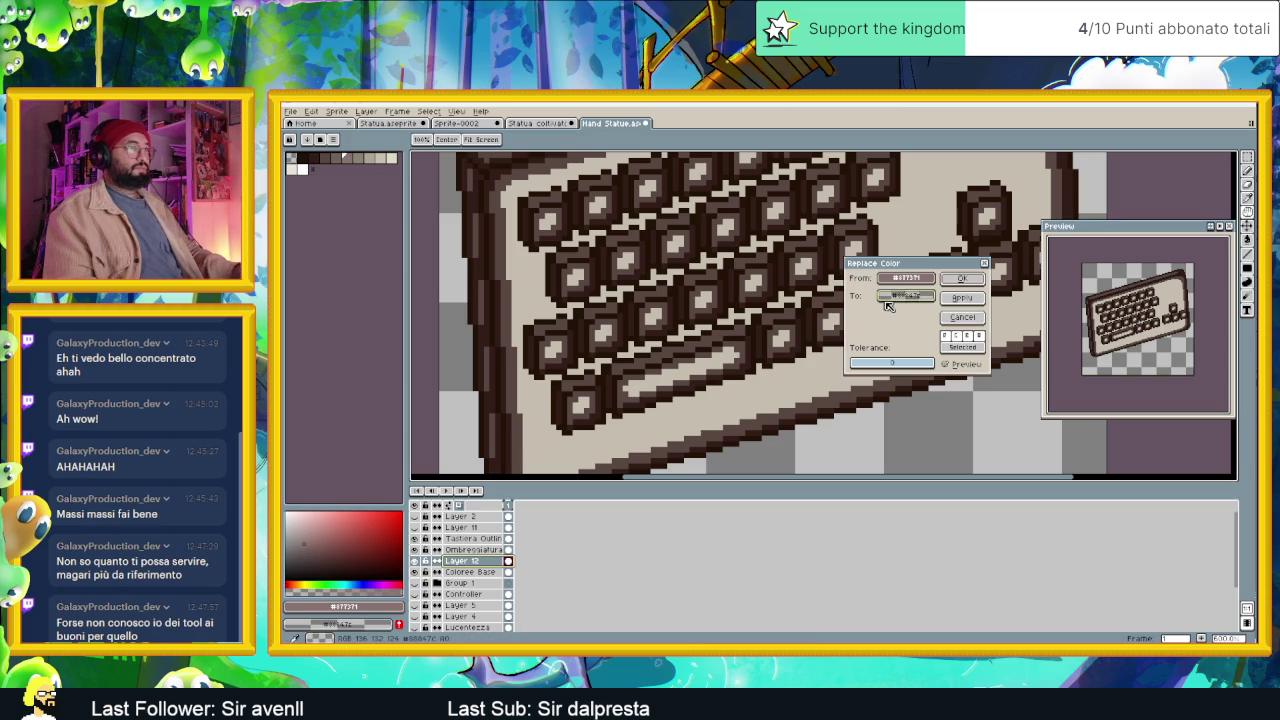
drag(906, 280, 721, 331)
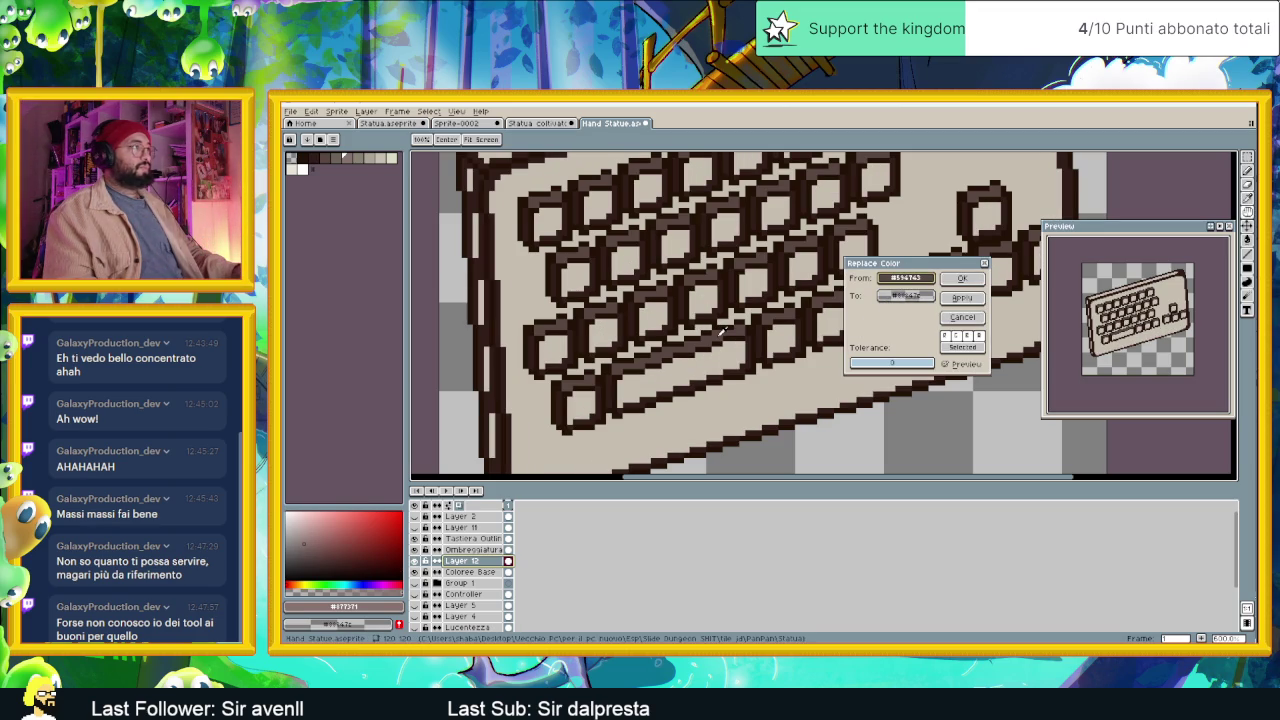
mouse_move(886, 288)
mouse_down()
mouse_move(396, 178)
mouse_move(350, 156)
mouse_up()
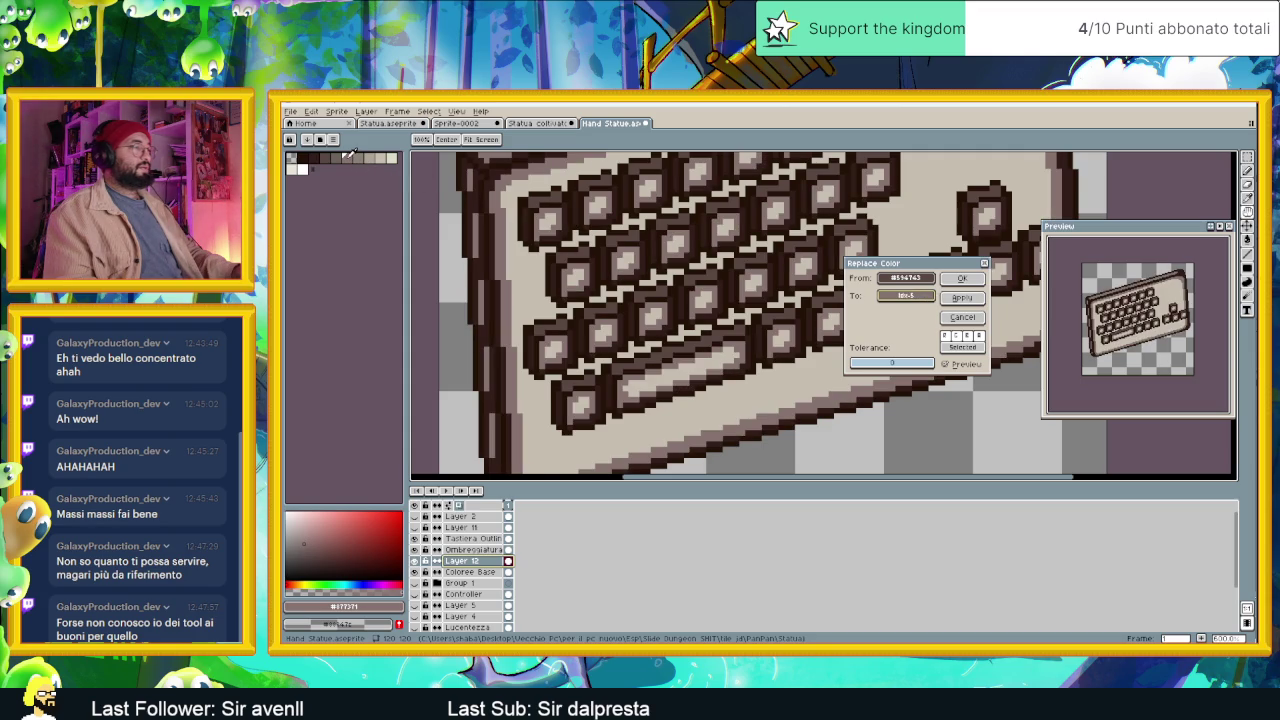
key(Return)
scroll(828, 307, down, 3)
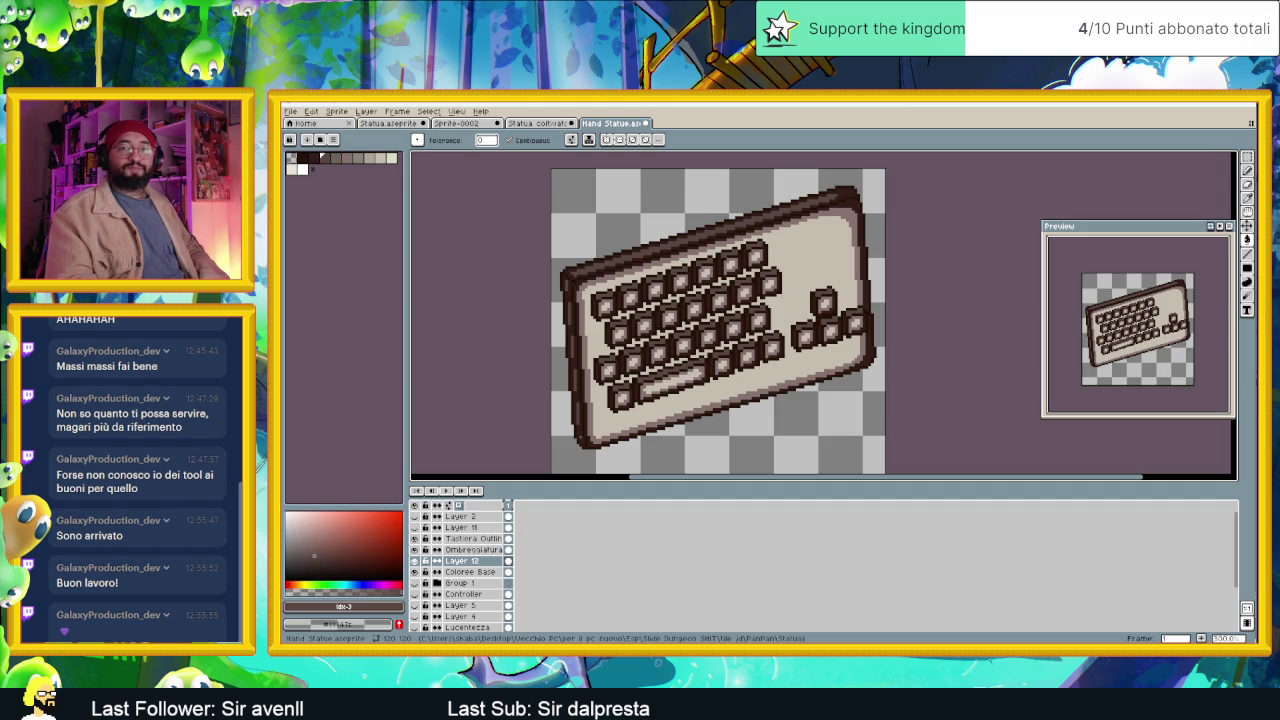
scroll(852, 337, up, 1)
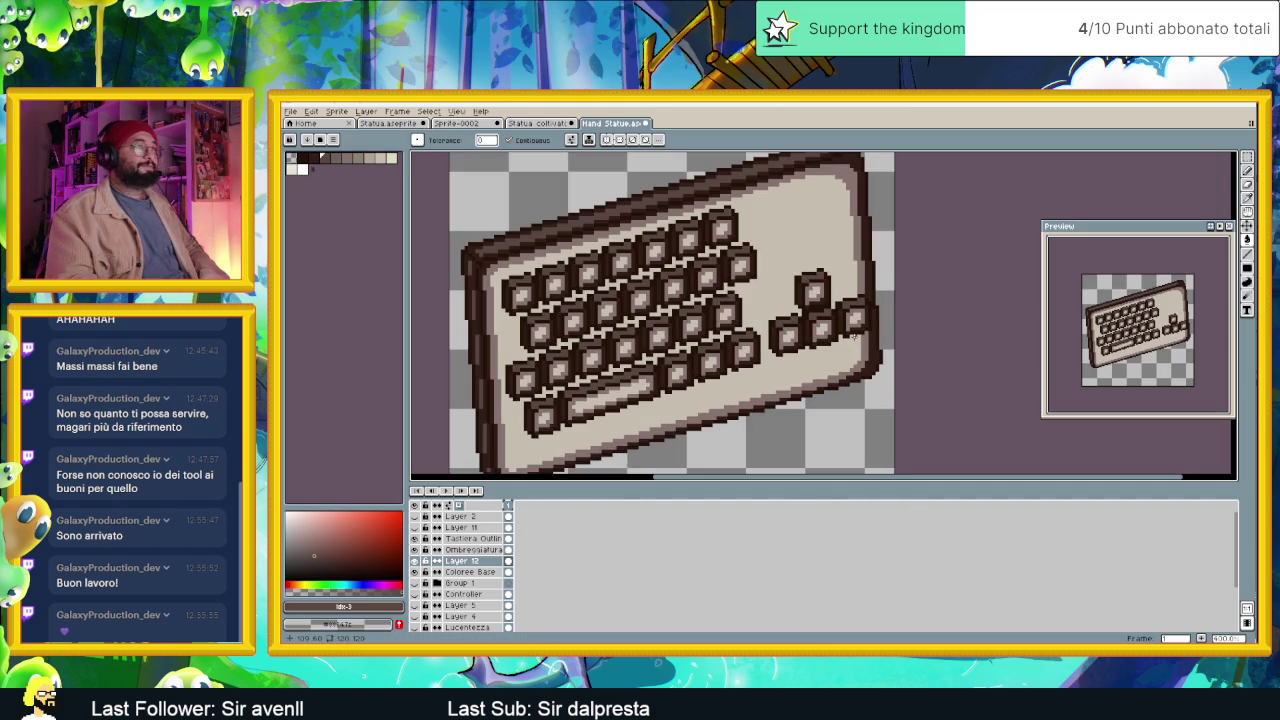
scroll(830, 323, down, 1)
scroll(830, 323, down, 1)
scroll(830, 323, down, 1)
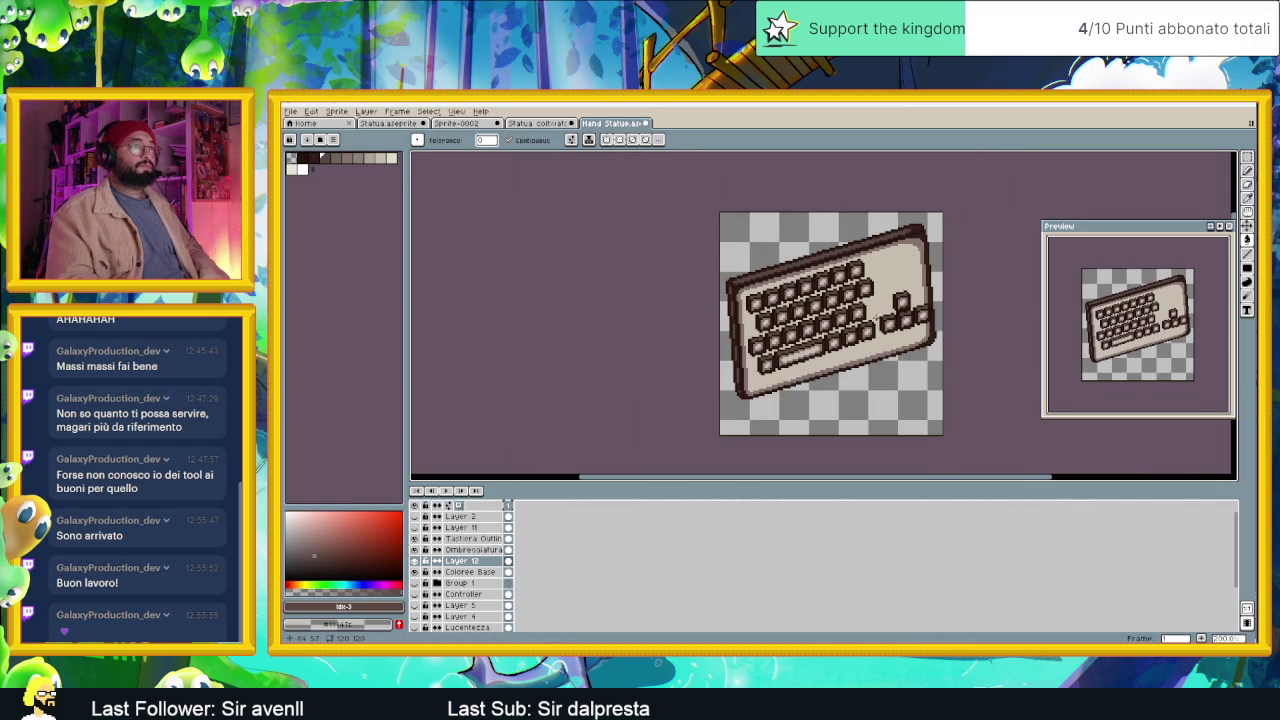
scroll(877, 318, up, 1)
scroll(820, 315, up, 1)
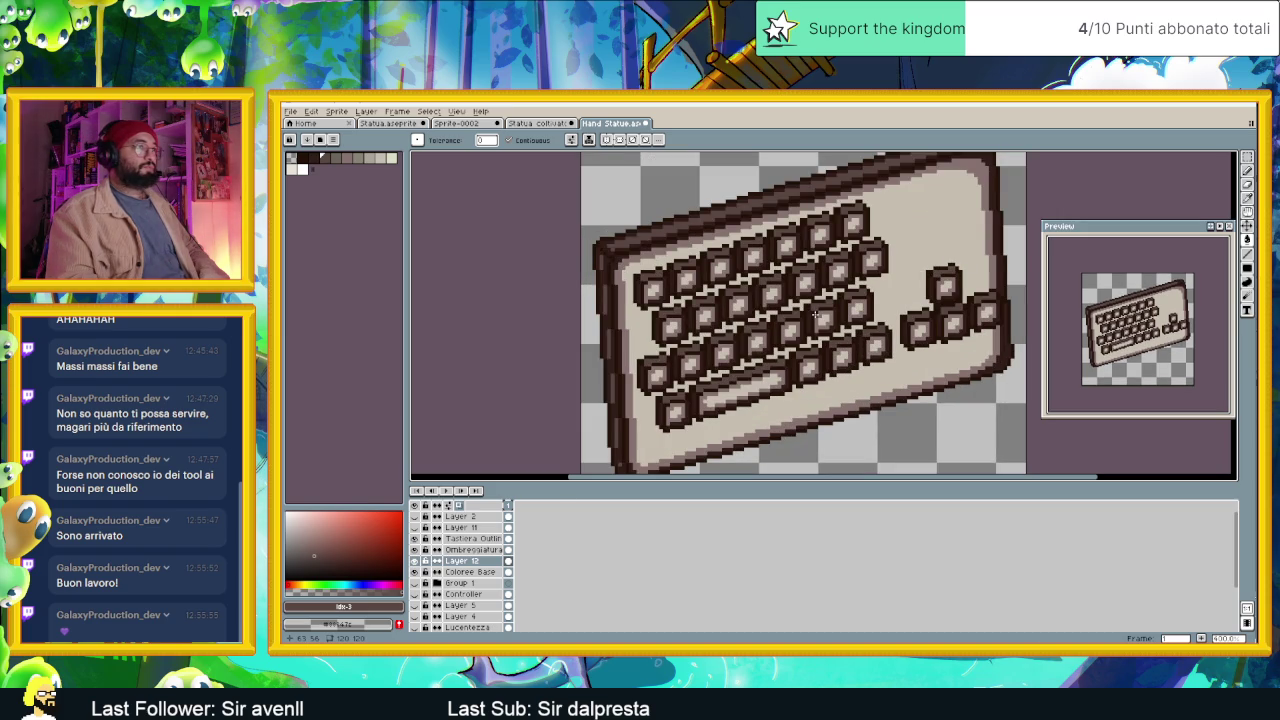
scroll(815, 315, down, 1)
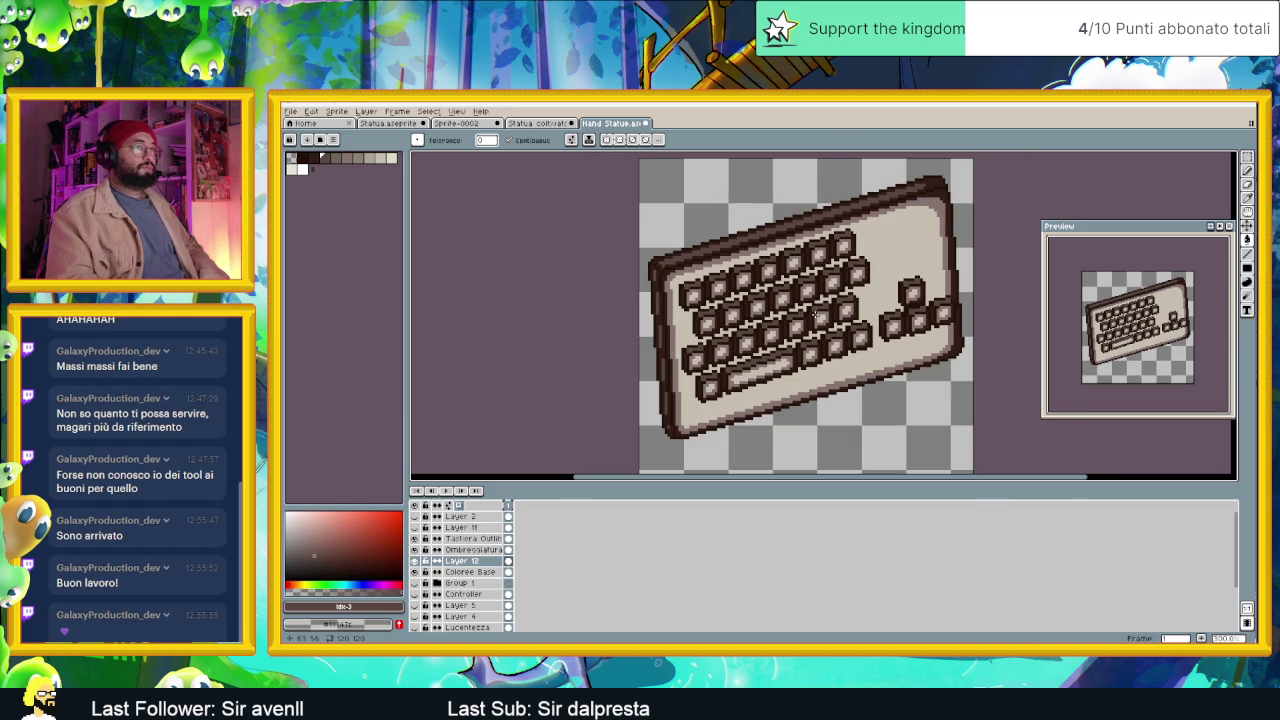
scroll(814, 315, up, 1)
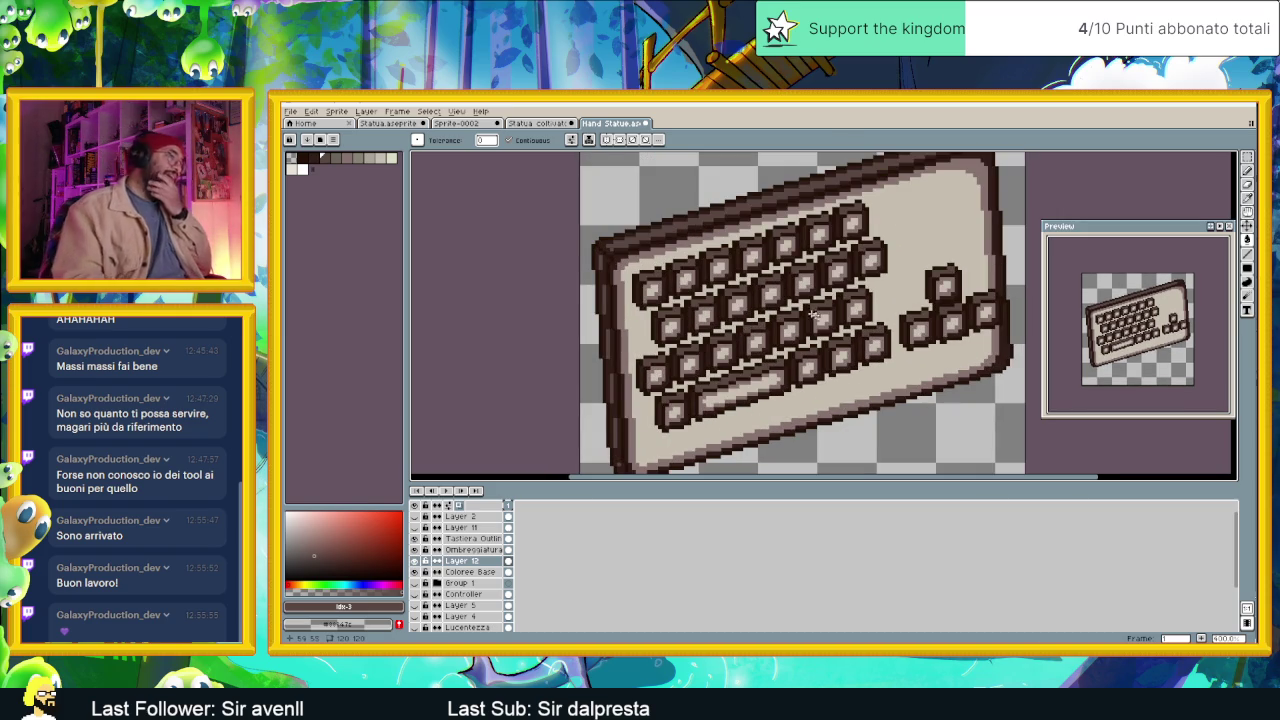
scroll(893, 291, down, 1)
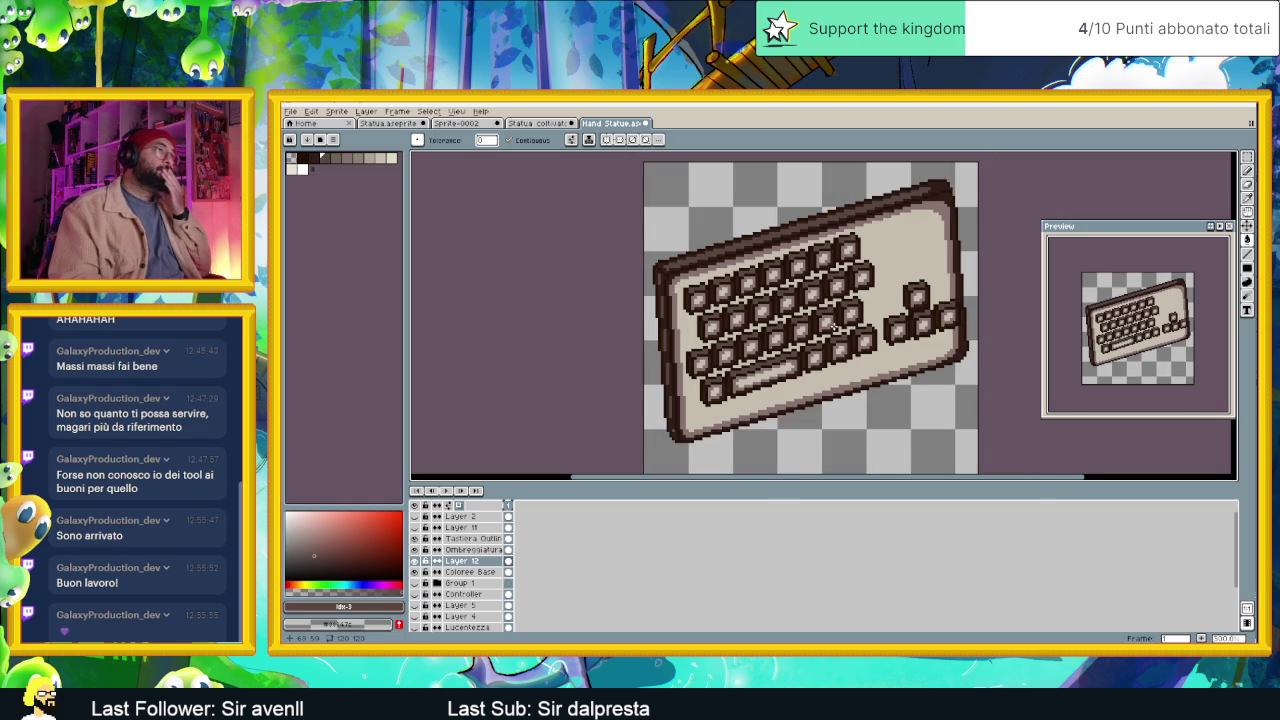
scroll(894, 291, up, 1)
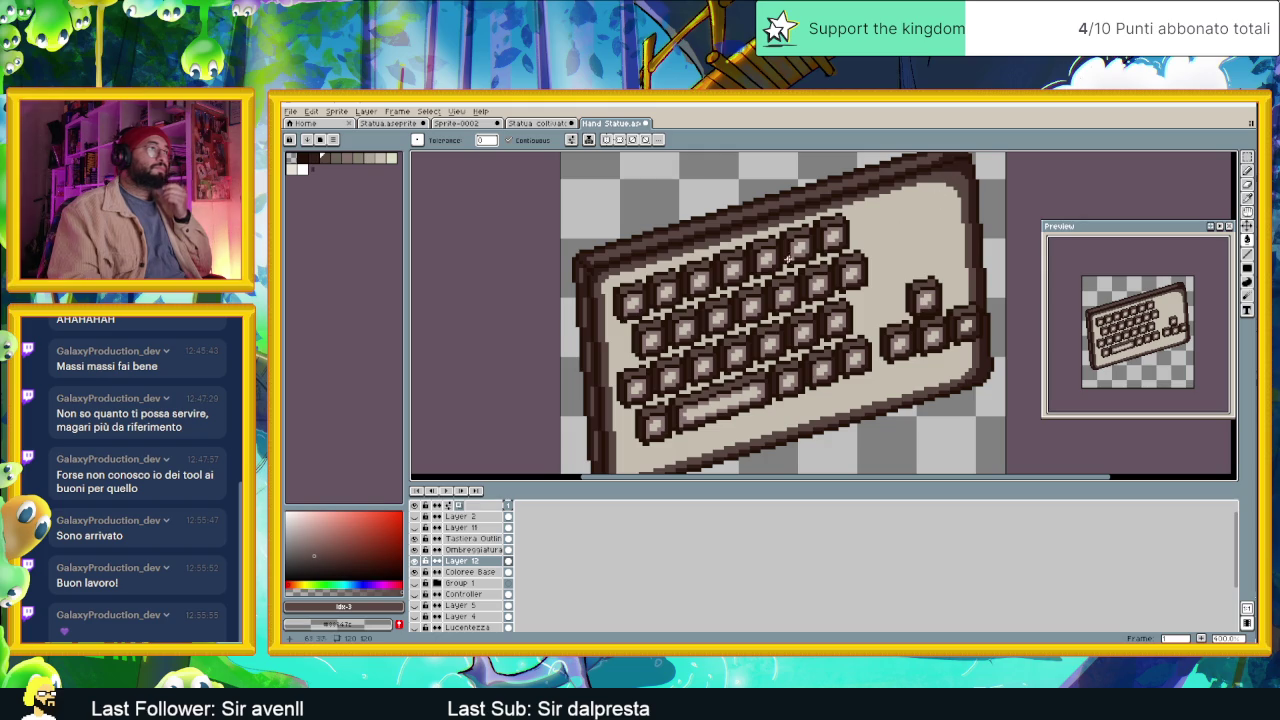
scroll(766, 258, up, 1)
scroll(766, 258, up, 1)
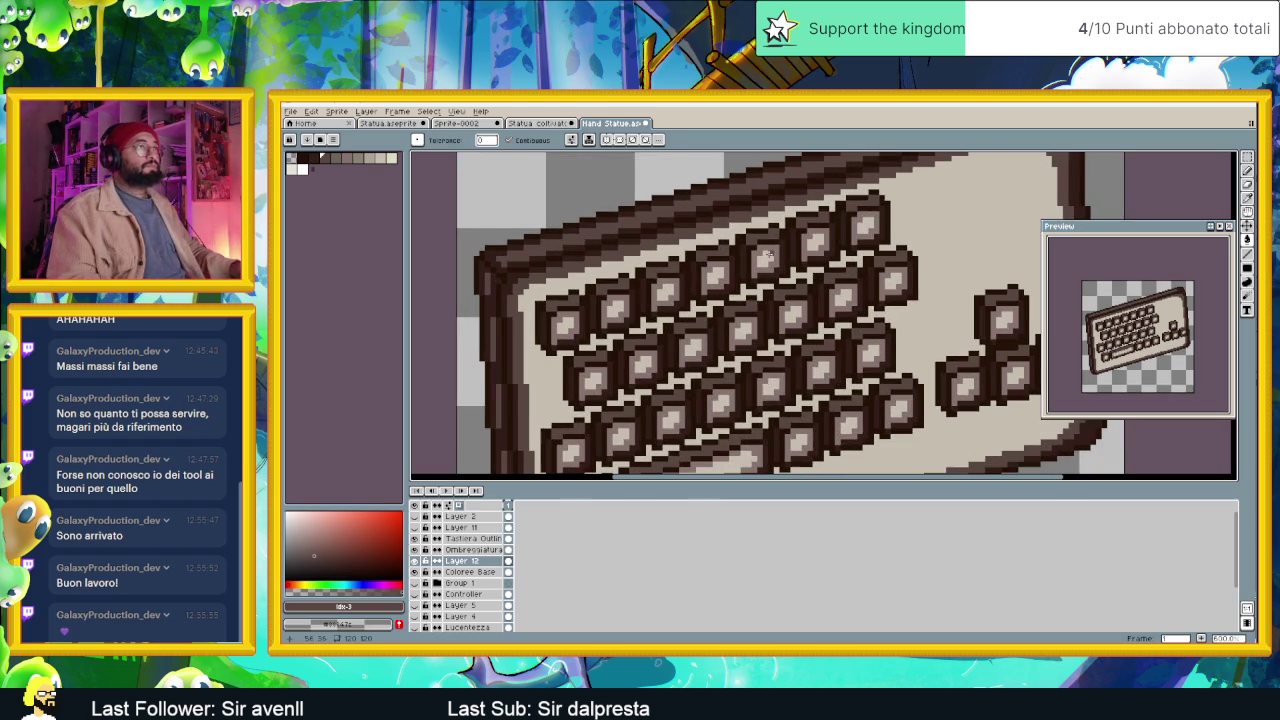
scroll(885, 235, down, 1)
scroll(885, 235, up, 1)
scroll(885, 235, down, 1)
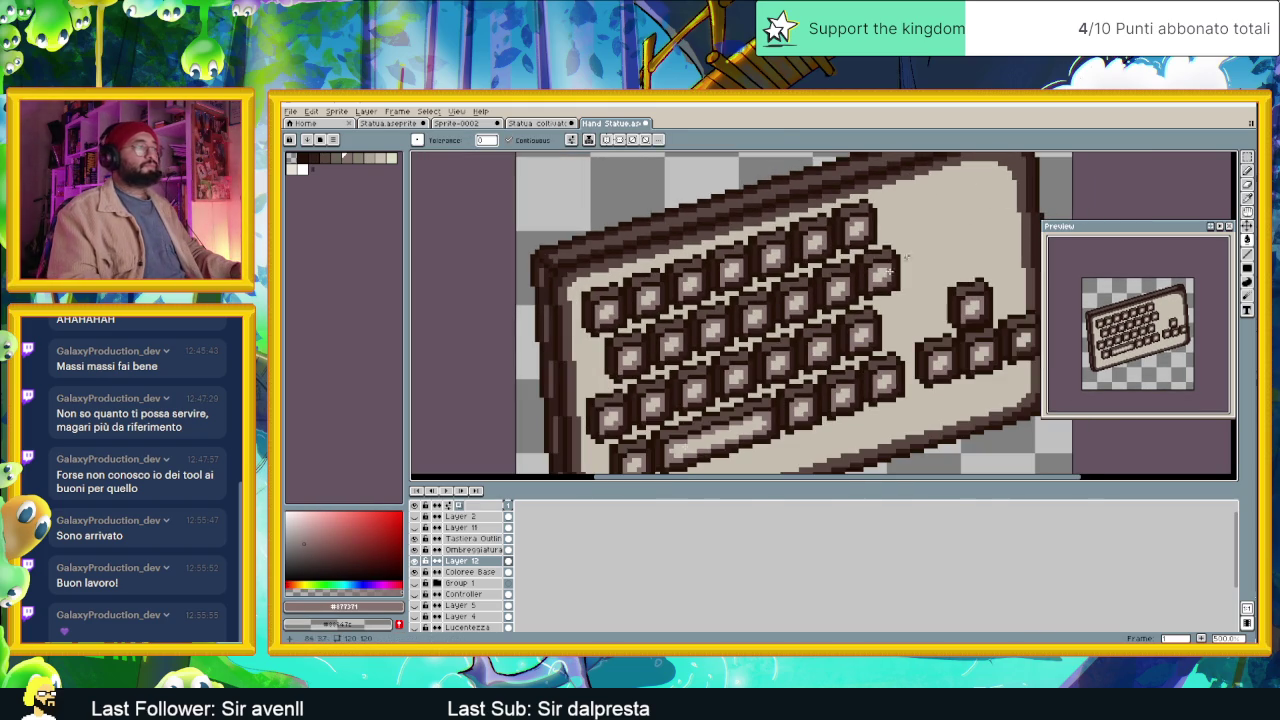
Add Layer 13 above Layer 12 and draw light highlight lines along the top, left and lower rims.
right_click(494, 569)
click(580, 574)
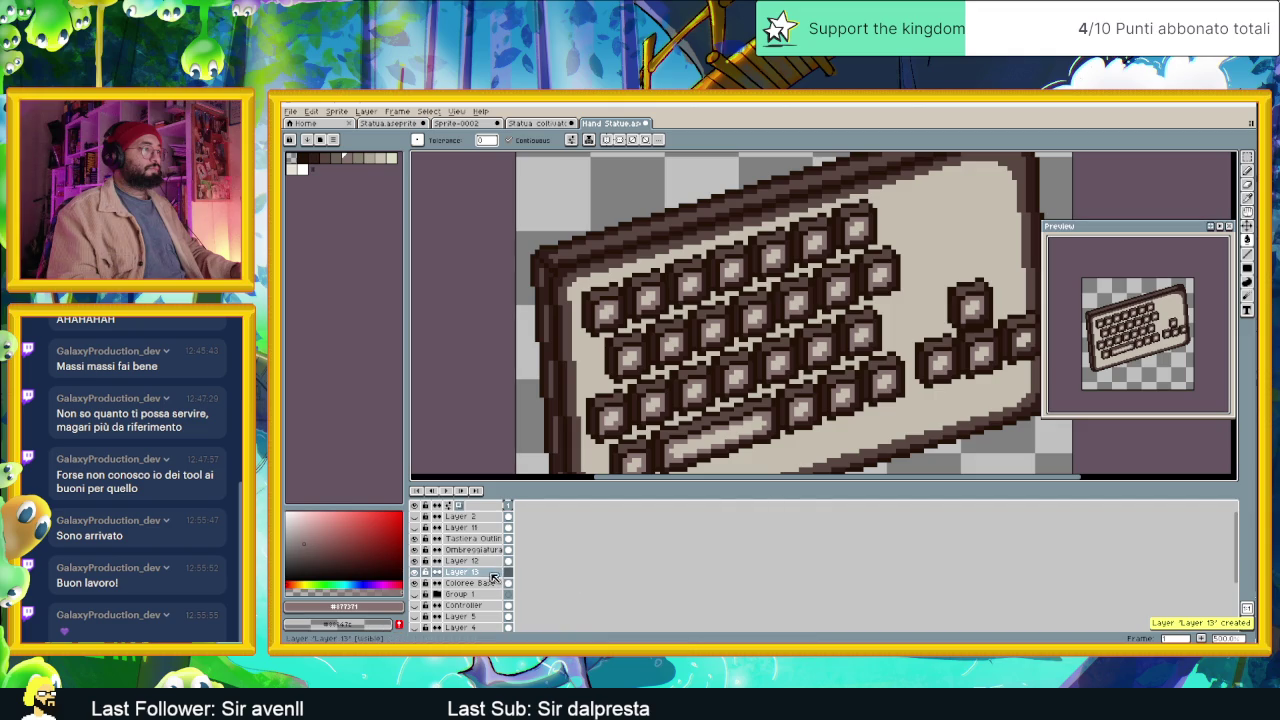
click(1247, 253)
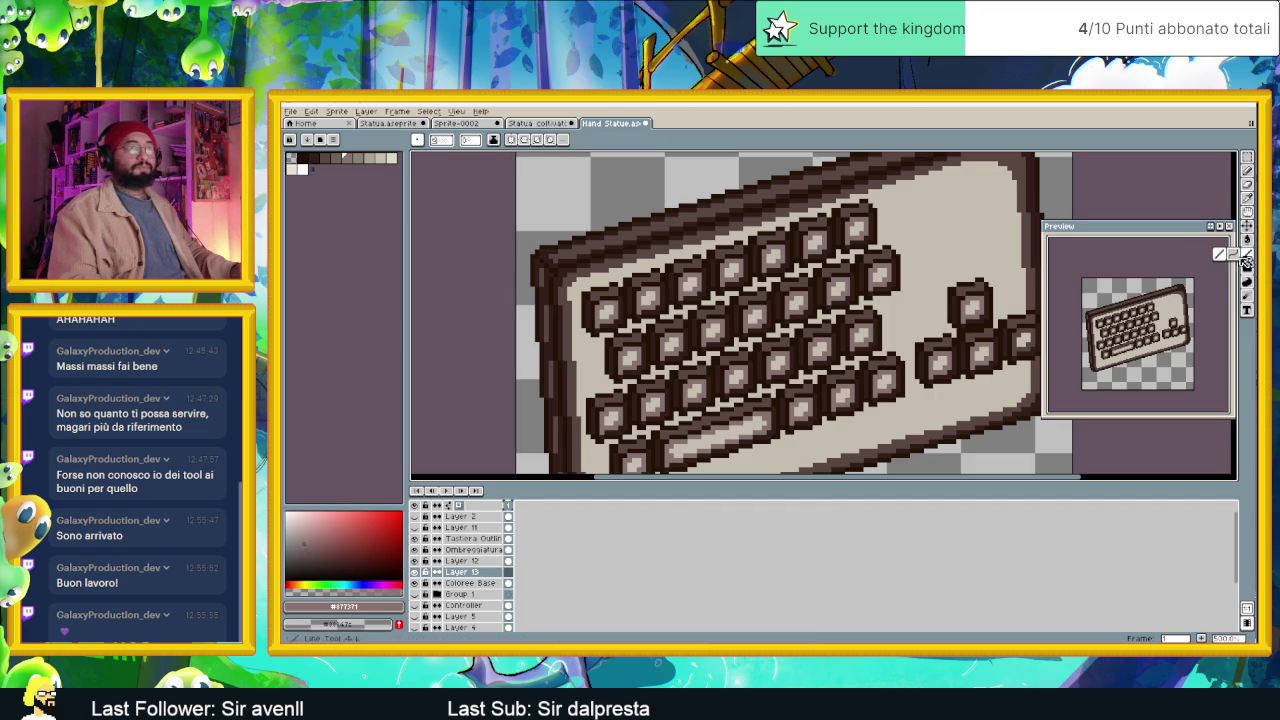
drag(979, 167, 978, 230)
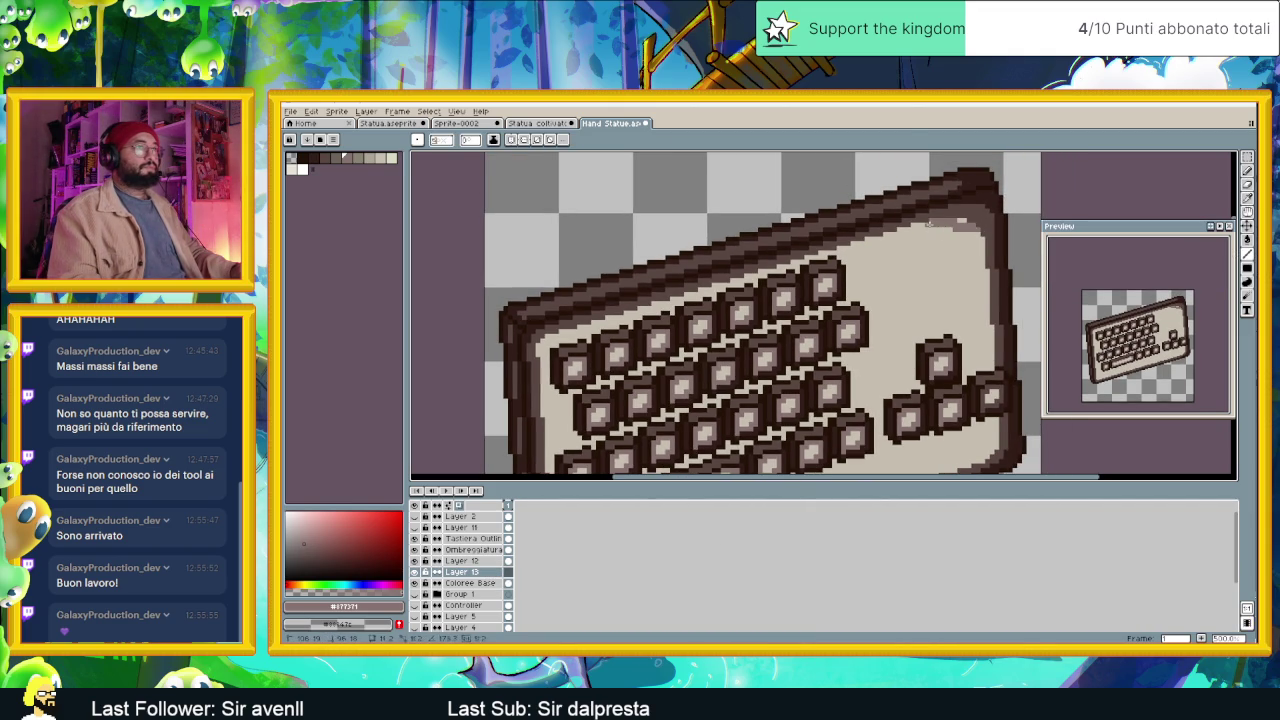
drag(968, 222, 541, 344)
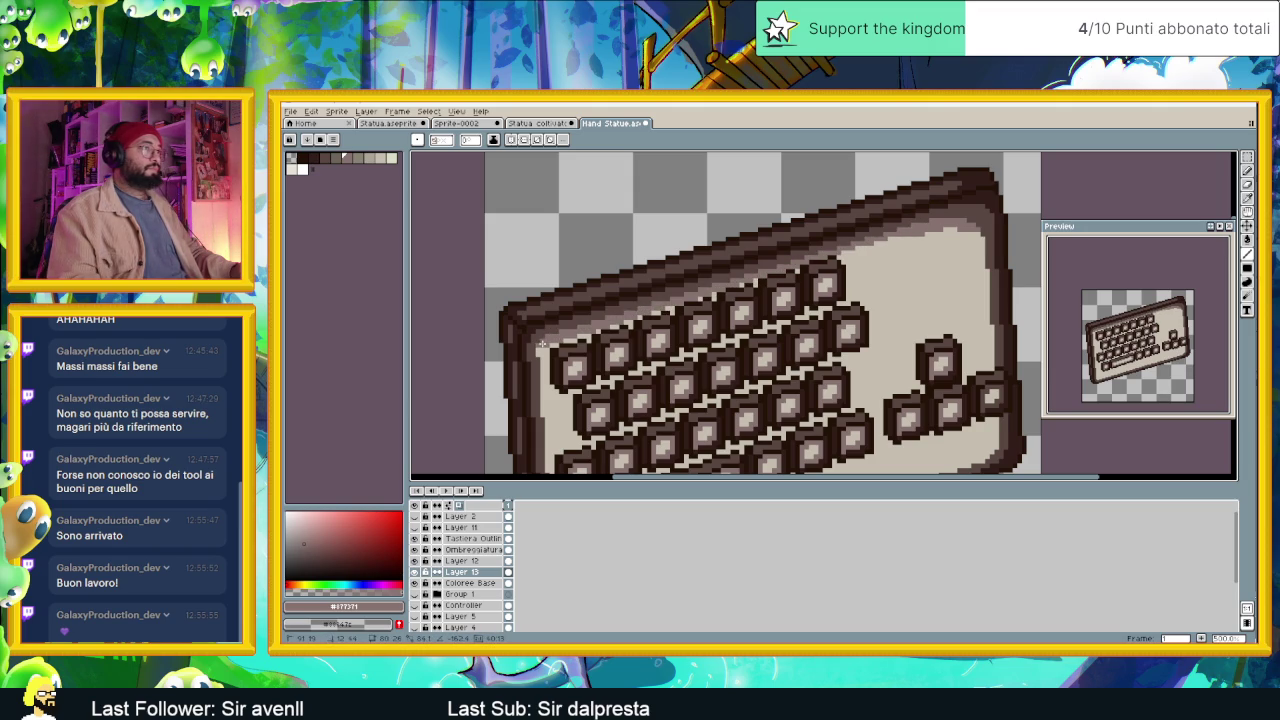
mouse_move(540, 402)
mouse_down()
mouse_move(544, 449)
mouse_move(536, 280)
mouse_up()
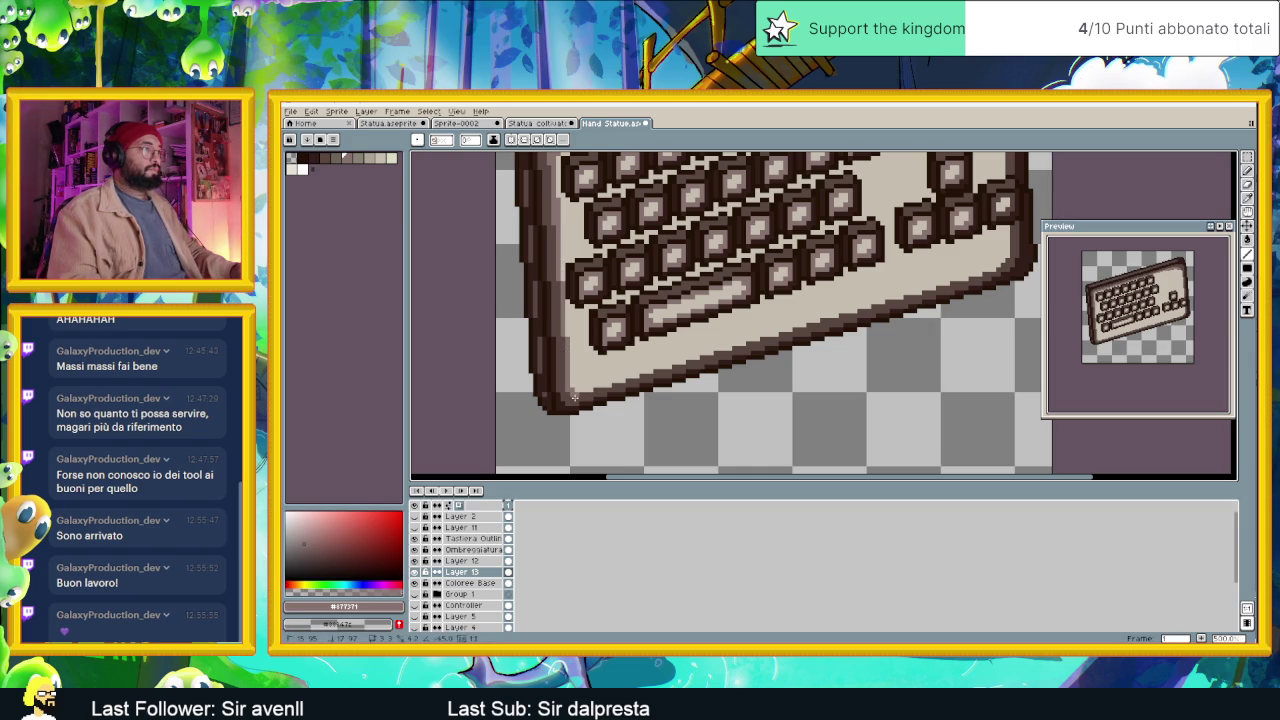
shift+click(990, 266)
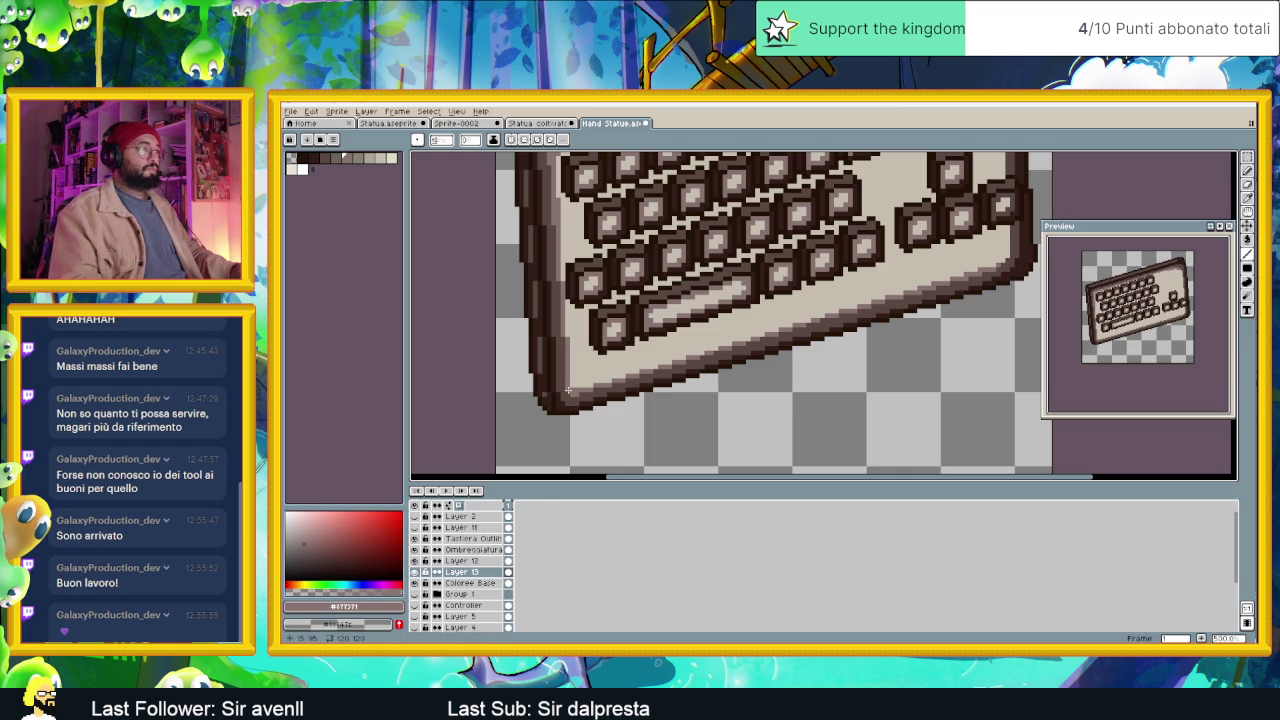
Paint a highlight stroke down the inner right rim and touch up a few pixels.
scroll(765, 305, up, 3)
scroll(760, 250, right, 3)
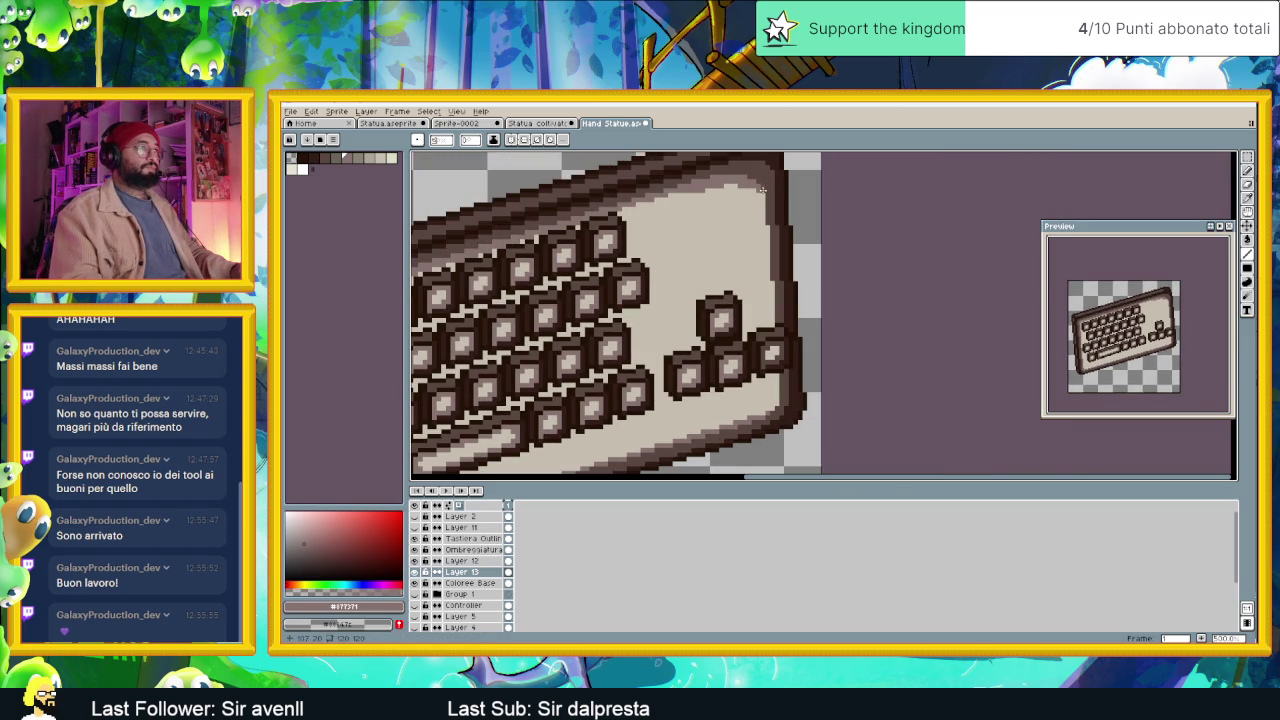
scroll(755, 270, up, 2)
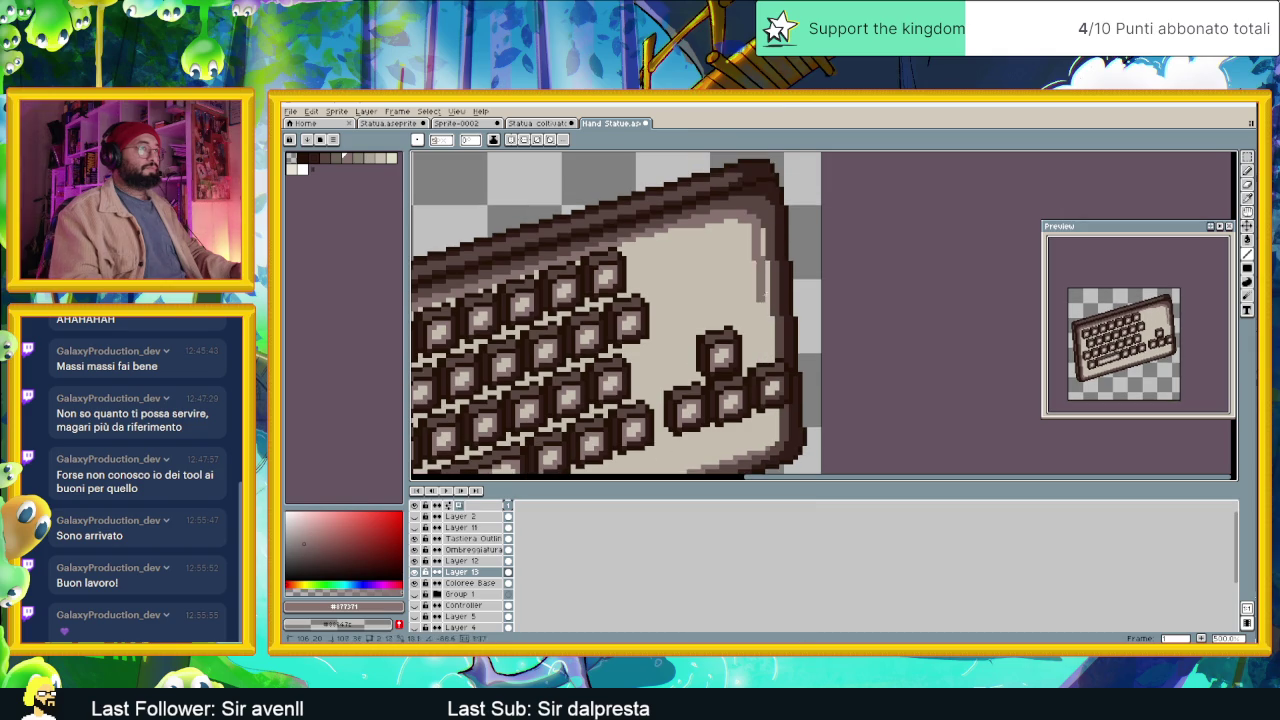
drag(762, 245, 760, 368)
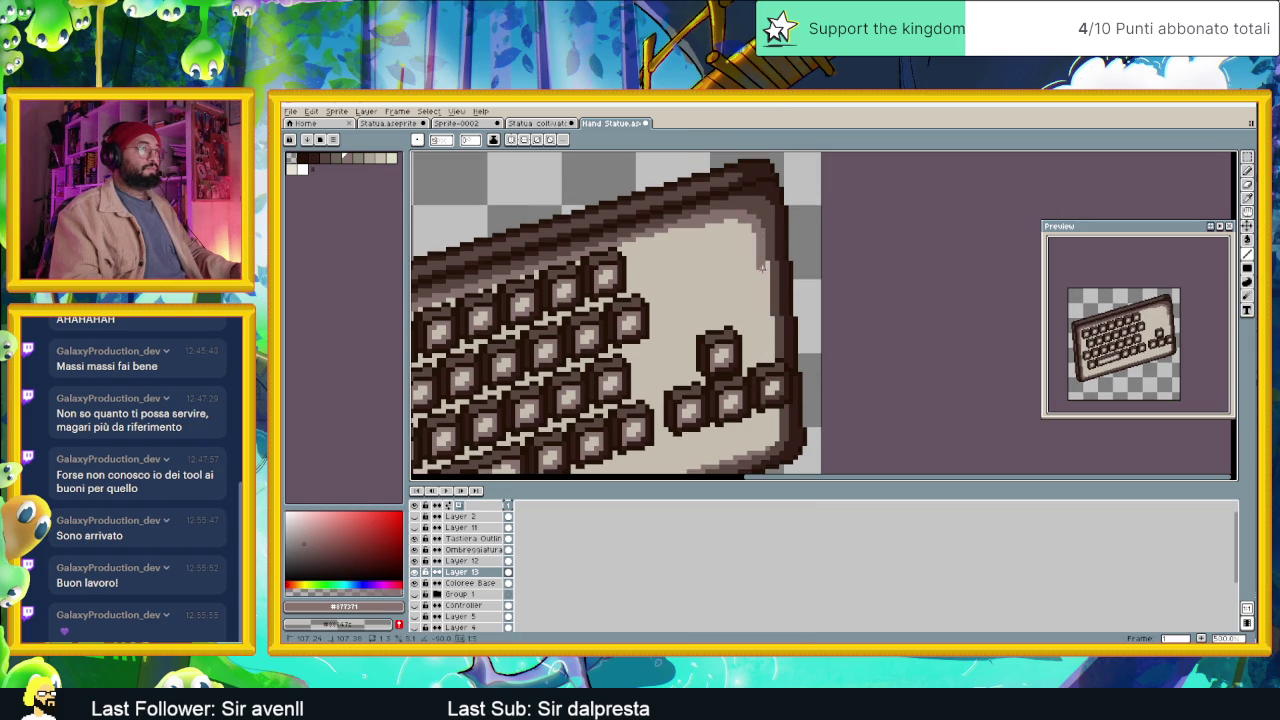
key(ctrl+z)
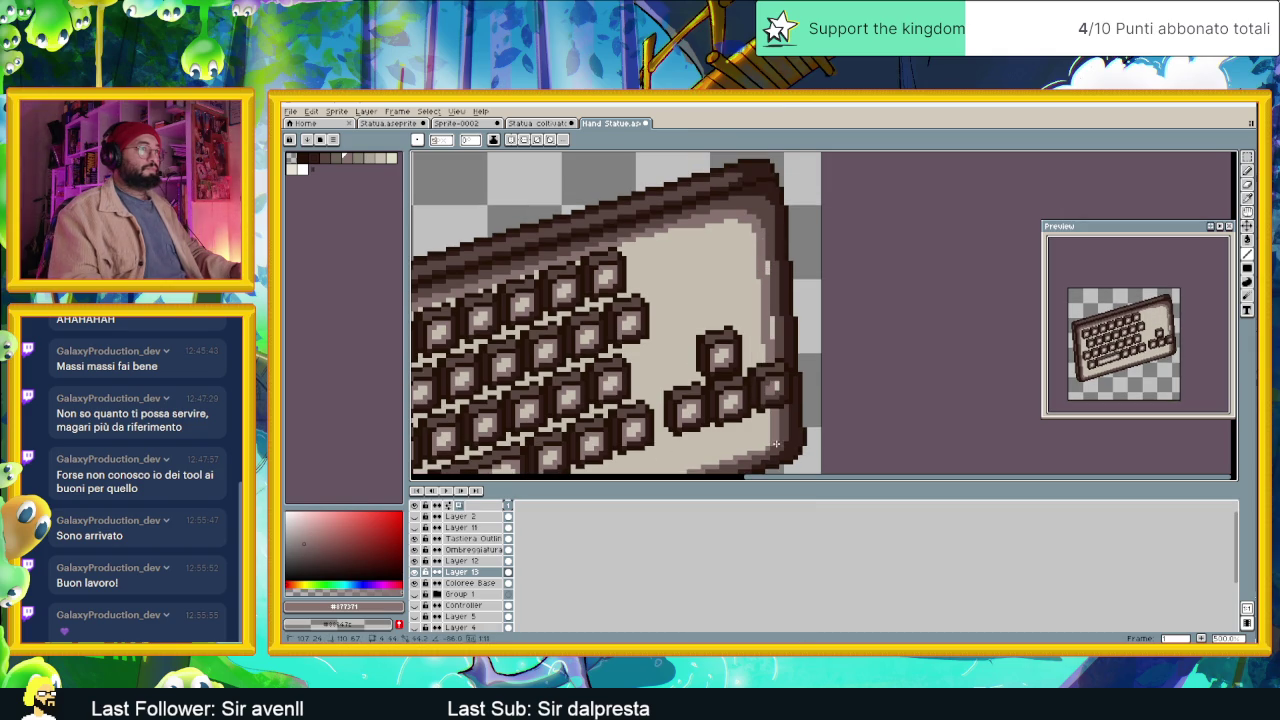
click(768, 267)
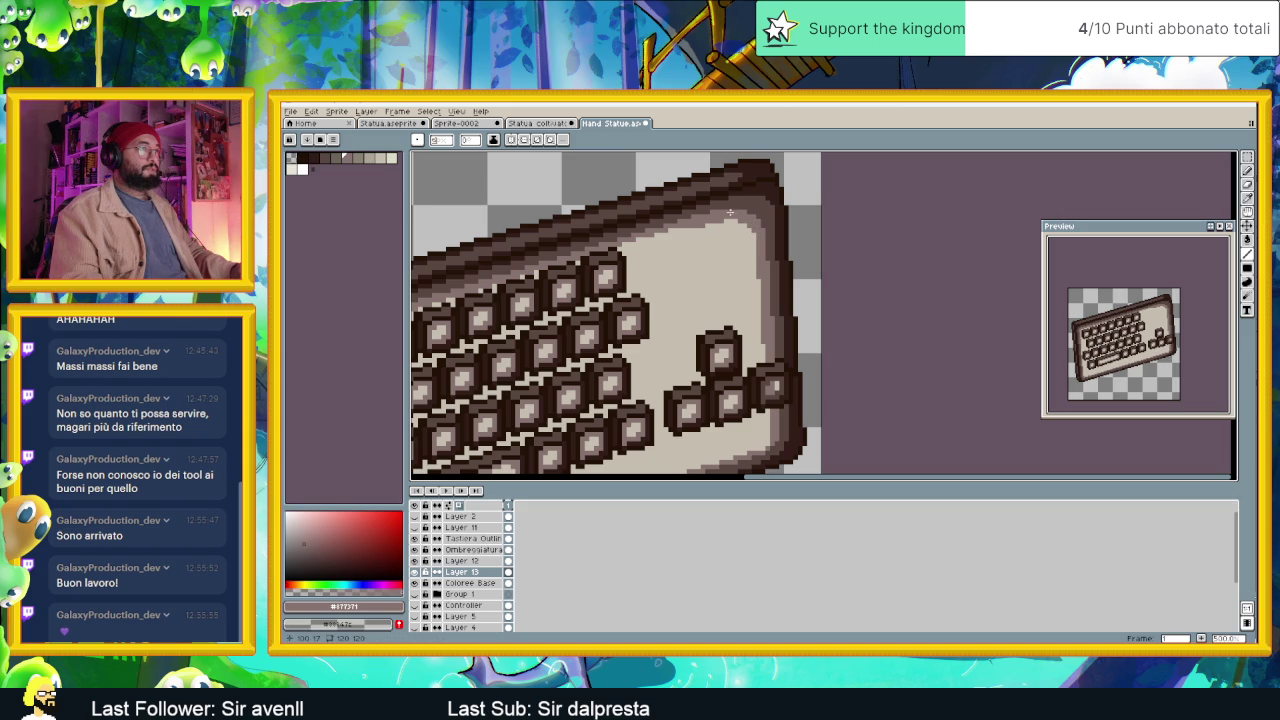
Zoom in and out repeatedly to check the new right-rim shading.
scroll(748, 218, down, 3)
scroll(786, 349, up, 2)
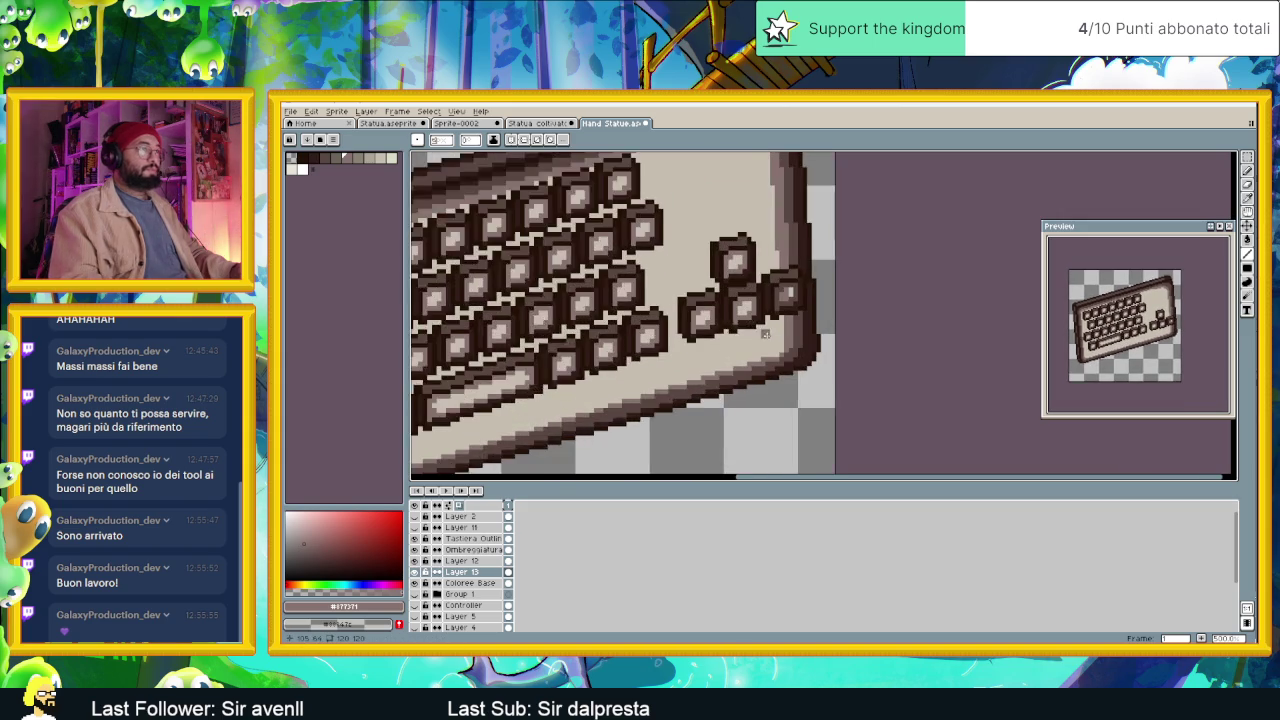
scroll(786, 349, up, 1)
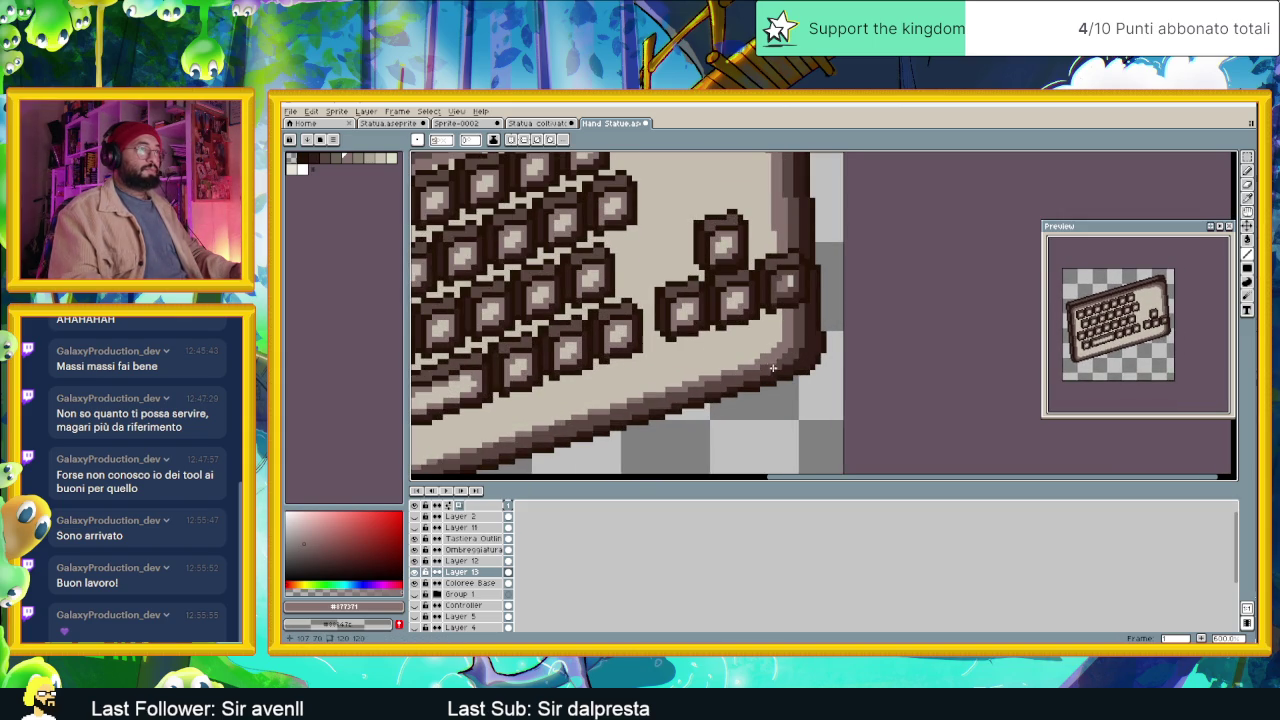
scroll(768, 362, down, 2)
scroll(785, 347, up, 2)
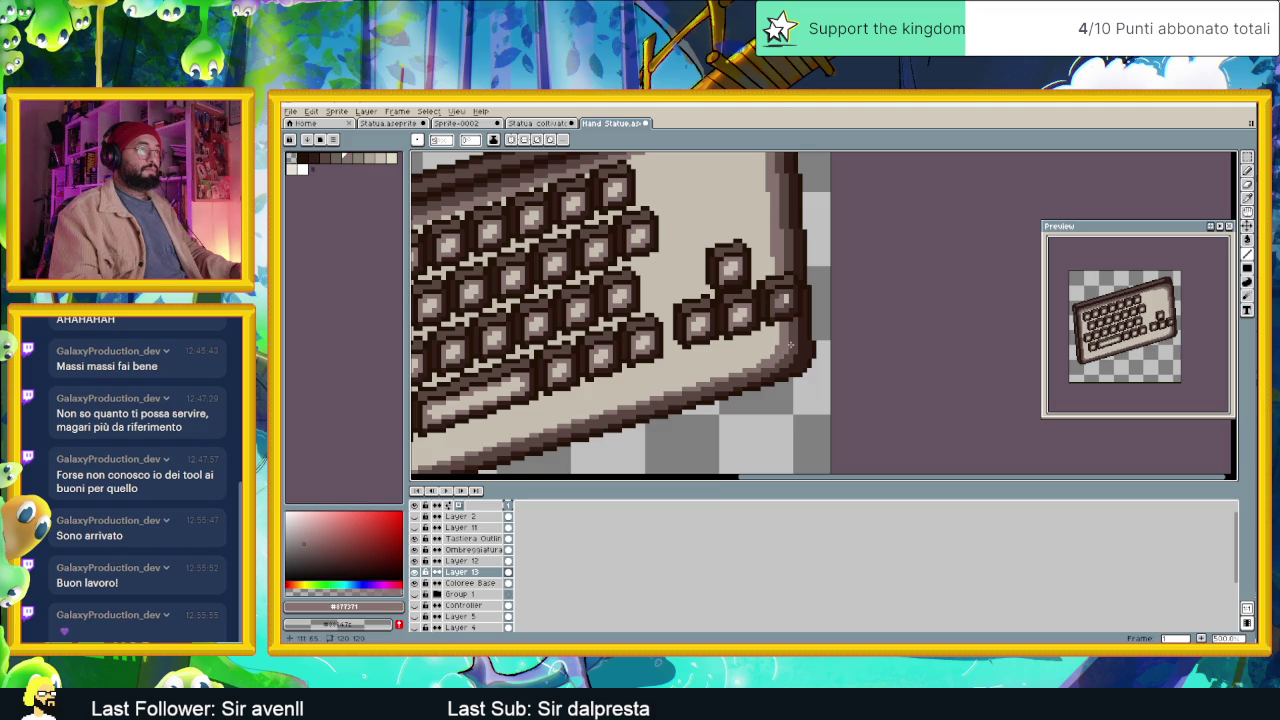
scroll(790, 345, down, 2)
scroll(785, 340, down, 1)
scroll(780, 334, up, 1)
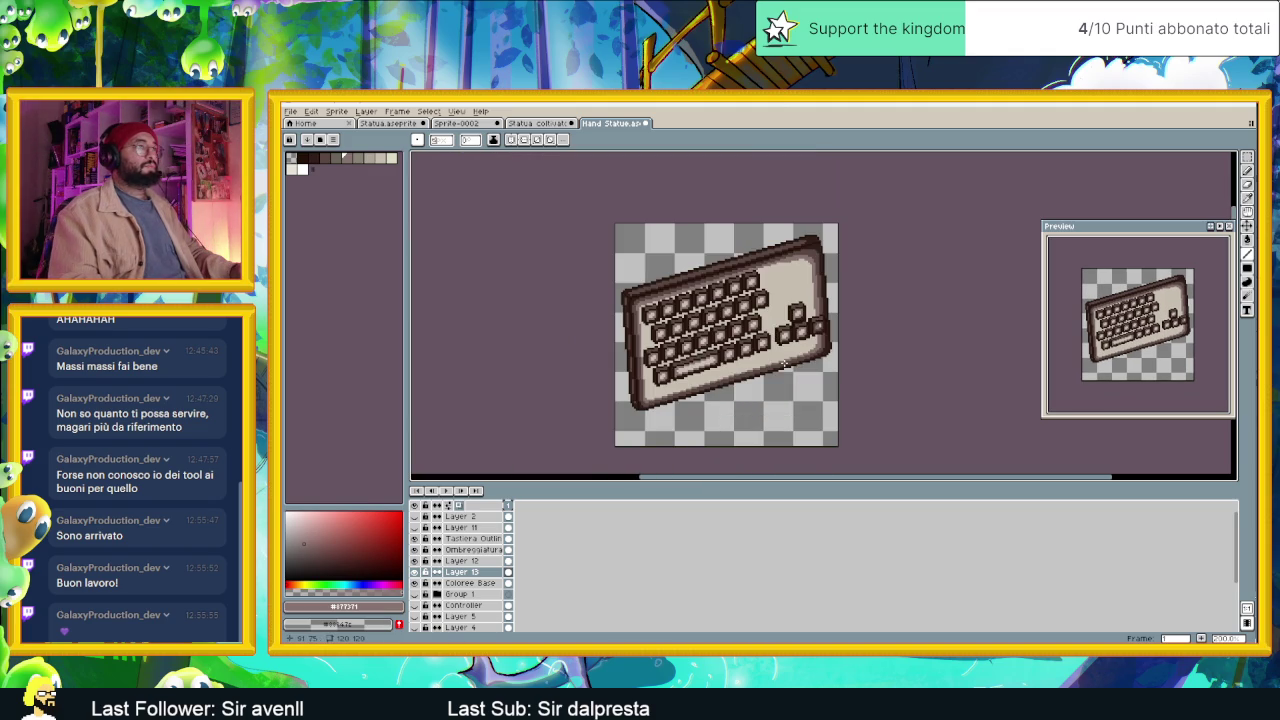
scroll(802, 276, up, 2)
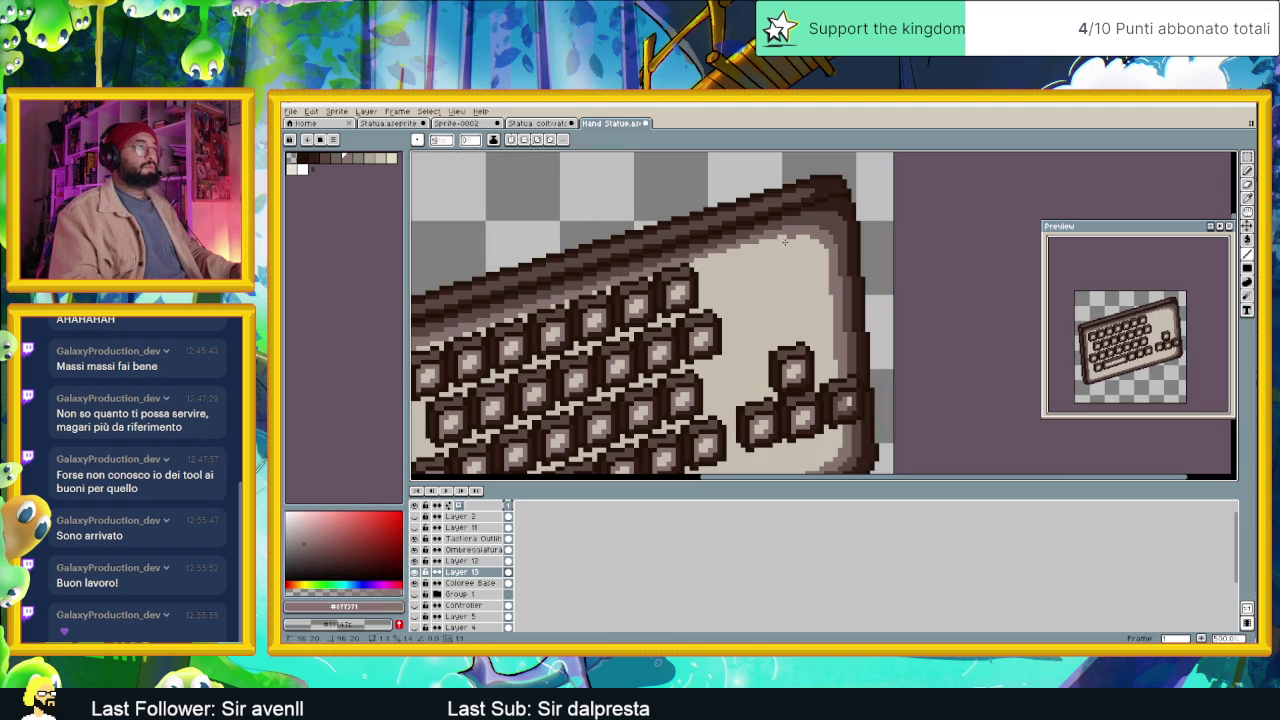
scroll(782, 284, down, 2)
scroll(782, 284, down, 1)
scroll(790, 290, up, 1)
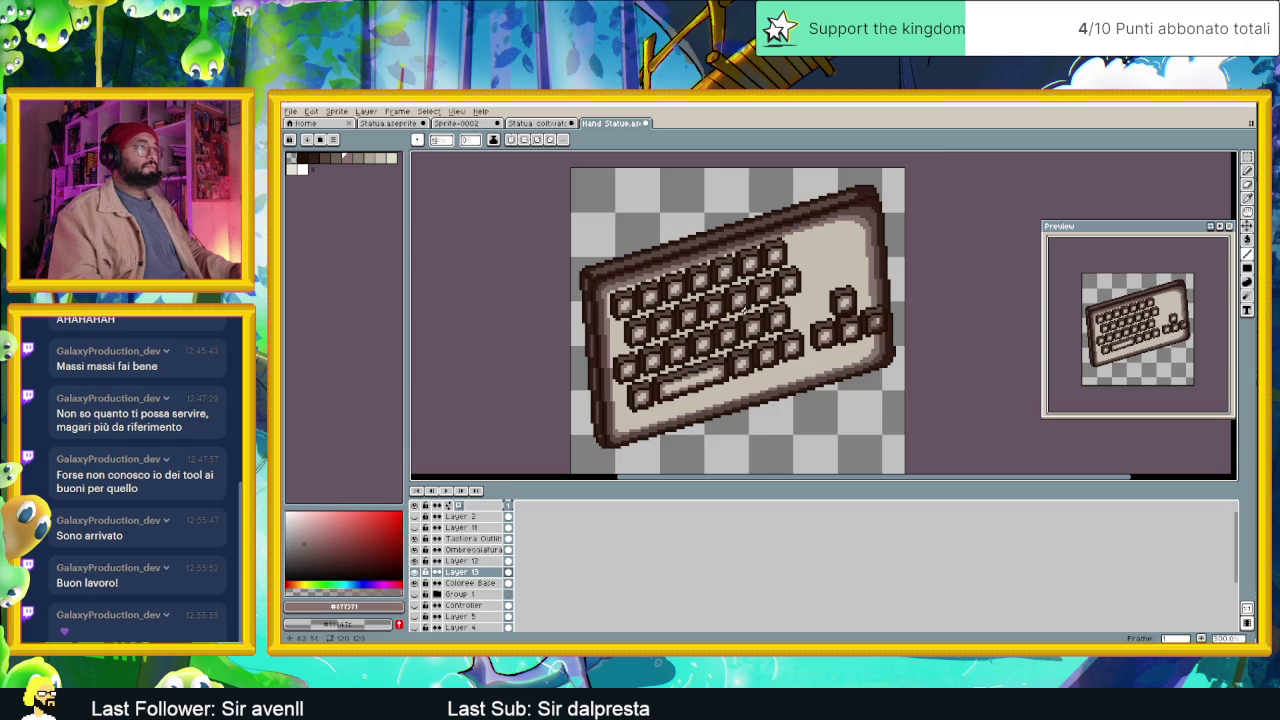
scroll(855, 219, up, 1)
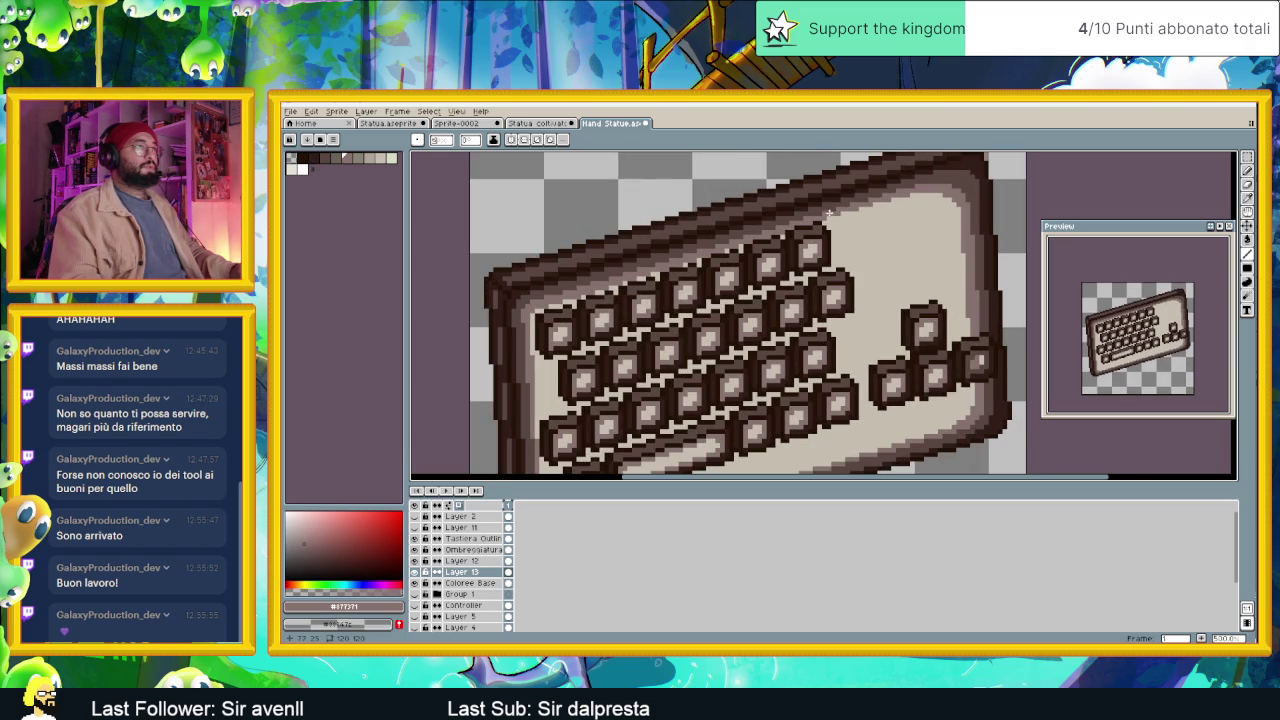
scroll(827, 214, down, 1)
scroll(918, 188, up, 1)
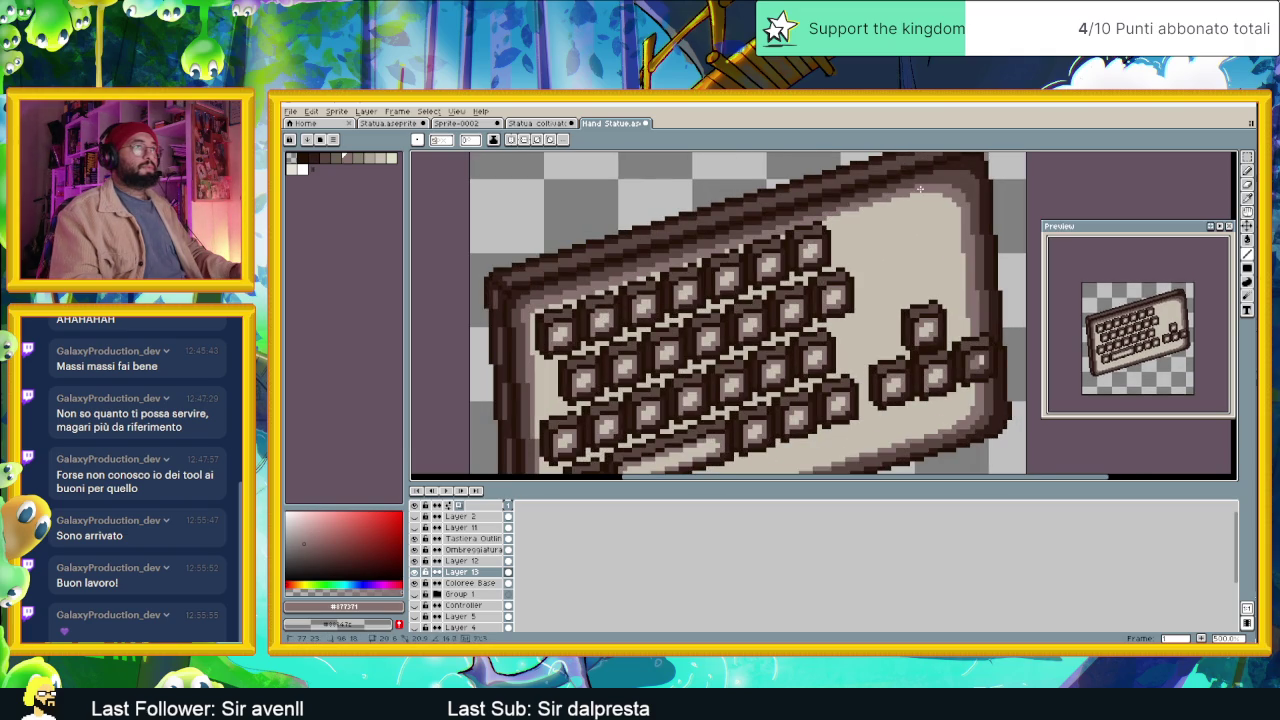
scroll(907, 195, down, 1)
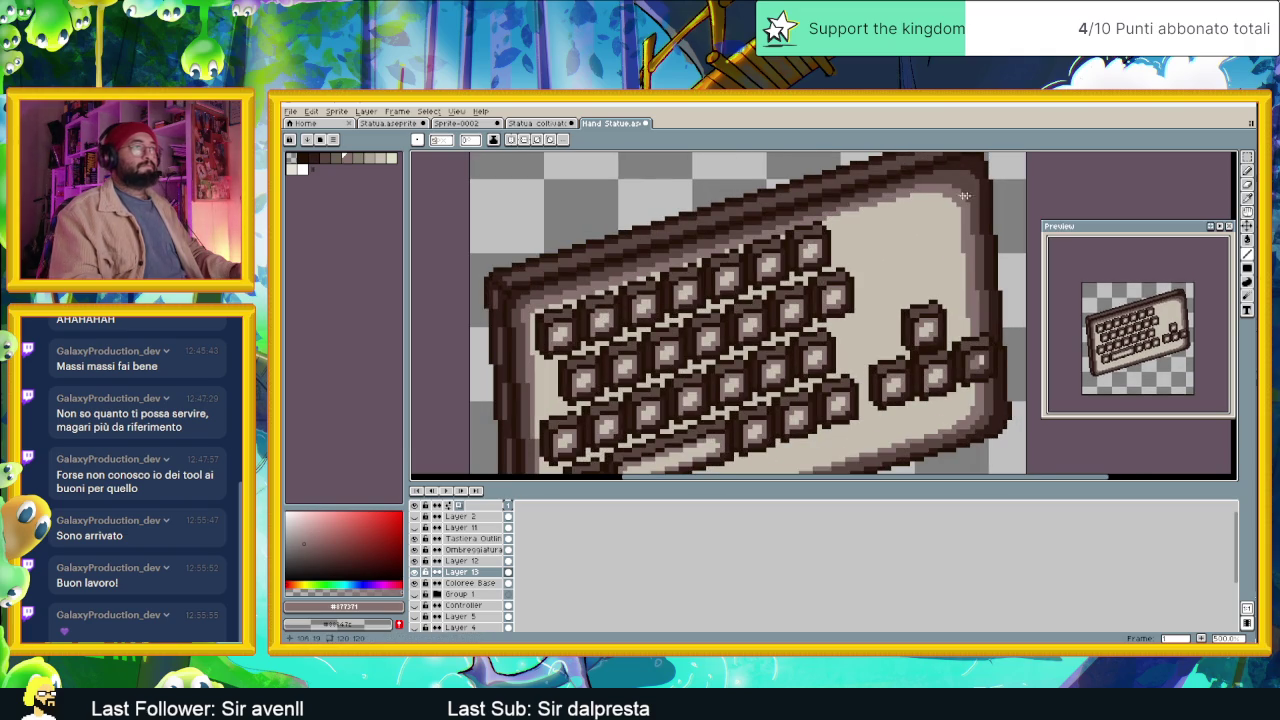
scroll(910, 193, up, 1)
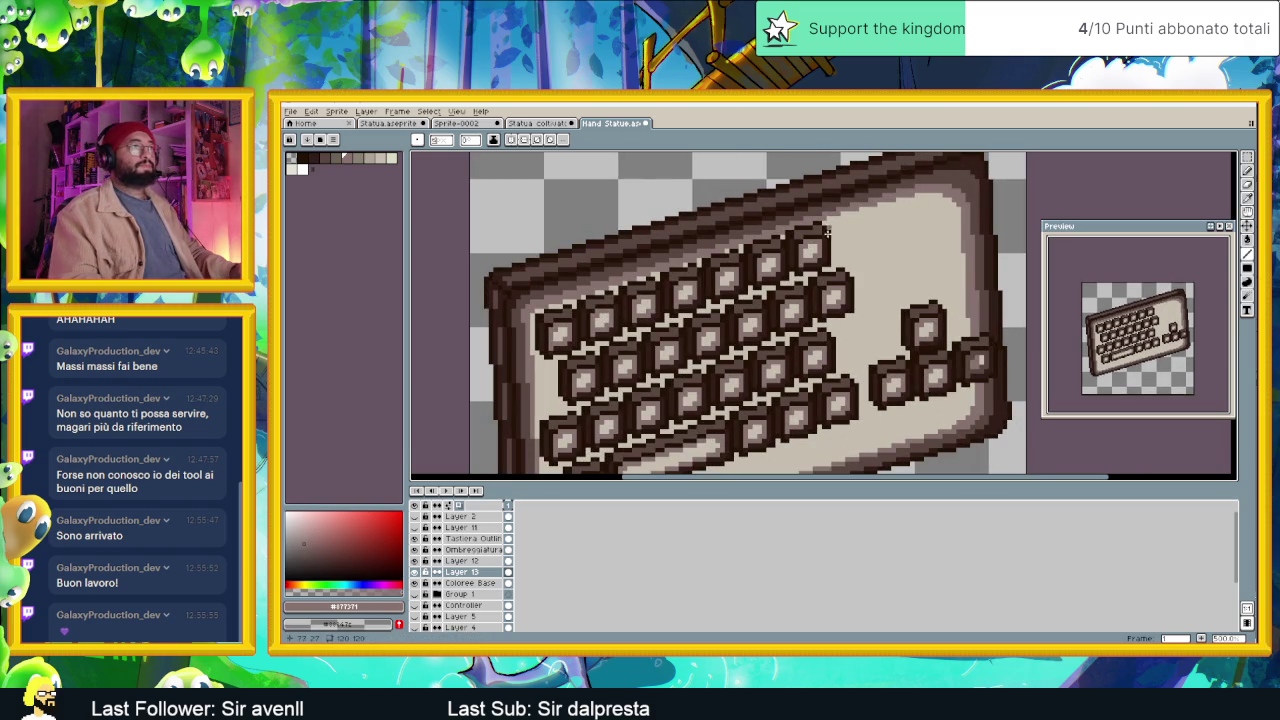
scroll(827, 231, down, 1)
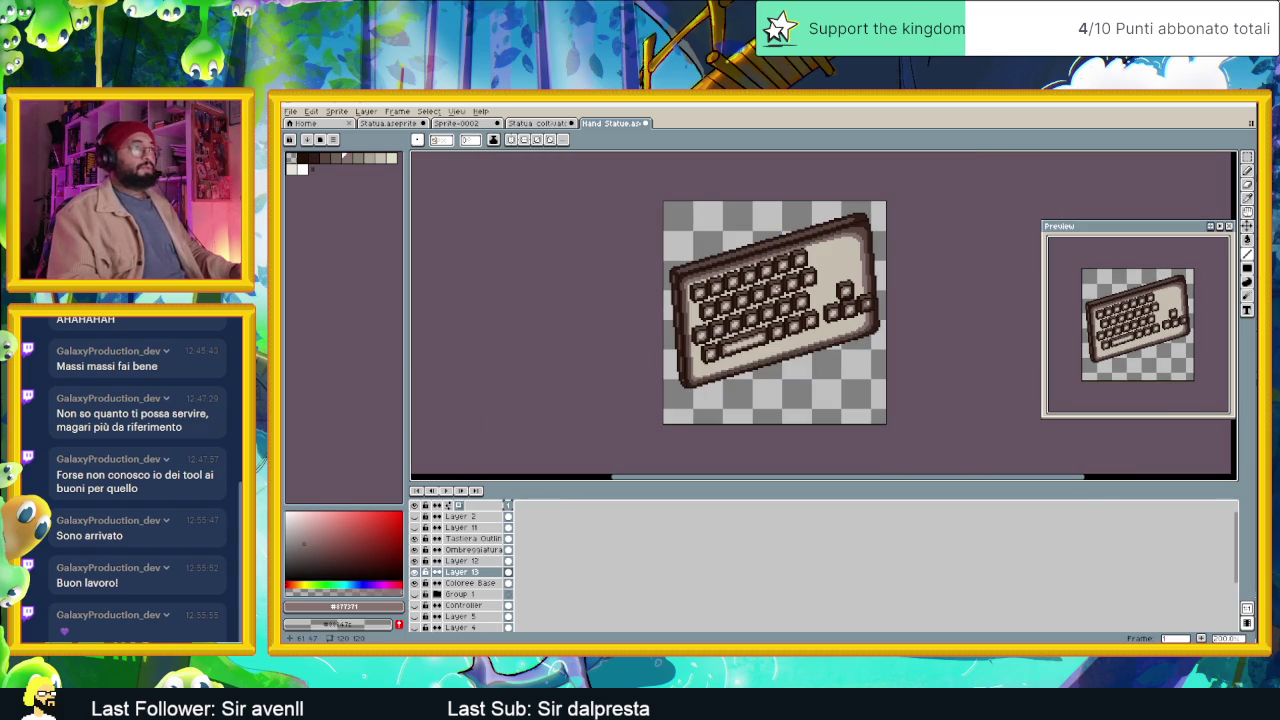
scroll(692, 296, up, 1)
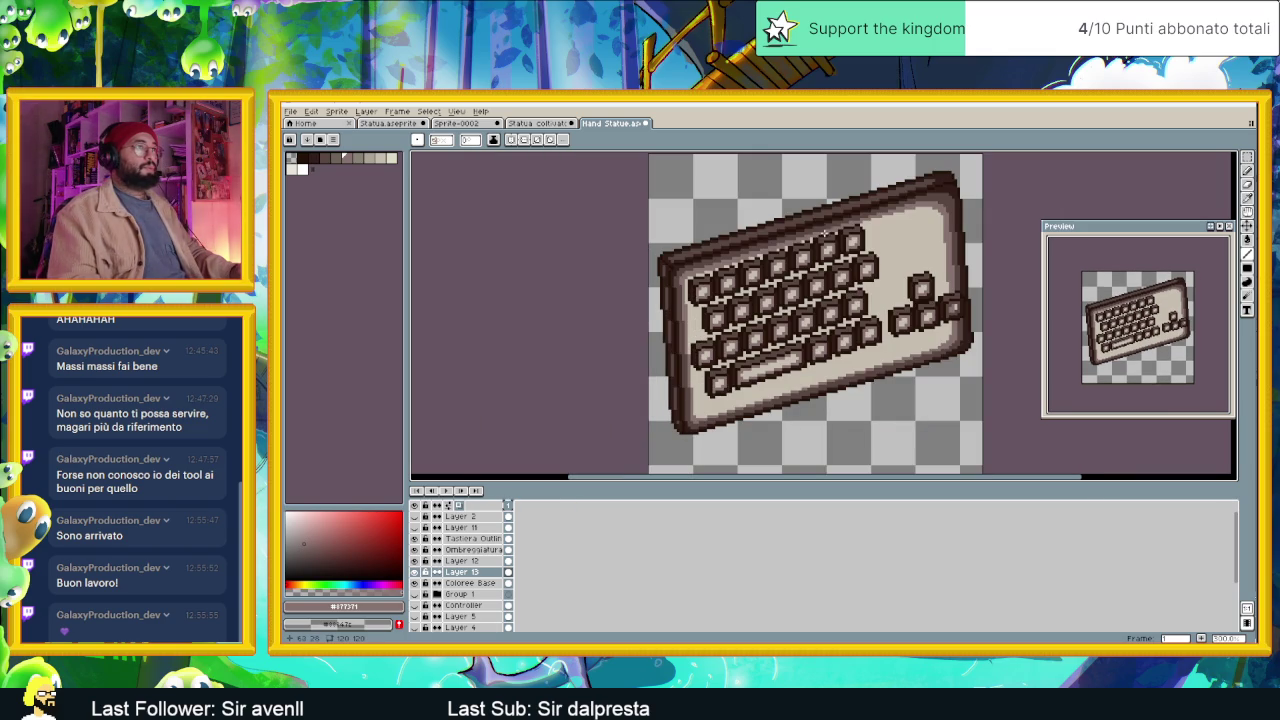
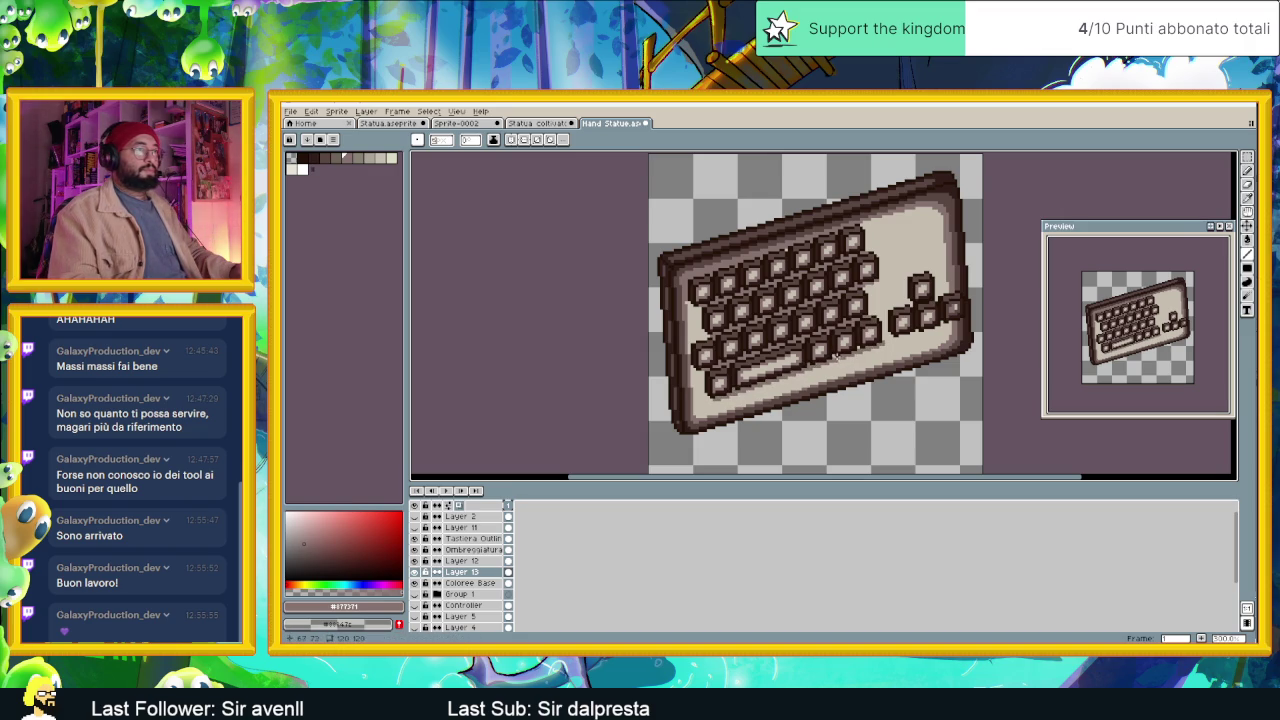
Undo the last straight line stroke on the keyboard sprite.
scroll(860, 348, right, 1)
scroll(858, 335, right, 1)
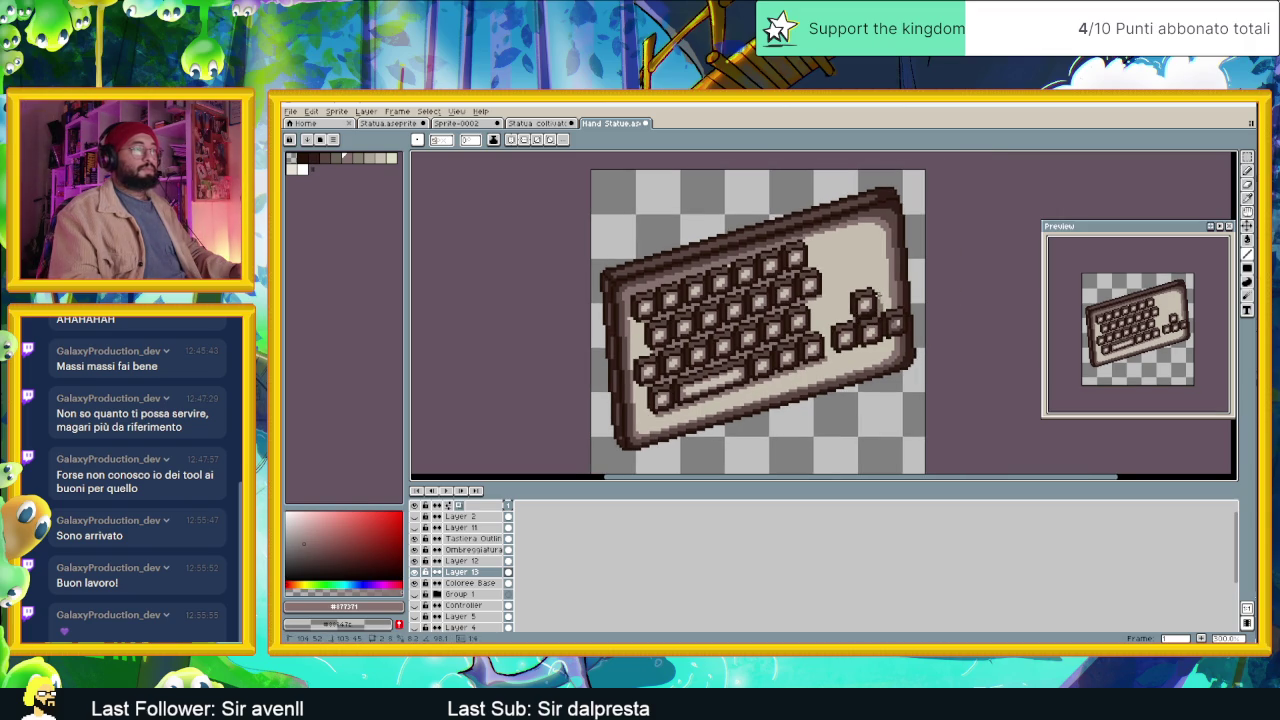
key(ctrl+z)
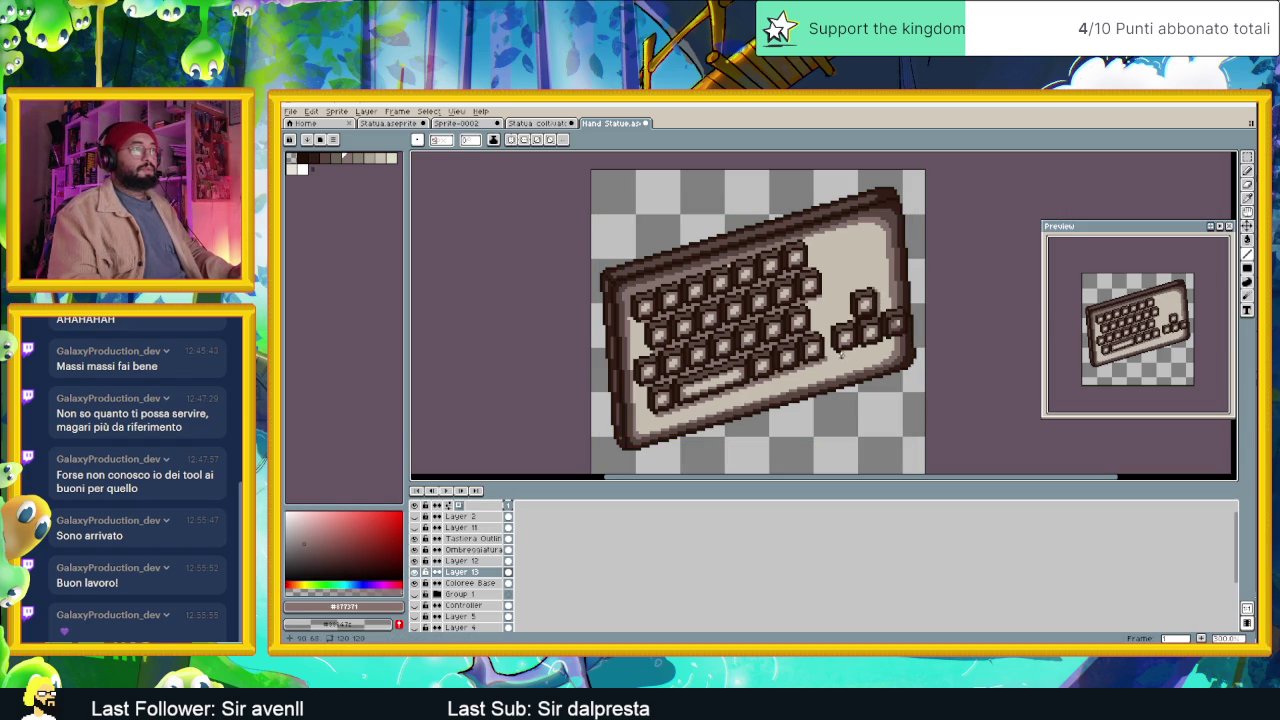
Zoom and pan around the keyboard sprite to inspect its keys and upper edge.
drag(840, 352, 879, 340)
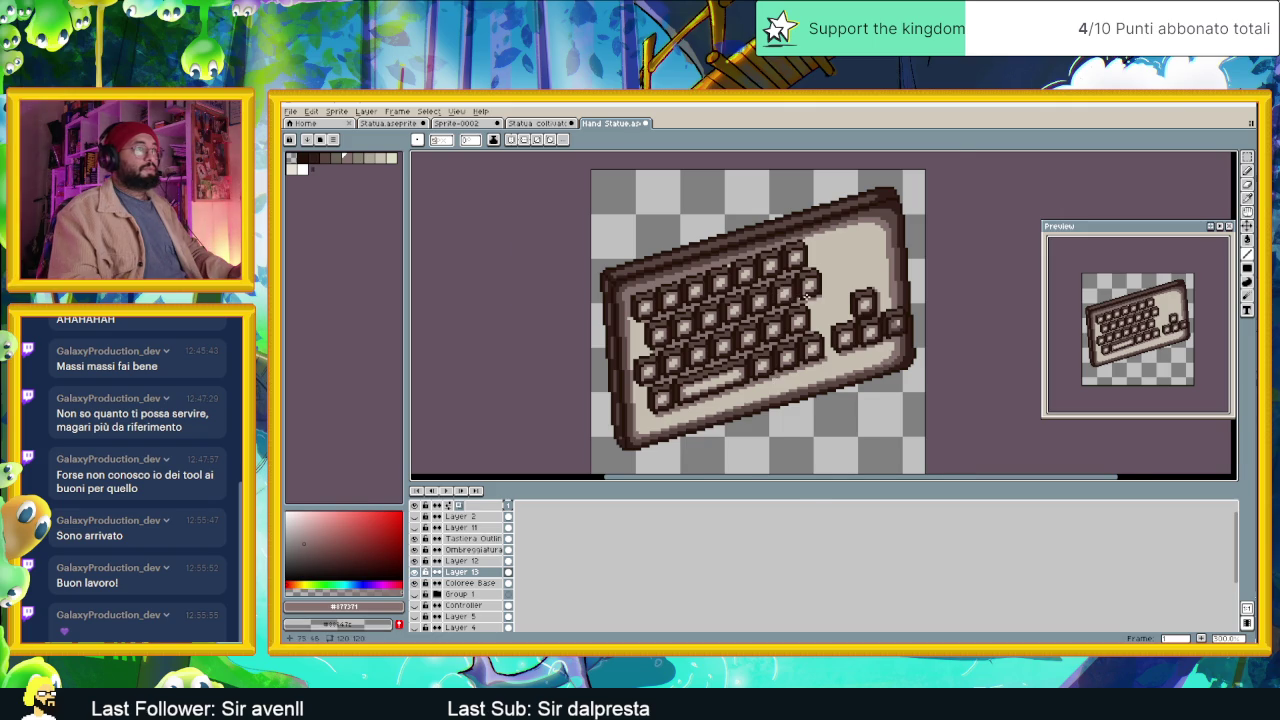
scroll(805, 295, up, 1)
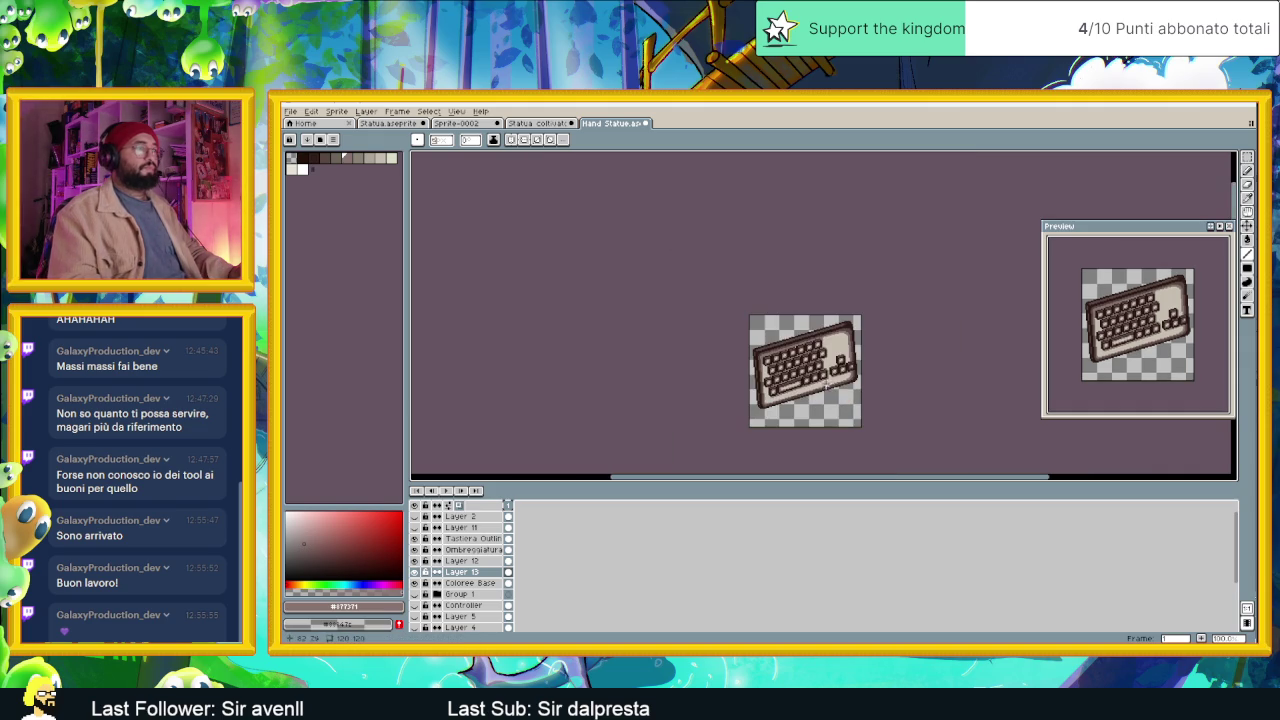
scroll(831, 372, down, 3)
scroll(831, 407, up, 1)
scroll(755, 294, up, 1)
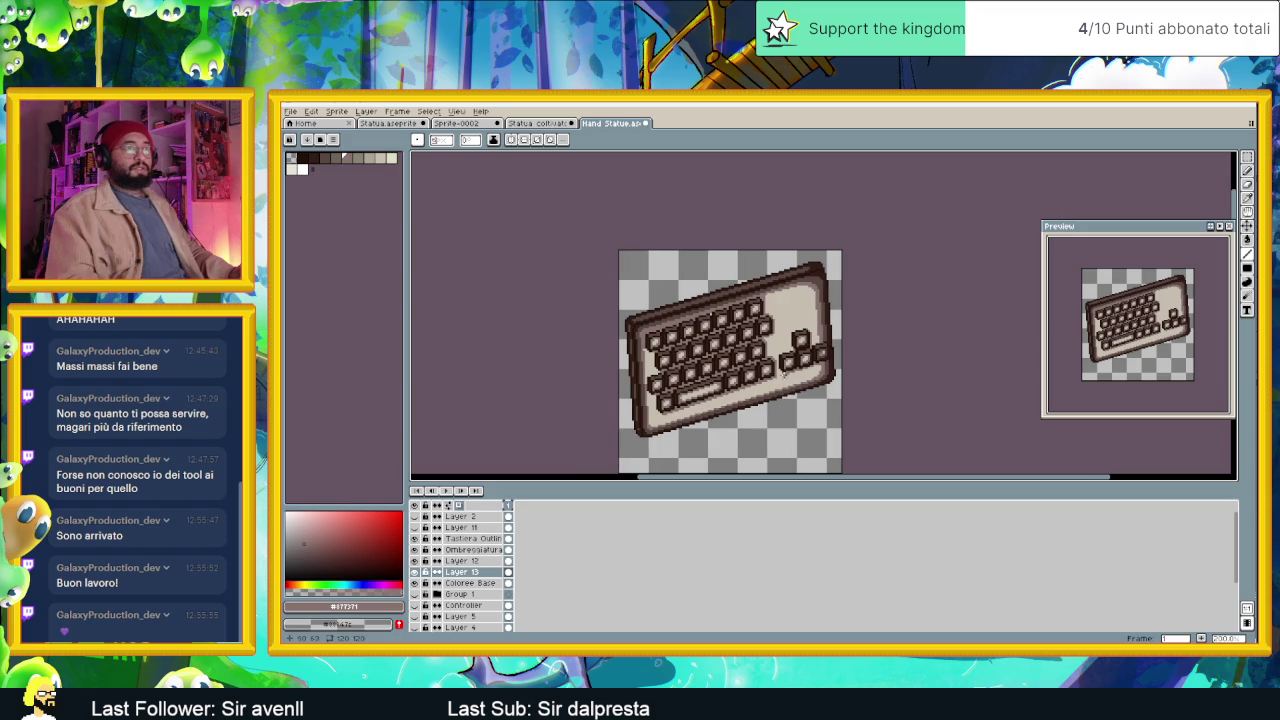
scroll(756, 294, up, 1)
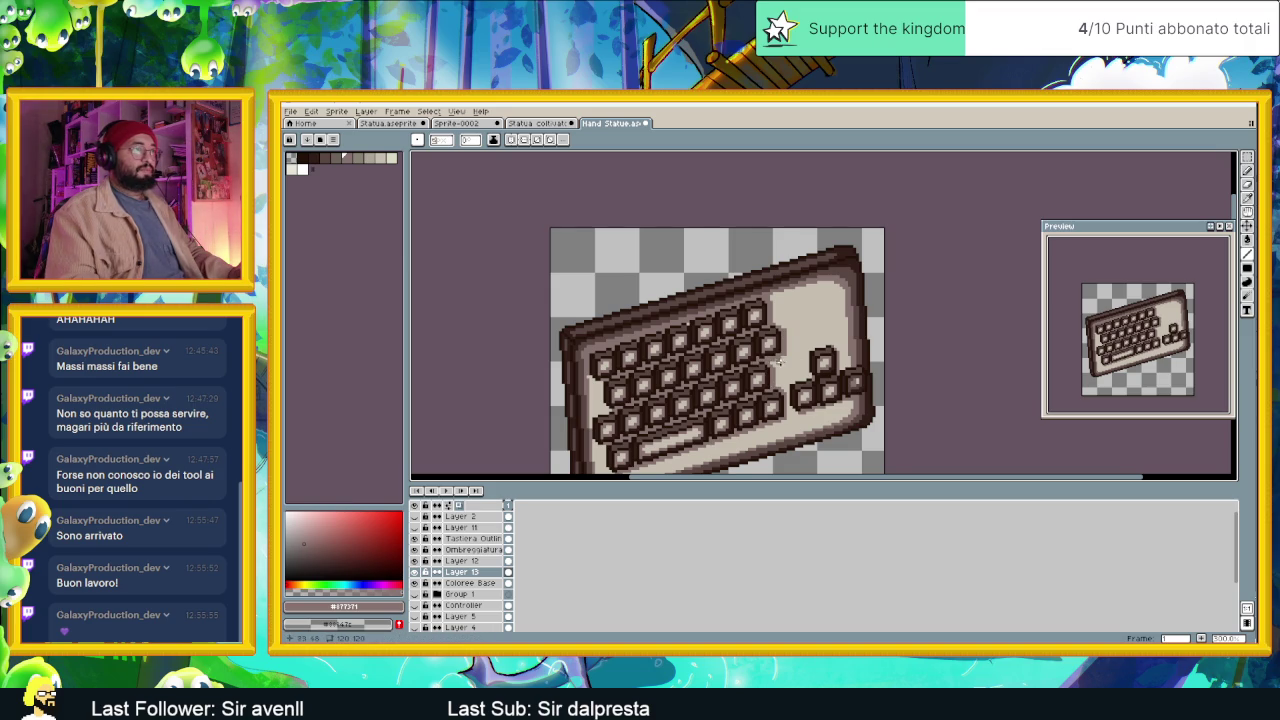
drag(791, 378, 785, 348)
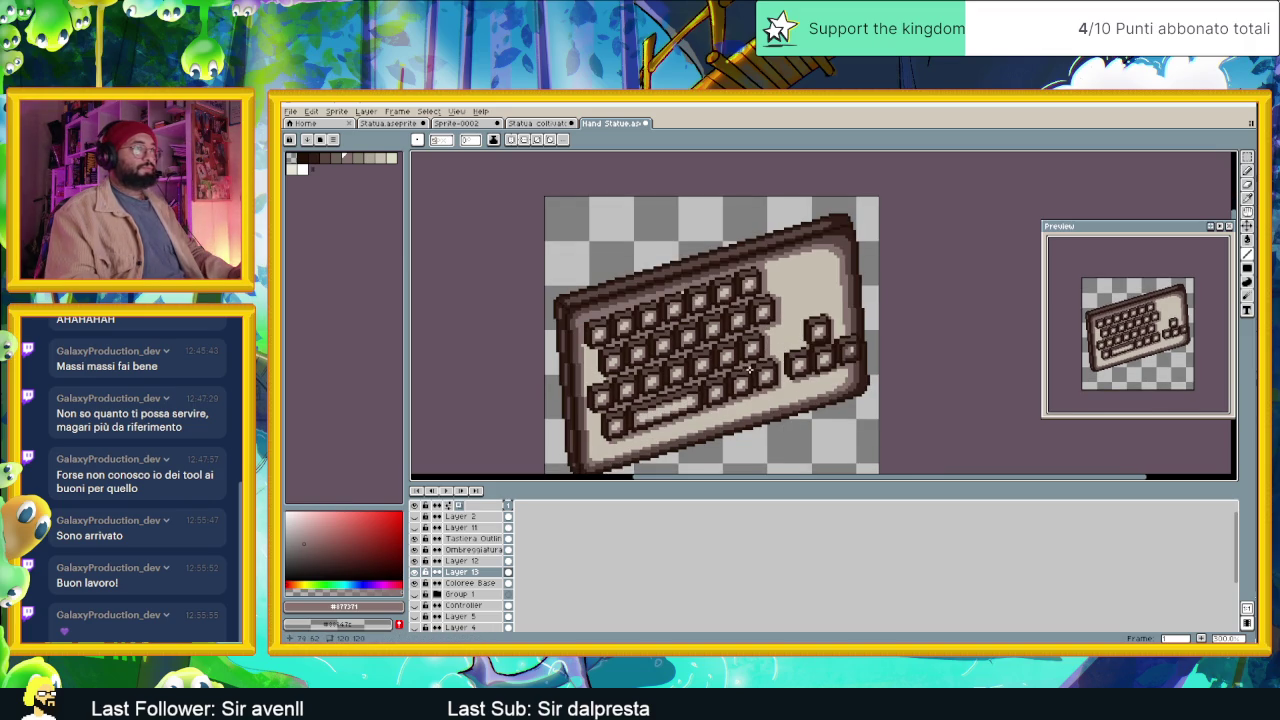
scroll(822, 337, up, 2)
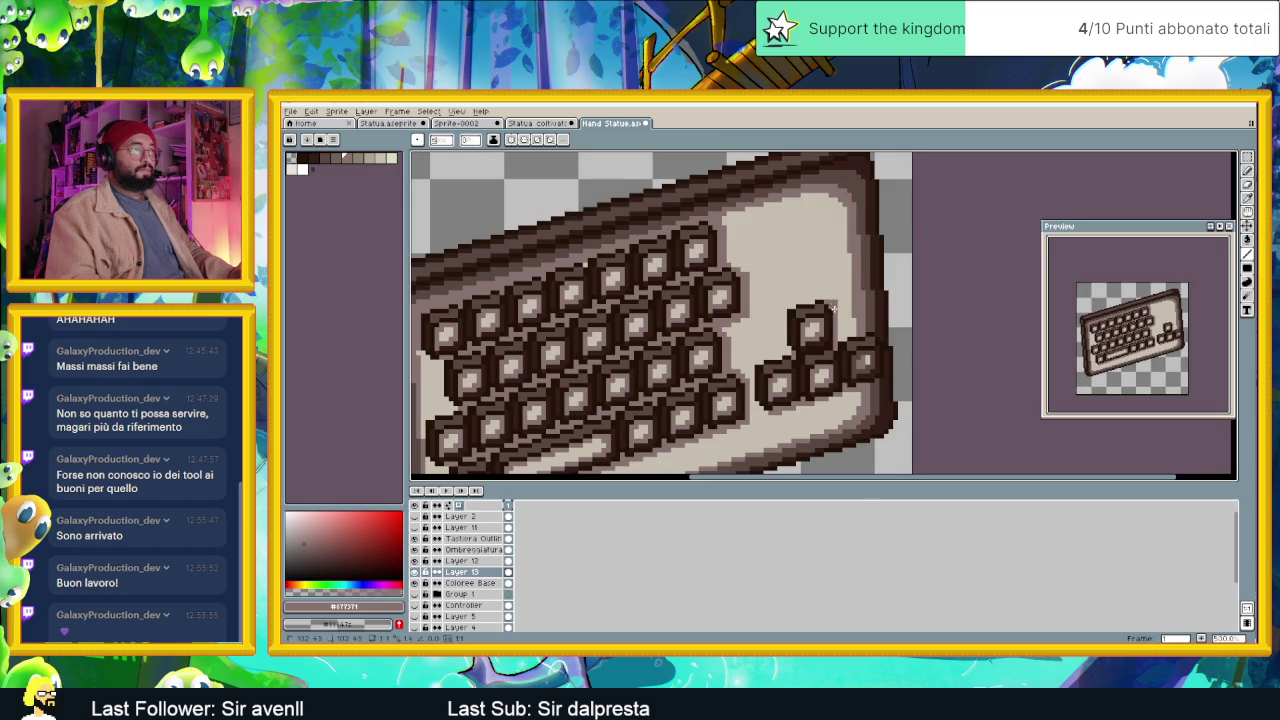
scroll(822, 387, down, 1)
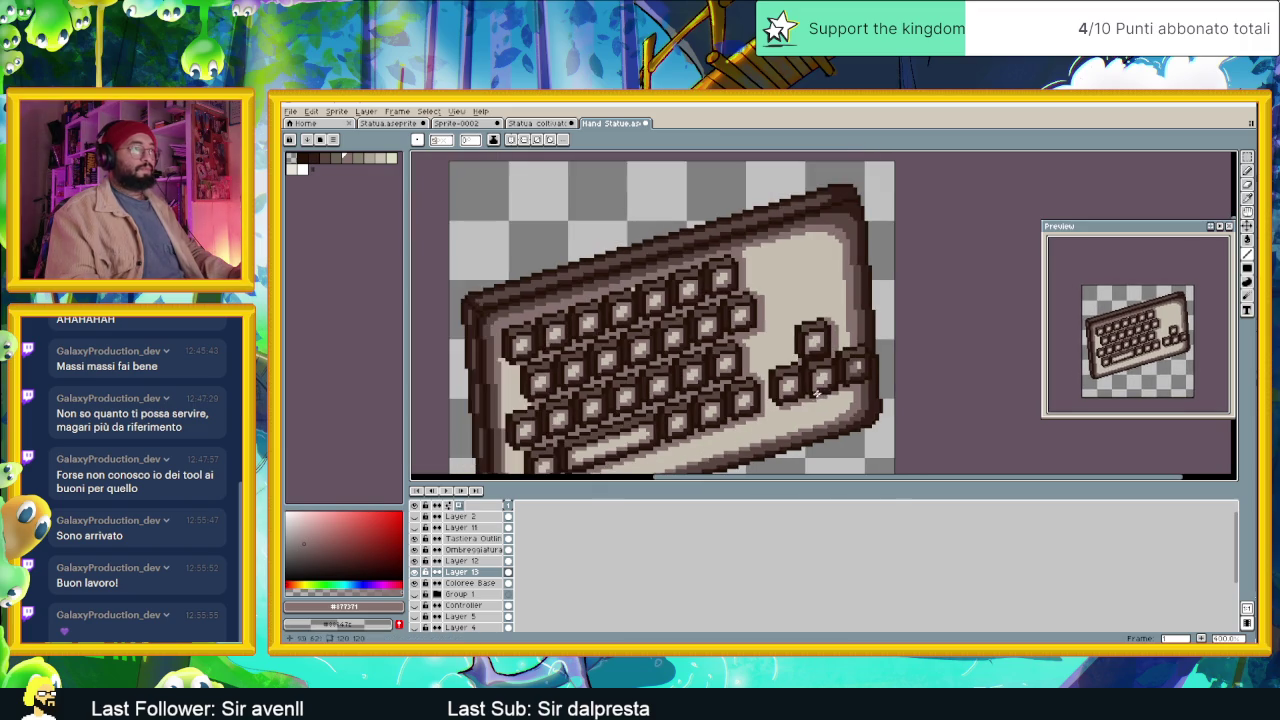
scroll(818, 390, down, 1)
scroll(743, 402, up, 1)
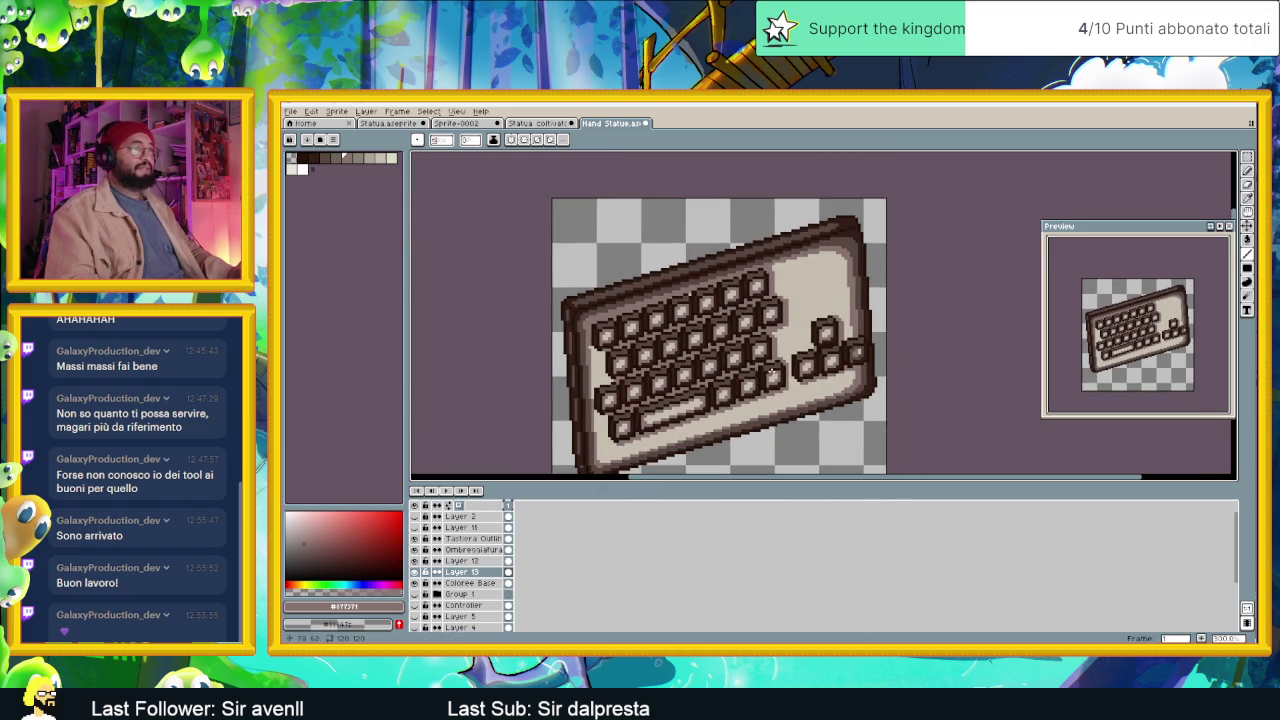
scroll(770, 403, down, 3)
scroll(800, 404, up, 1)
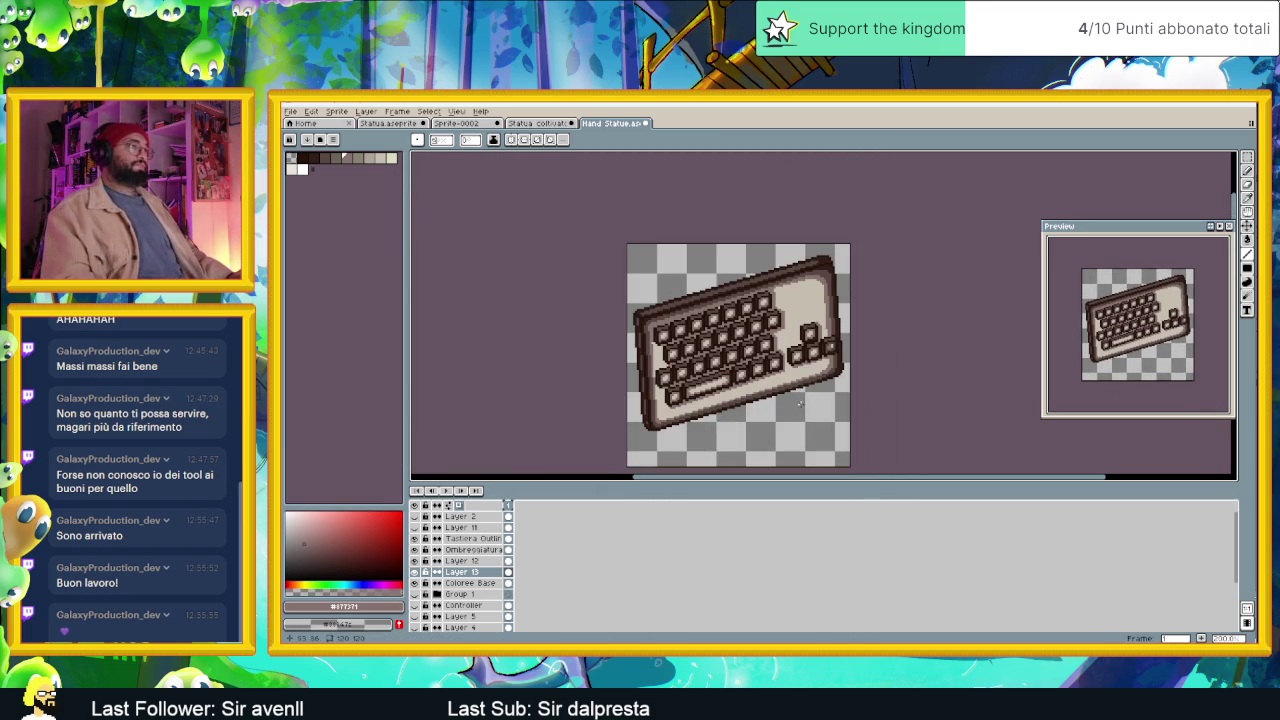
scroll(800, 404, up, 1)
scroll(780, 300, up, 1)
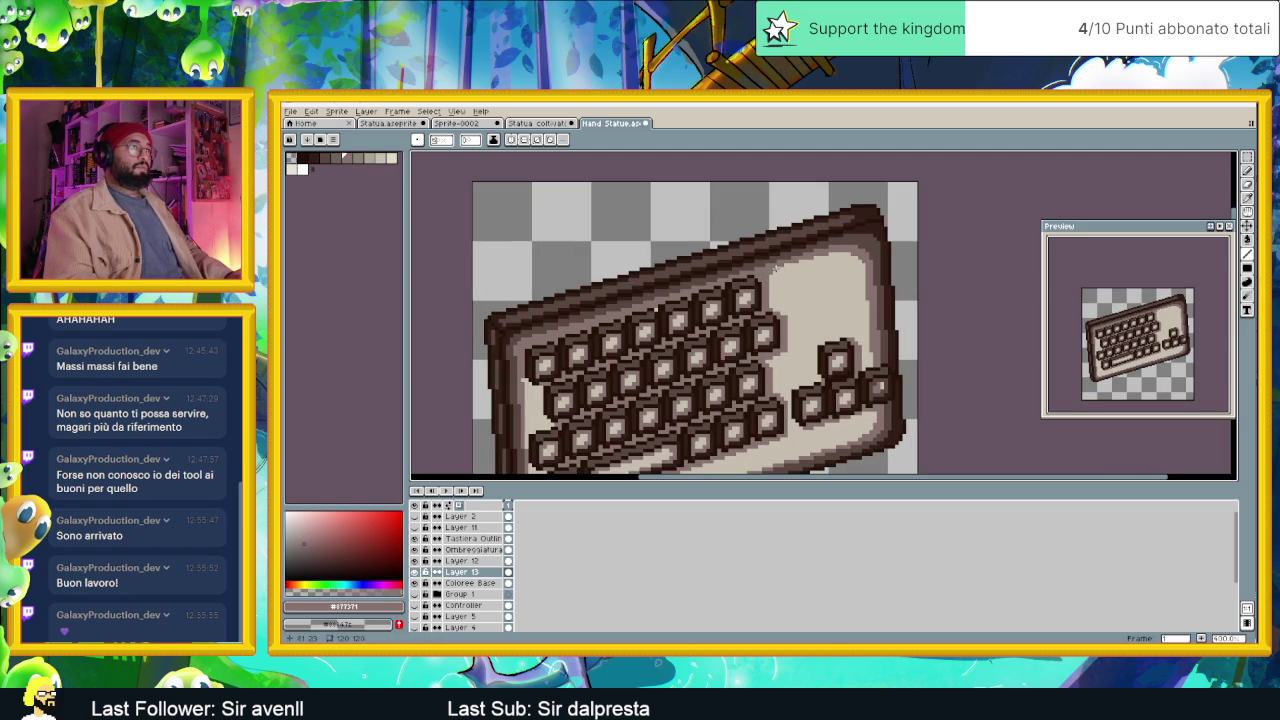
scroll(748, 345, down, 3)
scroll(748, 350, up, 1)
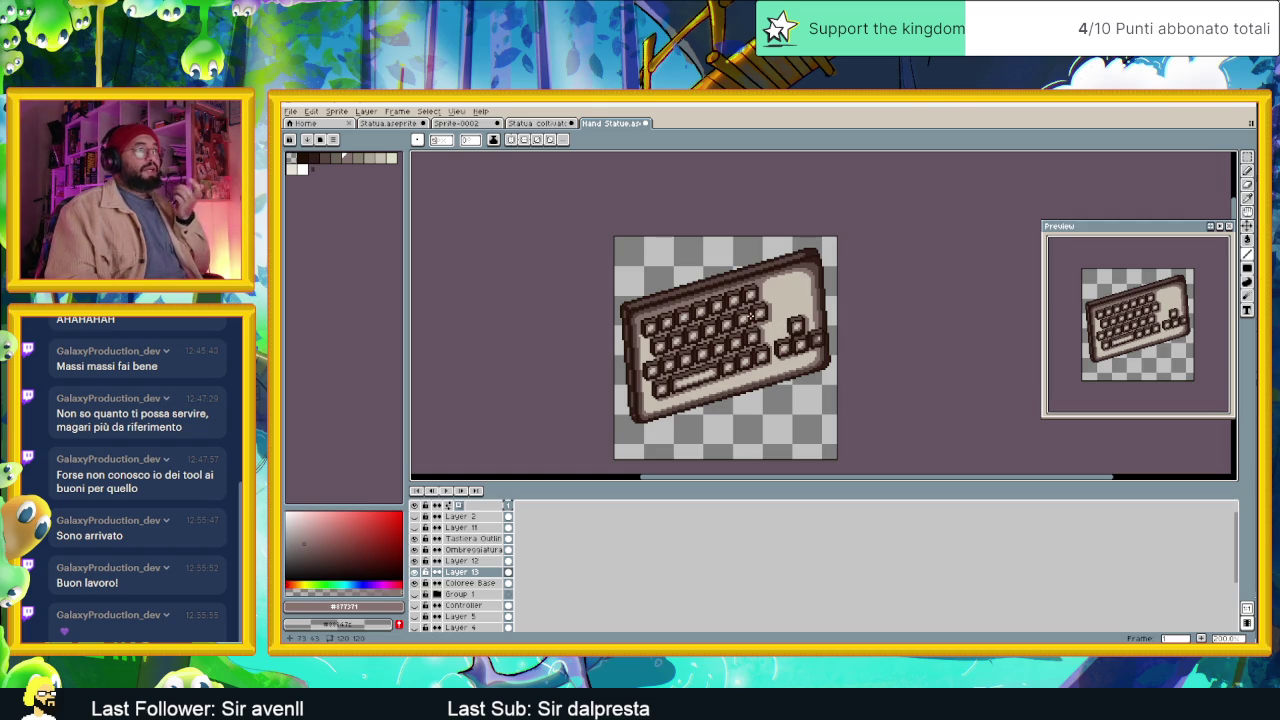
scroll(645, 418, up, 1)
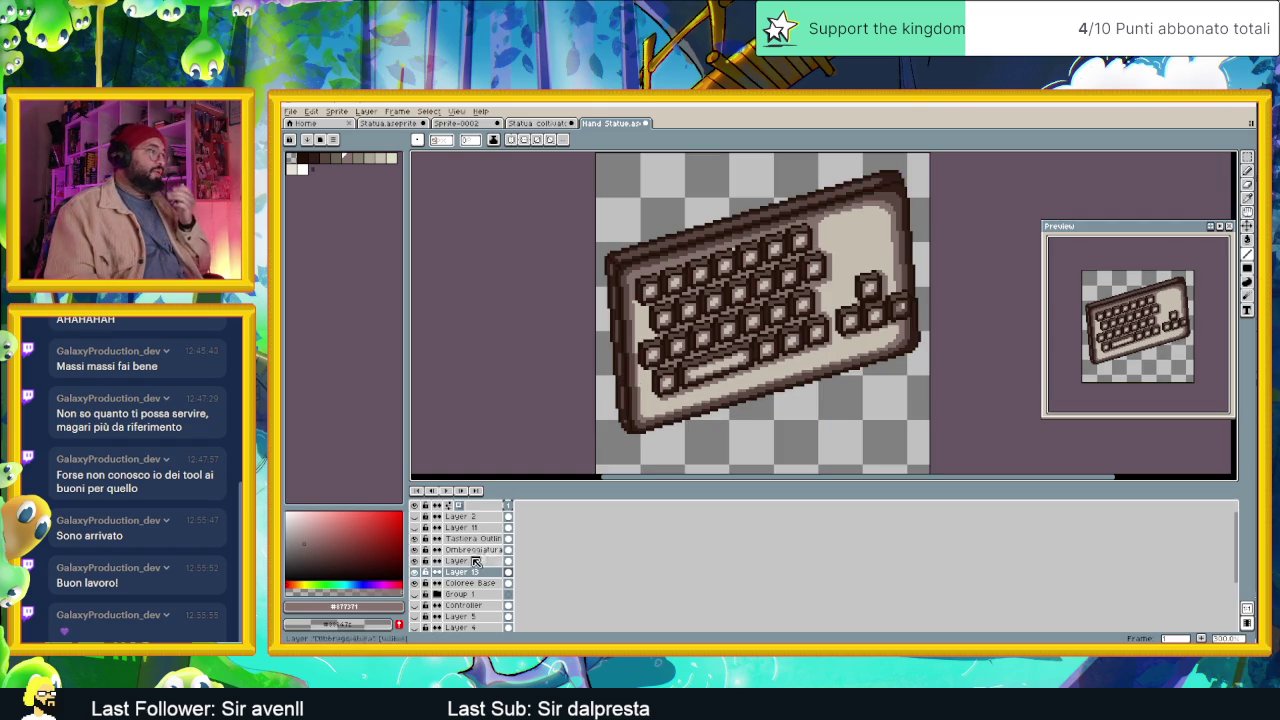
Add Layer 14 above Tastiera Outline and ready a dark brown single-pixel pencil.
click(465, 538)
right_click(471, 537)
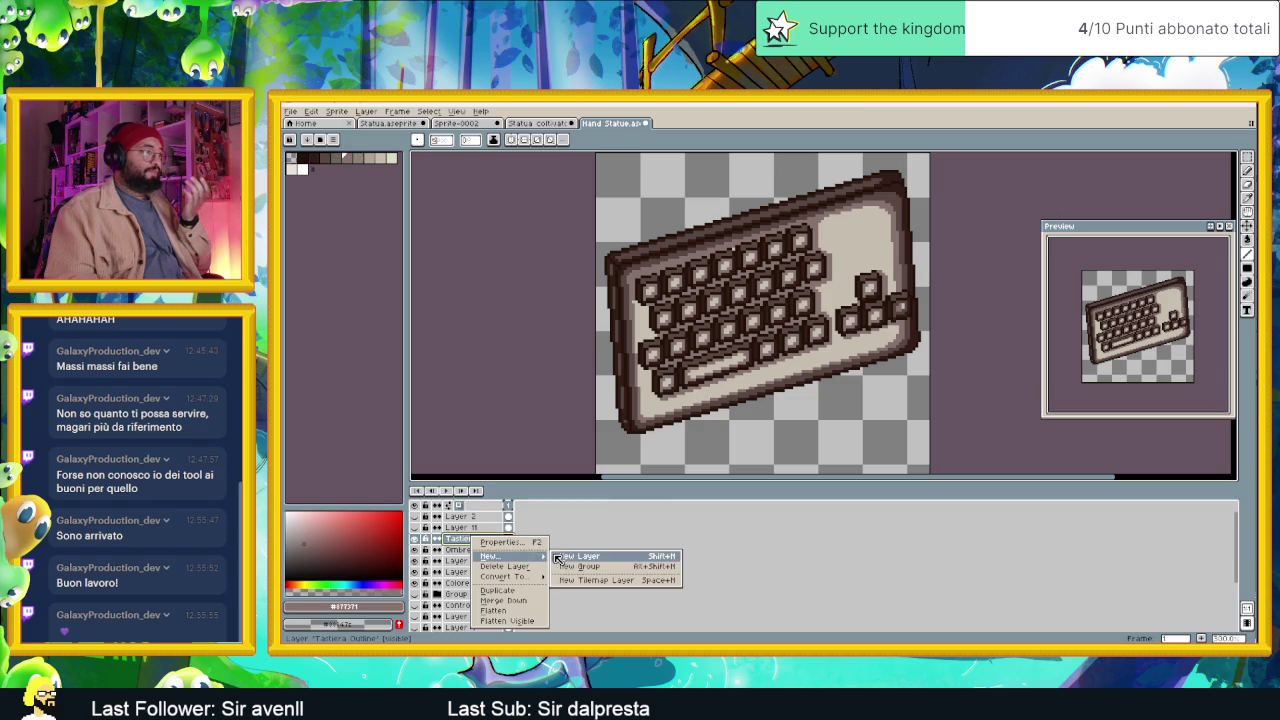
click(563, 557)
scroll(873, 337, up, 1)
scroll(650, 265, up, 1)
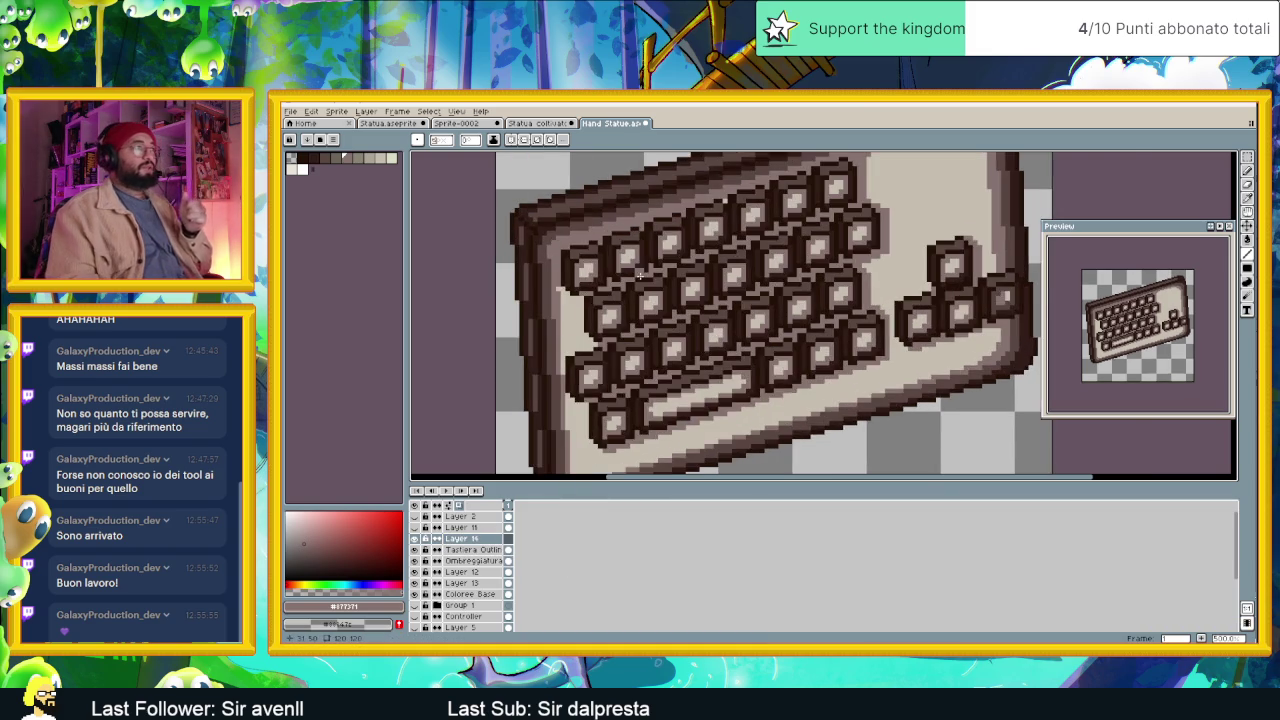
scroll(655, 262, up, 1)
scroll(663, 256, up, 1)
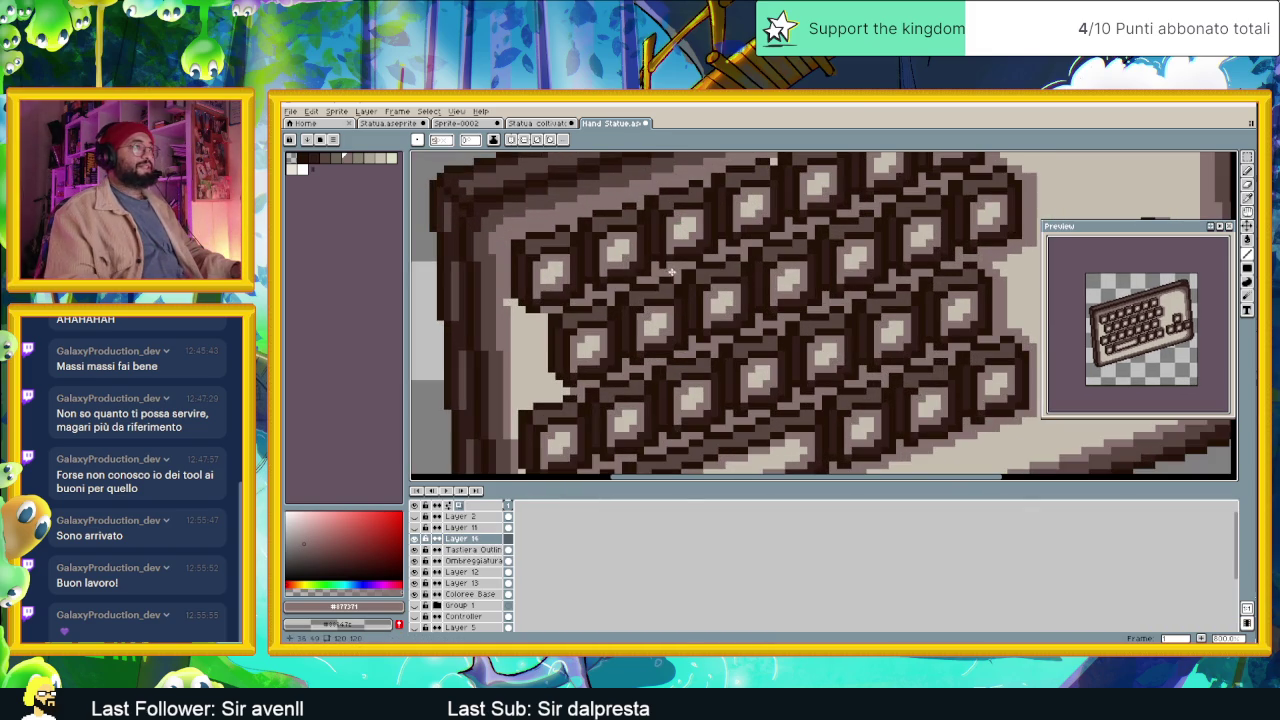
alt+click(638, 226)
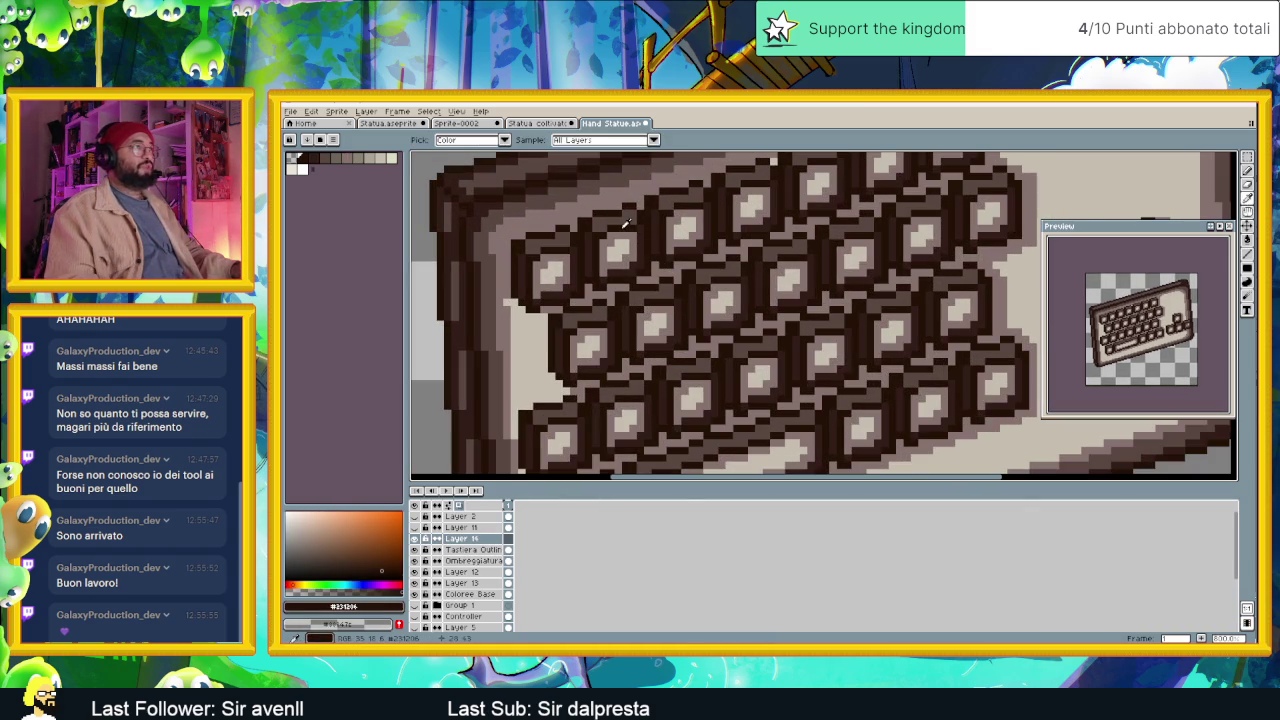
click(1247, 170)
scroll(595, 354, up, 1)
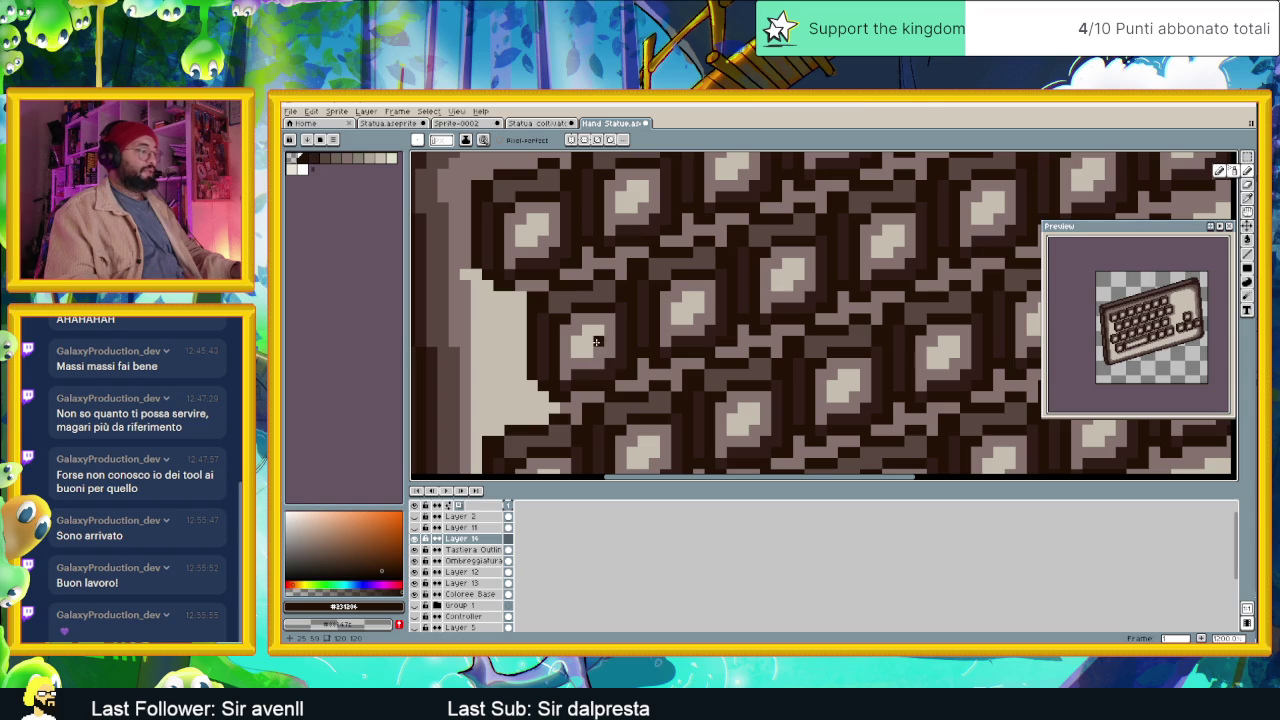
drag(612, 210, 625, 270)
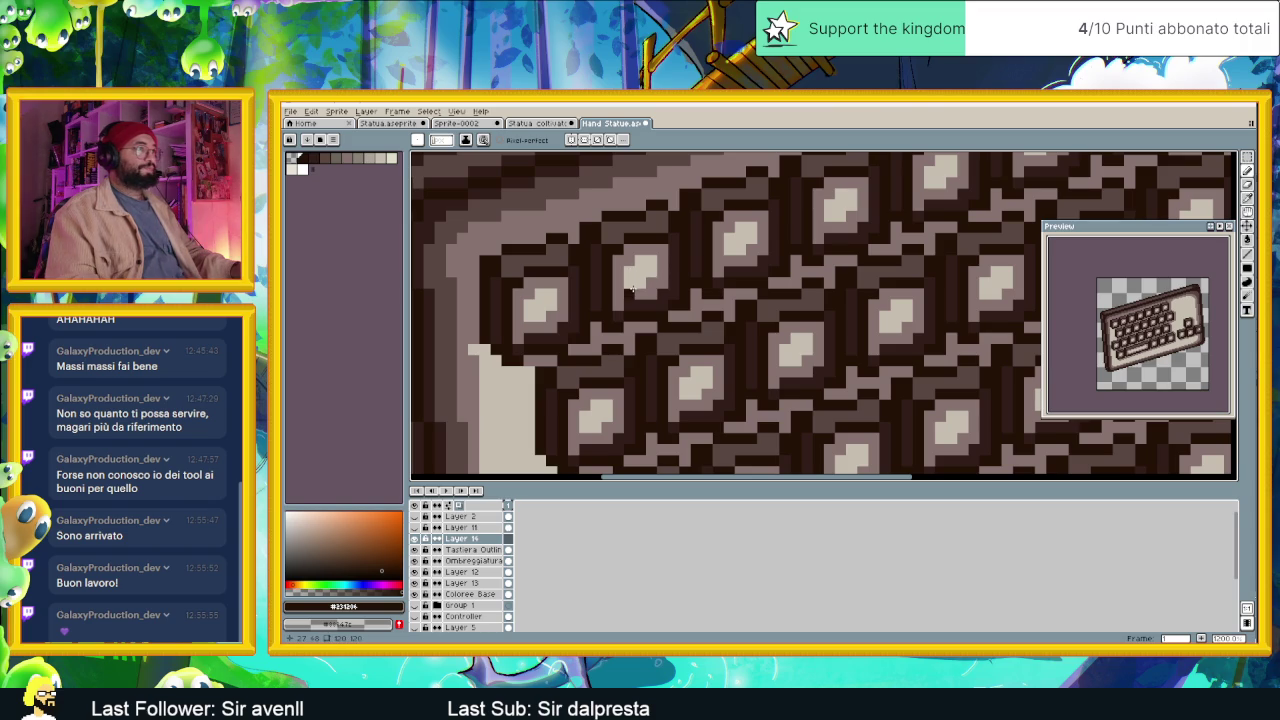
Paint dark brown pixels over the light faces of the upper-left keys.
click(620, 272)
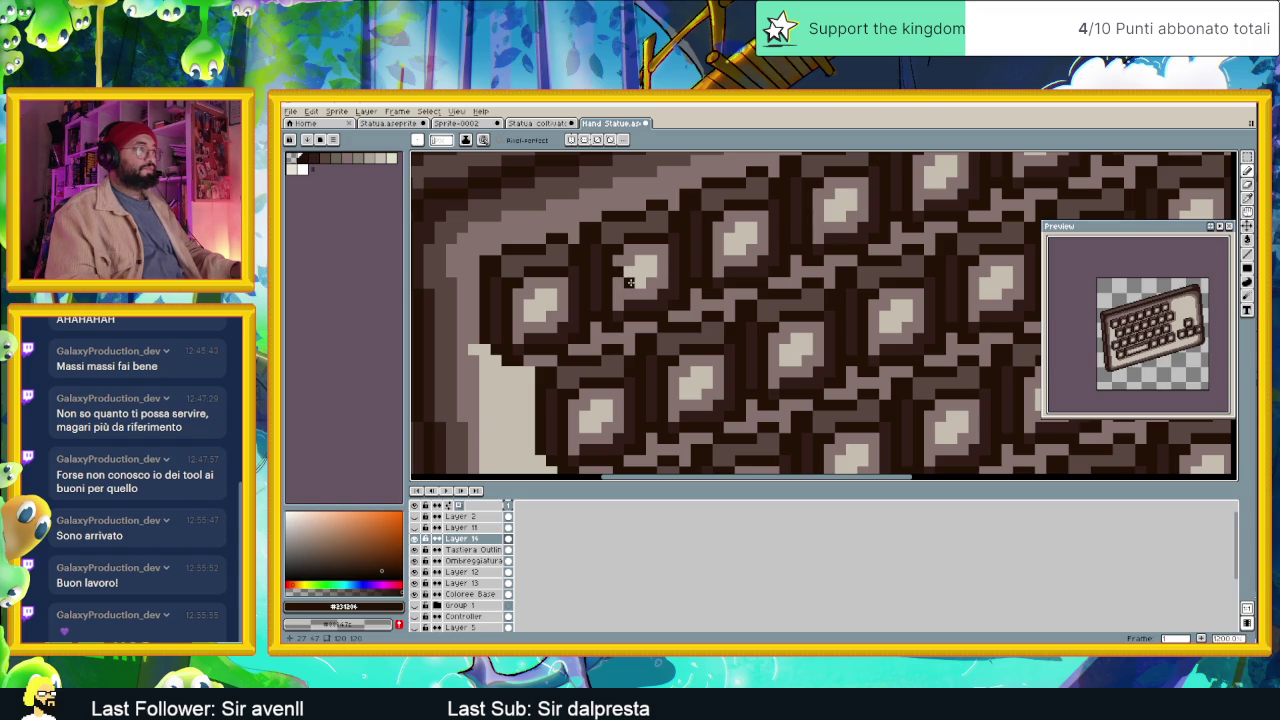
drag(639, 270, 652, 283)
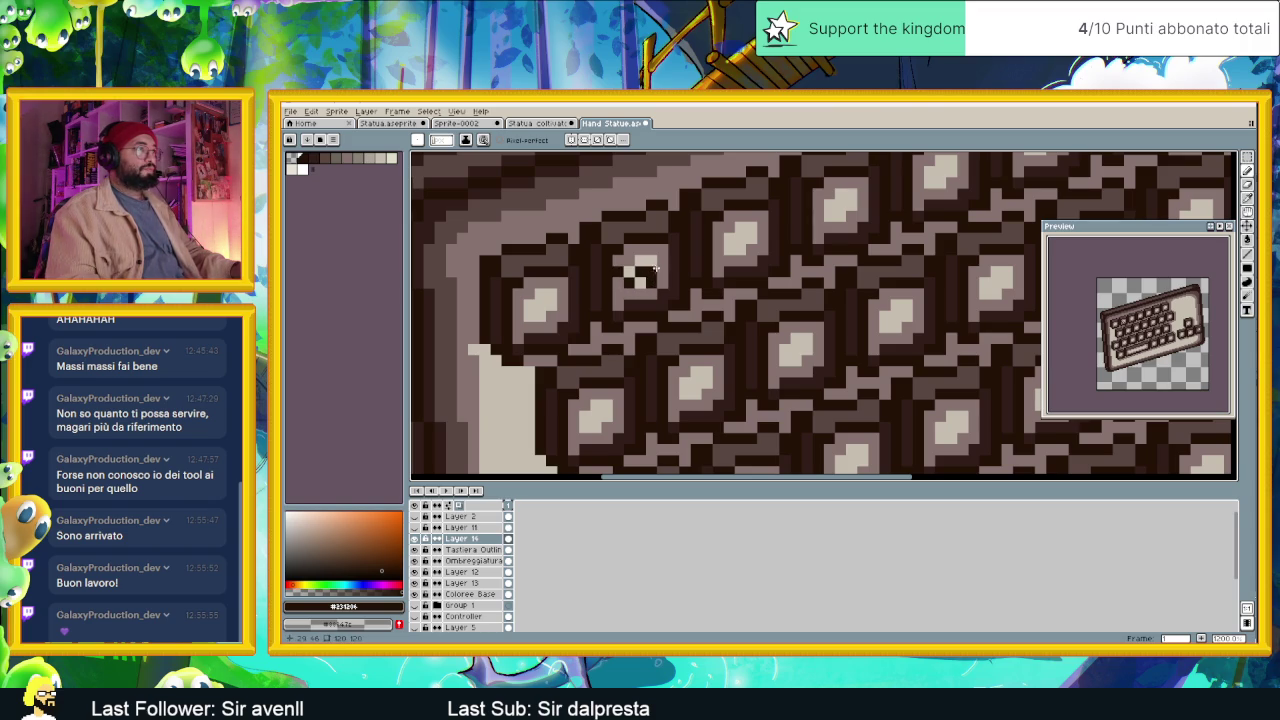
scroll(660, 262, down, 4)
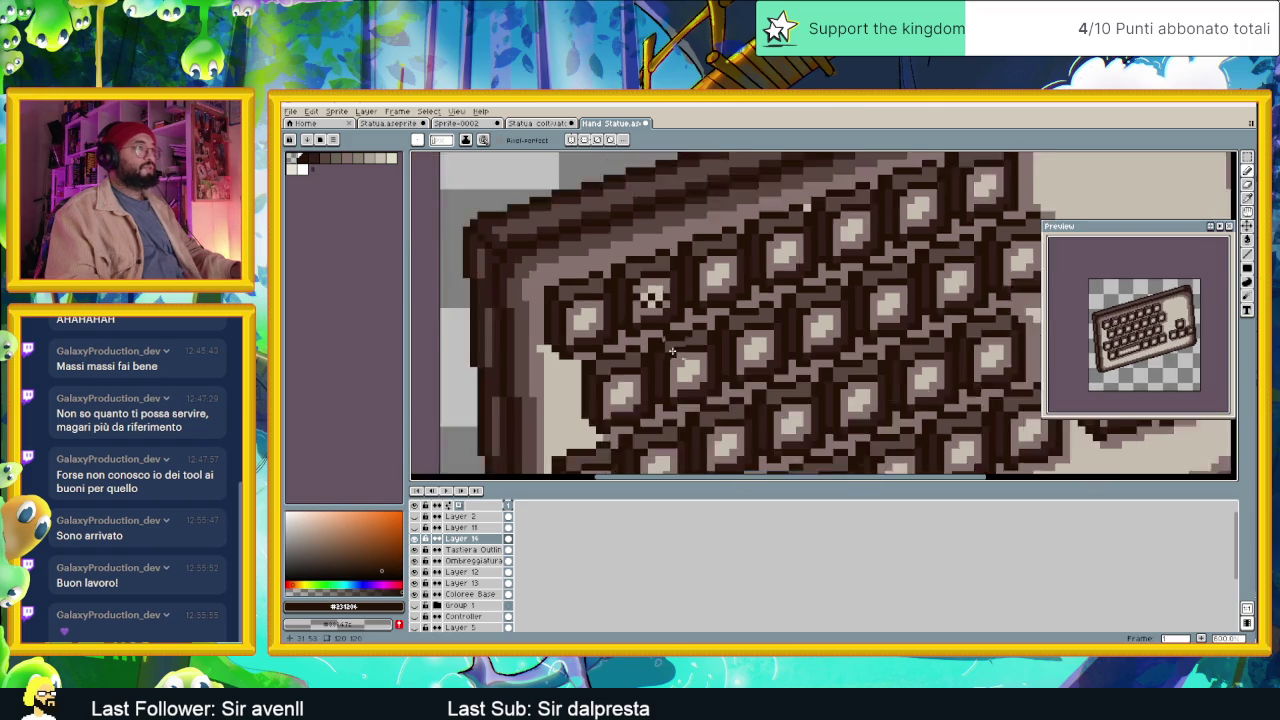
scroll(649, 289, down, 1)
scroll(657, 303, up, 1)
scroll(657, 266, up, 4)
drag(598, 306, 628, 328)
click(598, 328)
click(612, 342)
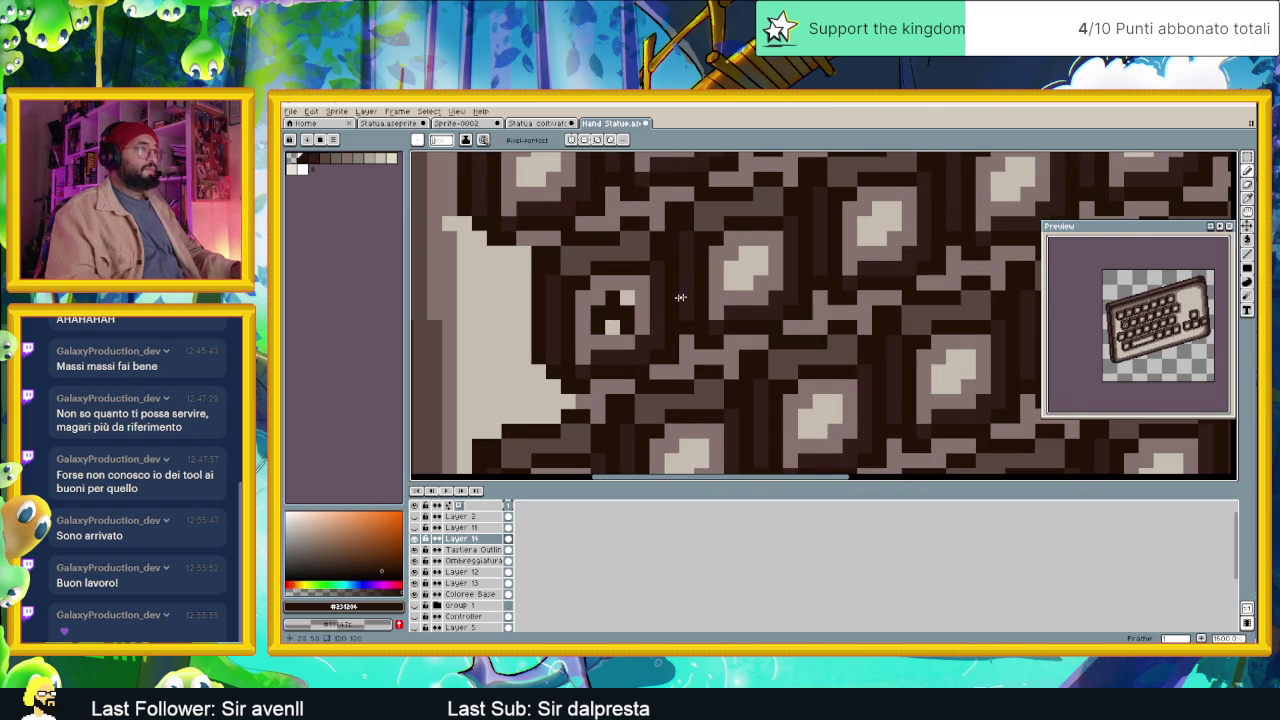
Darken the next key's diamond top row and cover its leftover light pixels.
scroll(716, 283, down, 1)
scroll(727, 276, down, 1)
scroll(730, 269, up, 2)
scroll(730, 268, up, 1)
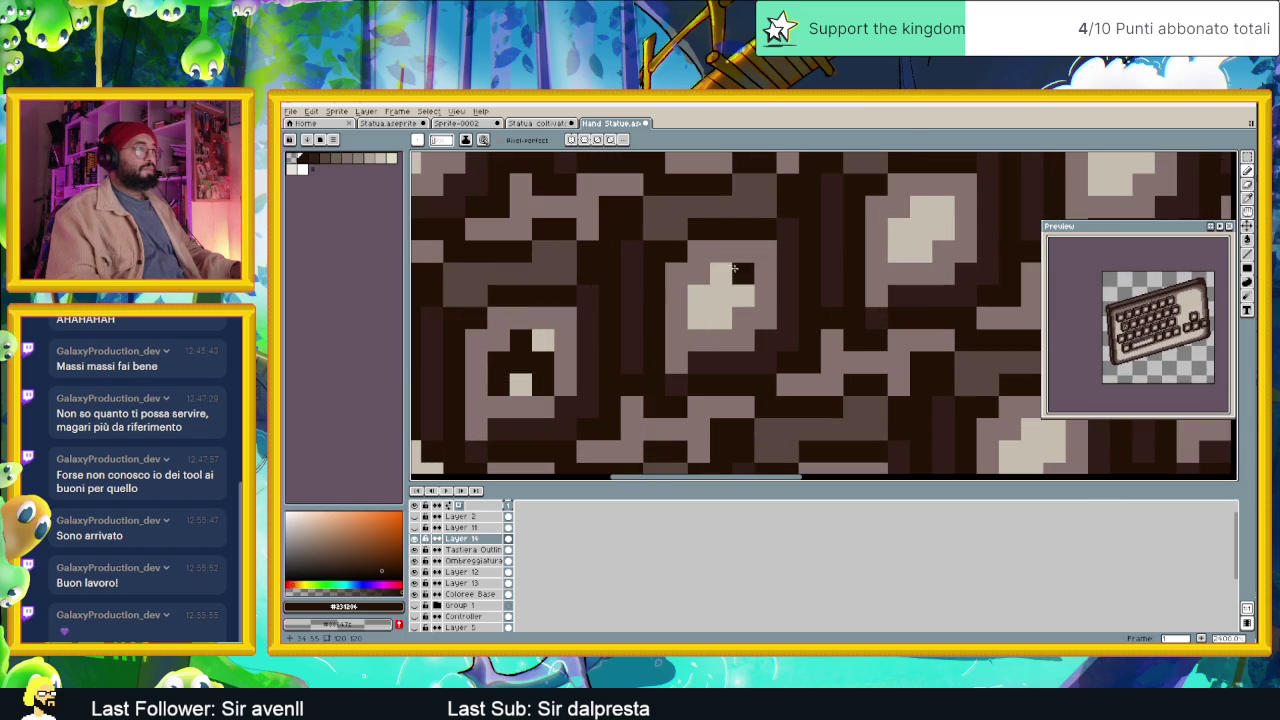
mouse_move(742, 272)
mouse_down()
mouse_move(706, 275)
mouse_move(713, 302)
mouse_up()
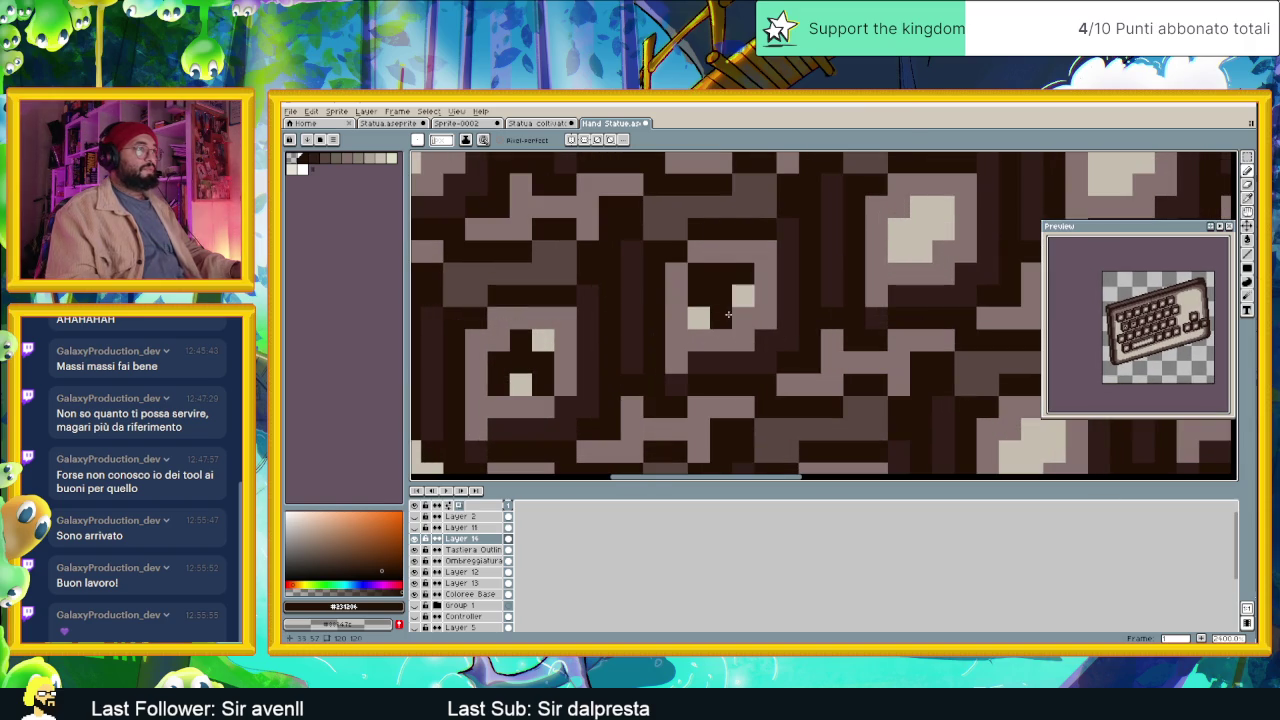
click(743, 297)
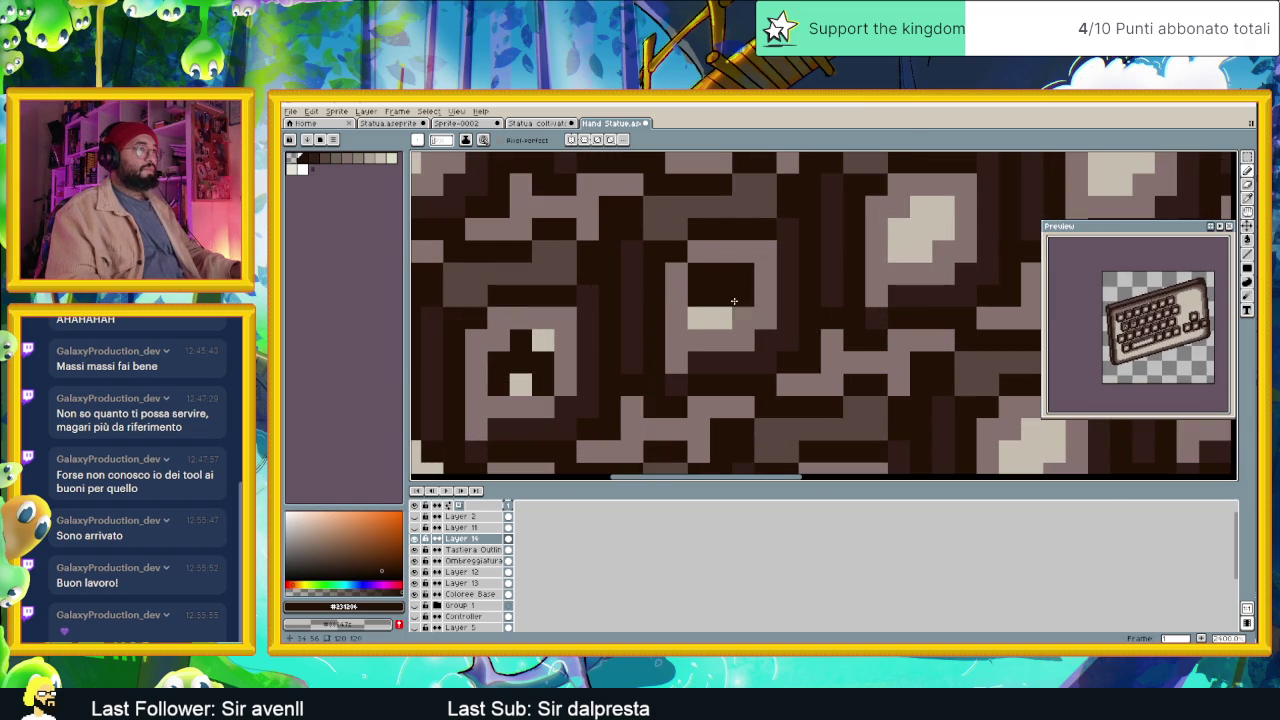
click(700, 319)
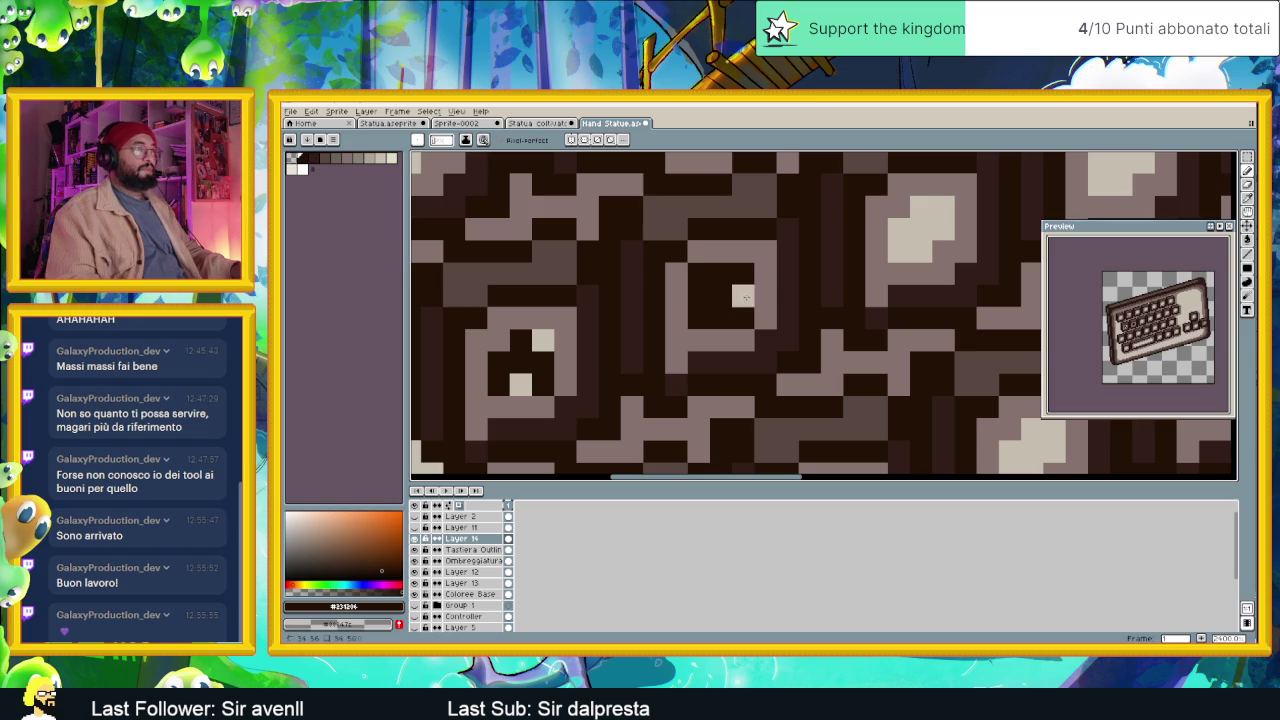
Shape a light glyph on that key, darkening stray pixels around it.
click(698, 296)
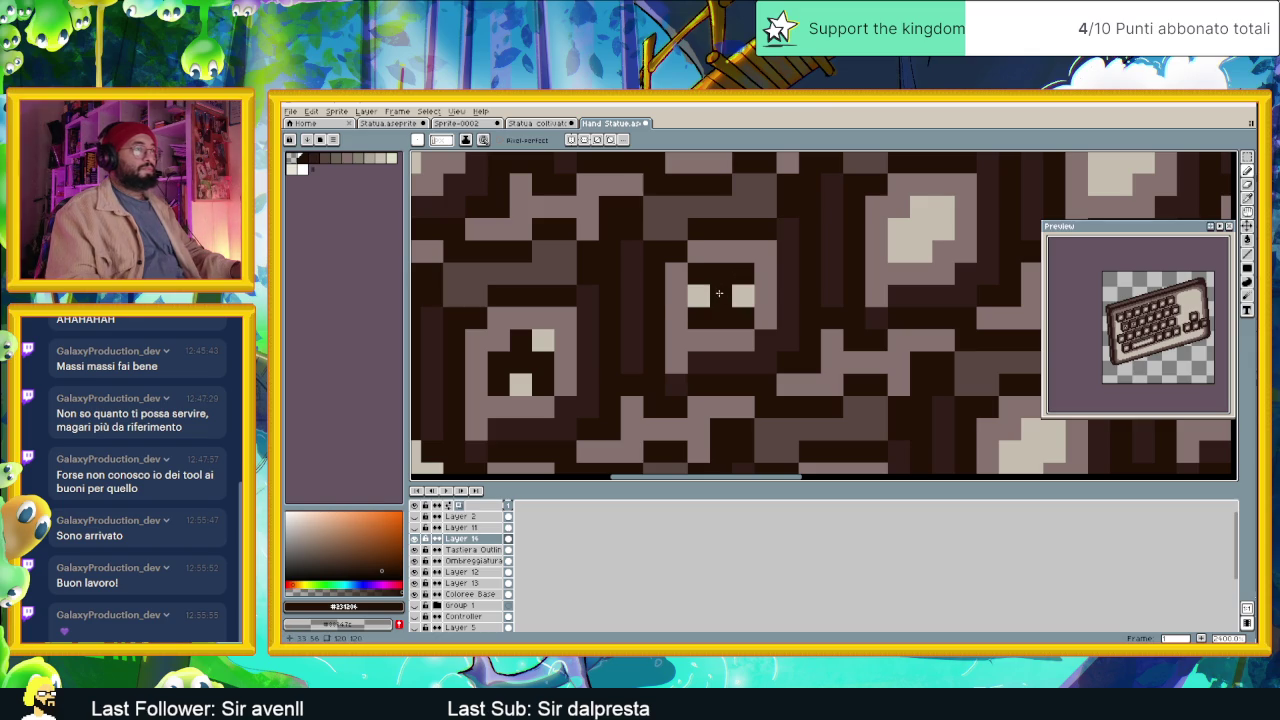
right_click(720, 294)
click(697, 296)
right_click(721, 296)
click(707, 319)
click(721, 319)
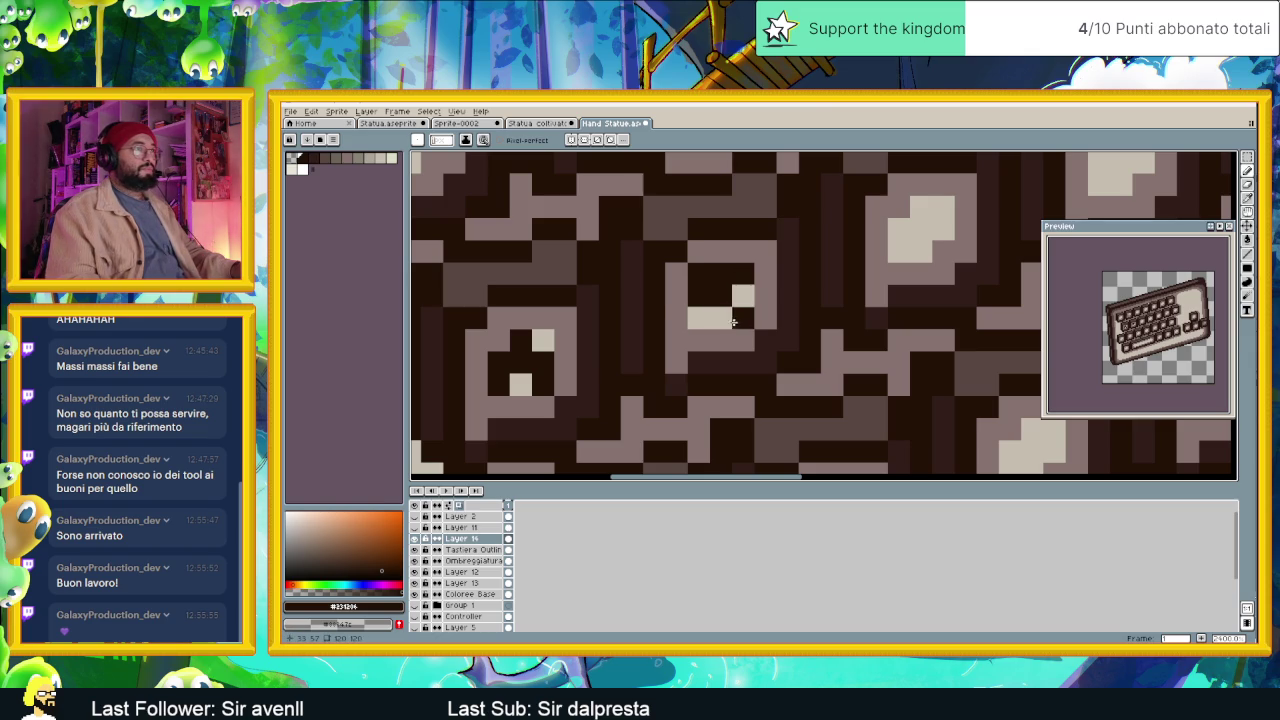
right_click(742, 300)
drag(721, 273, 743, 273)
right_click(721, 273)
click(721, 273)
right_click(743, 318)
right_click(721, 340)
right_click(743, 340)
right_click(702, 334)
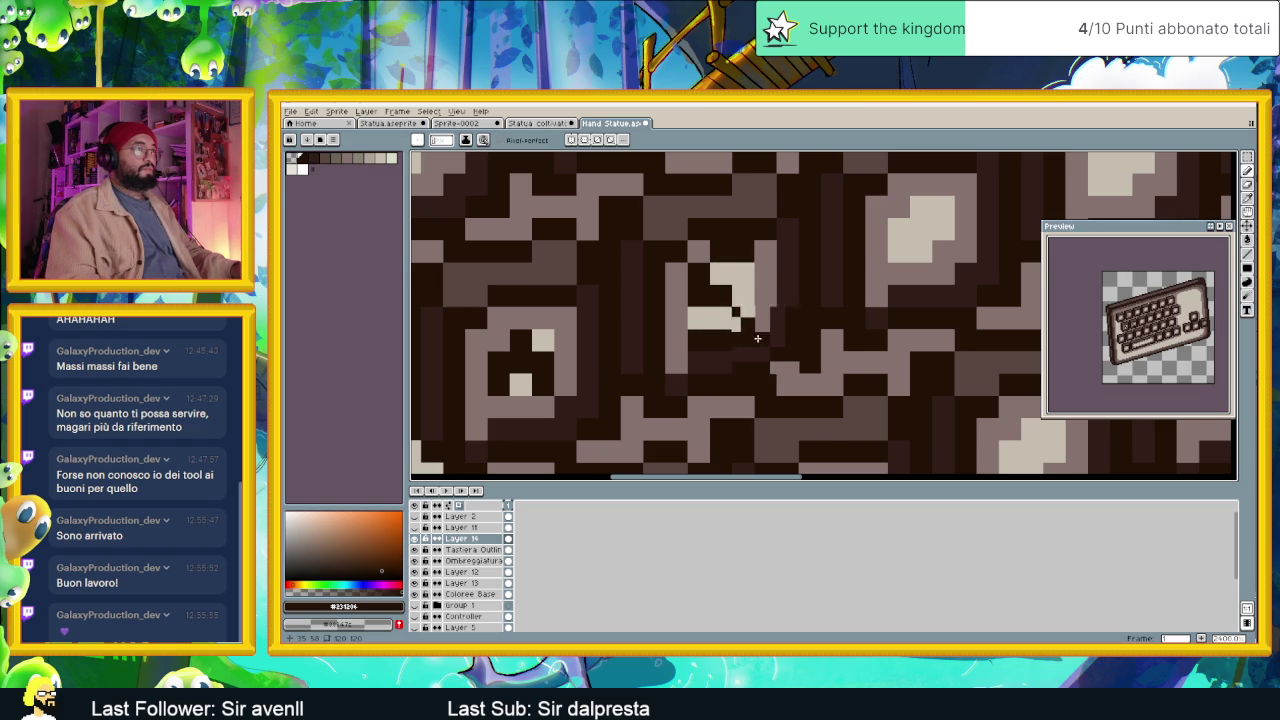
Darken a few pixels inside neighbouring keys and carve another dark glyph.
scroll(757, 337, down, 3)
scroll(676, 340, up, 2)
right_click(650, 330)
right_click(689, 330)
right_click(668, 308)
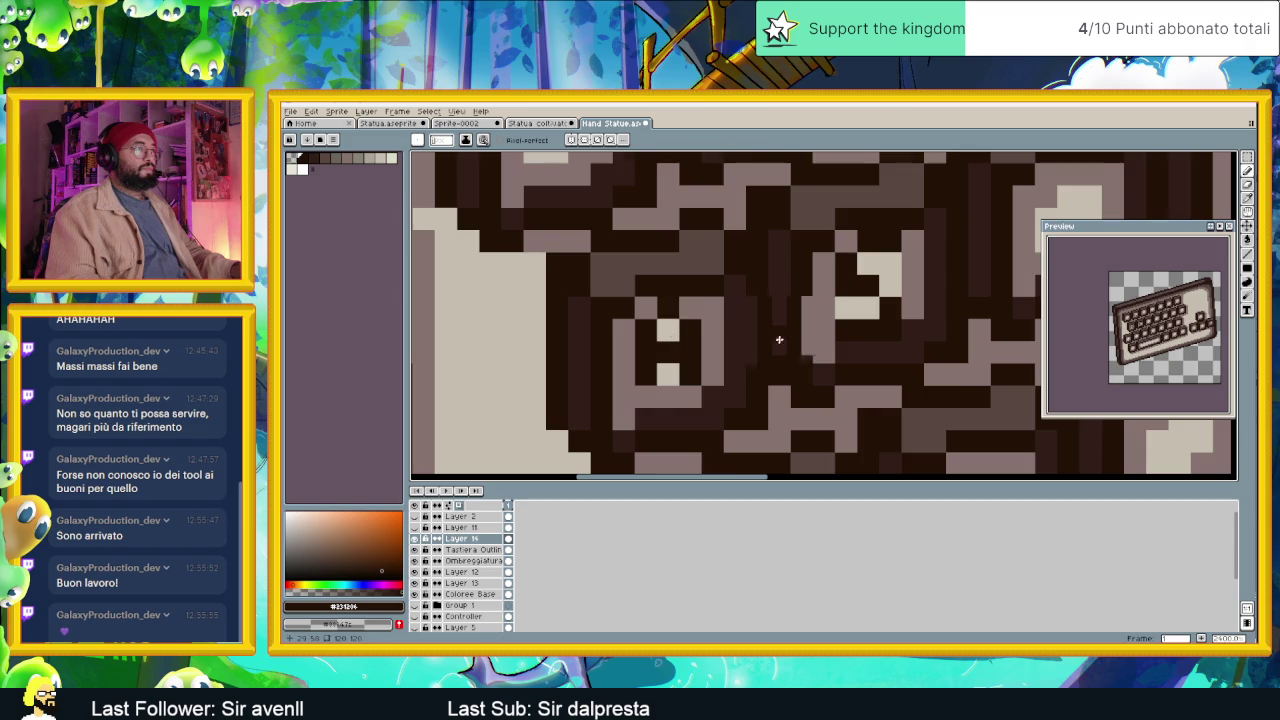
scroll(760, 337, down, 2)
scroll(673, 285, up, 1)
scroll(673, 287, up, 1)
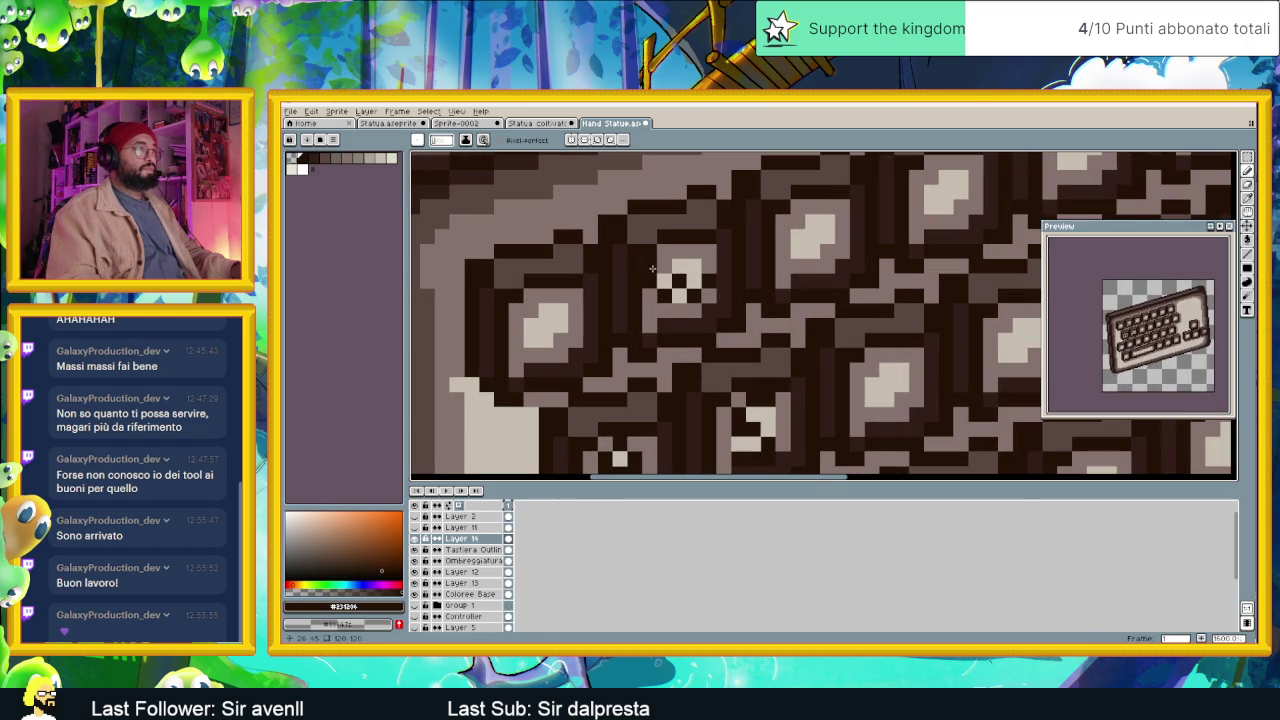
scroll(676, 267, down, 1)
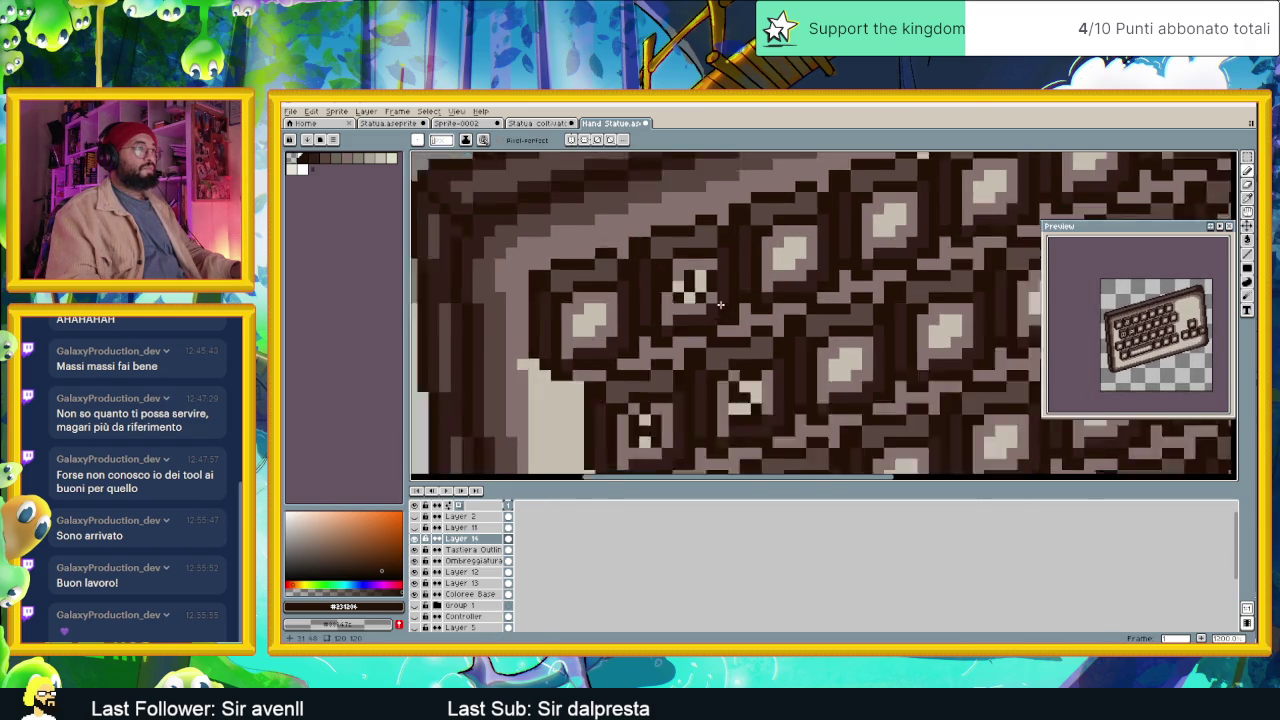
scroll(690, 300, down, 1)
scroll(707, 328, up, 1)
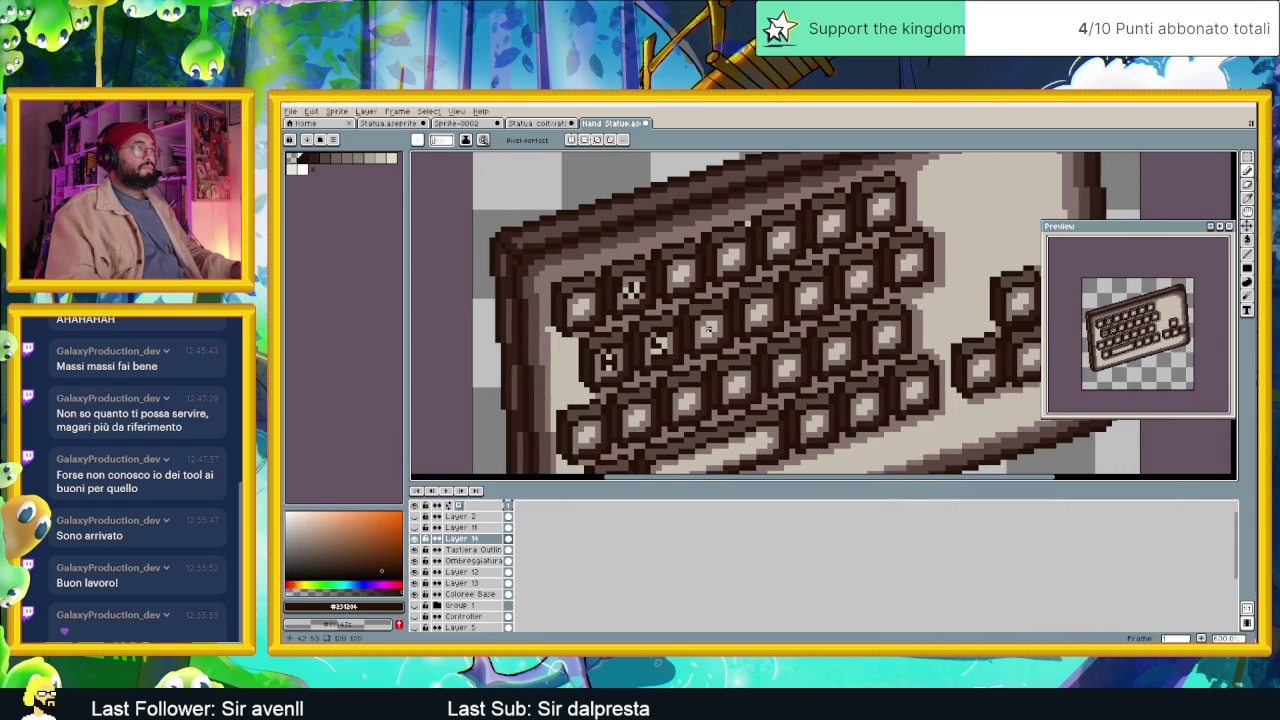
scroll(707, 328, up, 3)
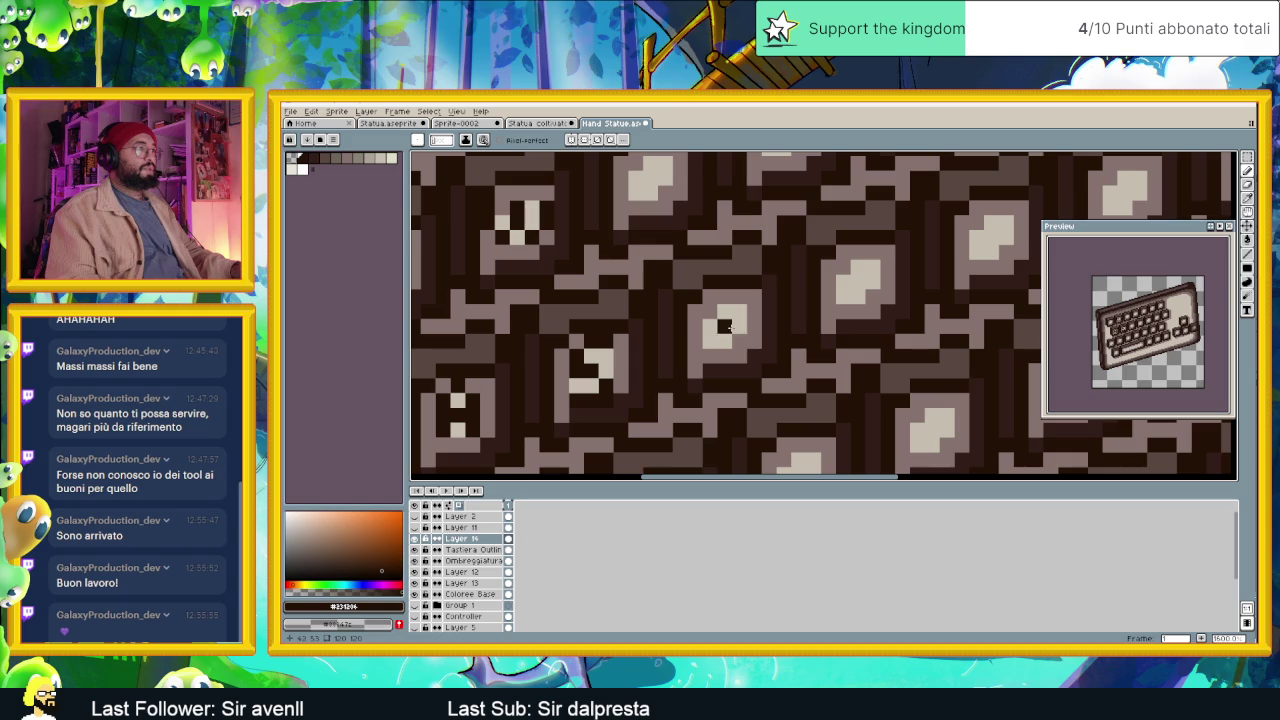
drag(710, 316, 738, 342)
scroll(740, 358, down, 5)
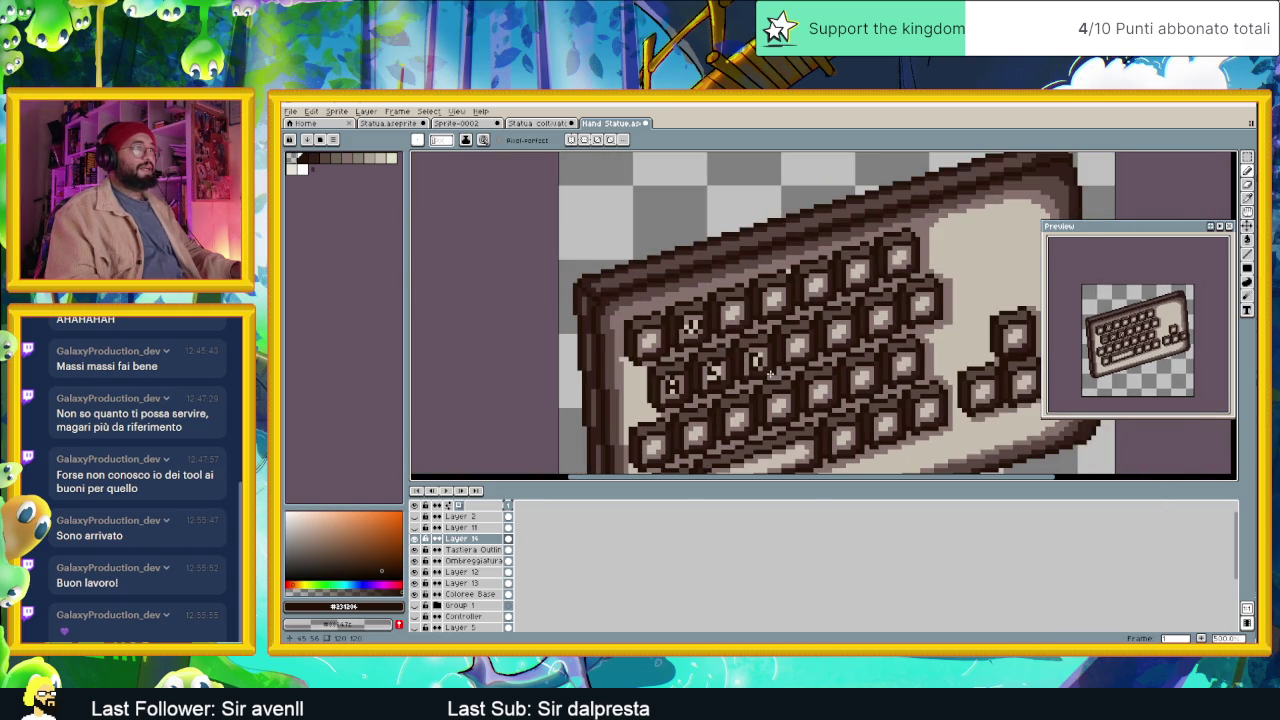
scroll(767, 381, up, 1)
key(shift+r)
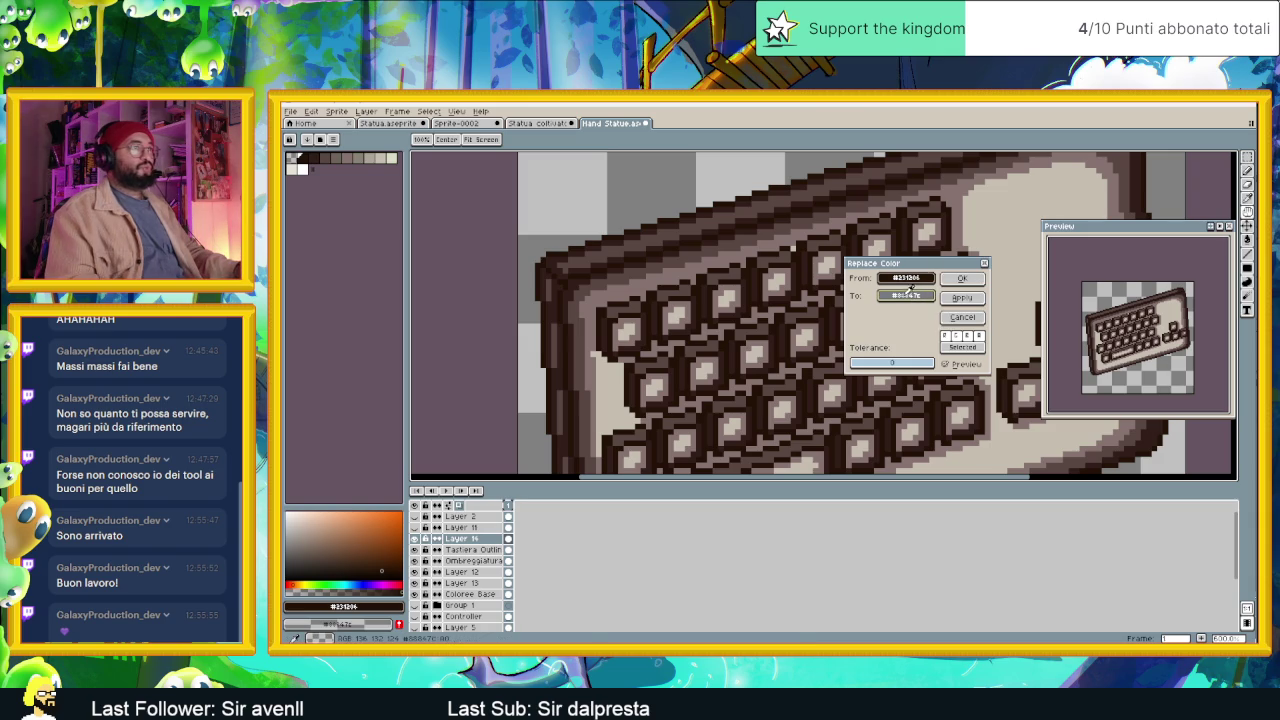
Sample key browns for the Replace Color target, settling on a darker greyish brown.
click(986, 229)
click(890, 238)
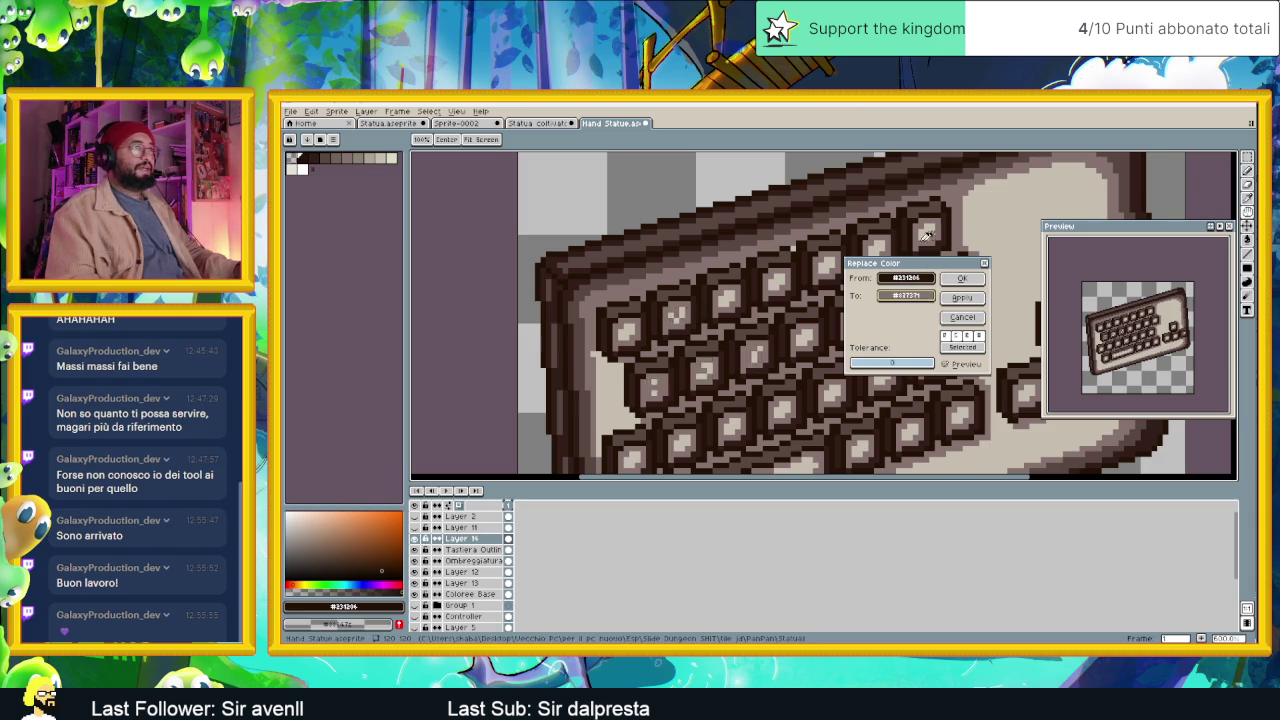
click(840, 236)
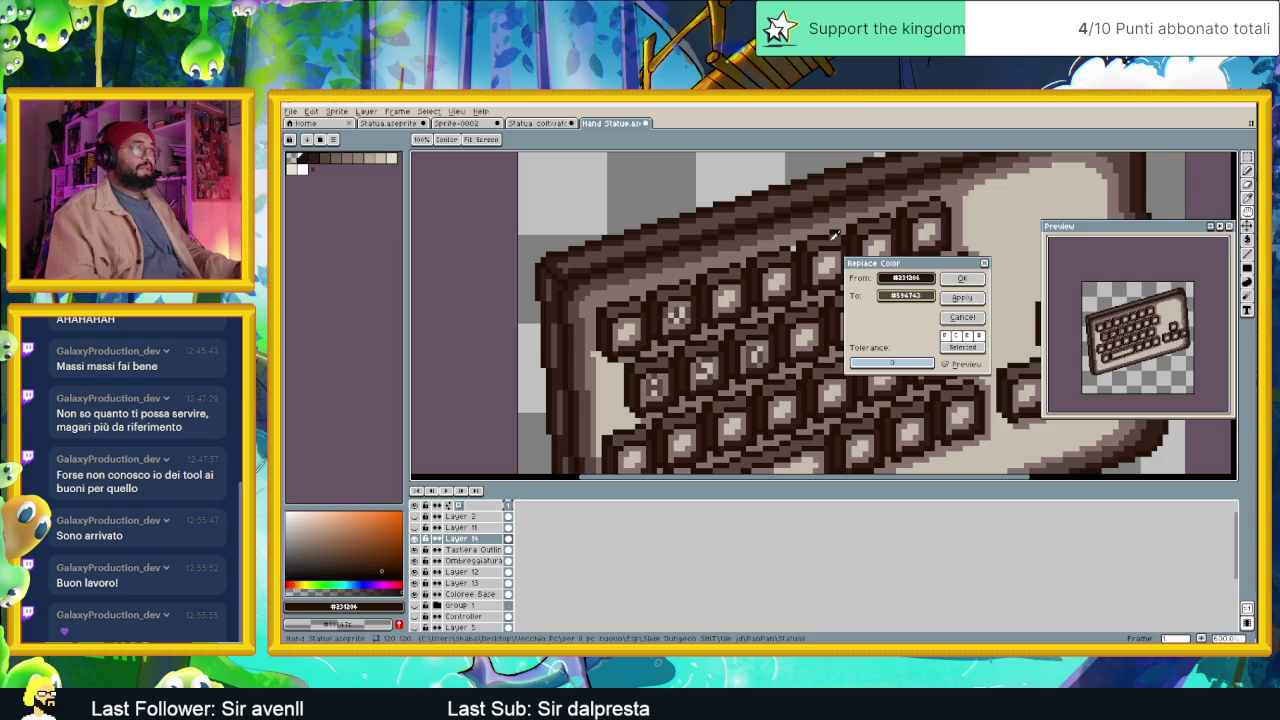
click(860, 244)
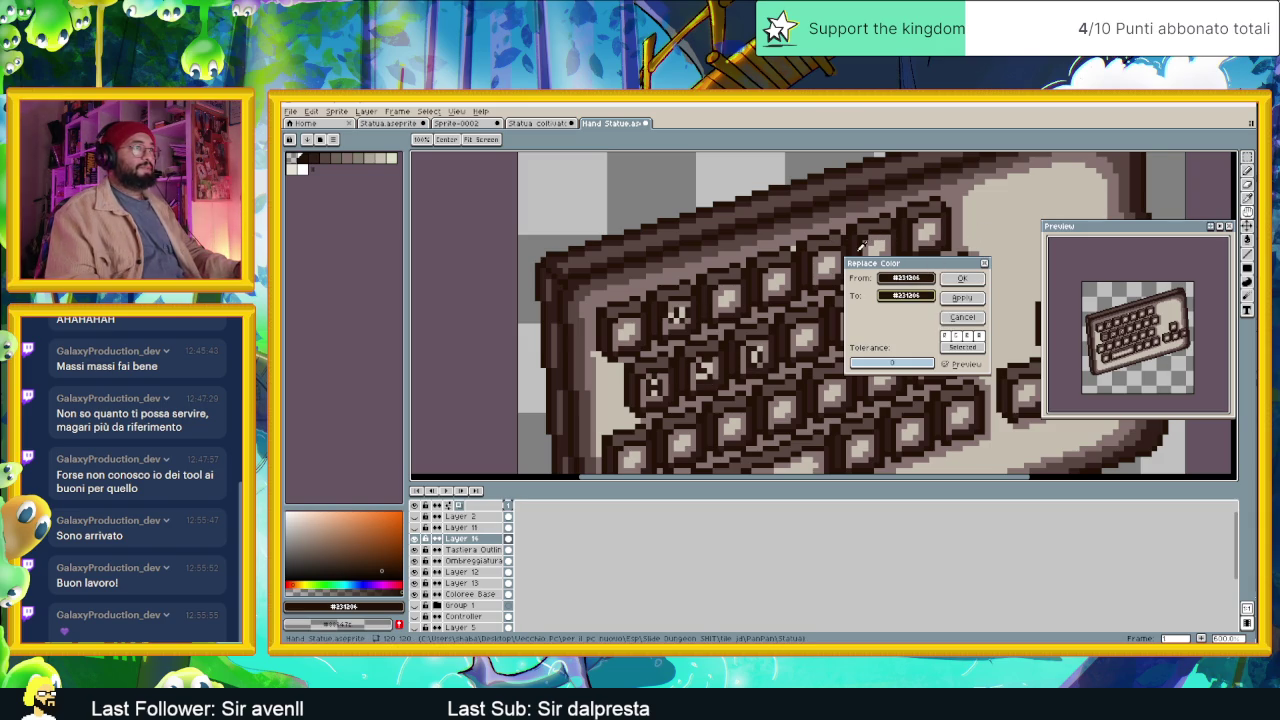
click(897, 297)
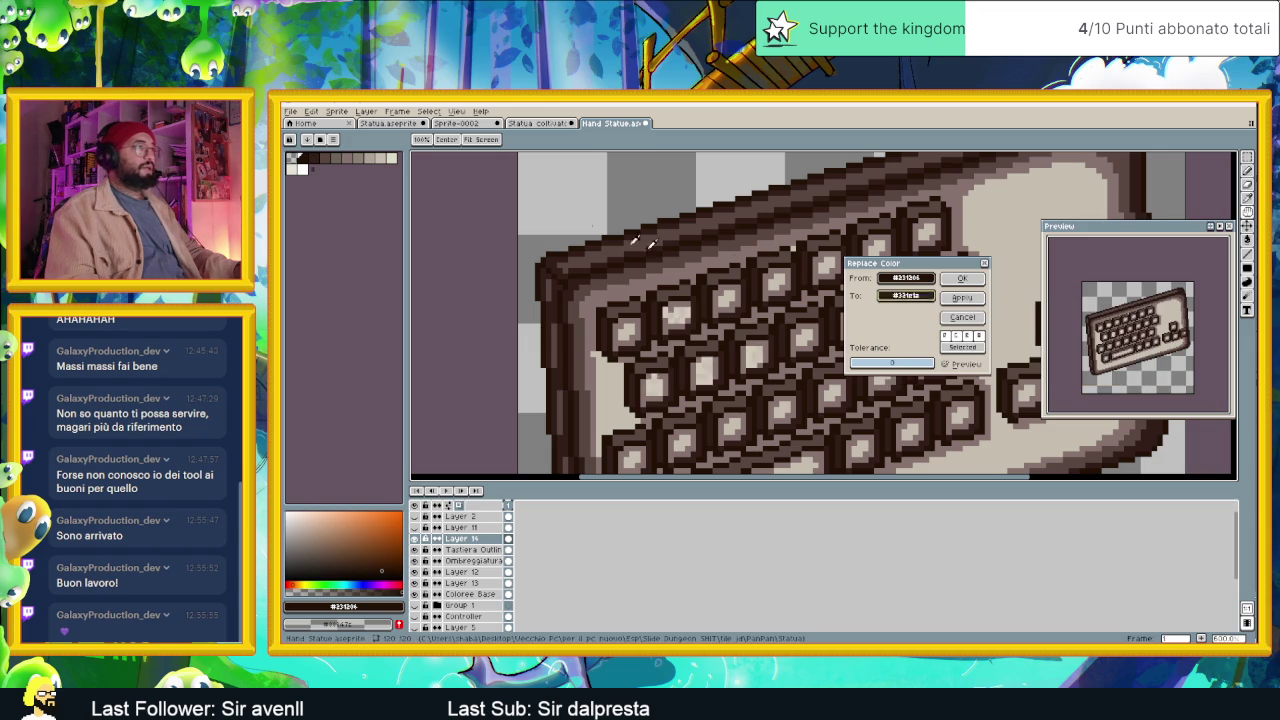
click(391, 157)
drag(397, 151, 363, 152)
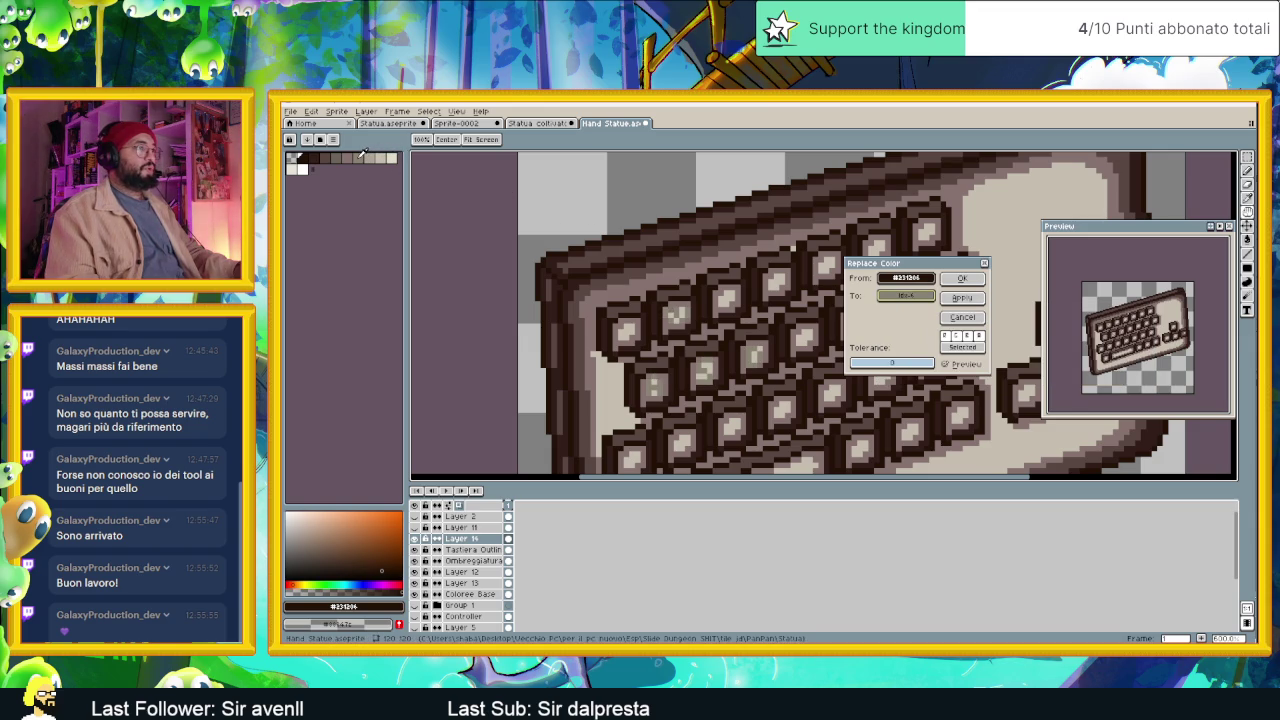
drag(350, 155, 326, 155)
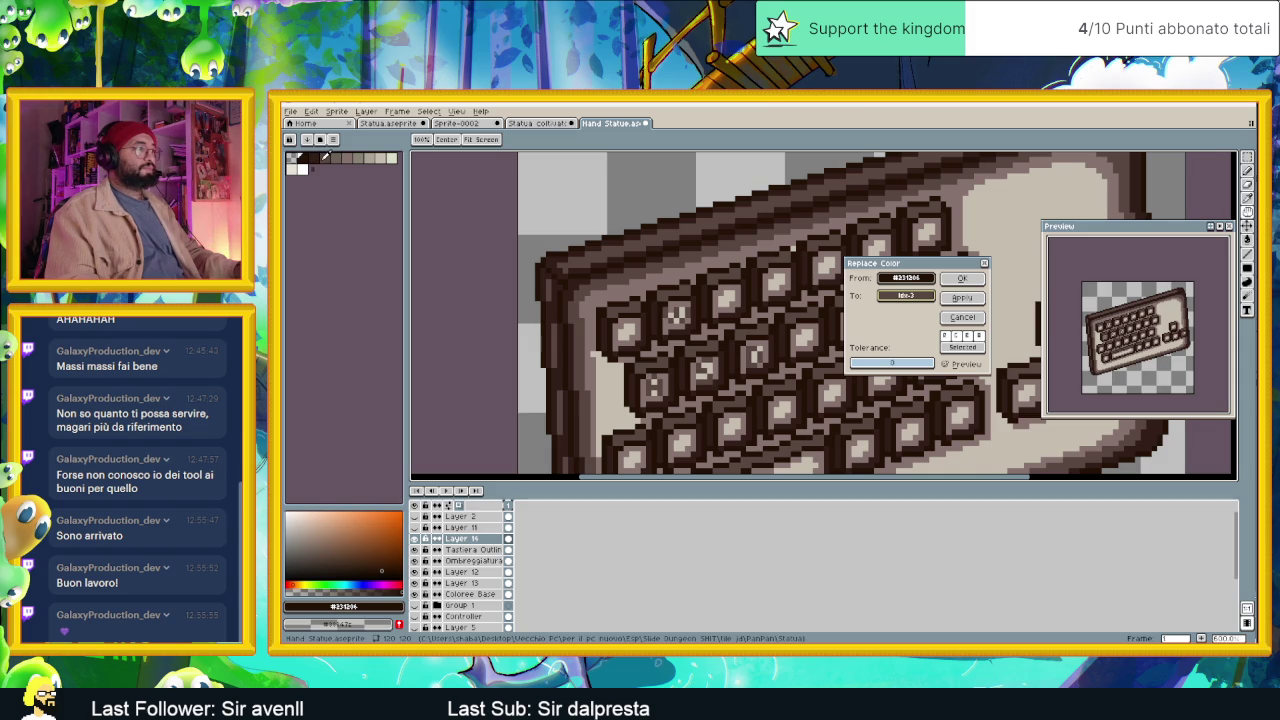
Raise red via RGB sliders for a muted rose and replace #231206 with it.
click(918, 297)
click(917, 314)
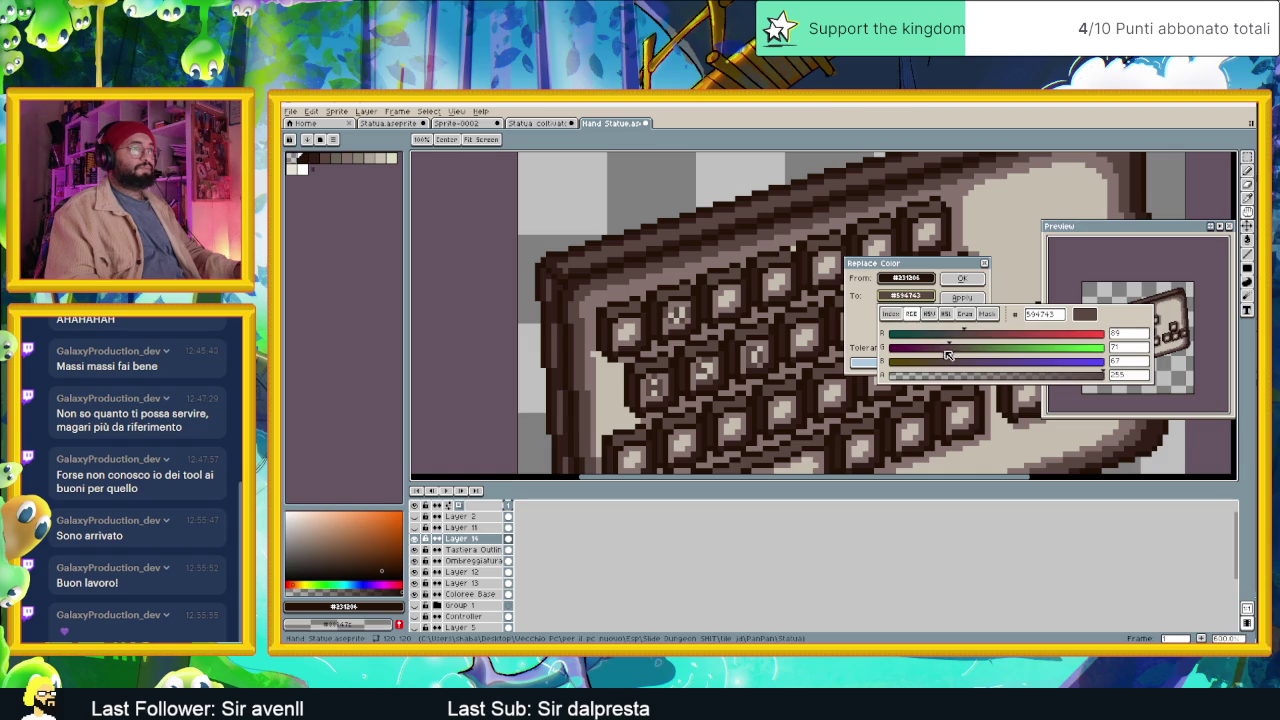
drag(973, 331, 999, 333)
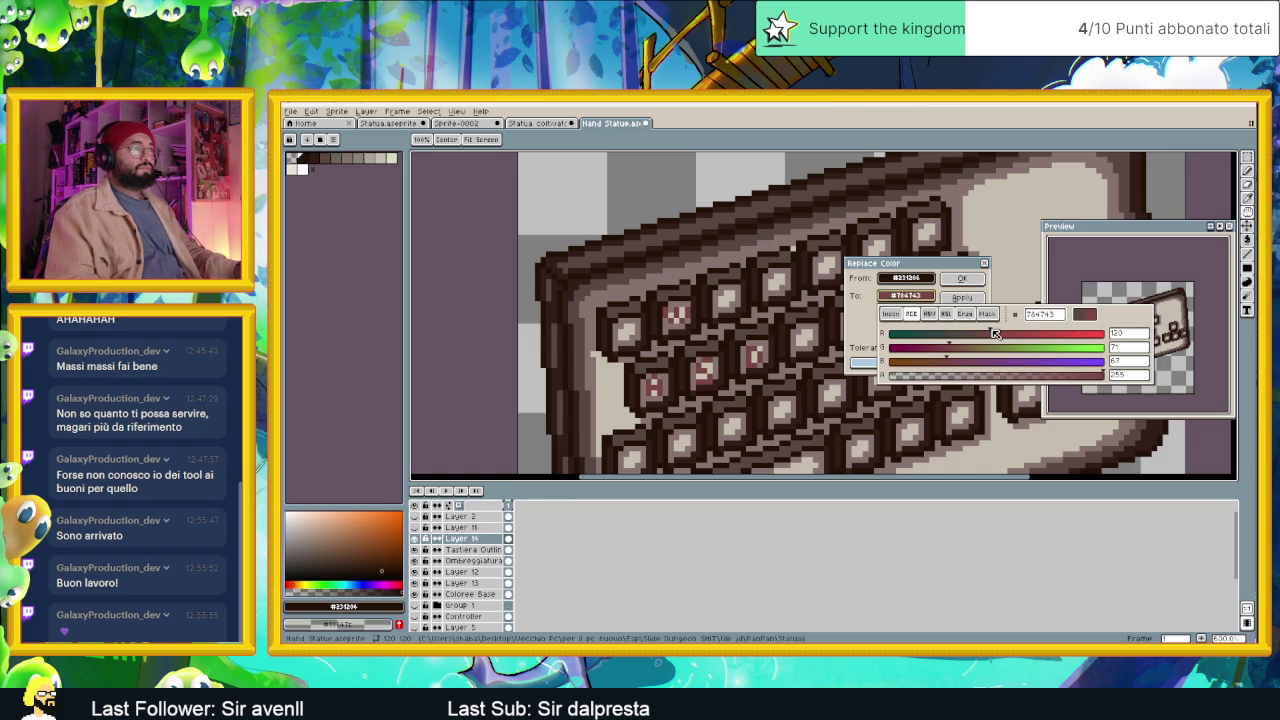
mouse_move(955, 353)
mouse_down()
mouse_move(1013, 343)
mouse_move(947, 347)
mouse_move(962, 361)
mouse_up()
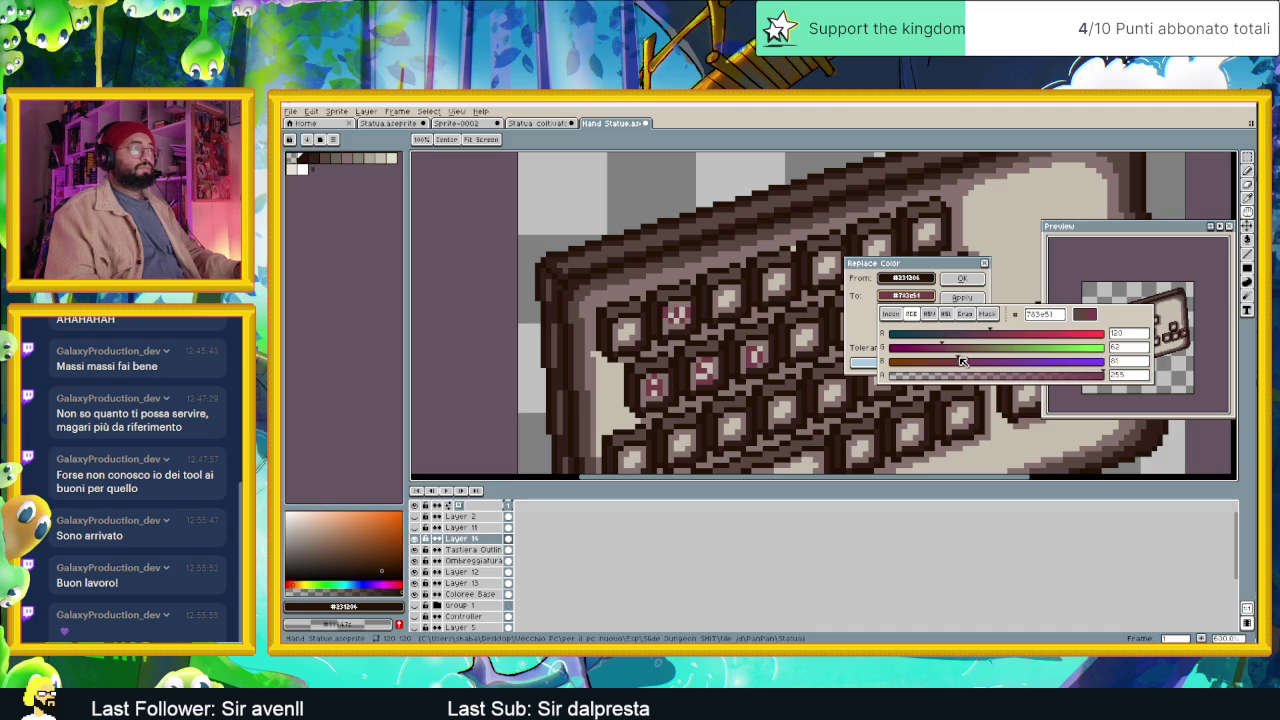
click(961, 278)
scroll(855, 338, down, 1)
scroll(845, 337, down, 1)
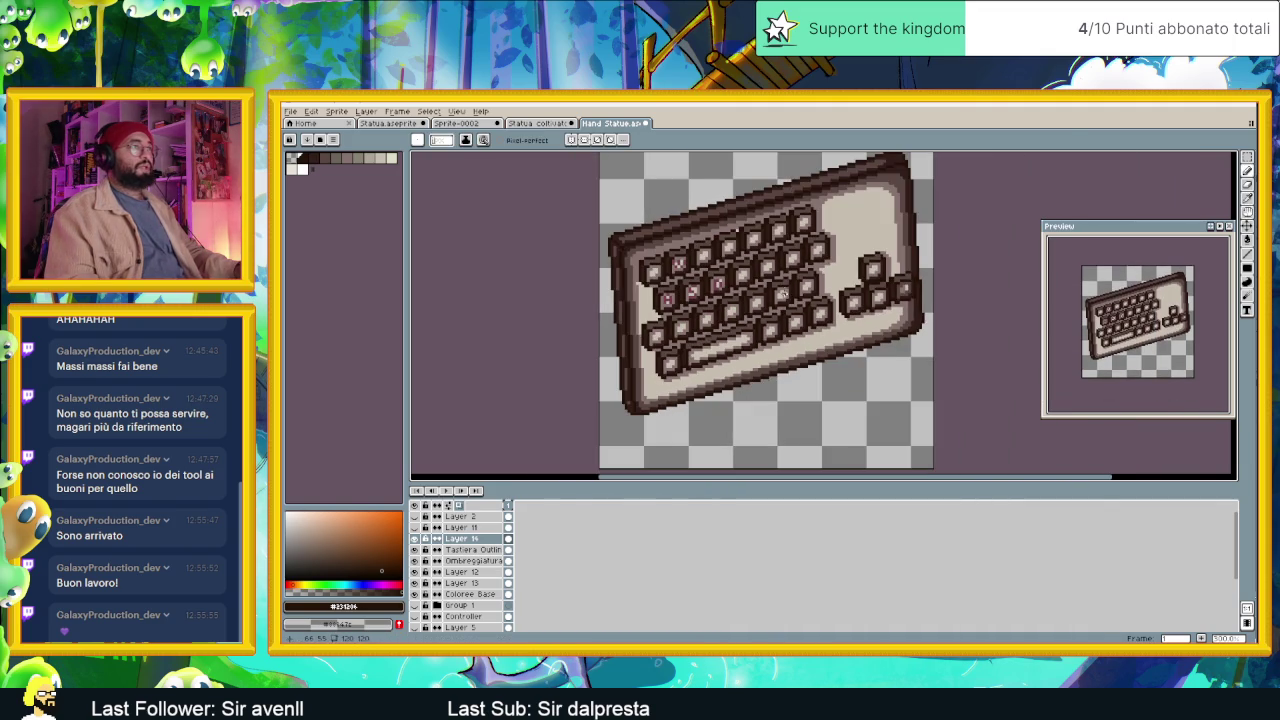
scroll(820, 335, down, 1)
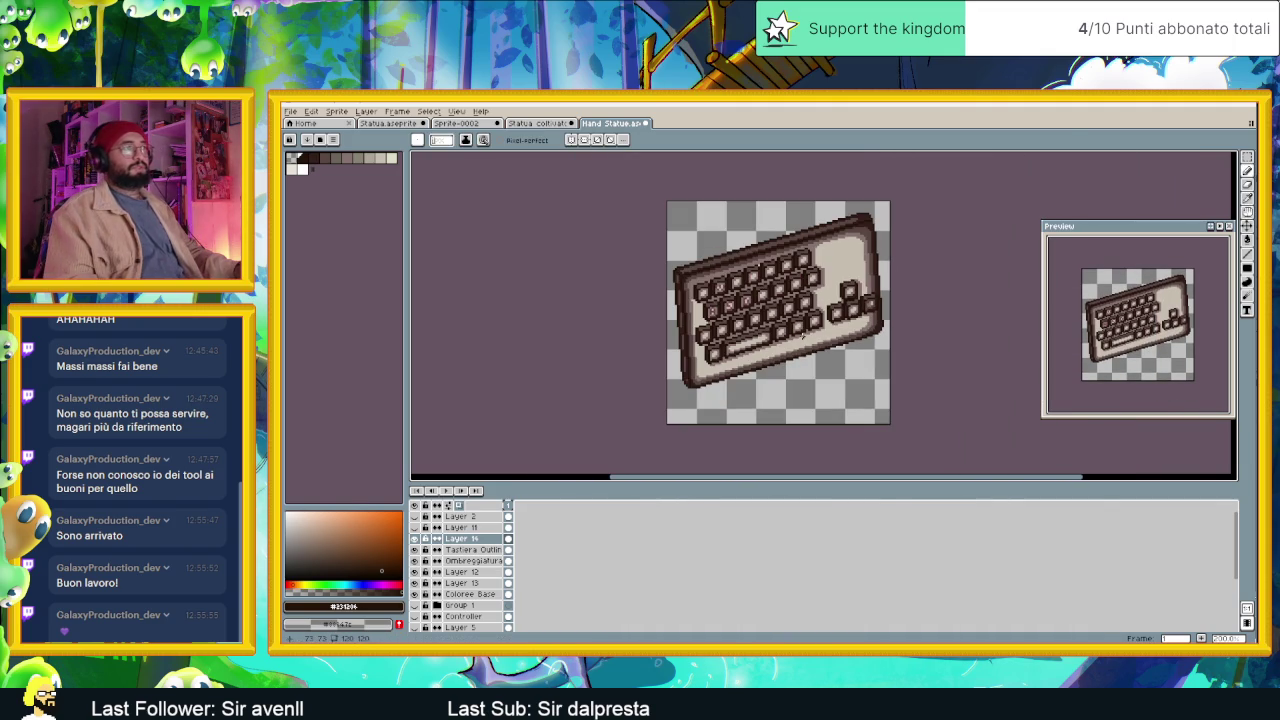
scroll(761, 329, up, 1)
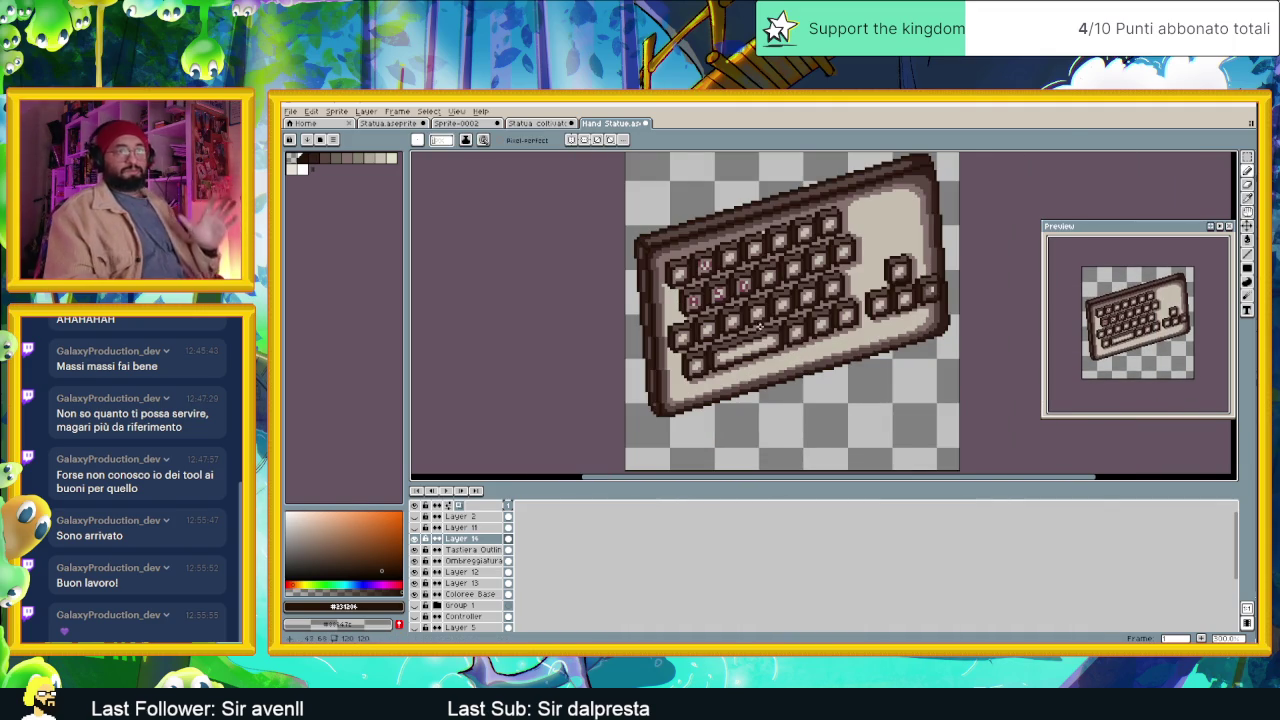
scroll(730, 350, up, 1)
click(470, 560)
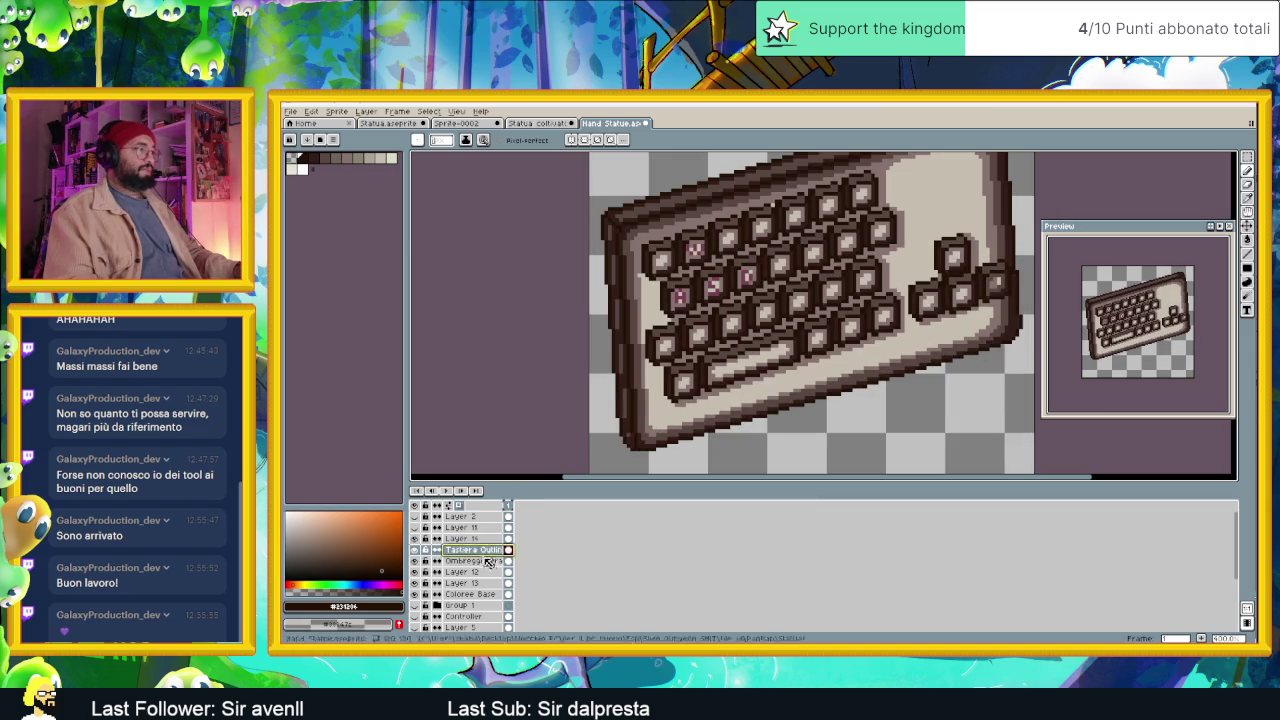
Create Layer 15 above Ombreggiatura, then flip to the statue document and back.
right_click(483, 560)
mouse_move(498, 571)
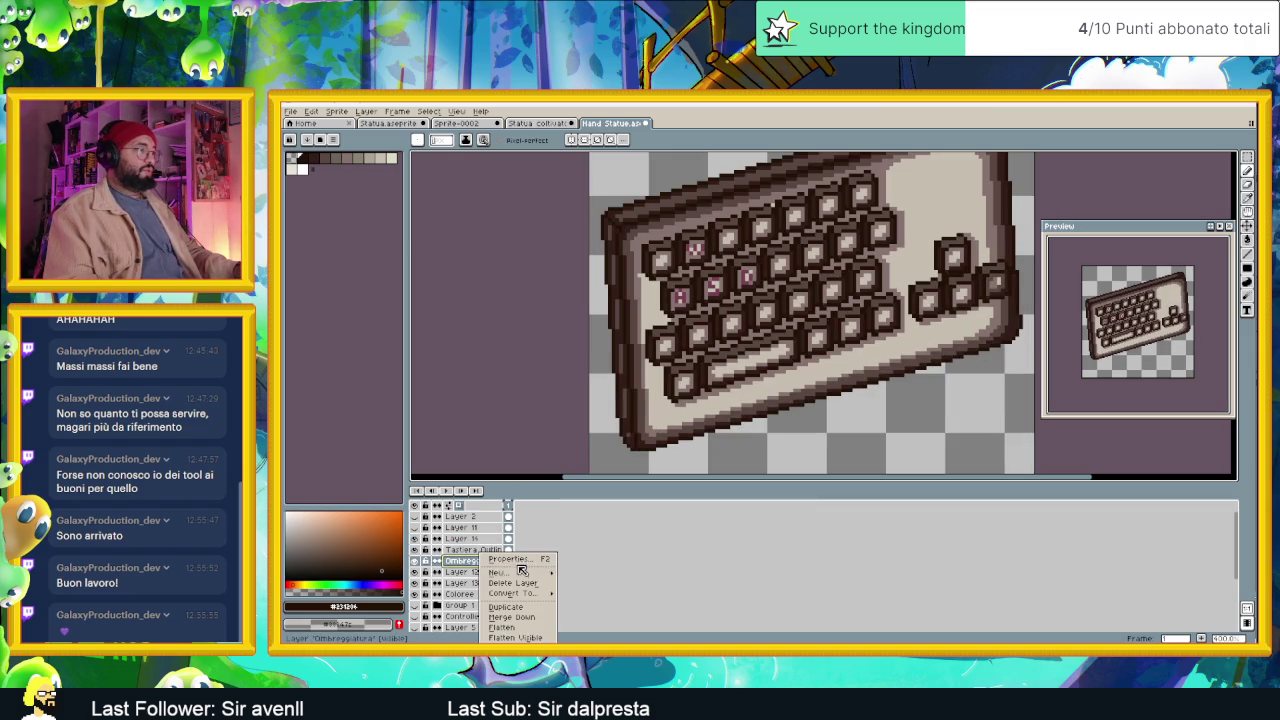
click(588, 572)
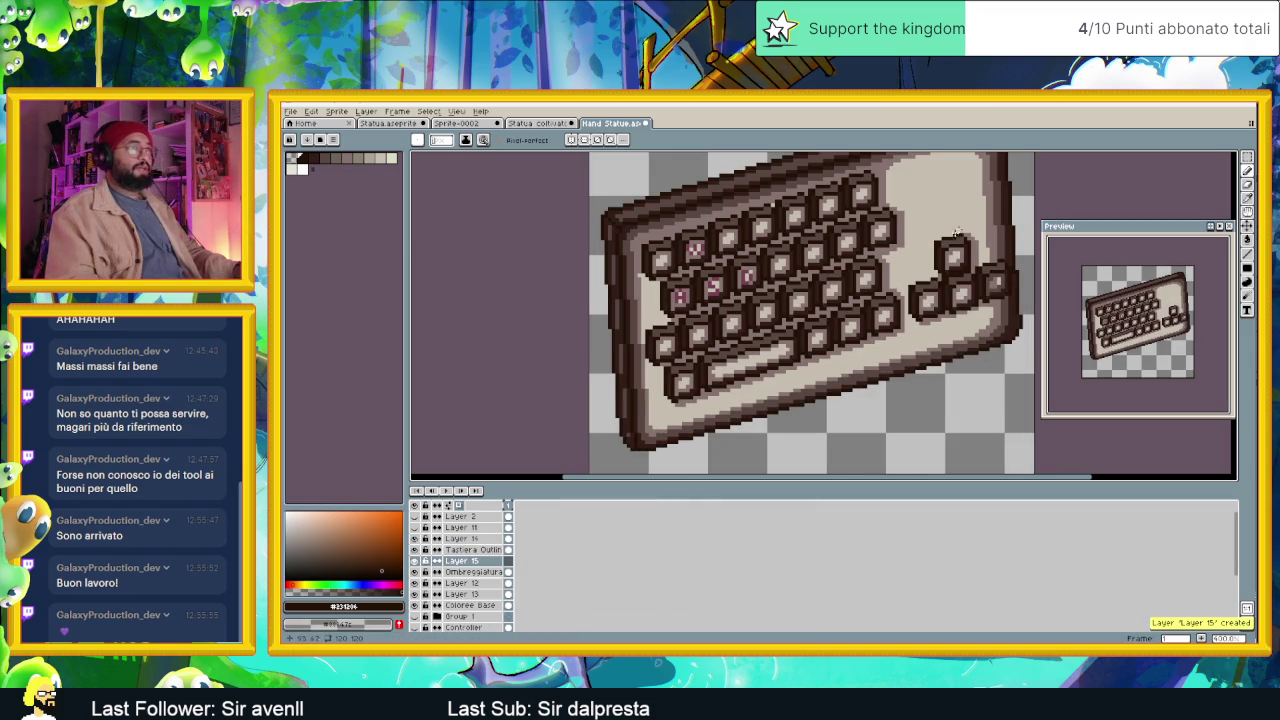
drag(866, 273, 712, 336)
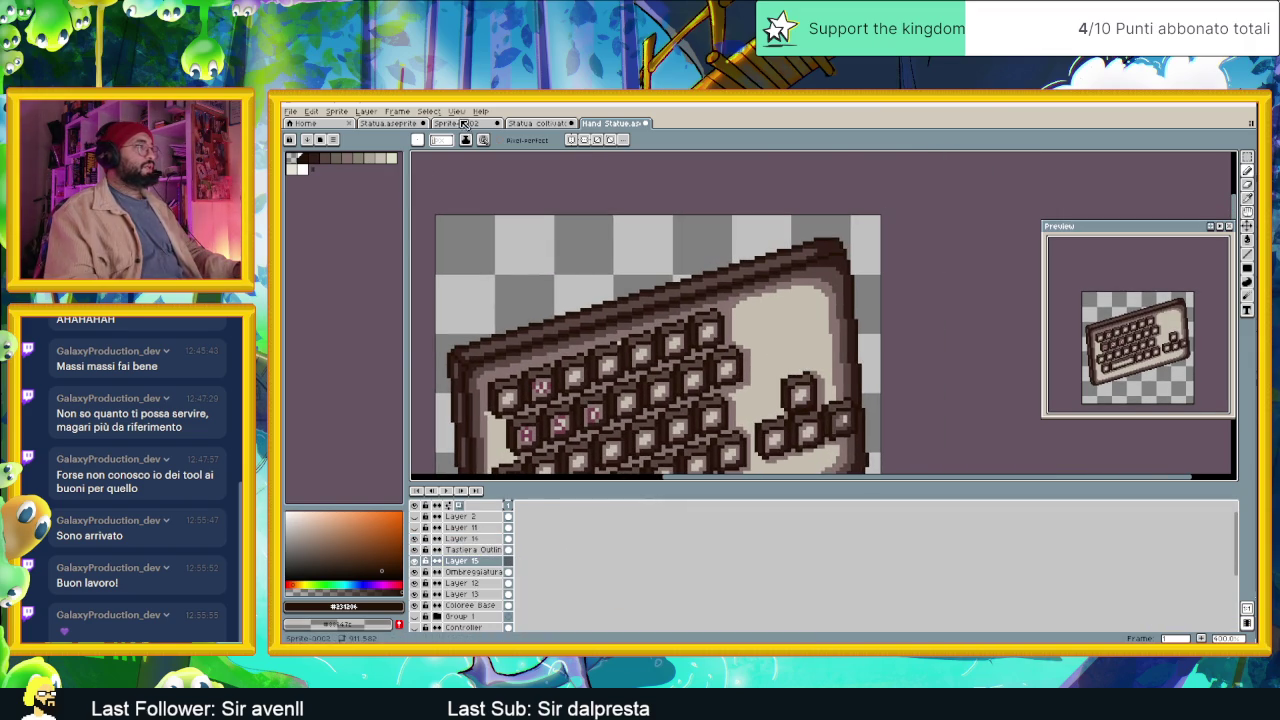
key(ctrl+shift+Tab)
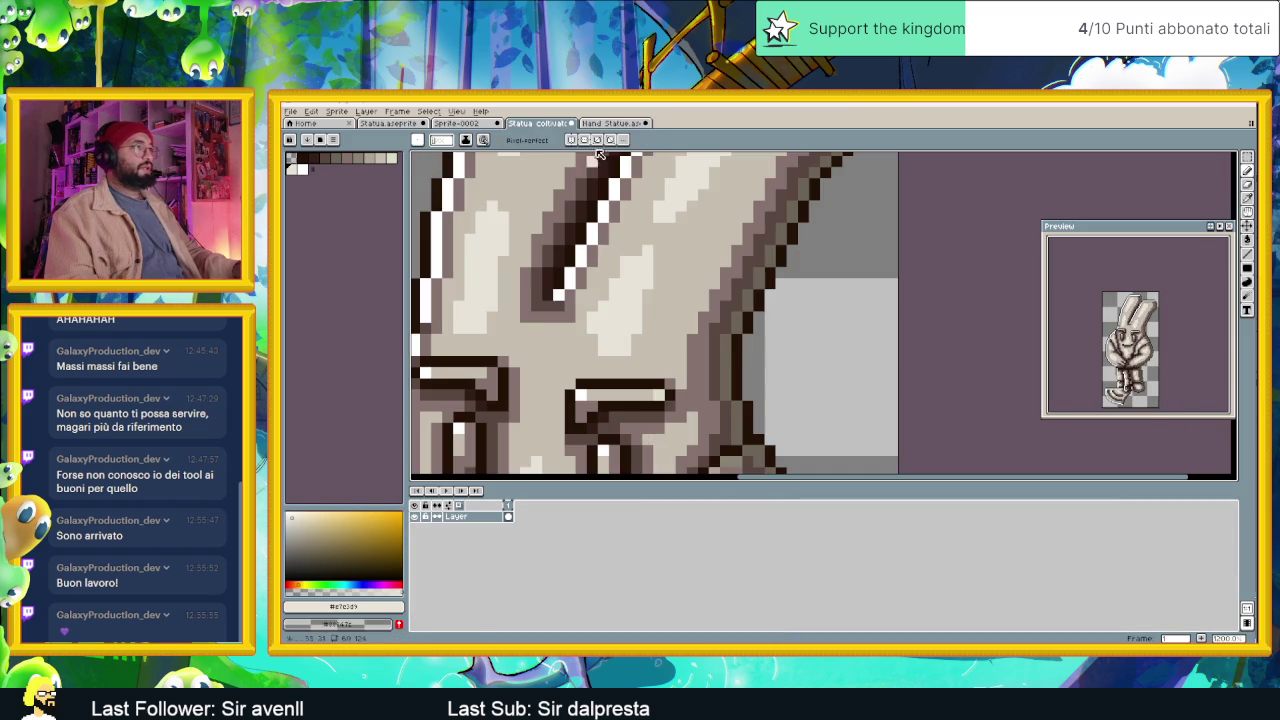
key(ctrl+Tab)
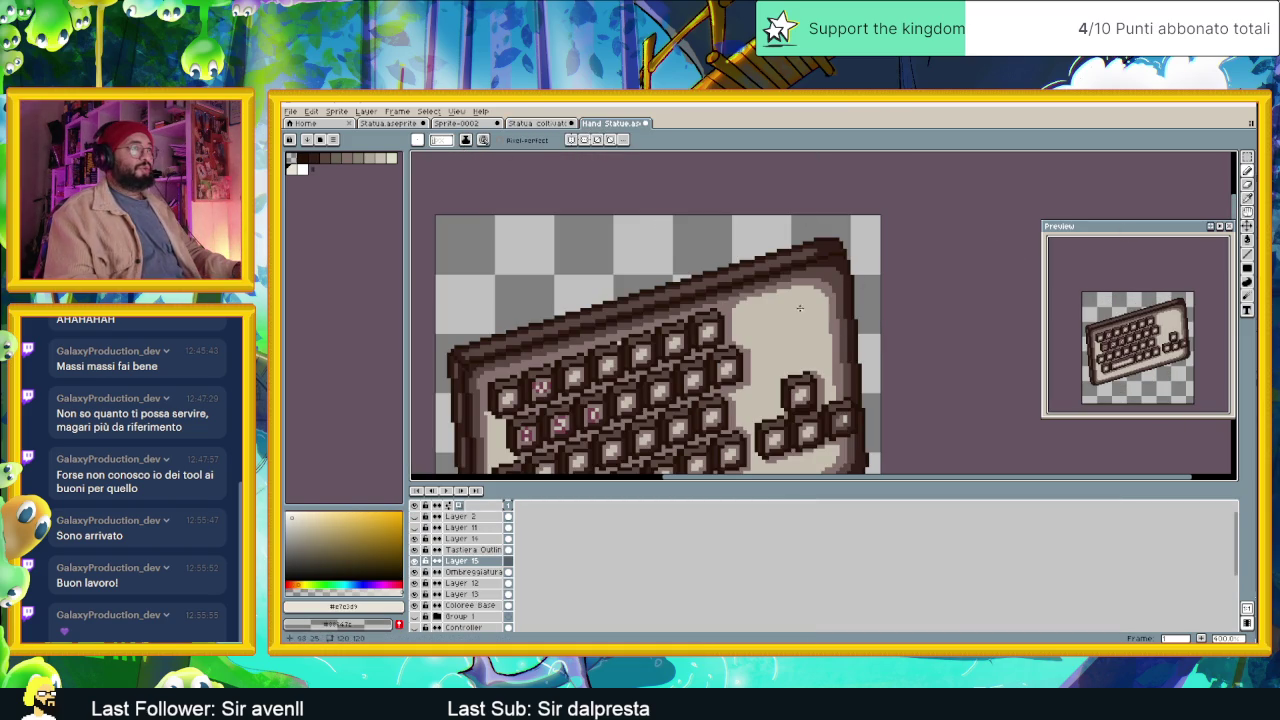
Paint light highlight strokes and a small light patch on the keyboard base.
mouse_move(805, 301)
mouse_down()
mouse_move(755, 313)
mouse_move(829, 314)
mouse_up()
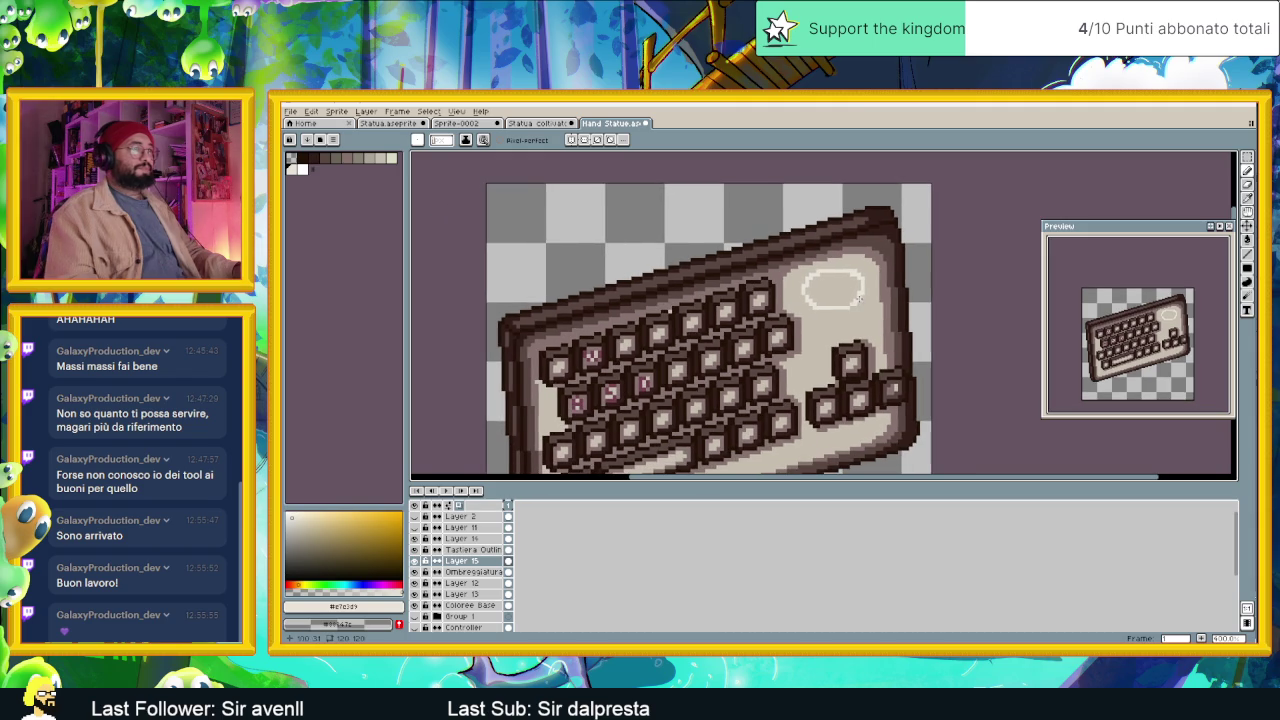
key(v)
scroll(868, 296, up, 1)
scroll(868, 296, up, 1)
key(b)
mouse_move(868, 264)
mouse_down()
mouse_move(783, 290)
mouse_move(868, 284)
mouse_move(886, 313)
mouse_up()
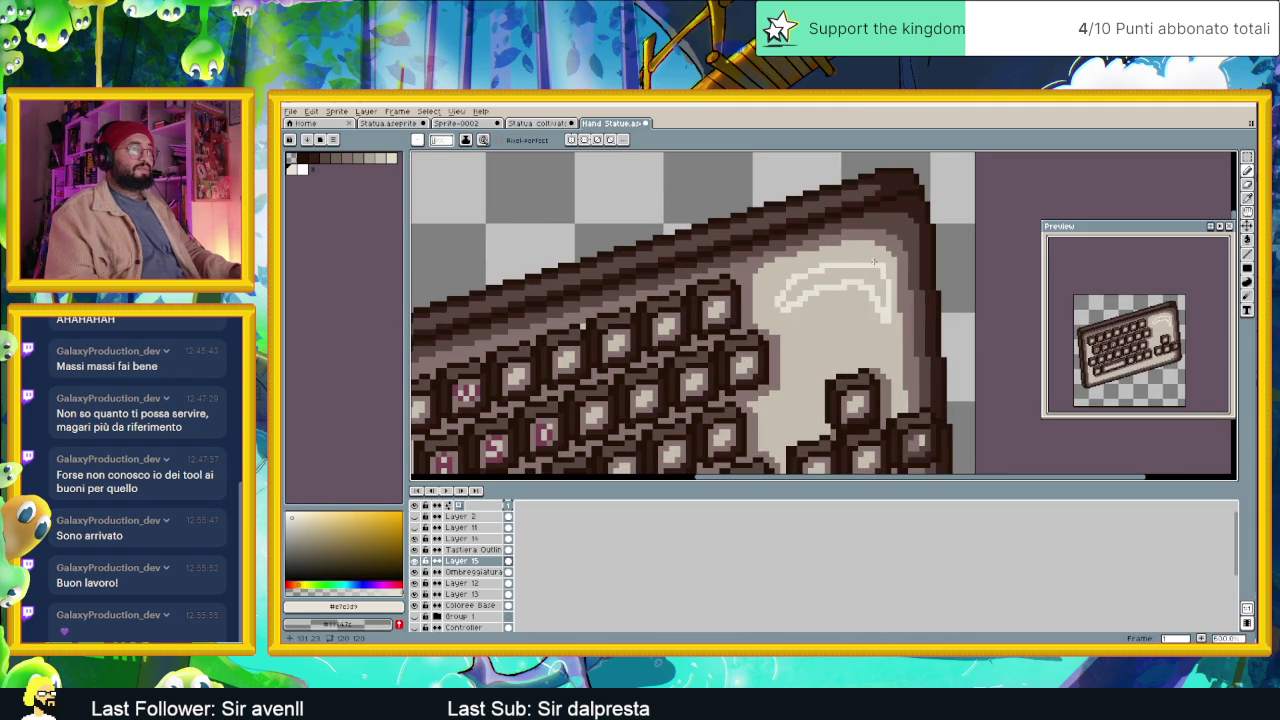
mouse_move(843, 261)
mouse_down()
mouse_move(873, 261)
mouse_move(881, 292)
mouse_up()
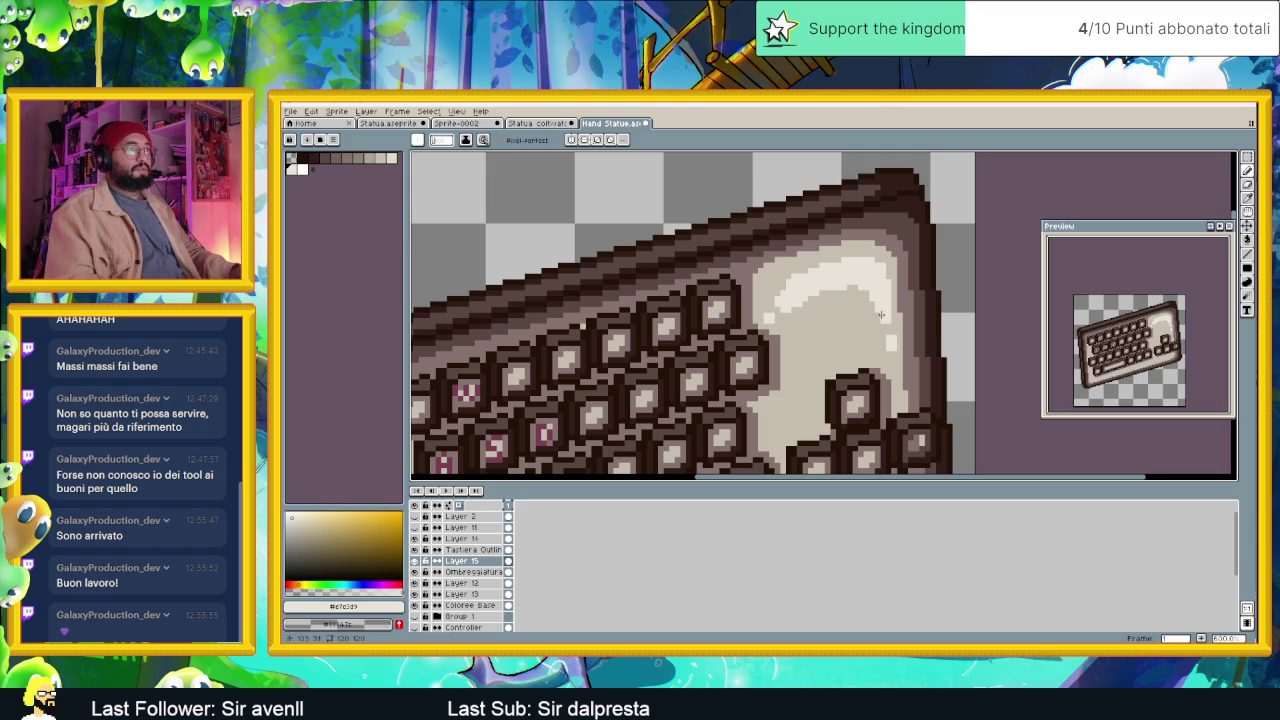
key(Return)
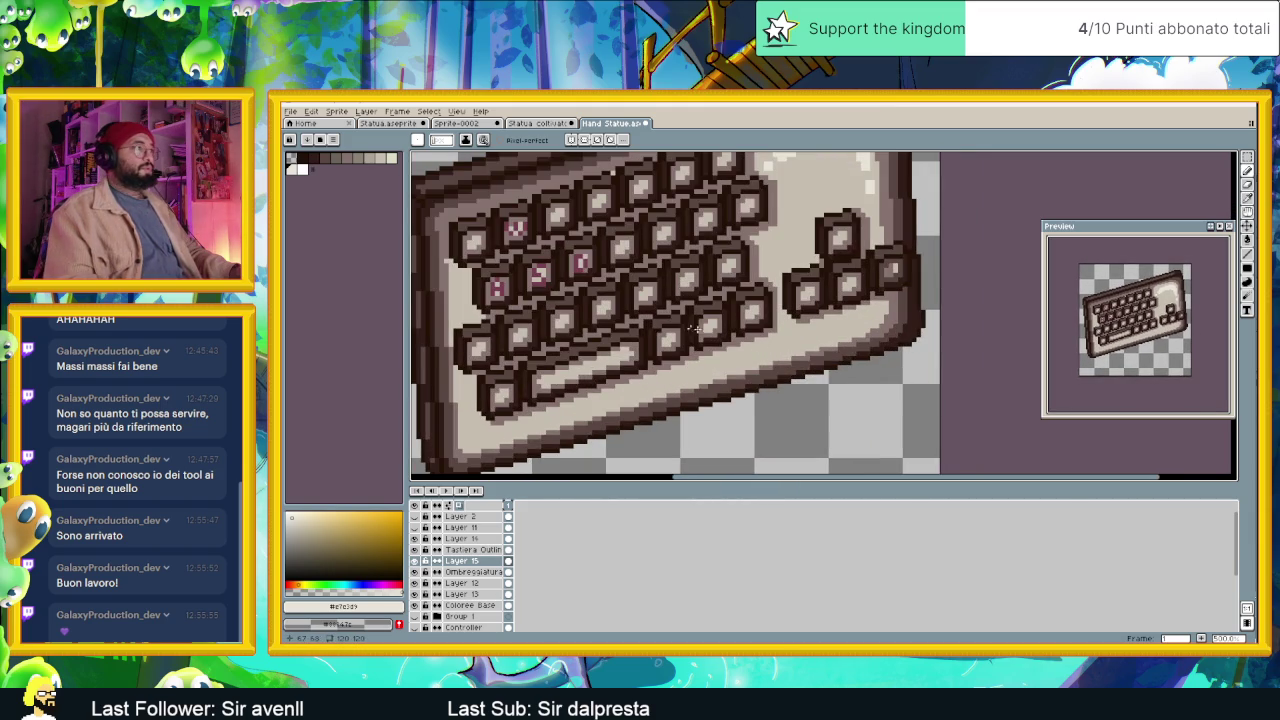
scroll(520, 284, down, 1)
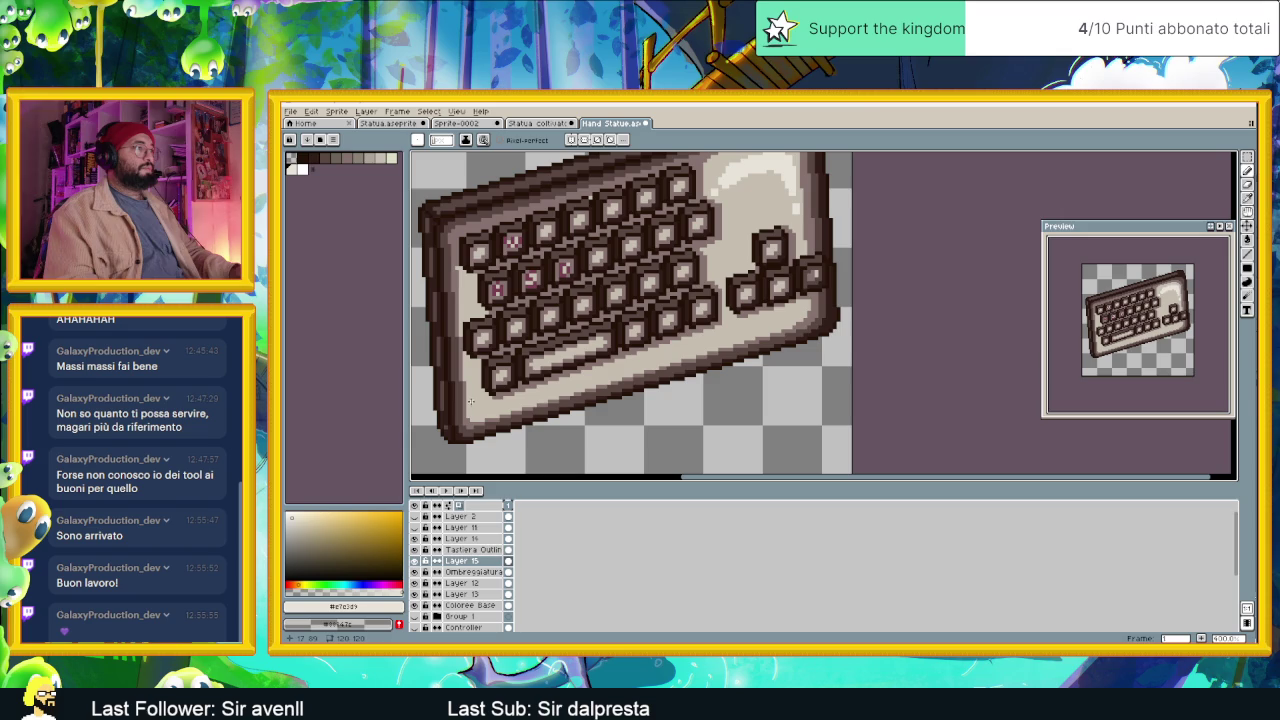
scroll(476, 405, up, 1)
scroll(476, 405, up, 1)
Add light highlights along the lower-left corner, left side and bottom edge.
mouse_move(456, 371)
mouse_down()
mouse_move(498, 418)
mouse_move(467, 379)
mouse_move(515, 410)
mouse_up()
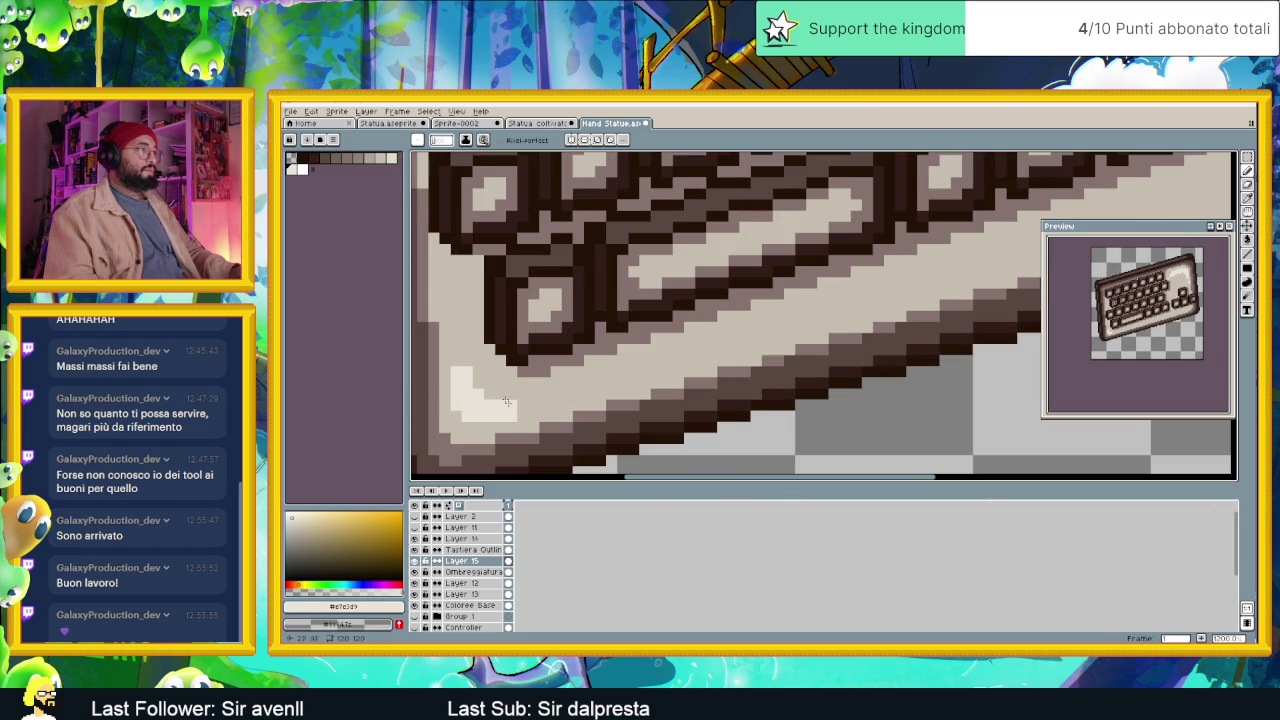
scroll(514, 305, down, 1)
scroll(517, 323, down, 1)
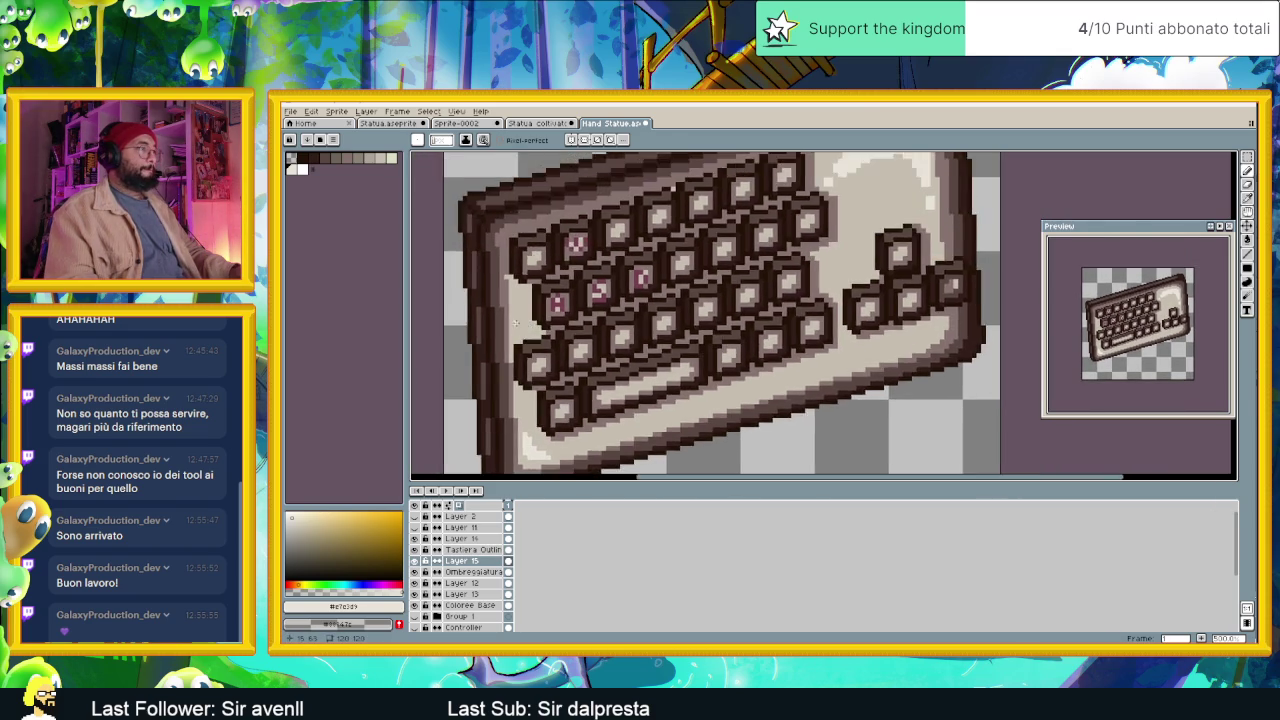
scroll(517, 323, up, 2)
drag(516, 292, 522, 321)
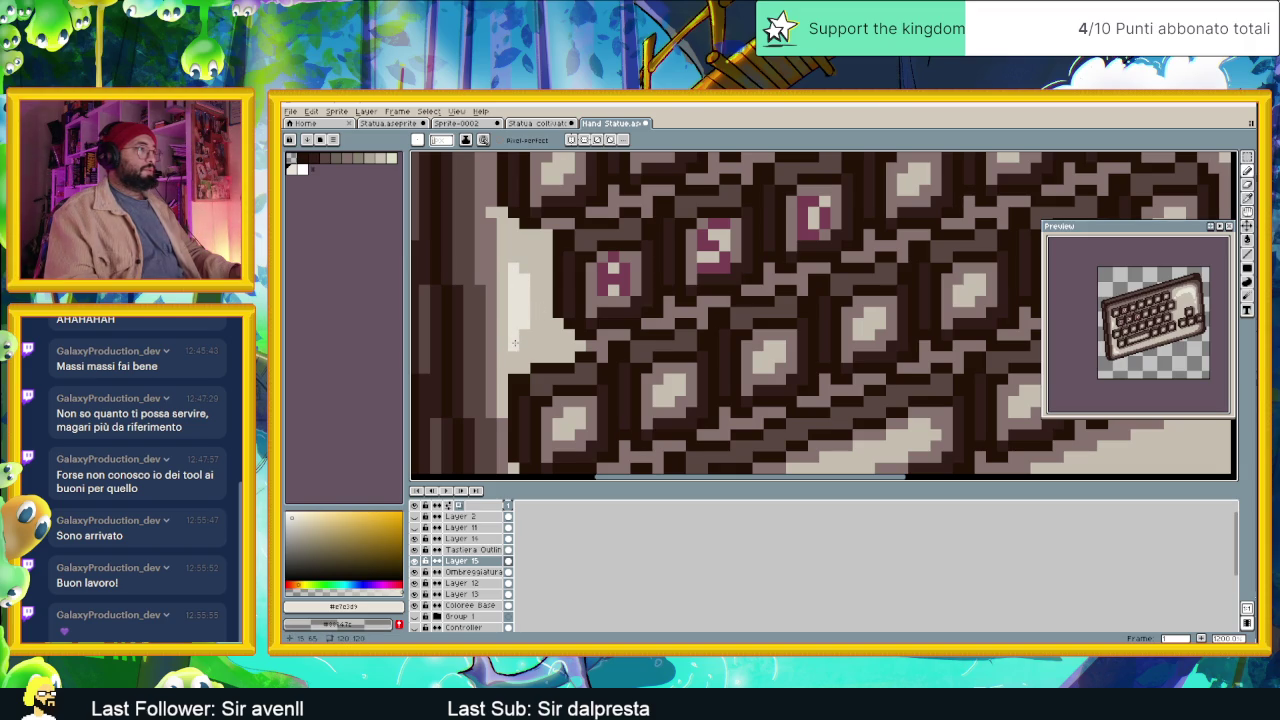
scroll(514, 343, down, 2)
scroll(700, 340, right, 2)
scroll(806, 340, up, 2)
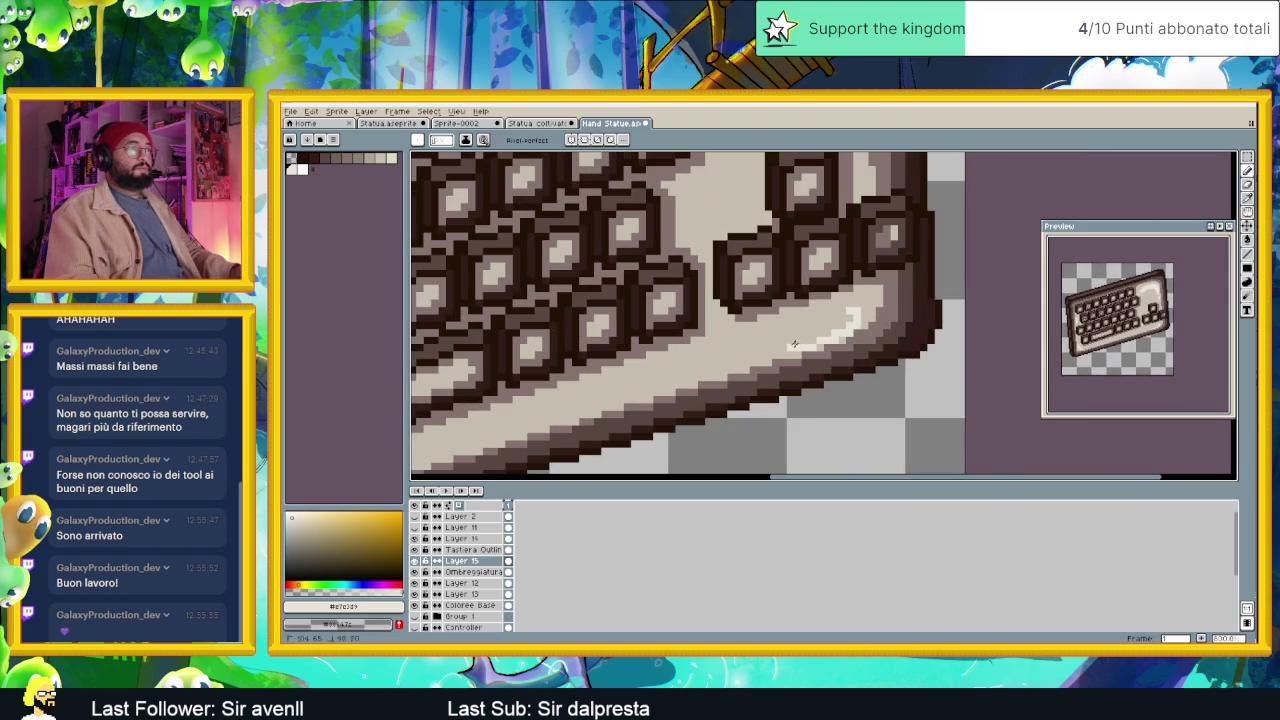
drag(792, 346, 848, 315)
scroll(792, 346, down, 2)
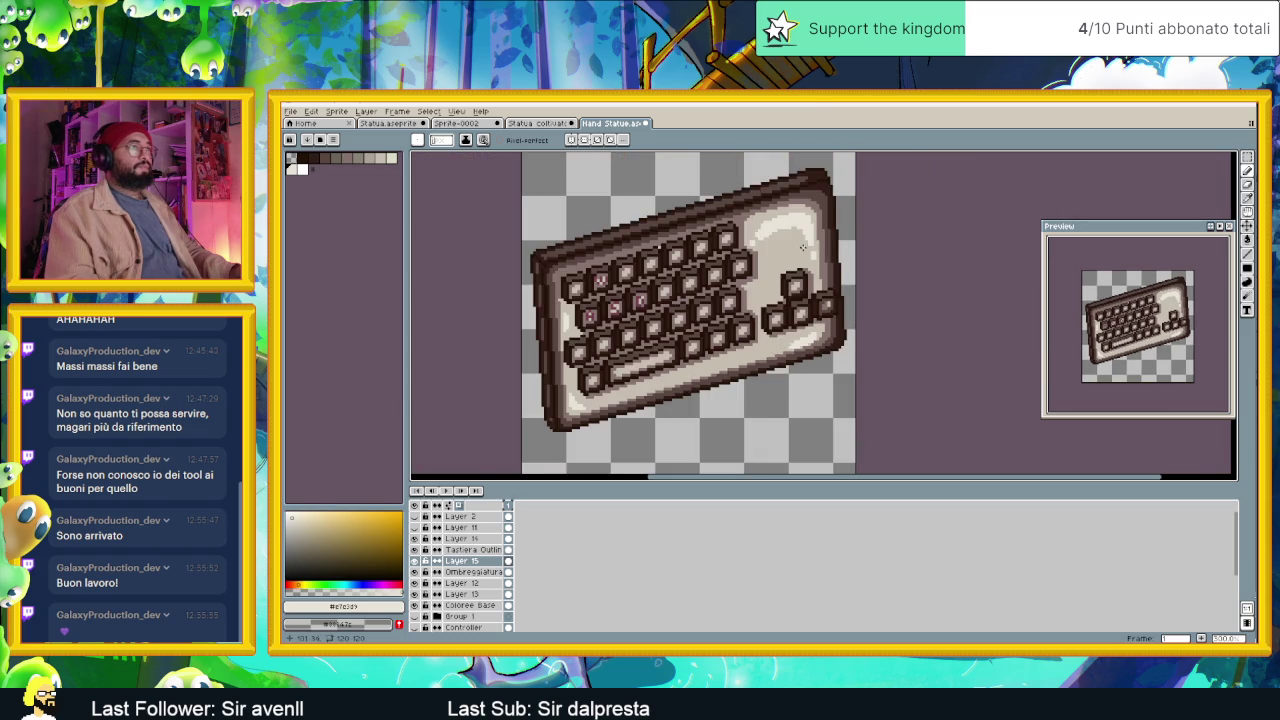
scroll(745, 292, up, 2)
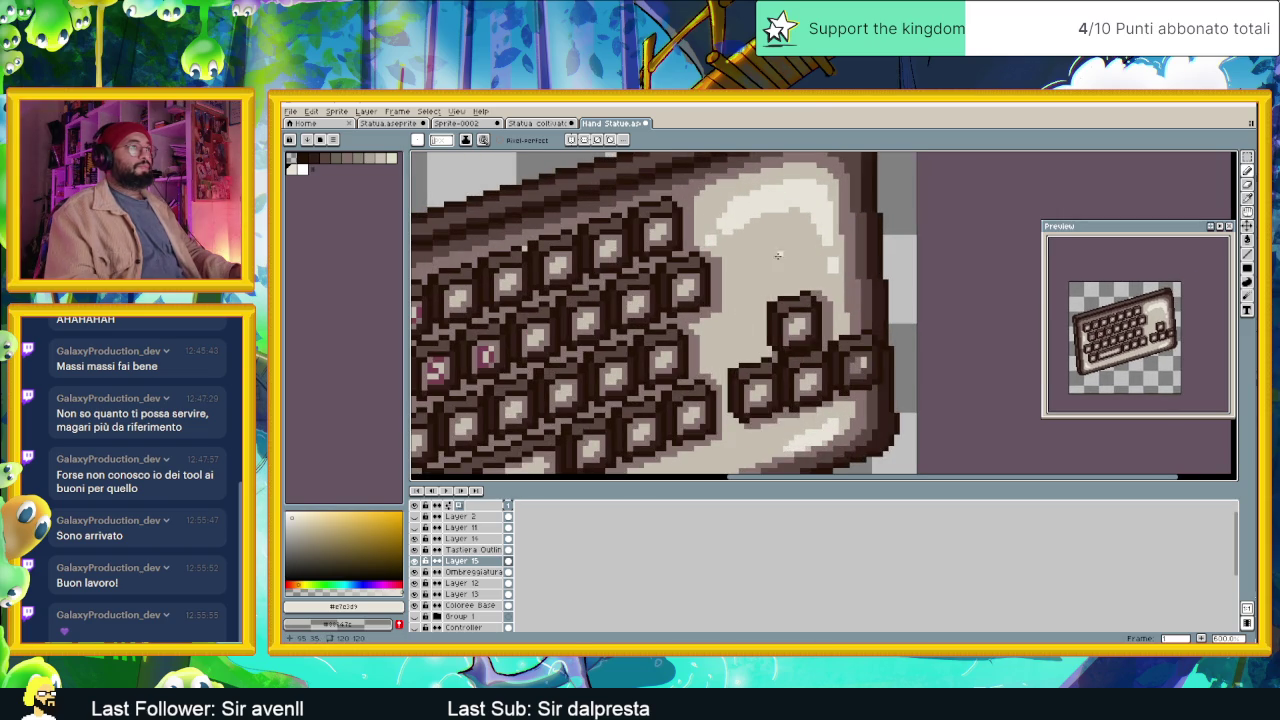
Paint a bright glossy patch near the keyboard's upper-right corner.
drag(769, 267, 783, 259)
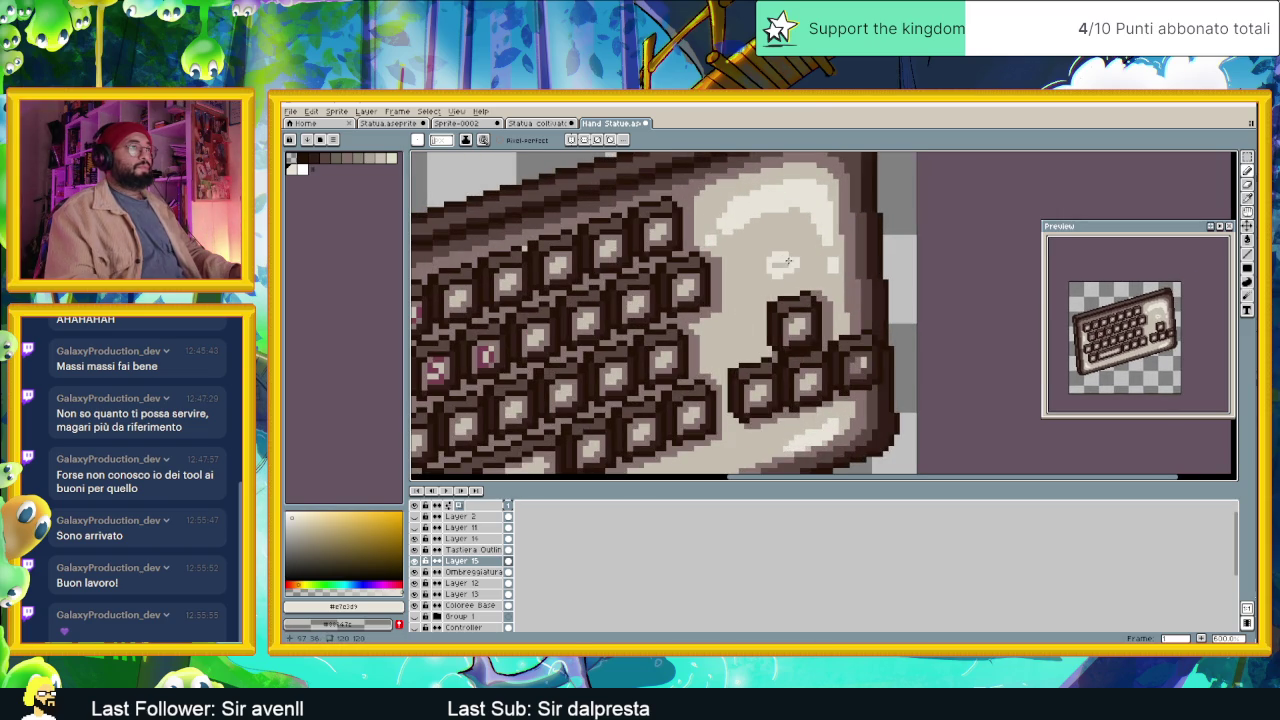
click(762, 270)
scroll(752, 283, down, 3)
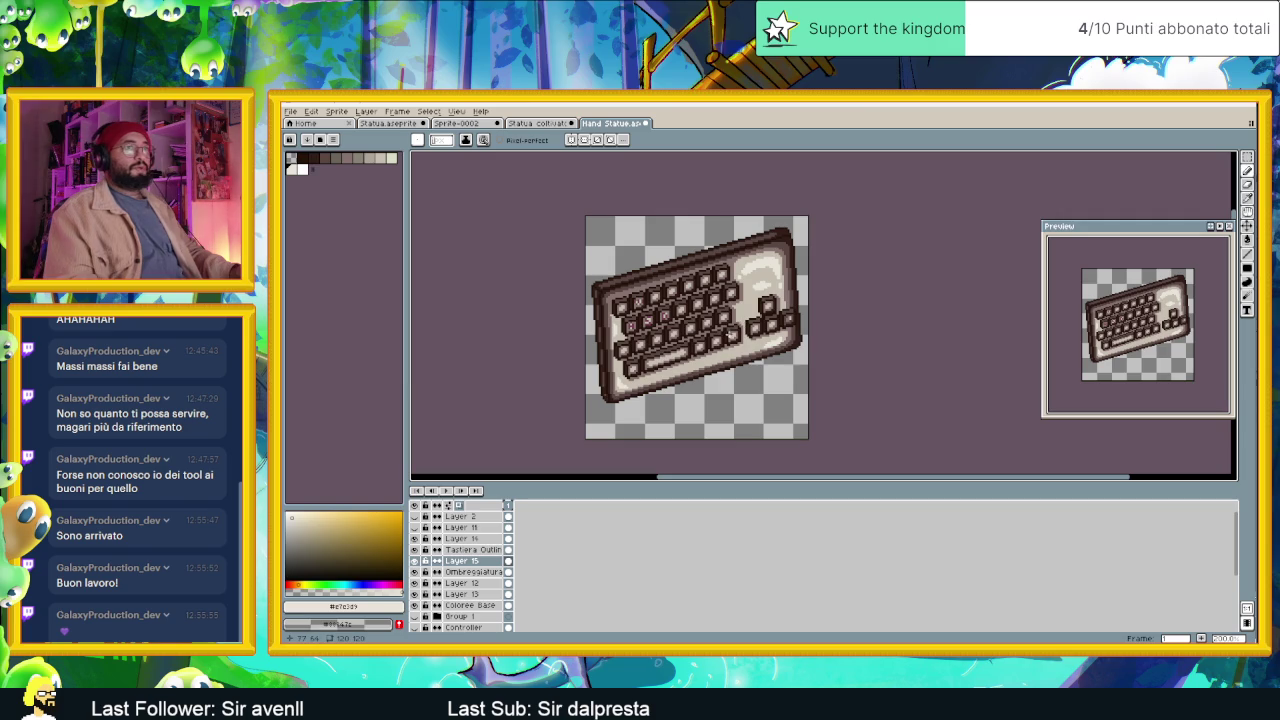
scroll(706, 368, up, 1)
scroll(703, 371, up, 1)
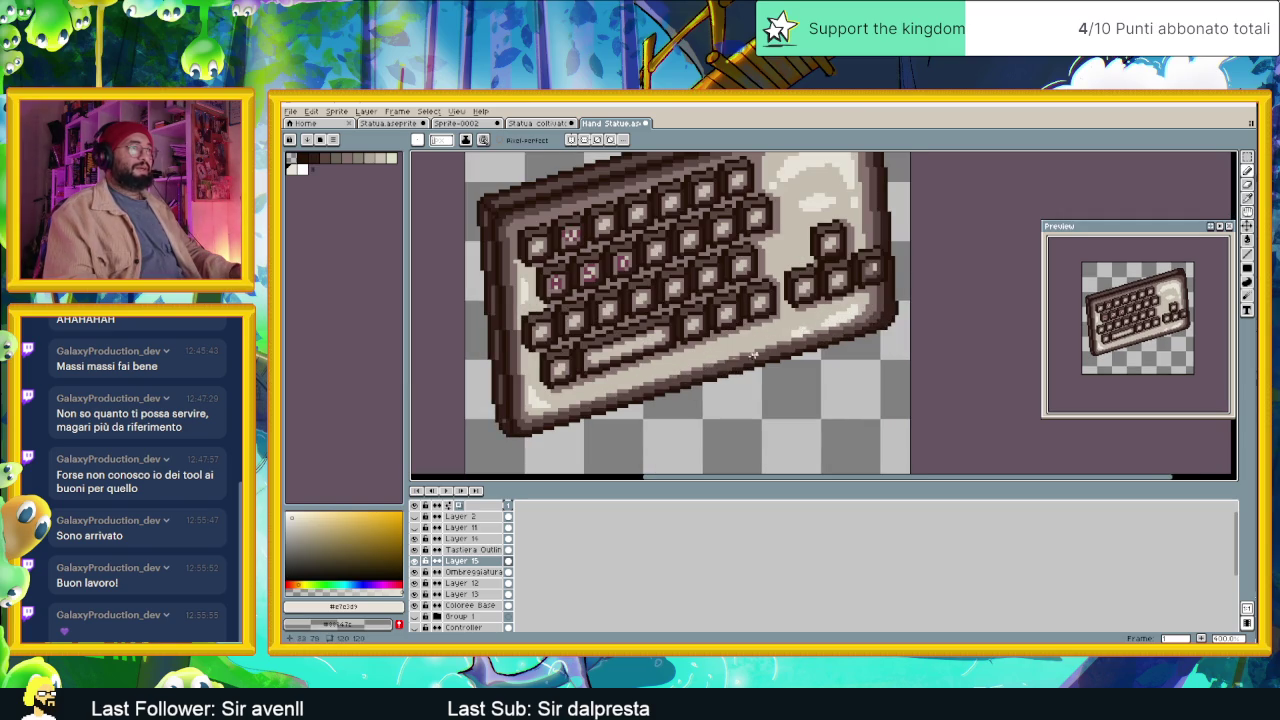
scroll(704, 345, down, 3)
scroll(704, 345, up, 1)
scroll(704, 345, up, 1)
scroll(714, 347, up, 1)
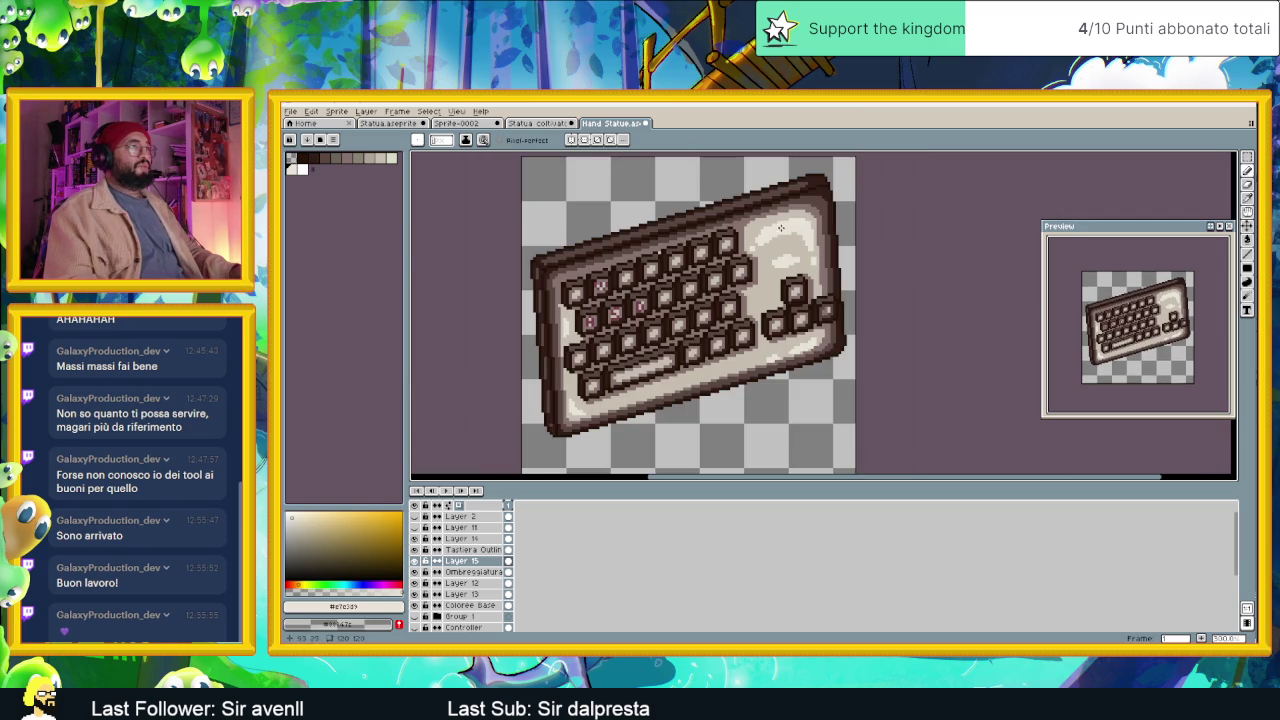
scroll(756, 233, up, 1)
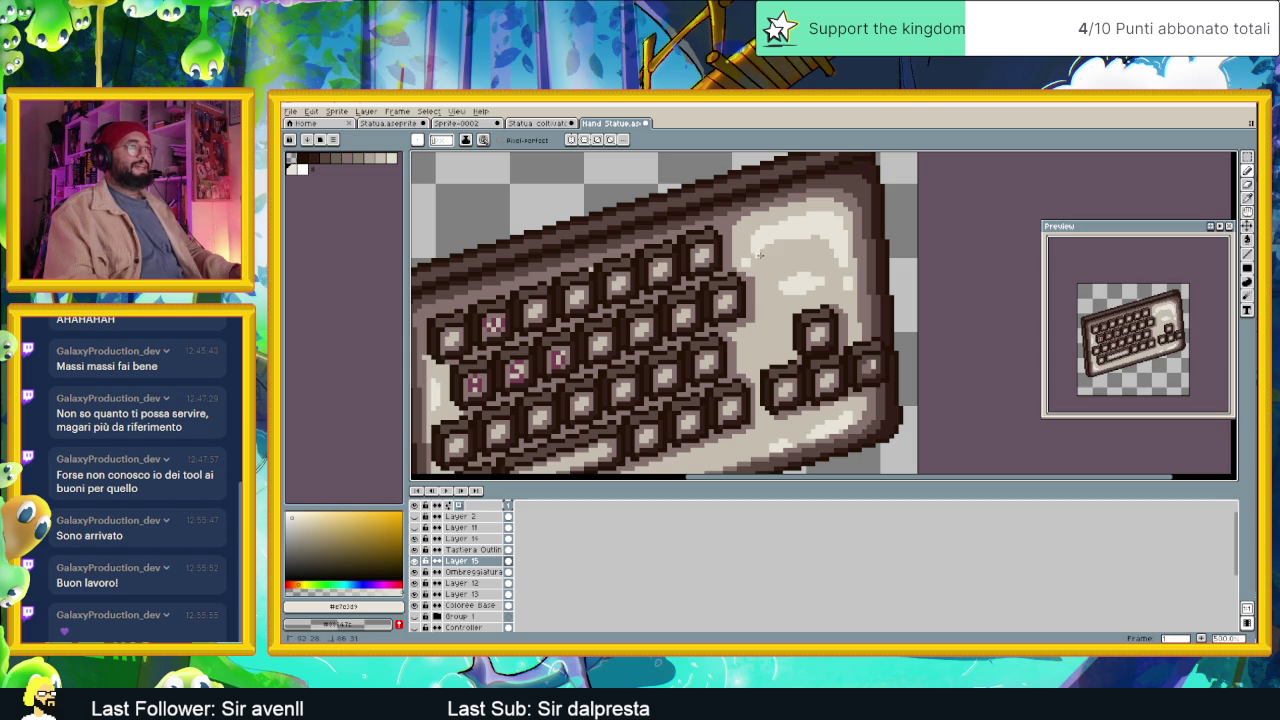
scroll(810, 238, down, 2)
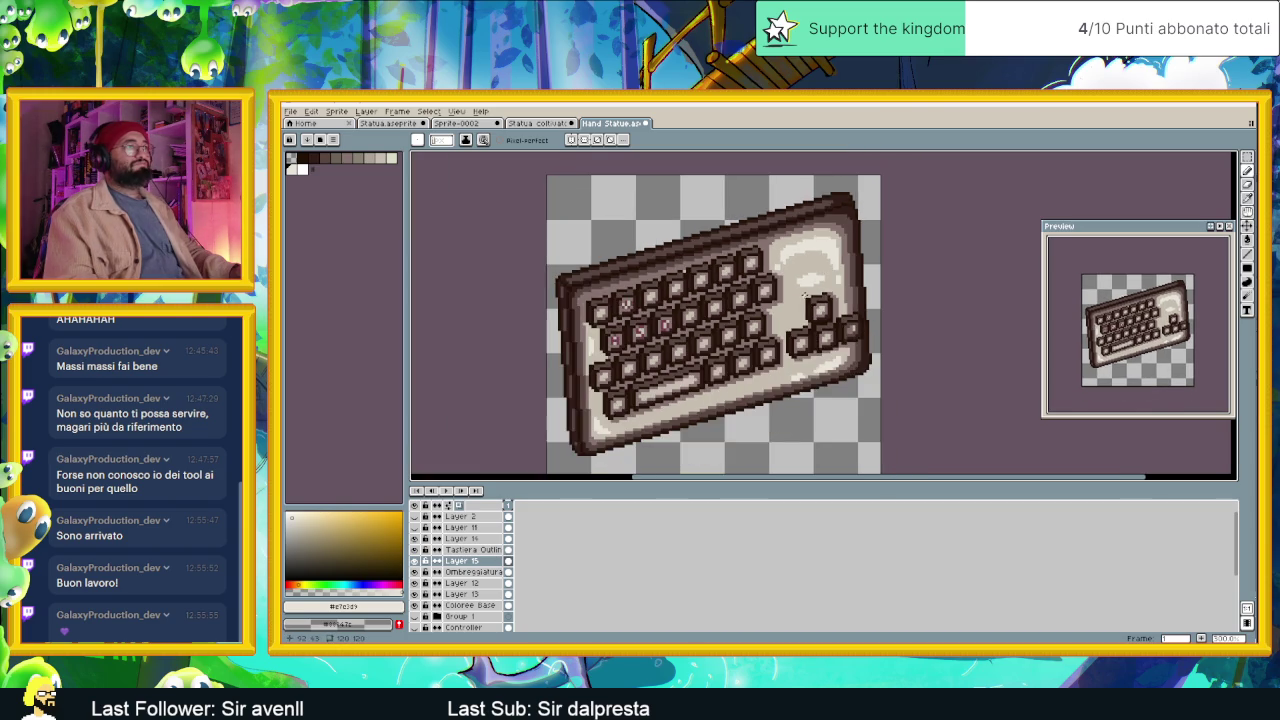
scroll(806, 262, up, 1)
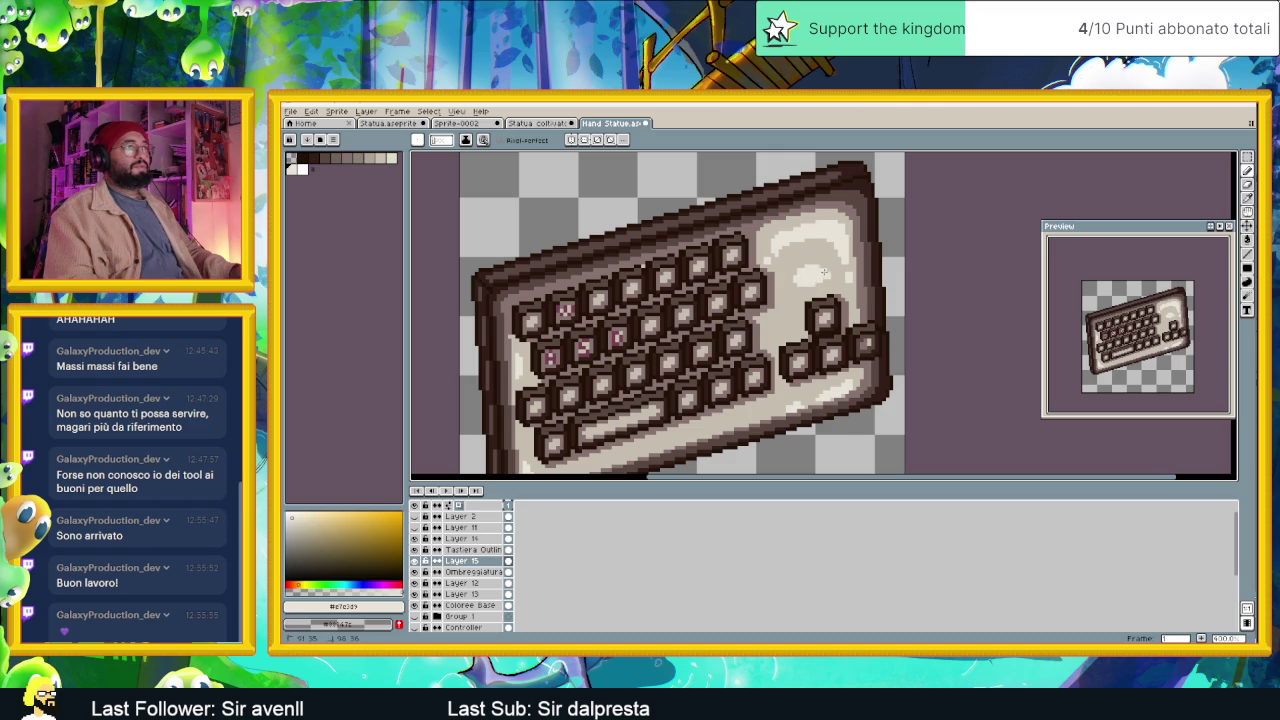
scroll(823, 271, down, 3)
scroll(744, 333, up, 2)
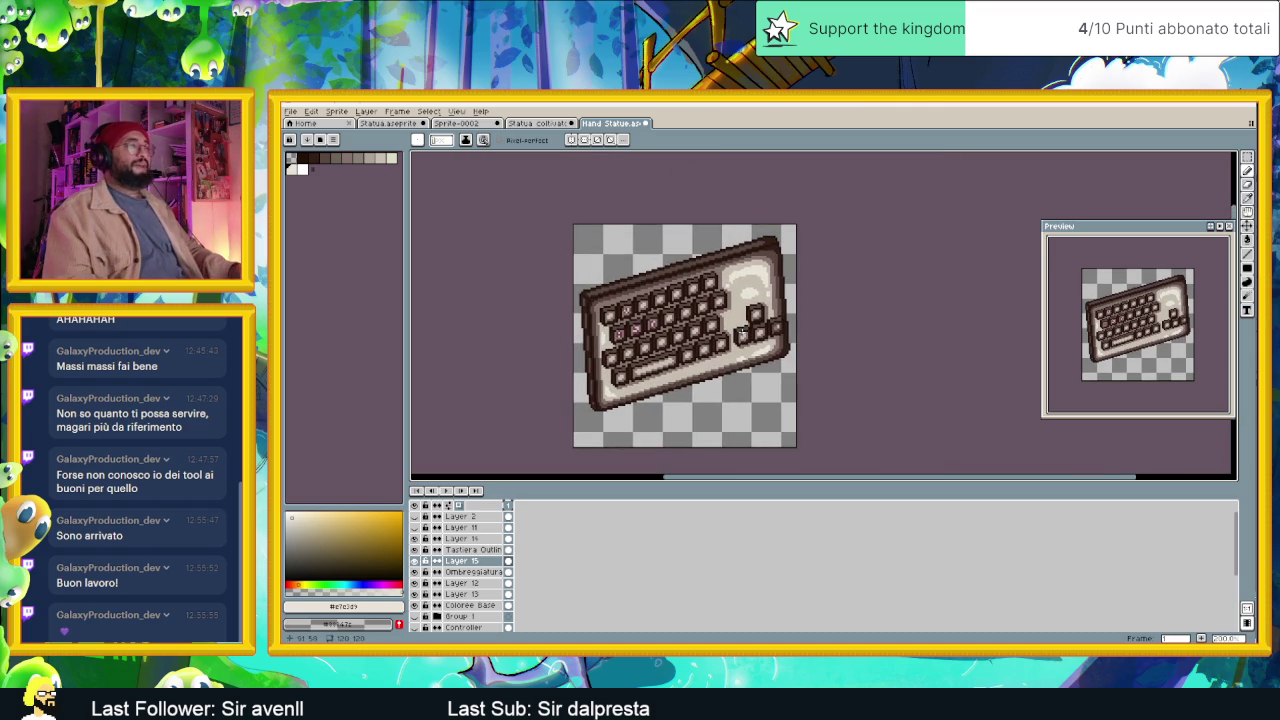
Insert an empty Layer 16 directly above Layer 15 via New Layer.
right_click(483, 557)
mouse_move(505, 572)
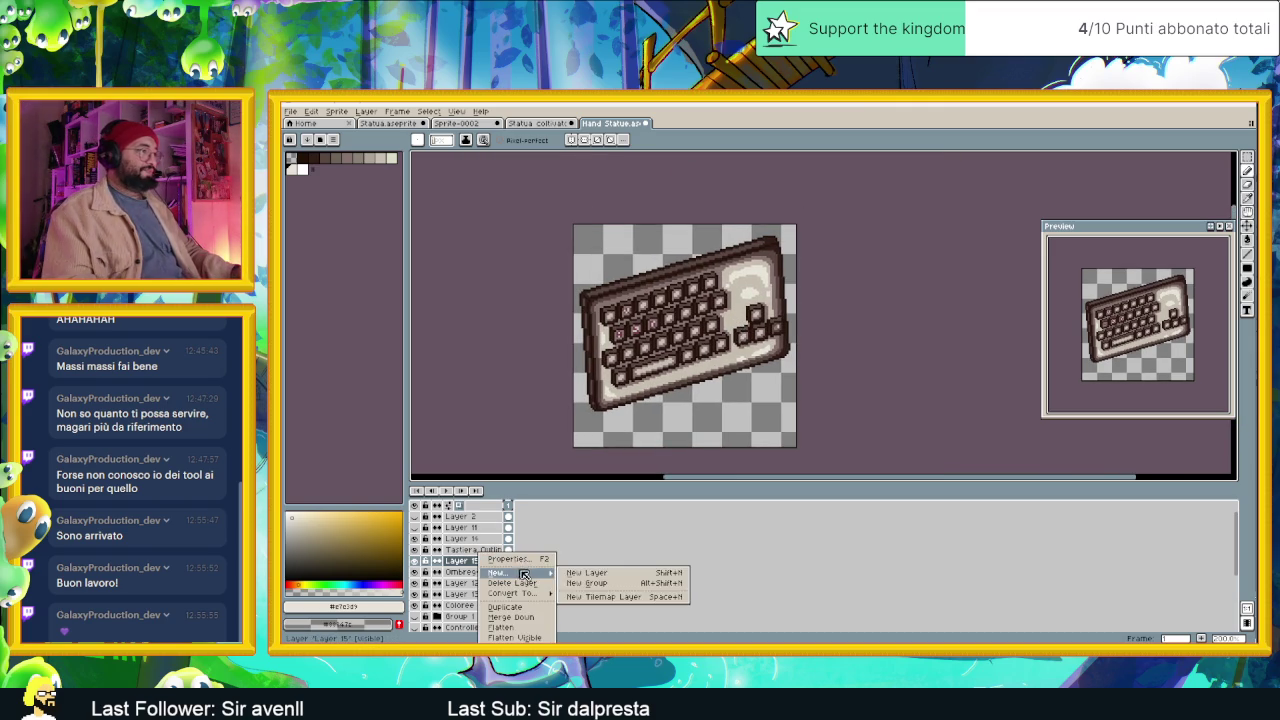
click(575, 575)
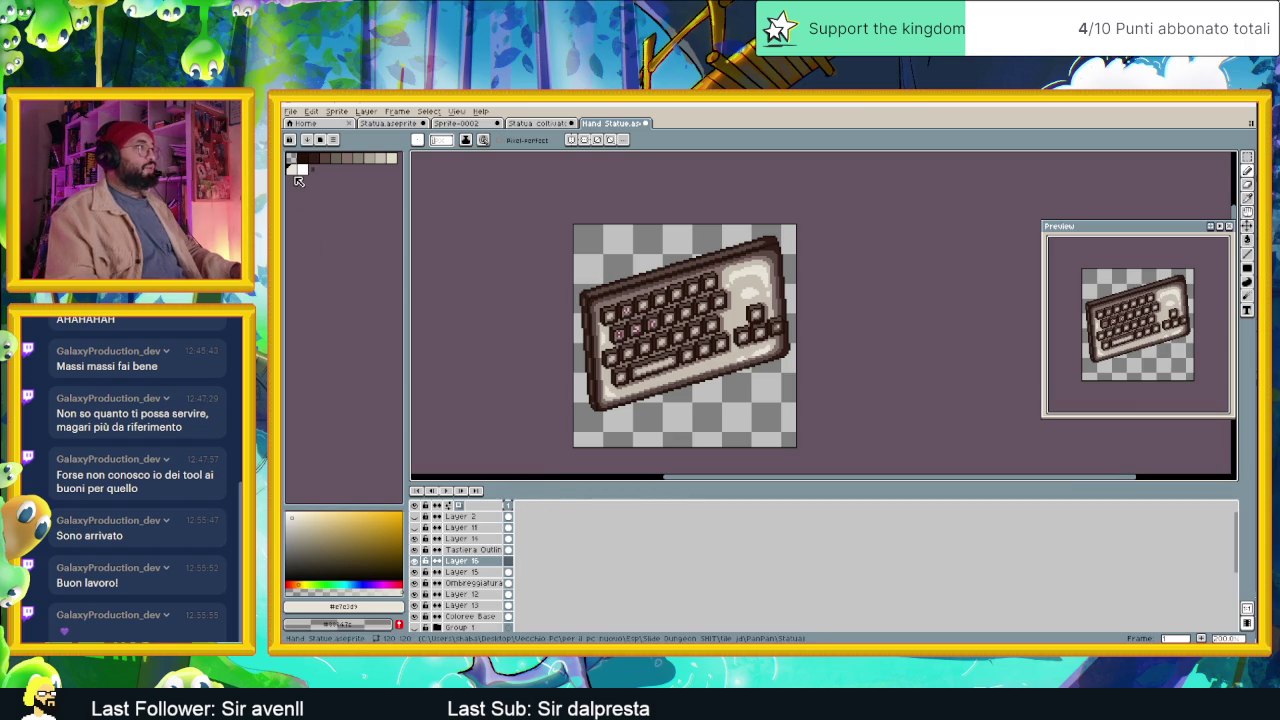
scroll(620, 295, up, 2)
scroll(628, 292, up, 1)
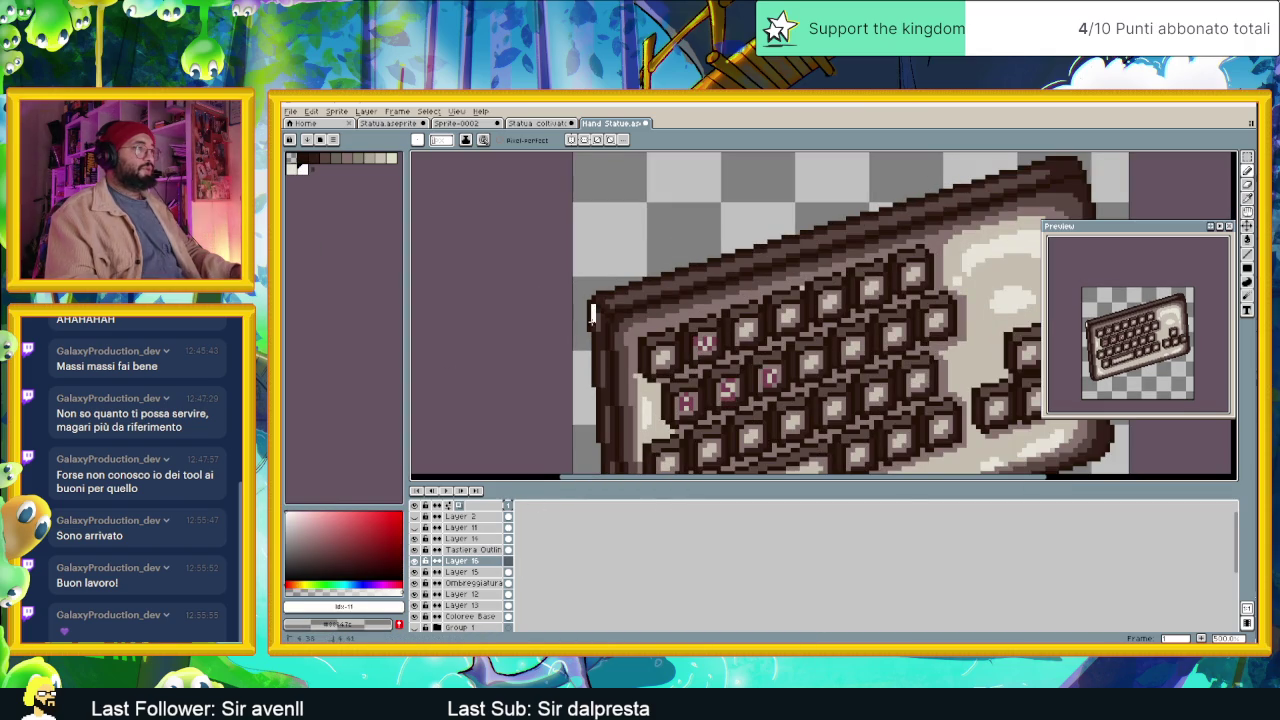
Paint a white rim down the keyboard's left edge and onto its bottom edge.
scroll(600, 305, up, 1)
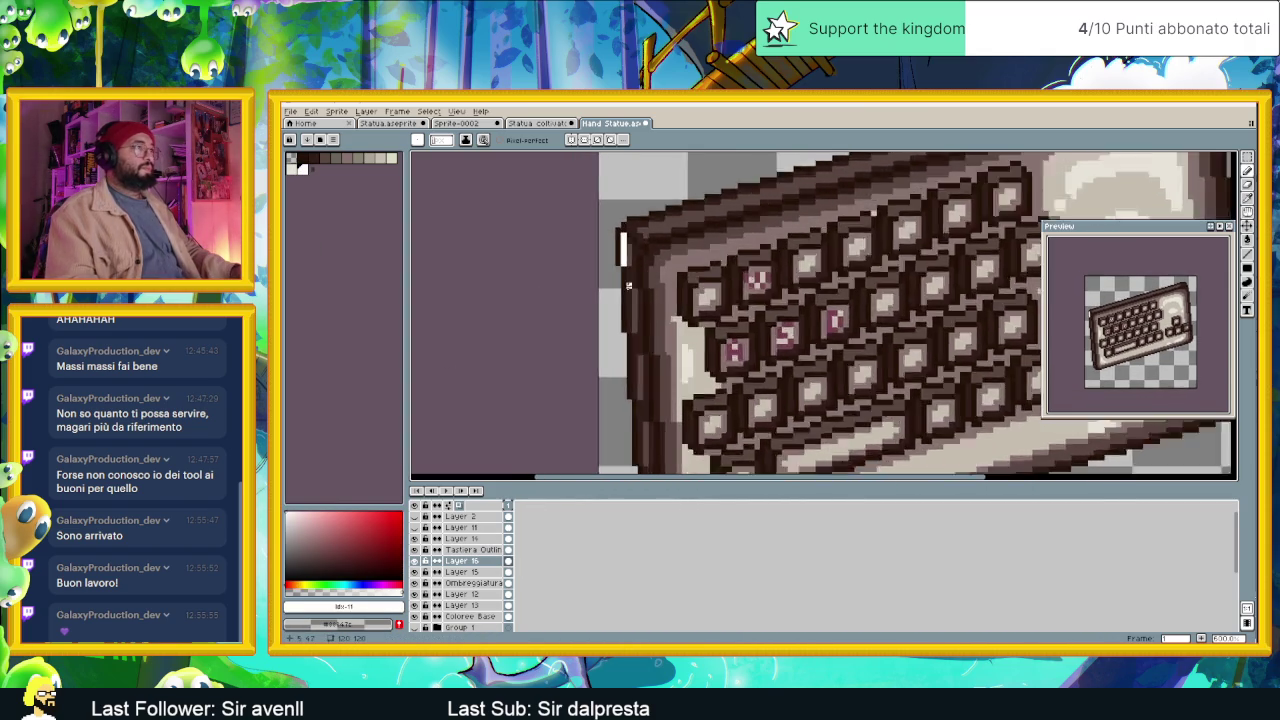
scroll(630, 270, up, 1)
mouse_move(626, 252)
mouse_down()
mouse_move(624, 366)
mouse_move(638, 382)
mouse_up()
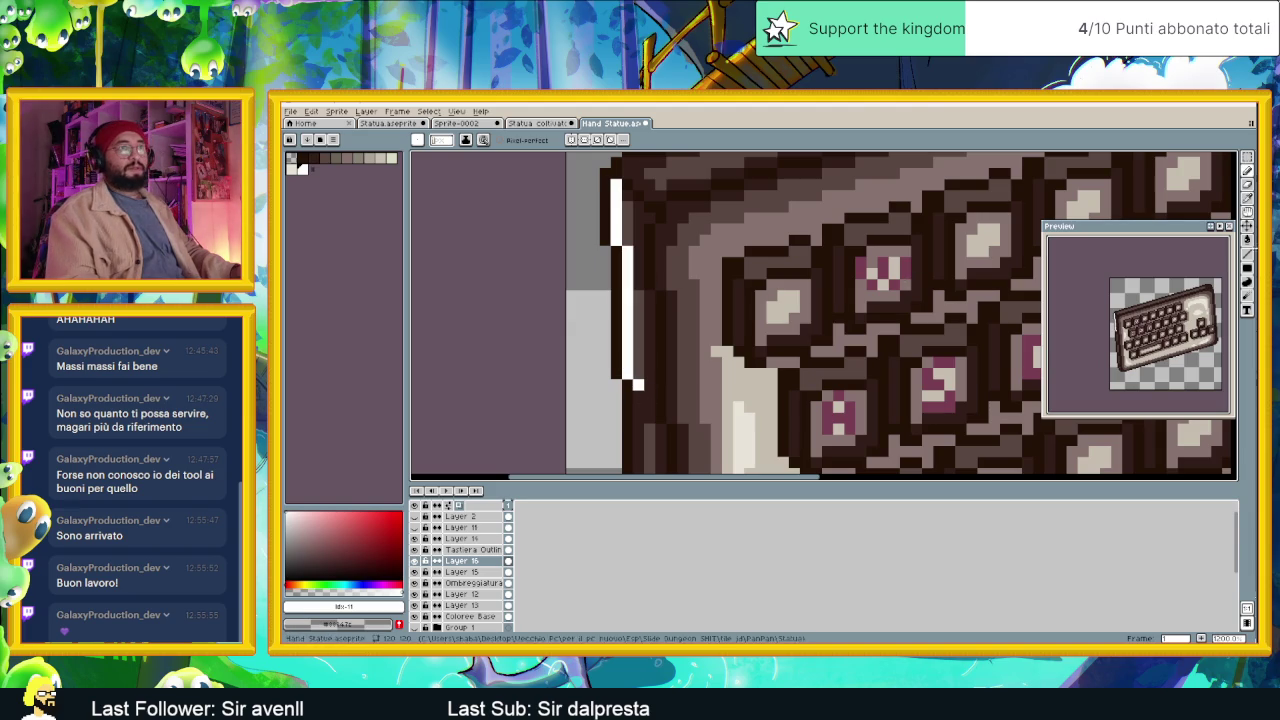
click(1248, 258)
click(1219, 253)
scroll(823, 315, down, 1)
scroll(598, 208, down, 1)
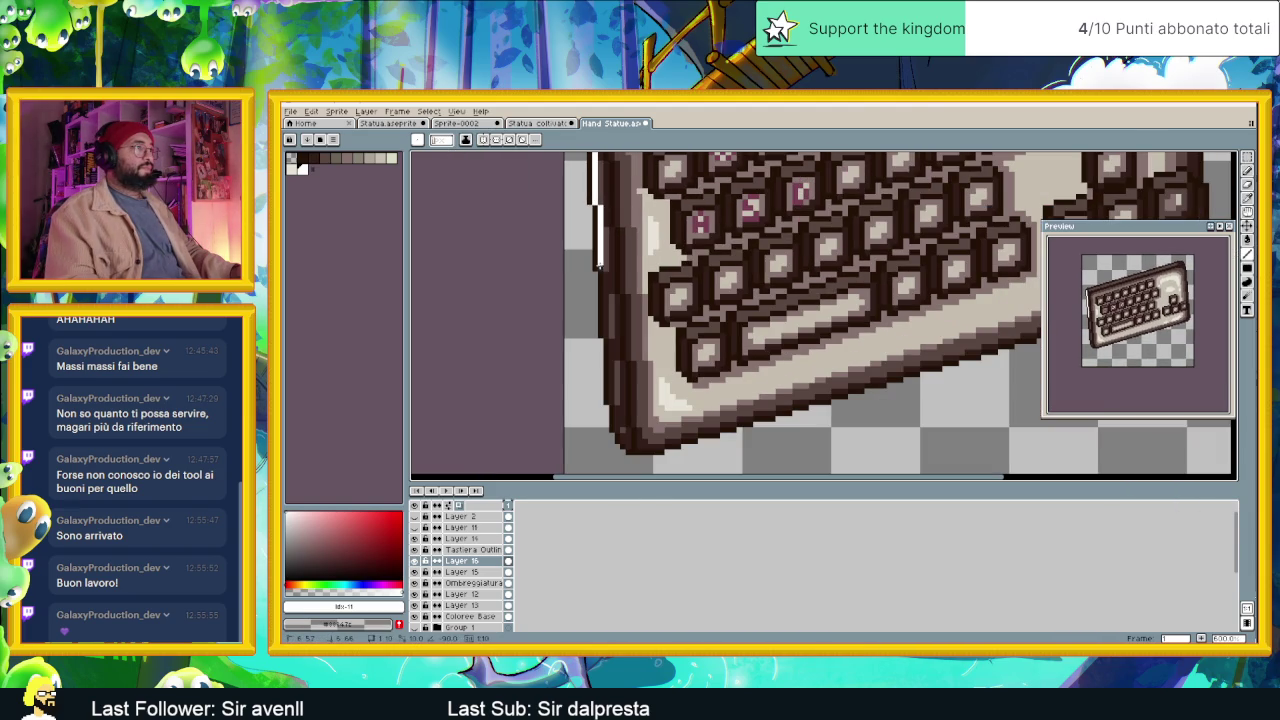
drag(600, 268, 615, 423)
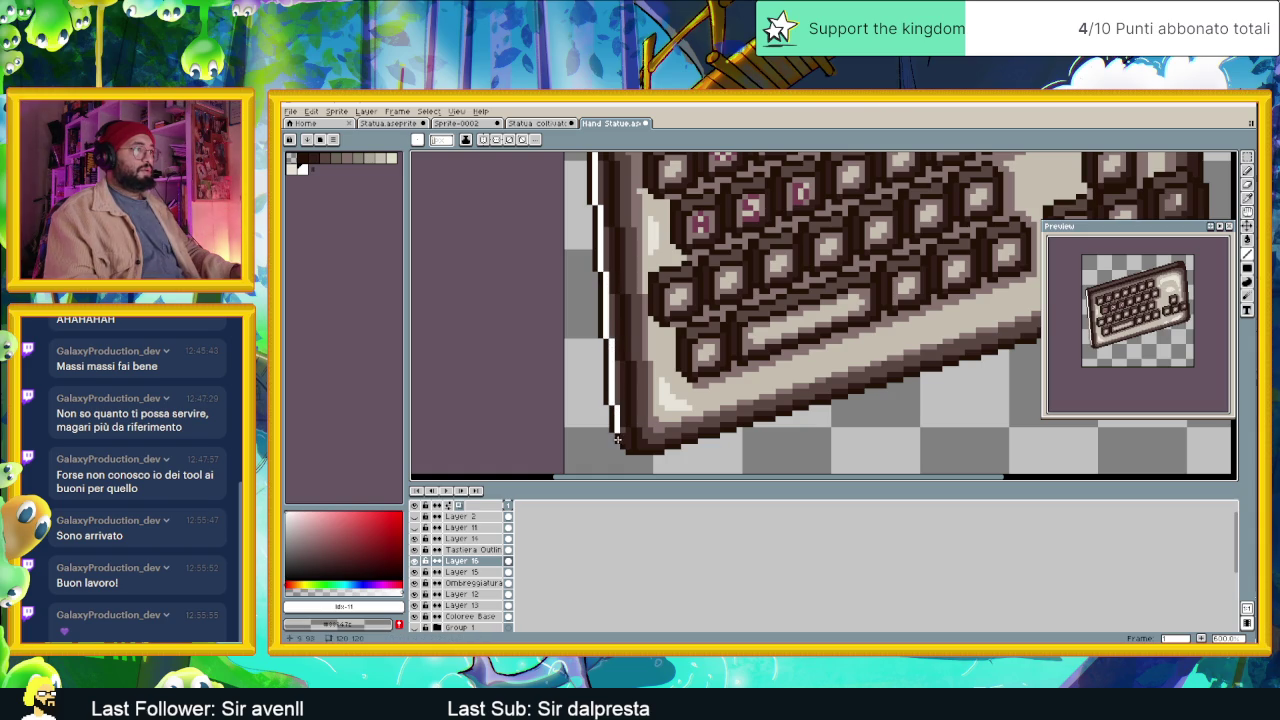
drag(627, 449, 645, 446)
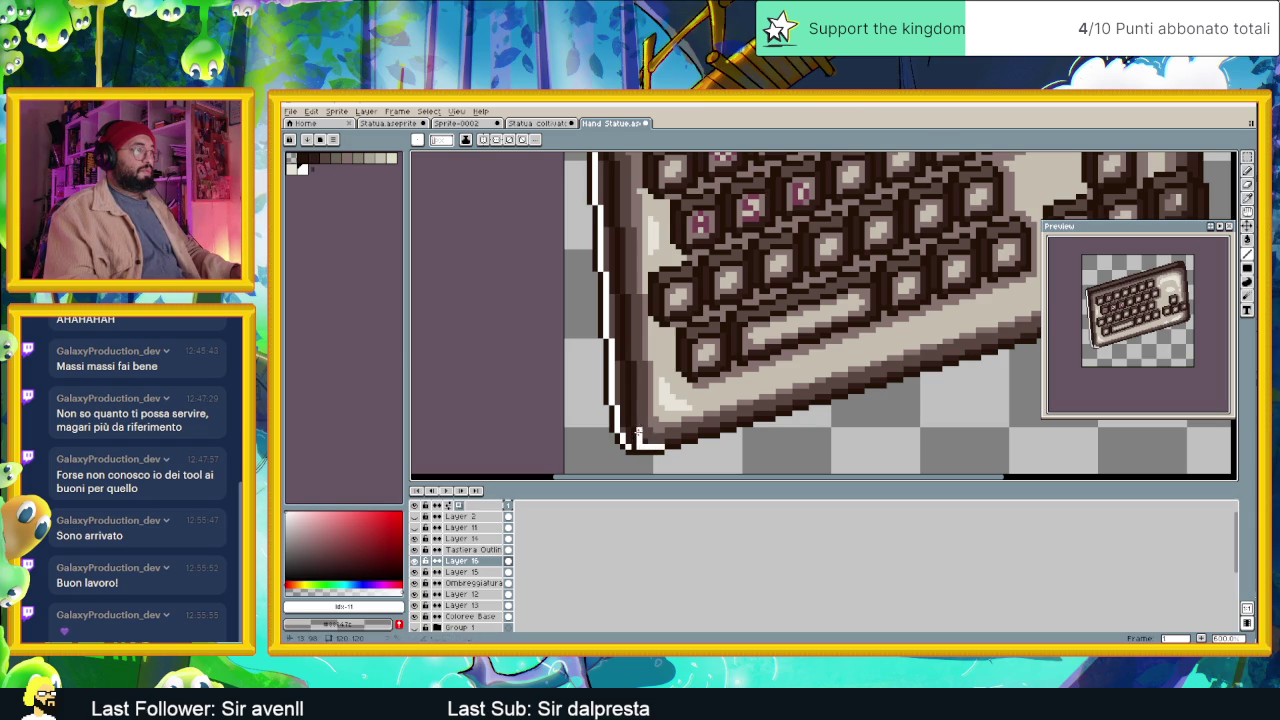
Add white rim pixels around the top-left corner and start the rim along the top edge.
scroll(670, 410, down, 1)
scroll(634, 240, up, 1)
scroll(645, 225, up, 1)
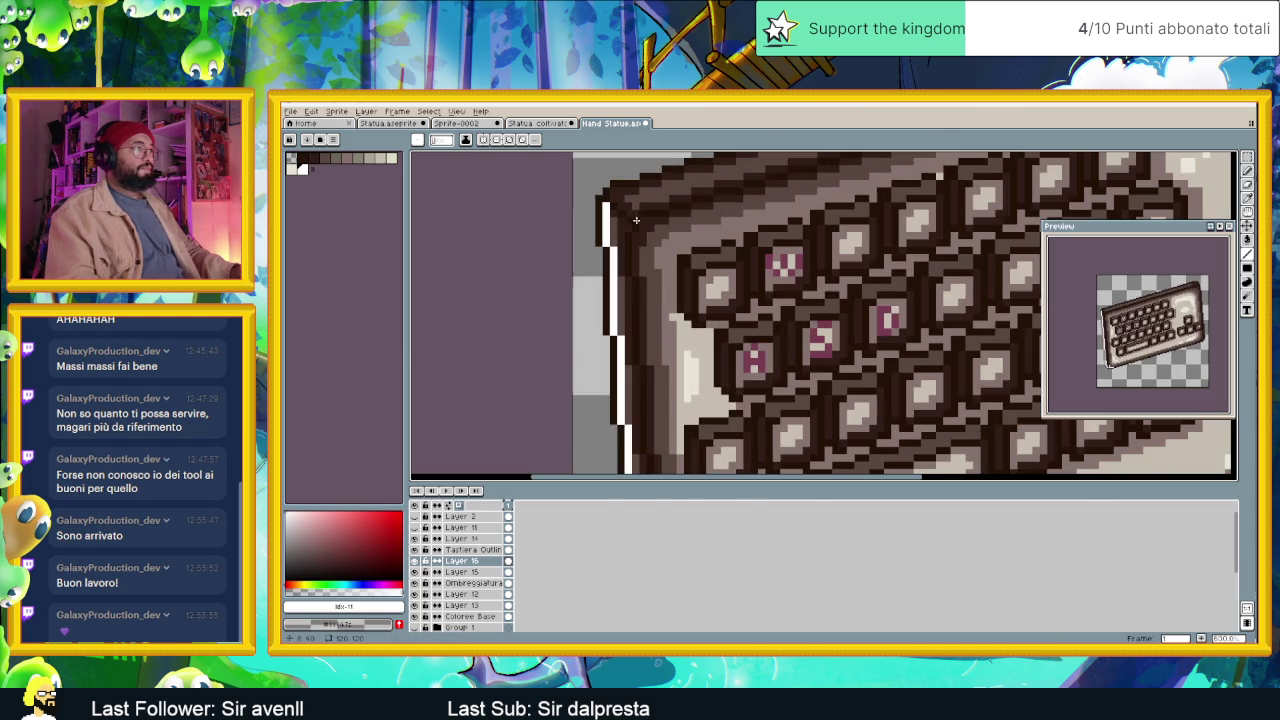
mouse_move(639, 220)
mouse_down()
mouse_move(668, 220)
mouse_move(634, 257)
mouse_move(642, 294)
mouse_up()
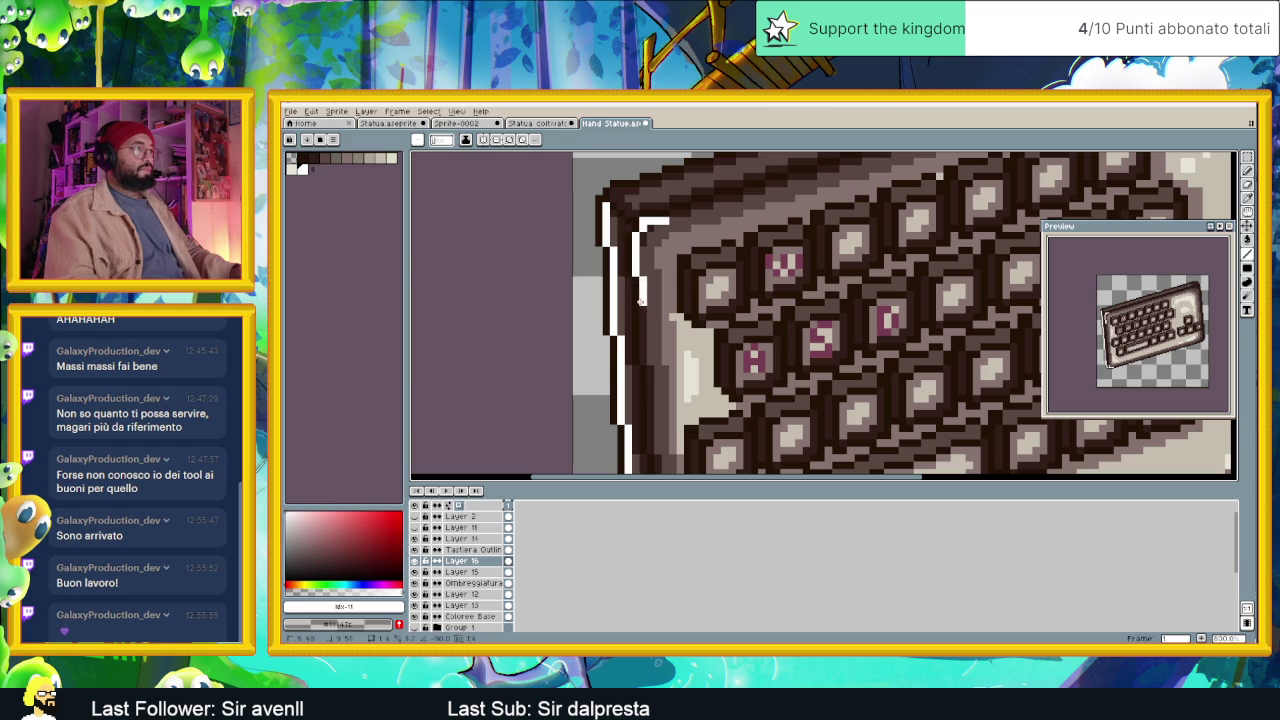
scroll(638, 330, down, 1)
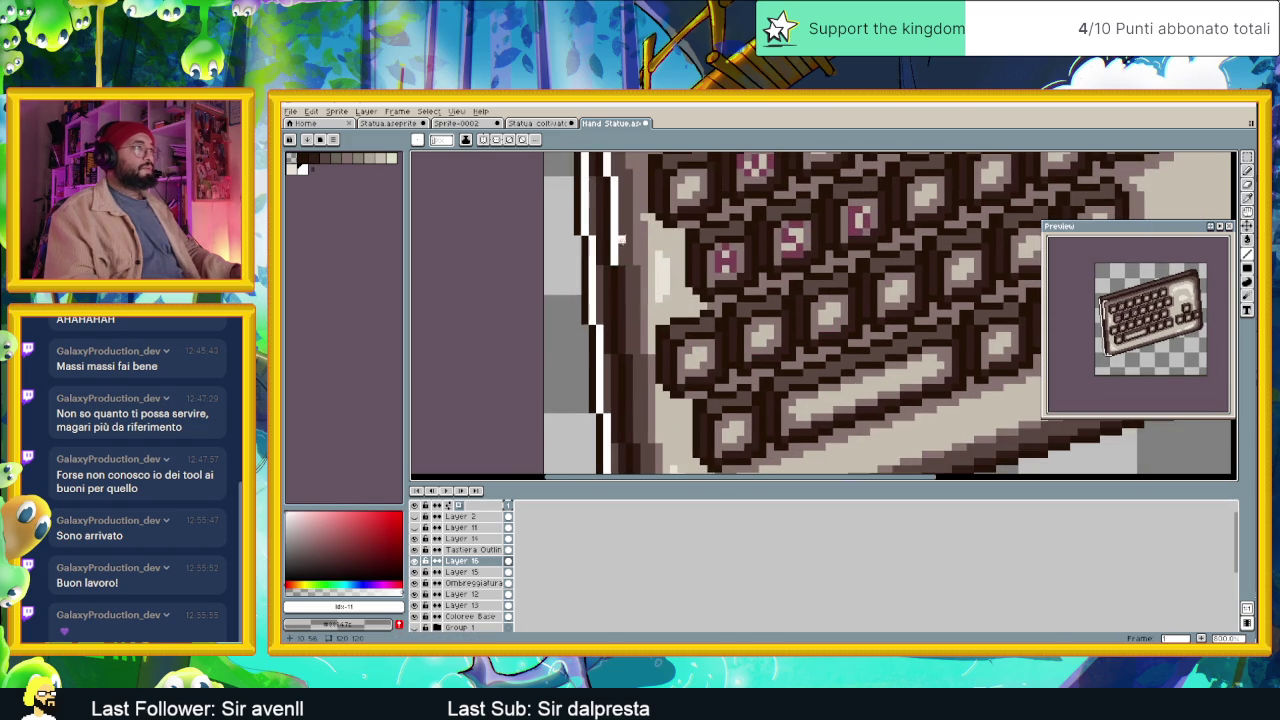
scroll(632, 275, down, 1)
scroll(620, 275, up, 3)
scroll(600, 270, up, 2)
click(566, 268)
click(564, 244)
drag(561, 244, 676, 244)
Run the white highlight along the whole top outline to the top-right corner, filling gaps.
scroll(685, 280, down, 2)
scroll(689, 319, down, 2)
drag(762, 288, 673, 325)
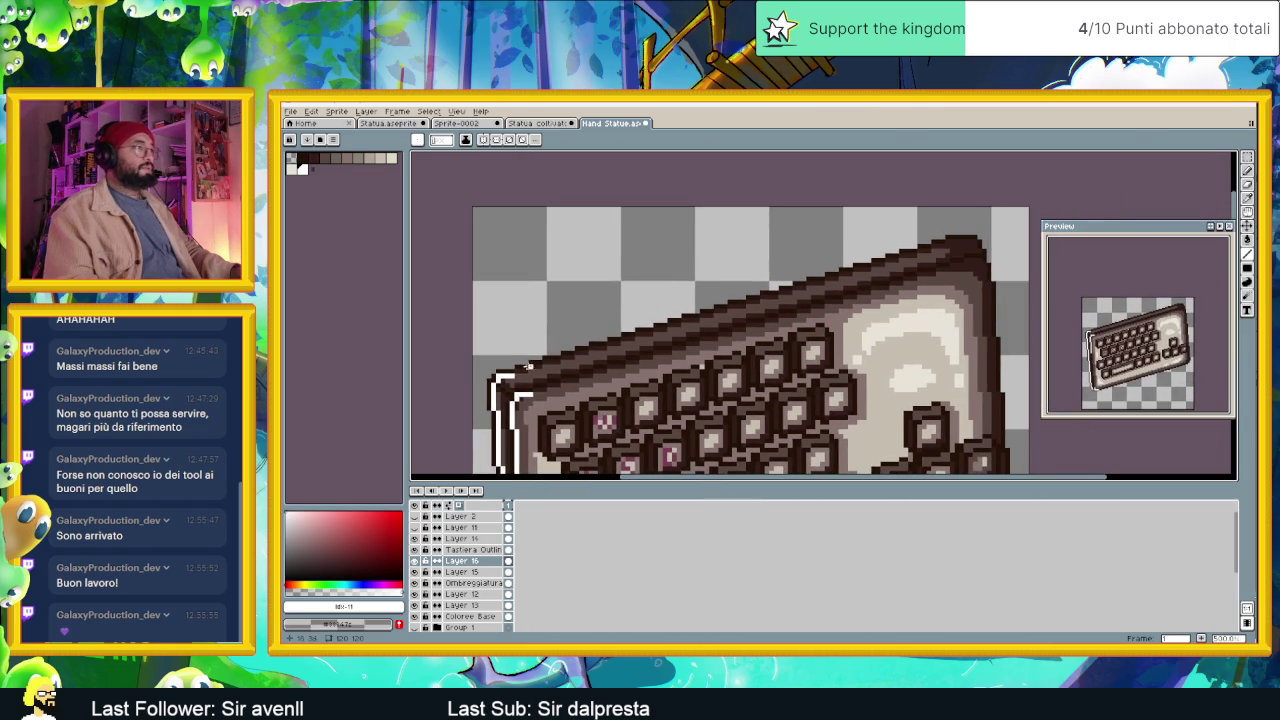
drag(543, 362, 955, 240)
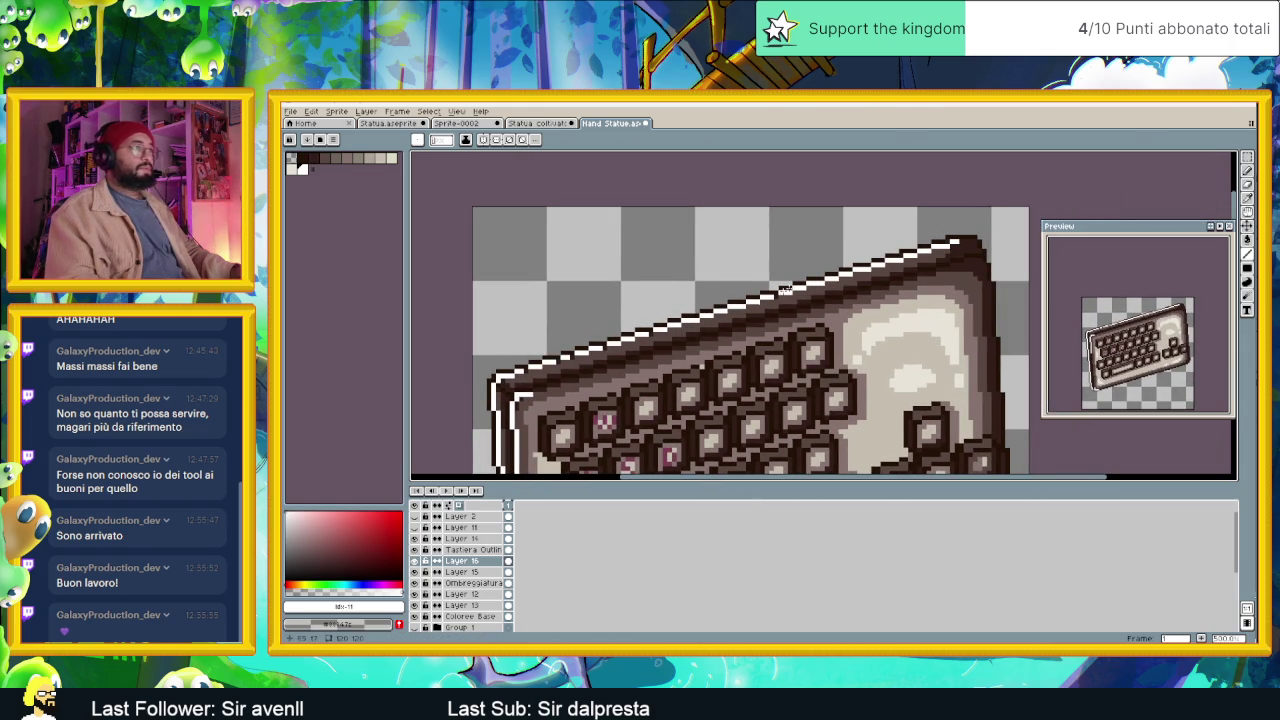
scroll(710, 308, up, 1)
scroll(710, 308, up, 1)
scroll(710, 308, up, 1)
click(585, 345)
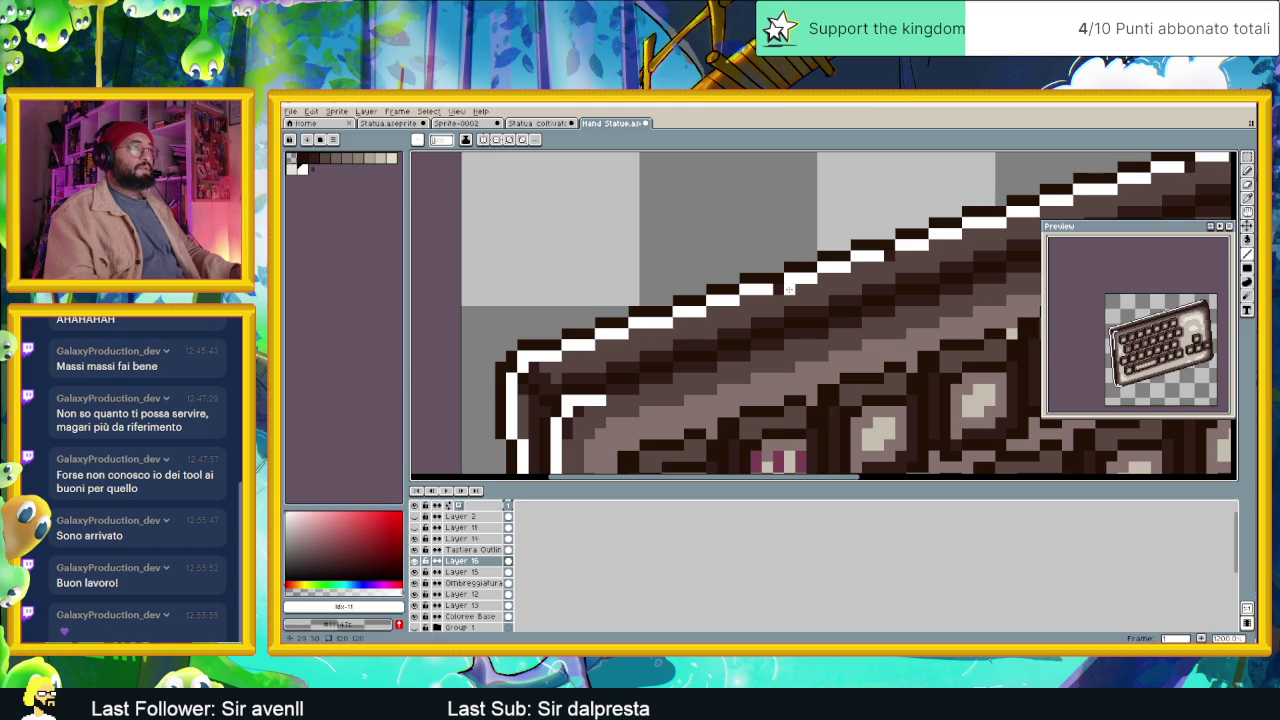
drag(777, 288, 759, 344)
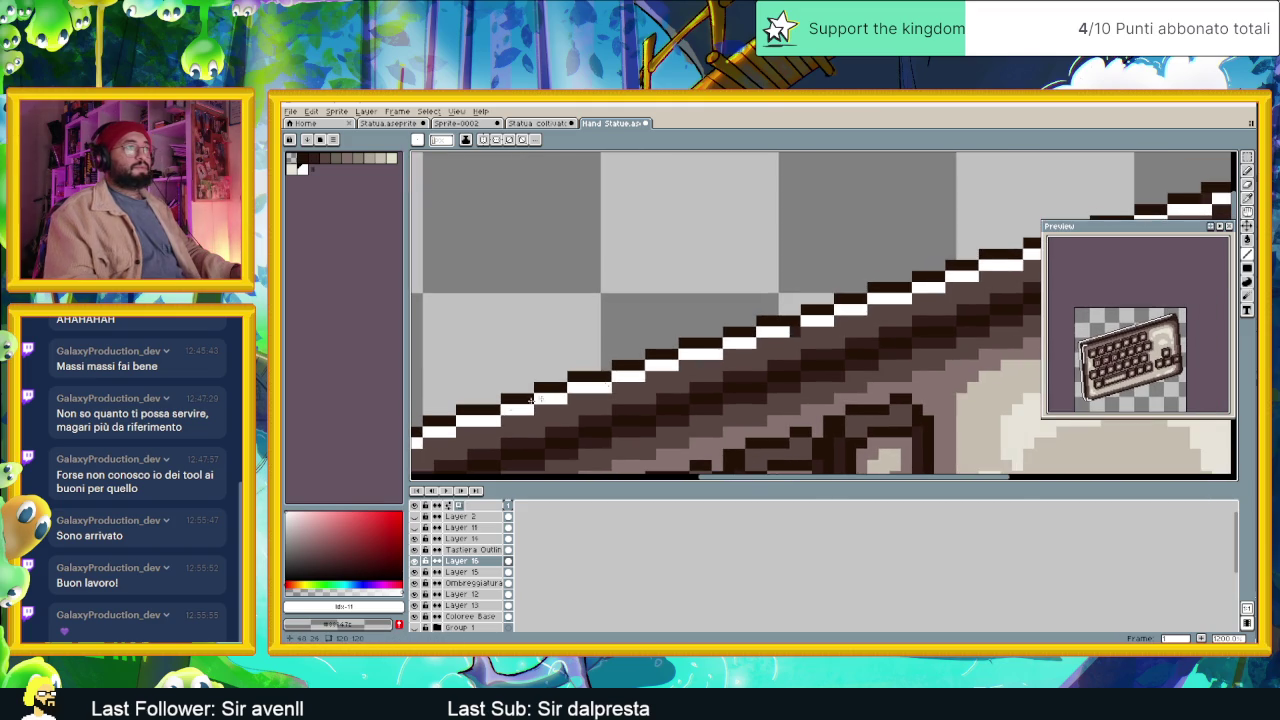
scroll(785, 331, right, 5)
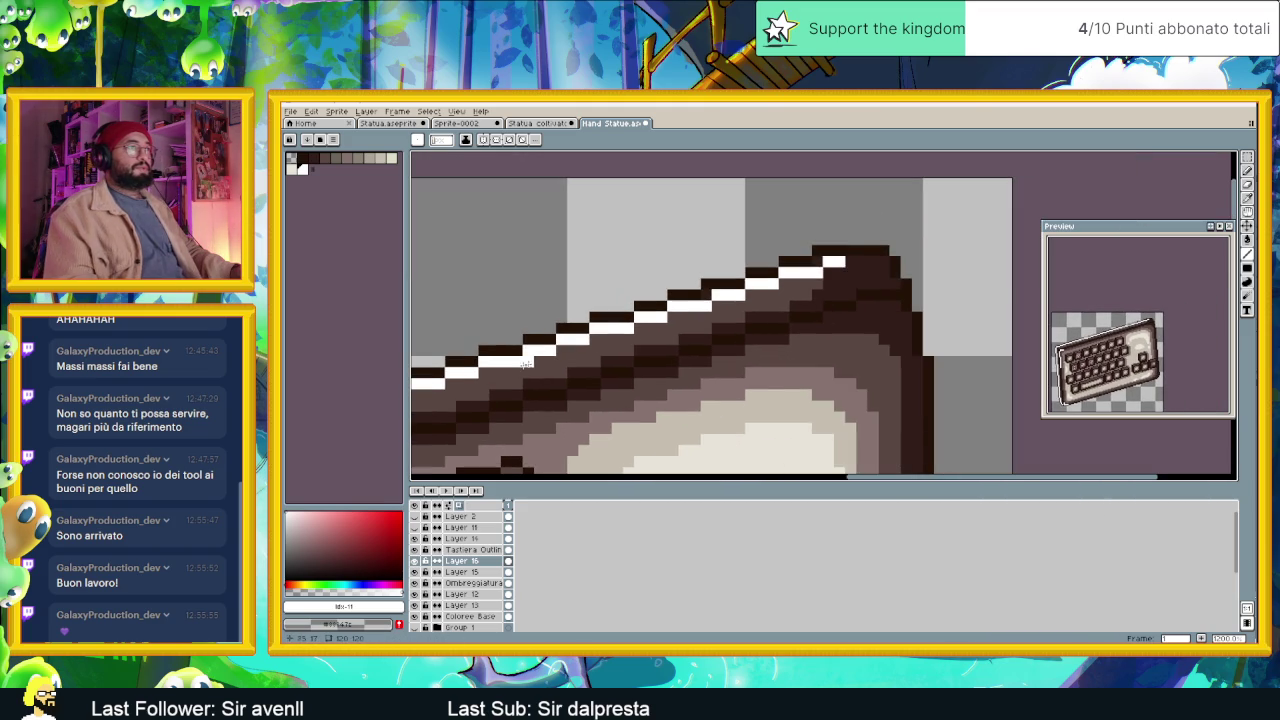
drag(817, 261, 880, 260)
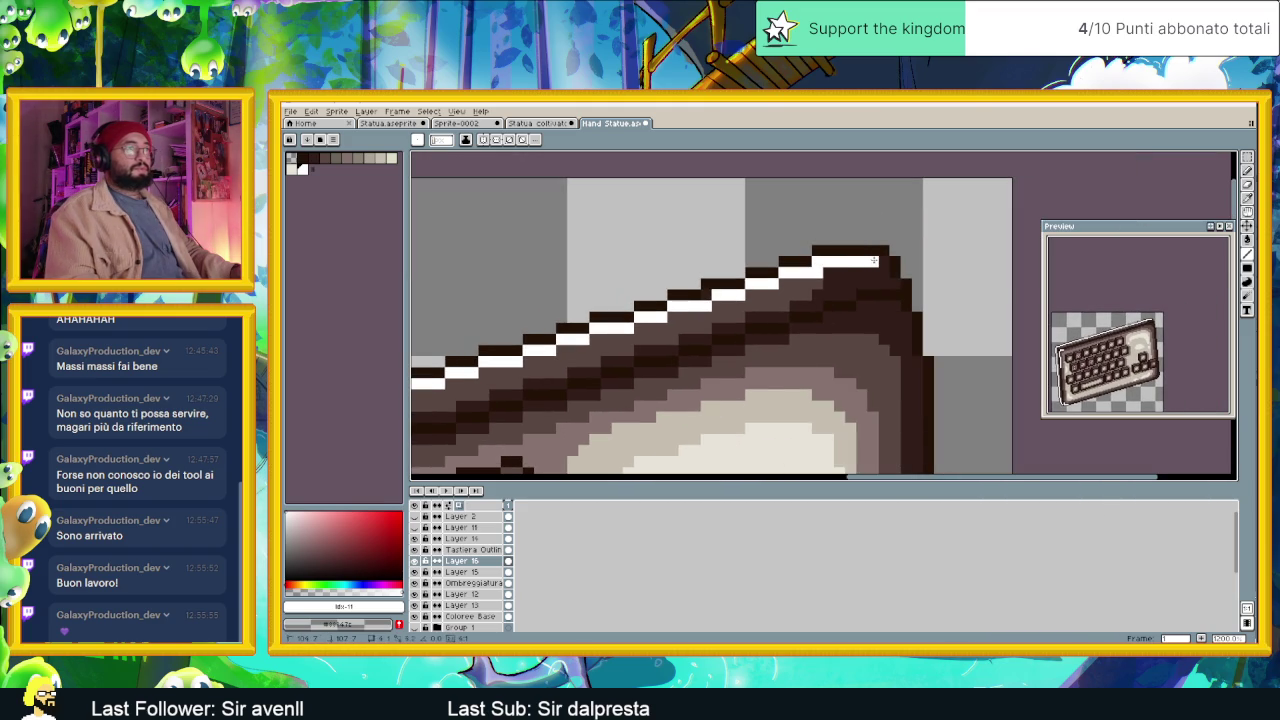
scroll(822, 276, down, 1)
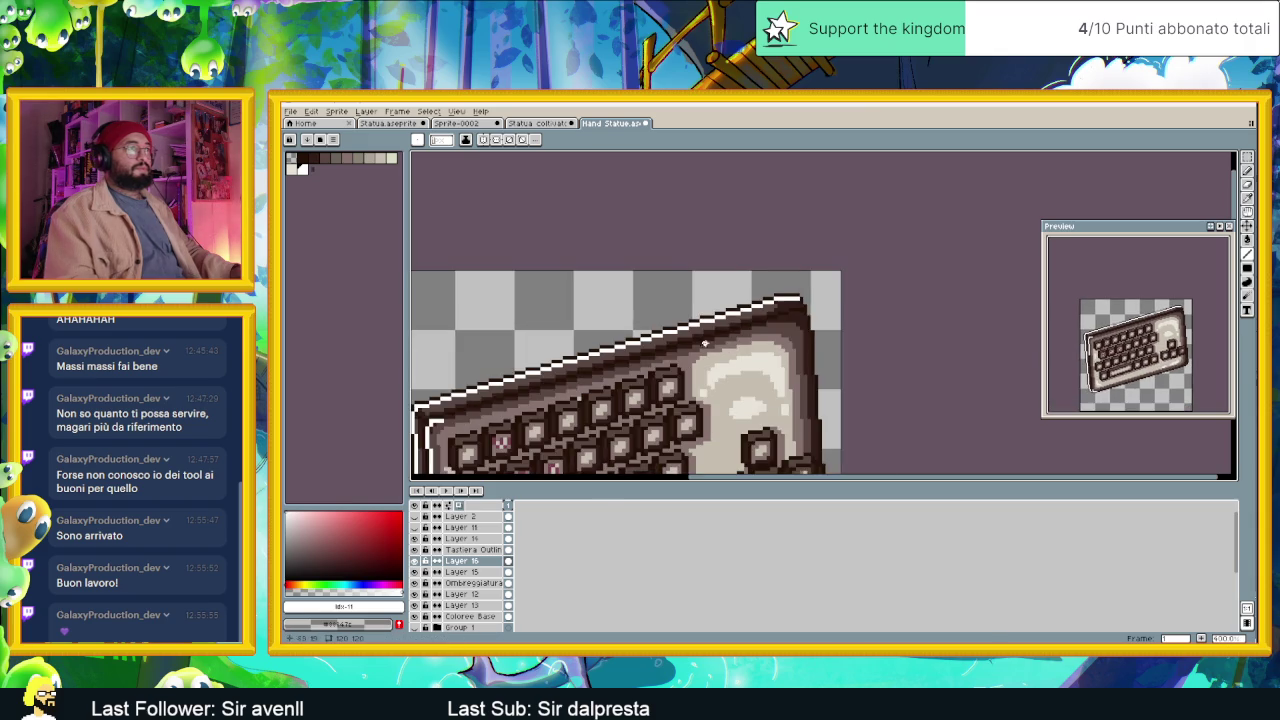
scroll(700, 245, down, 1)
scroll(692, 241, down, 1)
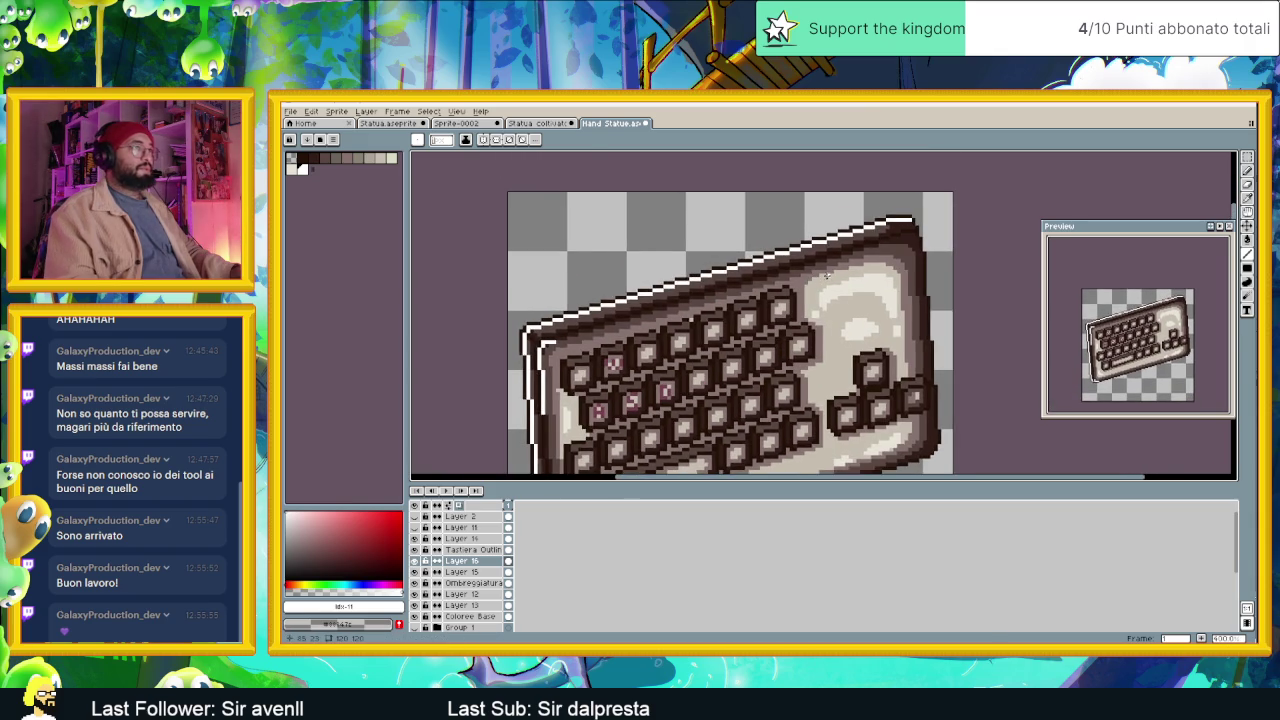
scroll(905, 220, up, 1)
drag(933, 222, 491, 354)
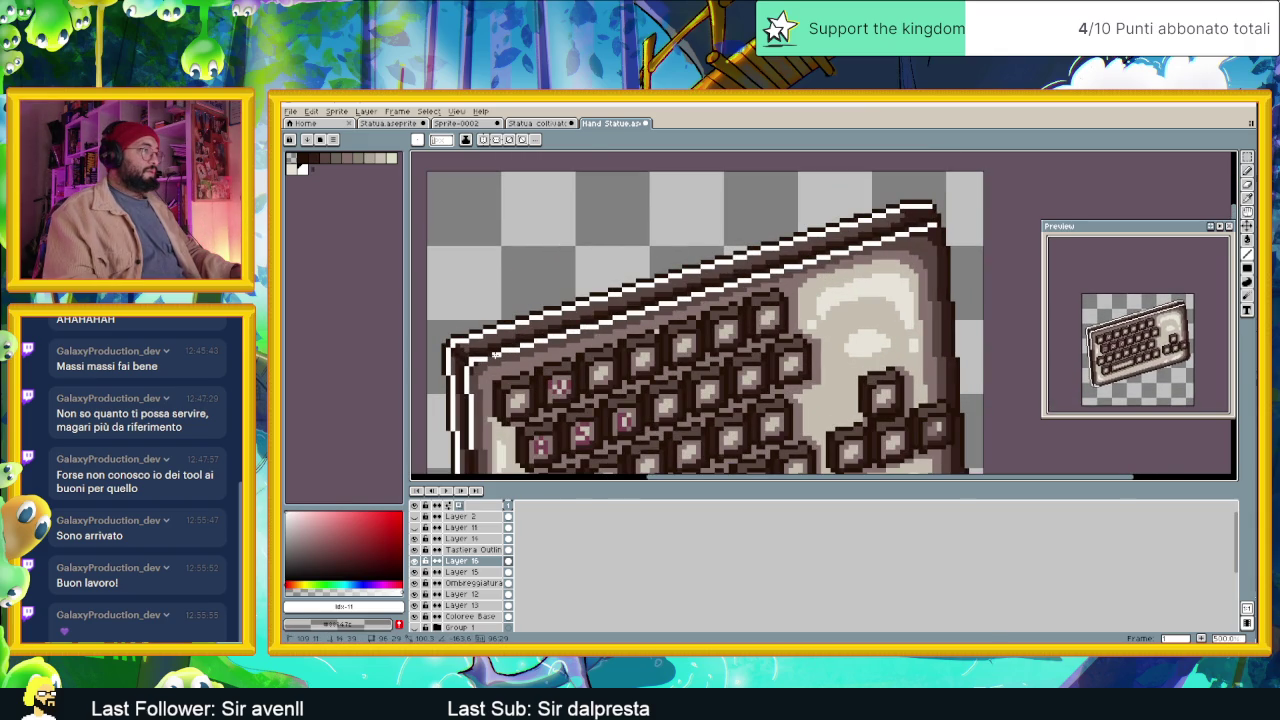
scroll(492, 354, up, 1)
scroll(497, 354, up, 1)
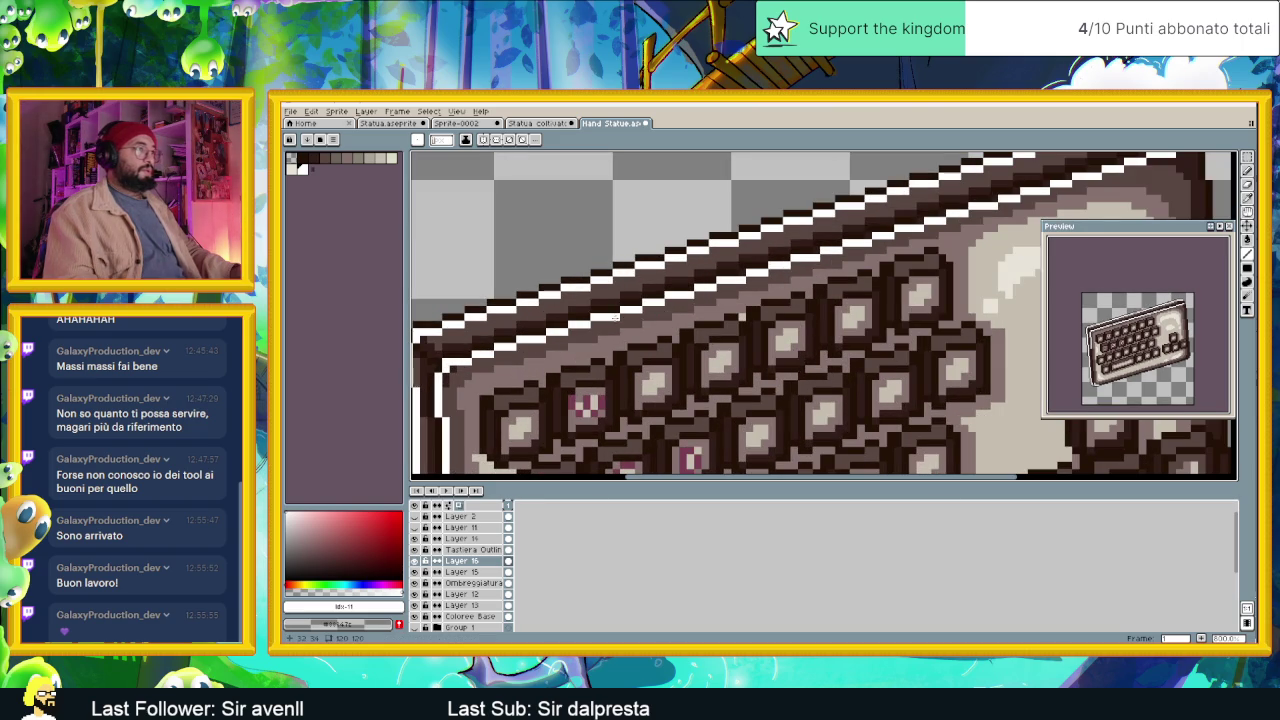
scroll(615, 340, right, 3)
scroll(614, 360, up, 2)
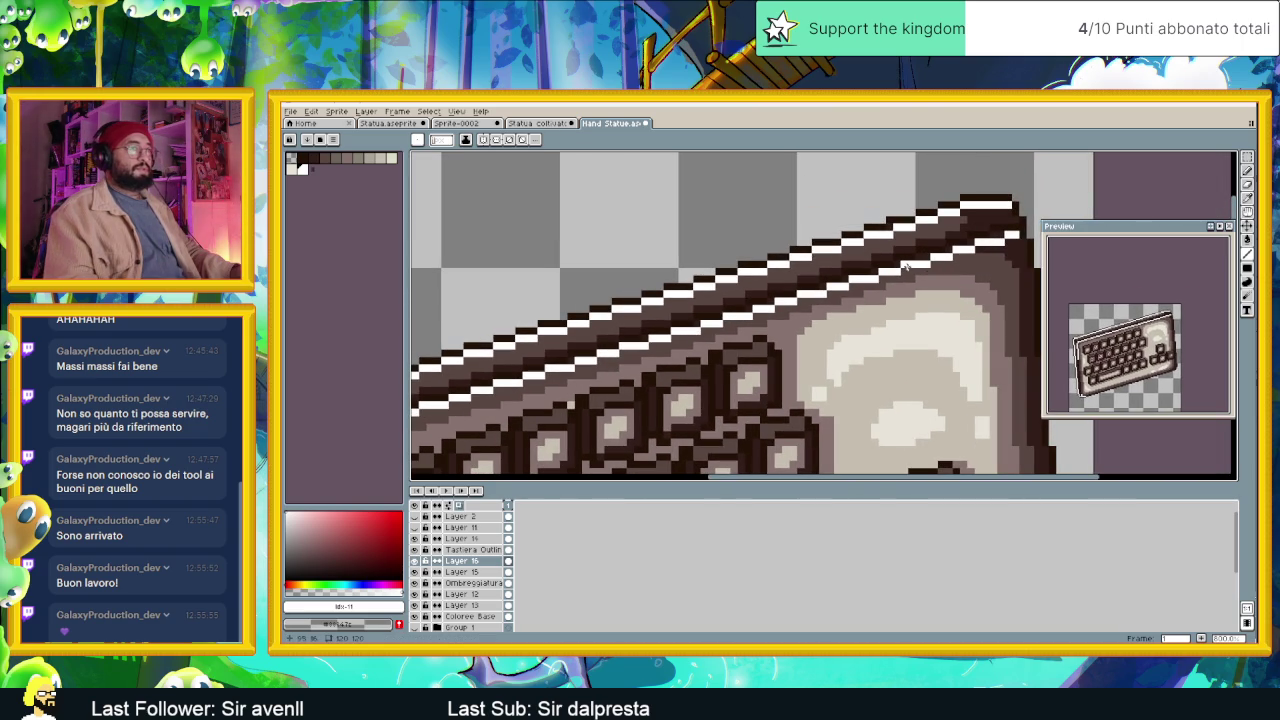
scroll(898, 262, up, 2)
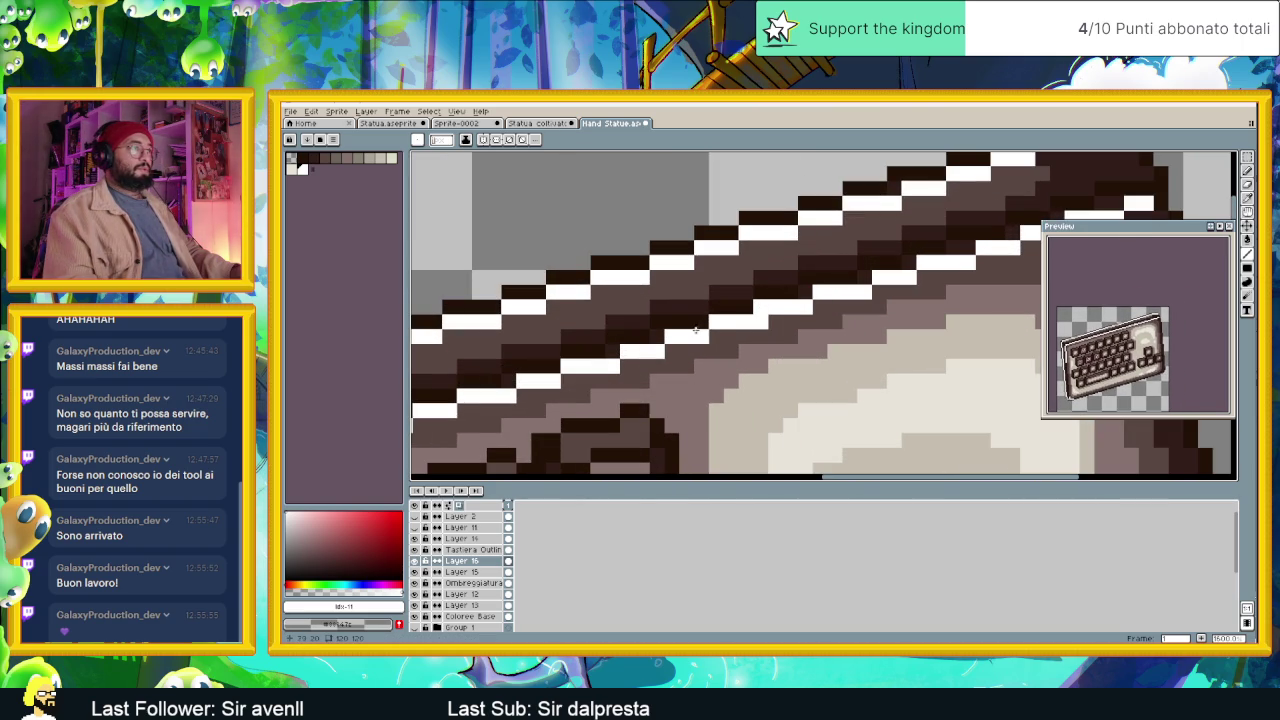
Recolour stray white pixels dark brown and add missing white pixels just above the stripe.
click(509, 395)
click(653, 351)
click(805, 310)
mouse_move(818, 311)
mouse_down()
mouse_move(738, 364)
mouse_move(749, 329)
mouse_up()
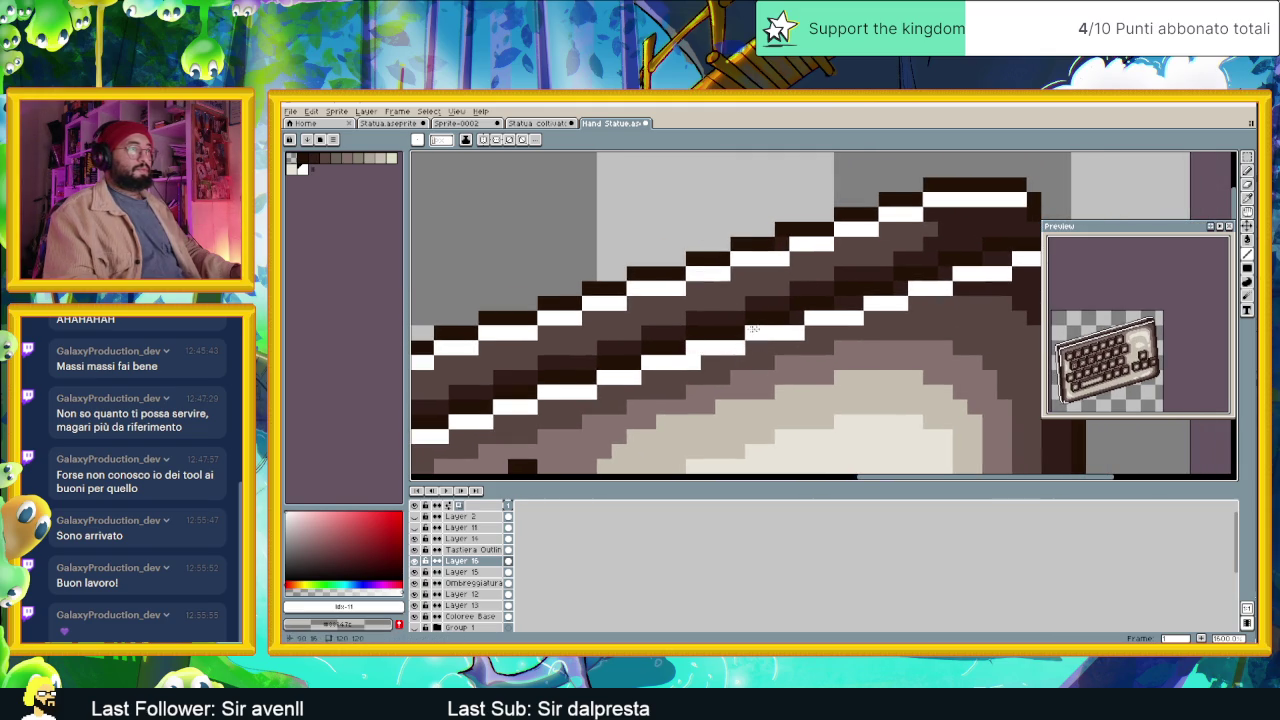
click(856, 303)
click(841, 303)
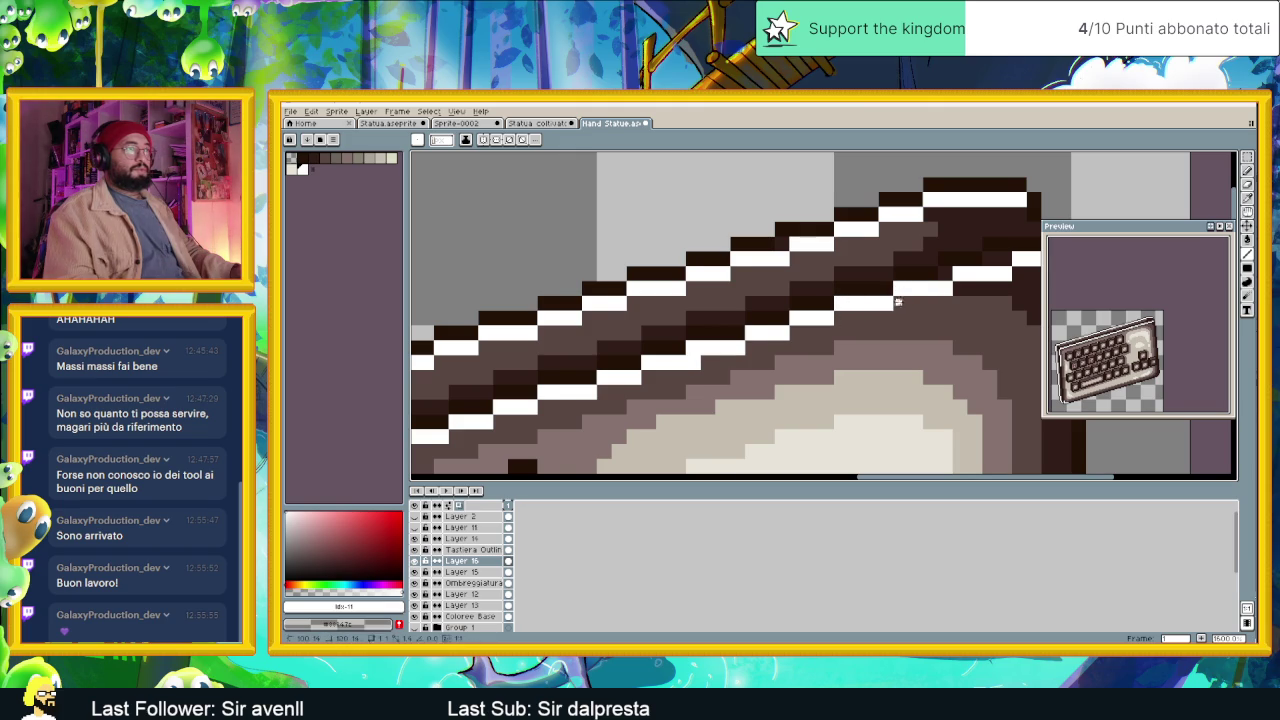
drag(897, 302, 770, 347)
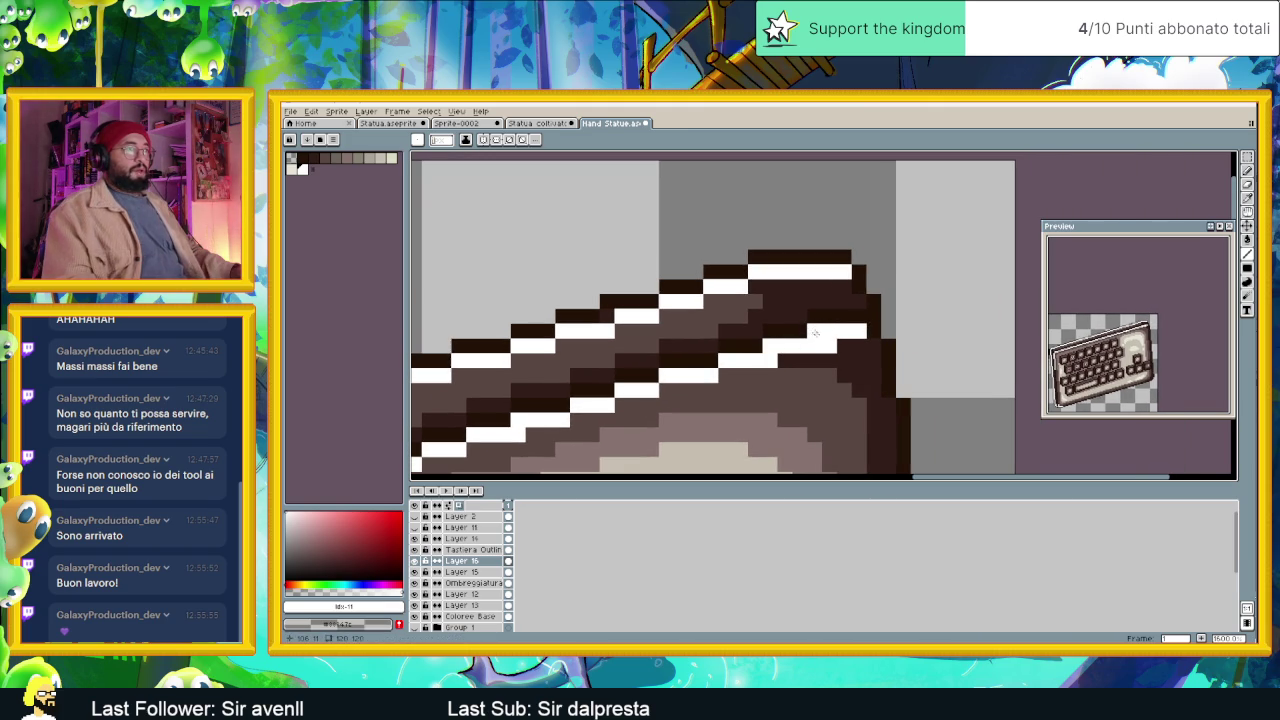
scroll(770, 370, down, 4)
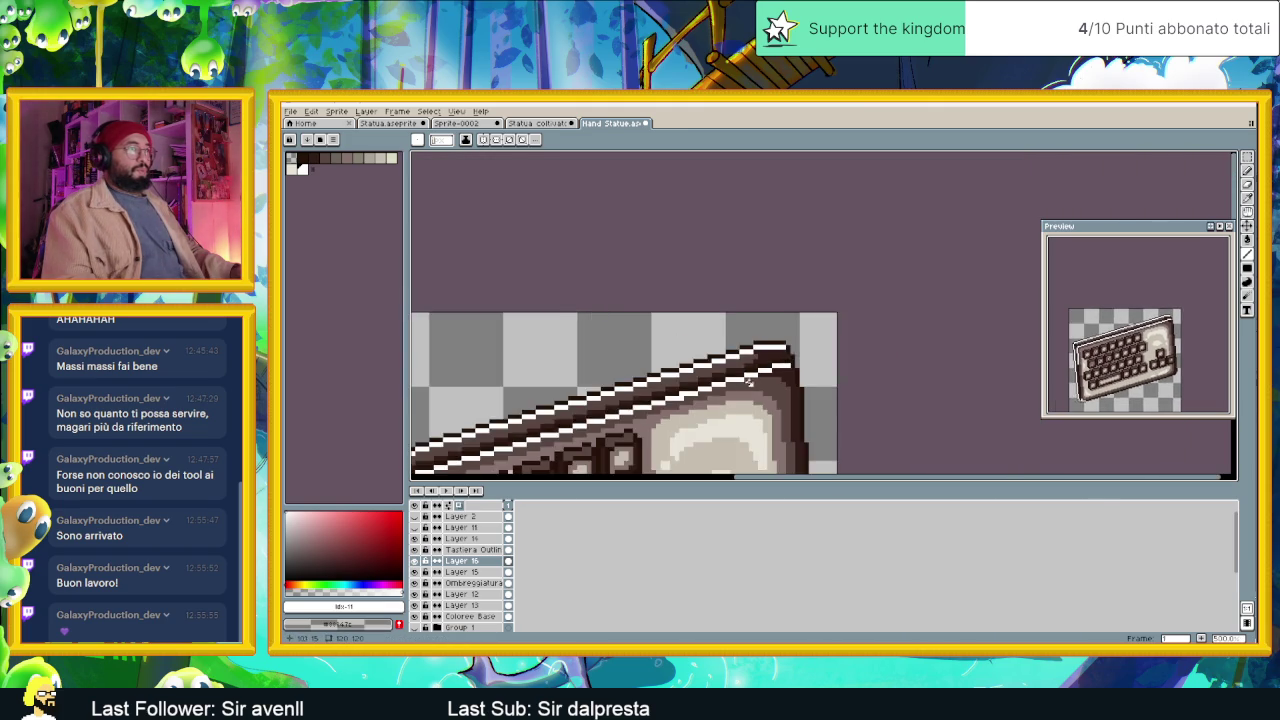
scroll(702, 408, down, 3)
drag(704, 407, 720, 306)
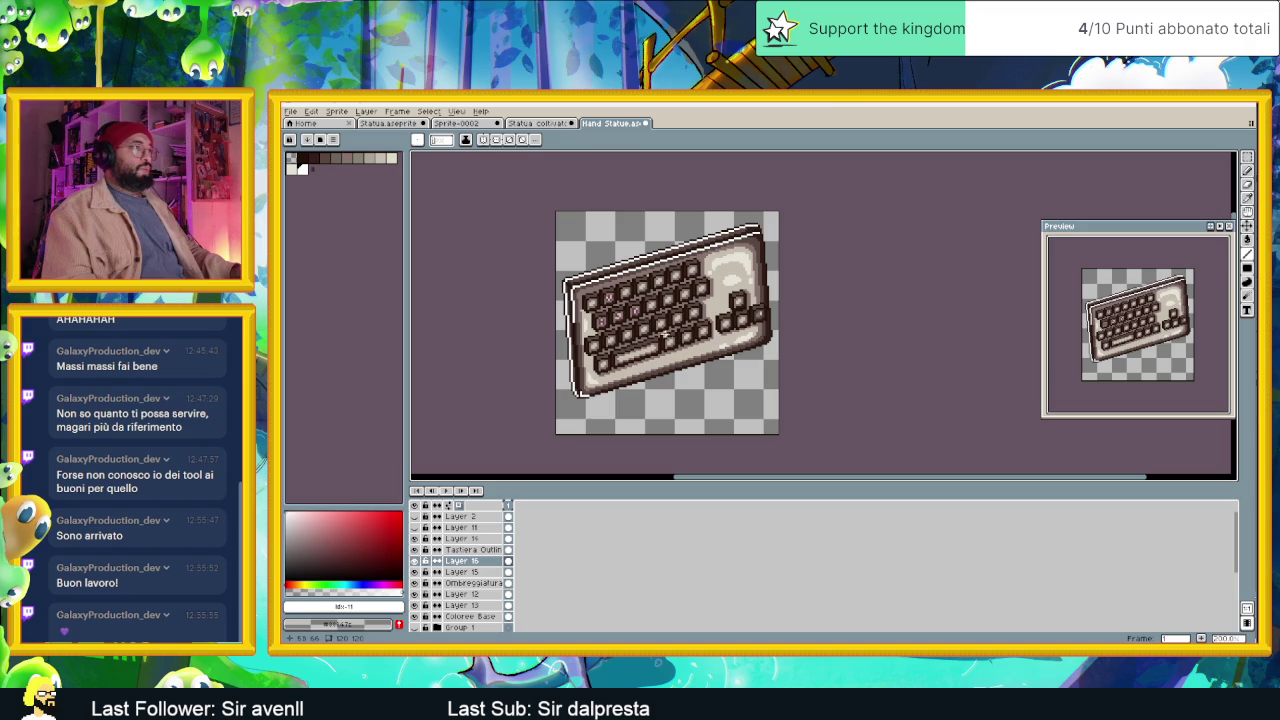
Check the keyboard's lower edge up close, then switch to the Statua coltivati sprite.
scroll(605, 338, up, 1)
scroll(599, 328, up, 1)
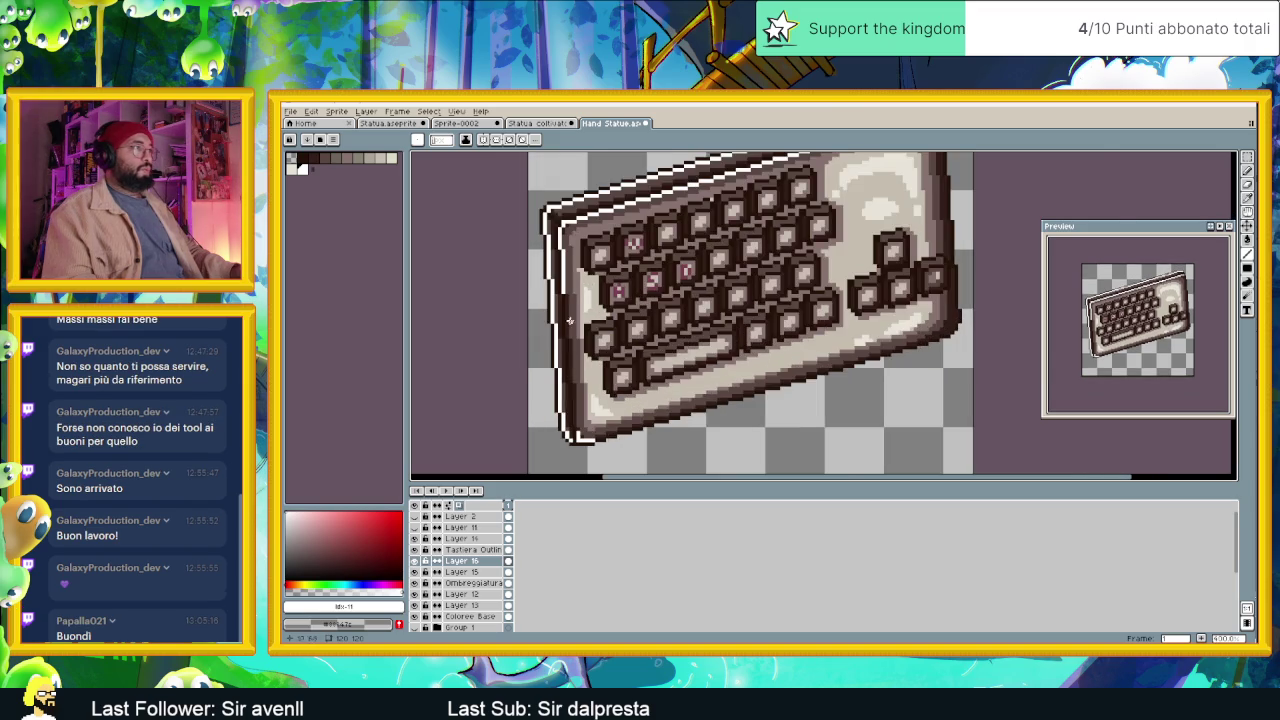
scroll(567, 320, up, 1)
scroll(563, 300, up, 1)
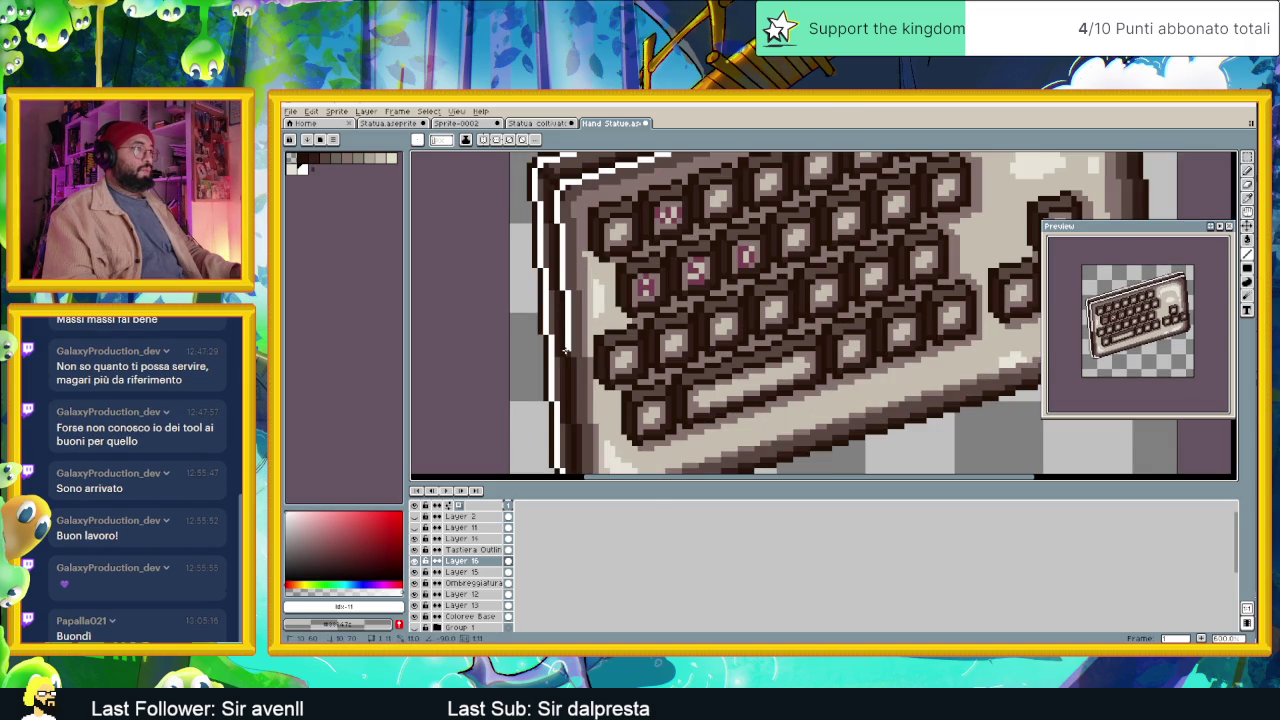
mouse_move(573, 422)
mouse_down()
mouse_move(591, 356)
mouse_move(548, 303)
mouse_up()
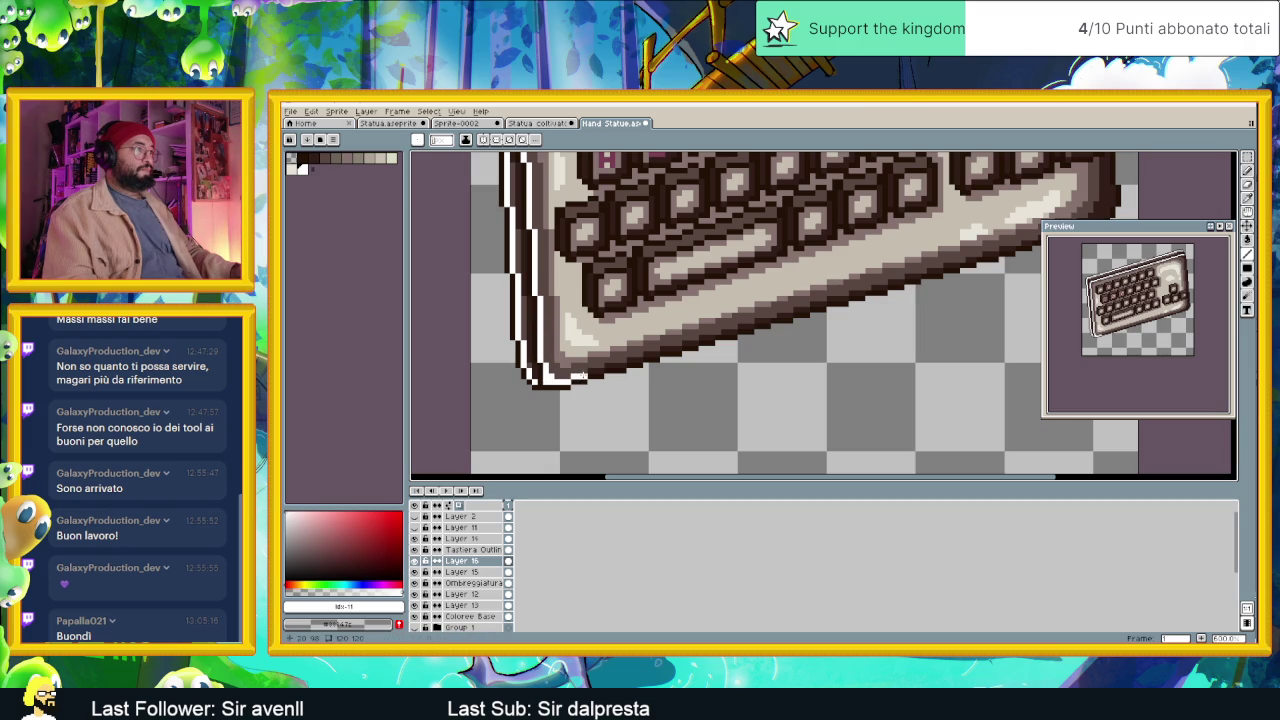
scroll(662, 354, down, 3)
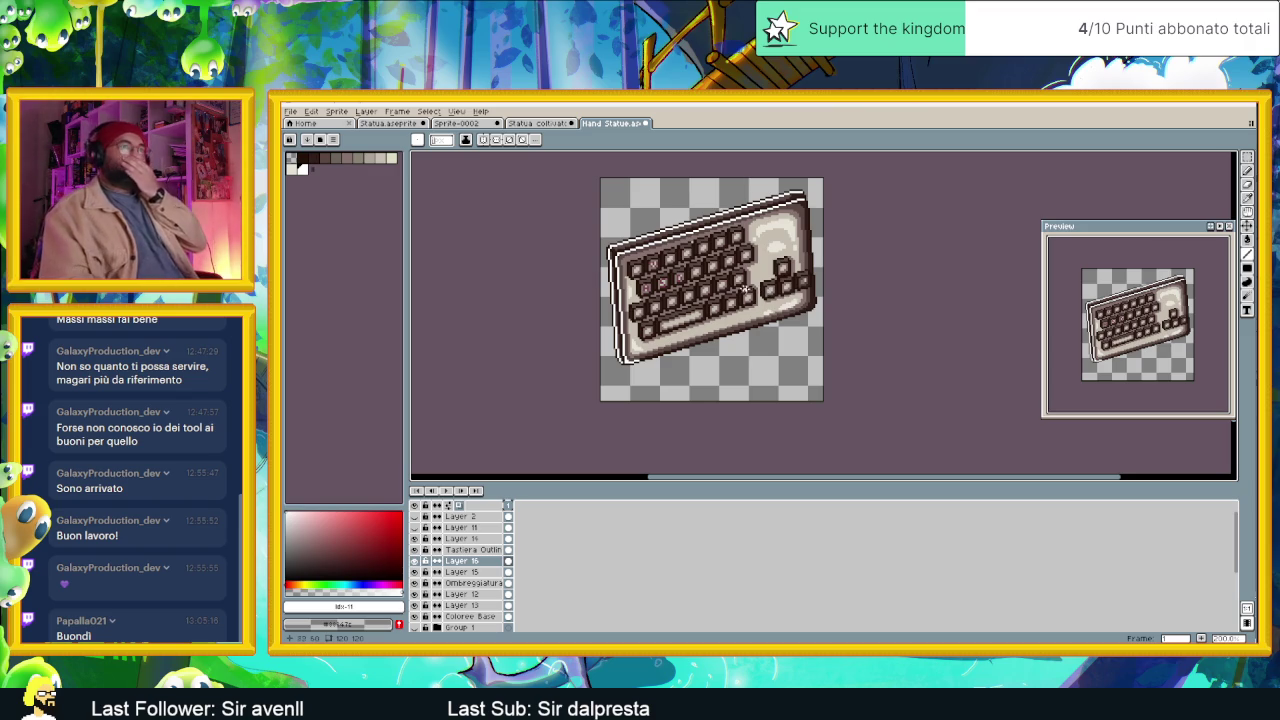
scroll(668, 250, up, 1)
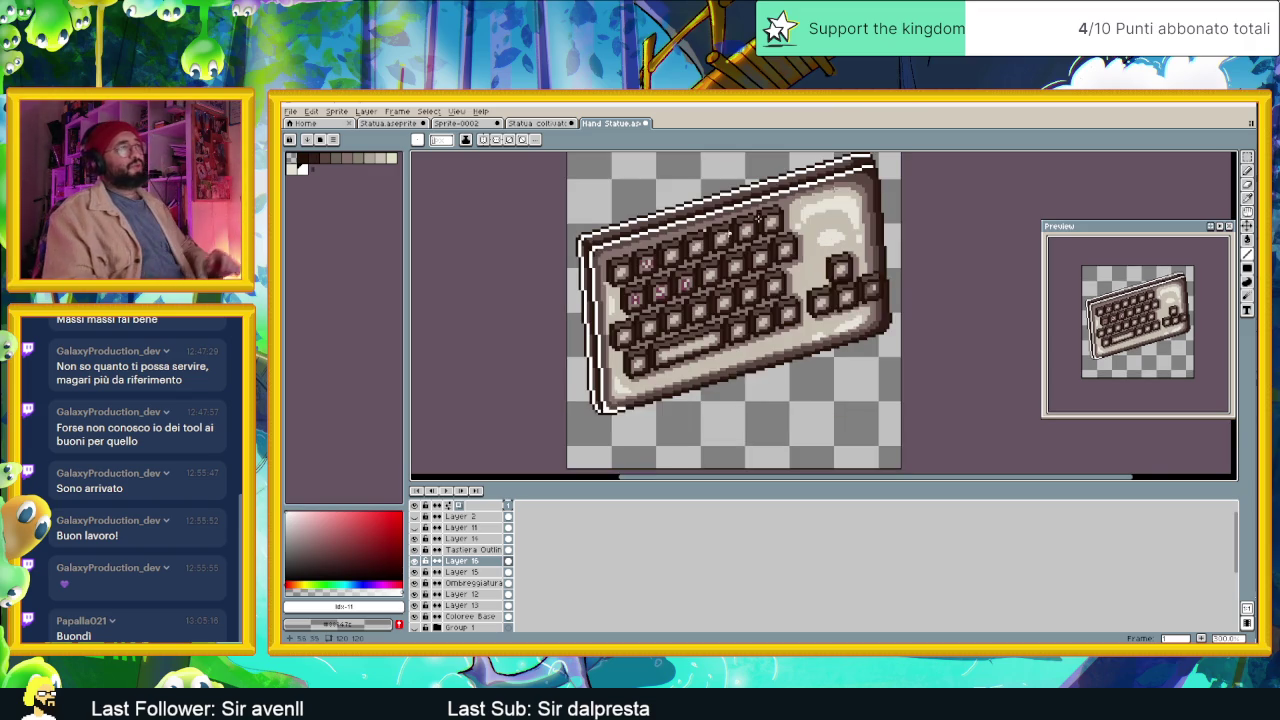
click(537, 123)
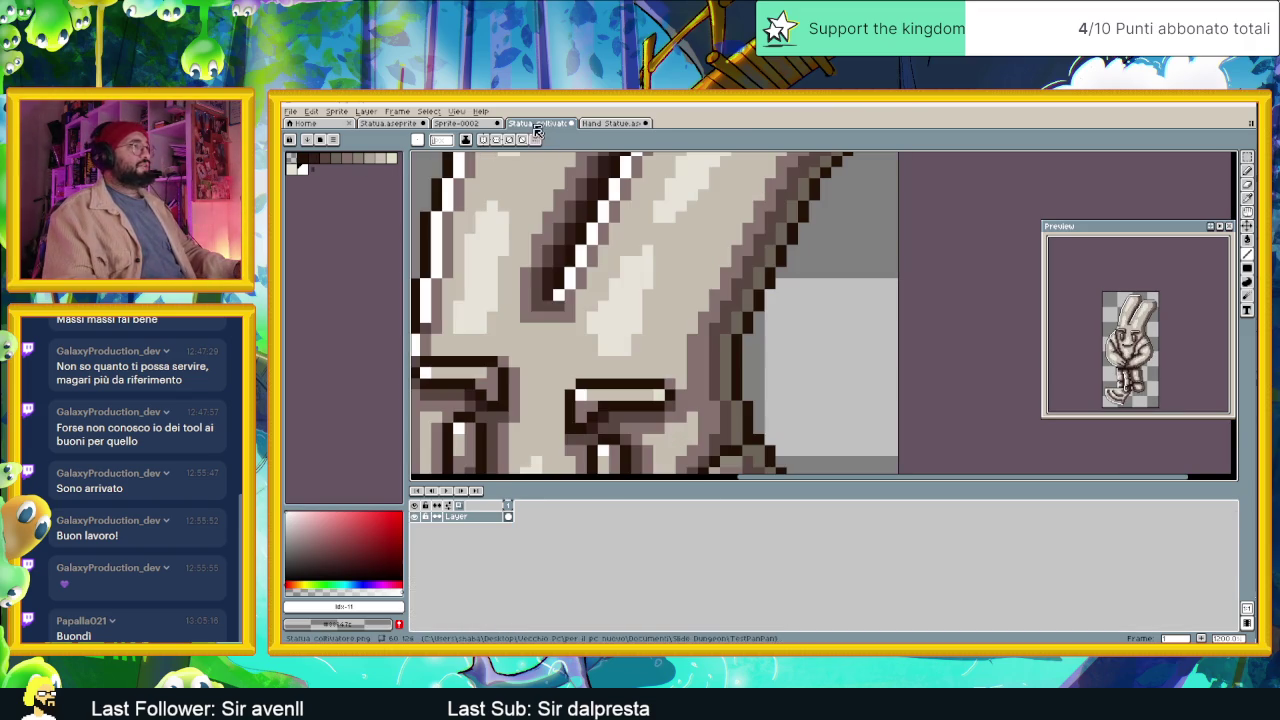
Back in Hand Statue, lighten pixels along the keyboard's right outline.
click(620, 124)
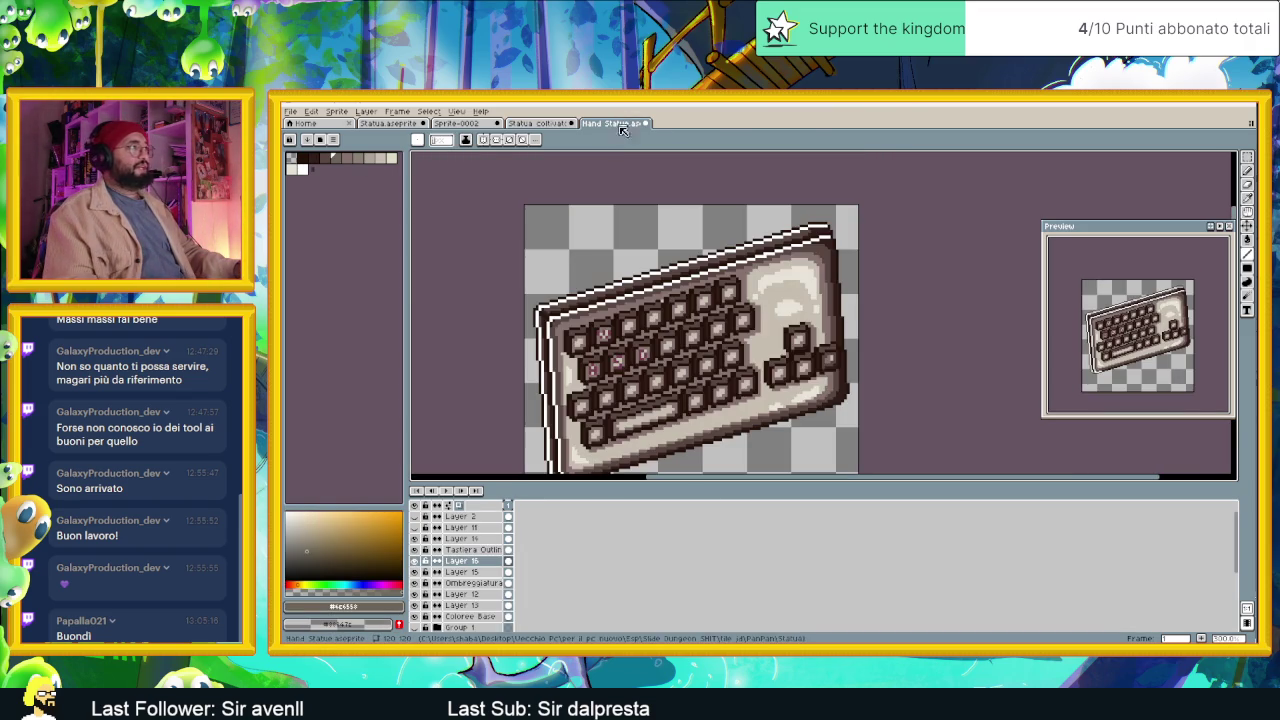
scroll(817, 195, up, 1)
scroll(817, 195, up, 1)
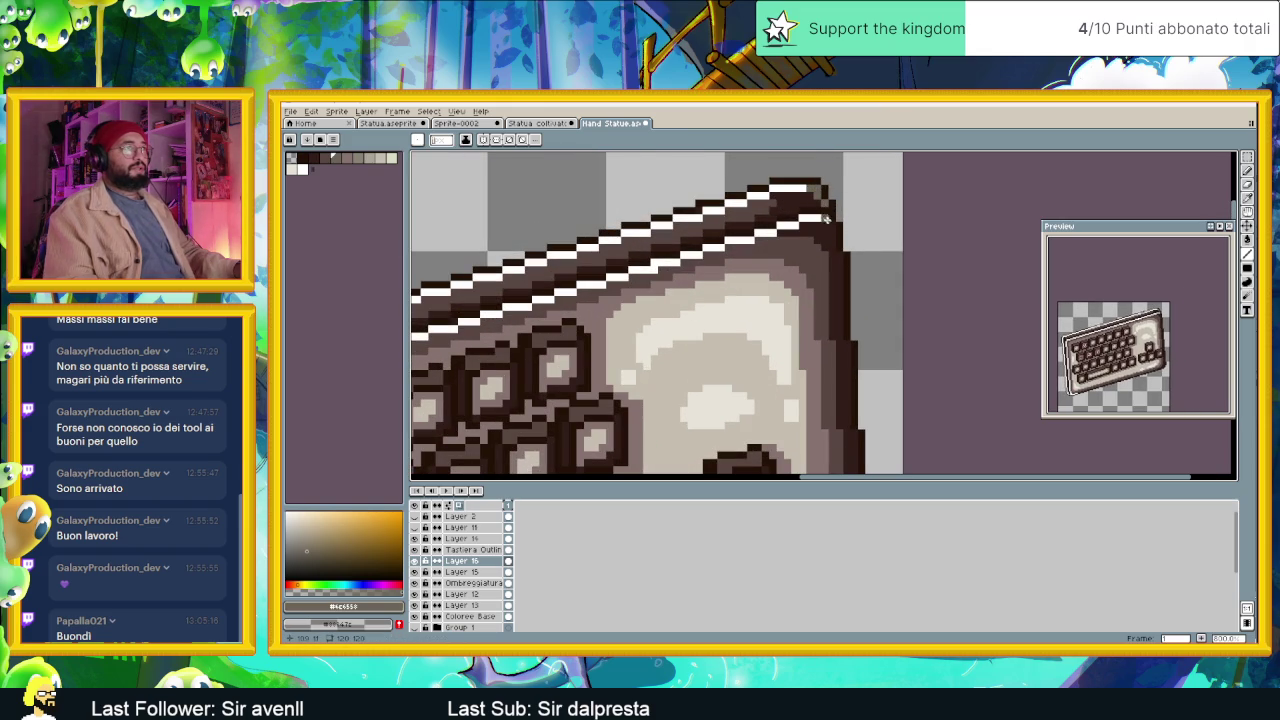
mouse_move(830, 245)
mouse_down()
mouse_move(847, 422)
mouse_move(785, 268)
mouse_up()
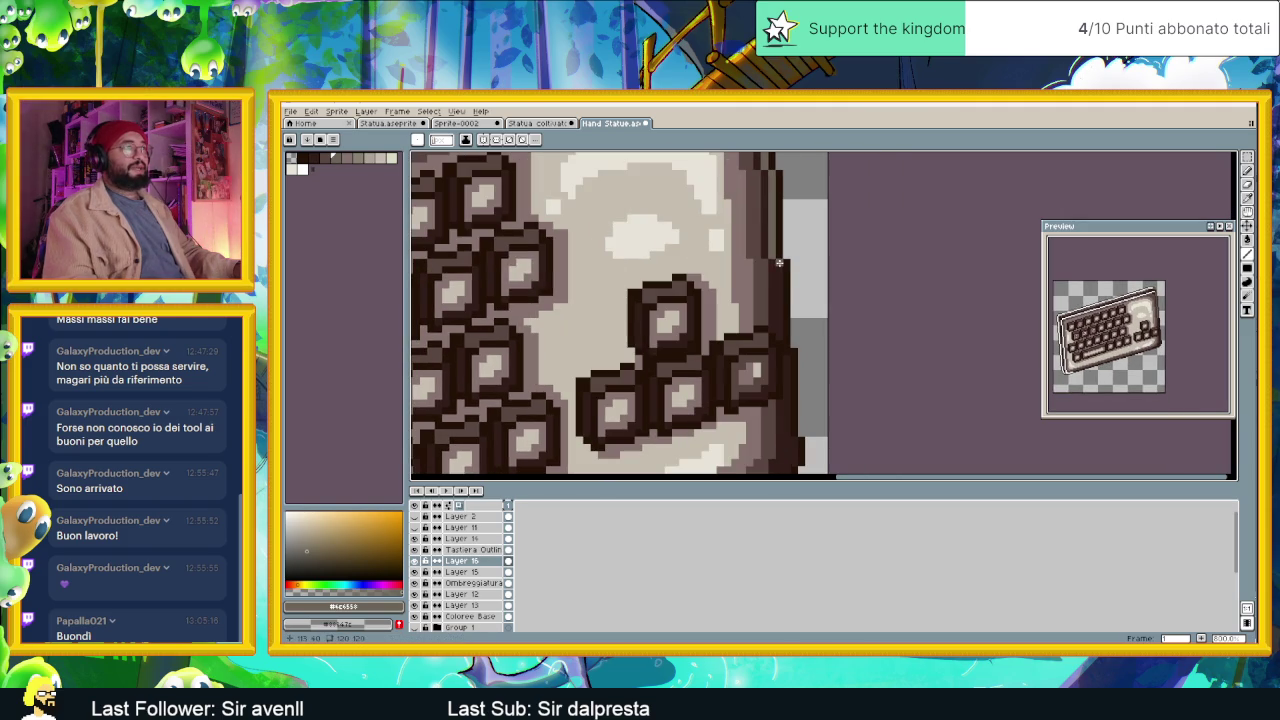
scroll(778, 315, down, 3)
scroll(780, 312, down, 1)
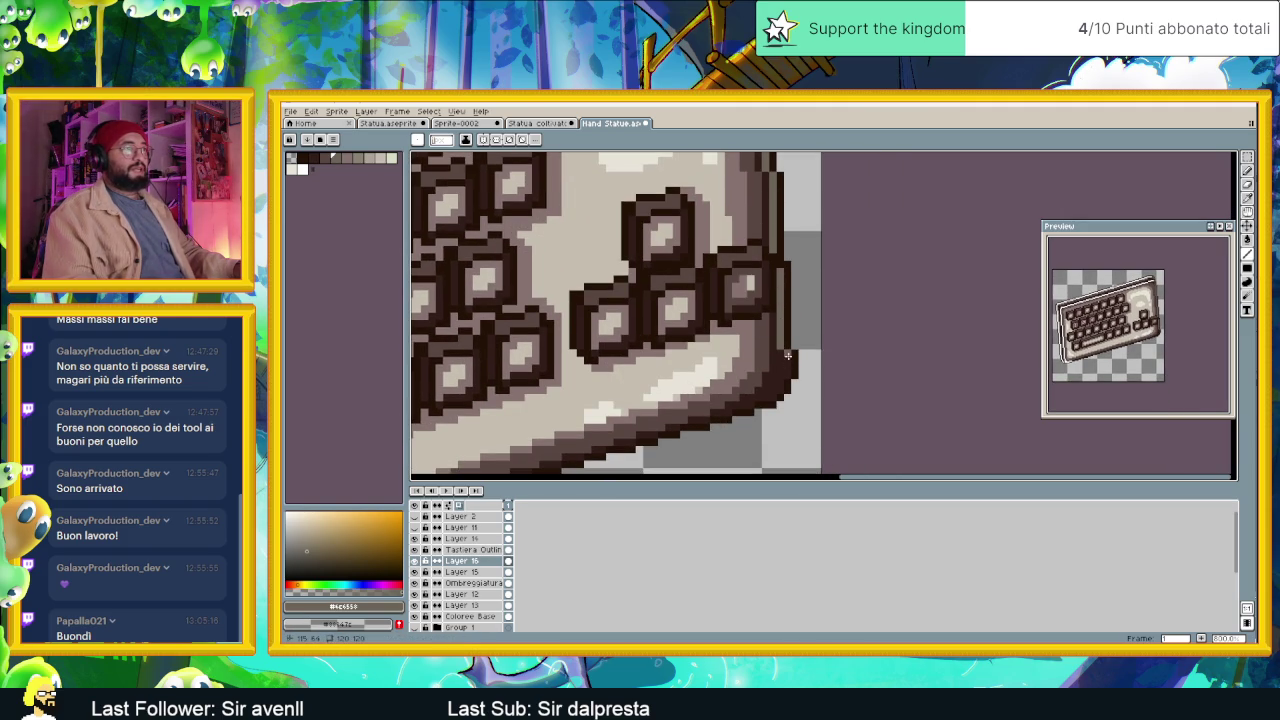
Paint the white rim shading along the keyboard's lower-left edge and review it.
scroll(786, 376, up, 1)
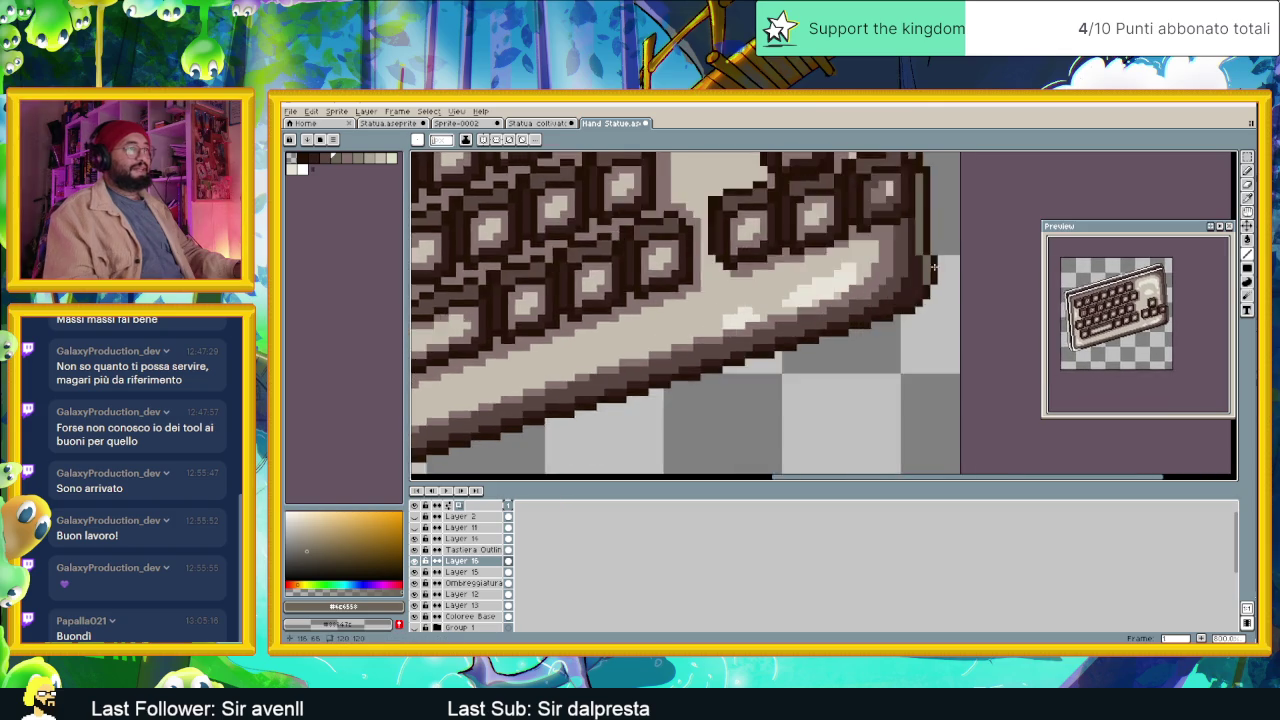
scroll(850, 350, up, 1)
mouse_move(889, 334)
mouse_down()
mouse_move(778, 361)
mouse_move(973, 222)
mouse_move(871, 250)
mouse_up()
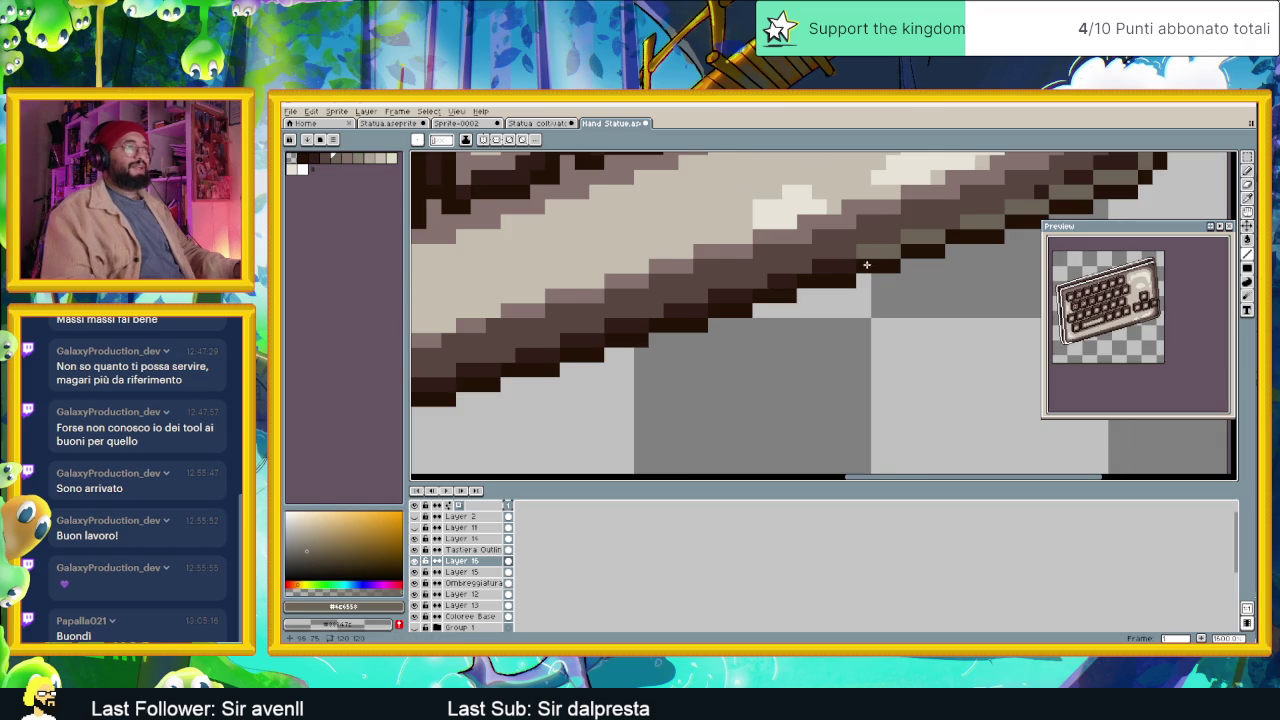
scroll(870, 258, down, 3)
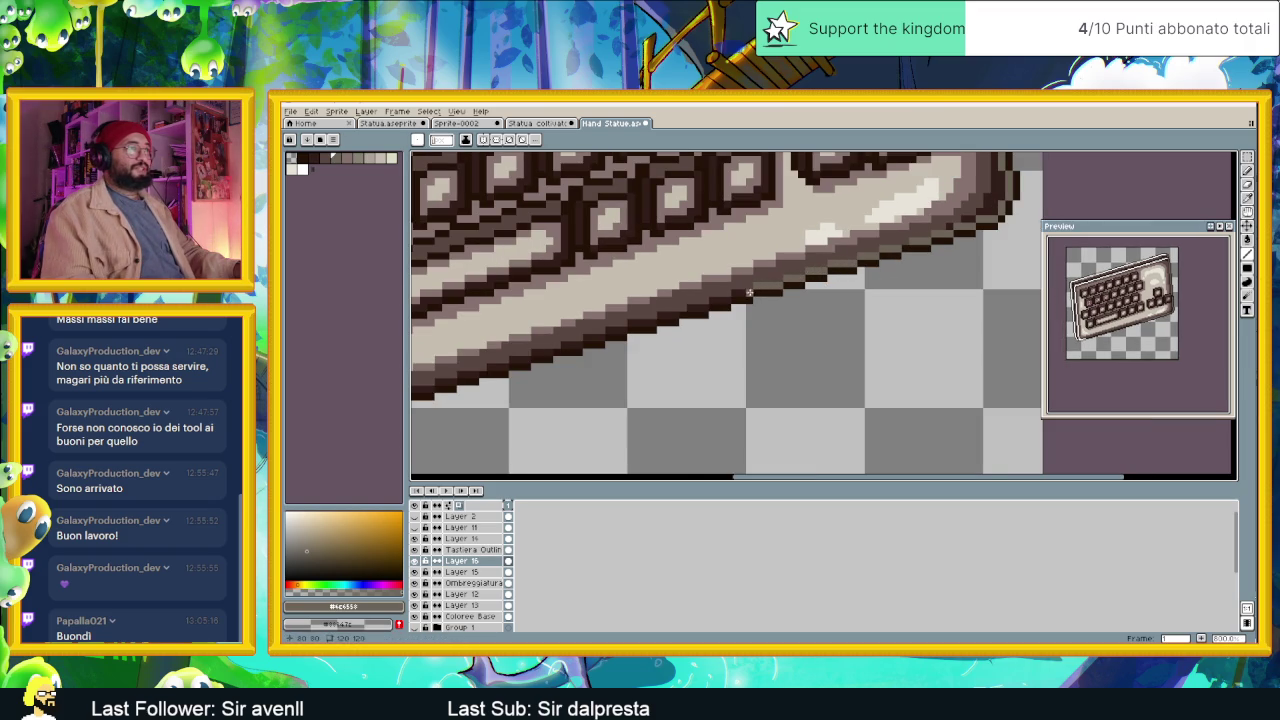
scroll(770, 285, down, 2)
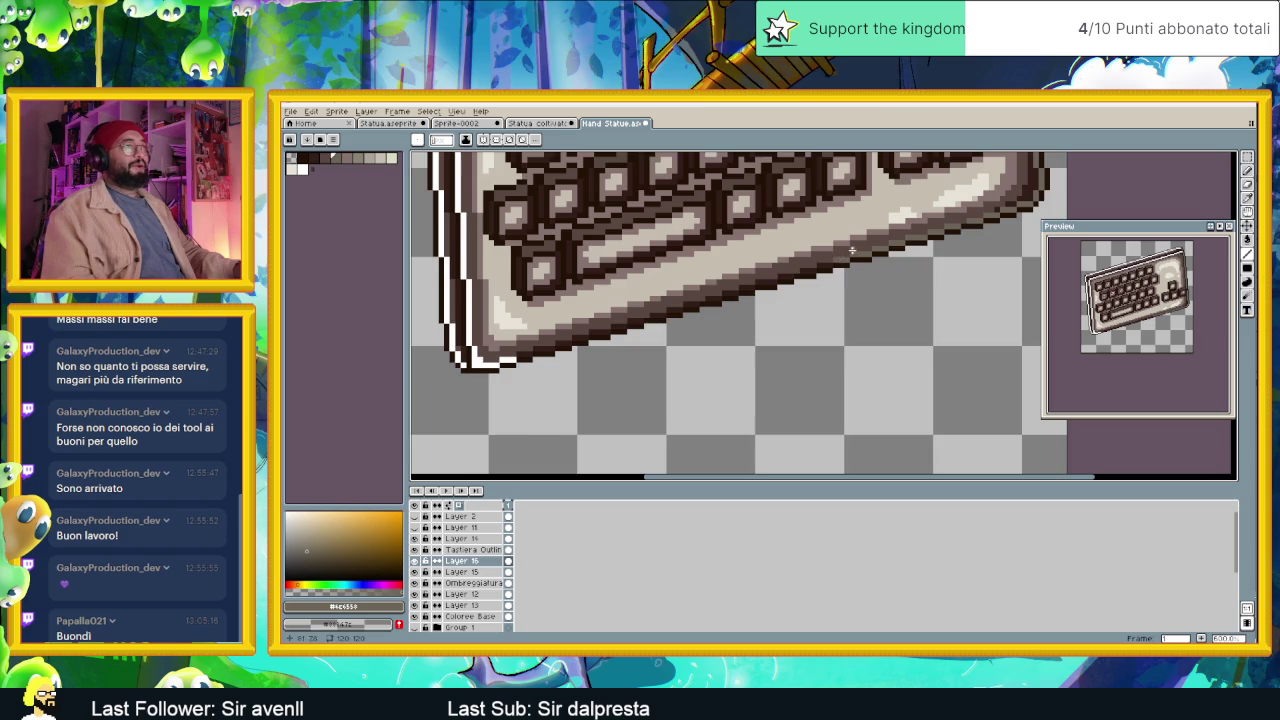
scroll(796, 275, up, 2)
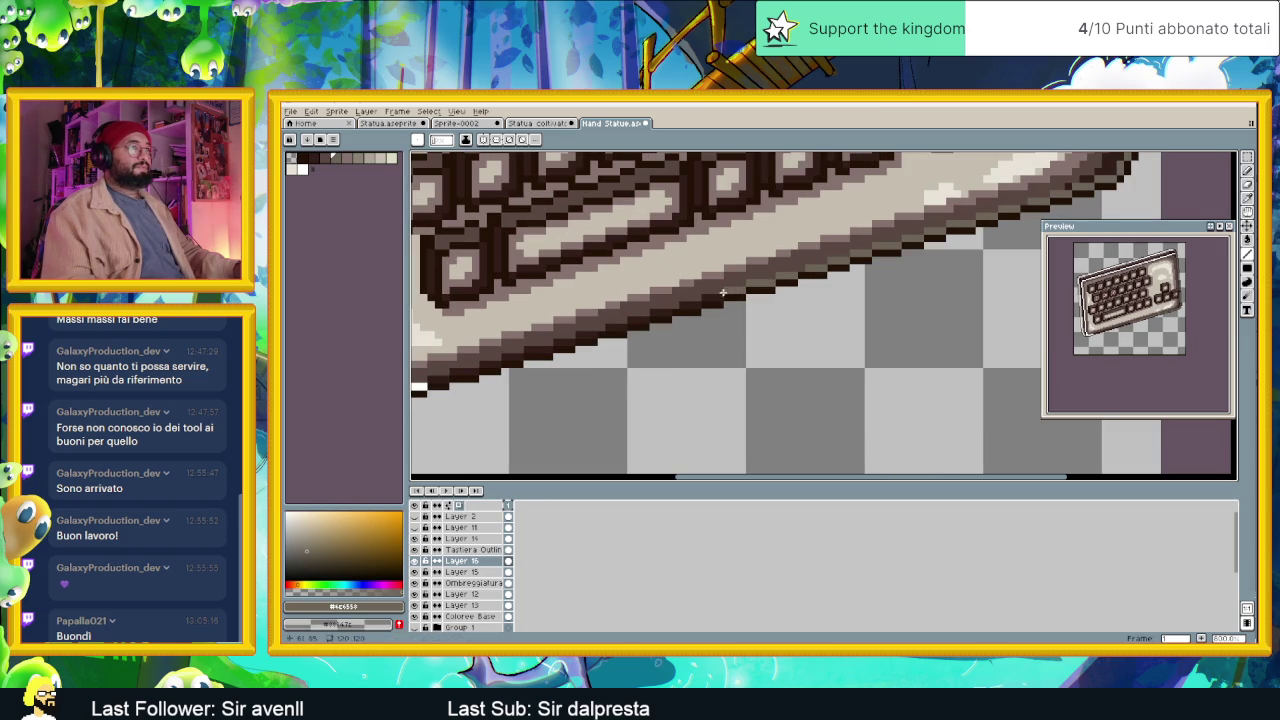
scroll(780, 290, left, 2)
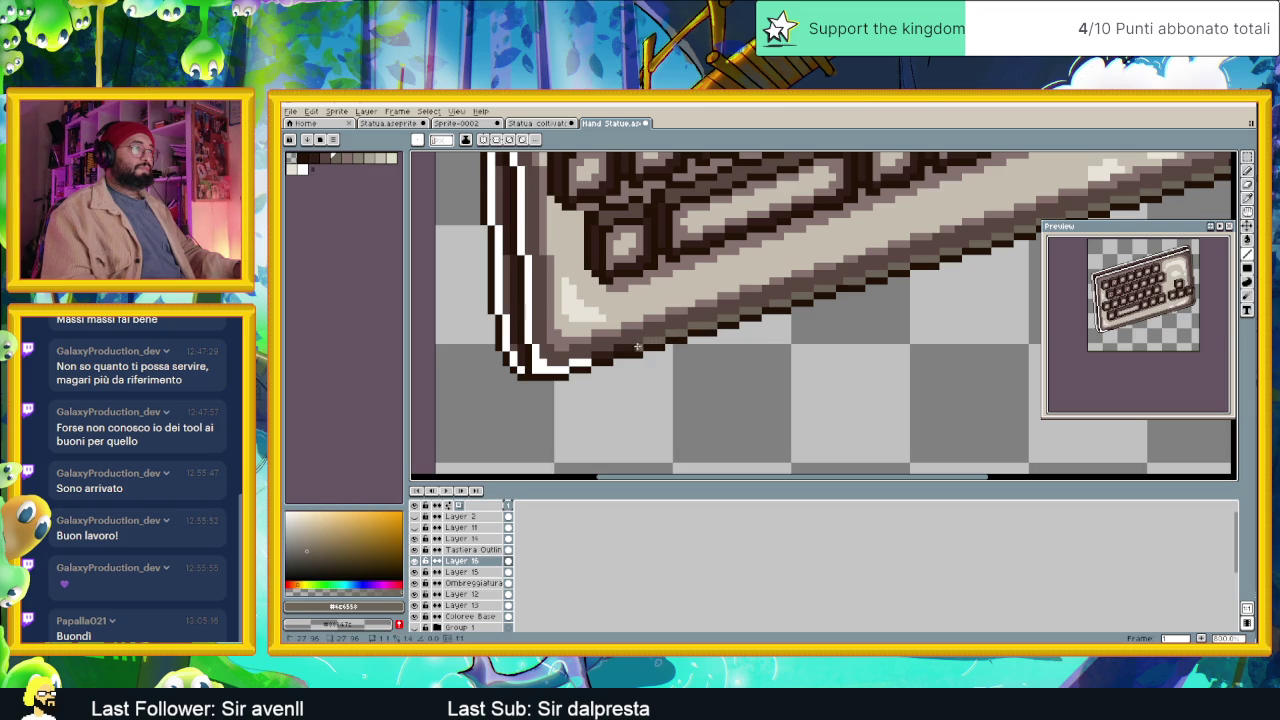
scroll(619, 347, down, 1)
Review the whole keyboard sprite and save it as Hand Statue.aseprite.
scroll(650, 343, down, 1)
scroll(744, 314, down, 2)
scroll(745, 300, up, 1)
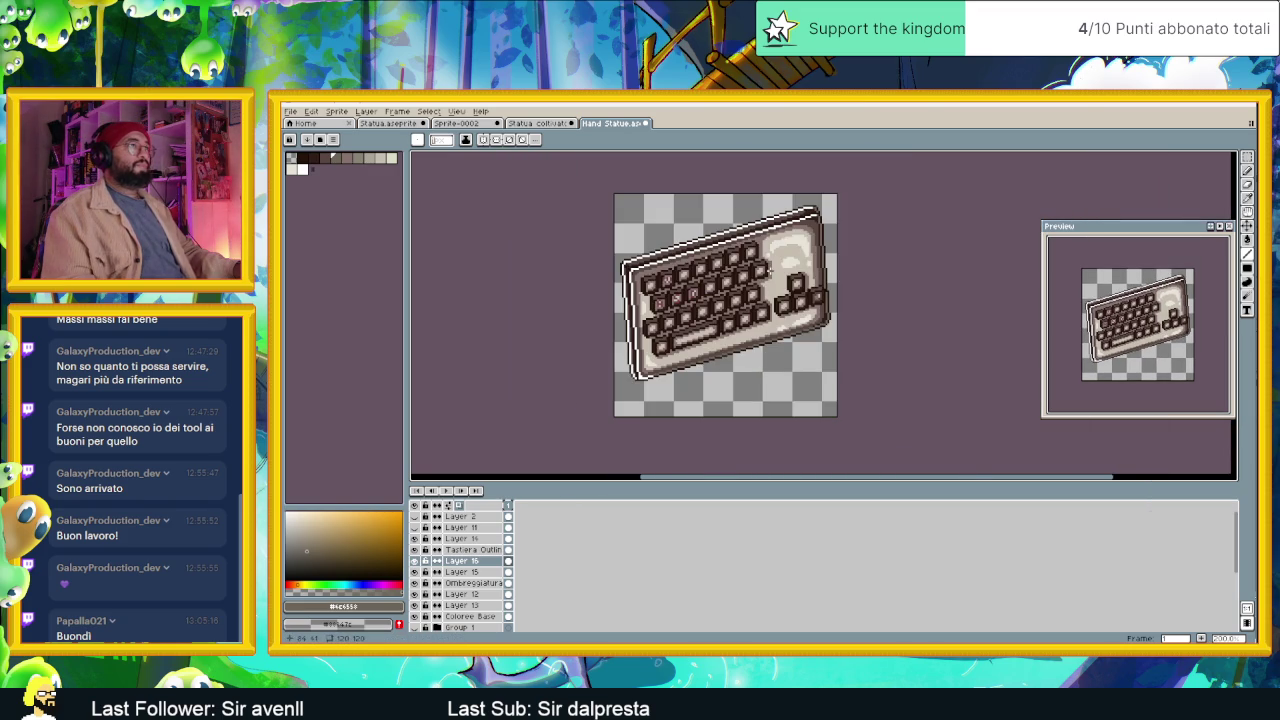
scroll(692, 292, up, 1)
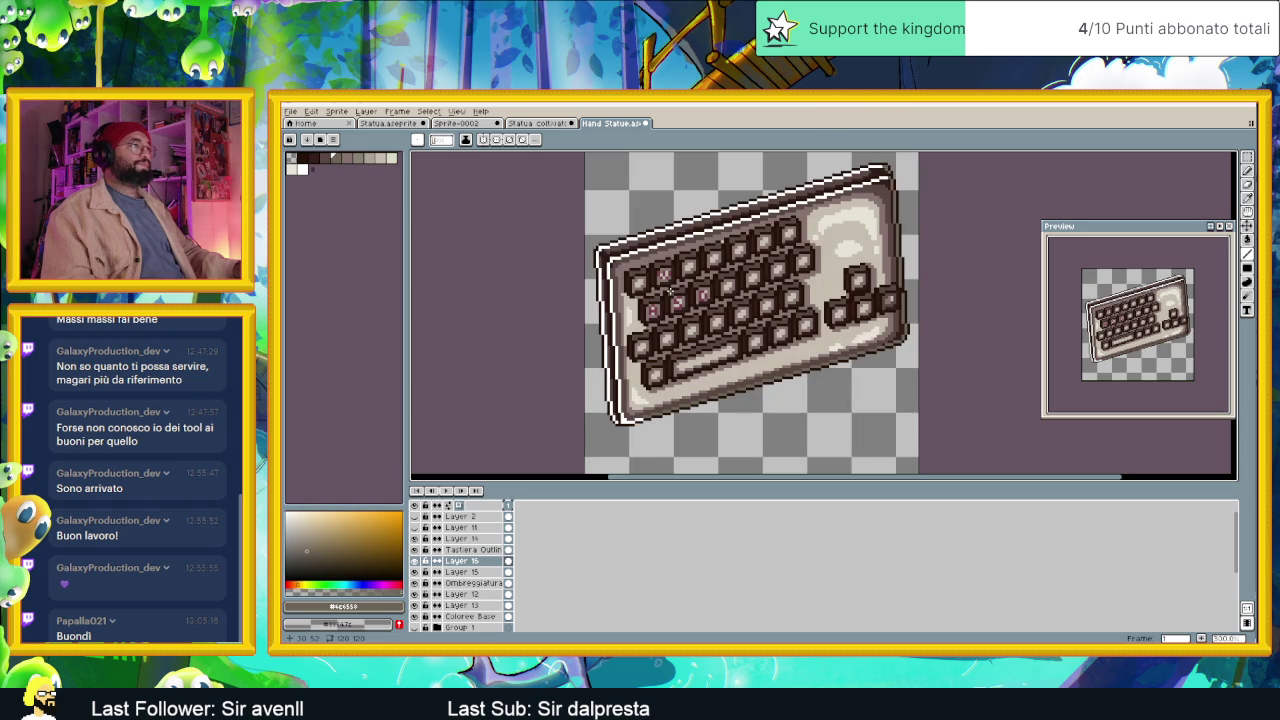
scroll(670, 290, down, 1)
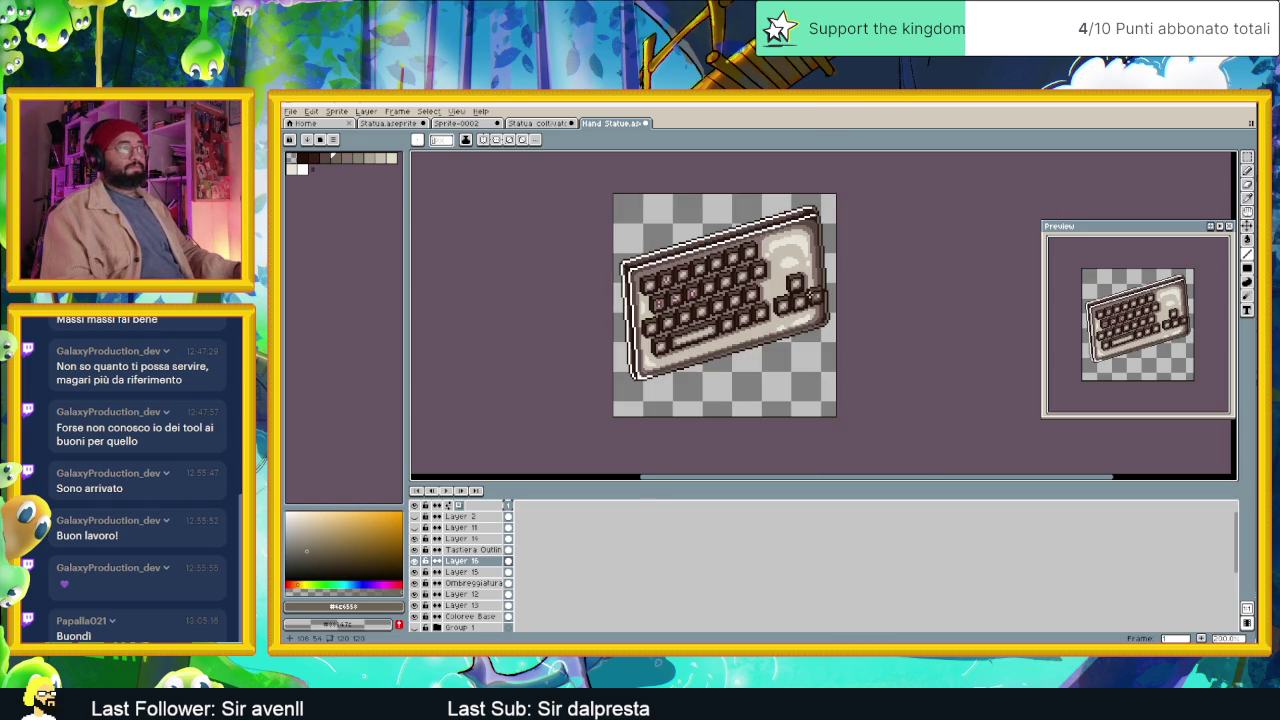
scroll(810, 295, down, 1)
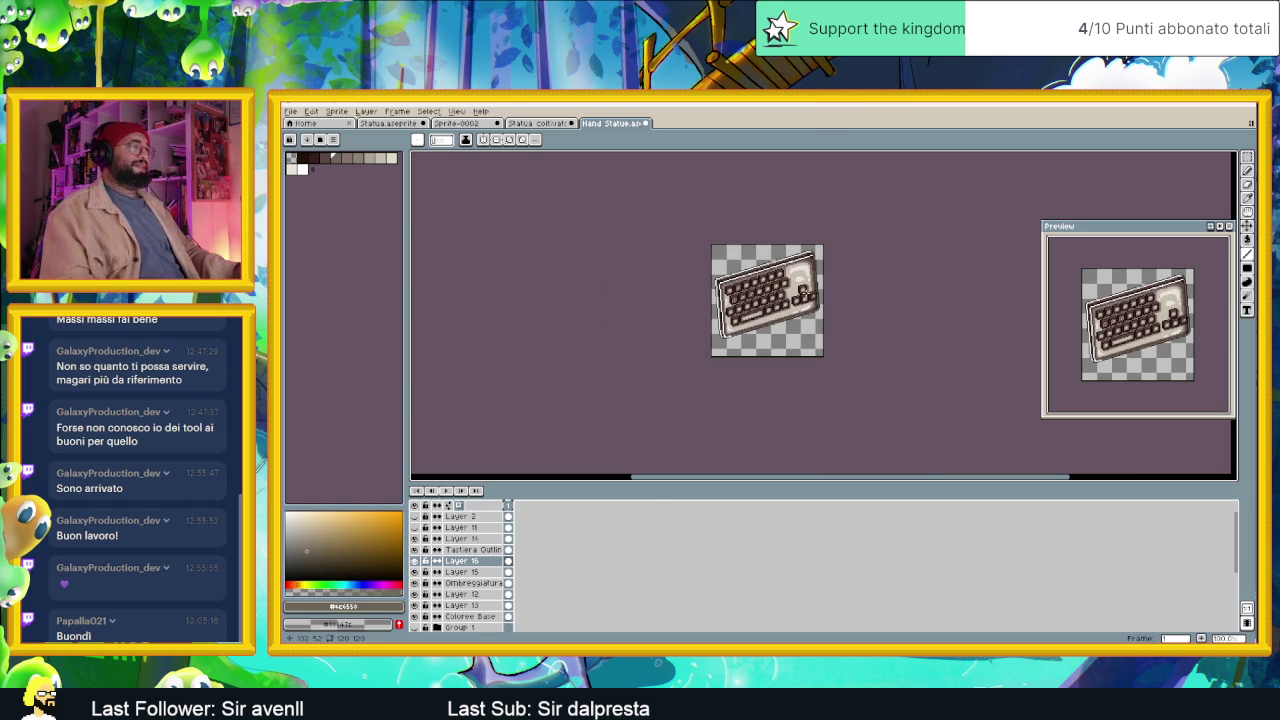
scroll(784, 290, up, 1)
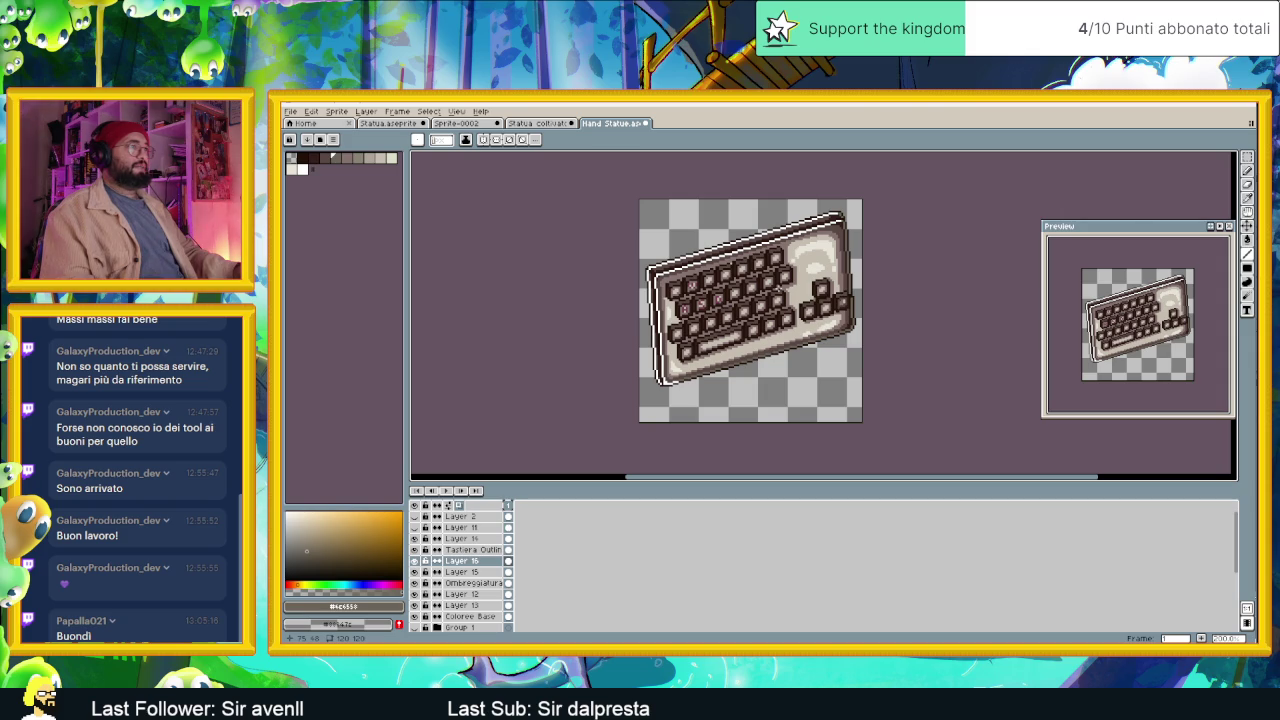
scroll(633, 267, up, 2)
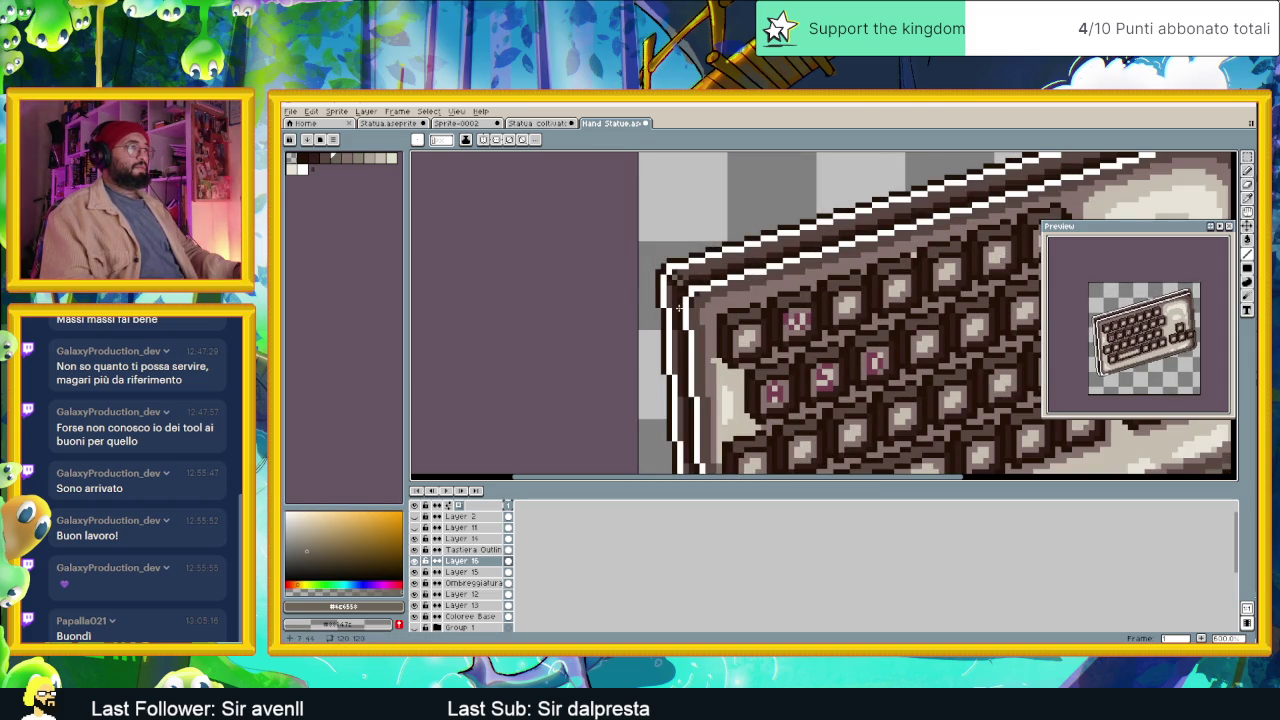
scroll(671, 283, down, 5)
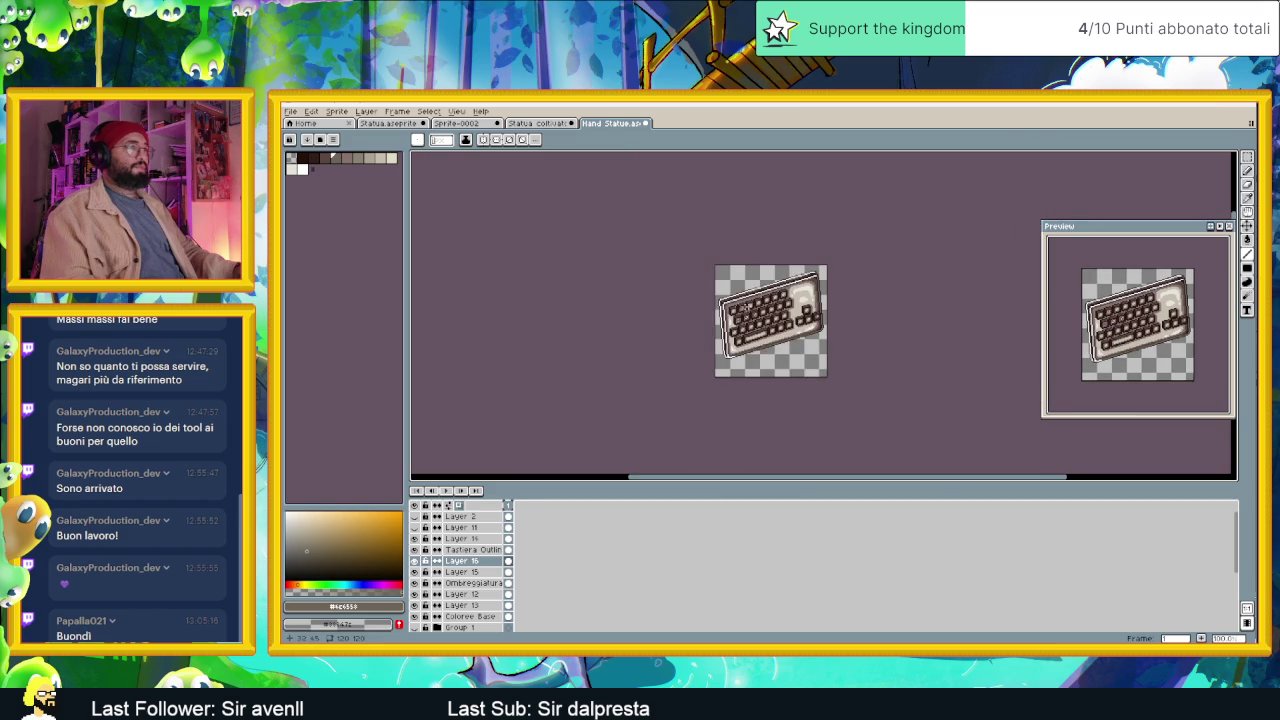
scroll(676, 313, up, 1)
key(ctrl+s)
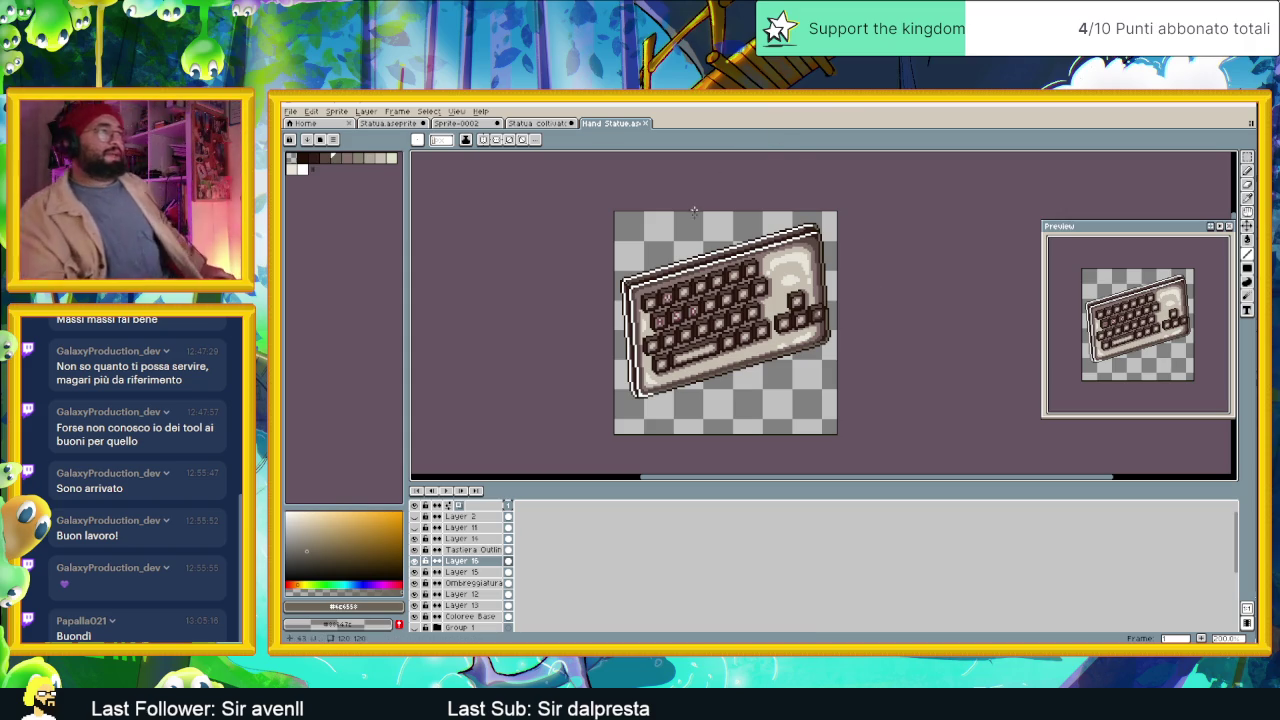
scroll(678, 288, up, 3)
scroll(678, 288, up, 2)
Pick white, undo the trial stroke beside the WASD key, and bring up Layer 16's options.
scroll(678, 288, up, 1)
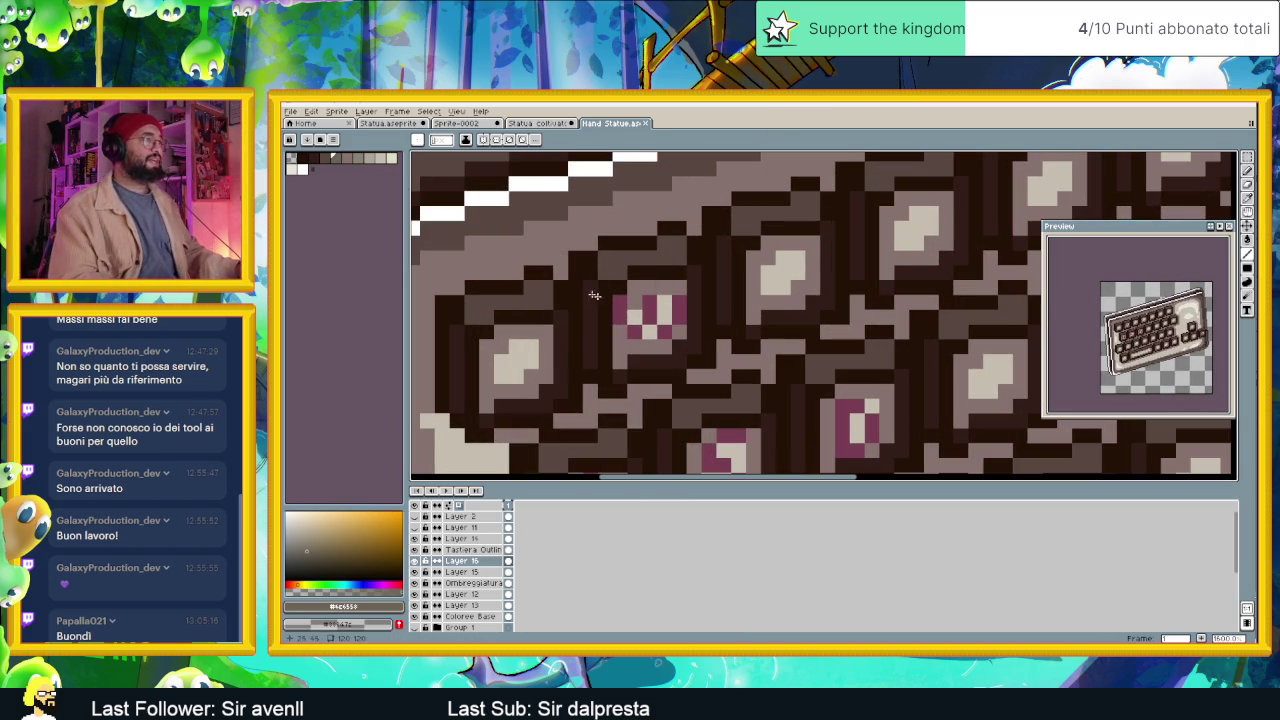
alt+click(545, 211)
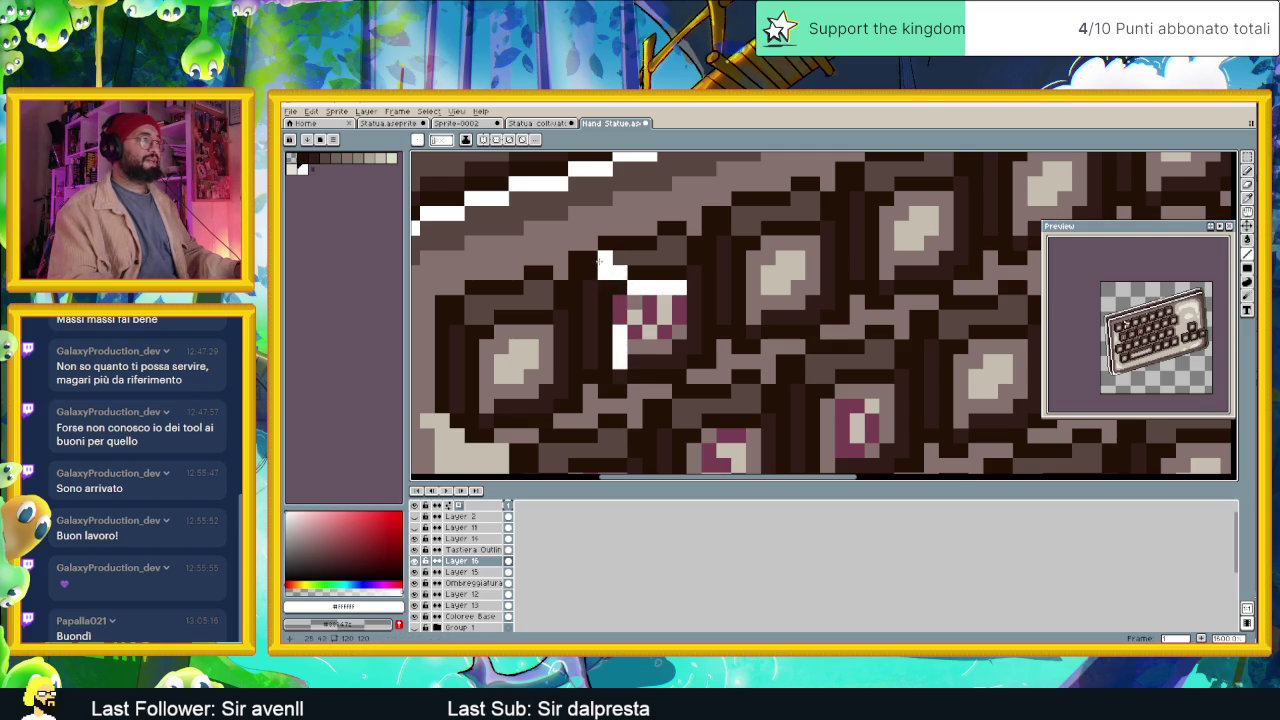
scroll(598, 260, down, 3)
key(ctrl+z)
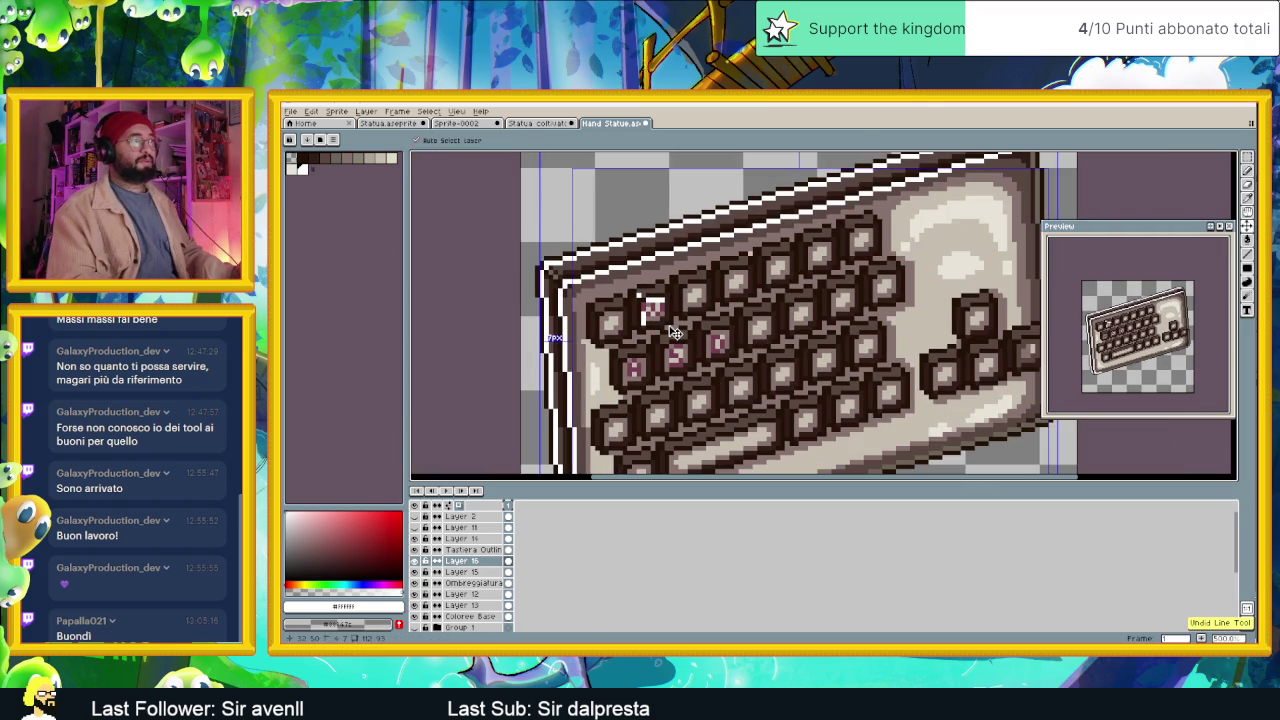
scroll(675, 333, down, 1)
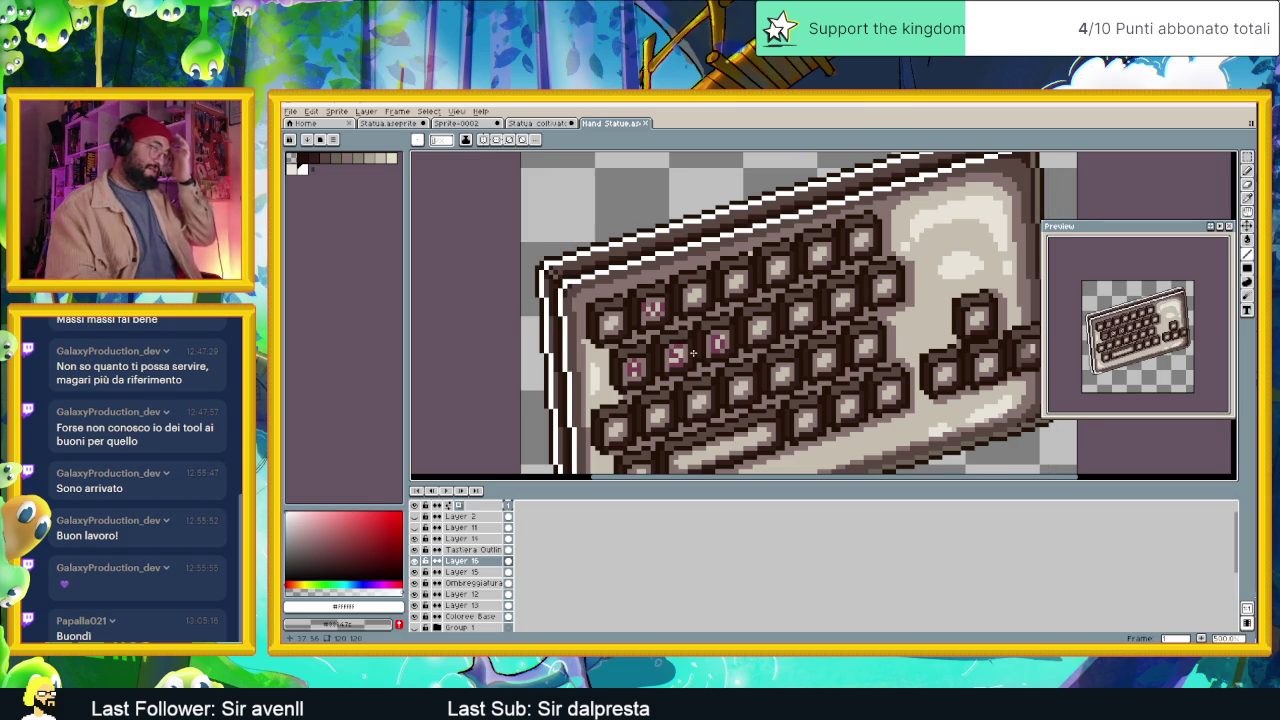
scroll(695, 353, down, 1)
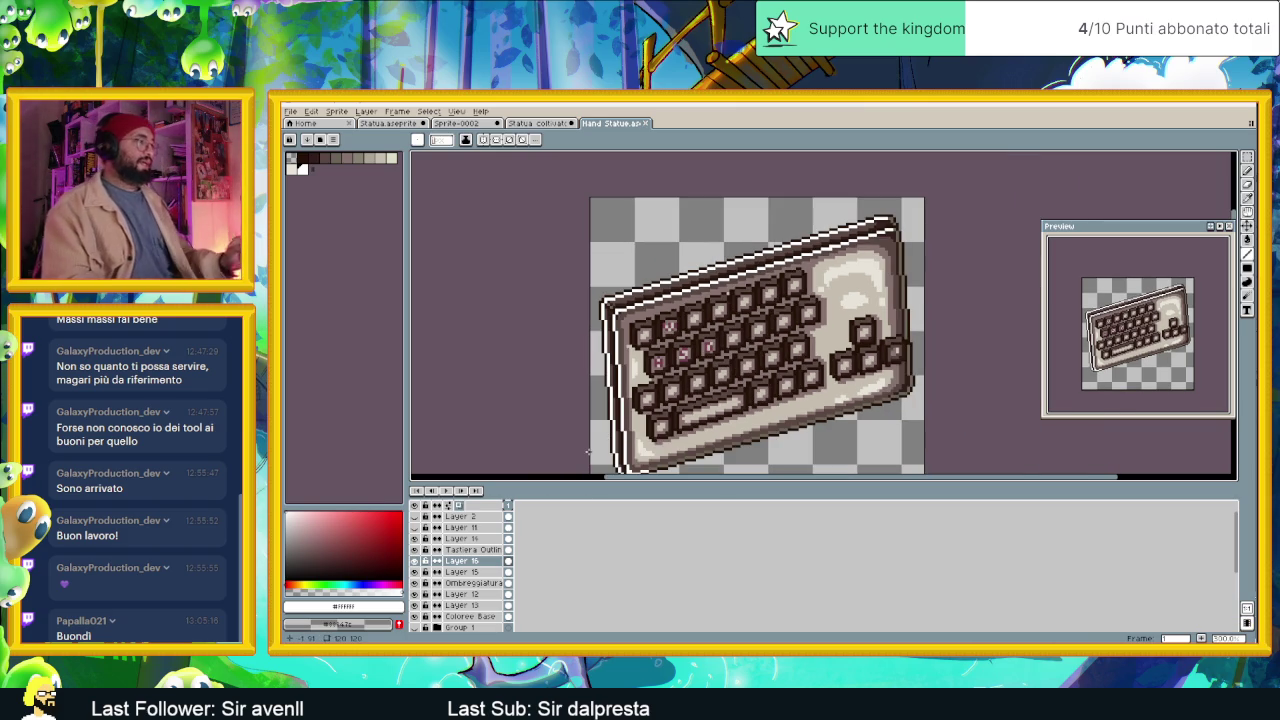
right_click(478, 558)
mouse_move(492, 570)
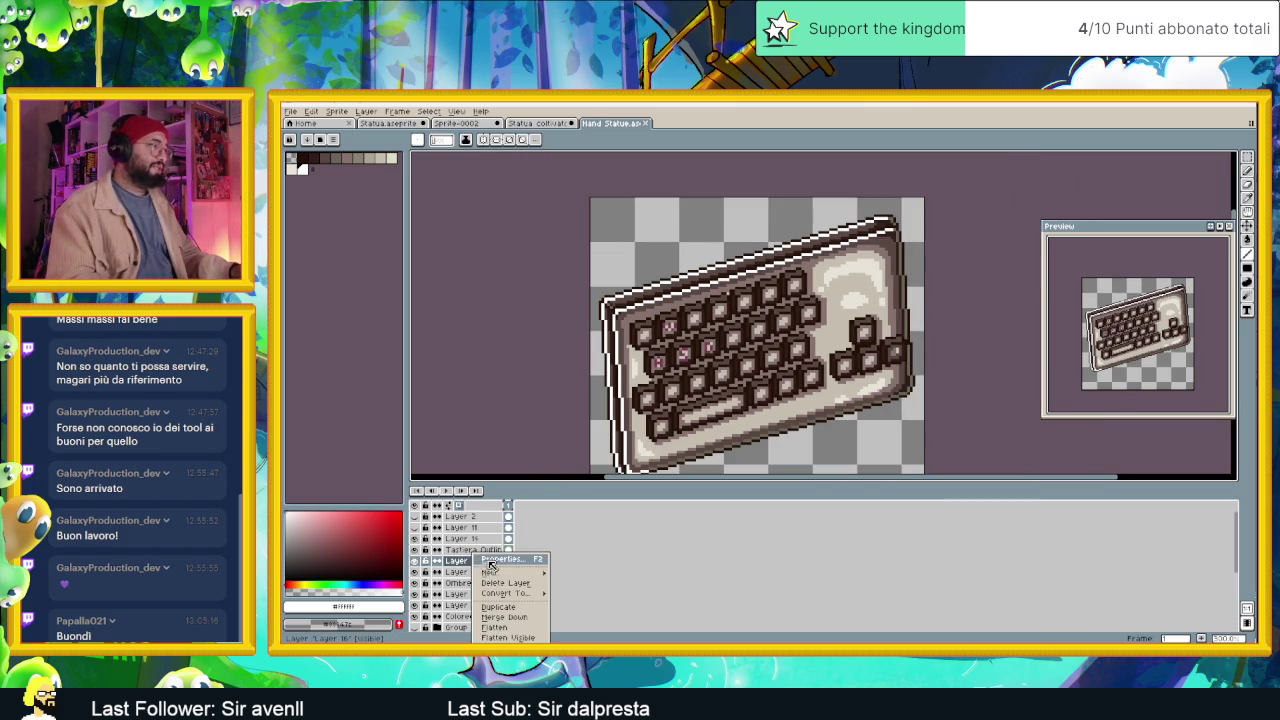
Create Layer 17 and choose a dark blue drawing colour.
click(606, 574)
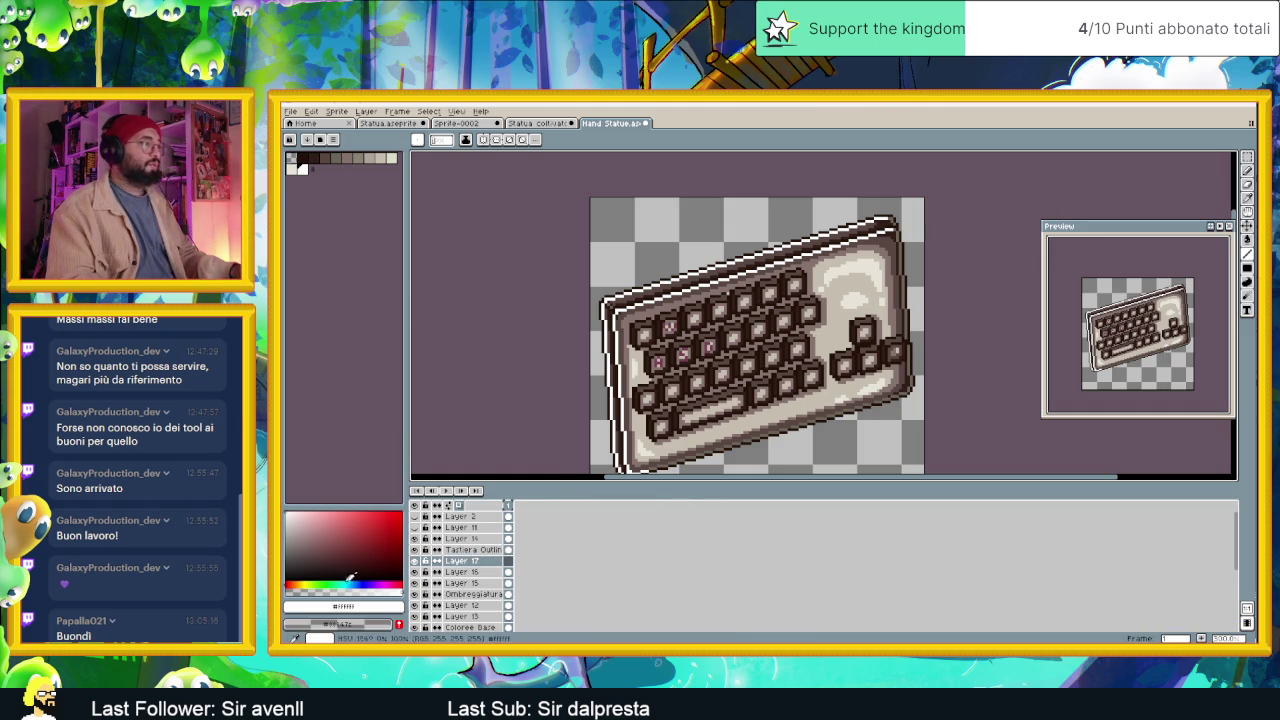
click(357, 580)
click(336, 545)
click(325, 552)
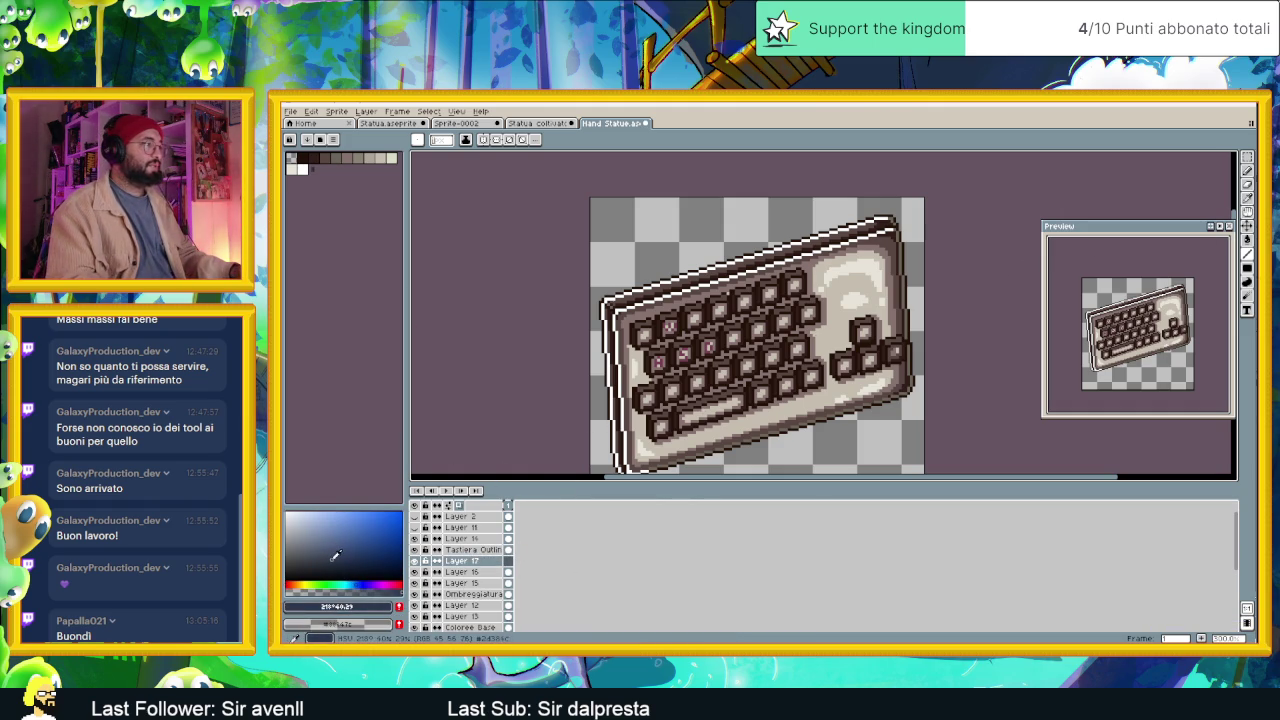
click(340, 555)
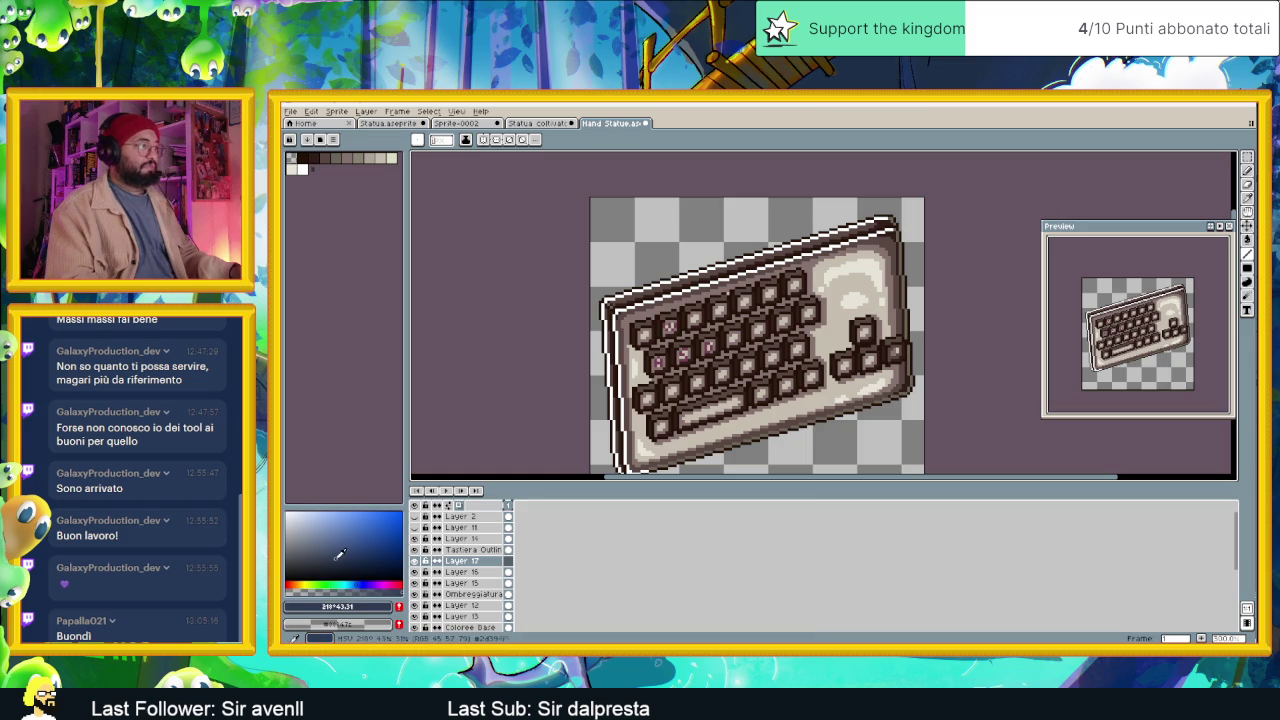
click(342, 560)
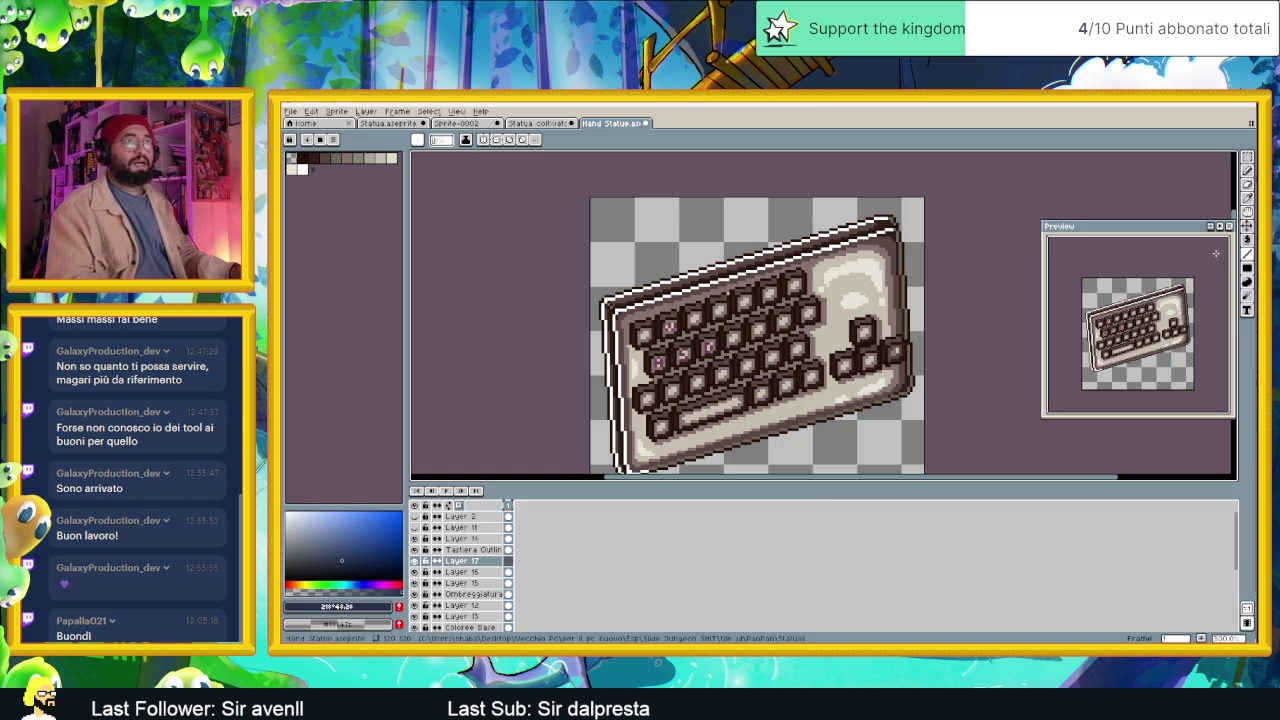
Drag a dark blue gradient upward over the lower canvas with the Gradient tool.
click(1246, 241)
click(1233, 240)
scroll(760, 320, down, 2)
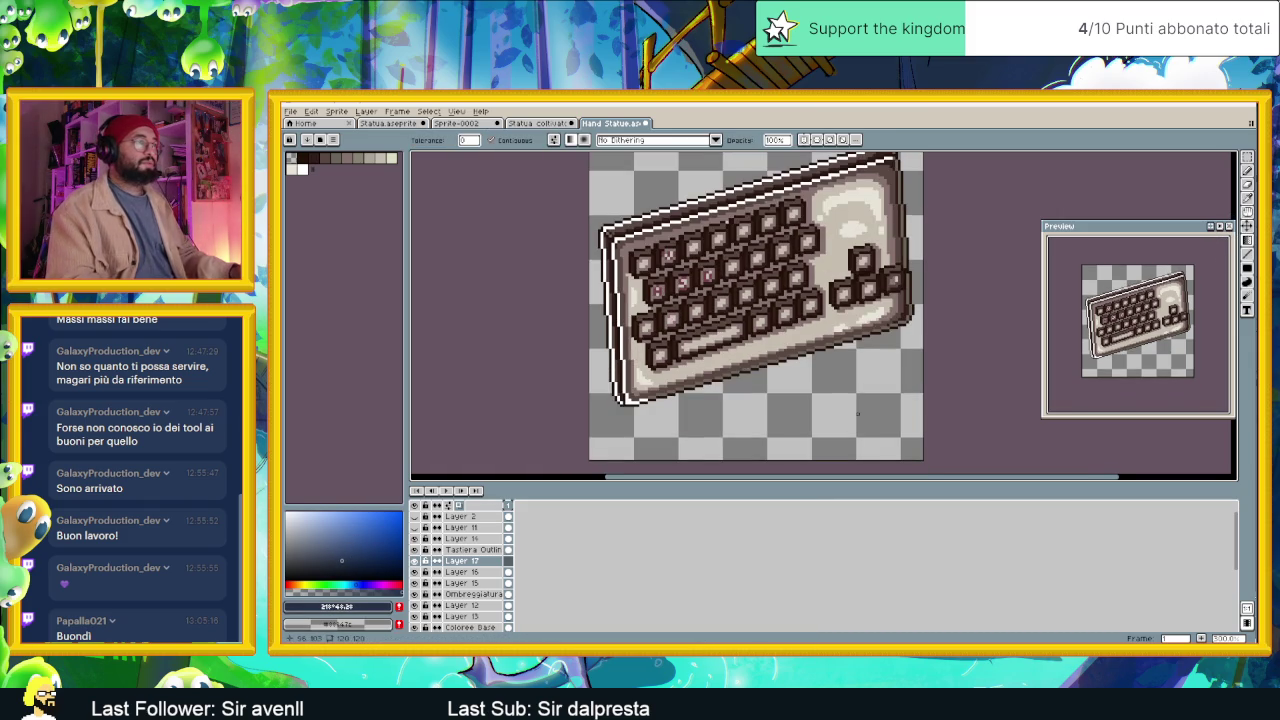
drag(830, 440, 740, 300)
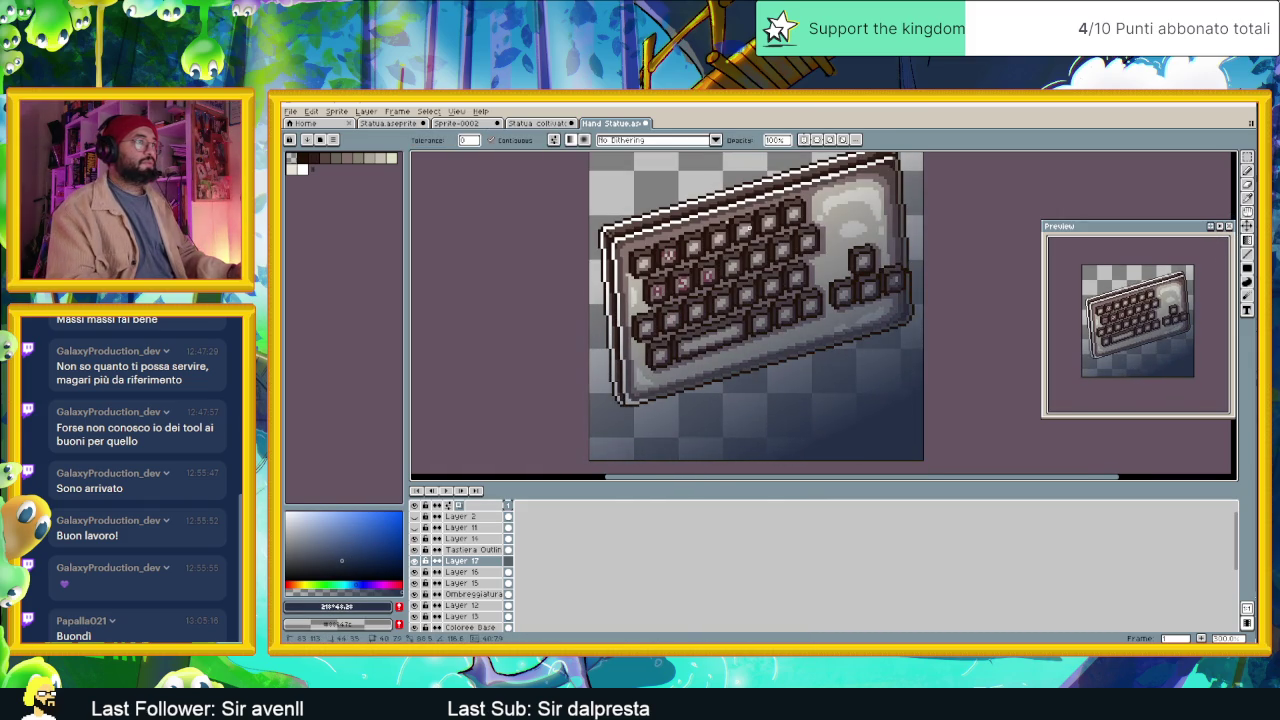
Redraw the gradient with Bayer Matrix 8x8 dithering, then select the Tastiera Outline layer.
key(ctrl+z)
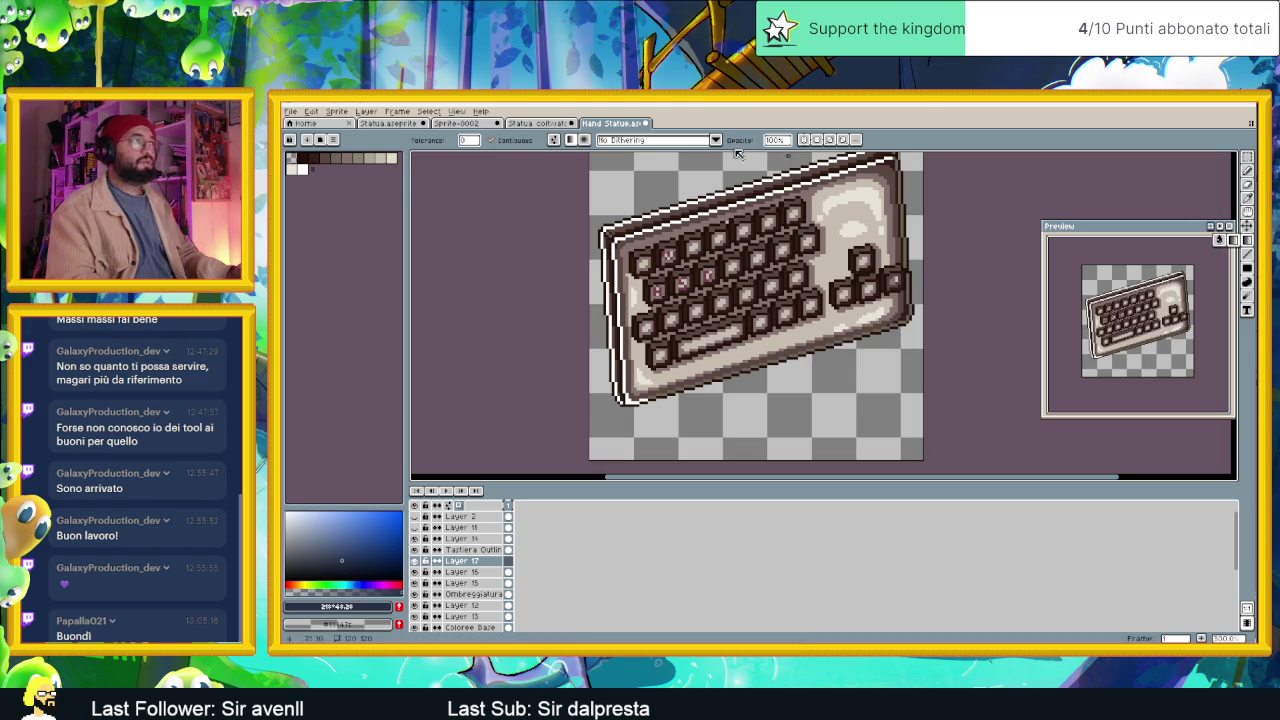
click(655, 140)
click(650, 248)
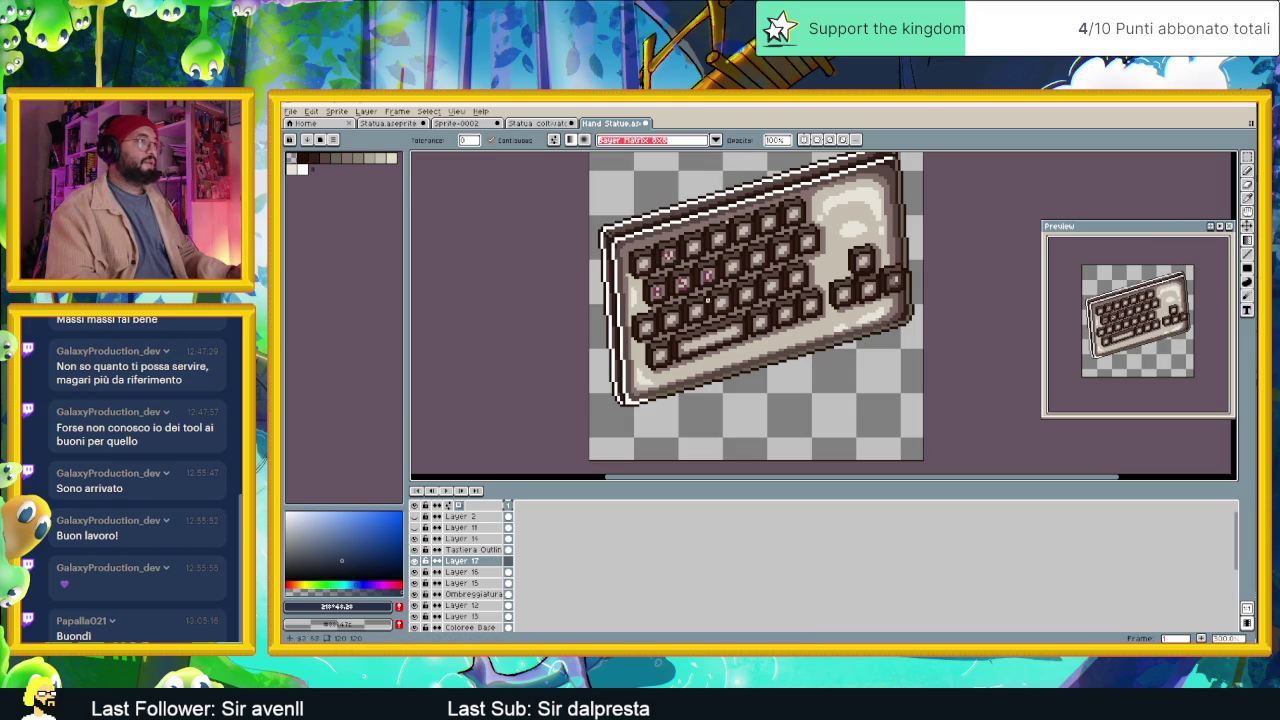
mouse_move(810, 415)
mouse_down()
mouse_move(777, 338)
mouse_move(771, 268)
mouse_move(745, 237)
mouse_up()
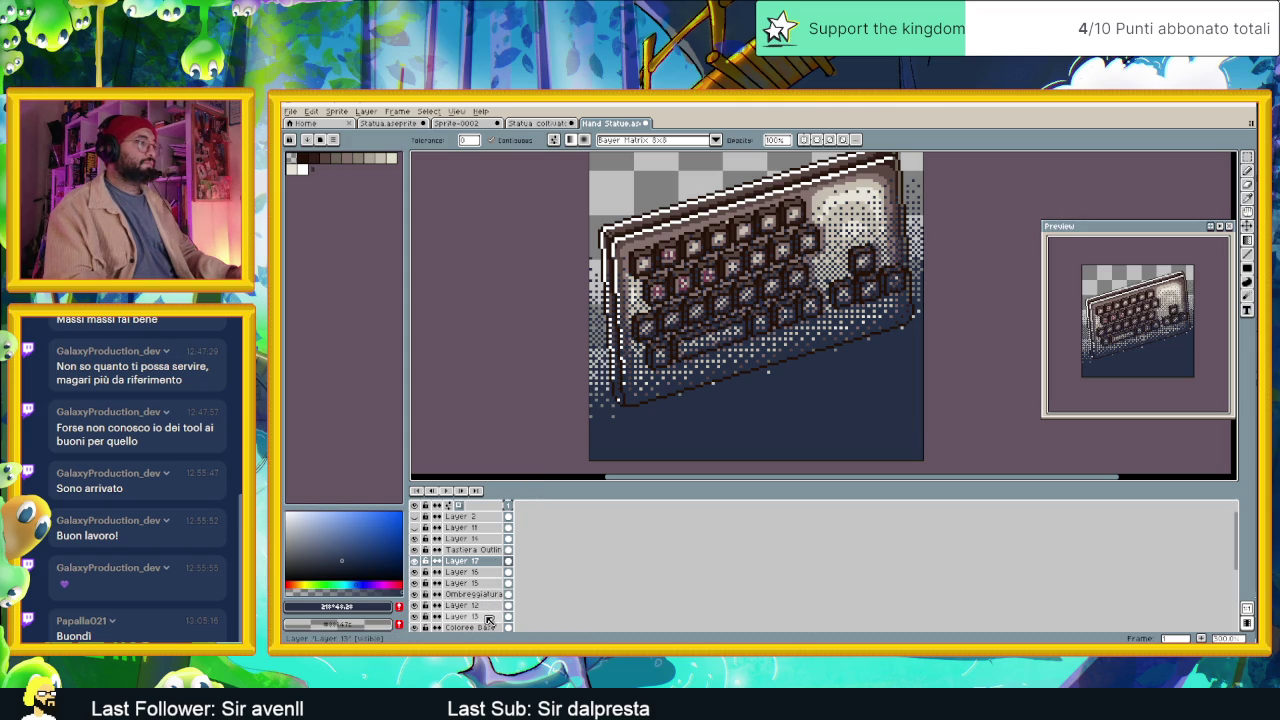
click(470, 549)
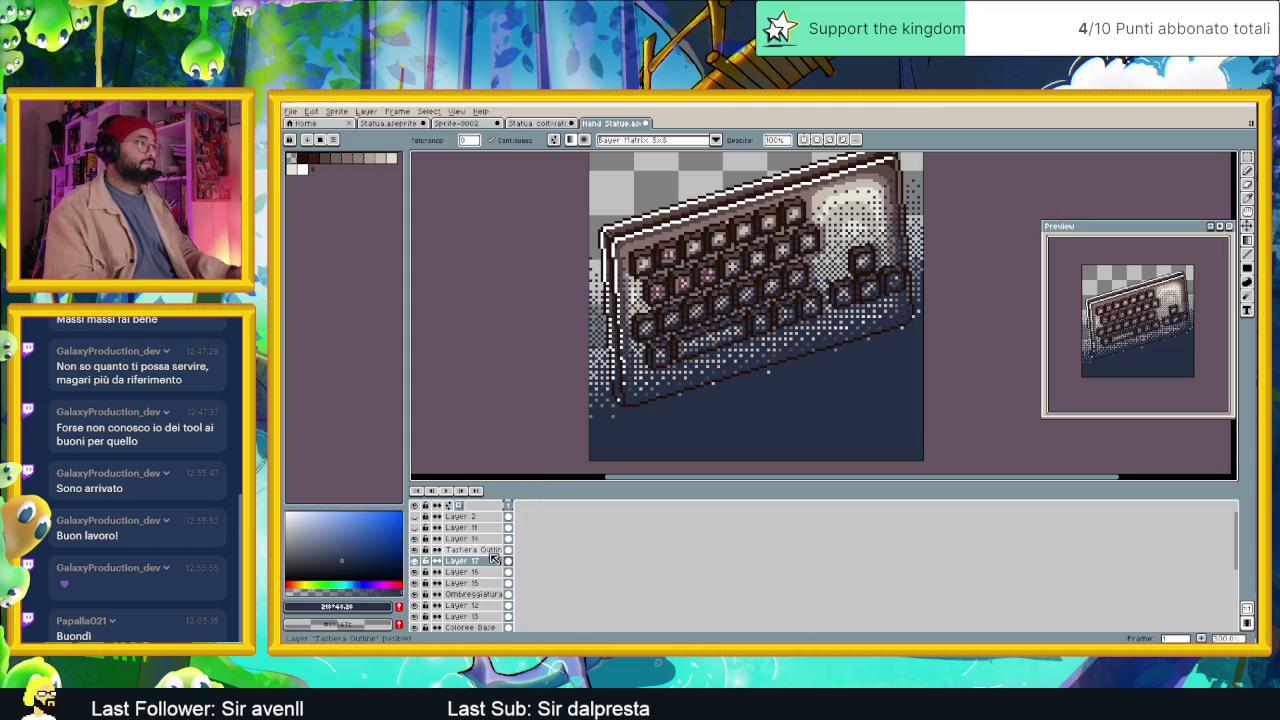
Magic Wand the empty area outside the keyboard outline.
click(1247, 157)
click(1233, 160)
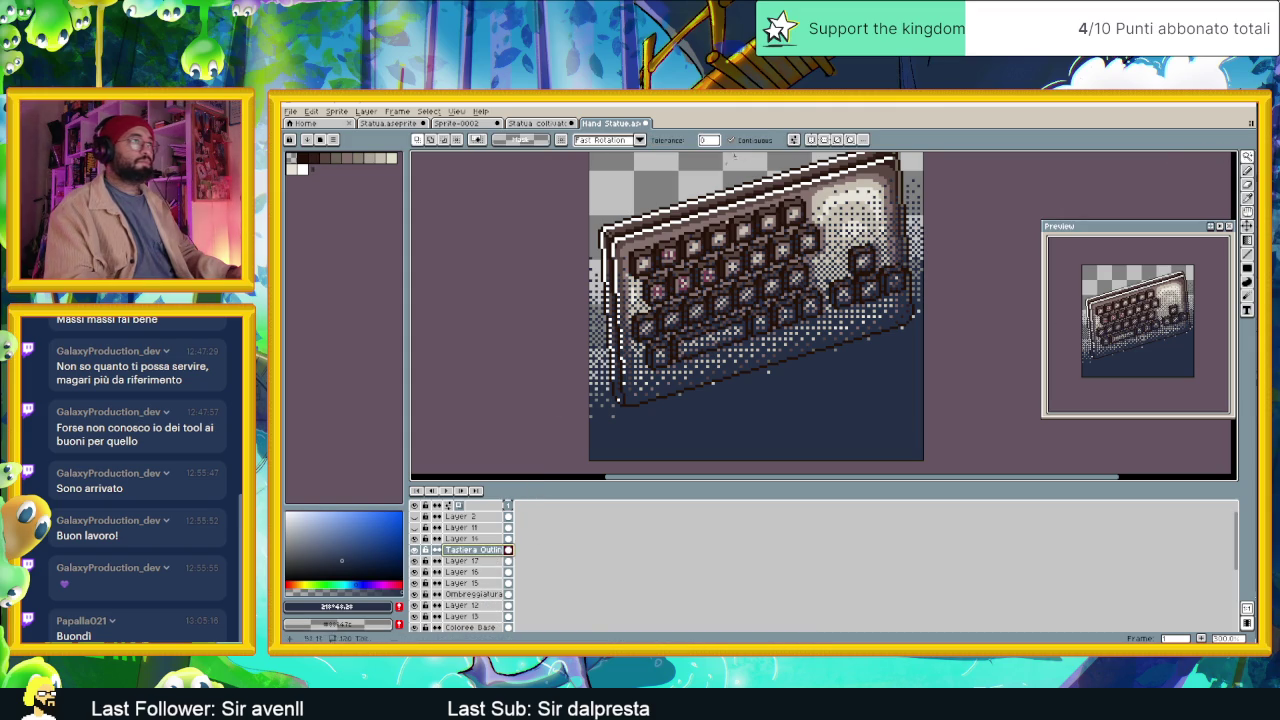
click(650, 420)
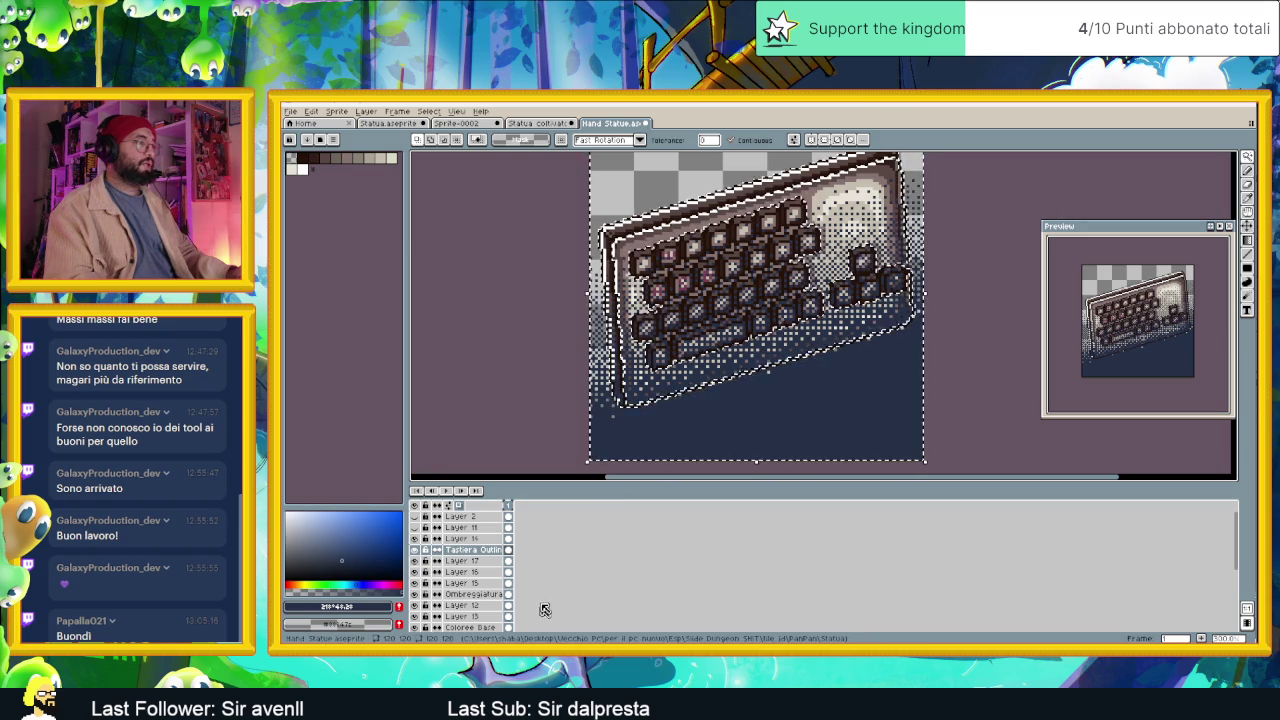
Solo the Tastiera Outline layer and drop the current selection.
click(470, 594)
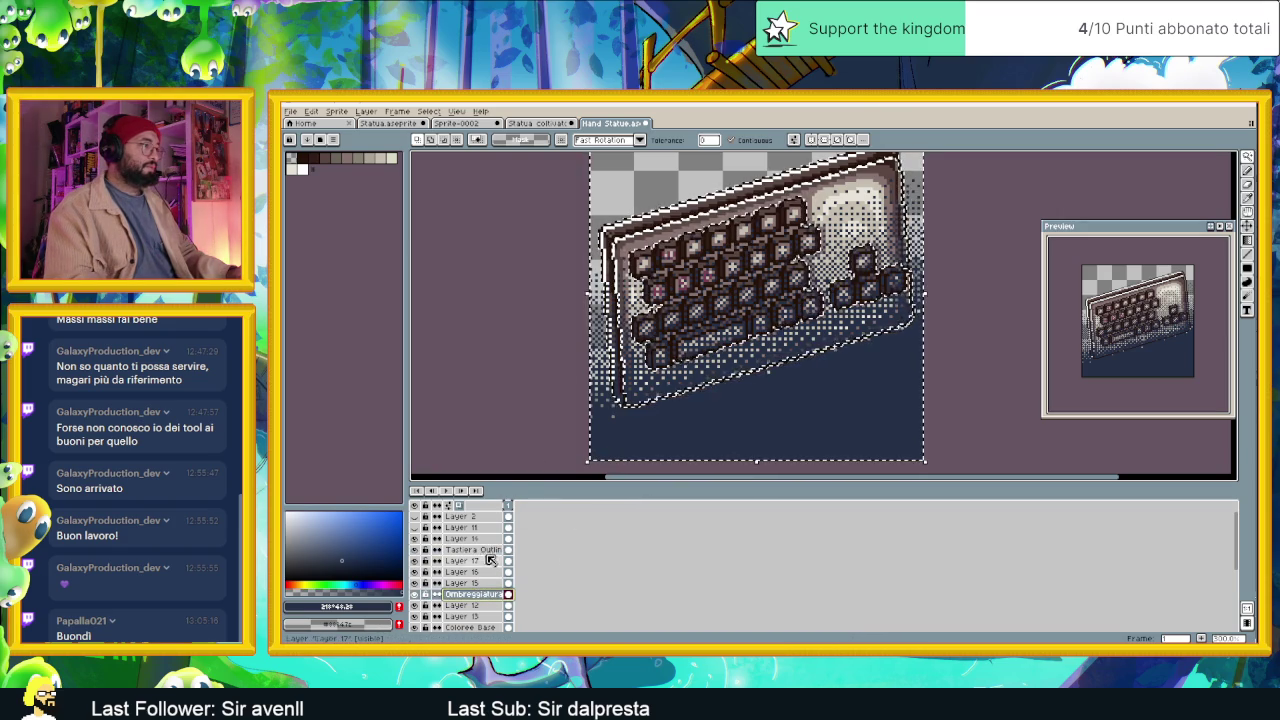
click(488, 551)
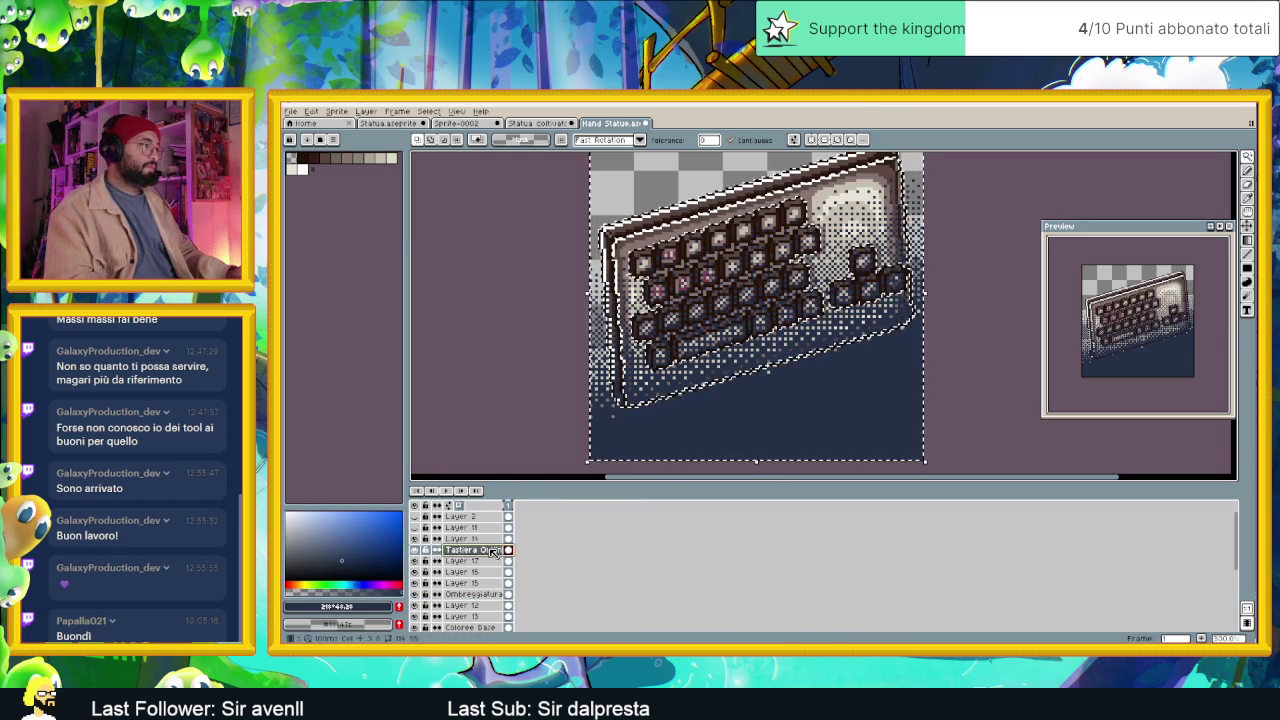
click(416, 551)
click(416, 551)
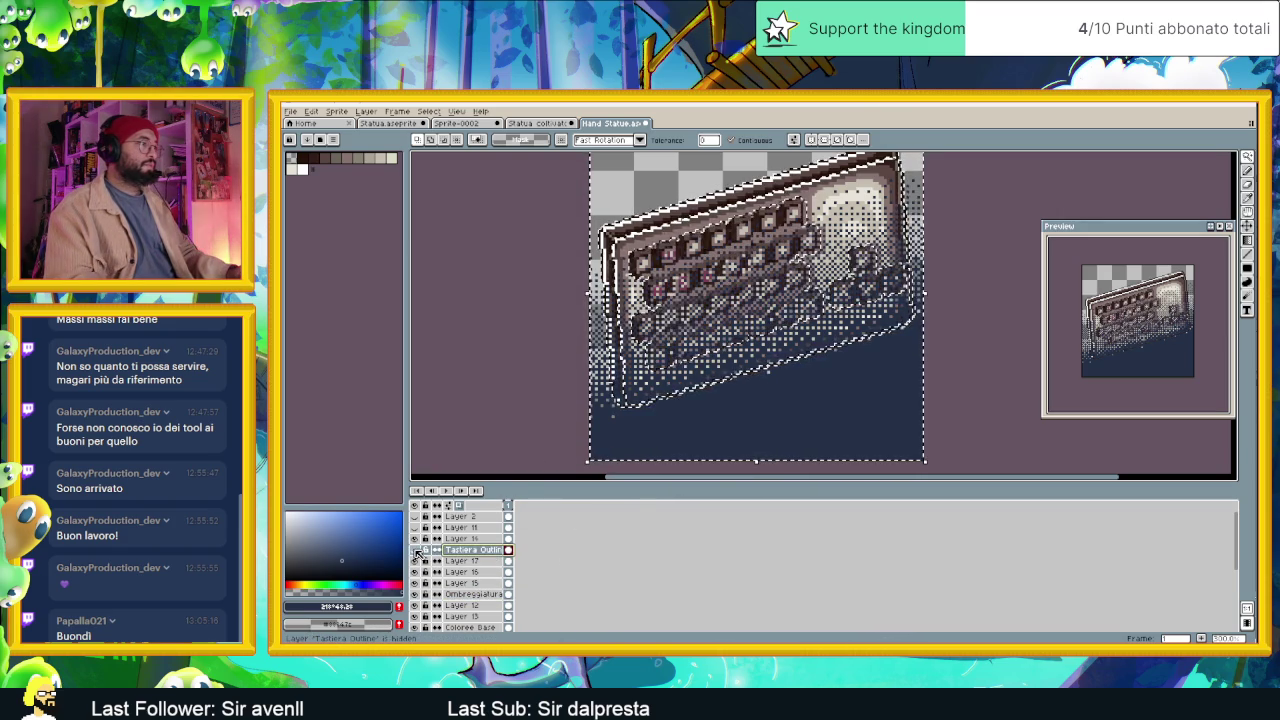
alt+click(416, 551)
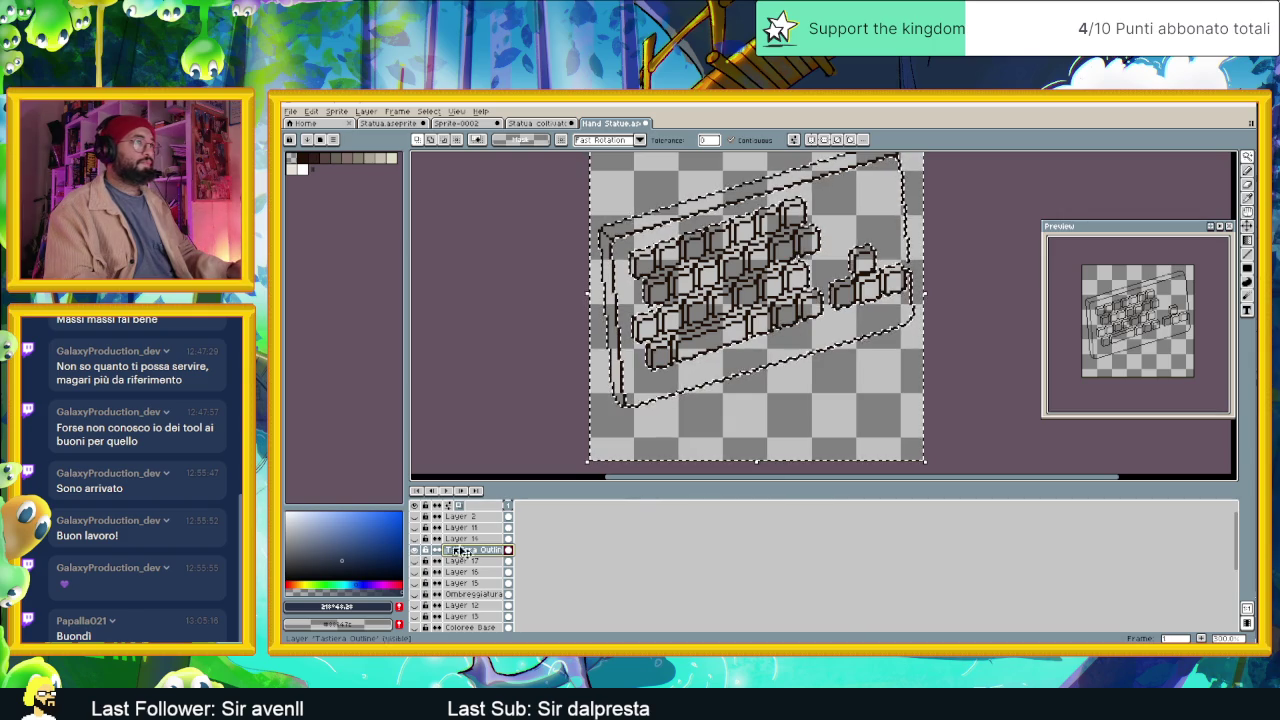
scroll(857, 371, down, 1)
scroll(960, 320, up, 3)
scroll(975, 318, up, 1)
key(ctrl+d)
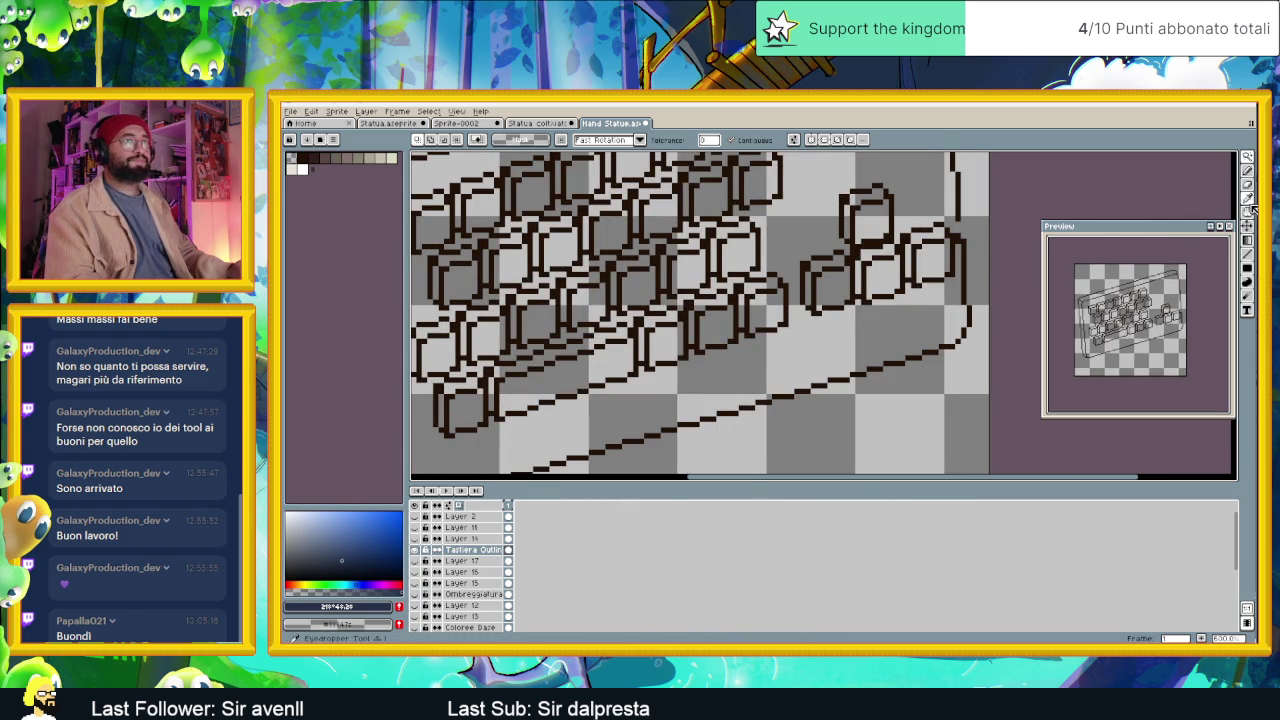
Sample the dark outline colour, then Magic Wand the empty area around the keyboard.
click(1251, 206)
scroll(940, 195, up, 2)
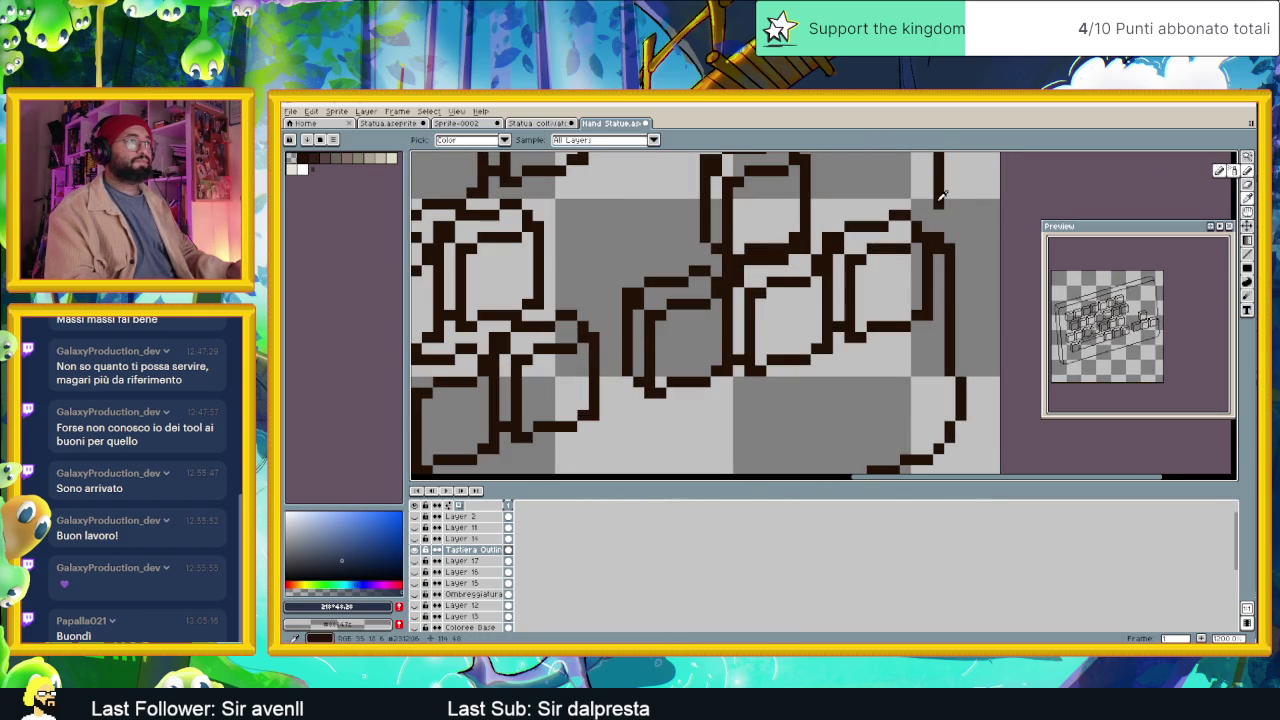
click(940, 195)
key(b)
scroll(907, 302, down, 1)
scroll(907, 302, down, 1)
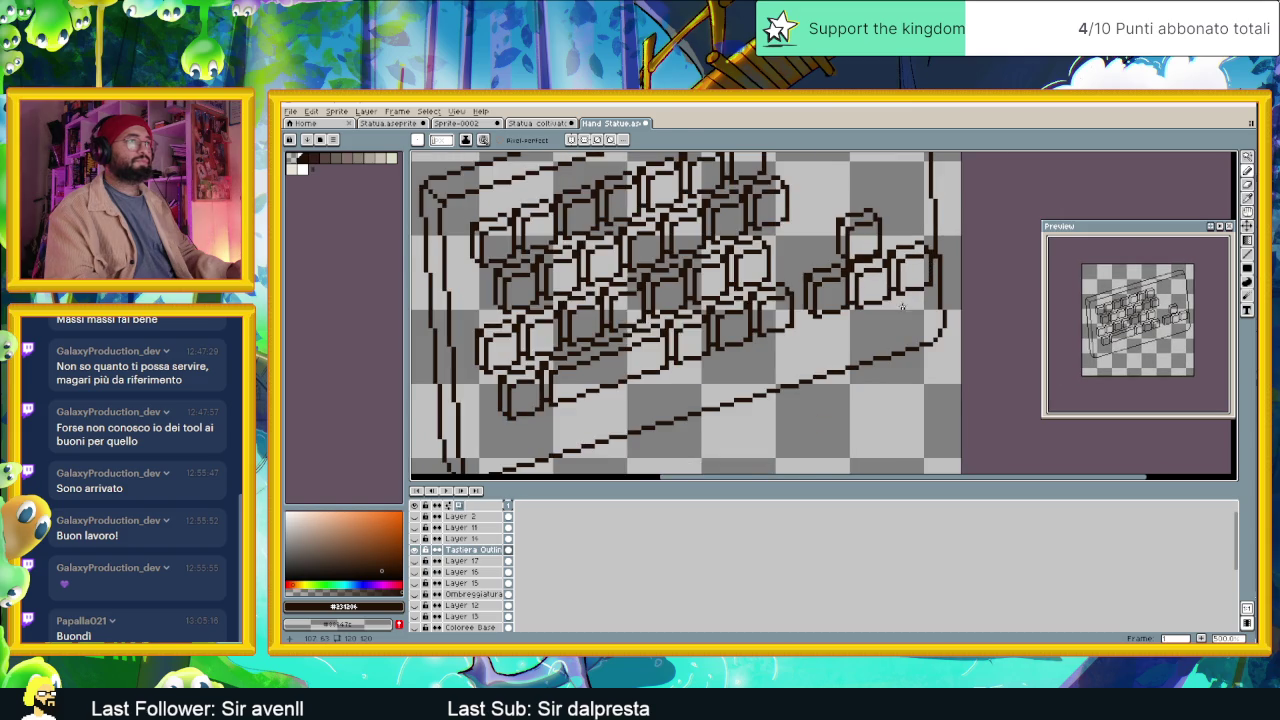
scroll(907, 302, down, 1)
key(w)
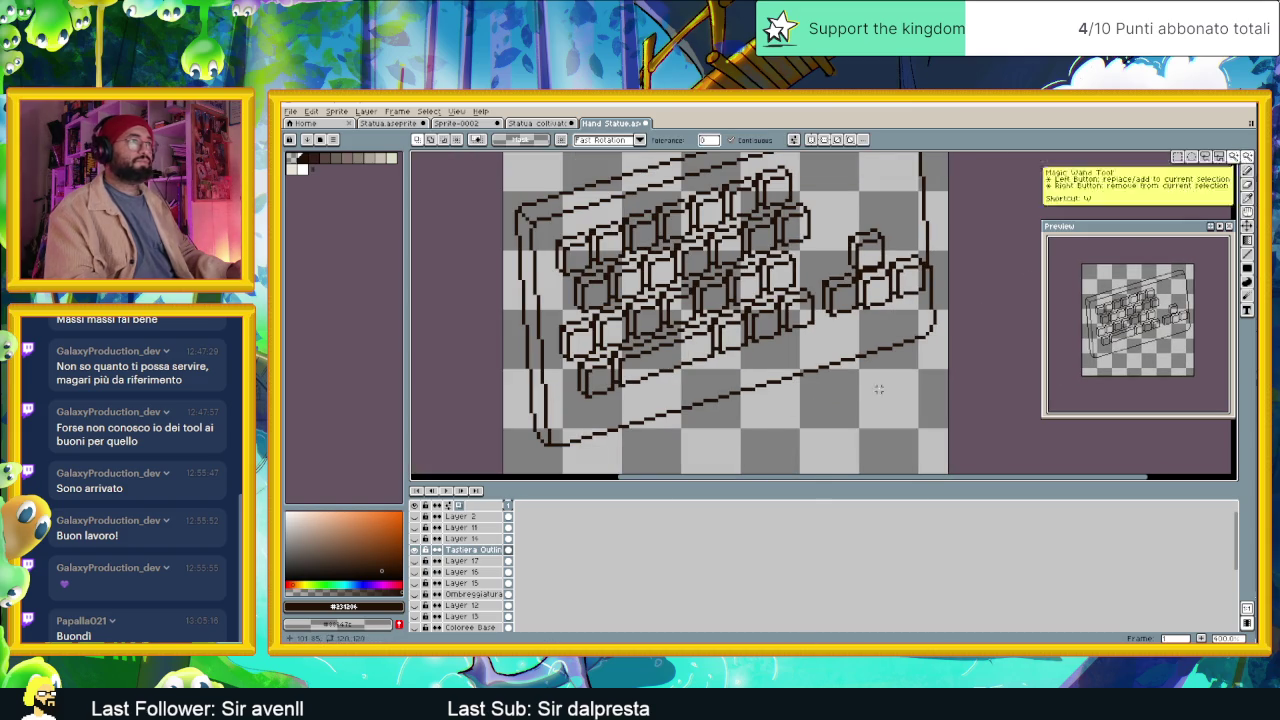
click(880, 389)
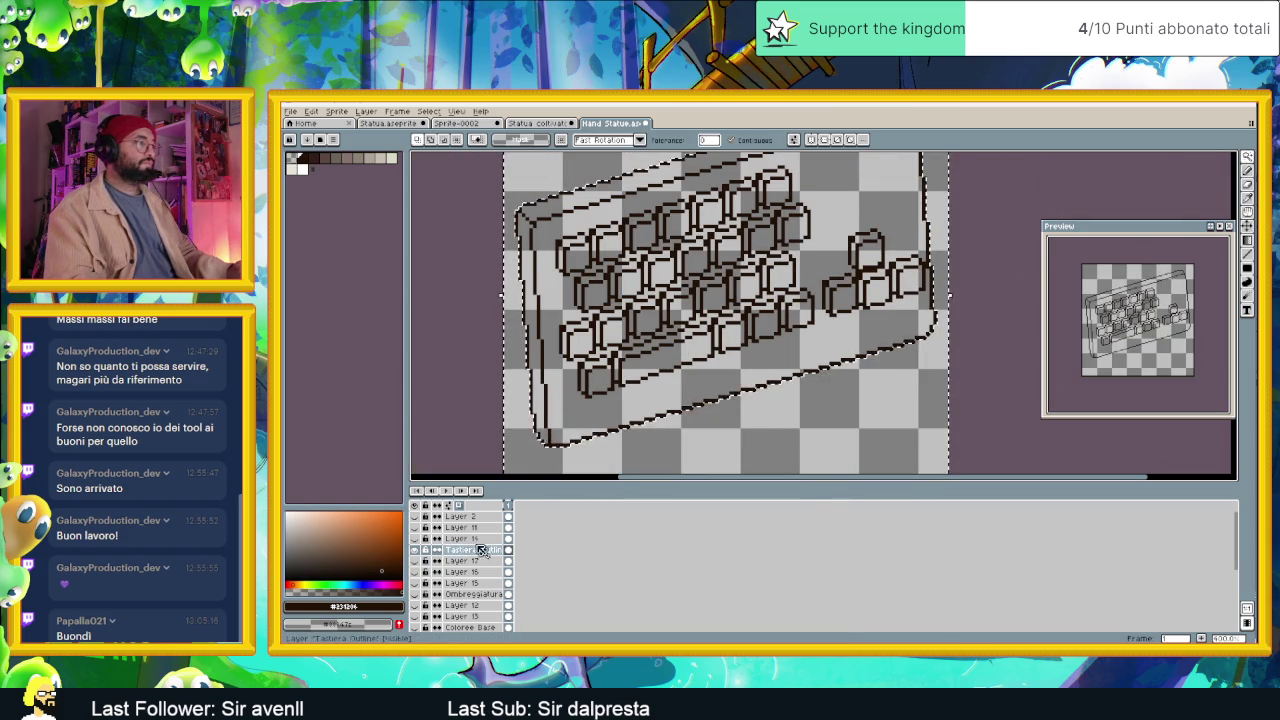
Make all the other keyboard layers visible again.
click(416, 550)
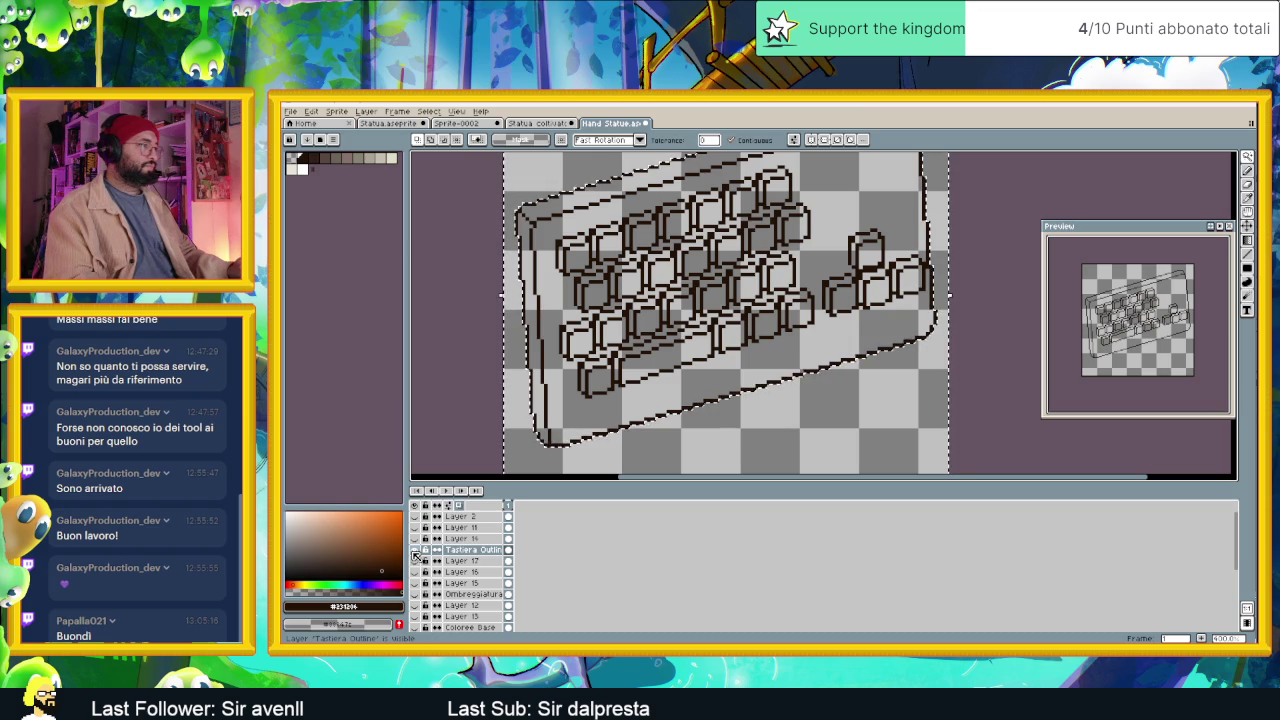
click(416, 551)
click(416, 551)
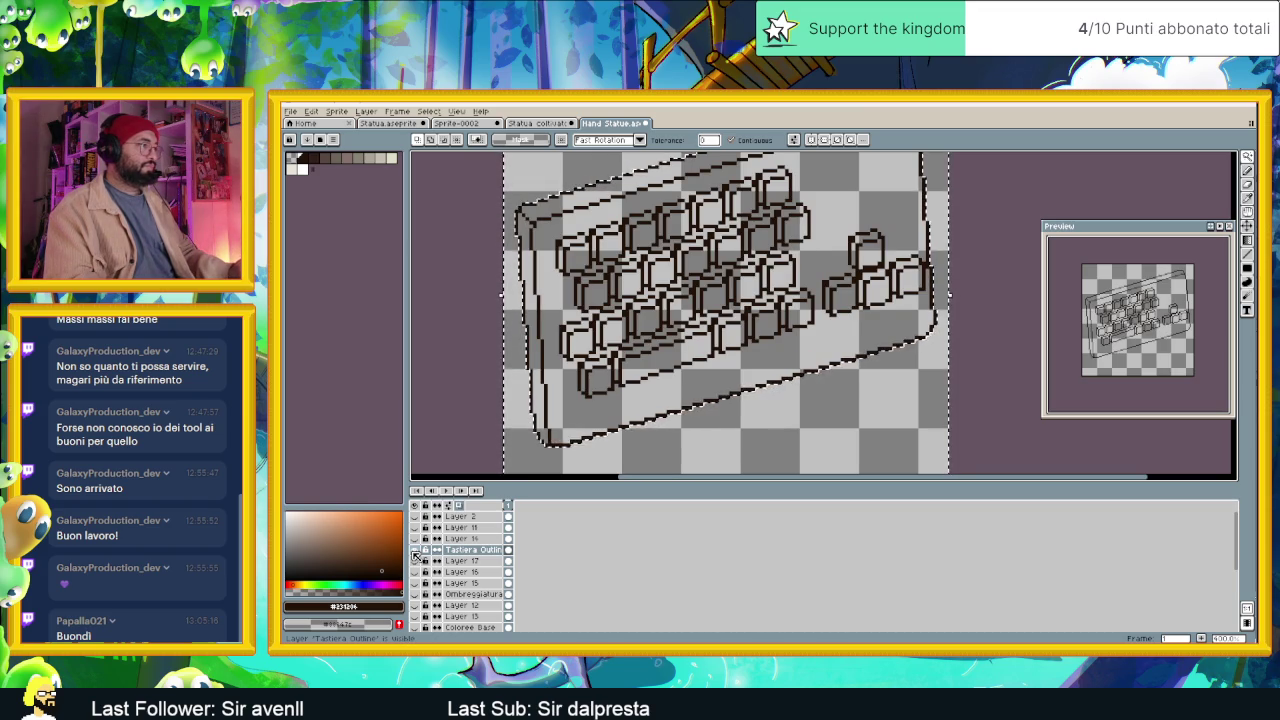
click(416, 551)
click(416, 551)
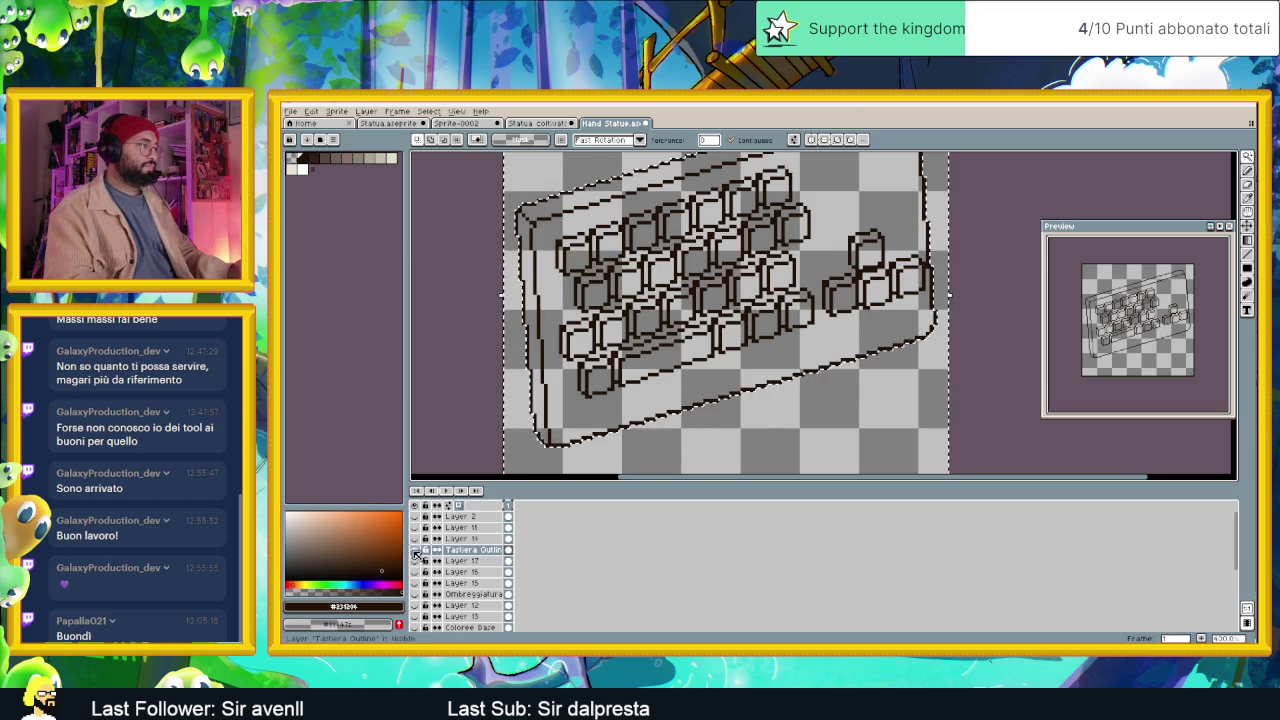
click(416, 551)
click(416, 551)
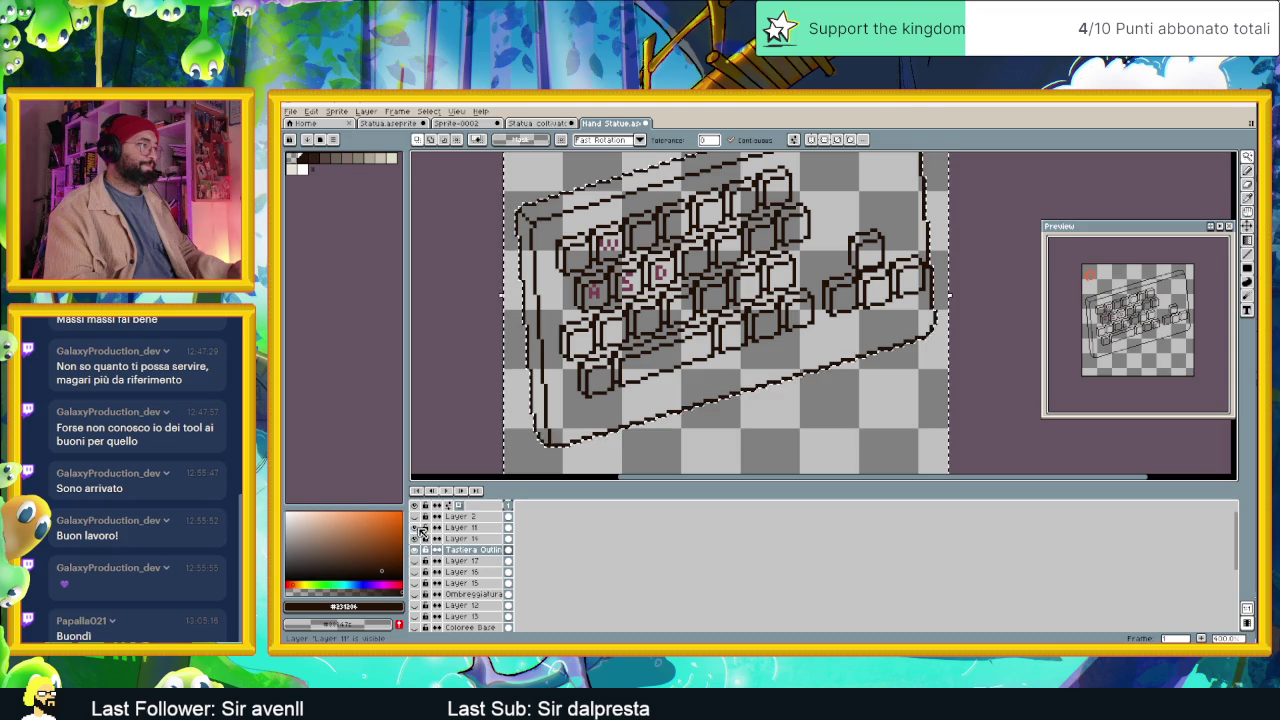
scroll(422, 556, down, 1)
drag(416, 551, 416, 616)
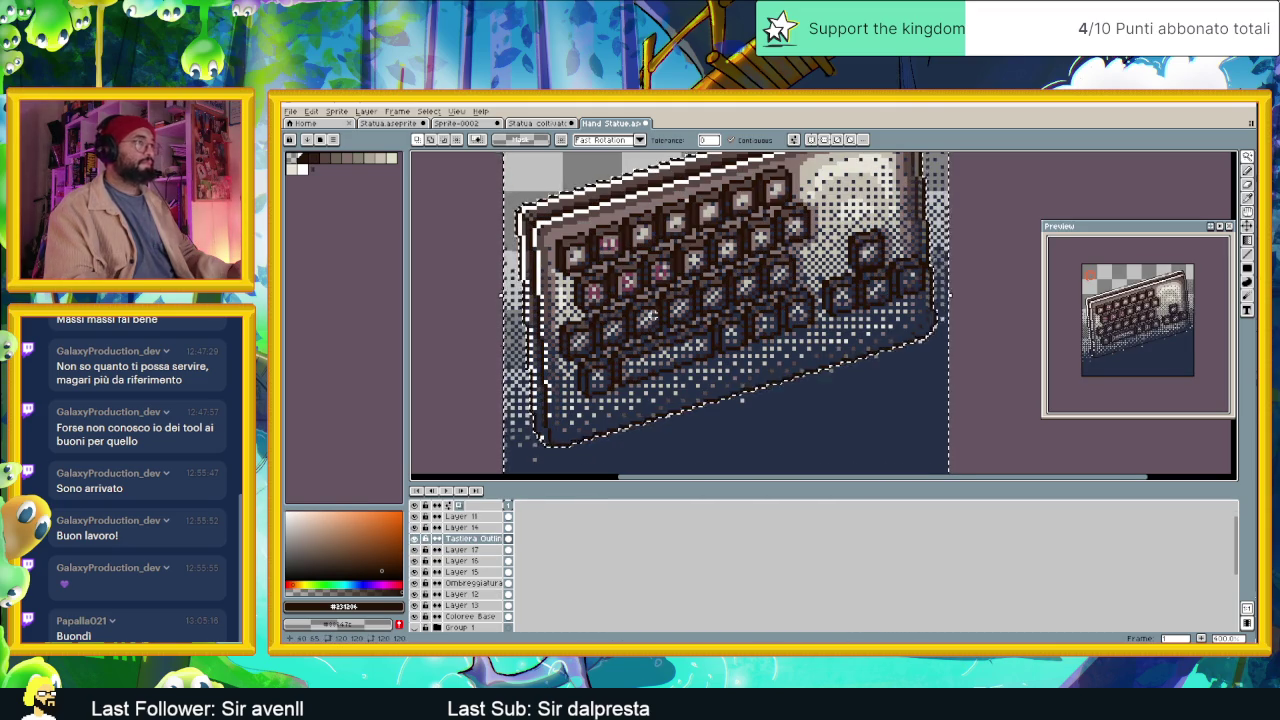
scroll(653, 448, down, 1)
scroll(460, 551, up, 1)
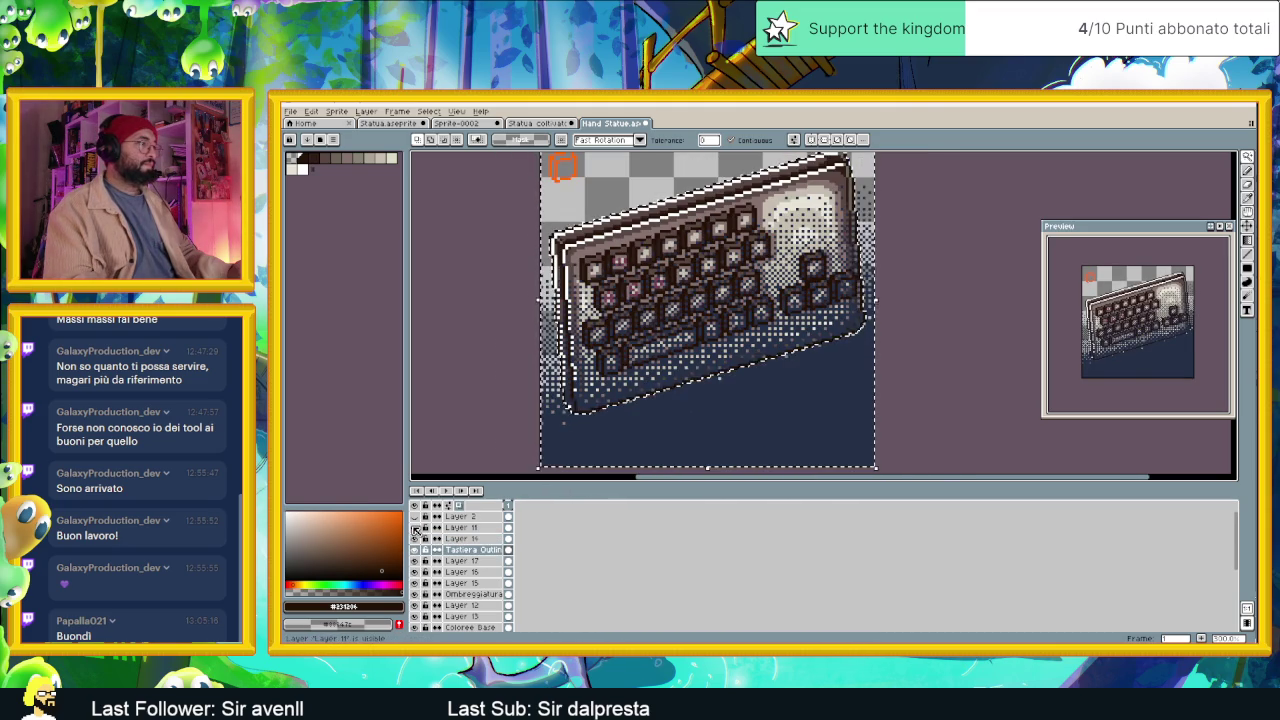
Delete Layer 17's navy shading outside the keyboard and open its properties.
click(462, 538)
click(460, 561)
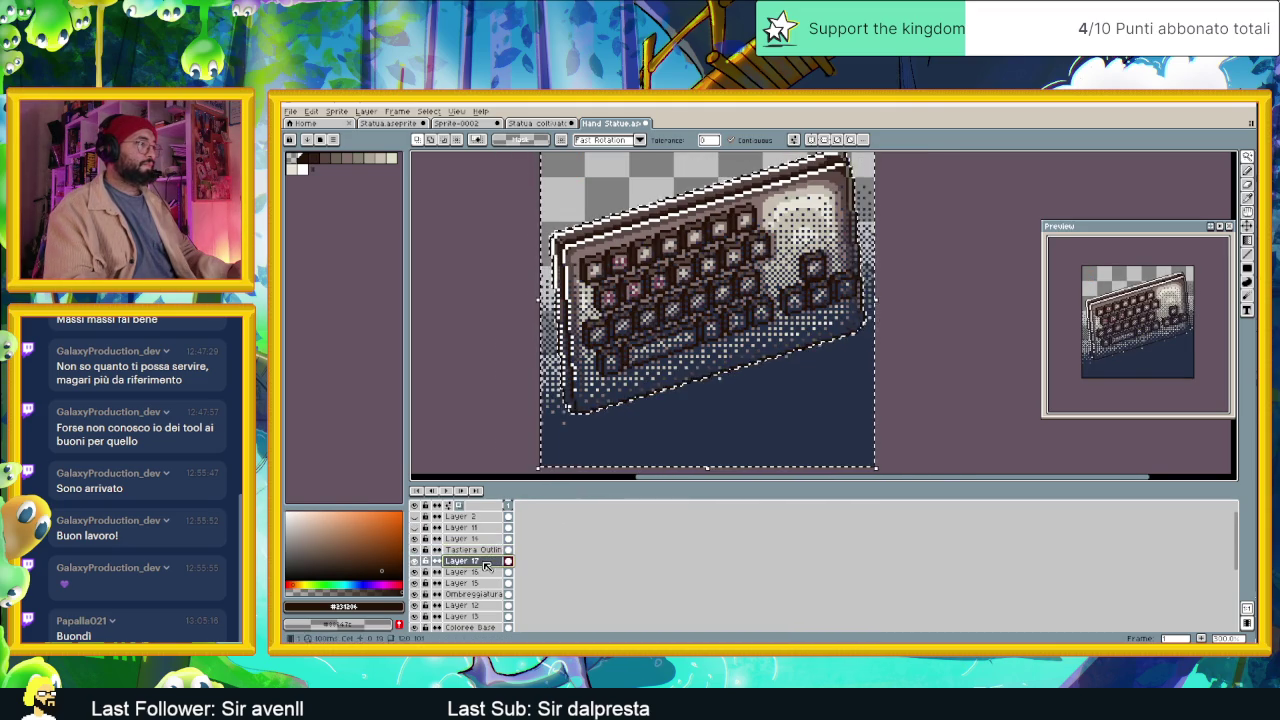
click(416, 561)
click(416, 561)
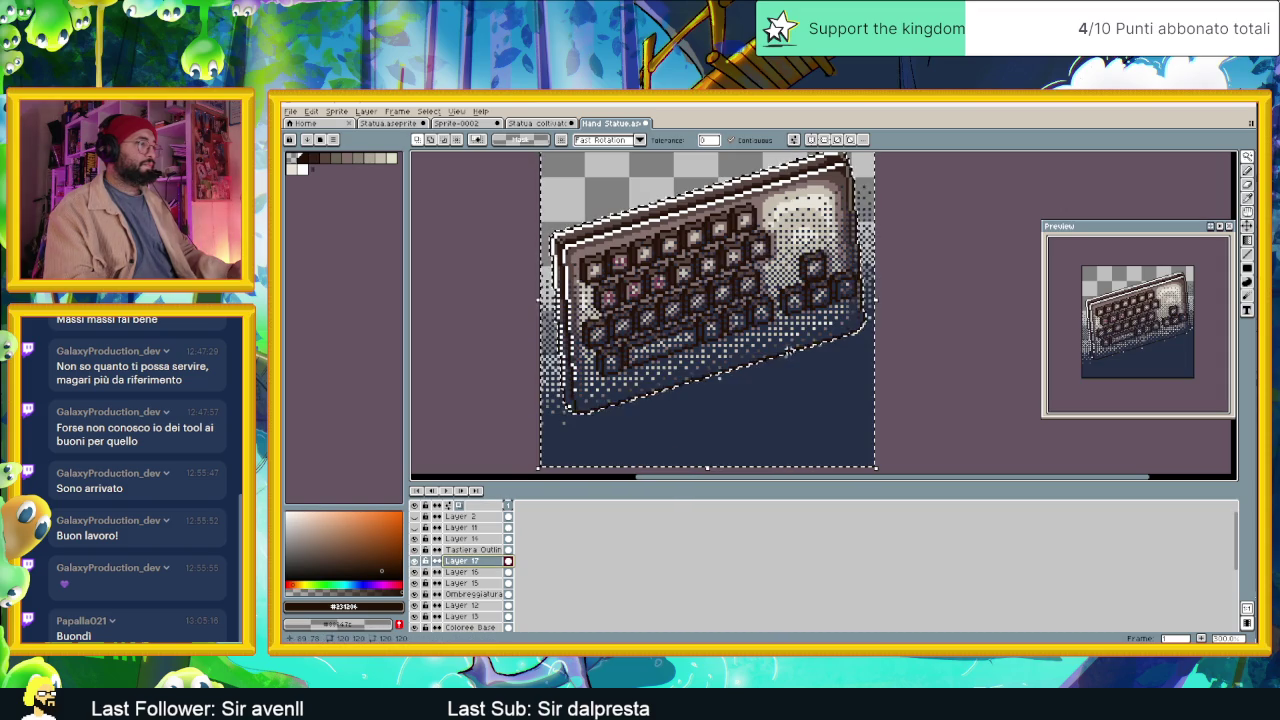
key(Delete)
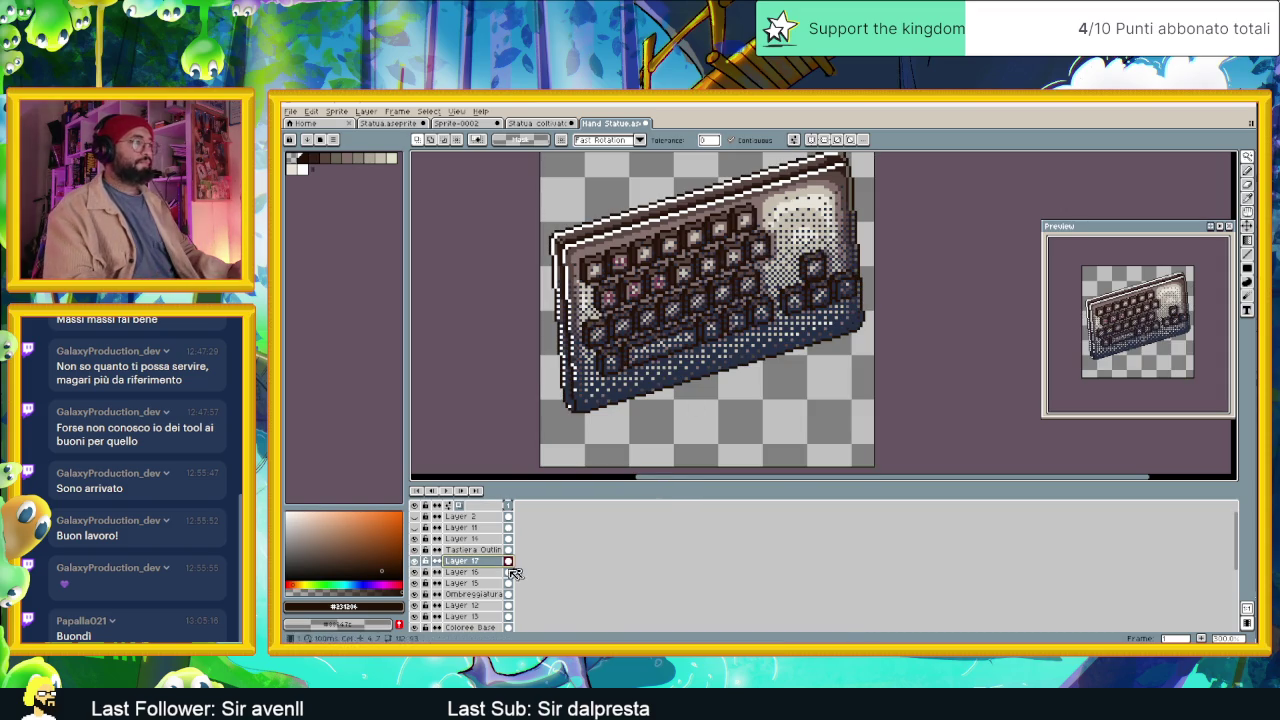
double_click(460, 561)
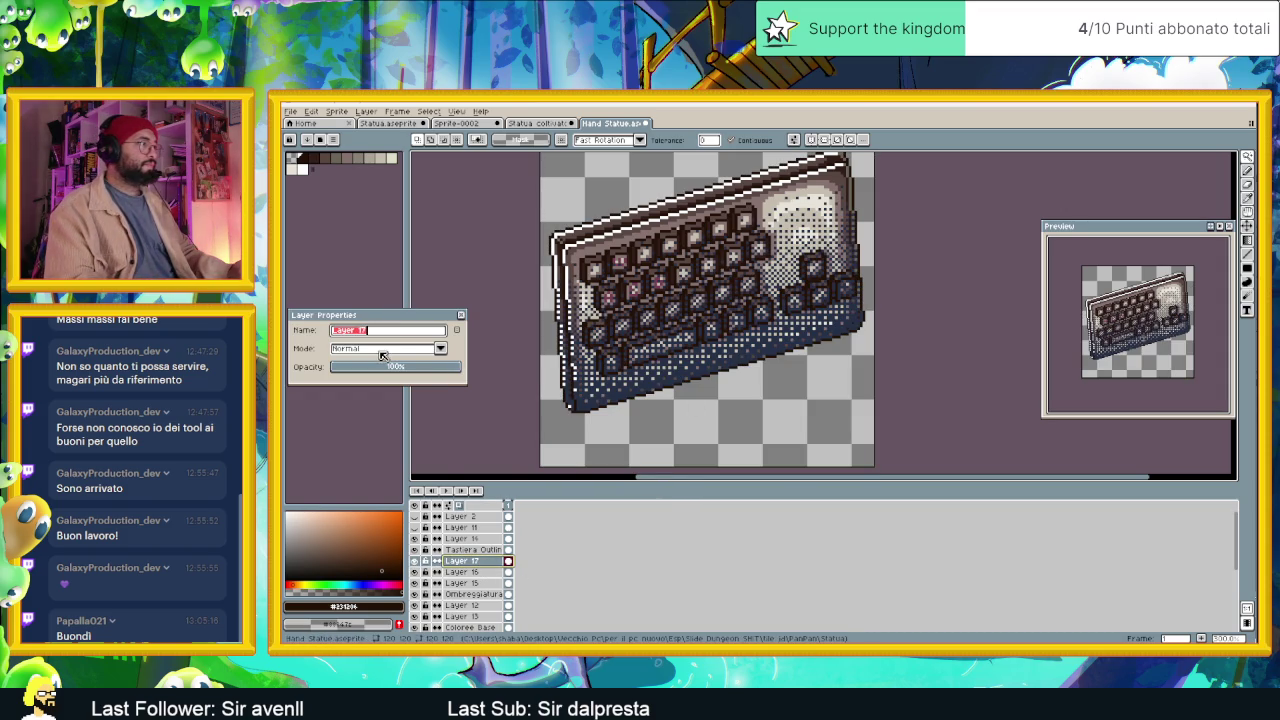
Set Layer 17 to Multiply blending with reduced opacity.
click(427, 348)
click(363, 385)
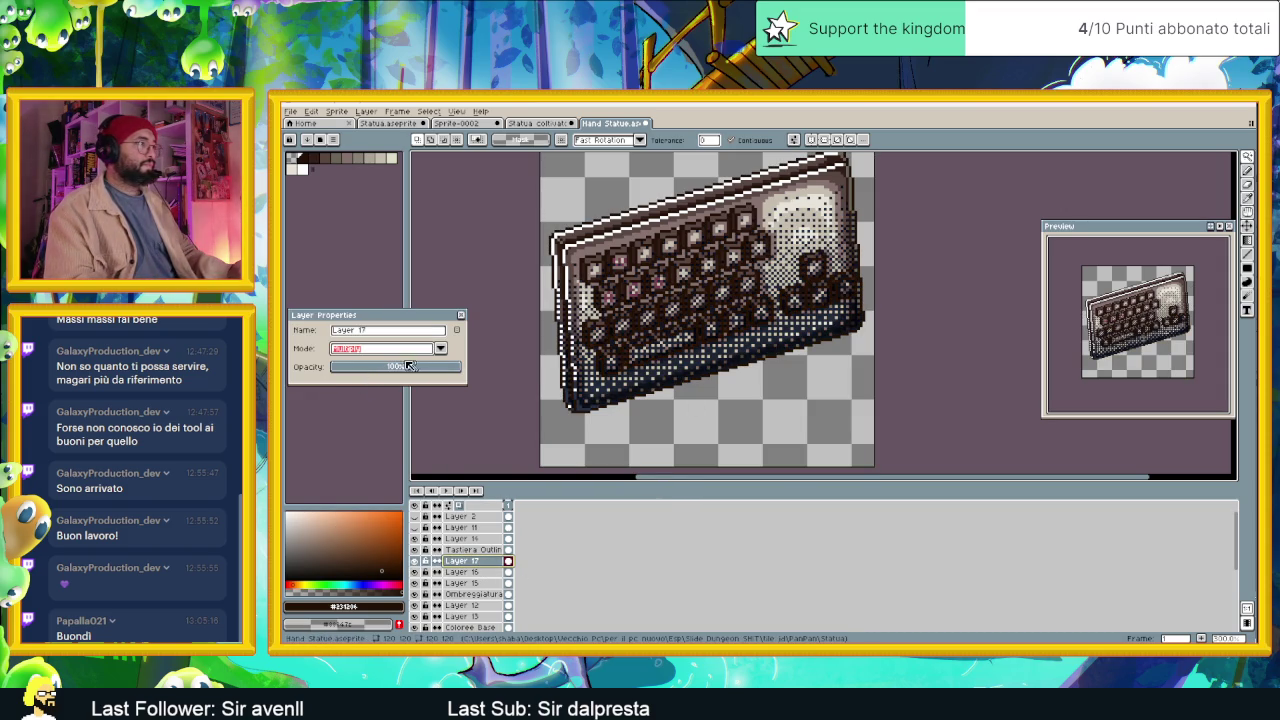
drag(415, 366, 364, 370)
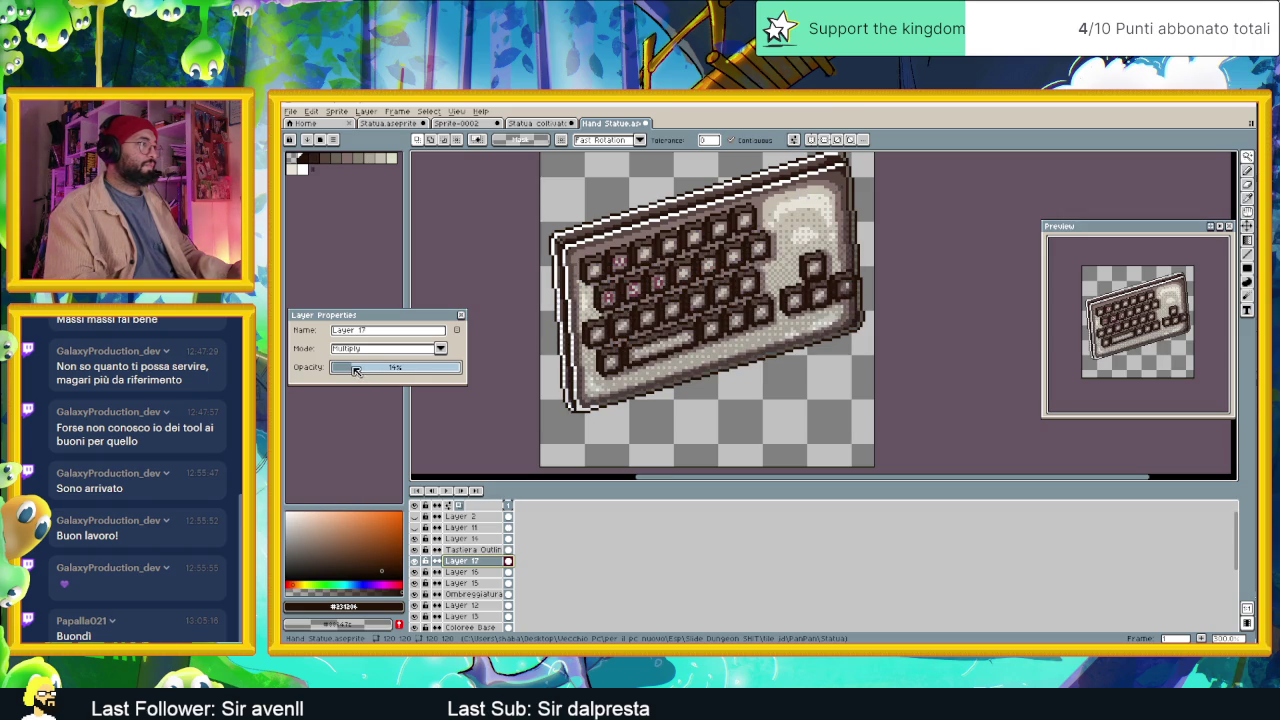
scroll(488, 360, up, 1)
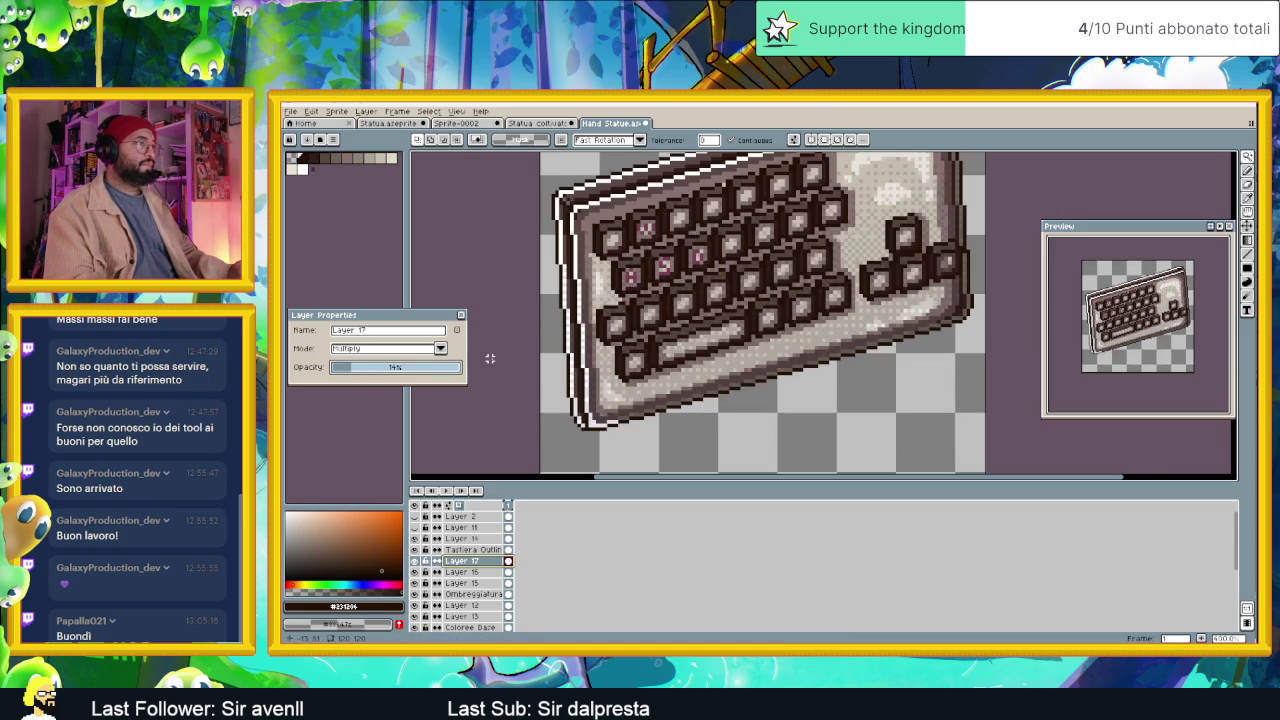
scroll(497, 362, down, 1)
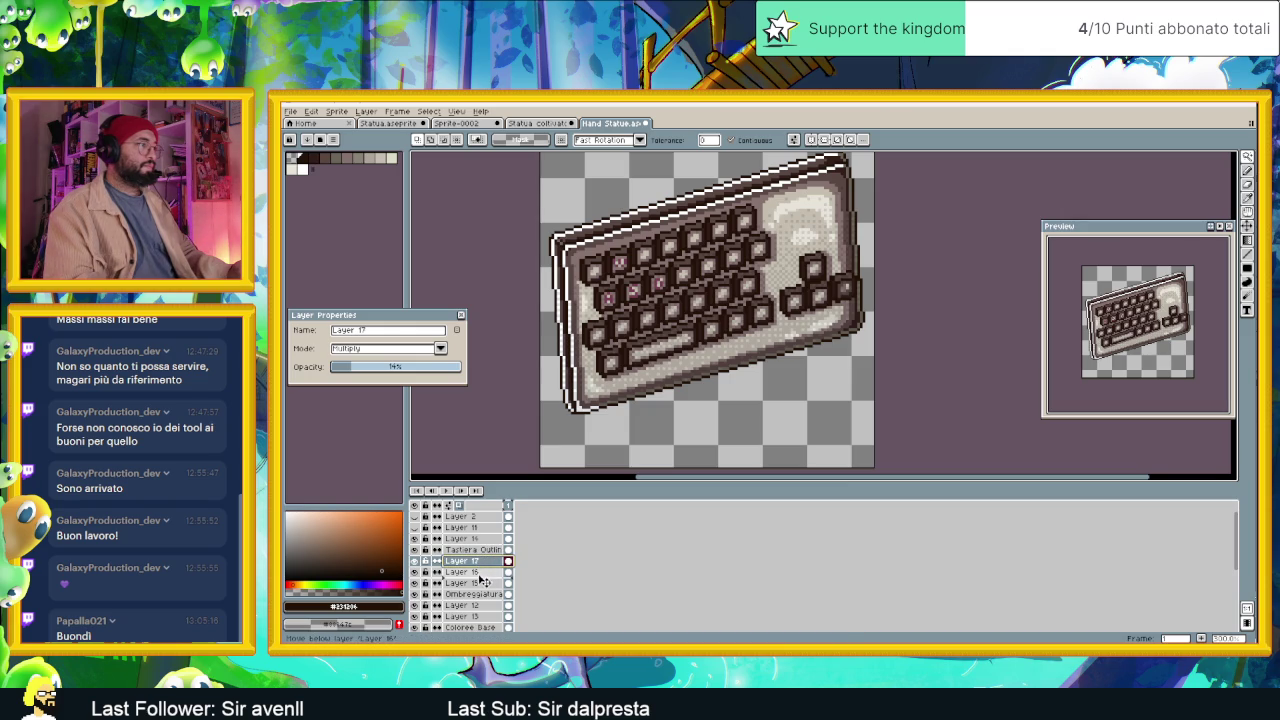
drag(482, 581, 483, 580)
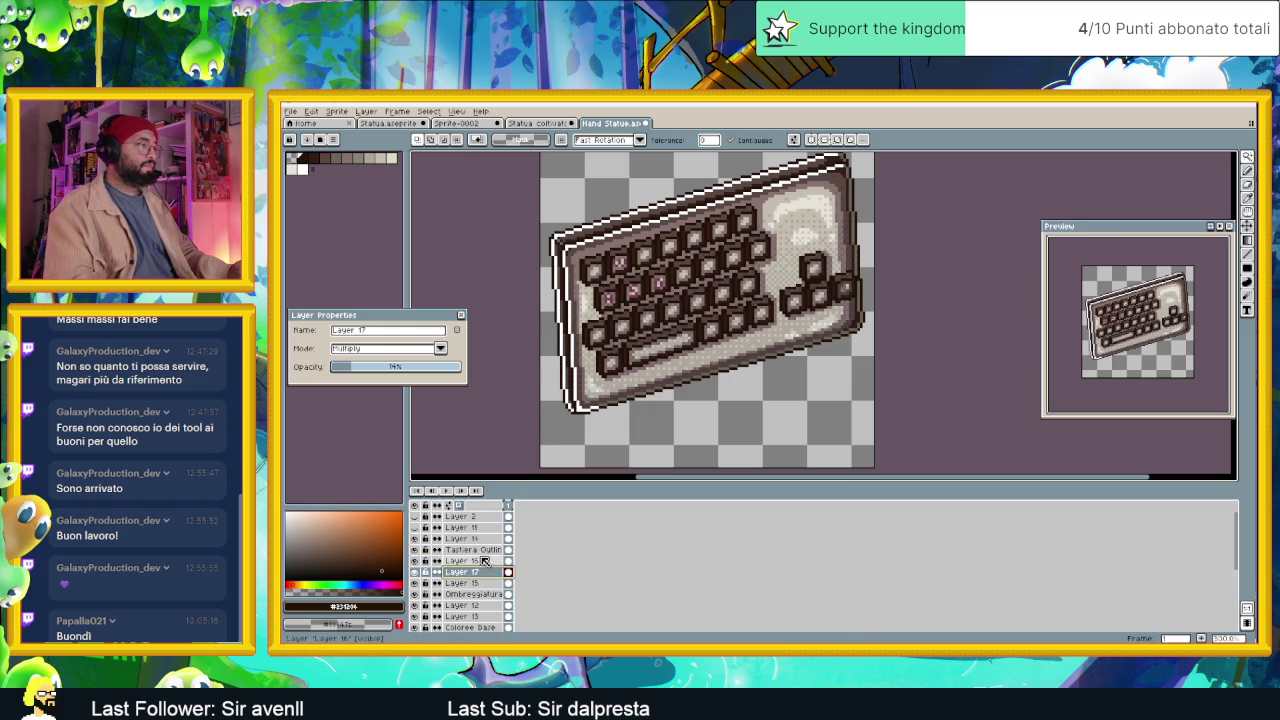
click(462, 316)
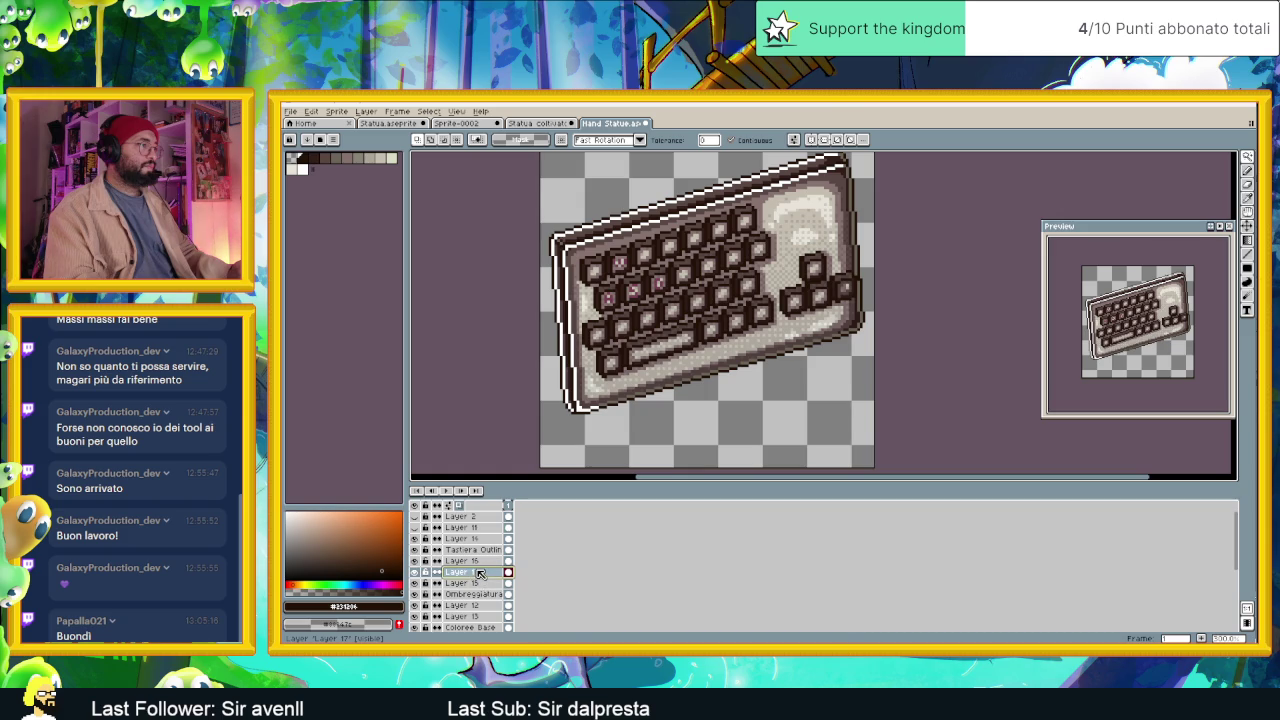
Reorder Layer 17 to sit directly below Tastiera Outline.
drag(480, 573, 479, 590)
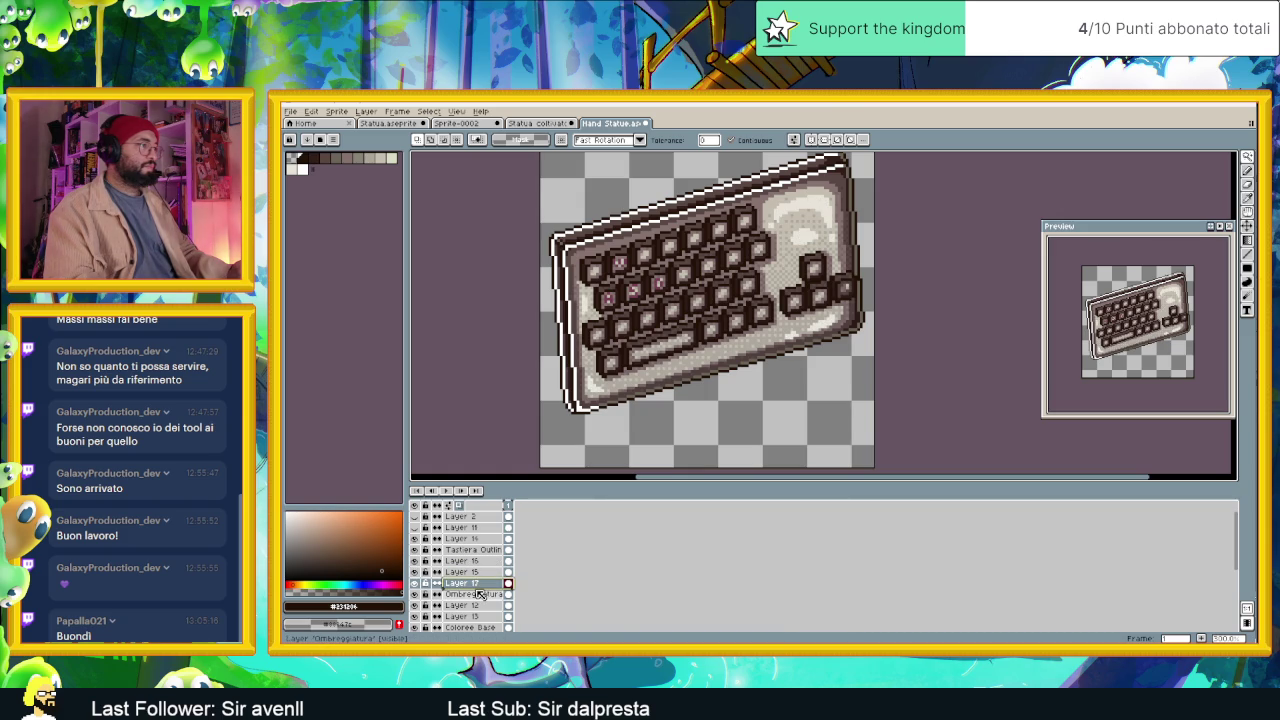
drag(478, 584, 478, 598)
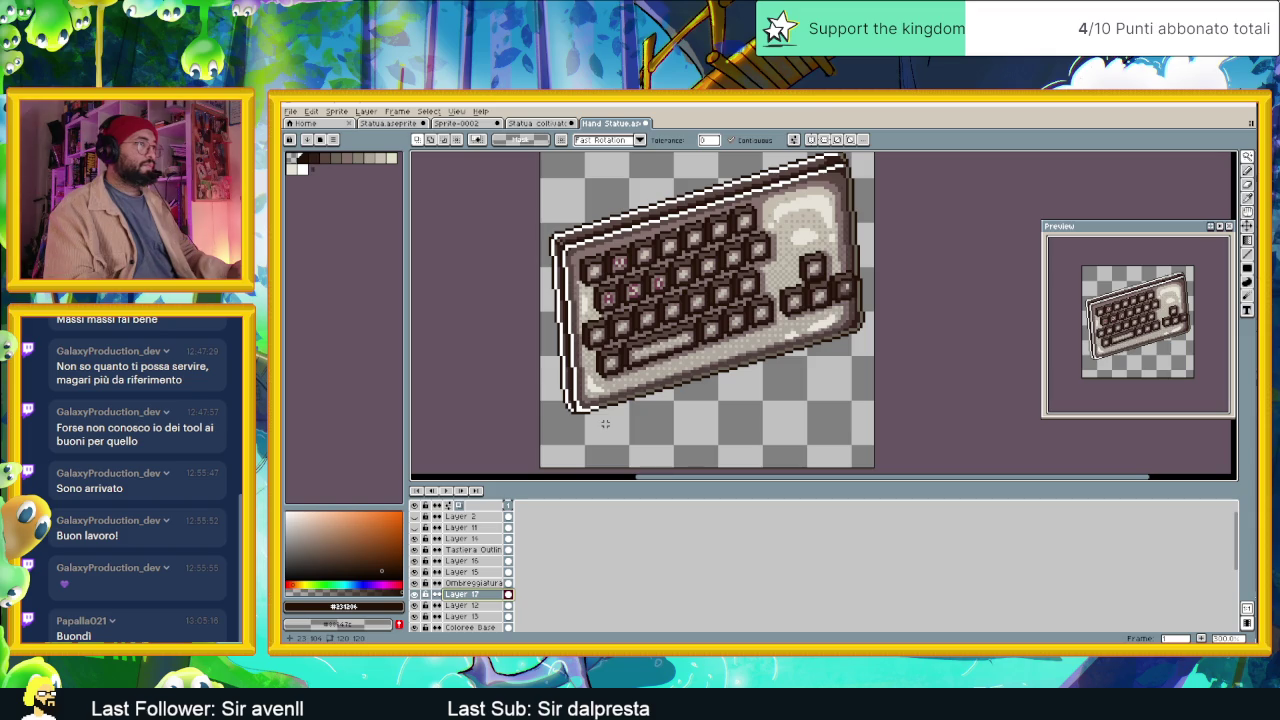
scroll(550, 429, down, 2)
scroll(628, 358, up, 1)
scroll(600, 390, down, 1)
scroll(572, 425, up, 1)
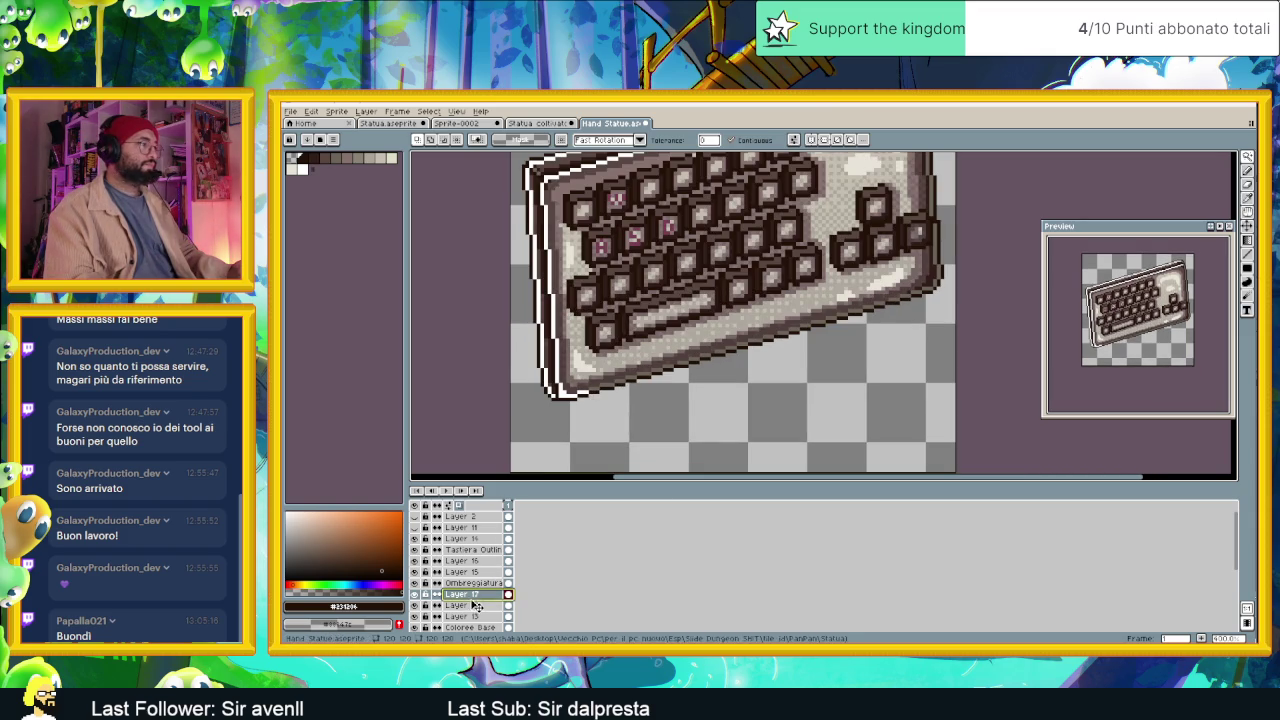
drag(483, 595, 489, 561)
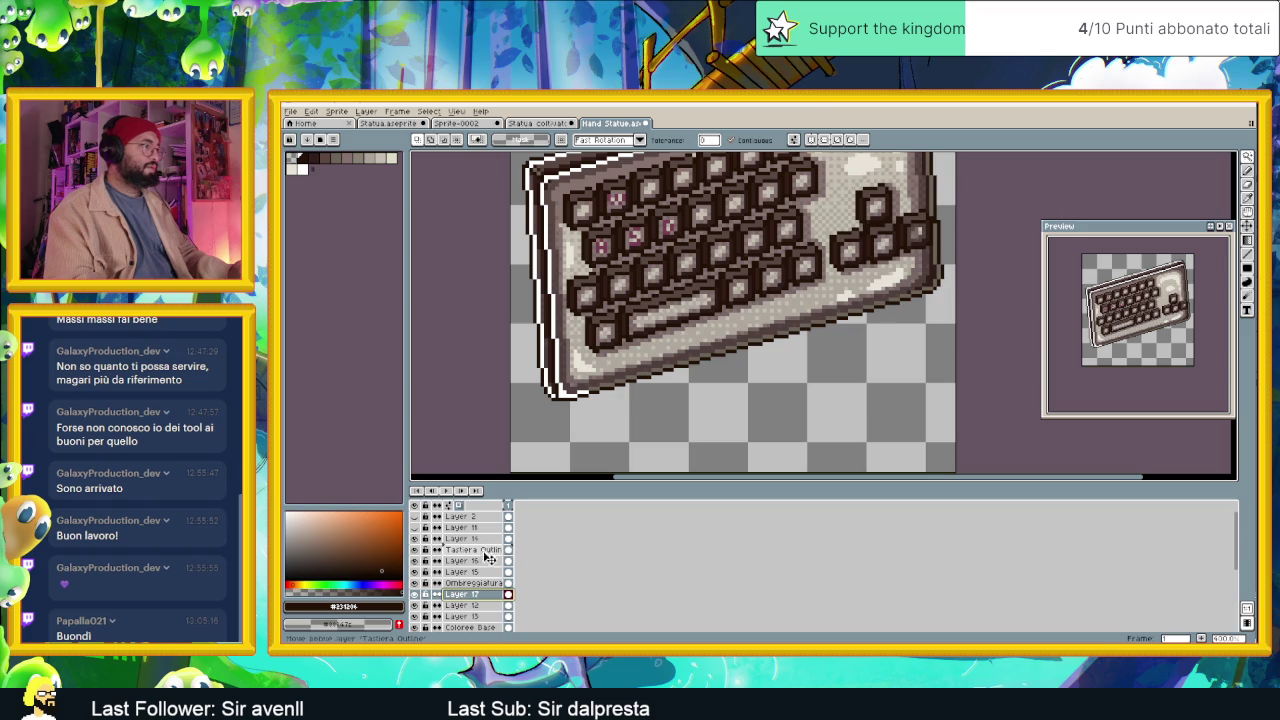
drag(489, 552, 489, 556)
drag(715, 355, 690, 385)
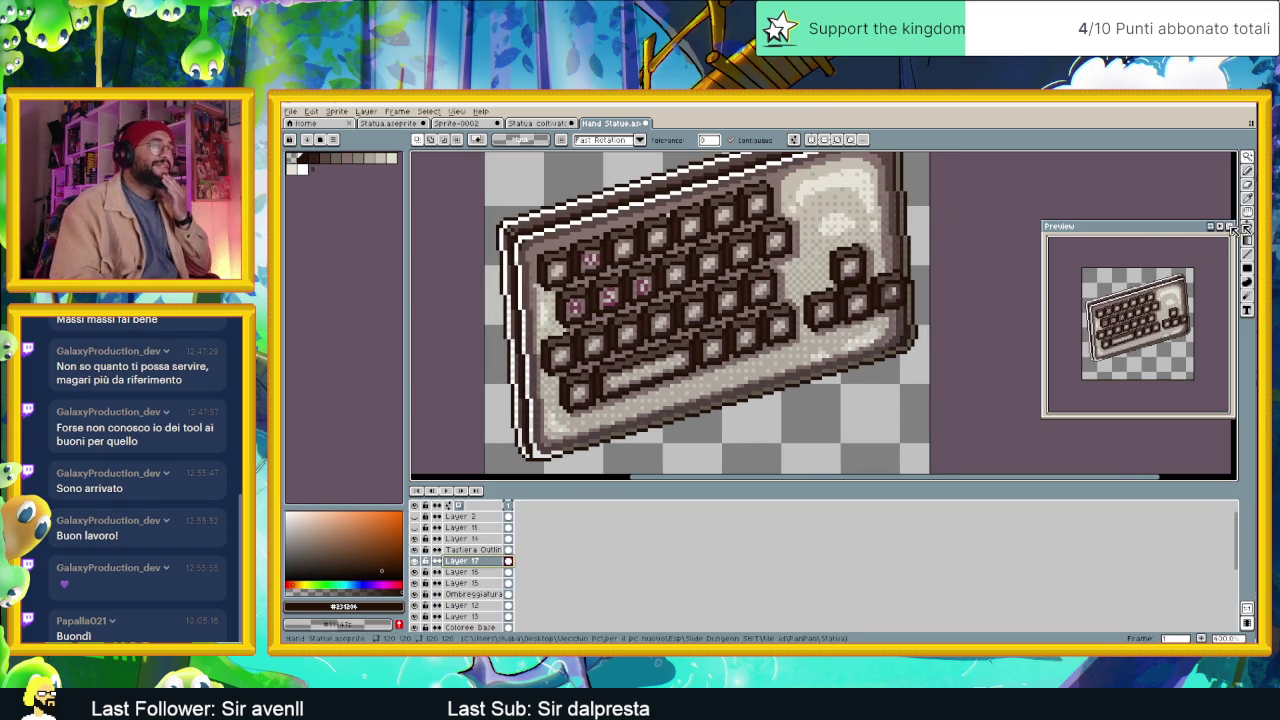
Paint a pixel detail onto a keycap with the pencil.
key(b)
scroll(589, 267, up, 2)
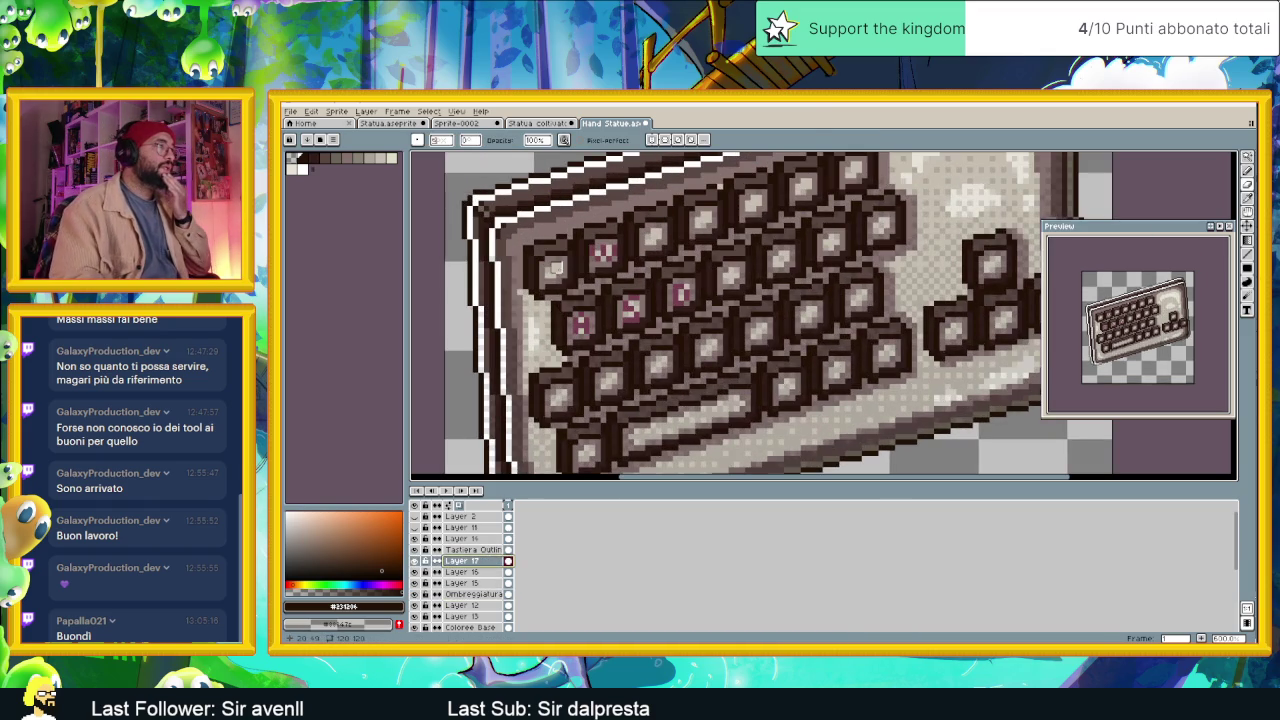
click(603, 251)
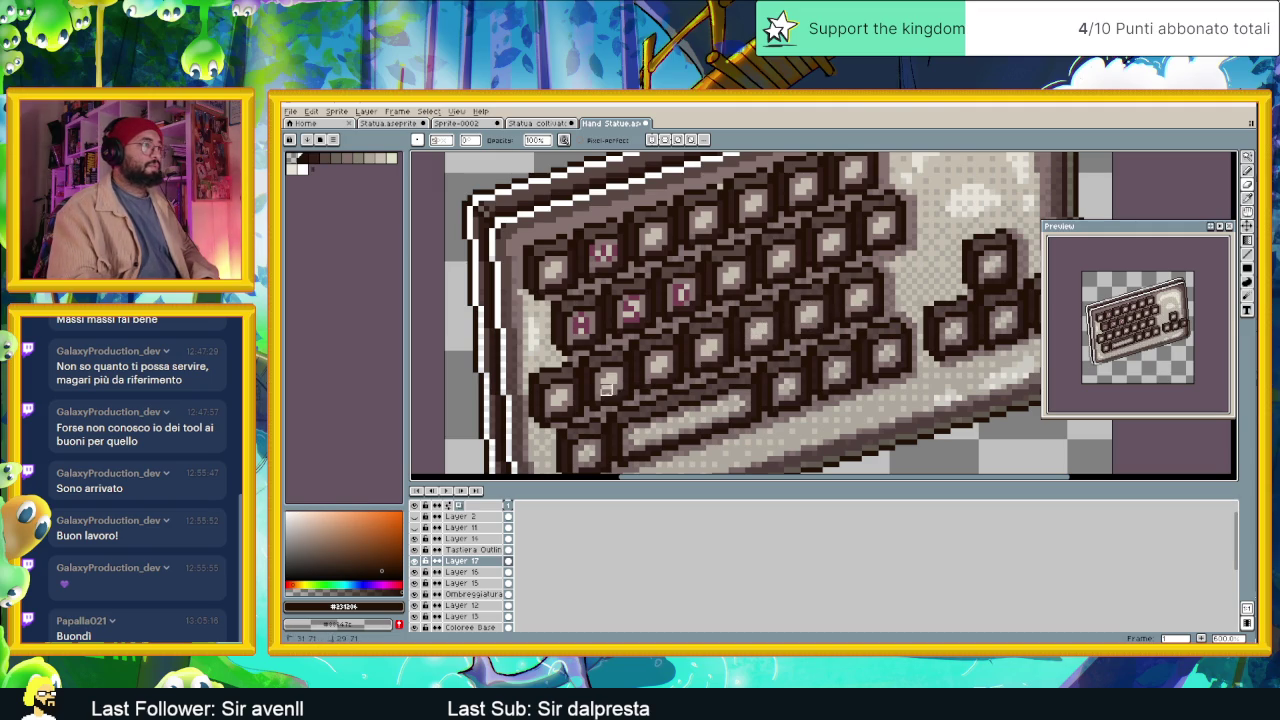
drag(578, 400, 524, 332)
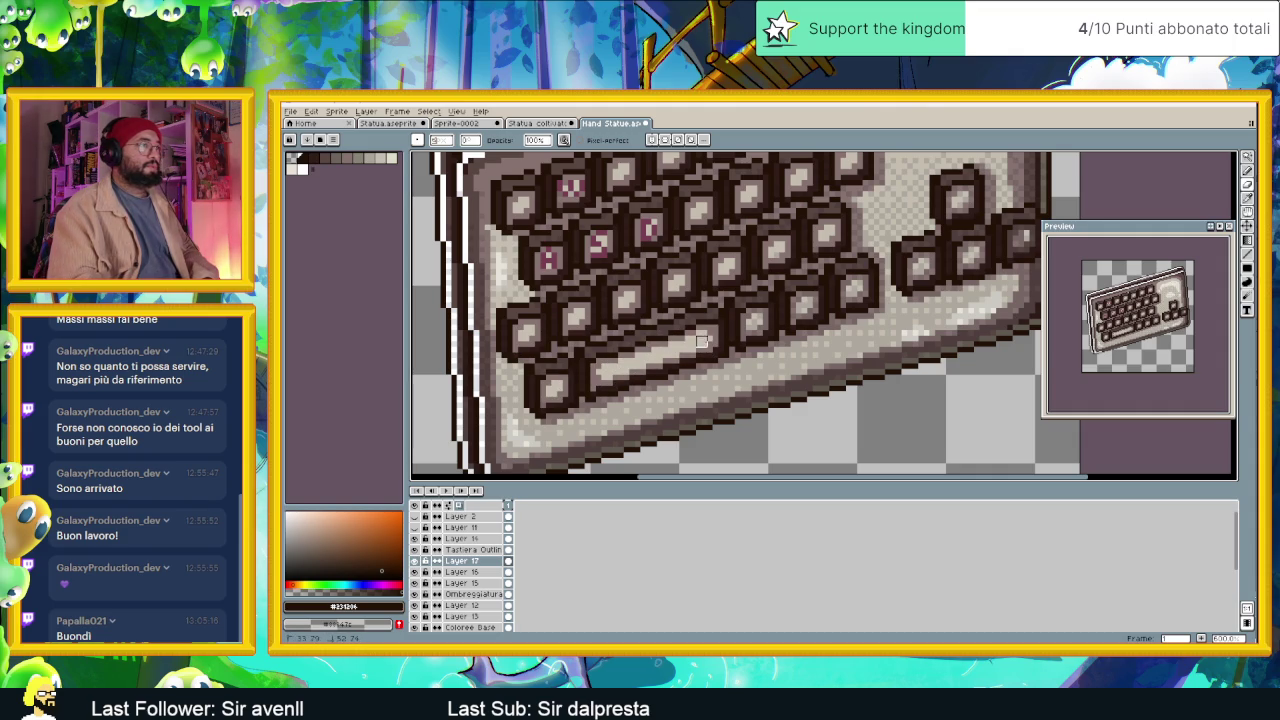
scroll(720, 300, right, 3)
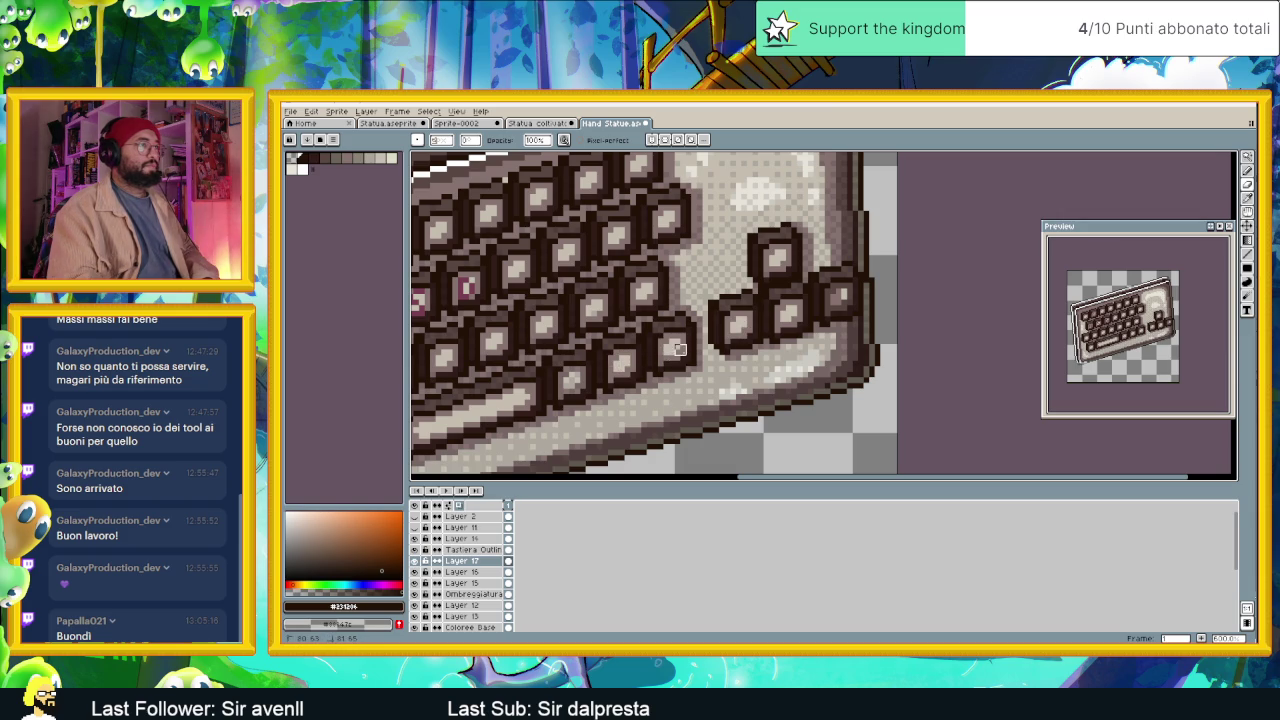
Move Layer 17 below Layer 16 and Layer 15, then toggle it to compare.
scroll(603, 355, down, 2)
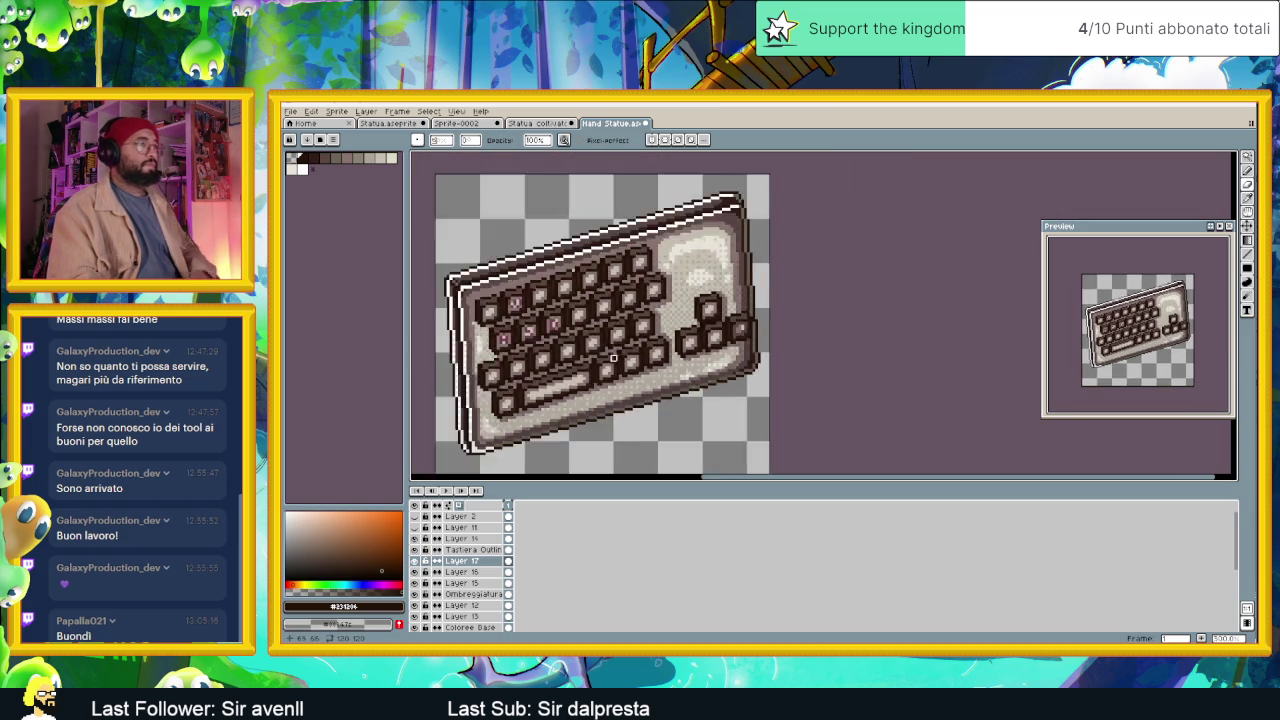
scroll(598, 323, down, 1)
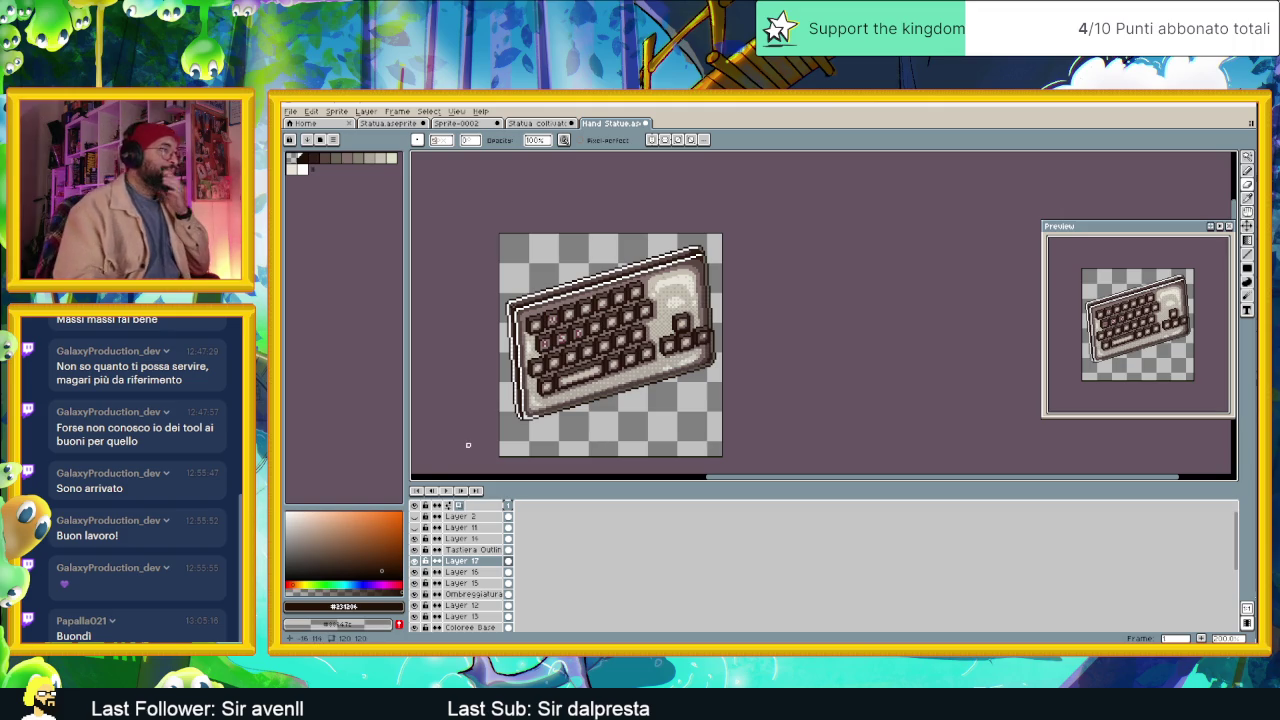
drag(487, 563, 483, 582)
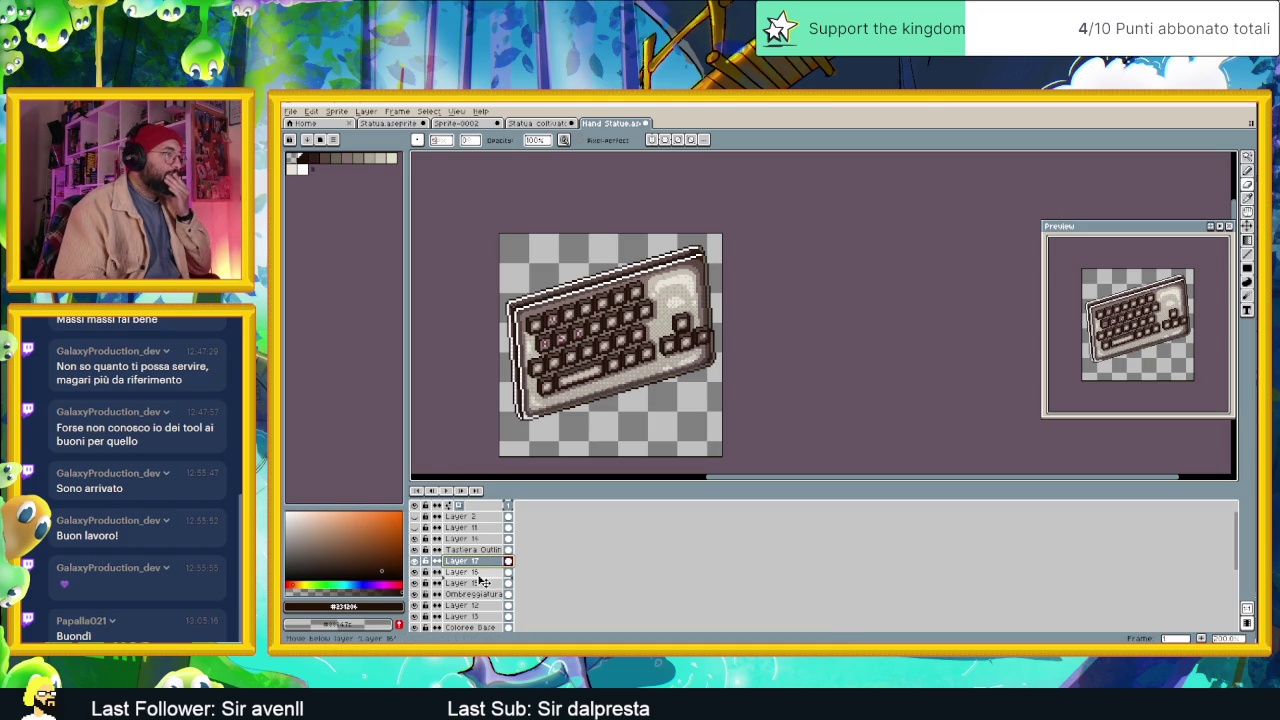
drag(483, 582, 483, 580)
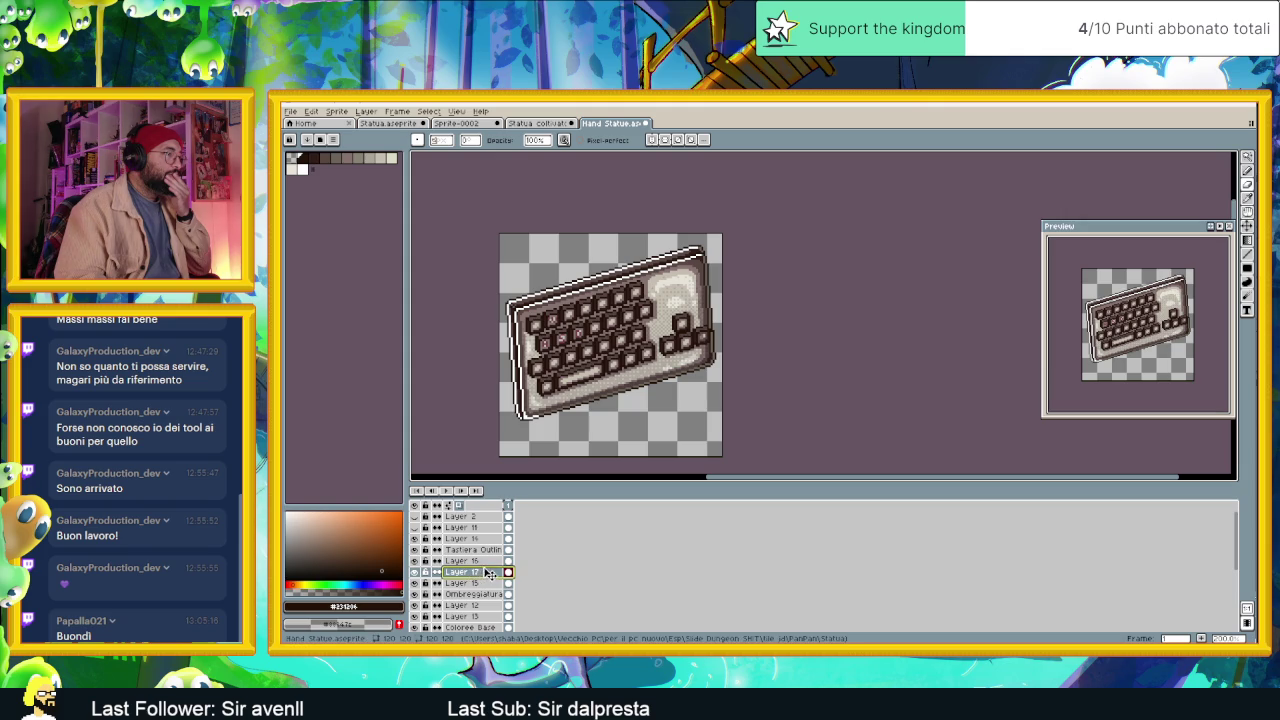
drag(488, 573, 486, 587)
double_click(416, 584)
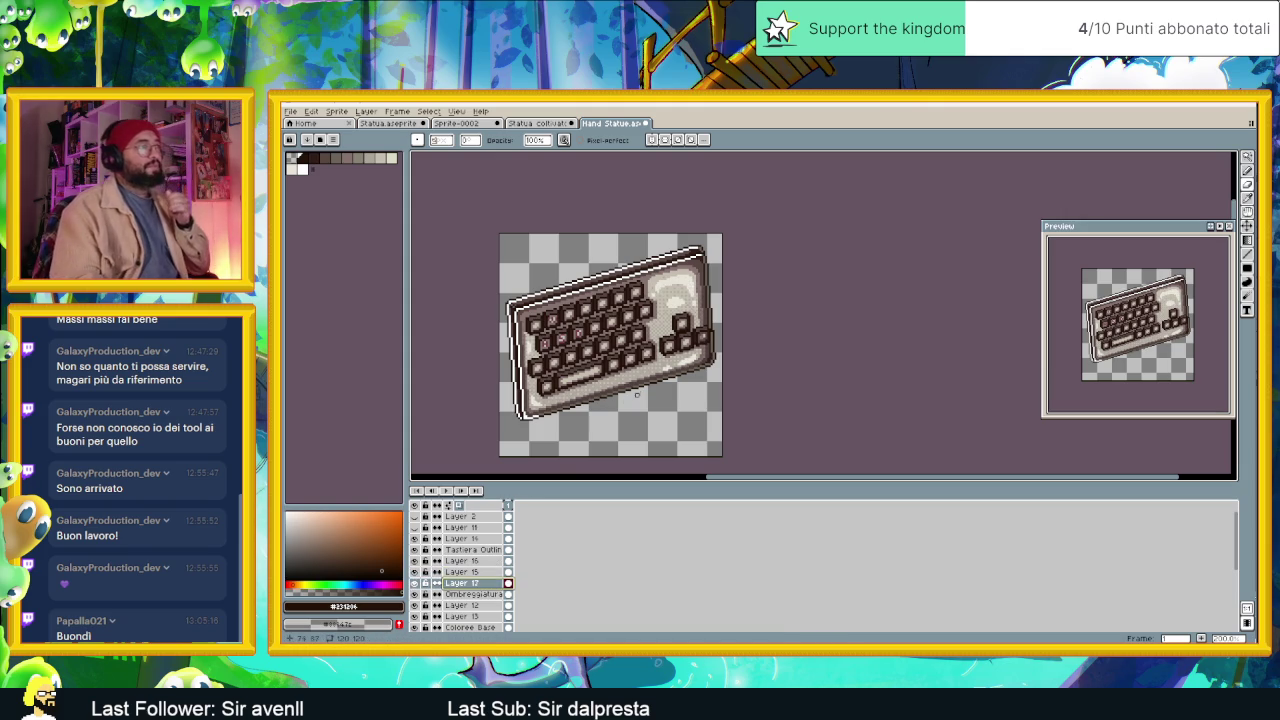
scroll(619, 390, up, 1)
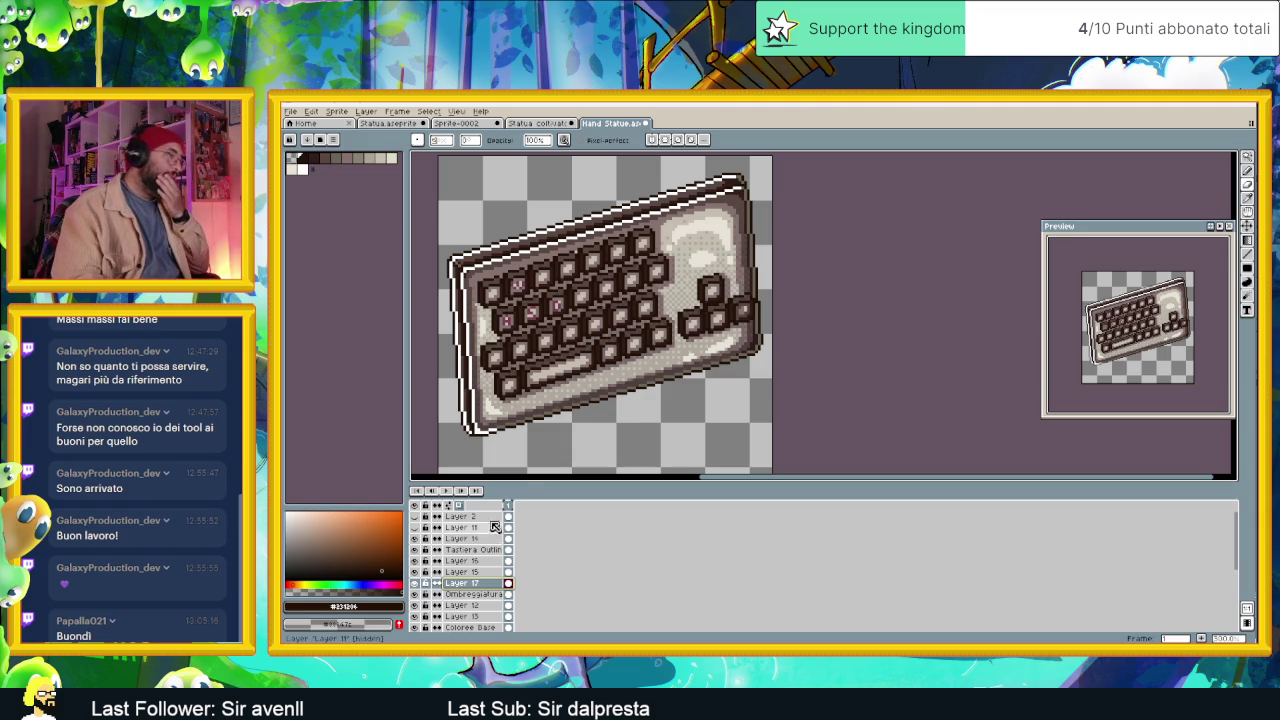
Add a new layer and paint a brown gradient without dithering, rising from the bottom.
right_click(481, 584)
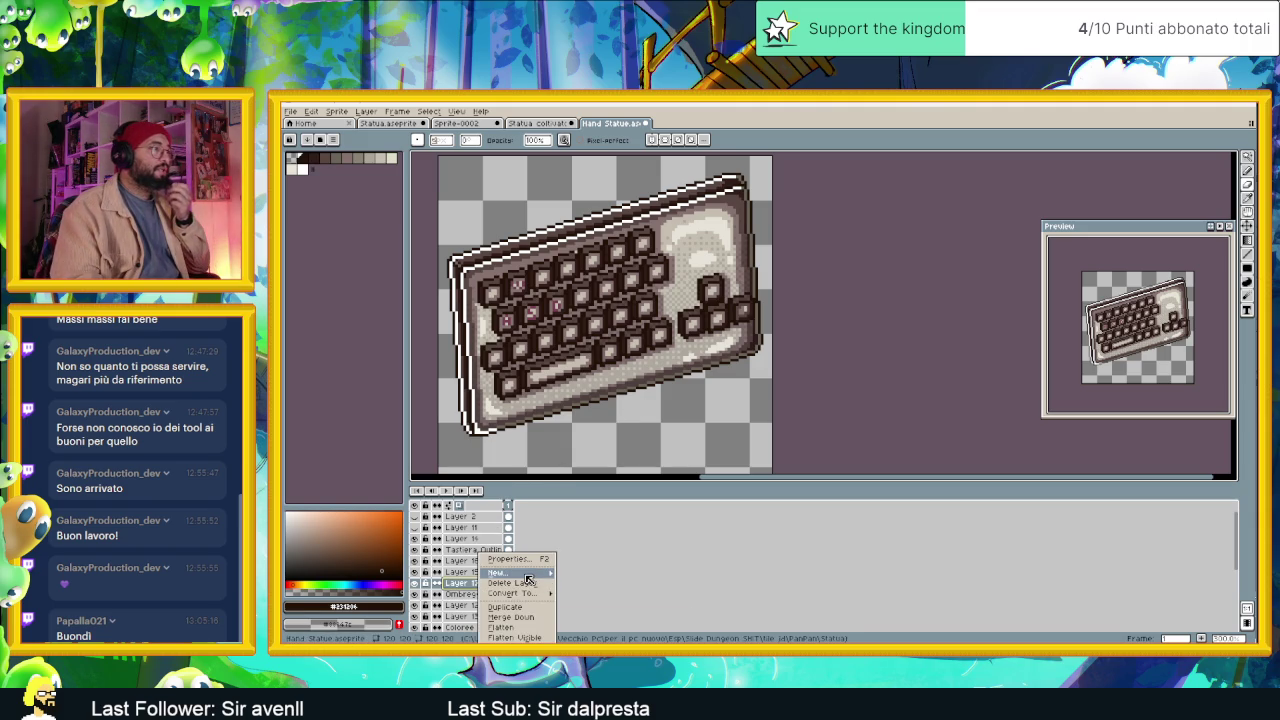
click(600, 573)
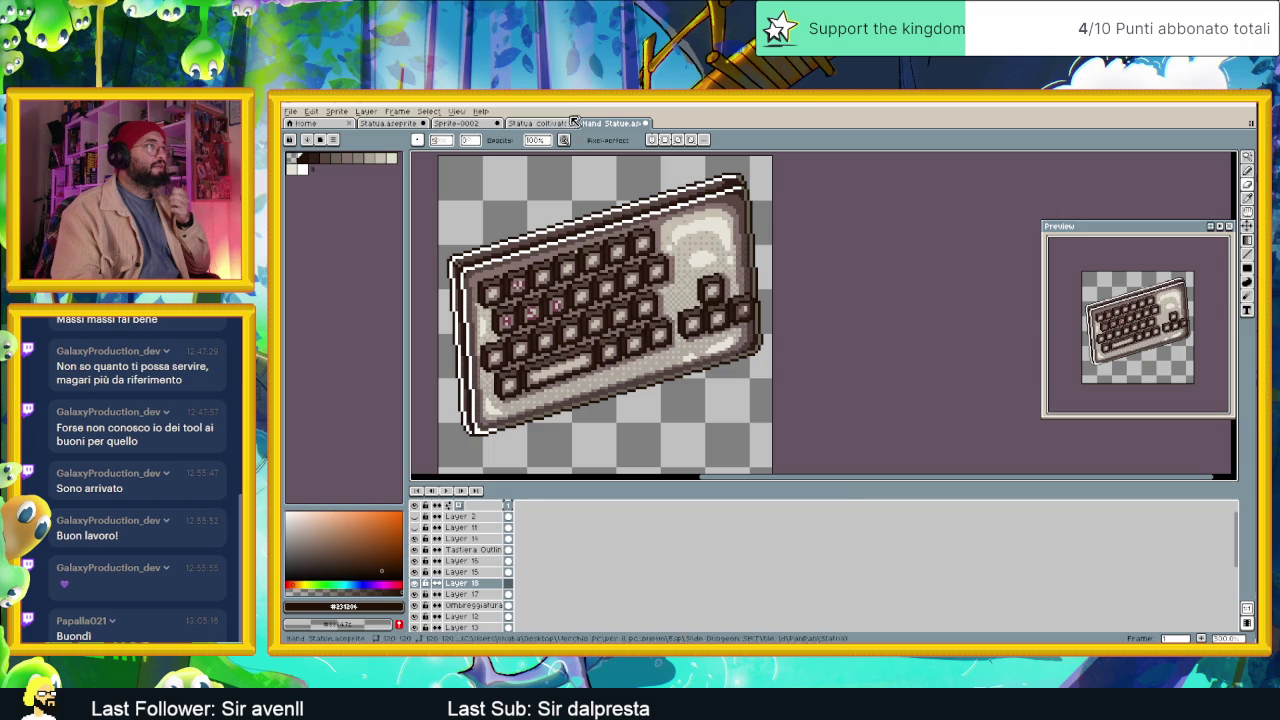
click(1247, 240)
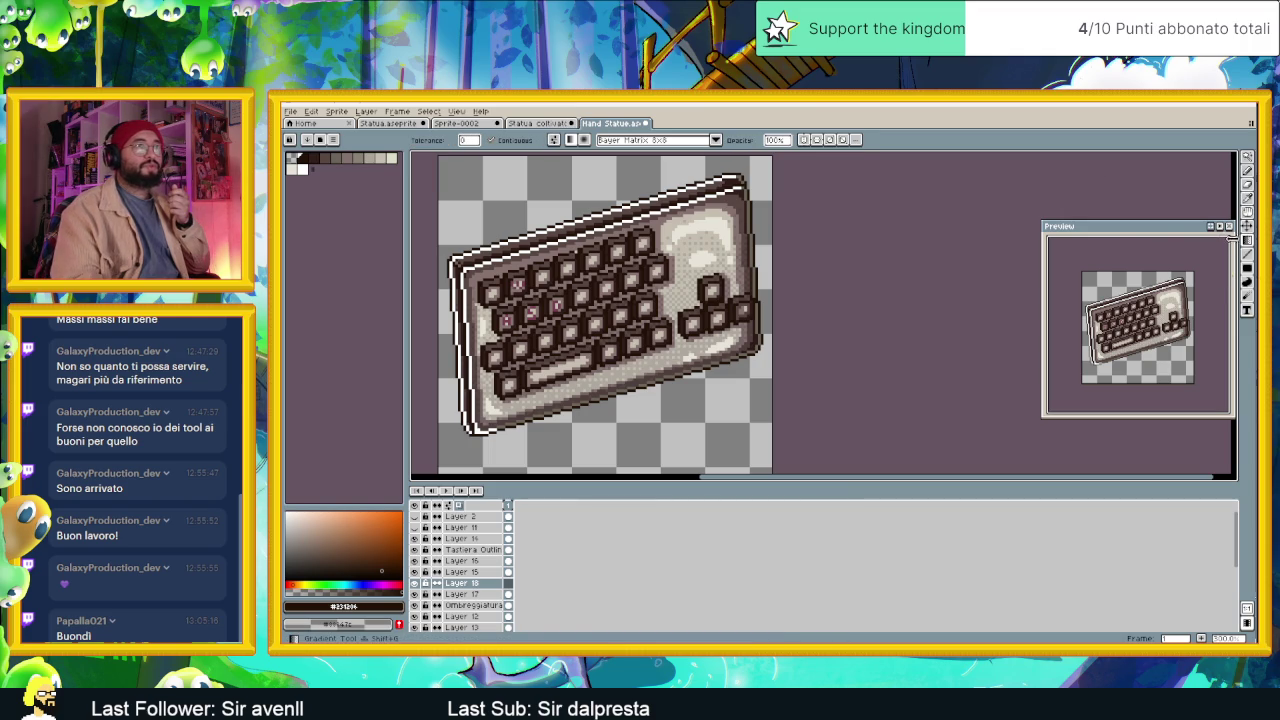
click(645, 140)
click(632, 168)
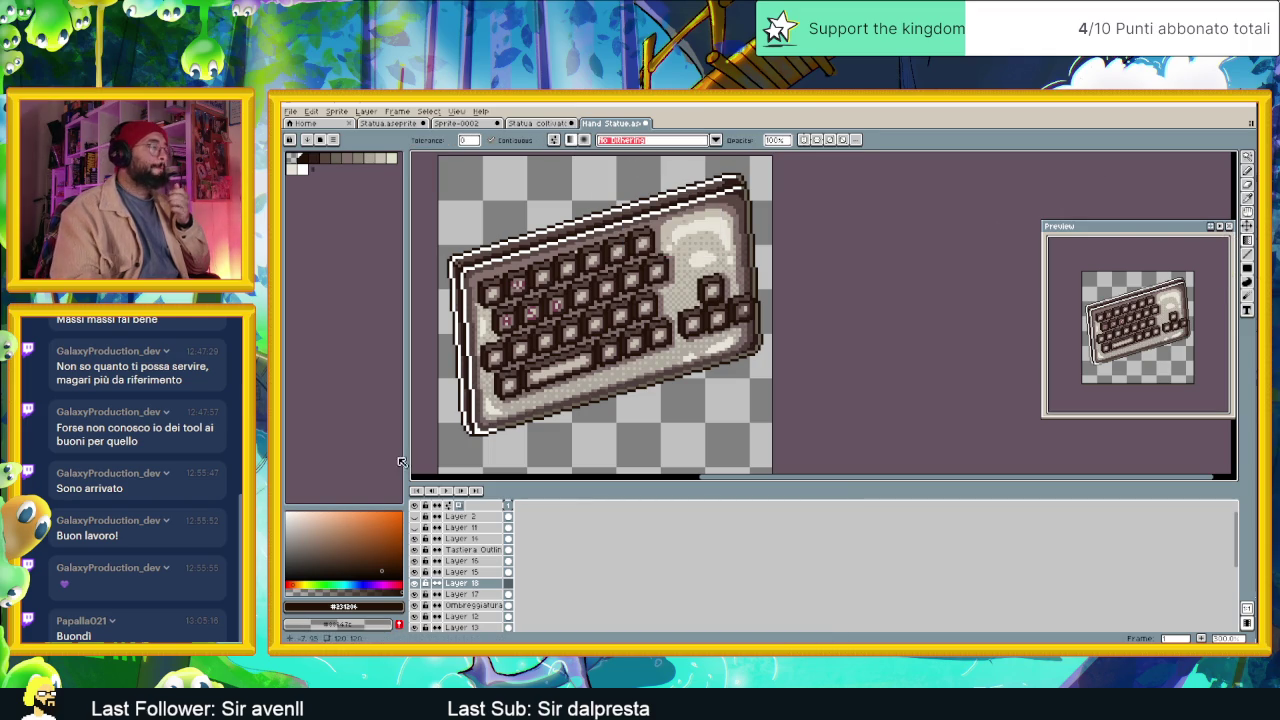
click(358, 555)
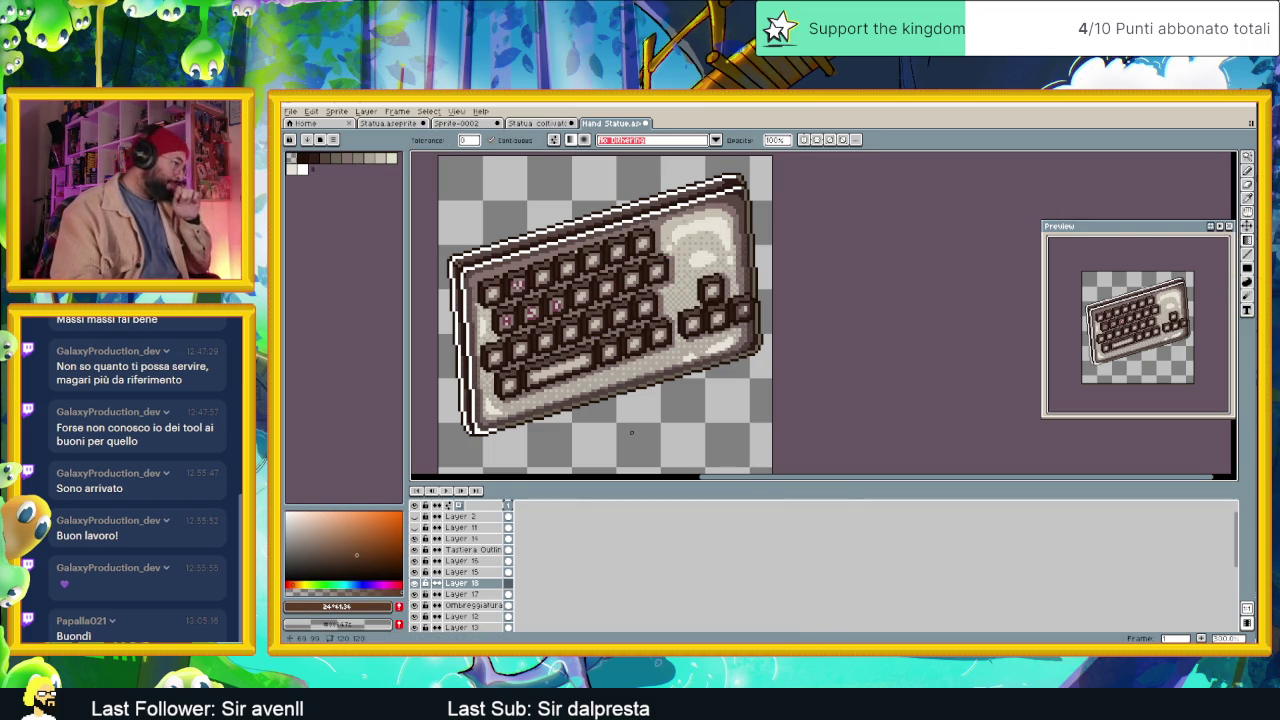
drag(631, 432, 601, 270)
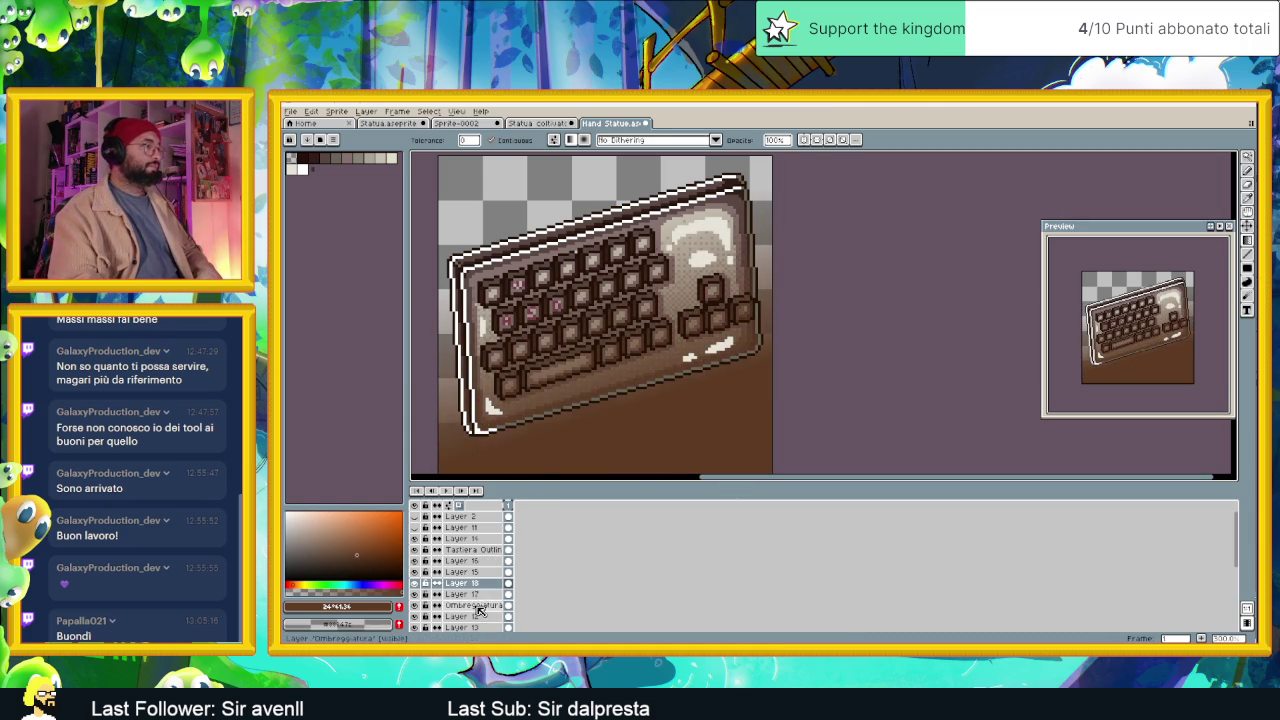
Select the area outside the keyboard outline and delete Layer 18's gradient there.
click(470, 550)
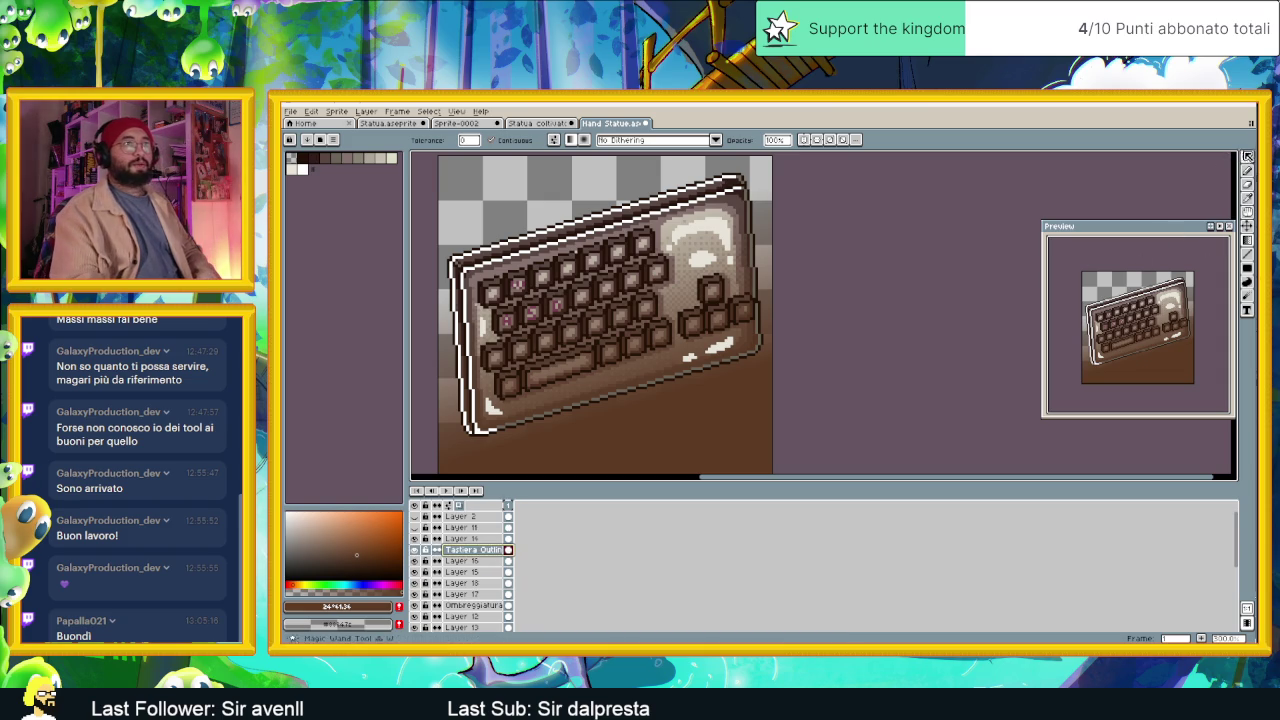
key(q)
ctrl+click(470, 550)
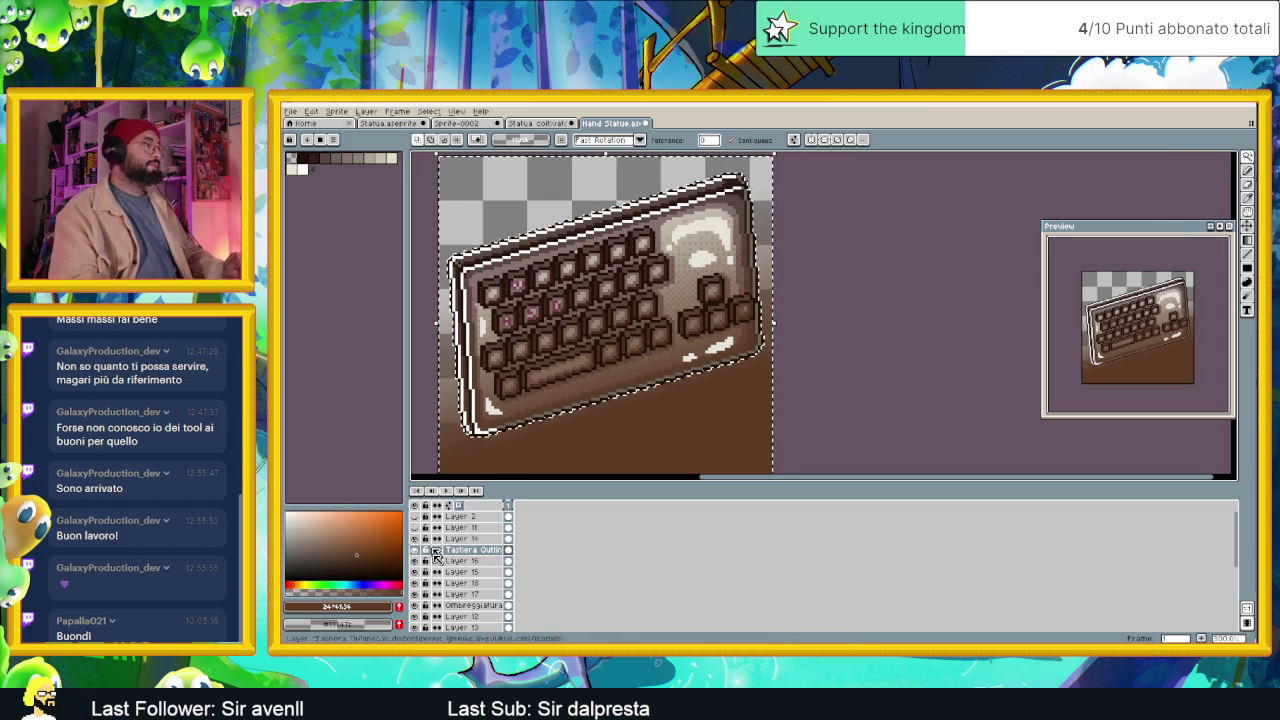
click(470, 561)
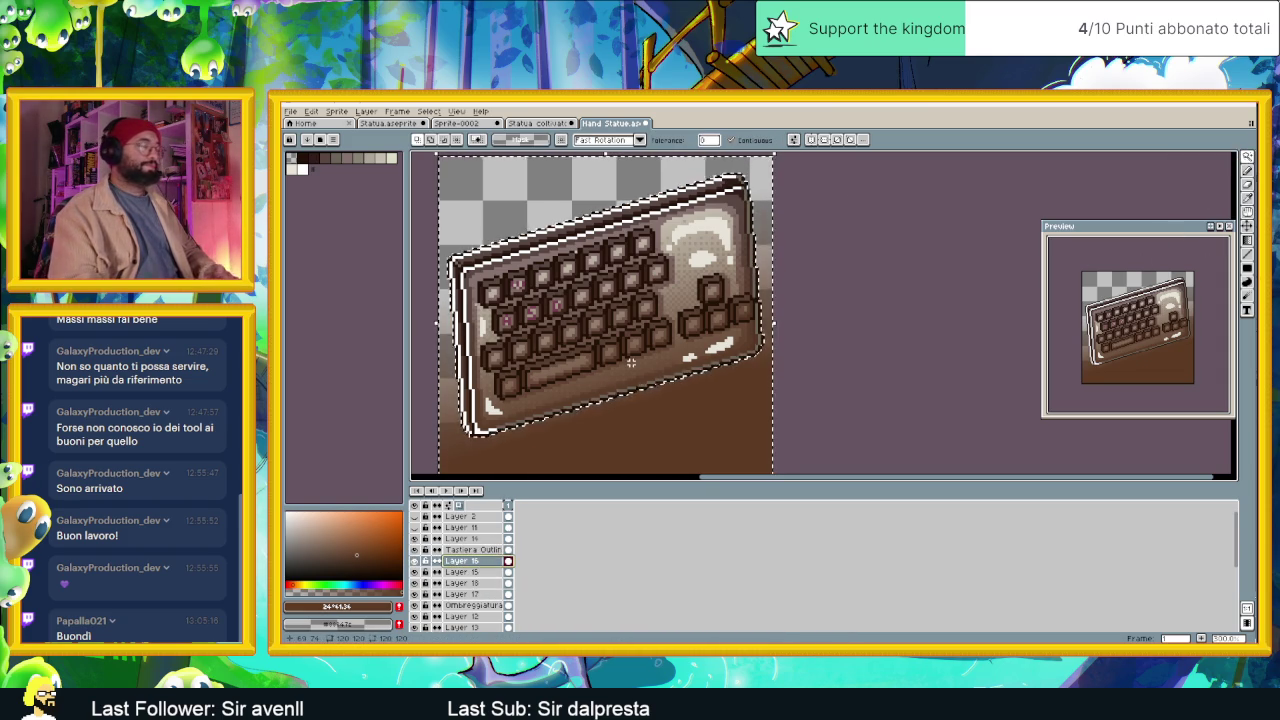
key(ctrl+z)
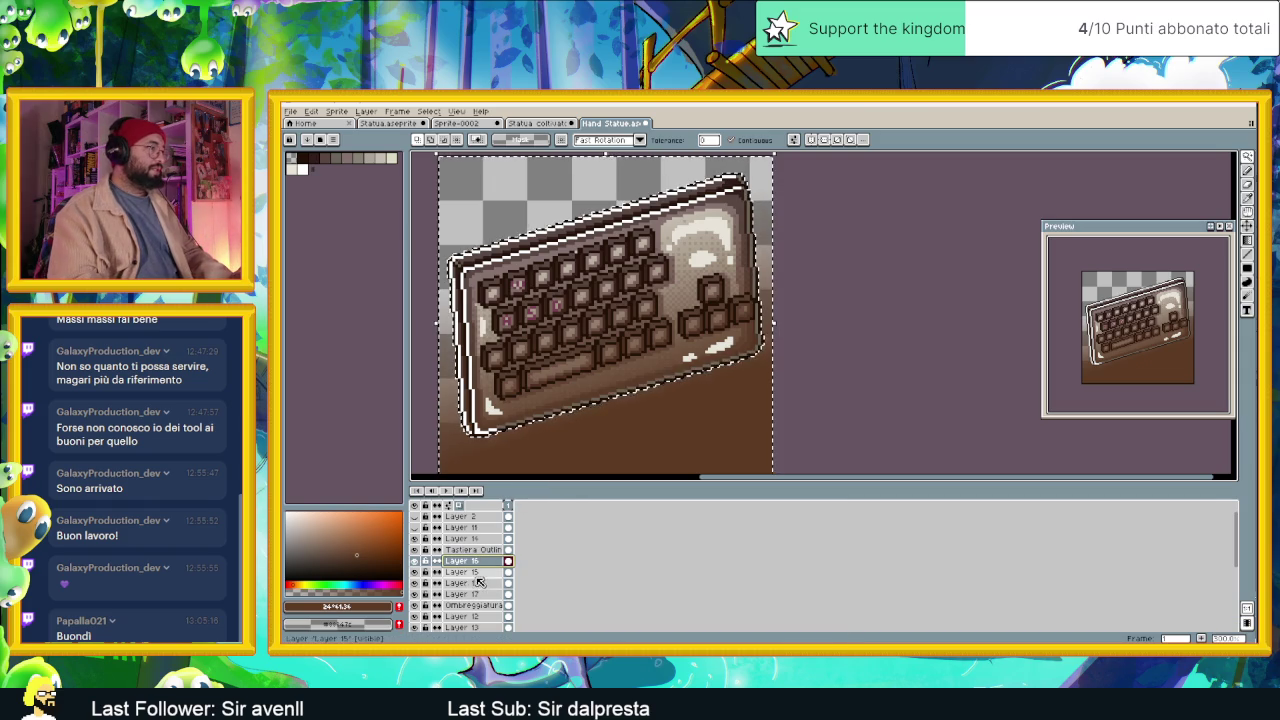
click(437, 594)
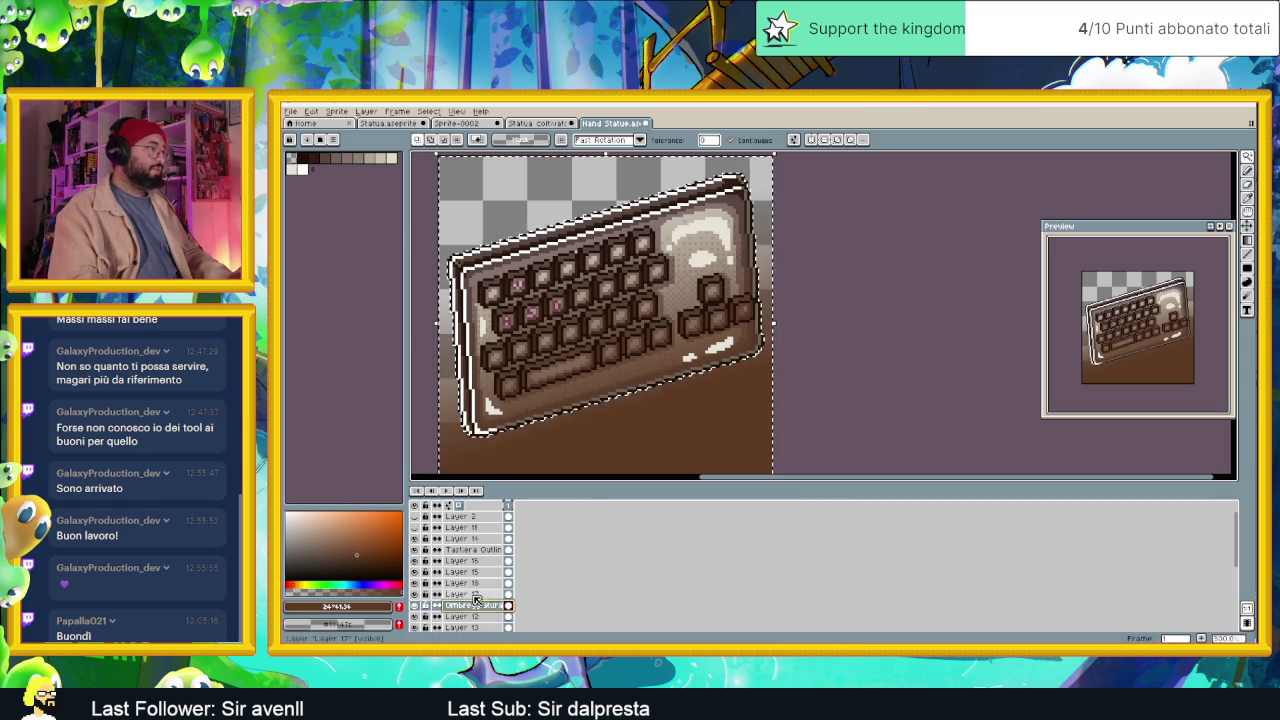
click(416, 584)
click(416, 584)
click(458, 583)
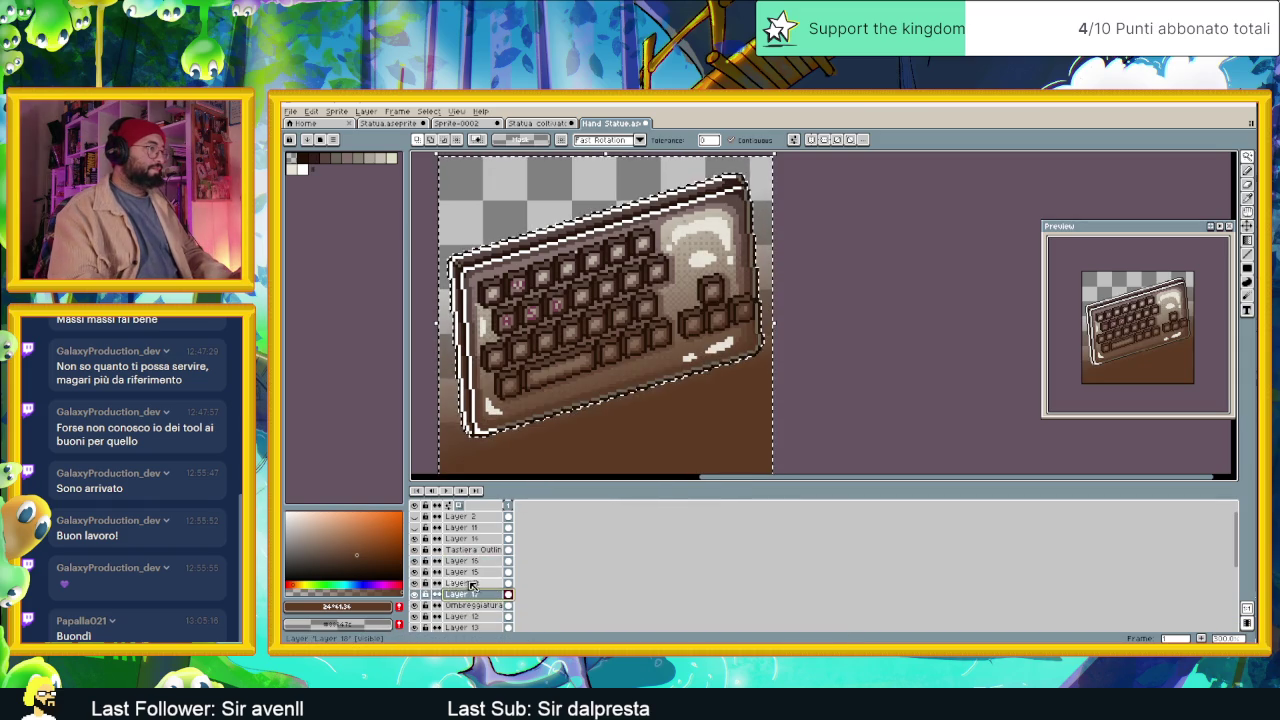
key(Delete)
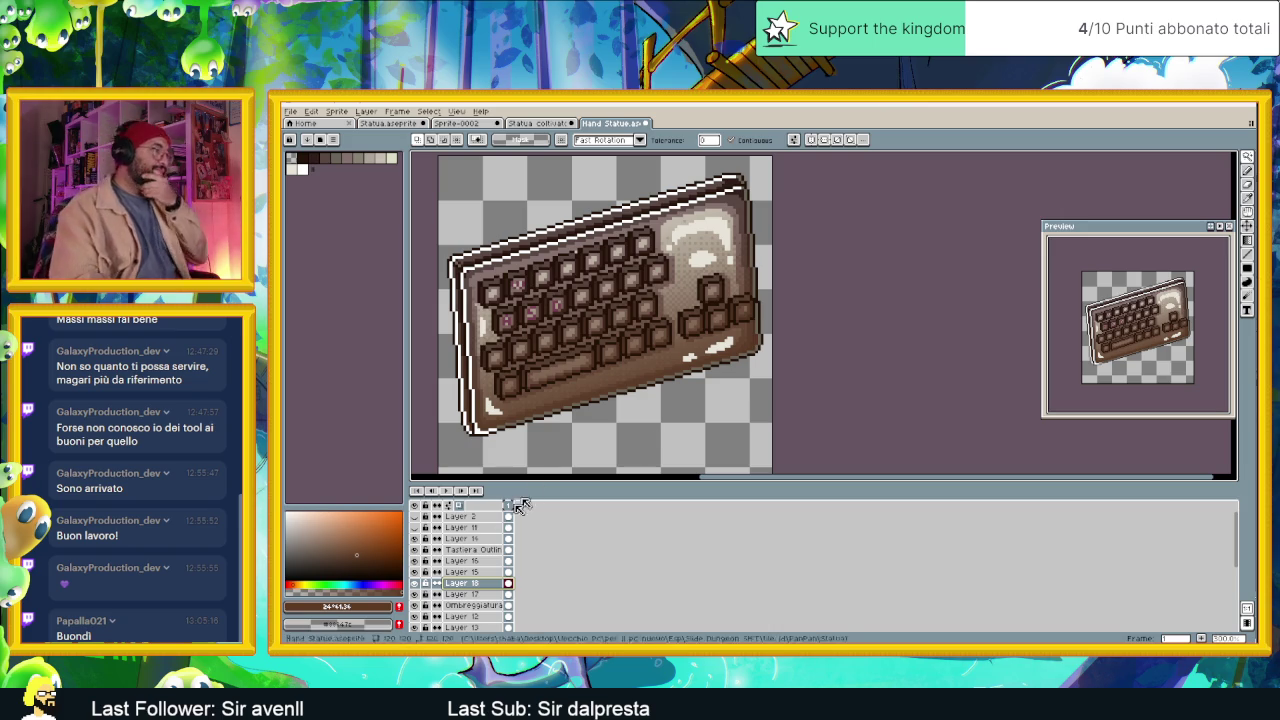
double_click(487, 584)
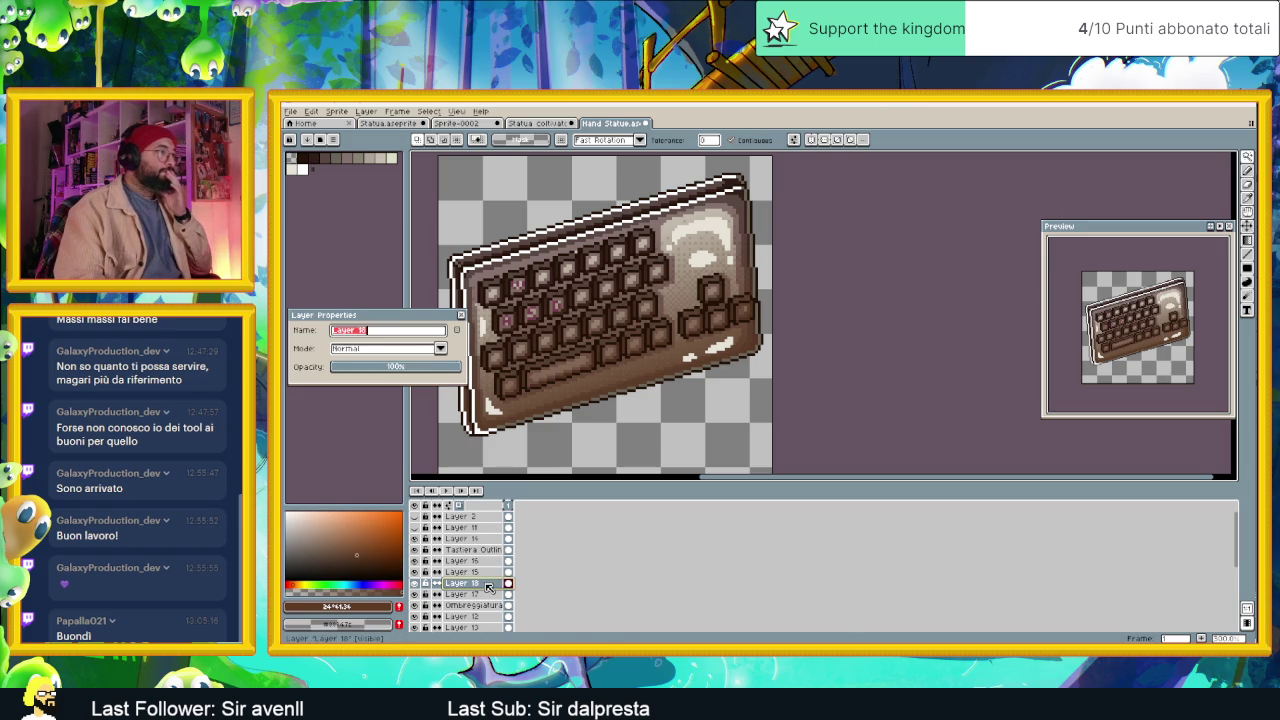
click(370, 367)
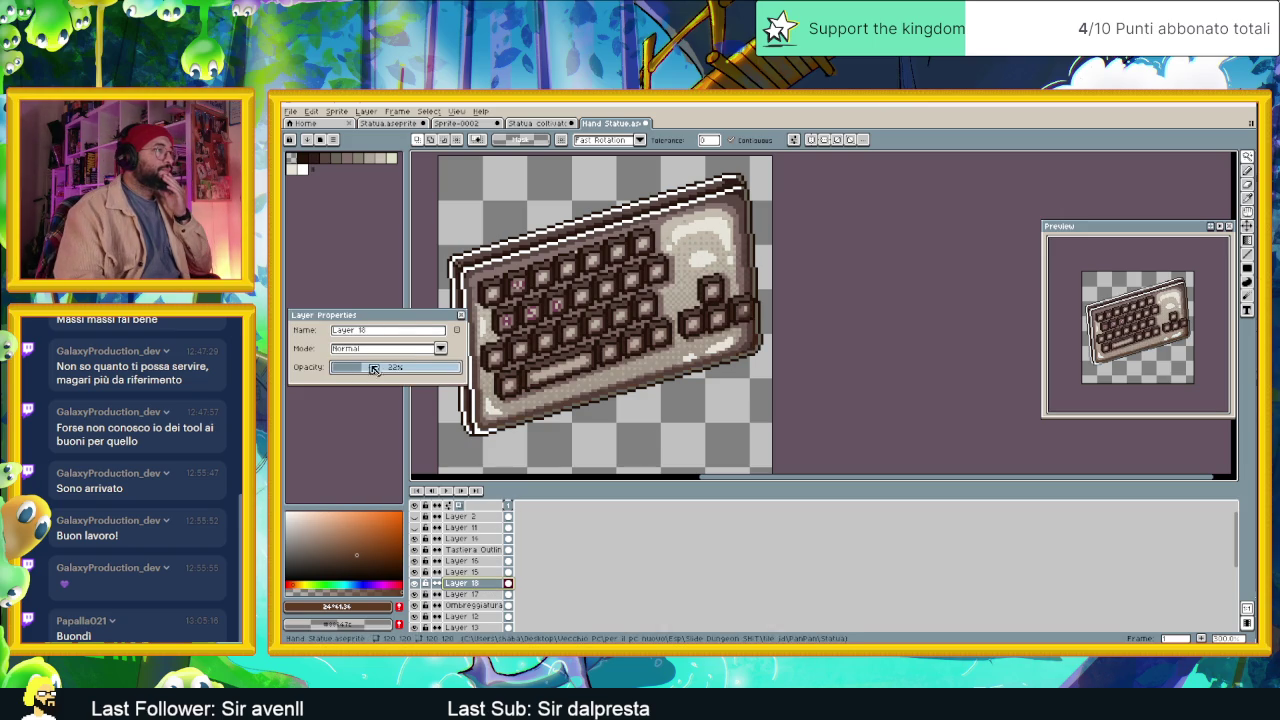
click(440, 348)
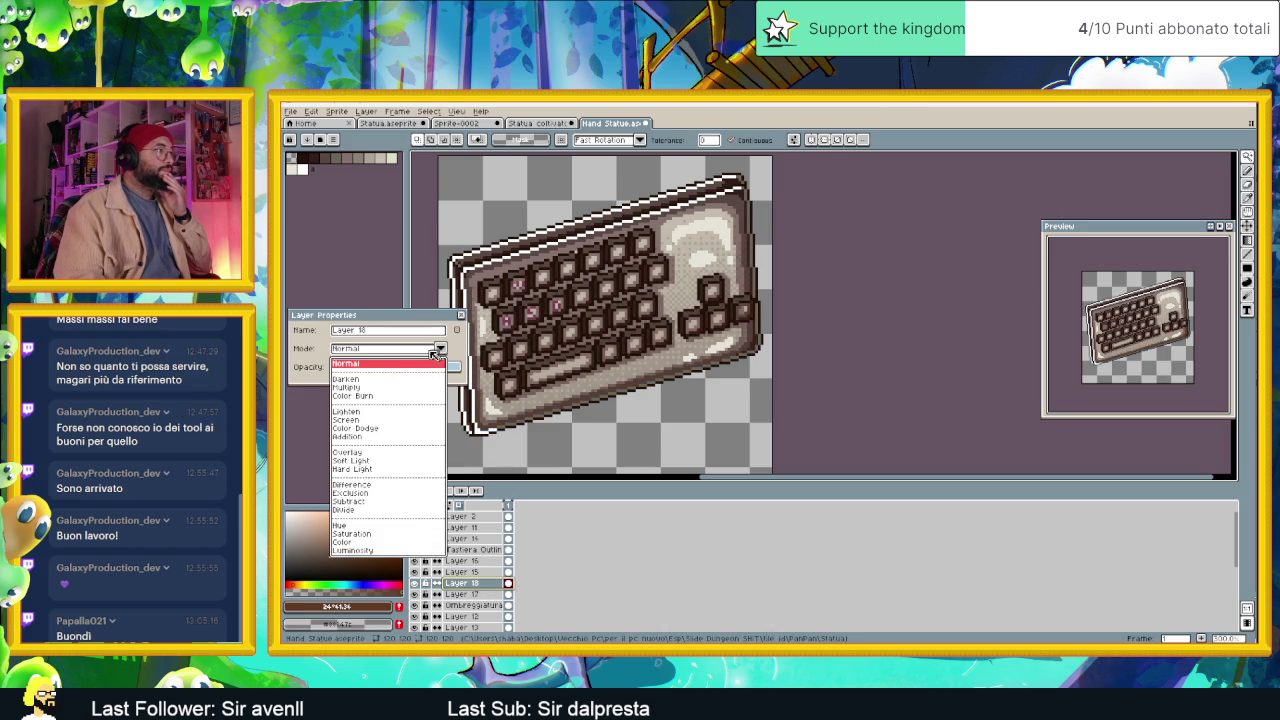
click(368, 388)
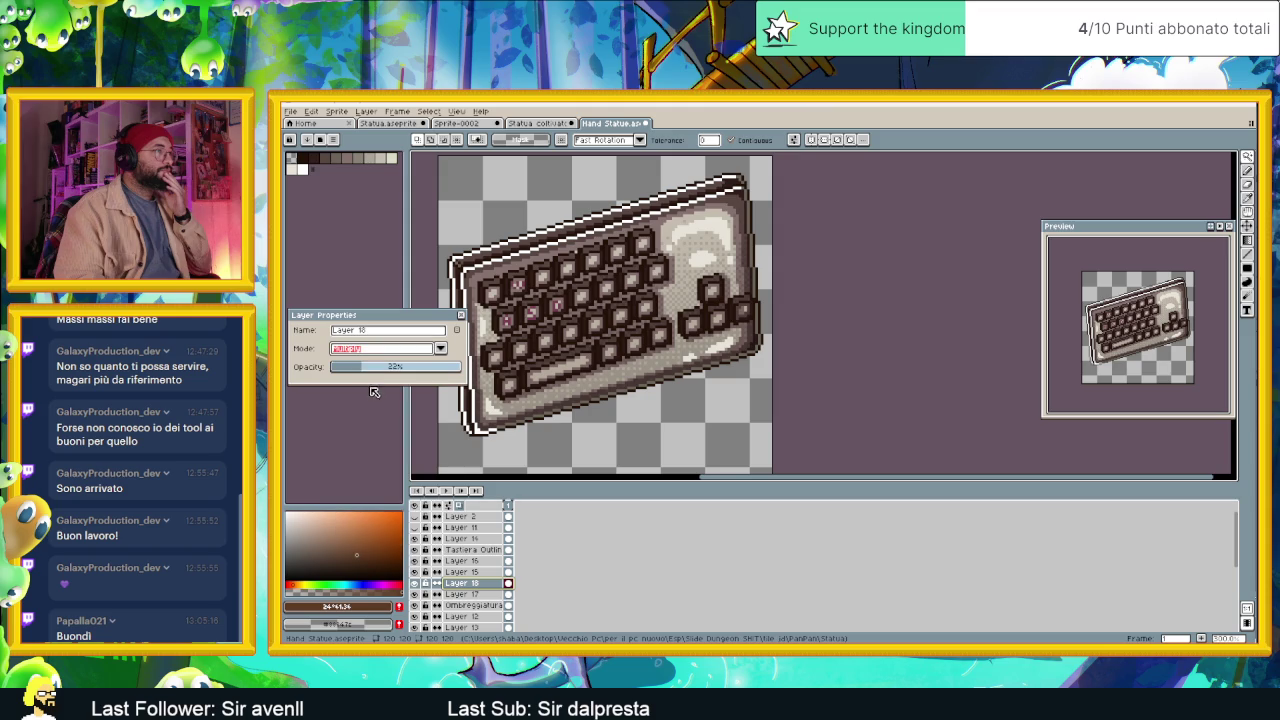
click(365, 370)
drag(365, 373, 370, 372)
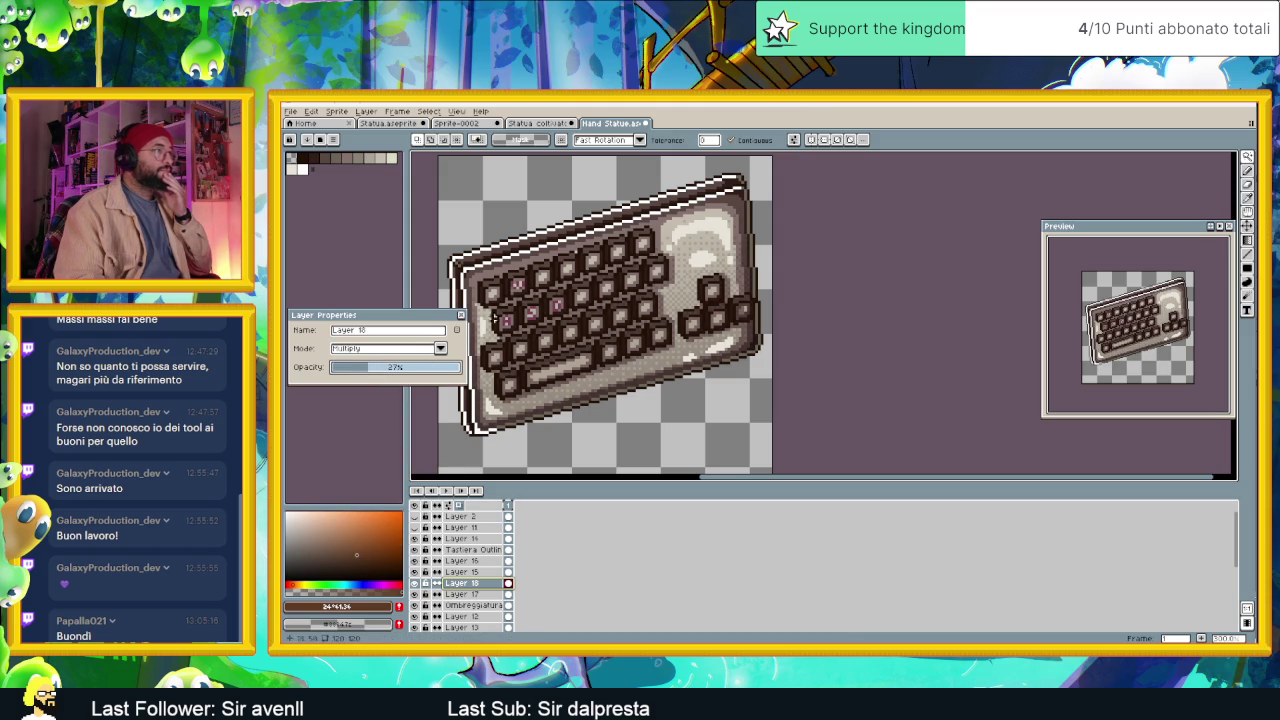
click(462, 318)
scroll(684, 355, down, 2)
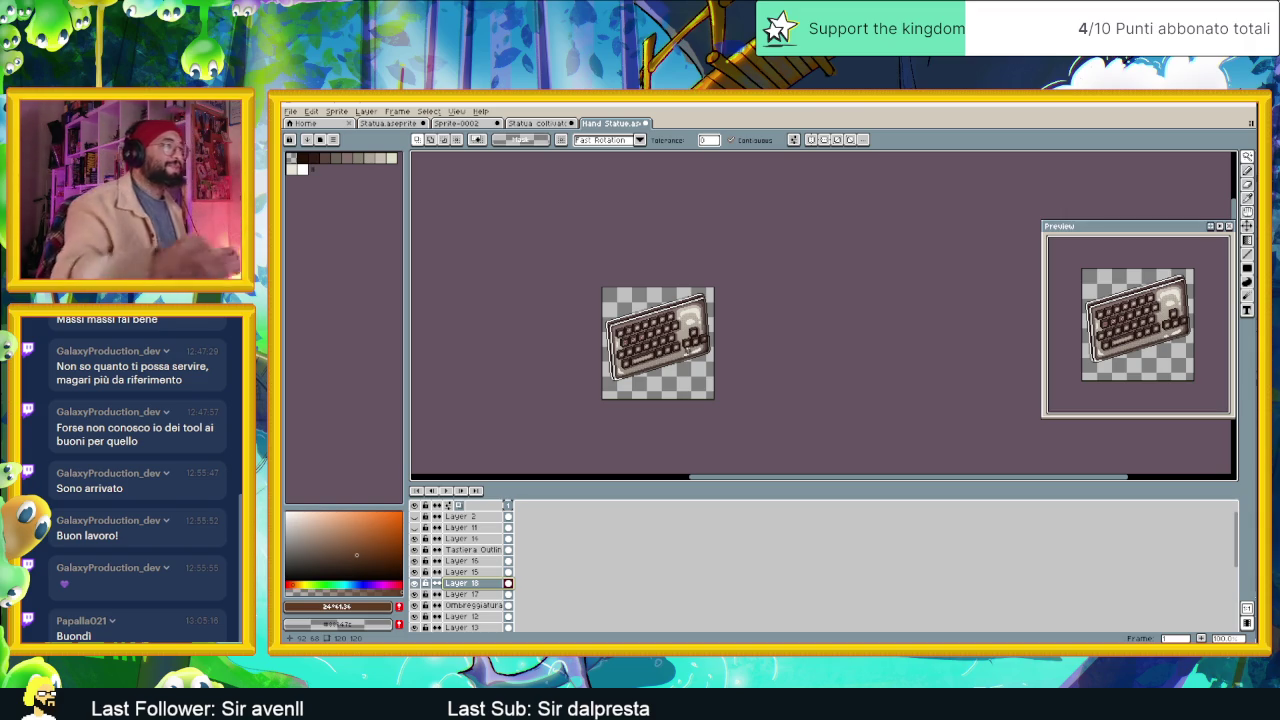
Make Layer 16 active and toggle its visibility to compare.
scroll(561, 265, up, 3)
scroll(600, 265, up, 1)
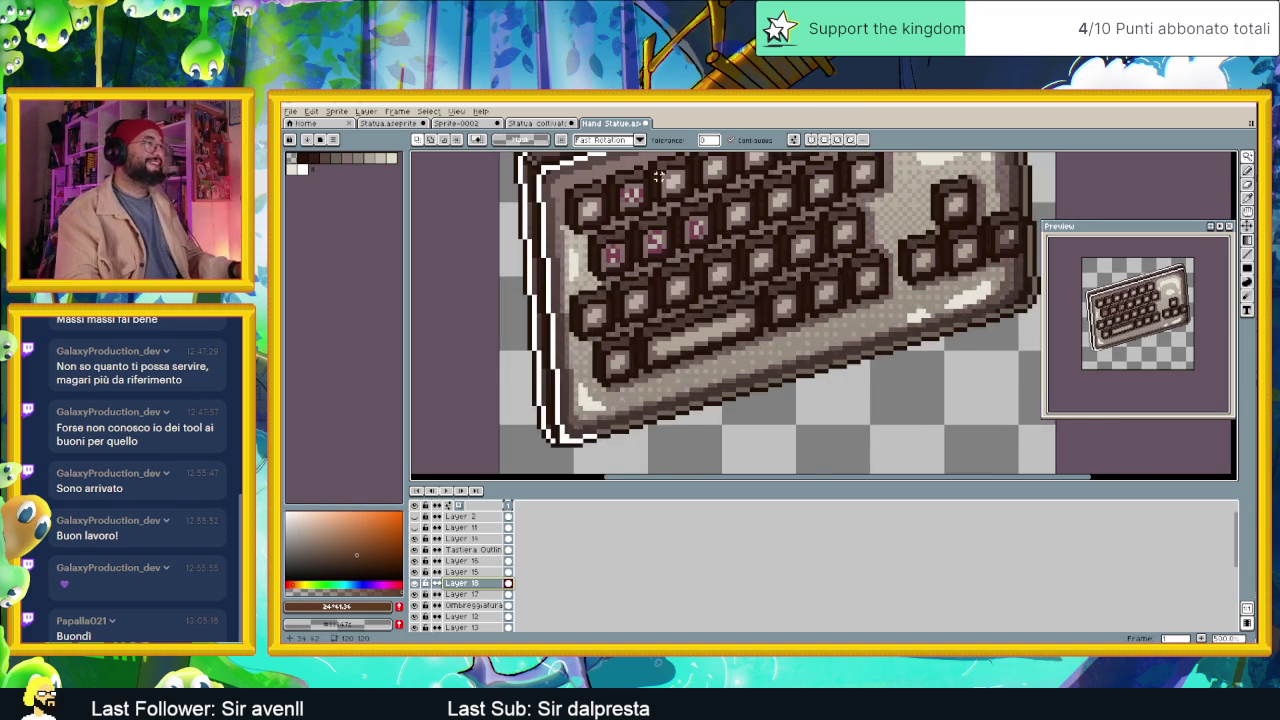
scroll(630, 265, up, 2)
scroll(658, 265, up, 2)
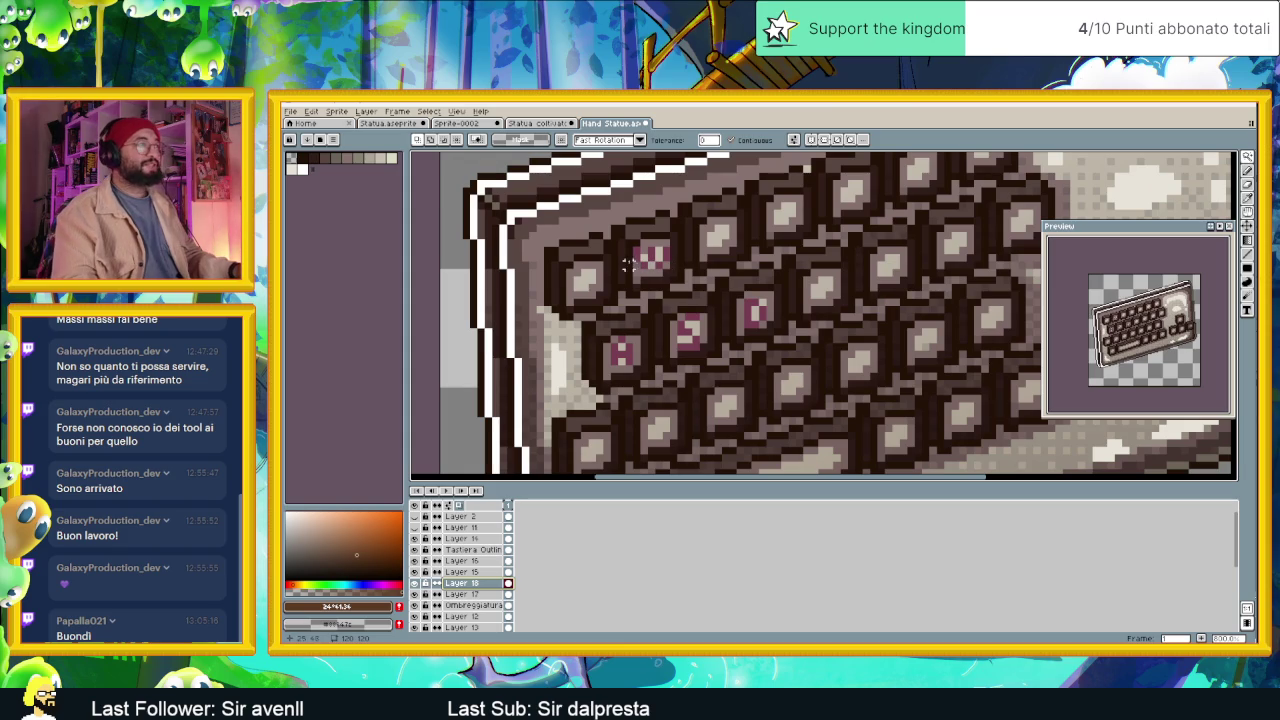
click(460, 560)
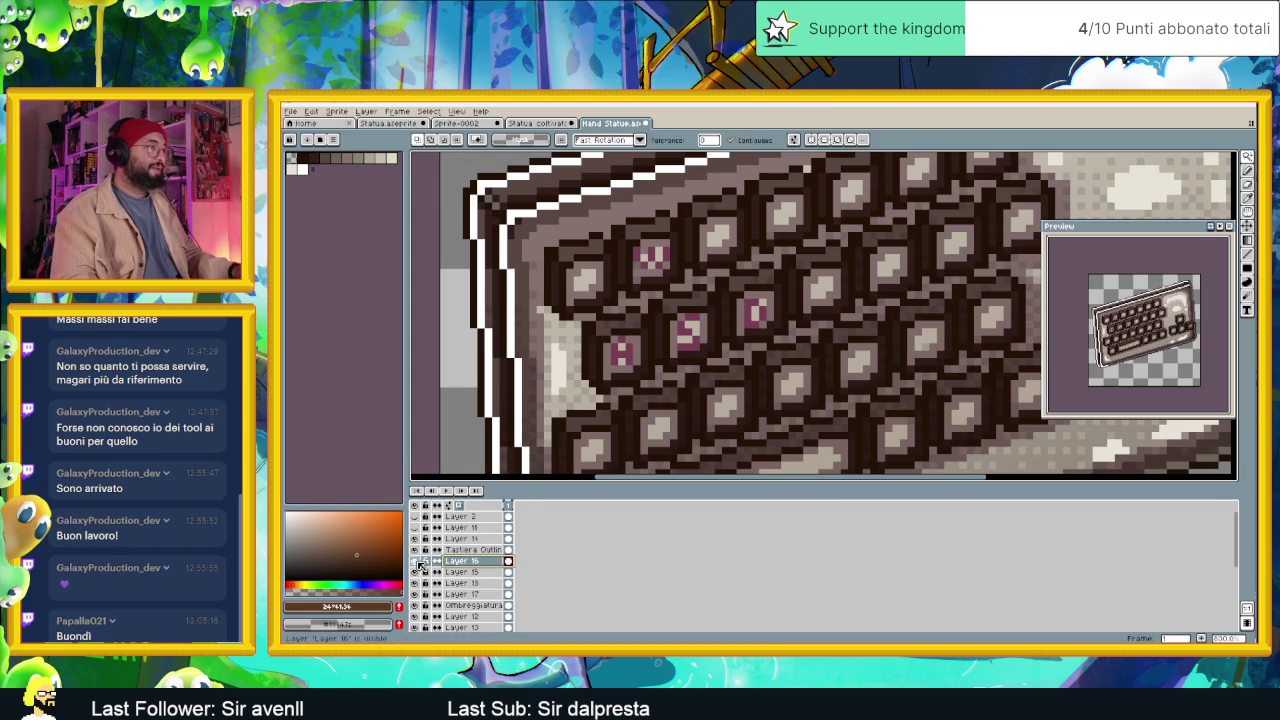
click(416, 561)
click(445, 550)
click(415, 561)
click(415, 561)
click(415, 561)
click(415, 561)
click(415, 561)
click(415, 561)
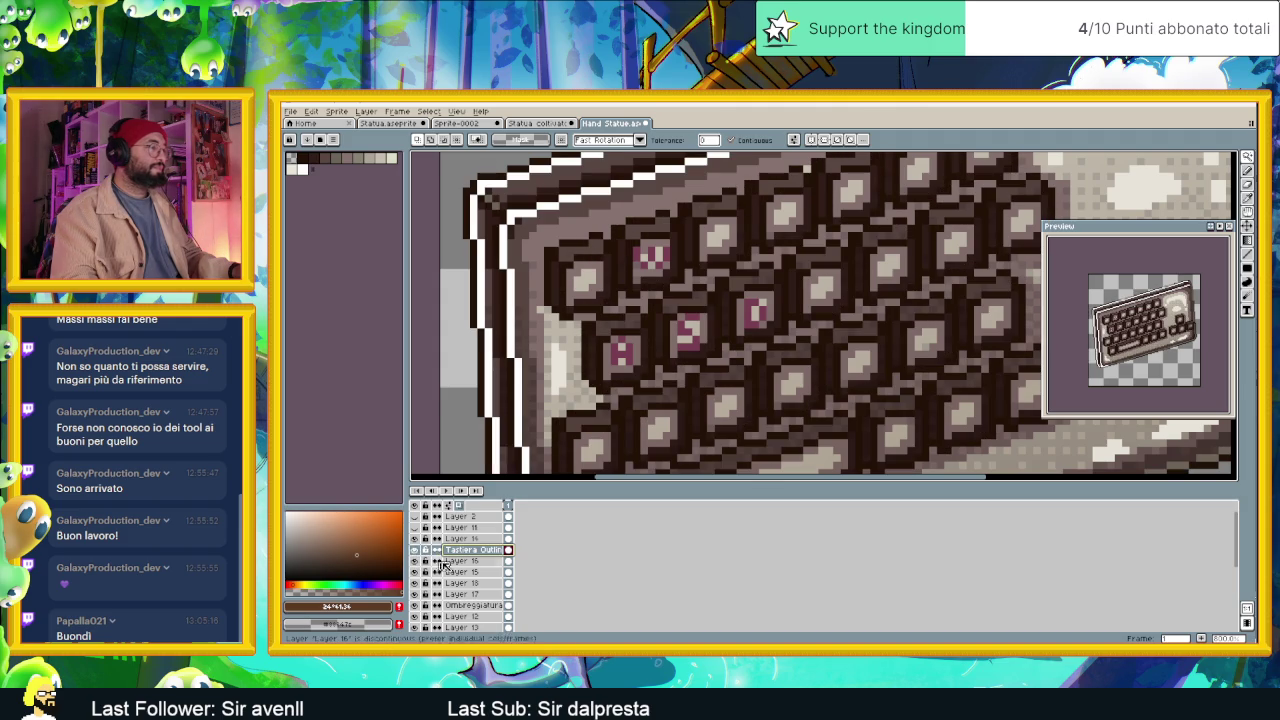
click(460, 561)
Paint light beige caps behind the WASD letters on Layer 16.
alt+click(749, 251)
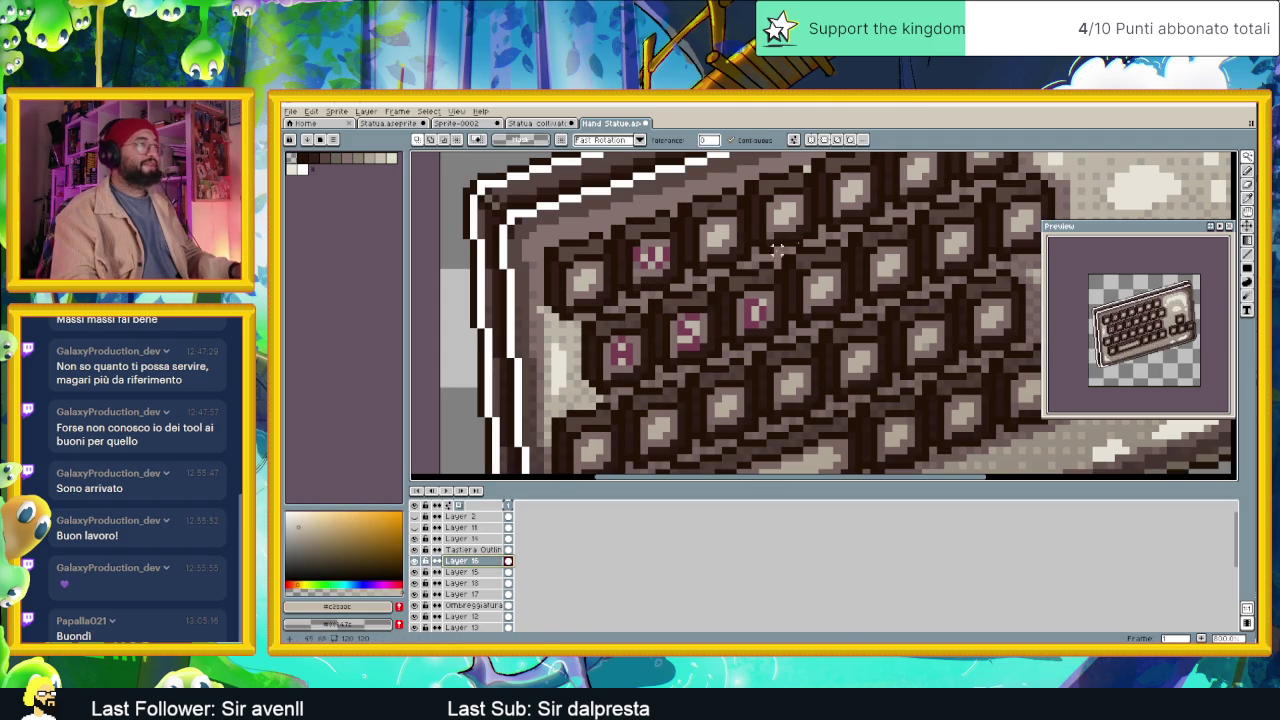
click(1247, 172)
scroll(576, 252, up, 2)
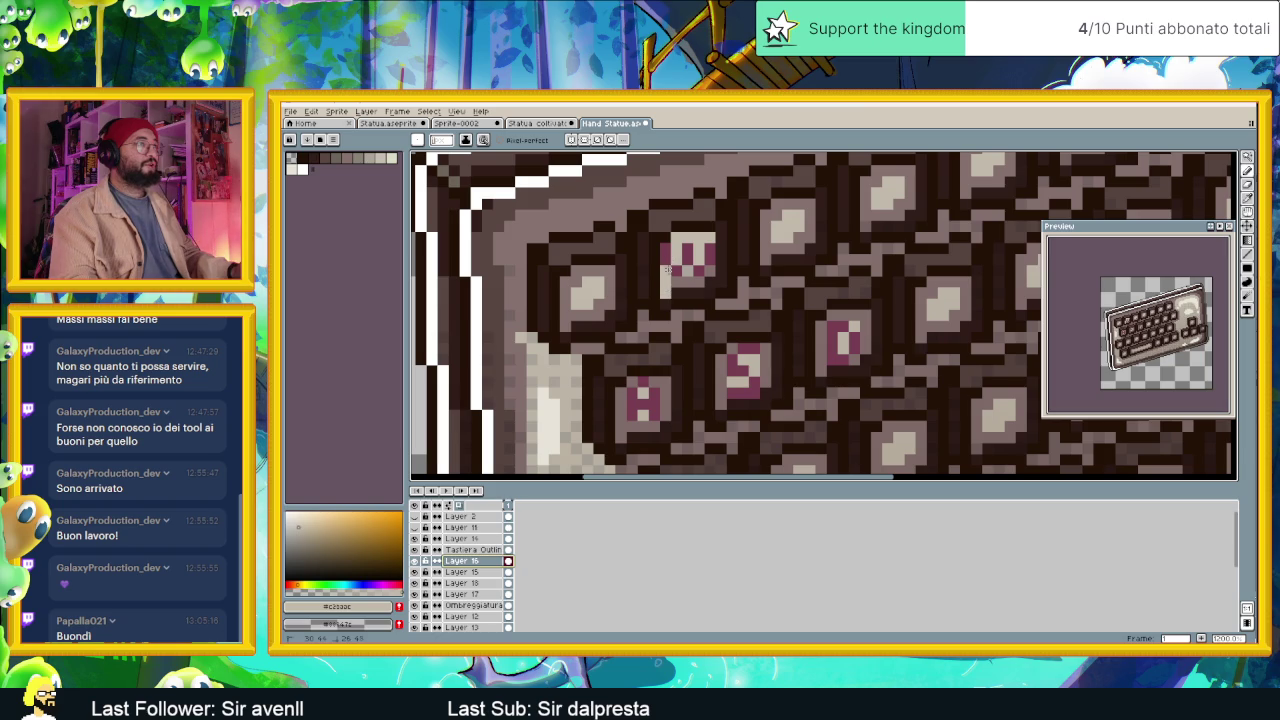
drag(675, 285, 706, 272)
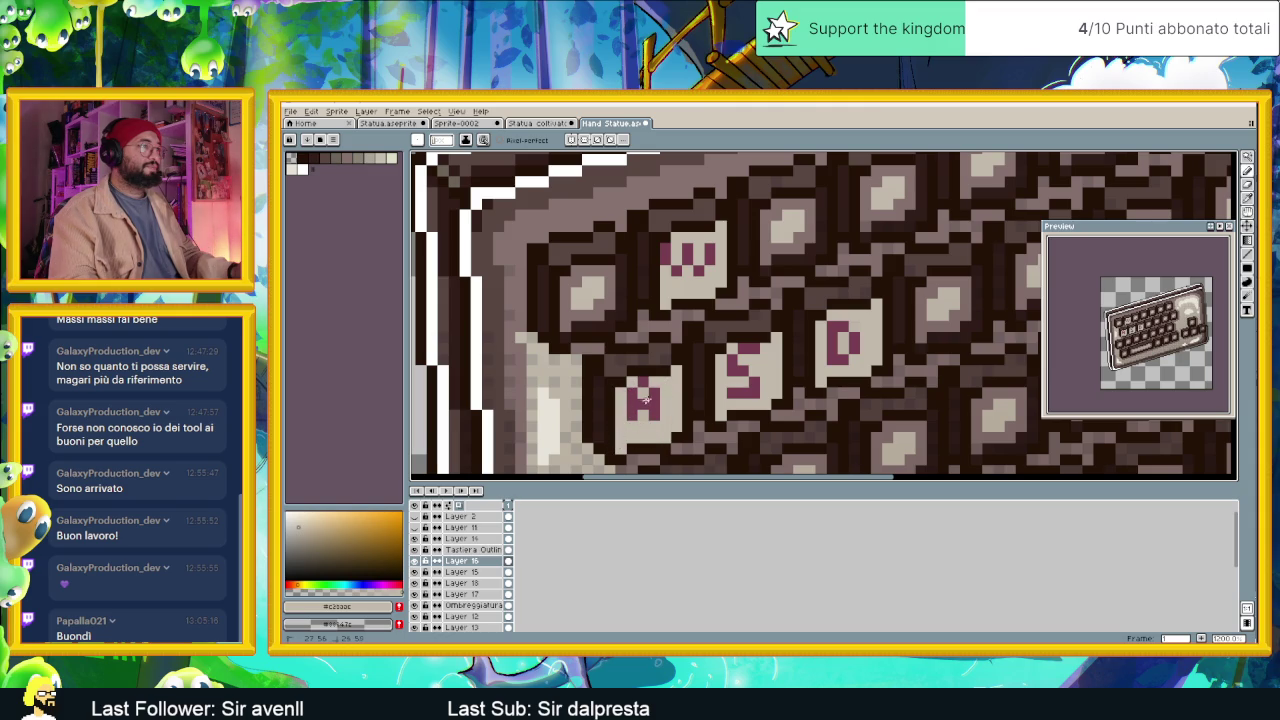
scroll(668, 378, down, 3)
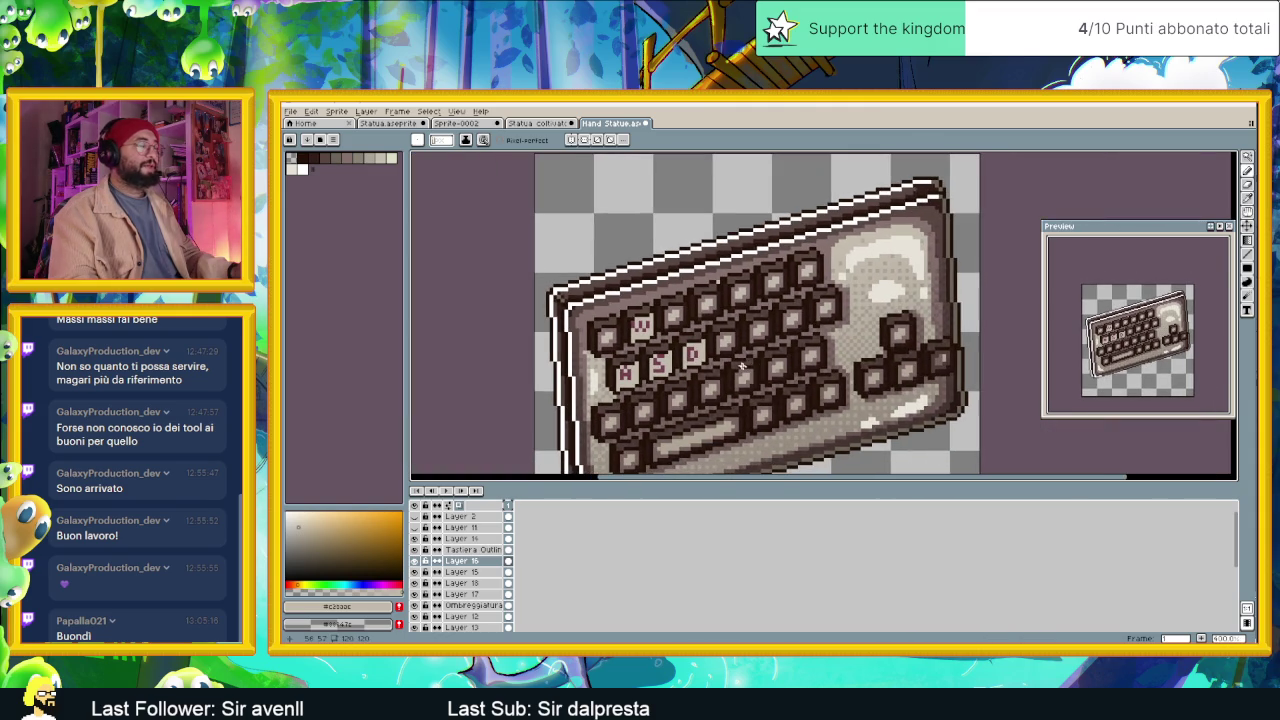
click(486, 540)
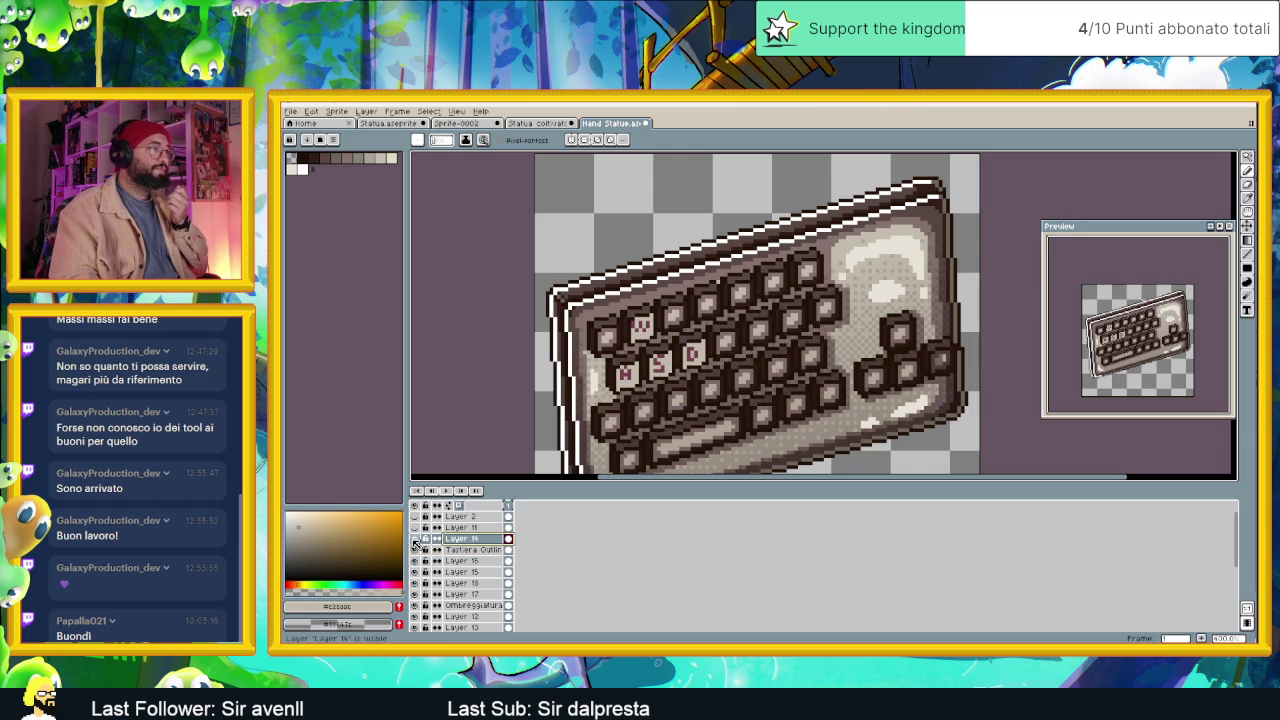
On Layer 14, sample the pink colour of the D glyph.
click(415, 540)
scroll(716, 375, up, 1)
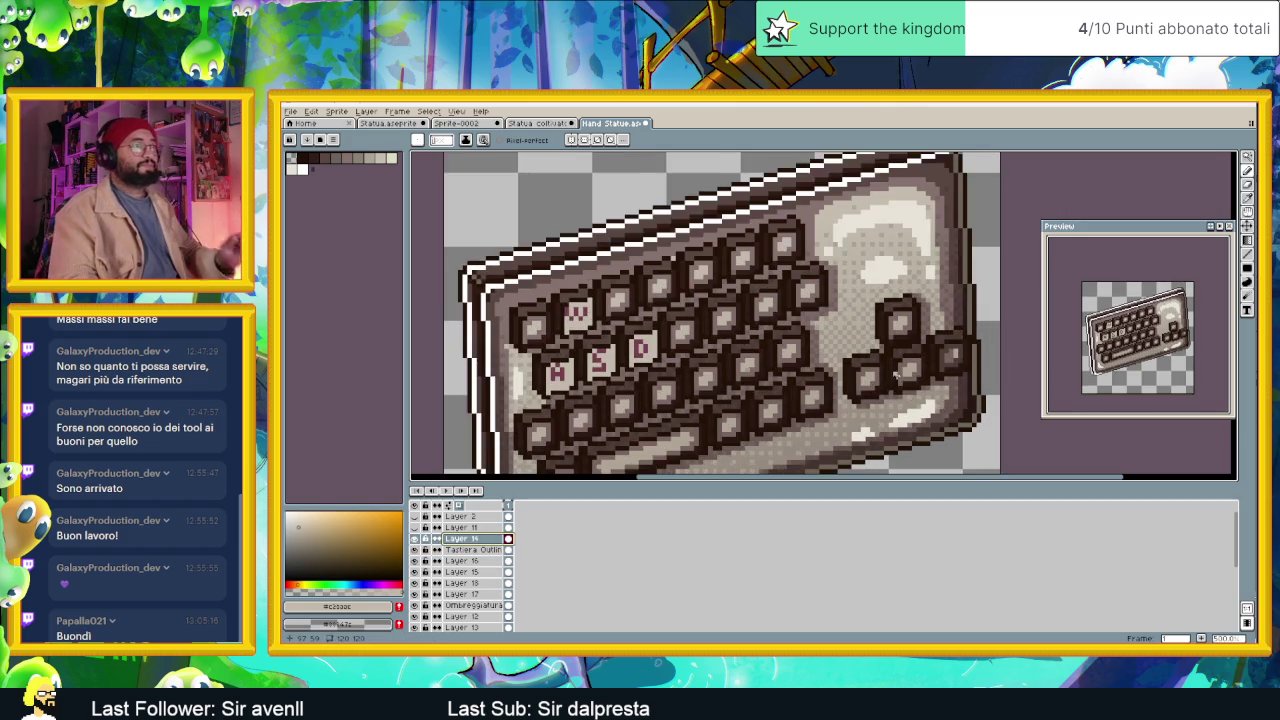
scroll(716, 375, up, 1)
scroll(716, 375, up, 1)
scroll(716, 376, up, 1)
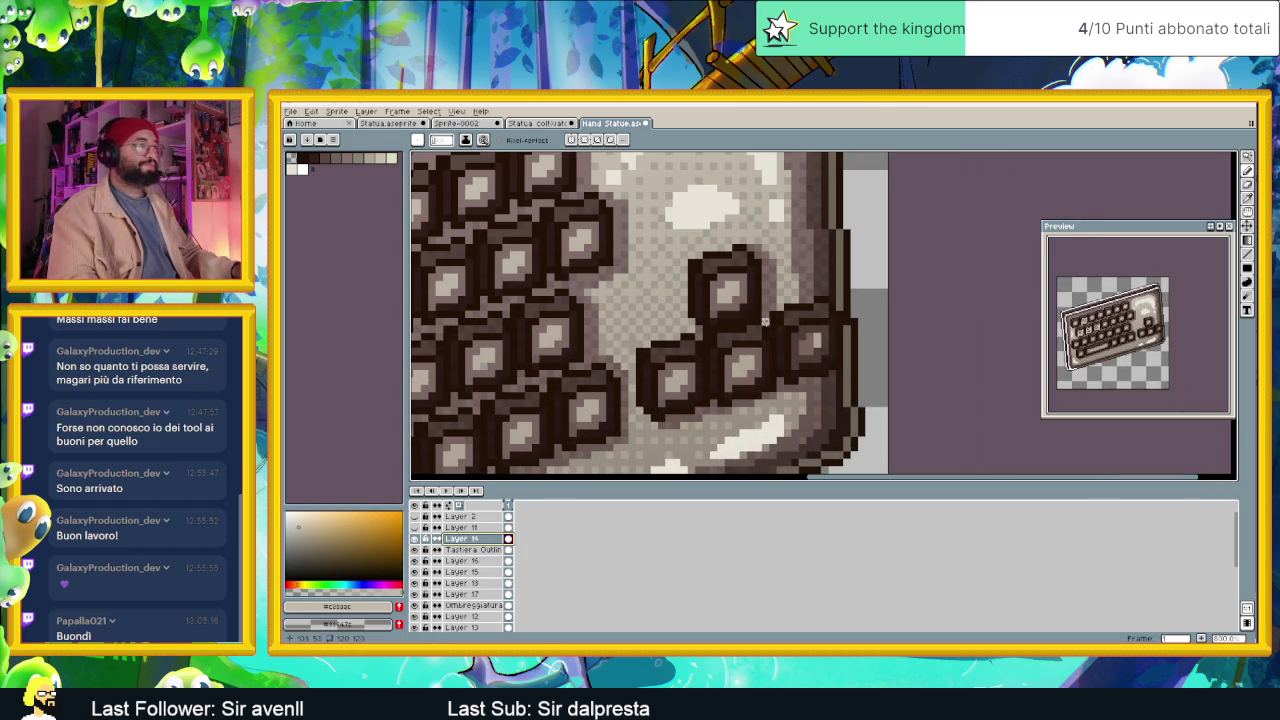
click(1249, 180)
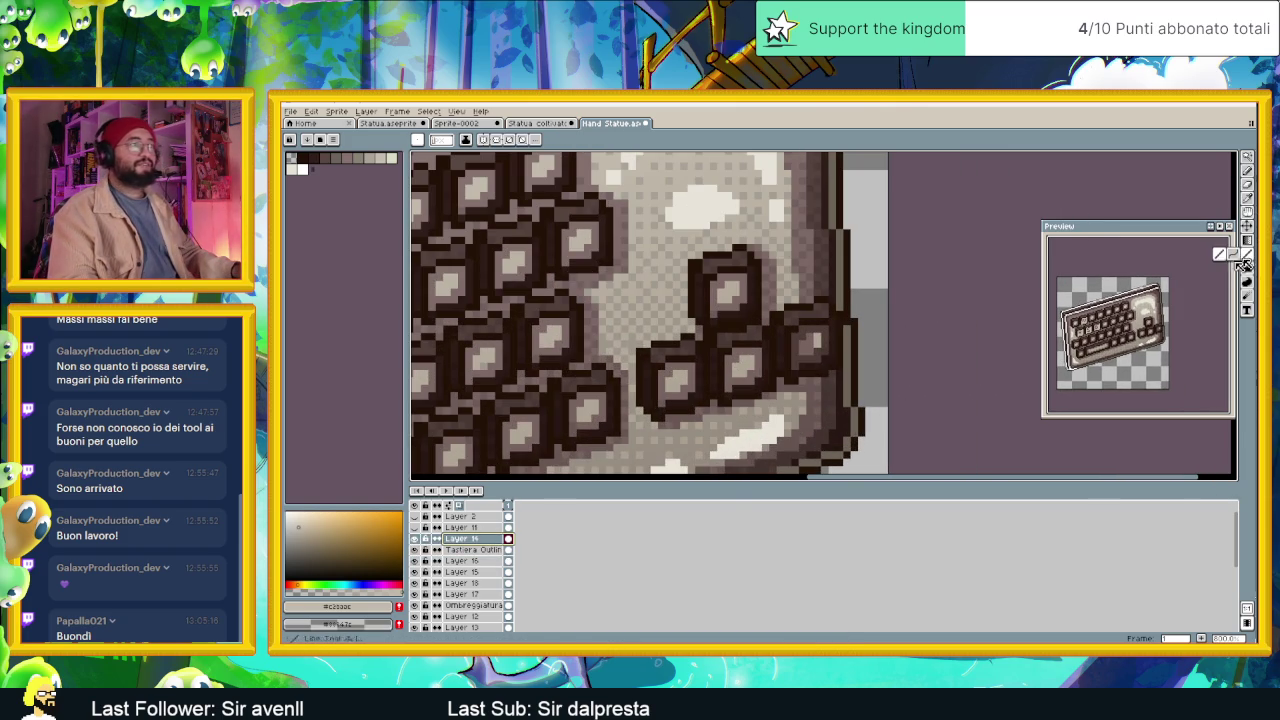
scroll(641, 363, down, 2)
scroll(641, 363, up, 1)
scroll(641, 363, up, 1)
click(641, 362)
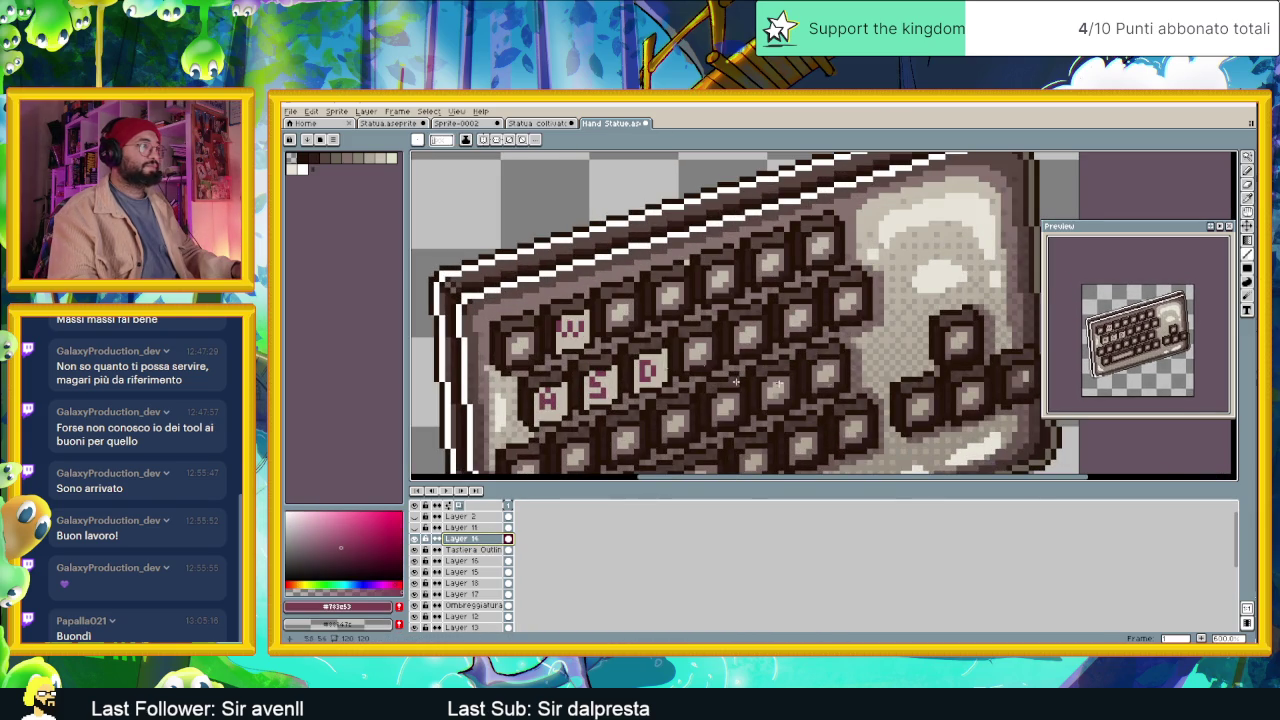
key(b)
Draw pink cross glyphs on the top and bottom arrow keys.
scroll(680, 340, up, 1)
scroll(700, 322, up, 2)
drag(721, 263, 720, 280)
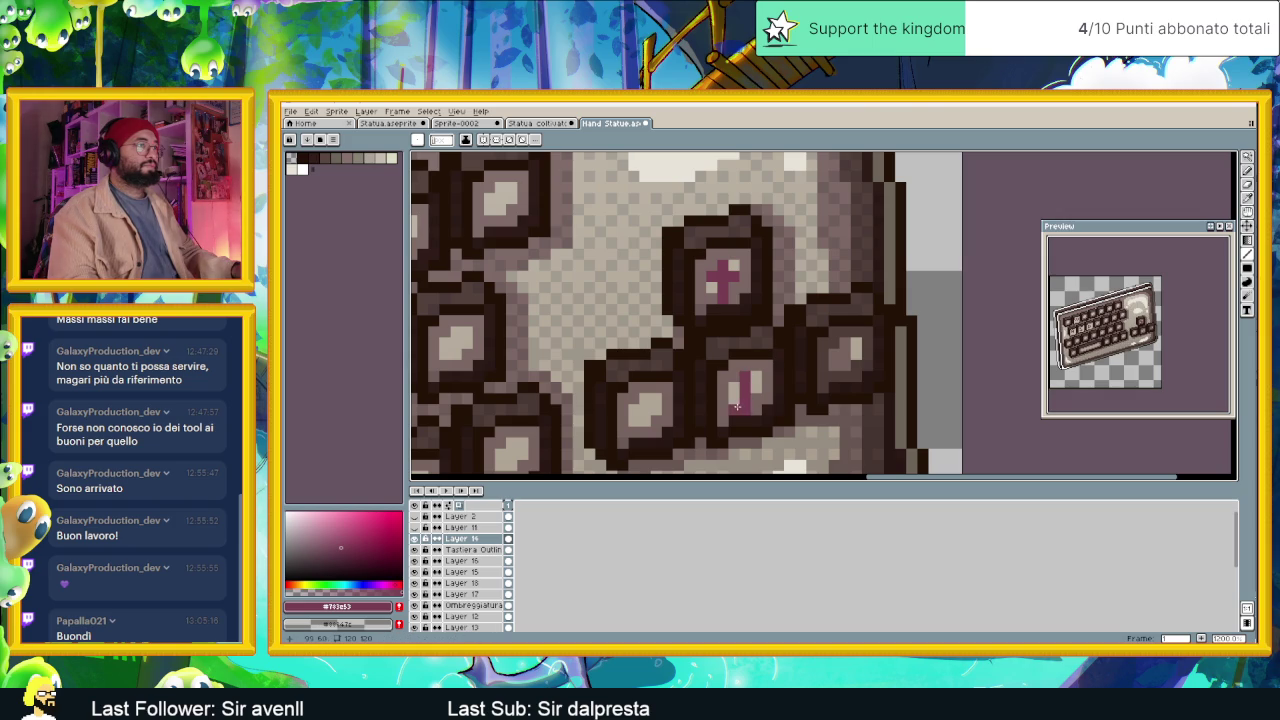
drag(733, 398, 752, 400)
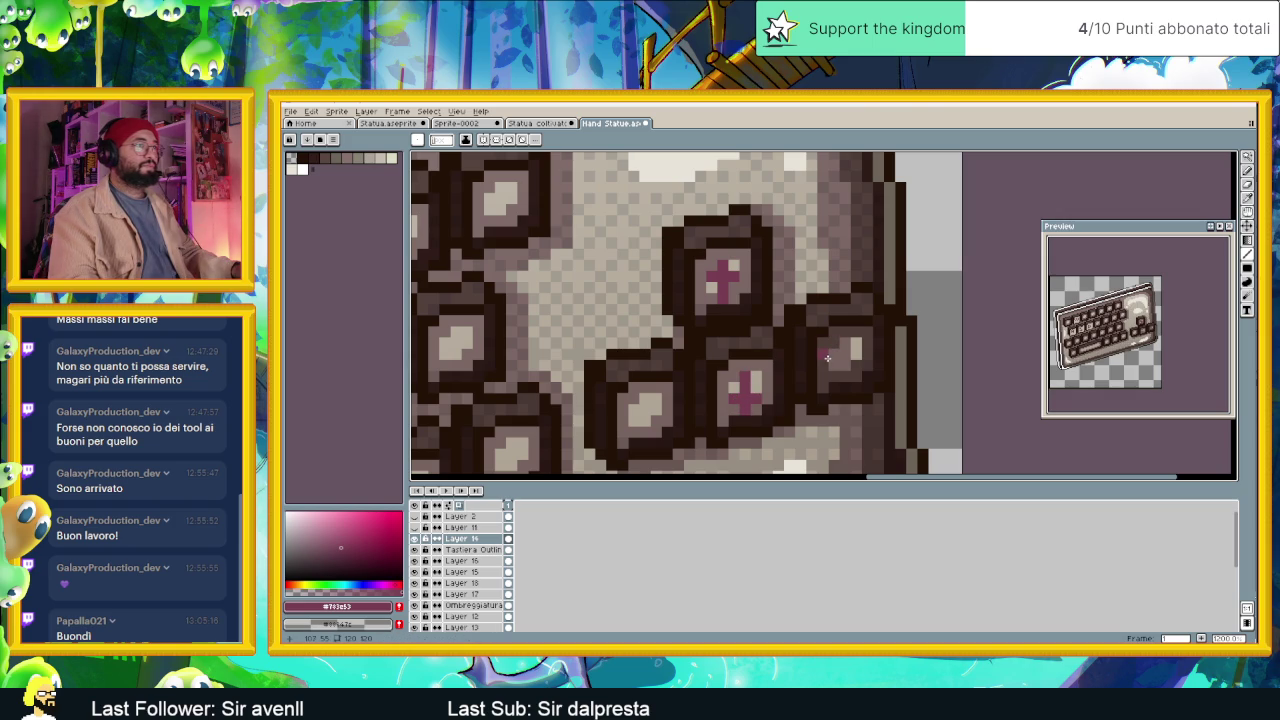
Draw the right arrow key's pink cross, undoing a stray stroke.
mouse_move(834, 362)
mouse_down()
mouse_move(860, 346)
mouse_move(847, 364)
mouse_move(843, 348)
mouse_up()
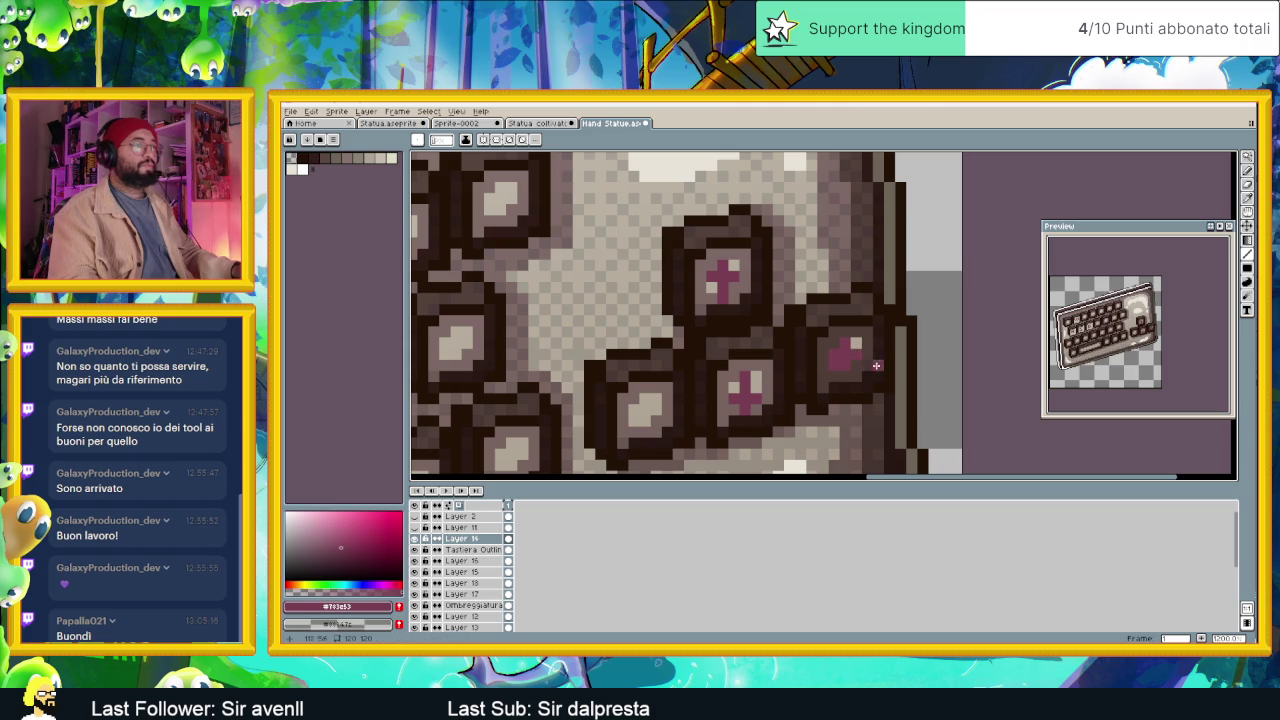
key(ctrl+z)
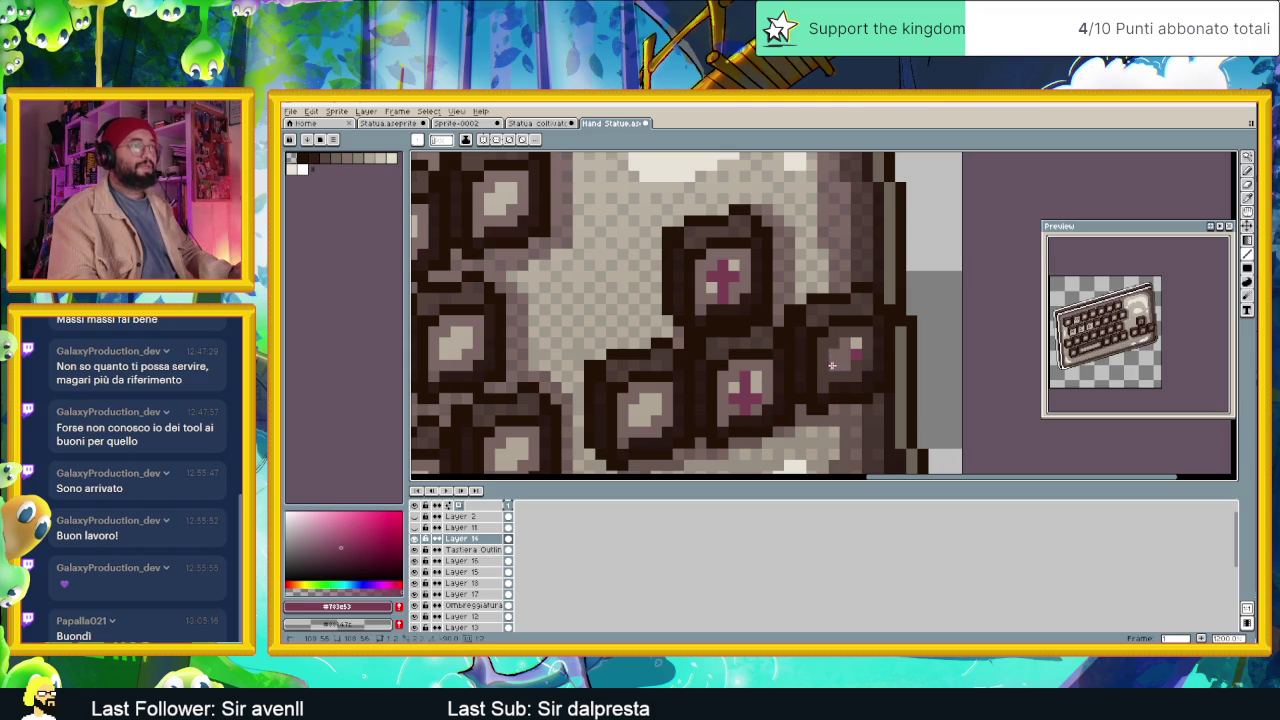
drag(864, 352, 840, 353)
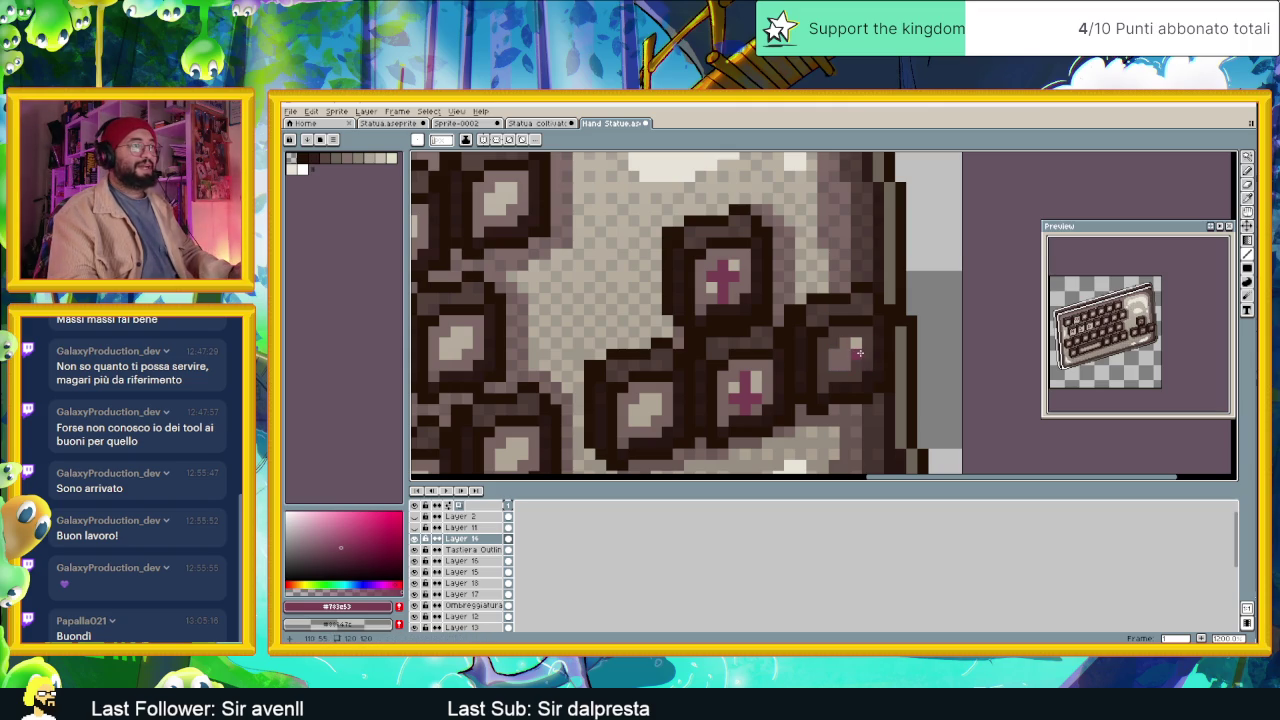
click(846, 344)
click(823, 356)
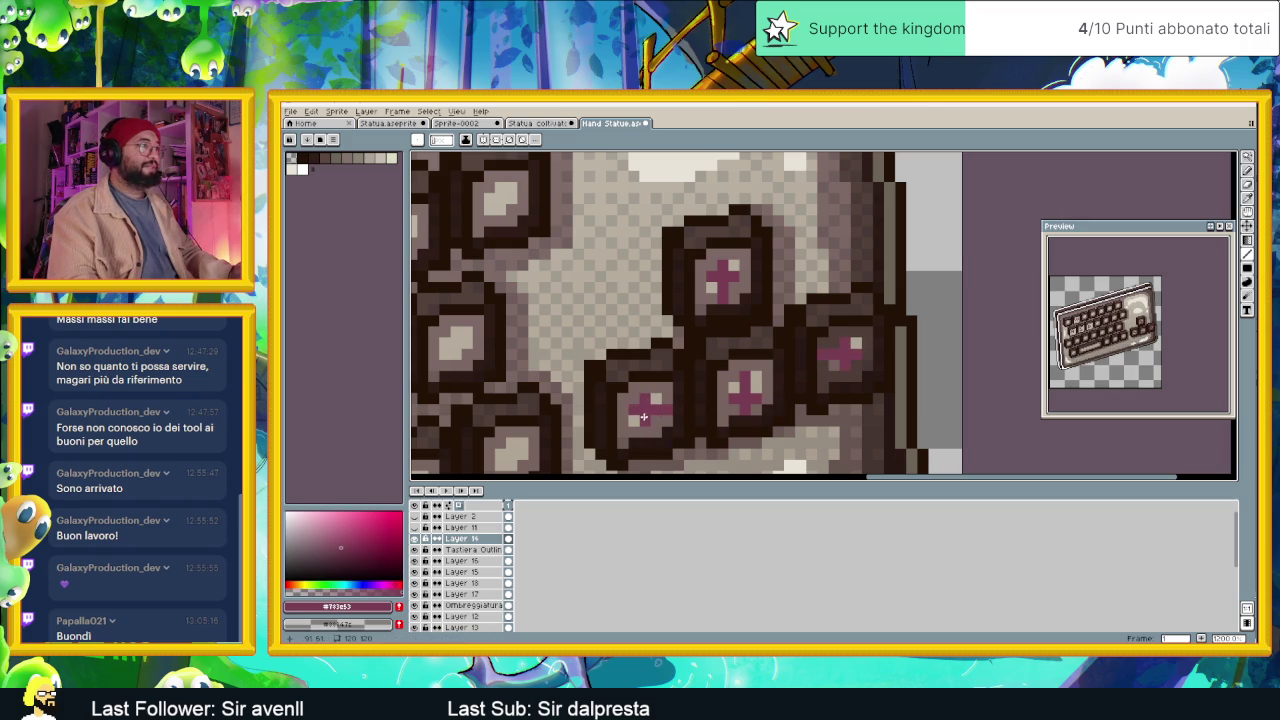
scroll(690, 432, down, 3)
scroll(781, 357, down, 1)
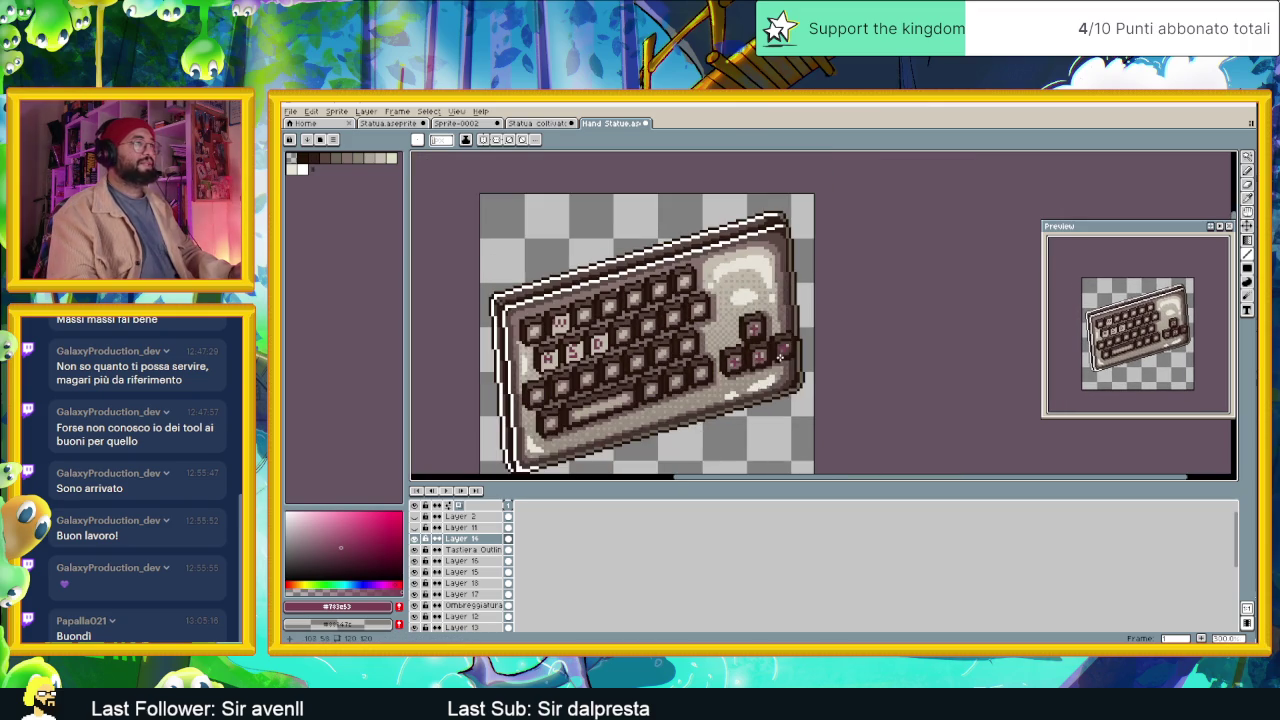
scroll(776, 355, up, 1)
scroll(776, 355, up, 1)
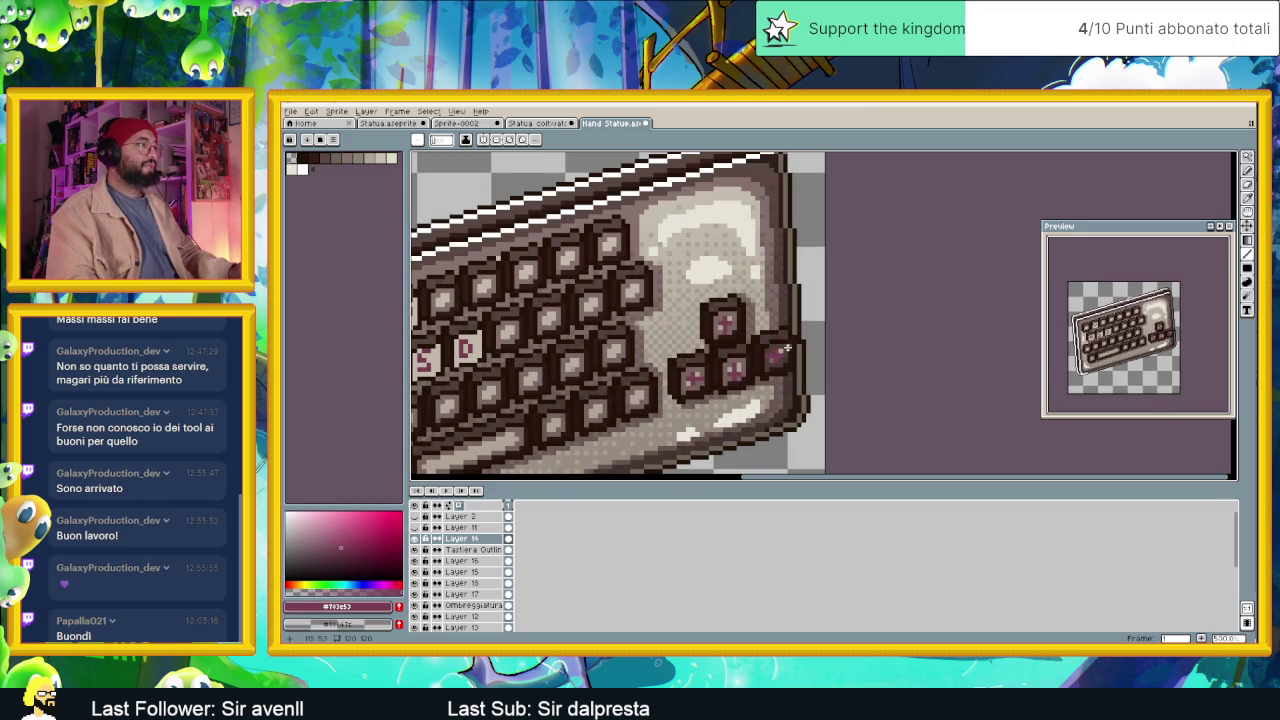
On Layer 15, lighten the left arrow key's cap edge in beige.
click(469, 562)
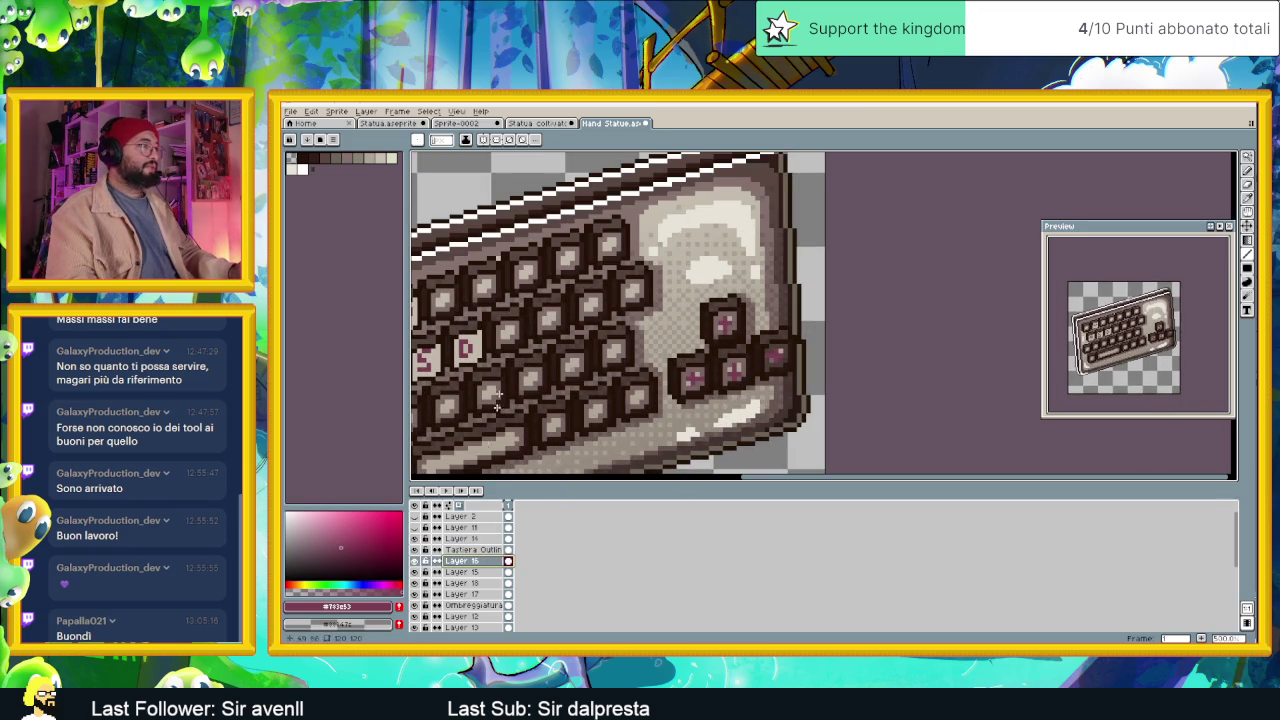
alt+click(477, 336)
scroll(760, 375, up, 1)
scroll(761, 375, up, 1)
mouse_move(585, 333)
mouse_down()
mouse_move(586, 396)
mouse_move(570, 397)
mouse_up()
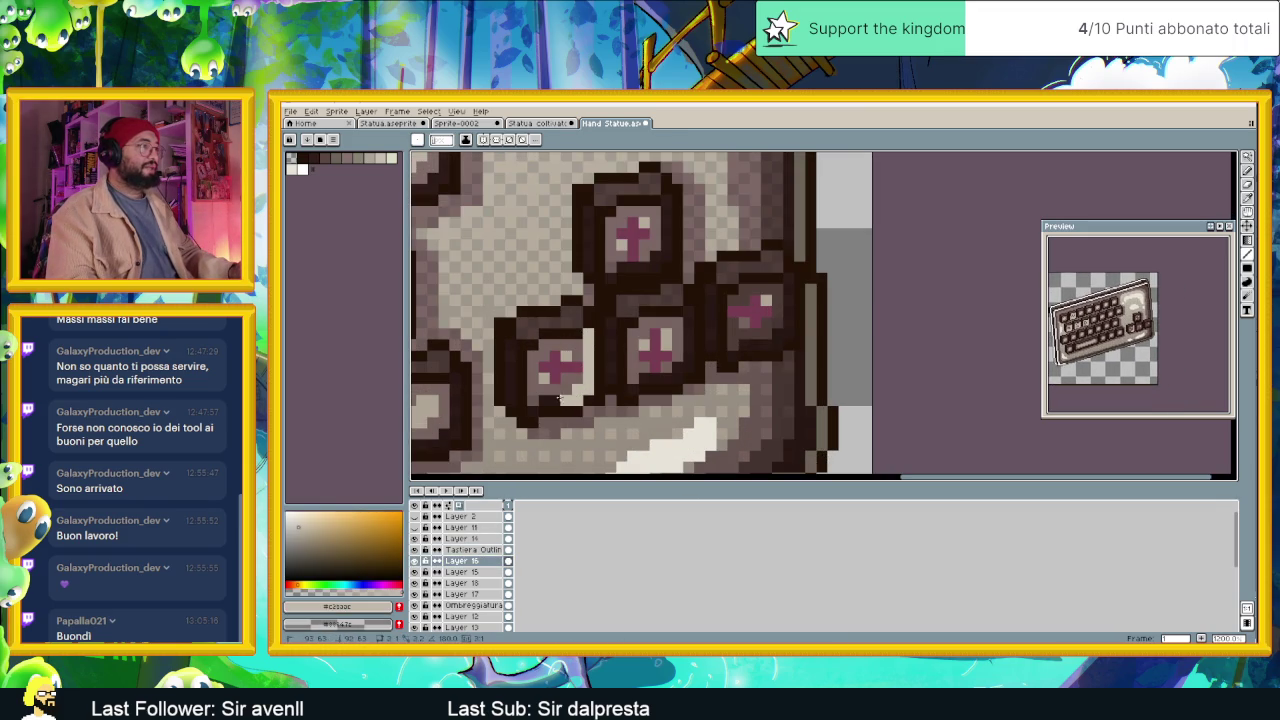
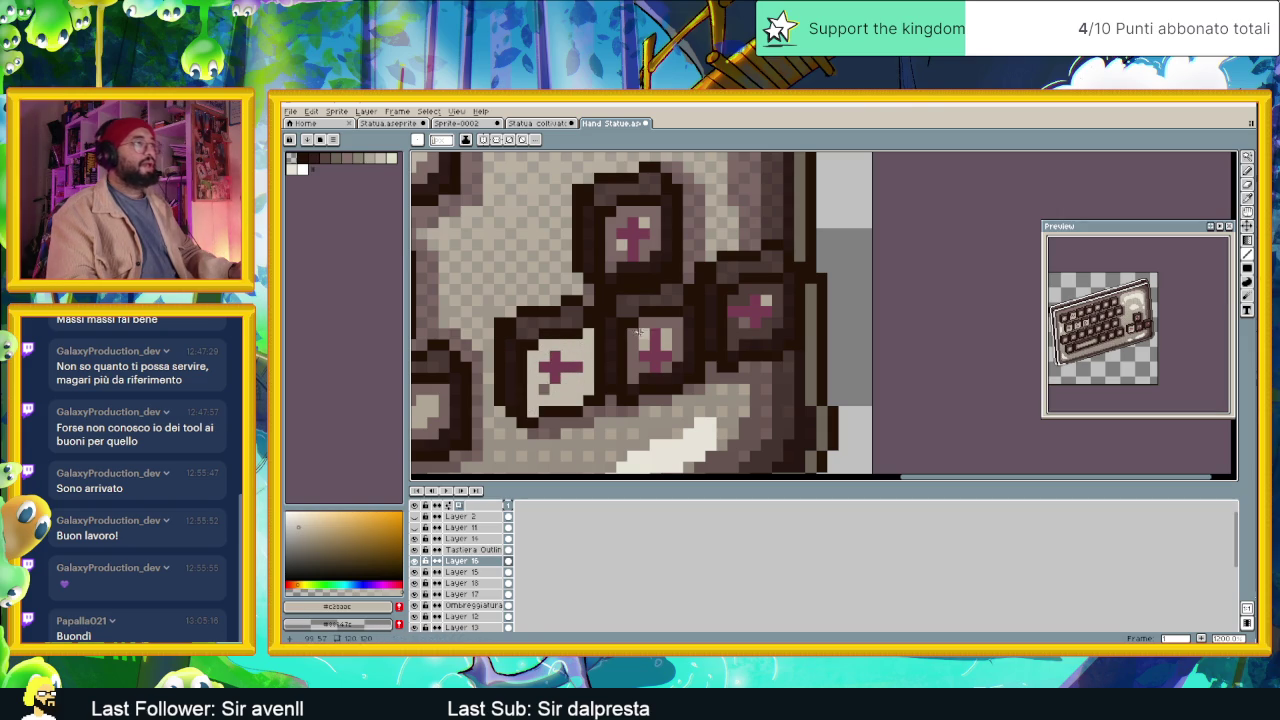
Draw light highlights along the edges of the top, middle and right plus keys.
drag(686, 312, 686, 356)
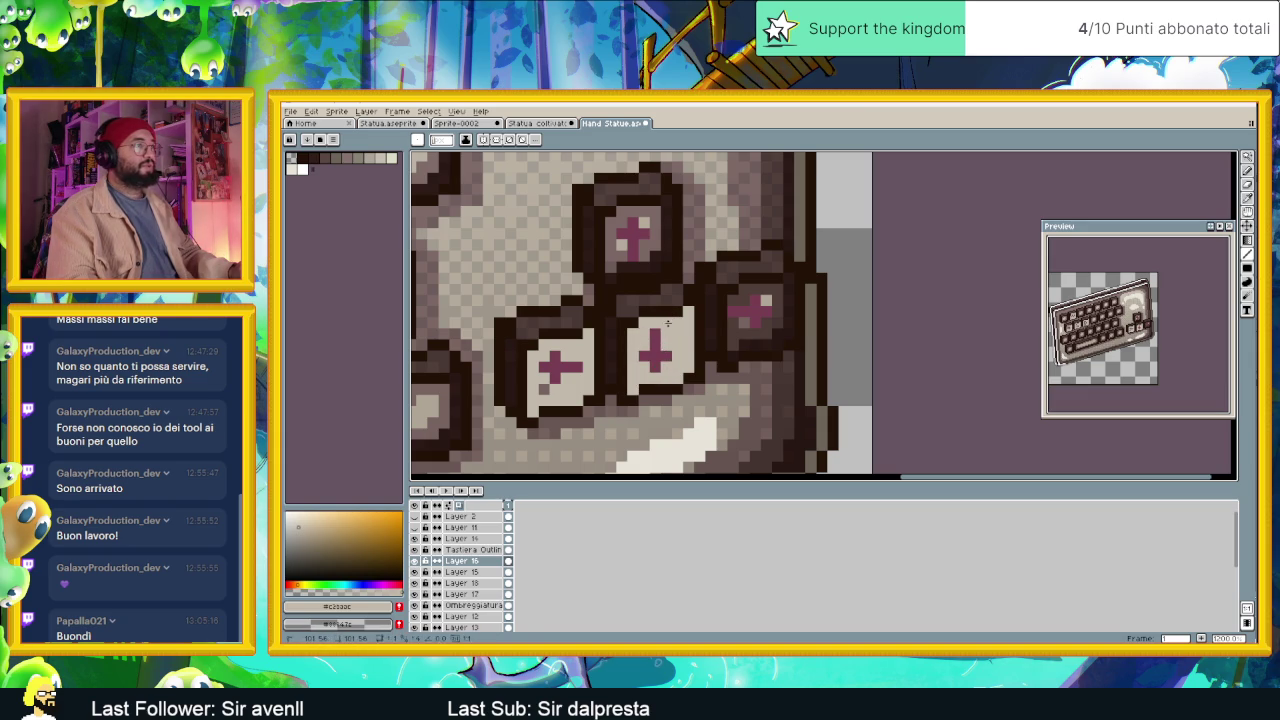
drag(665, 199, 663, 249)
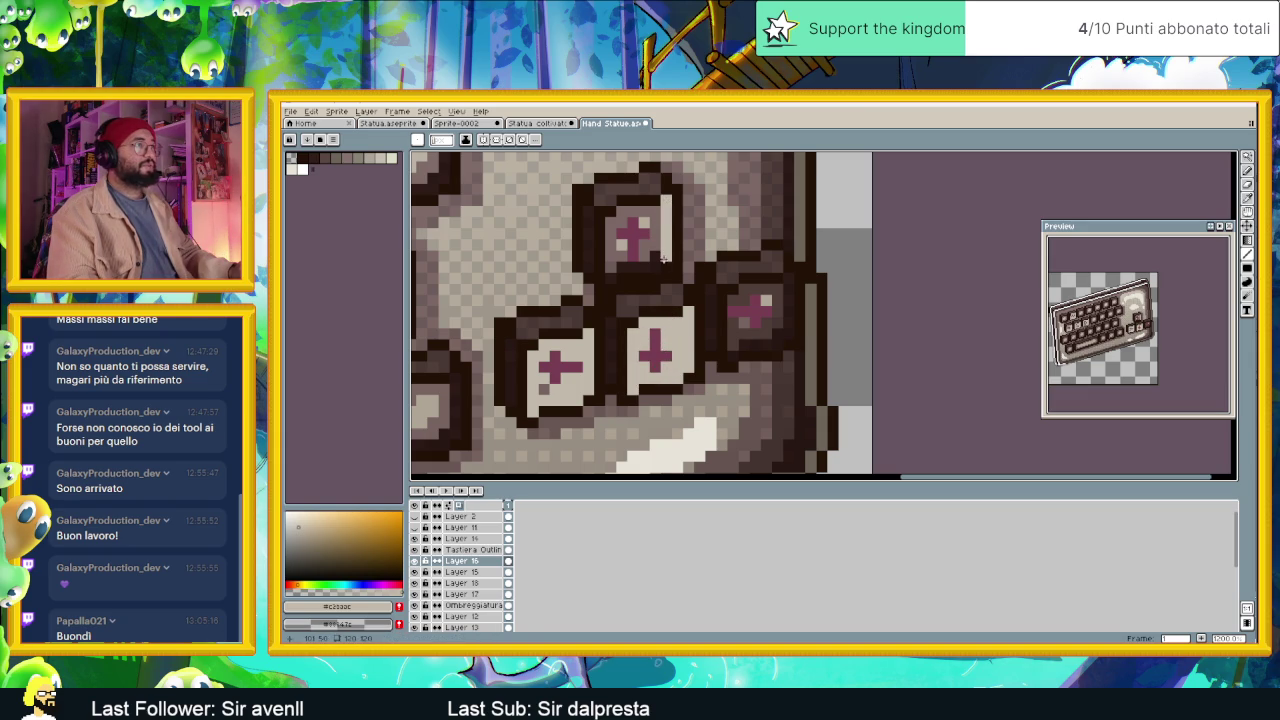
mouse_move(612, 266)
mouse_down()
mouse_move(614, 216)
mouse_move(655, 242)
mouse_up()
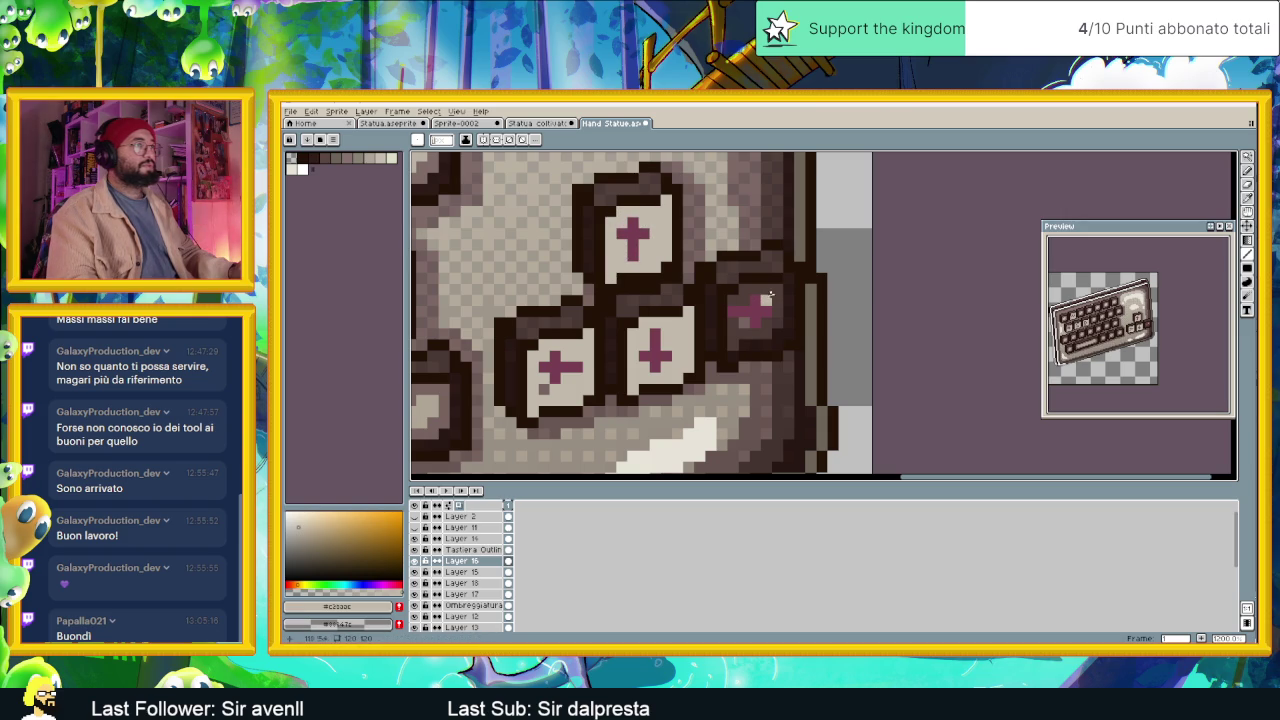
mouse_move(786, 278)
mouse_down()
mouse_move(771, 338)
mouse_move(745, 344)
mouse_up()
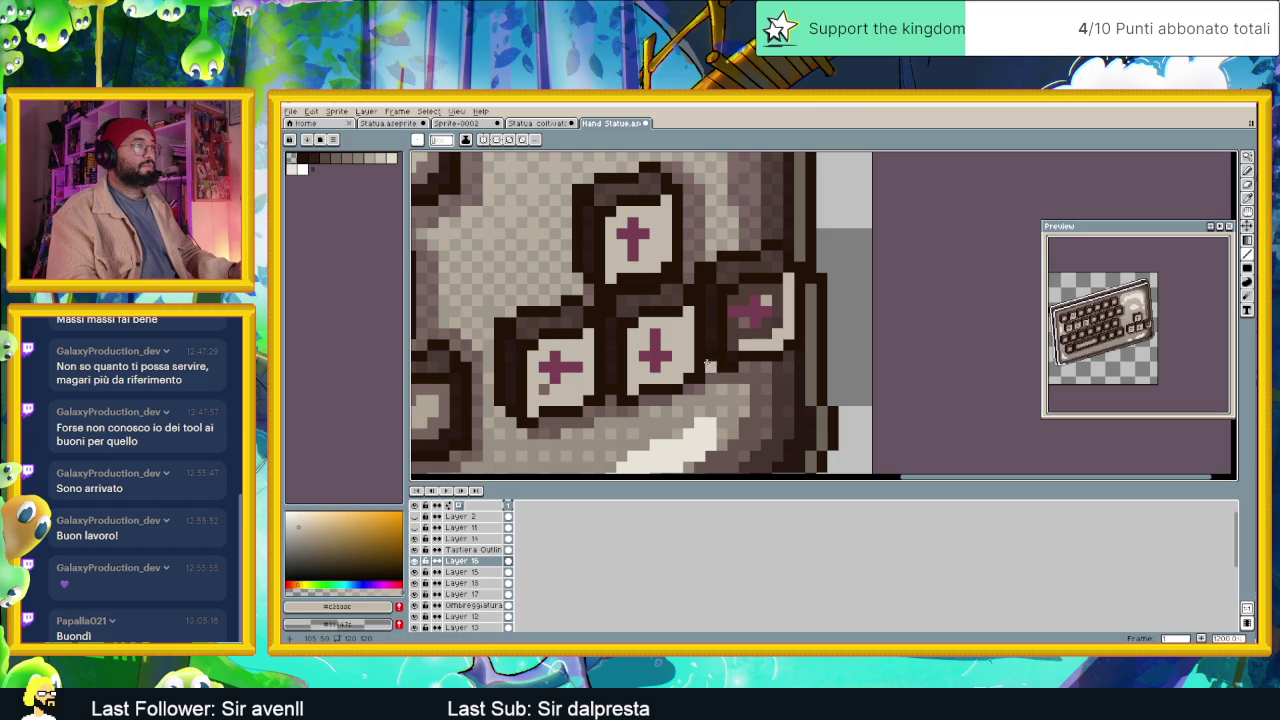
drag(735, 299, 771, 289)
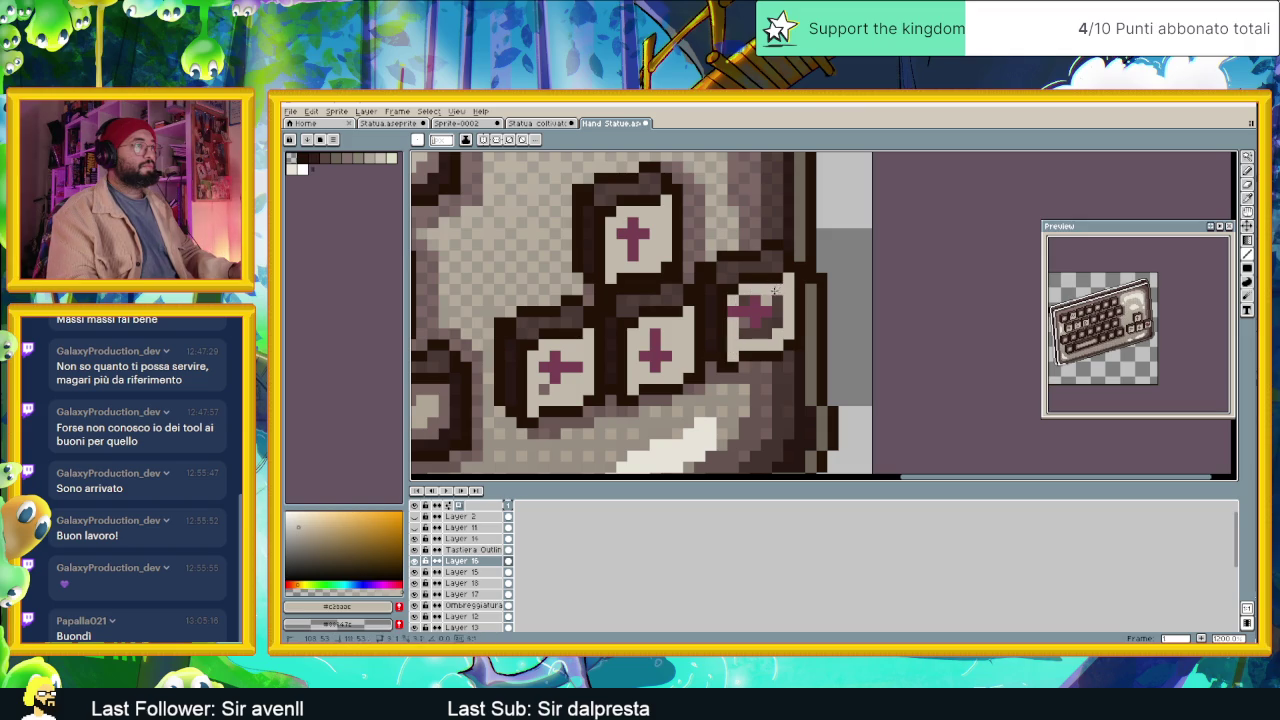
drag(765, 333, 741, 325)
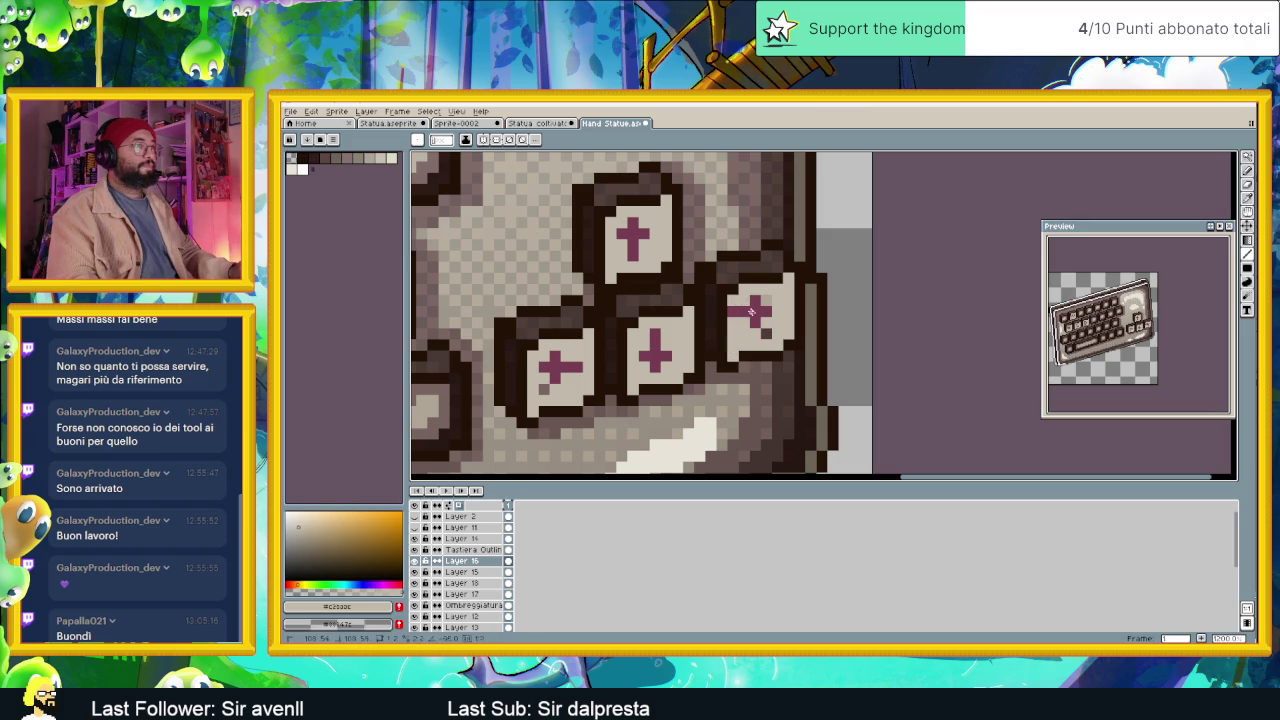
scroll(764, 333, down, 2)
scroll(788, 357, down, 1)
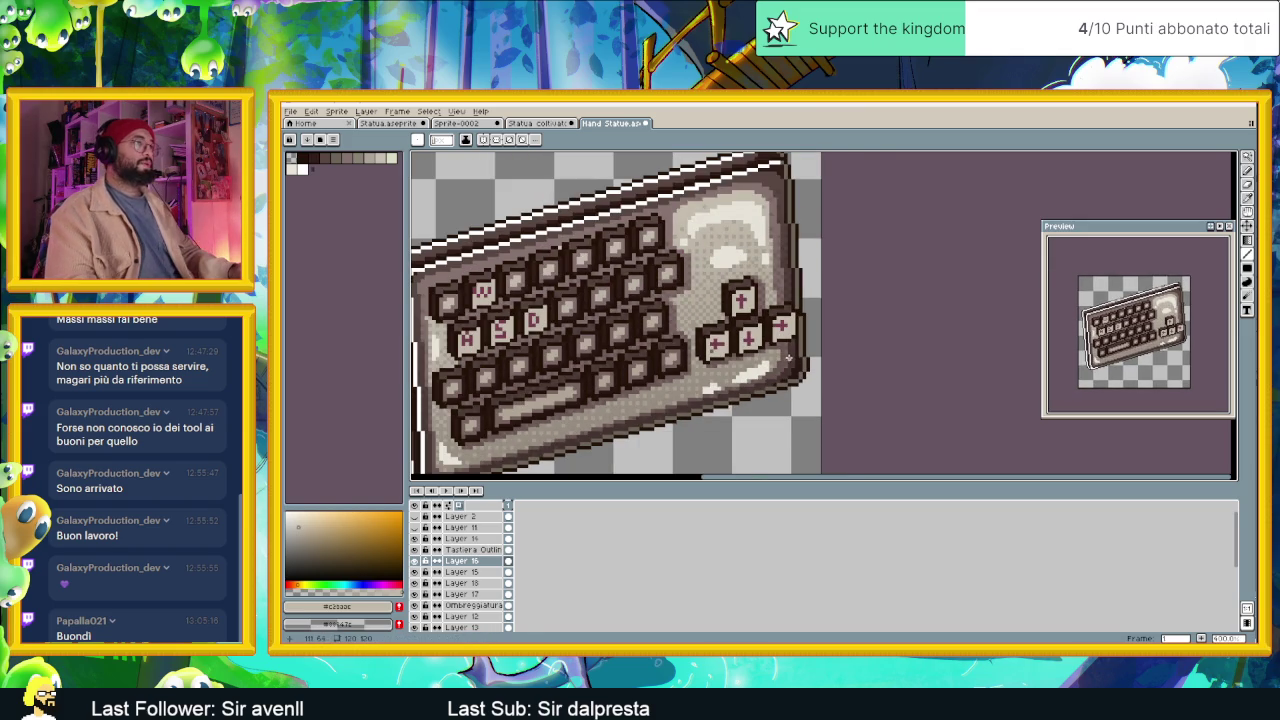
scroll(714, 351, up, 1)
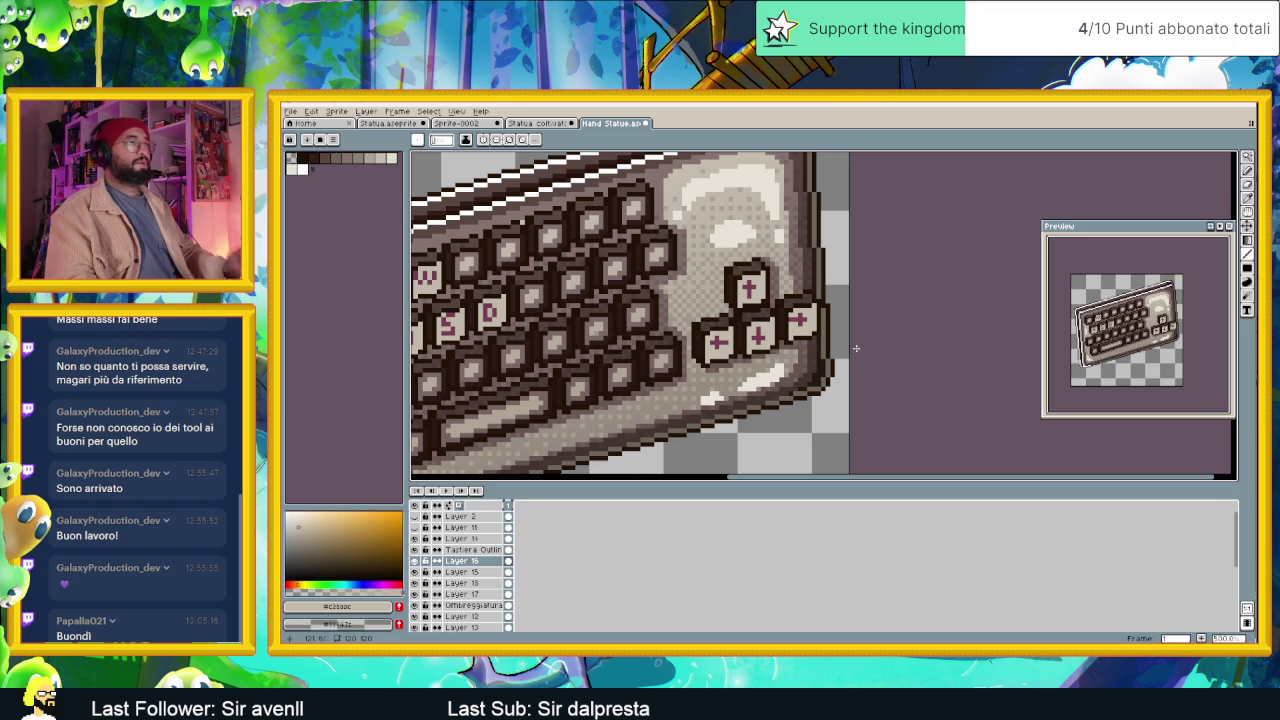
scroll(856, 327, up, 1)
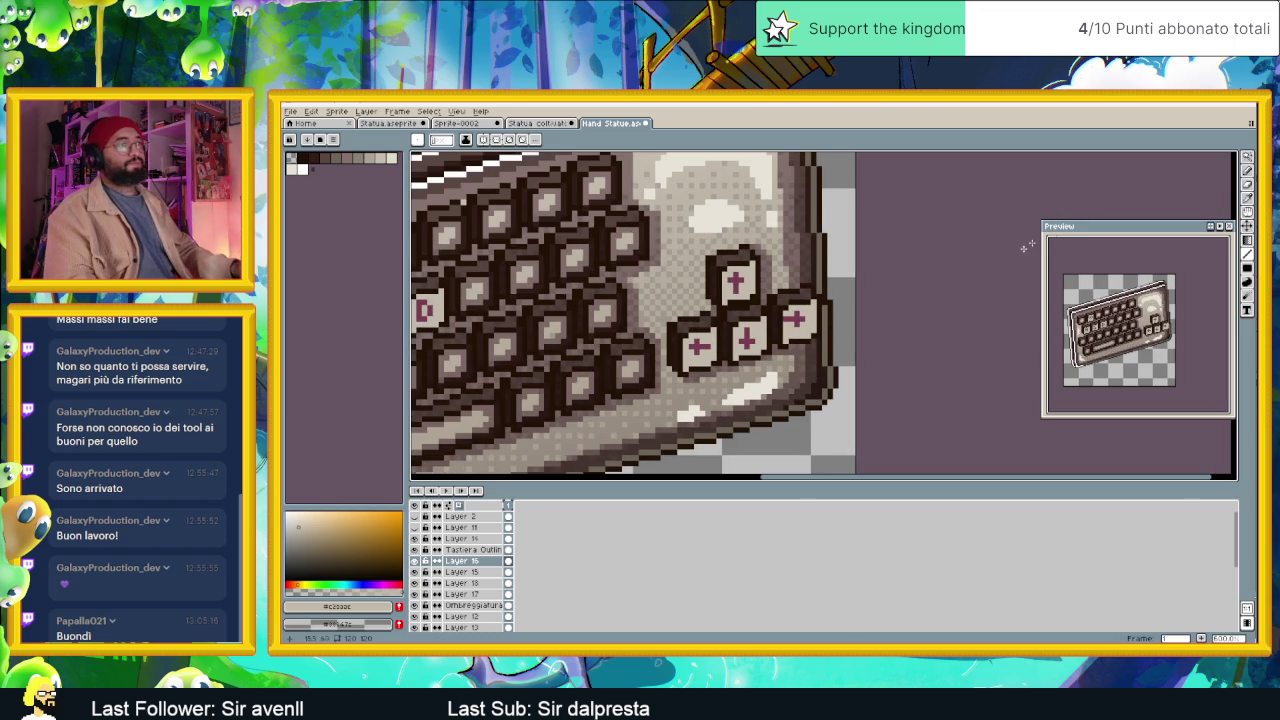
Marquee-select the right key's plus sign and nudge it into place, then resume pencil drawing on Layer 16.
click(1250, 158)
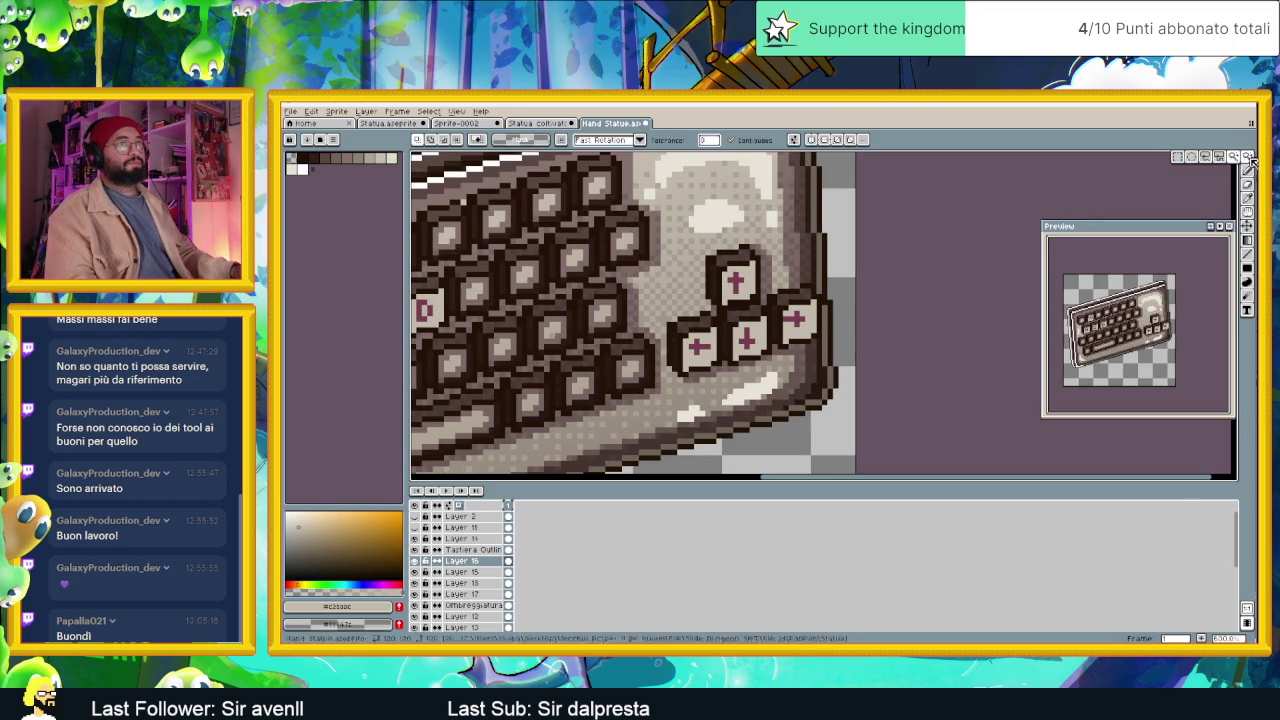
click(1180, 158)
scroll(768, 292, up, 1)
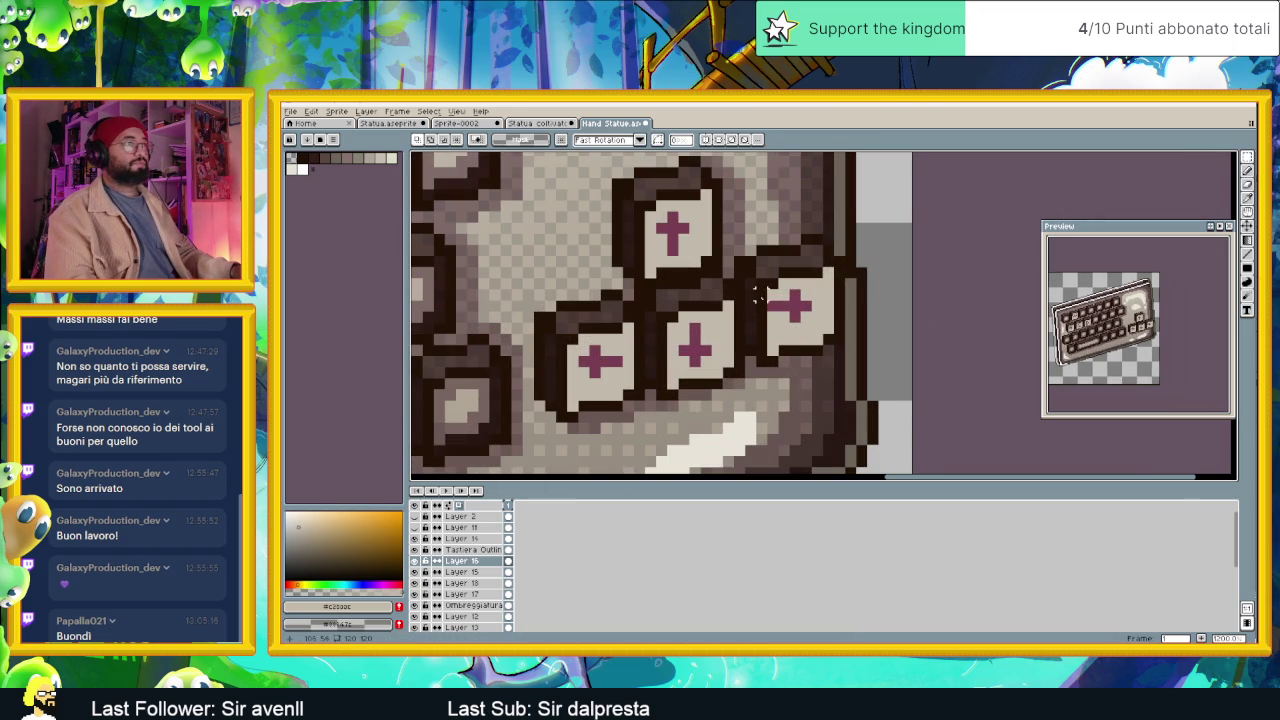
drag(772, 288, 826, 327)
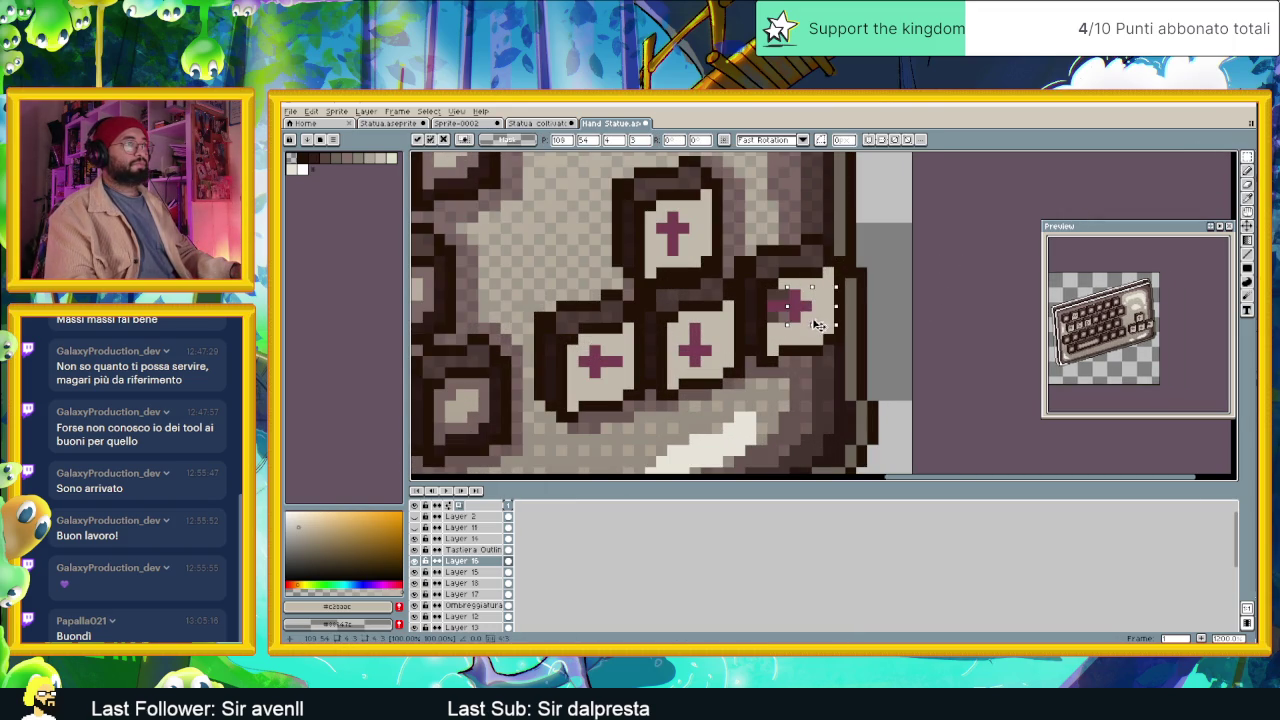
key(Up)
key(Up)
key(Left)
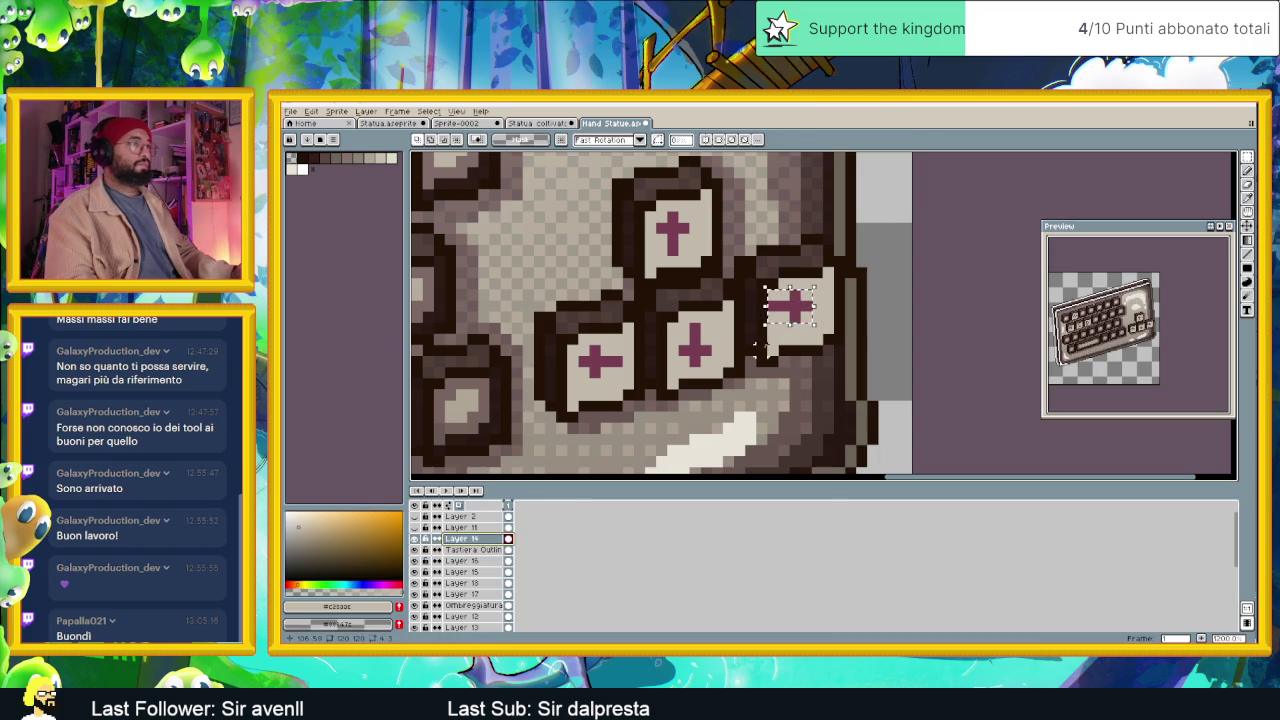
drag(797, 313, 812, 313)
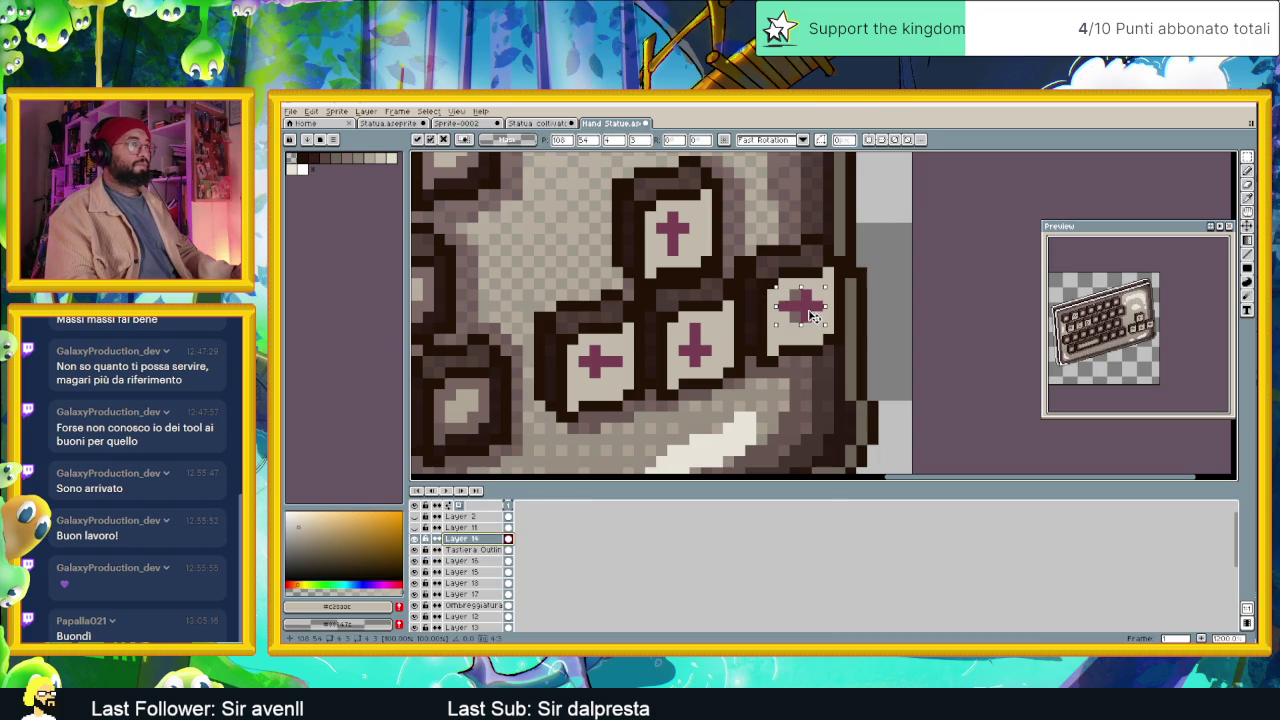
key(ctrl+d)
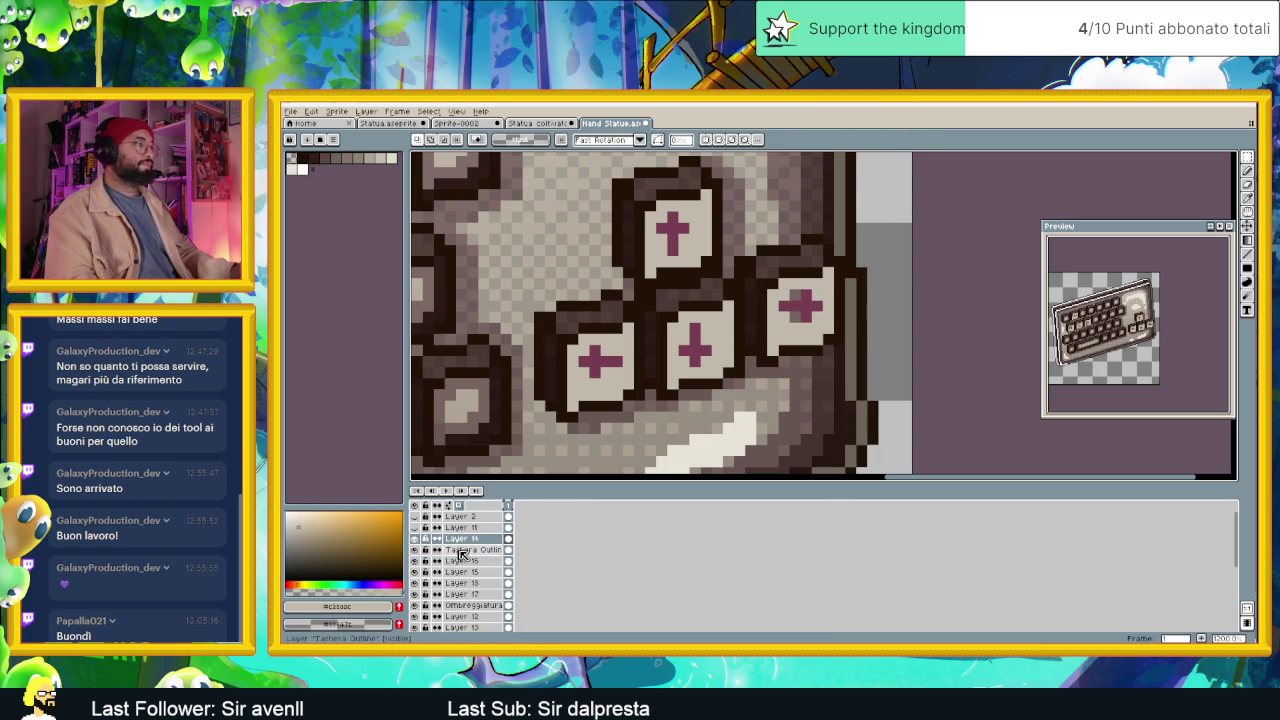
click(467, 563)
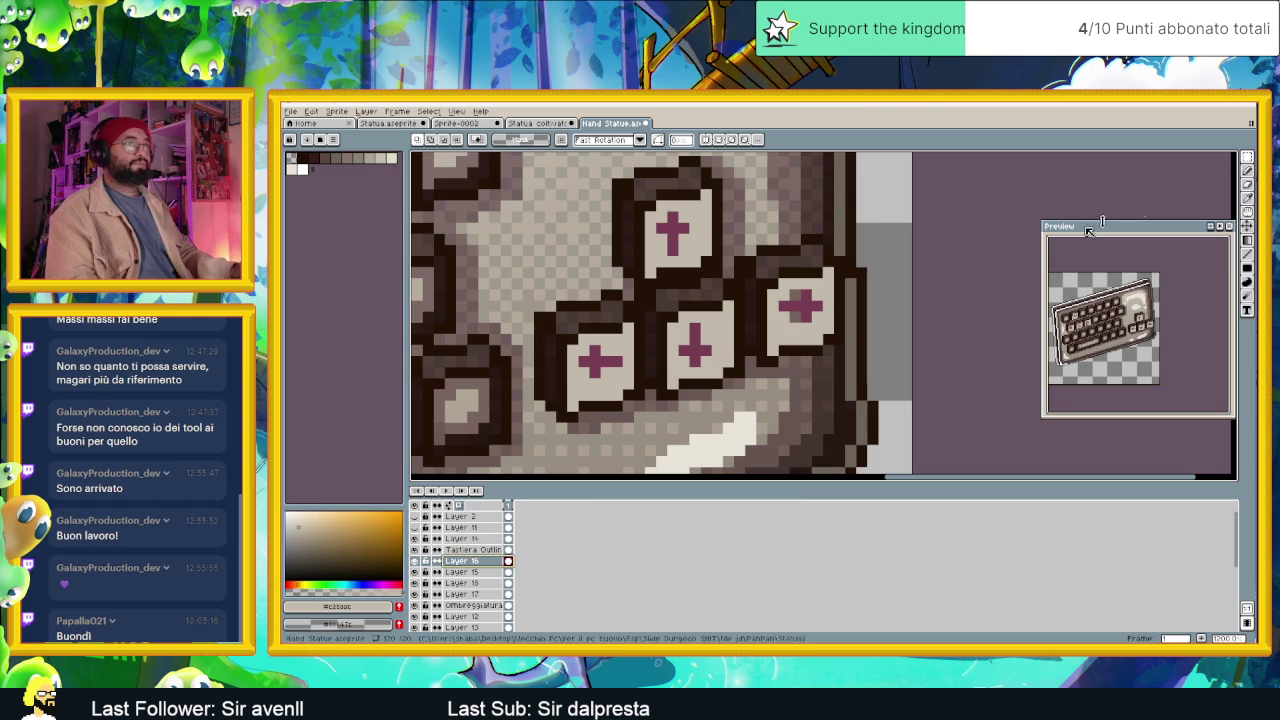
click(1247, 170)
Zoom out to review the keyboard sprite and open Export File for Tastiera Statue.png at 100% scale.
scroll(795, 305, down, 2)
scroll(773, 362, down, 1)
scroll(773, 362, down, 1)
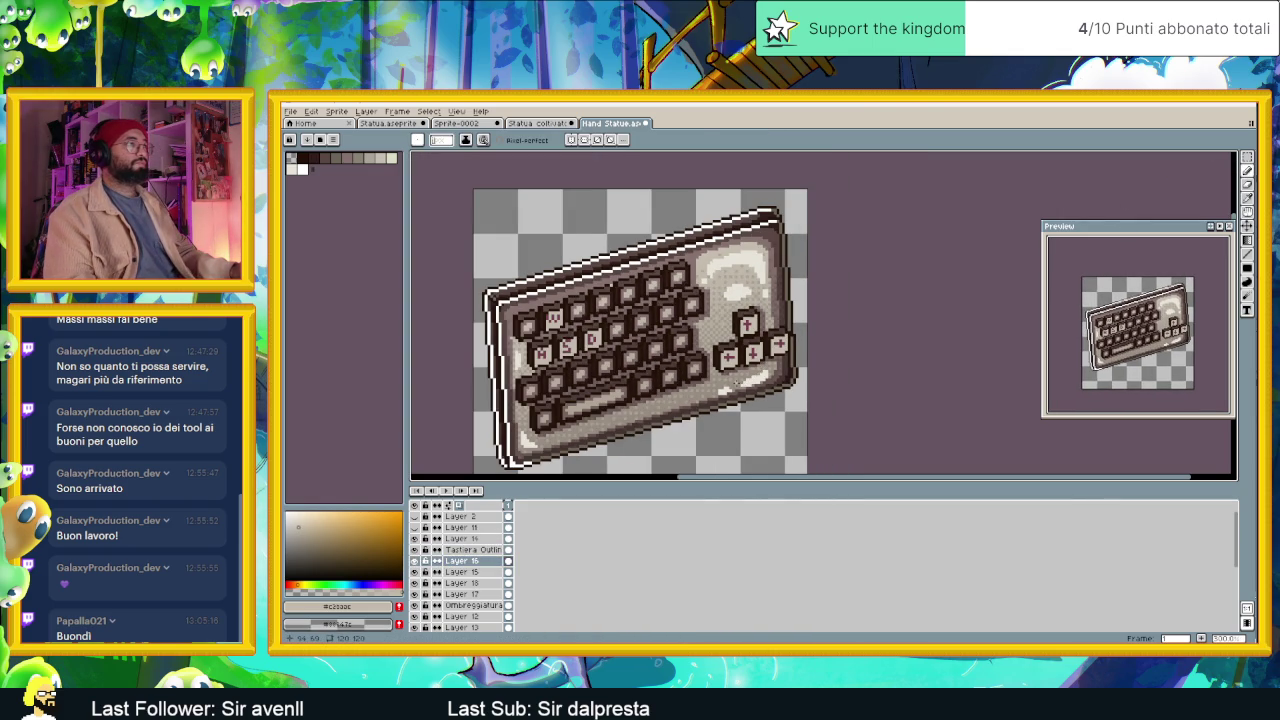
scroll(738, 385, down, 1)
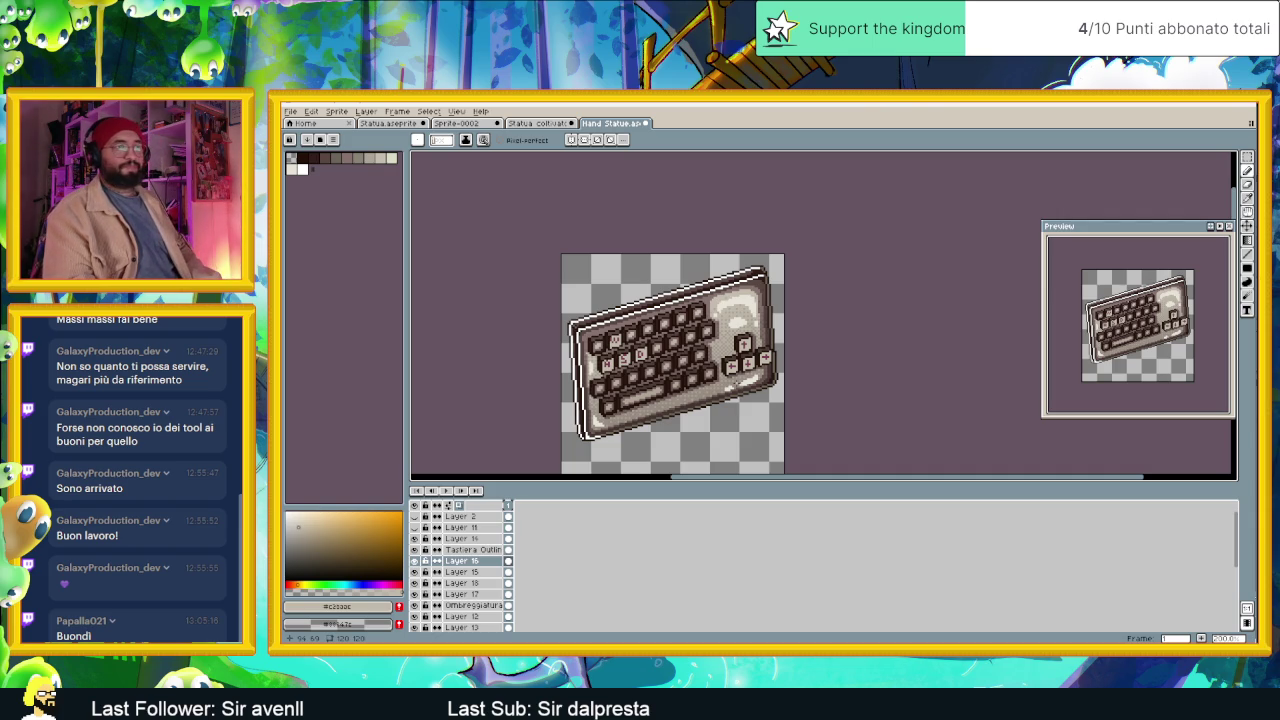
scroll(758, 370, up, 1)
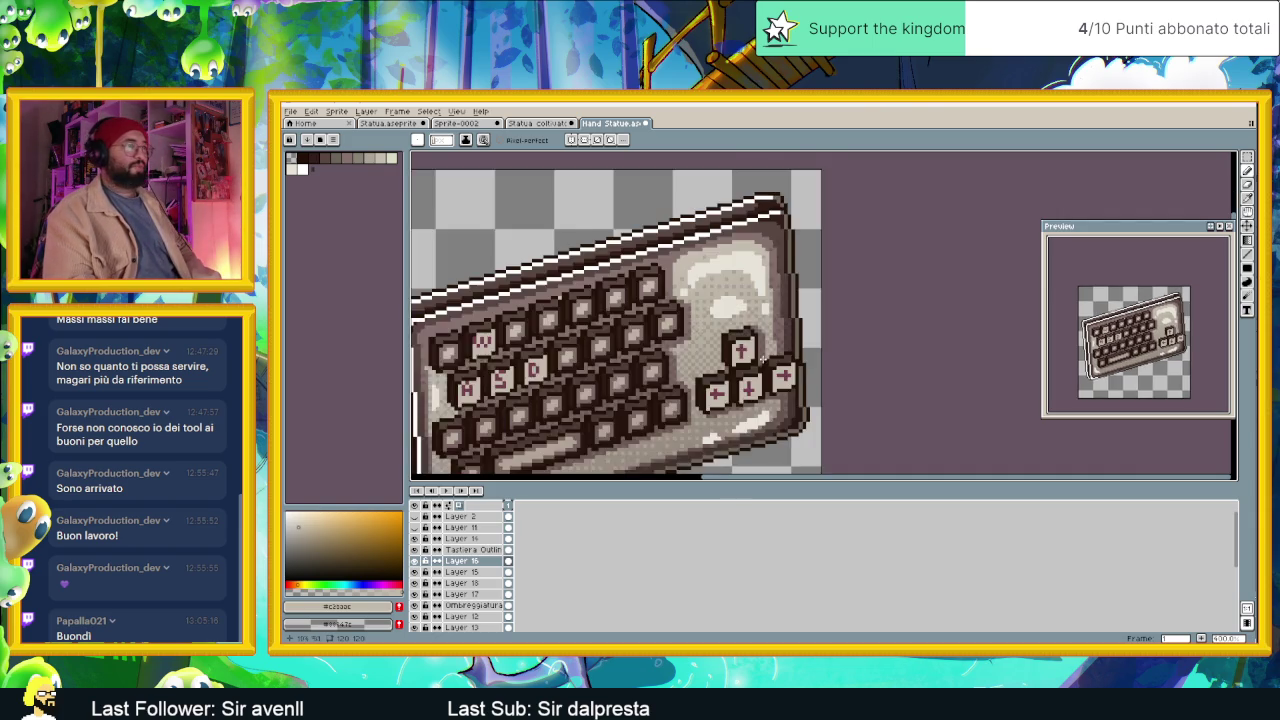
scroll(760, 372, up, 1)
scroll(750, 379, up, 1)
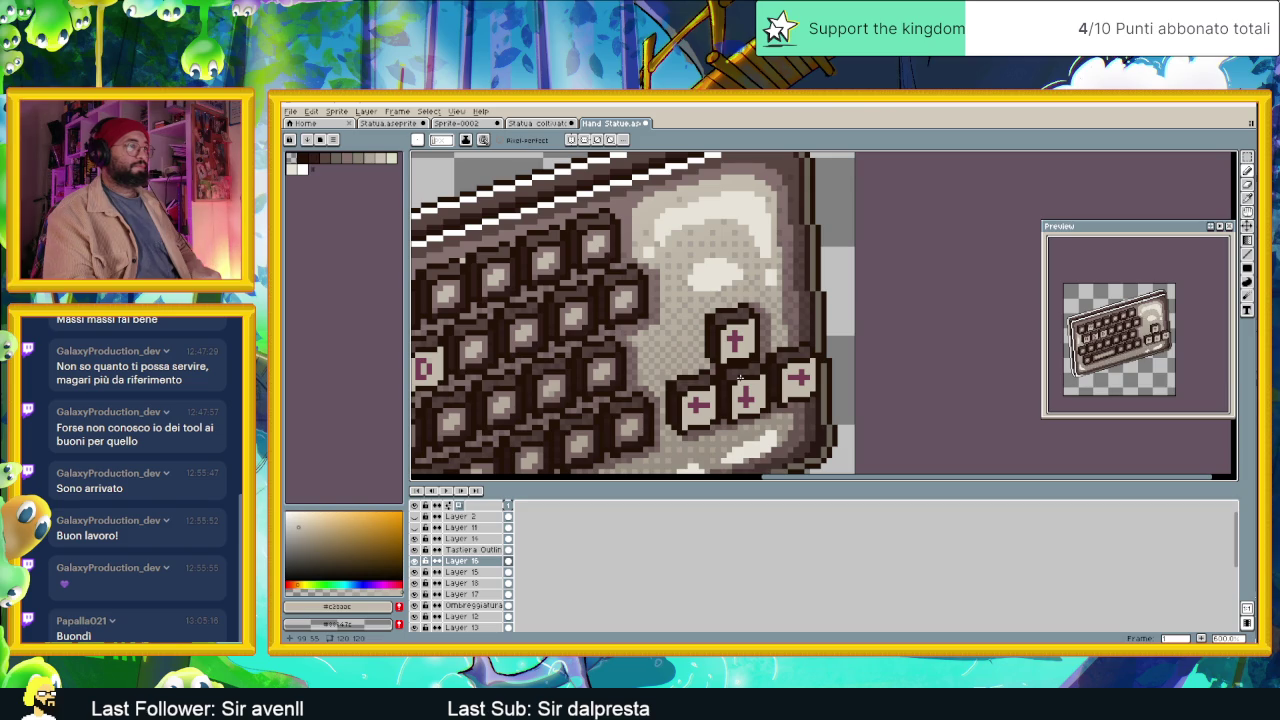
scroll(620, 340, left, 3)
scroll(605, 300, up, 1)
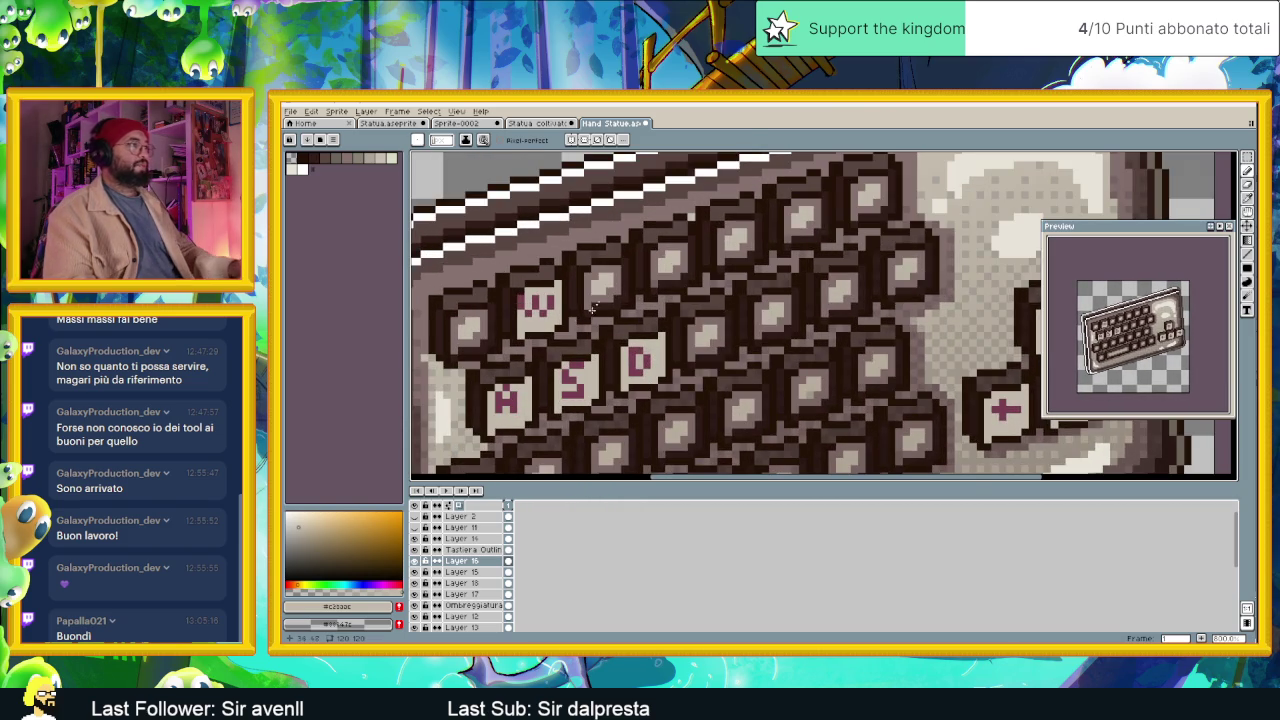
key(alt)
key(ctrl+alt+shift+s)
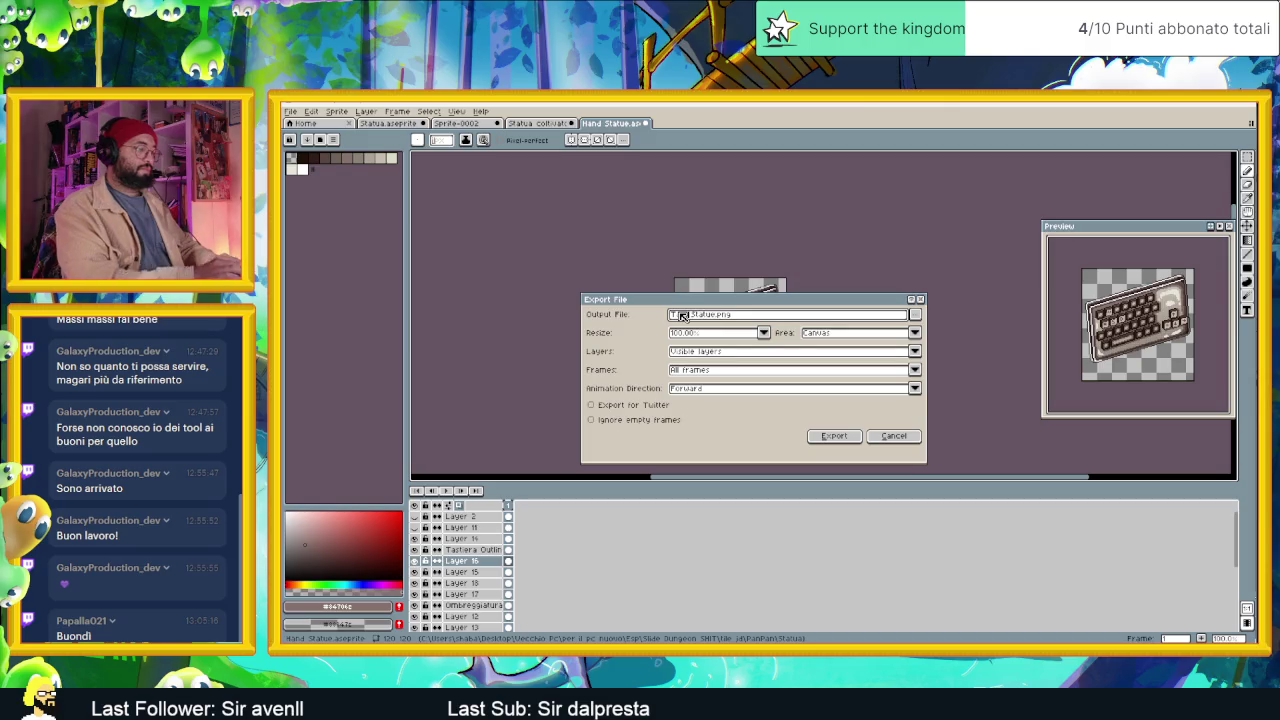
Run the first export and check the colour at the sprite's edge.
click(843, 438)
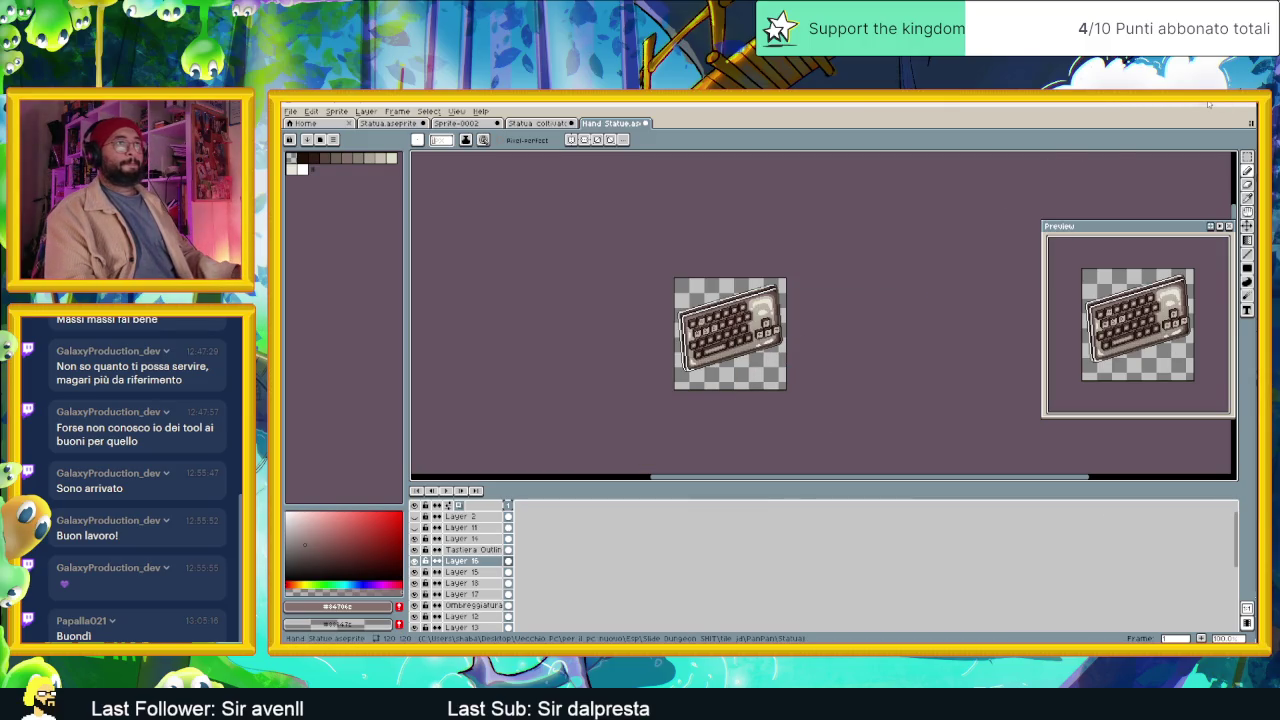
scroll(833, 362, up, 3)
scroll(833, 362, up, 4)
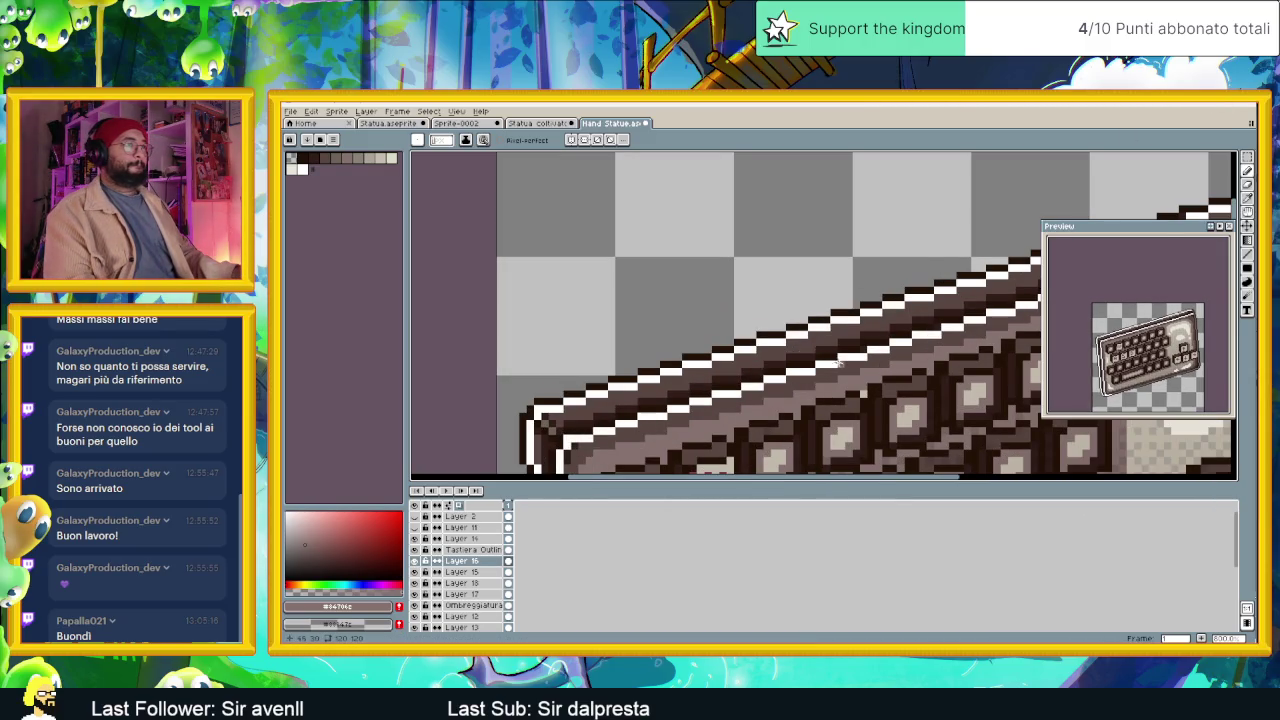
scroll(833, 362, down, 1)
scroll(840, 363, up, 1)
scroll(850, 365, up, 2)
alt+click(855, 365)
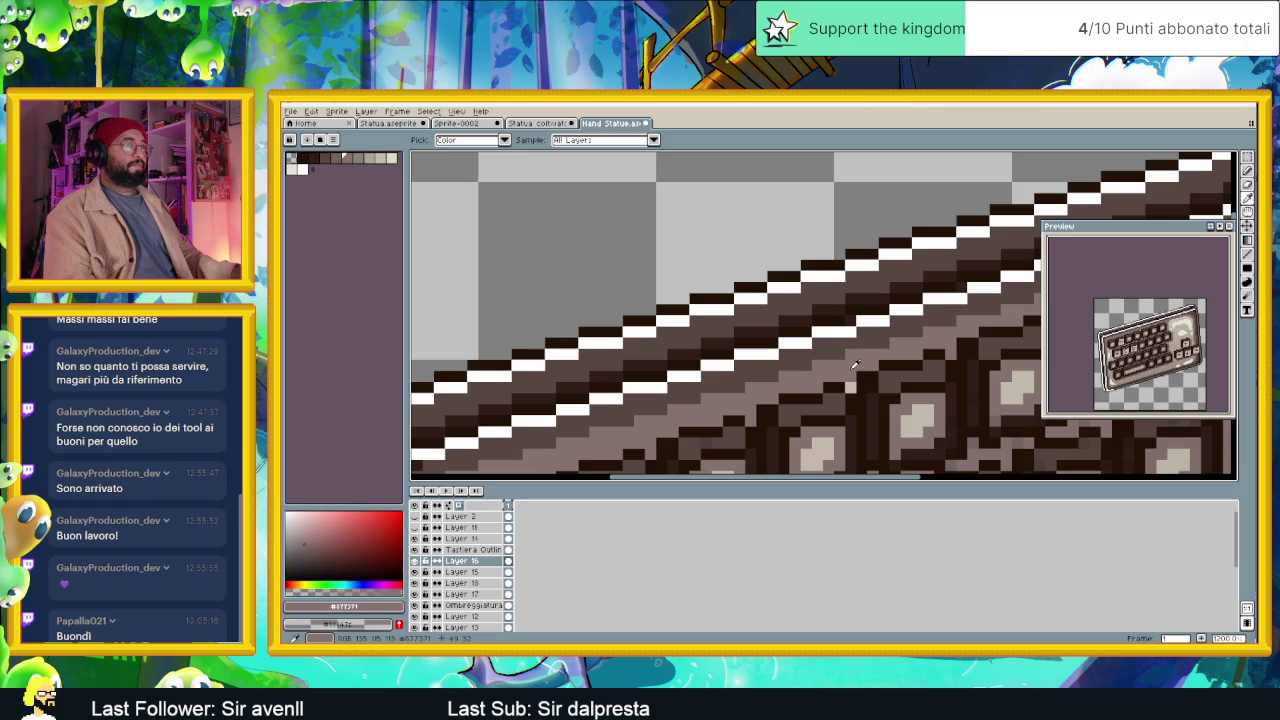
scroll(866, 372, down, 3)
scroll(866, 372, down, 2)
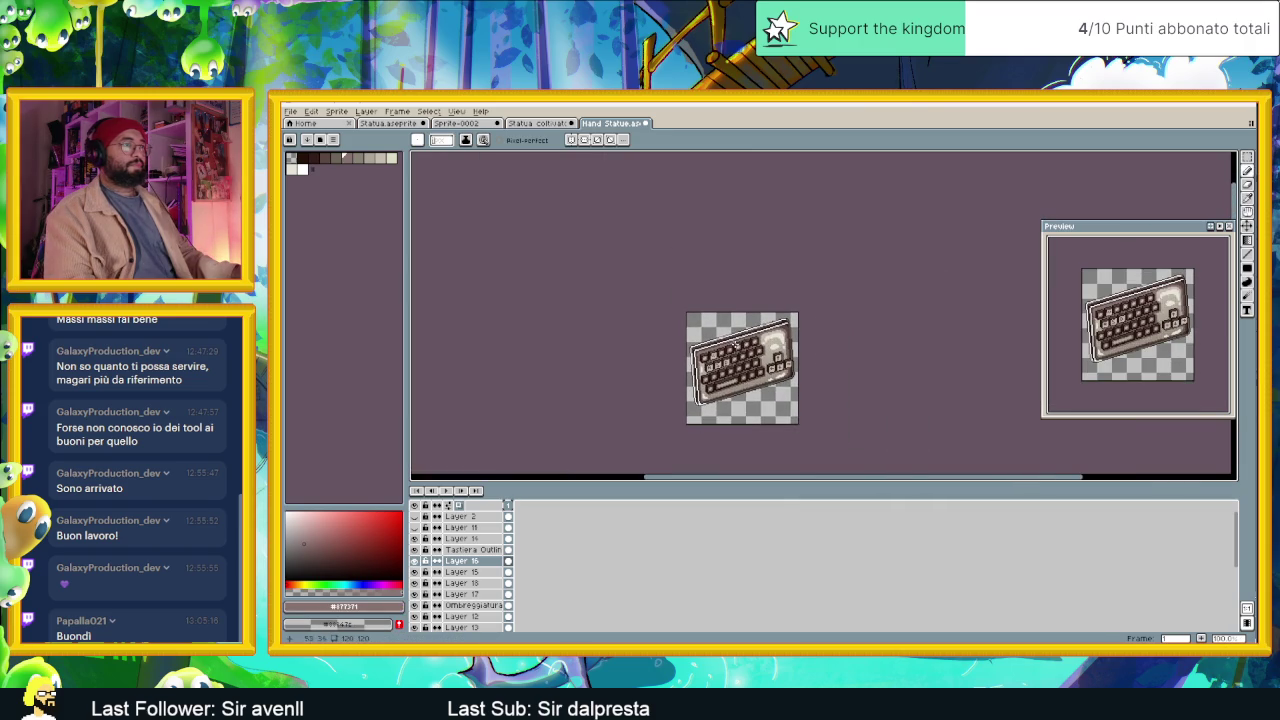
Re-export the sprite as Tastiera Statue.png, overwriting the existing file.
click(311, 111)
mouse_move(305, 203)
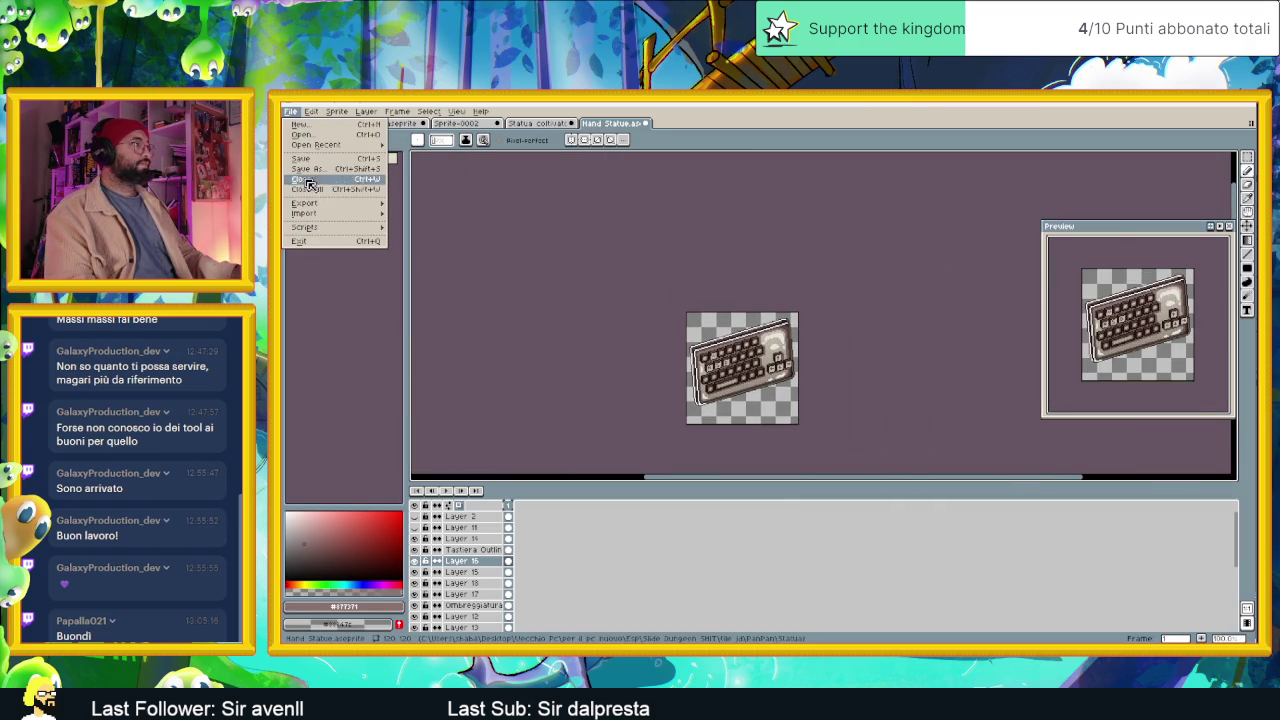
click(425, 203)
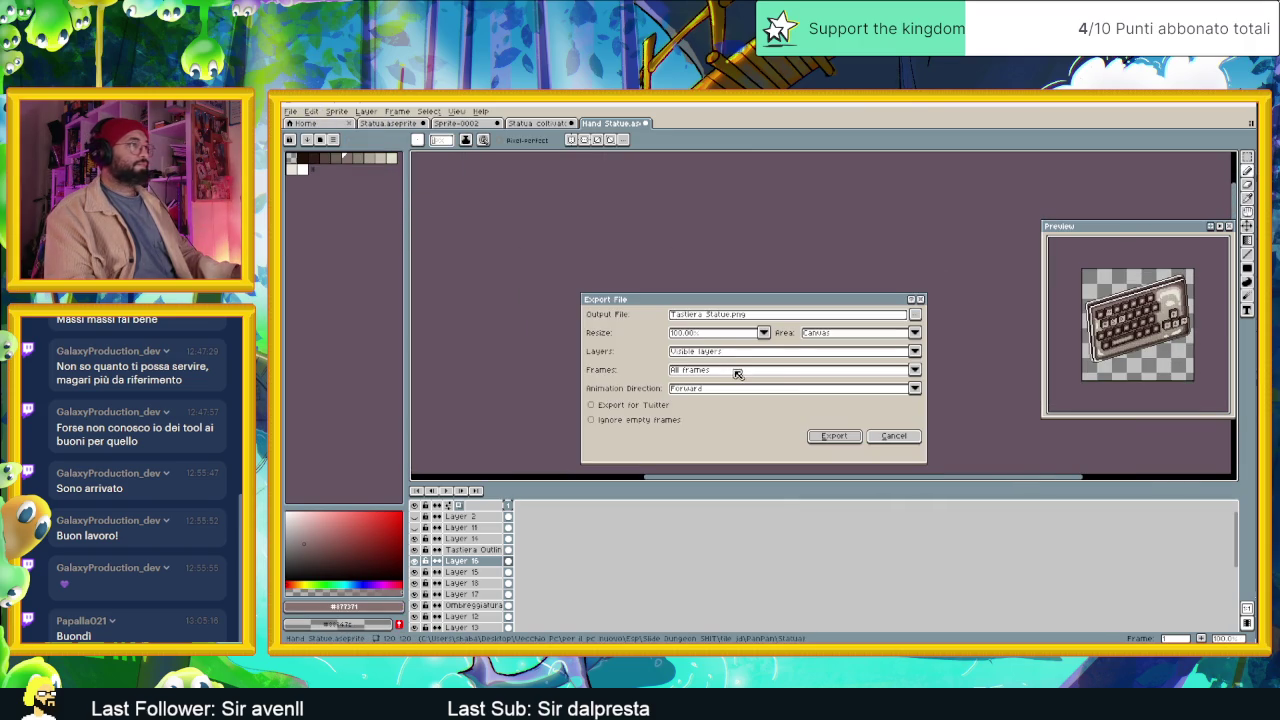
click(848, 438)
click(745, 405)
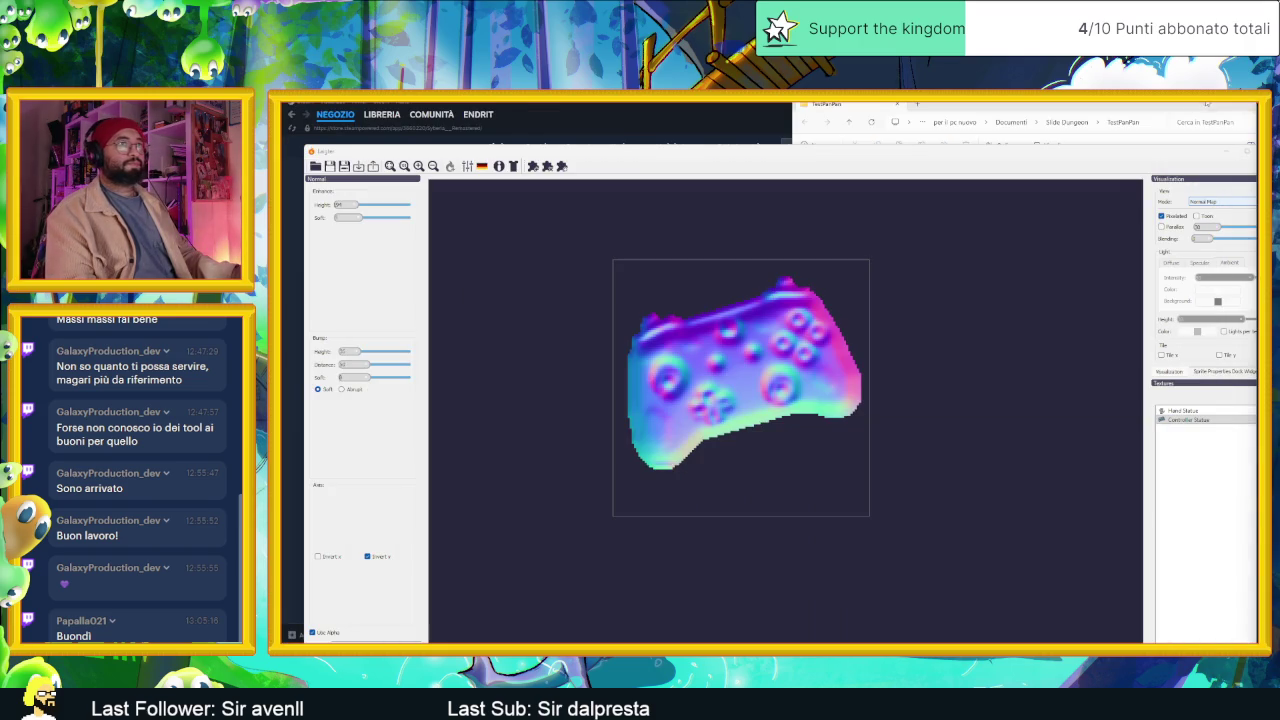
Select the Tastiera Statue image in the Statue folder, then switch to the Godot editor.
click(940, 117)
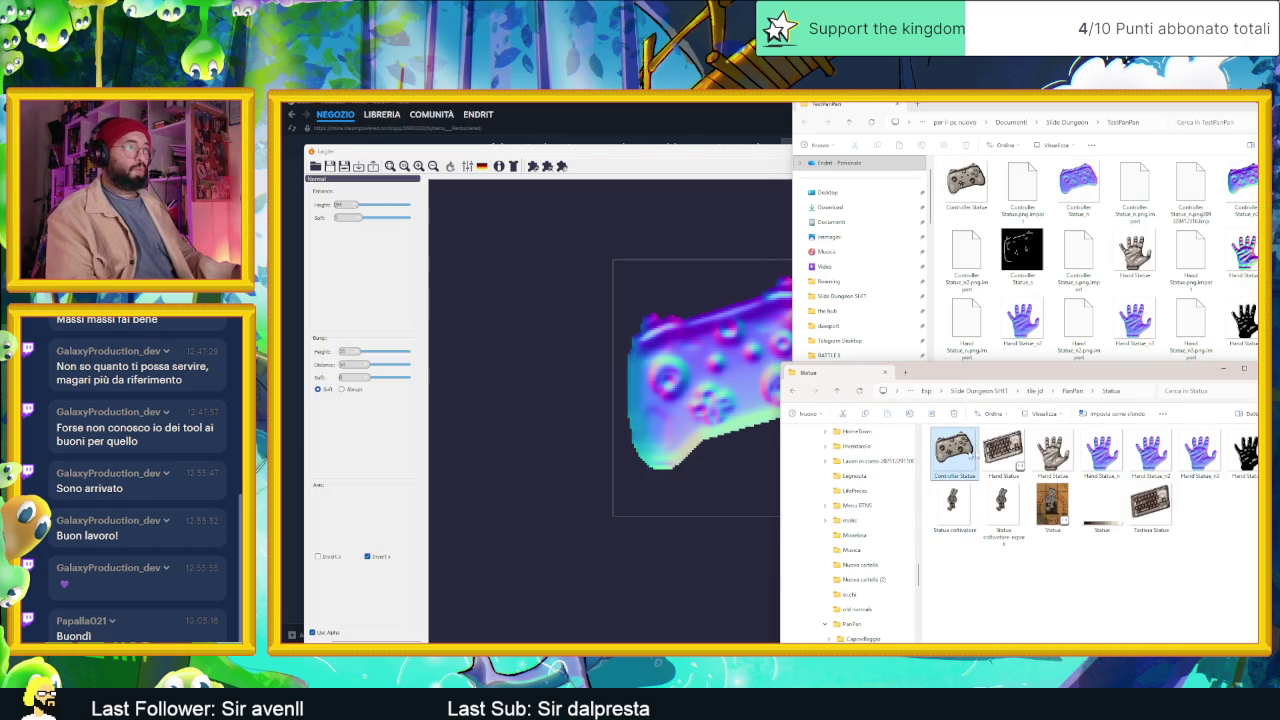
click(1002, 452)
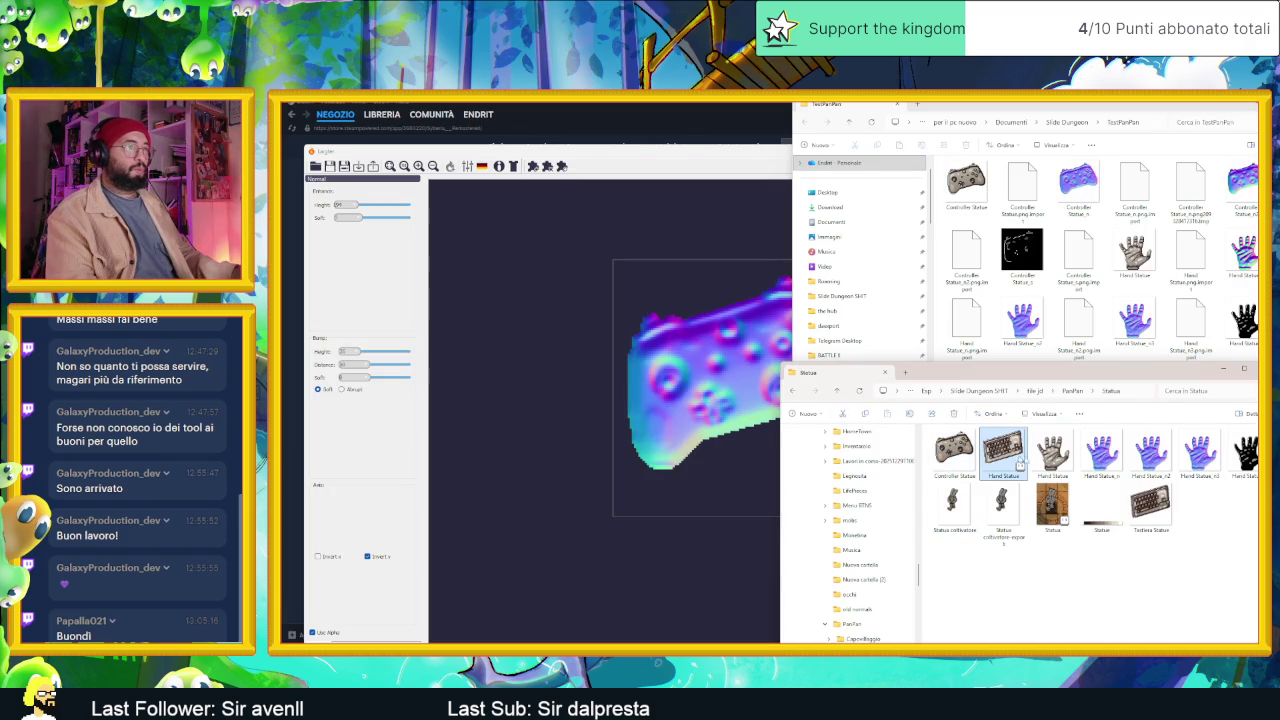
click(1140, 506)
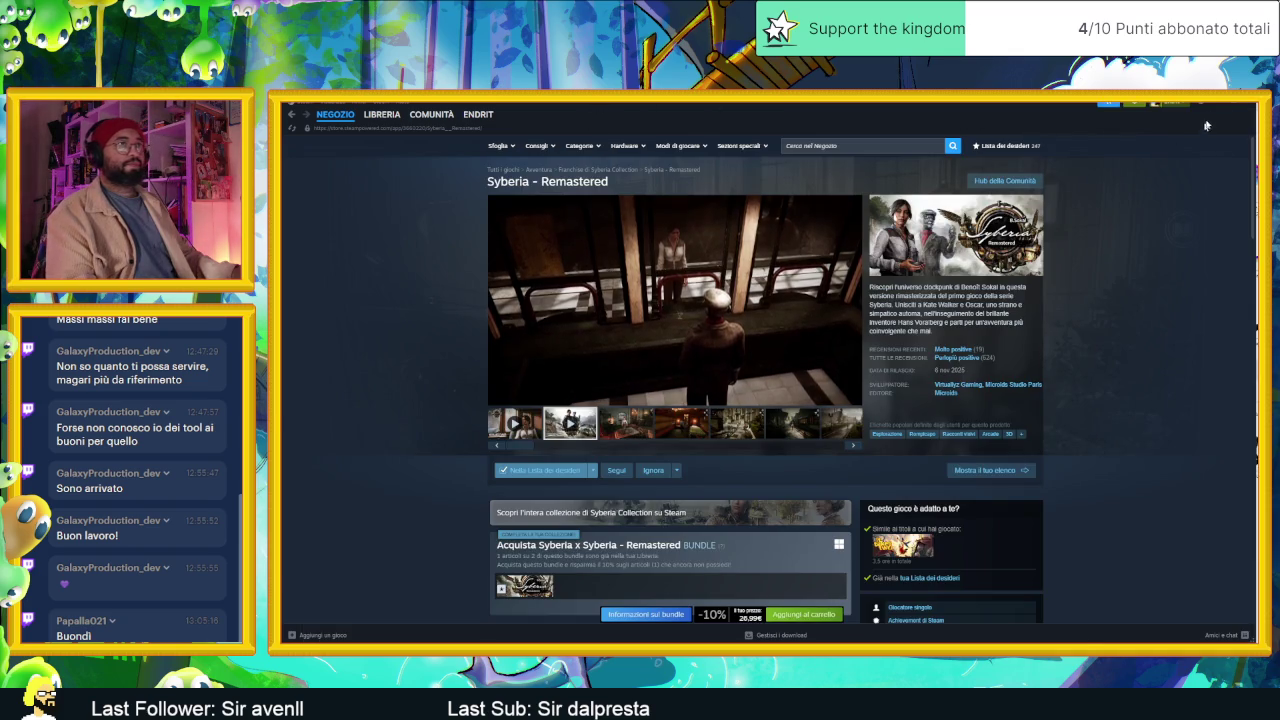
key(alt+Tab)
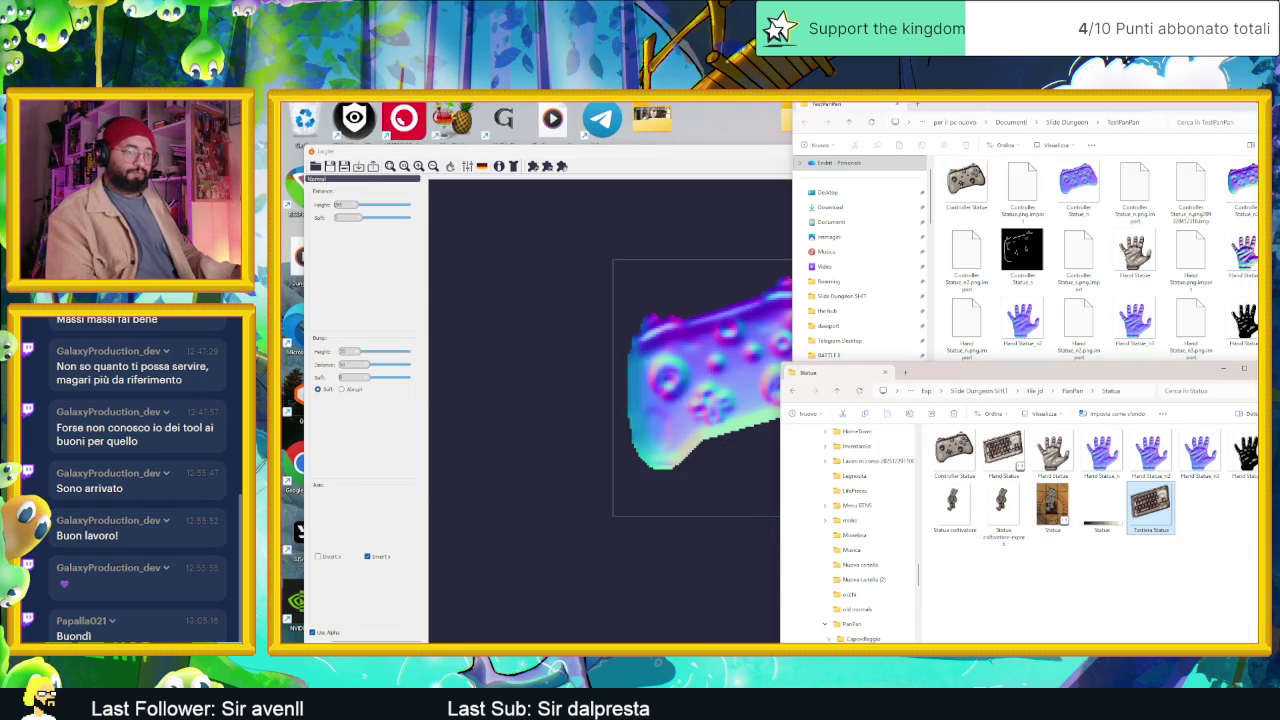
key(alt+Tab)
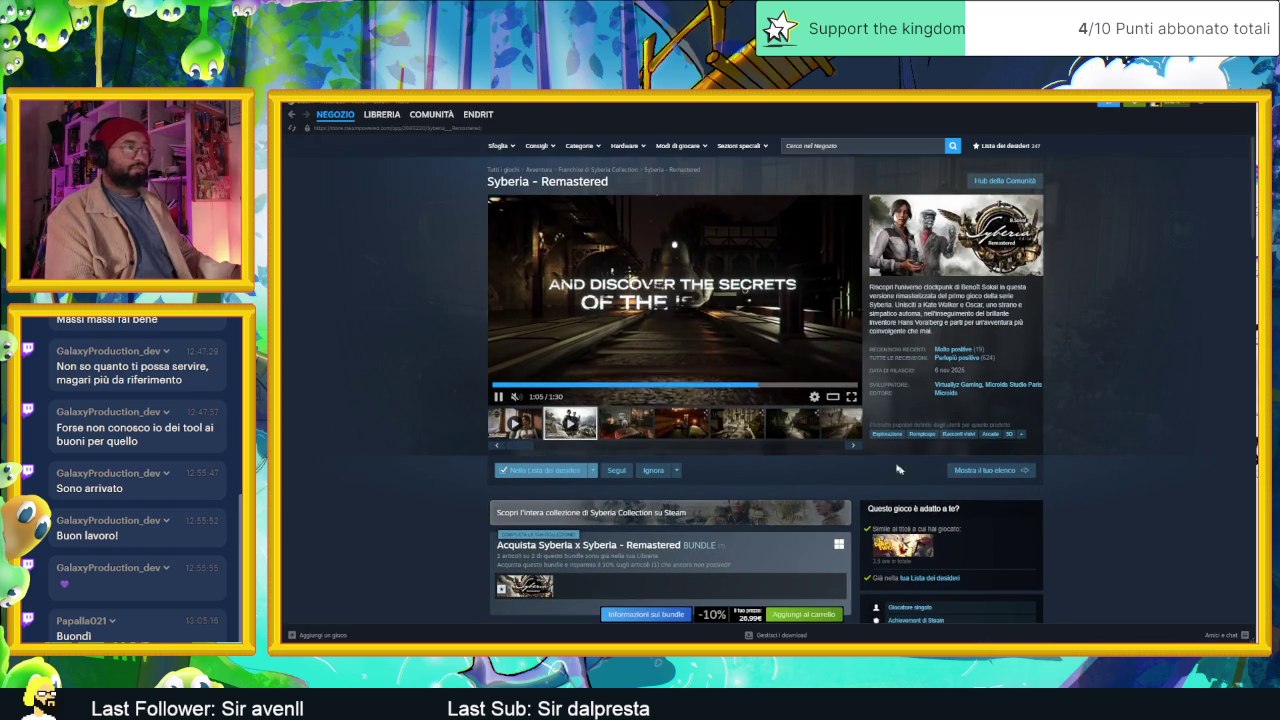
key(alt+Tab)
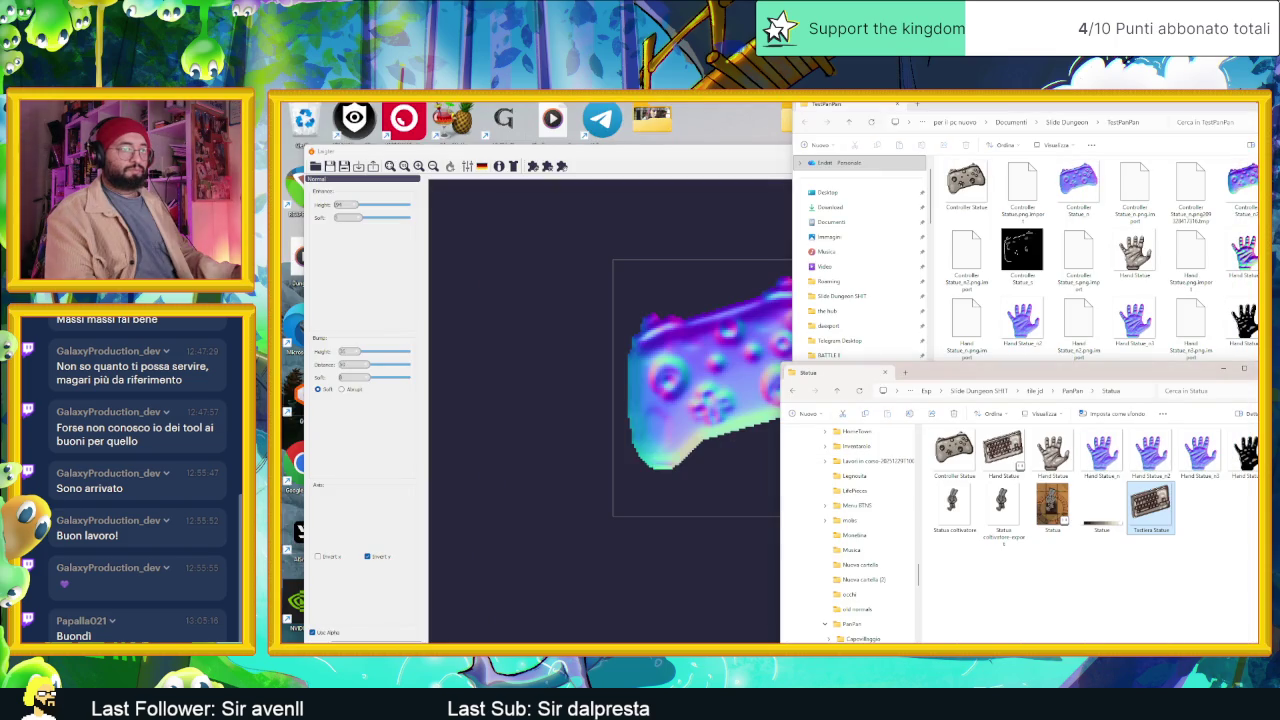
key(alt+Tab)
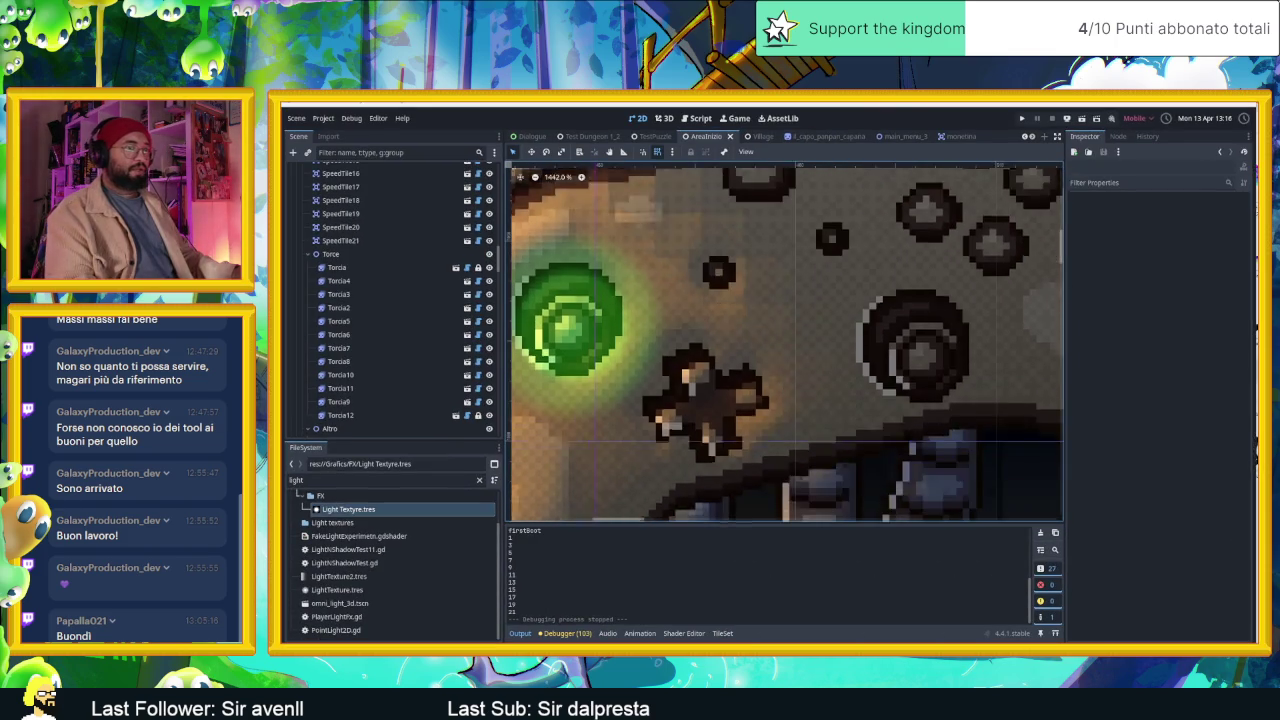
Filter Godot's FileSystem for 'cont' and select Controller Statue.png in TestPanPan.
key(alt+Tab)
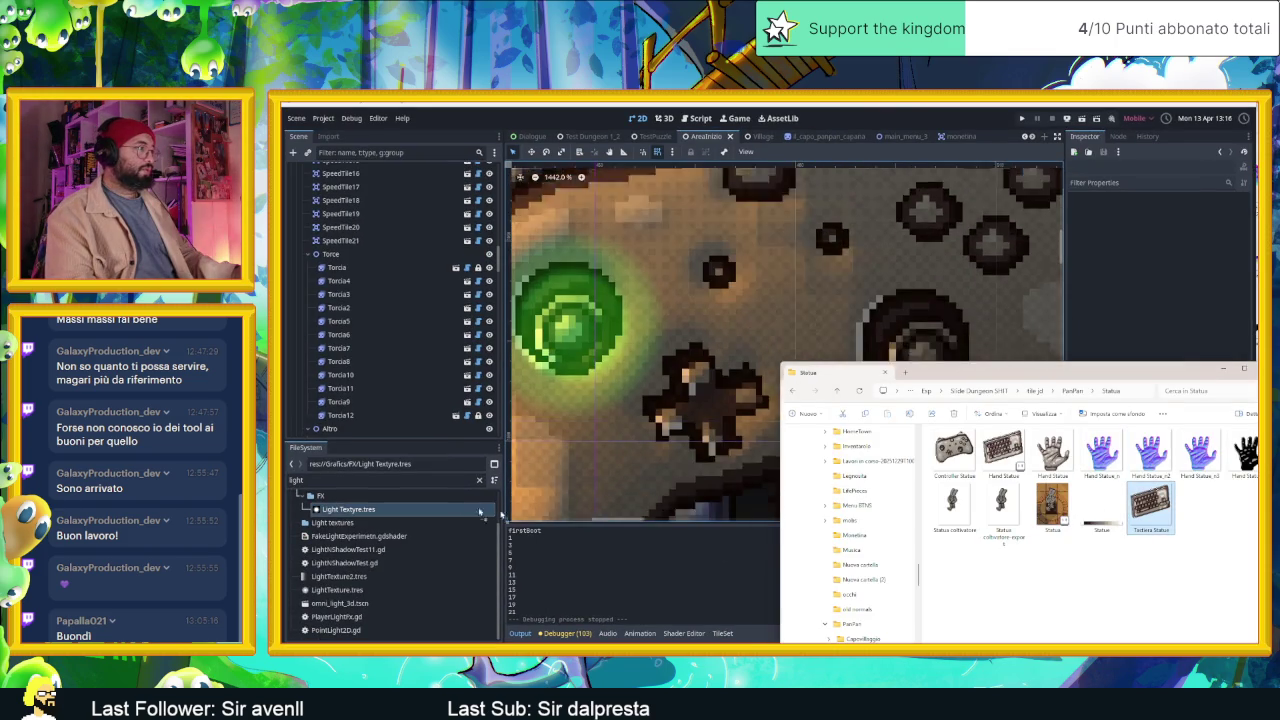
drag(1160, 510, 400, 537)
click(479, 480)
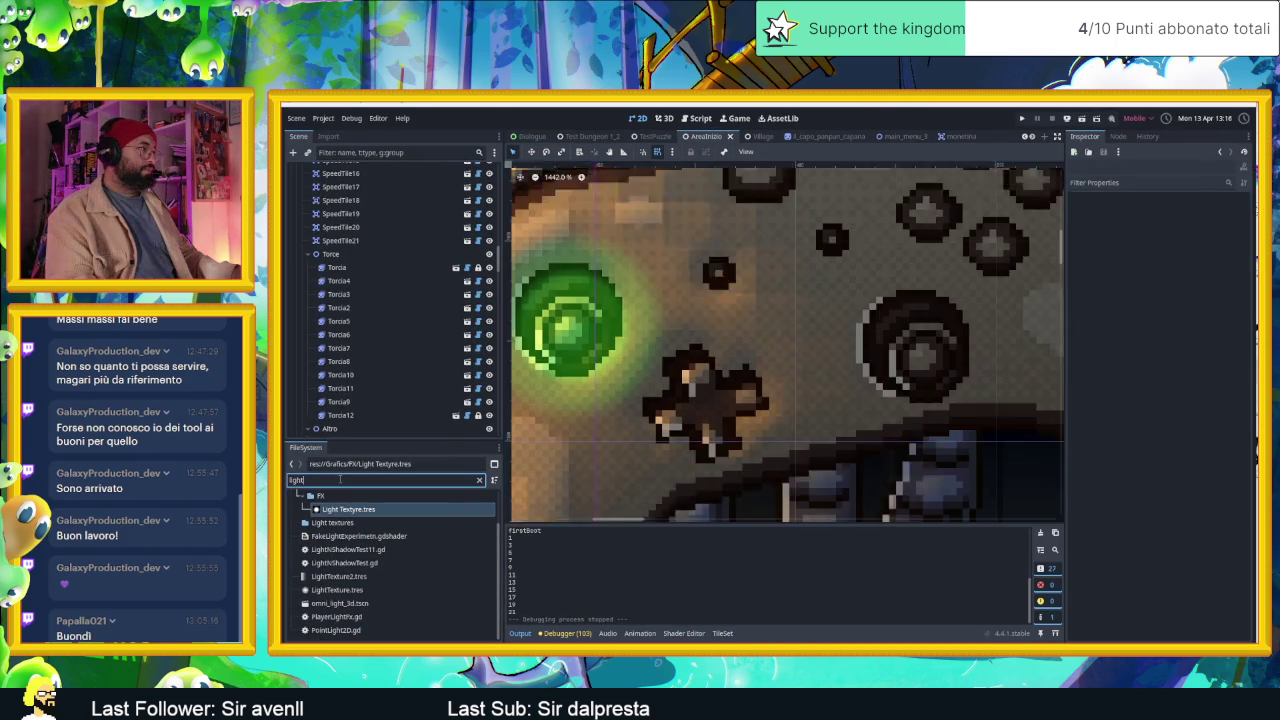
text(cont)
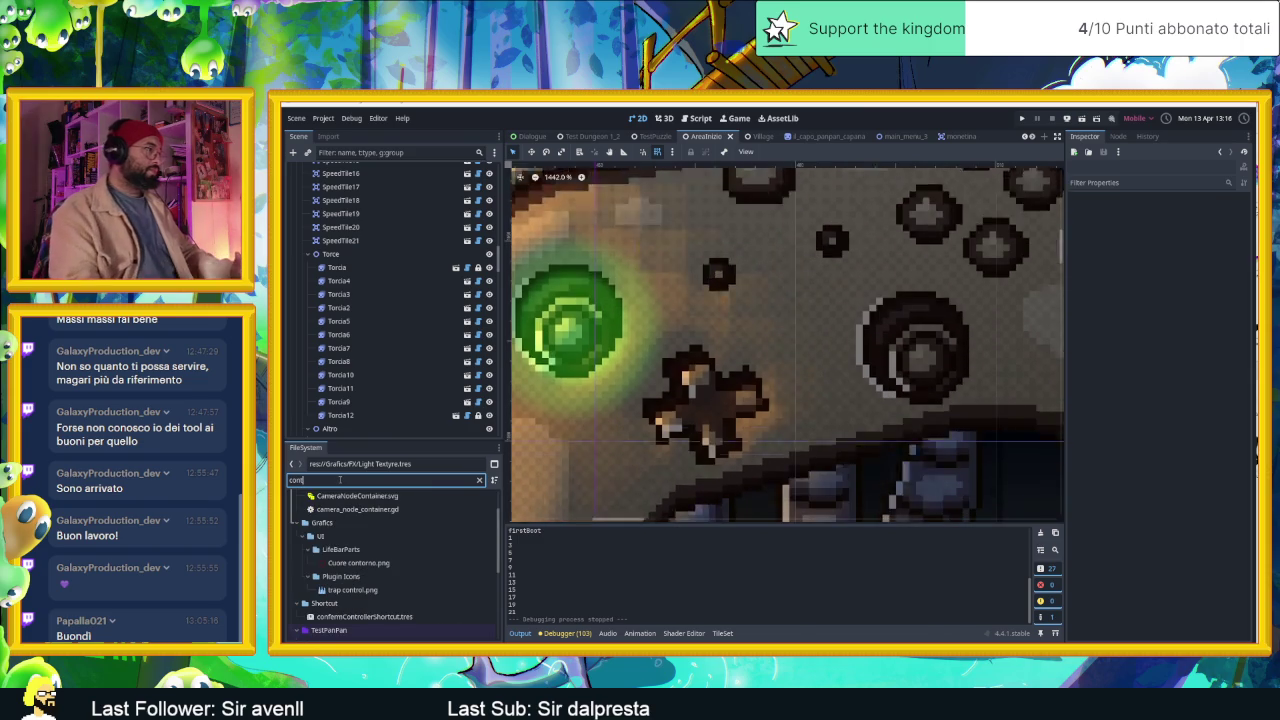
click(381, 593)
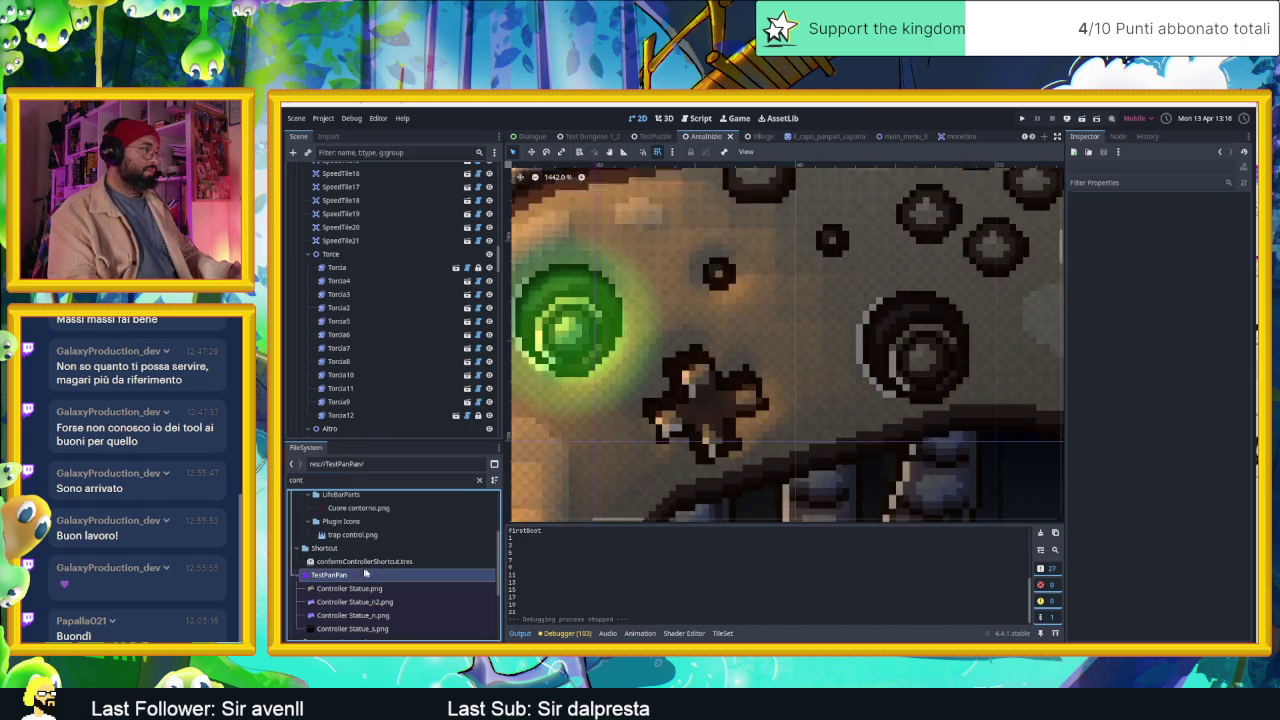
key(alt+Tab)
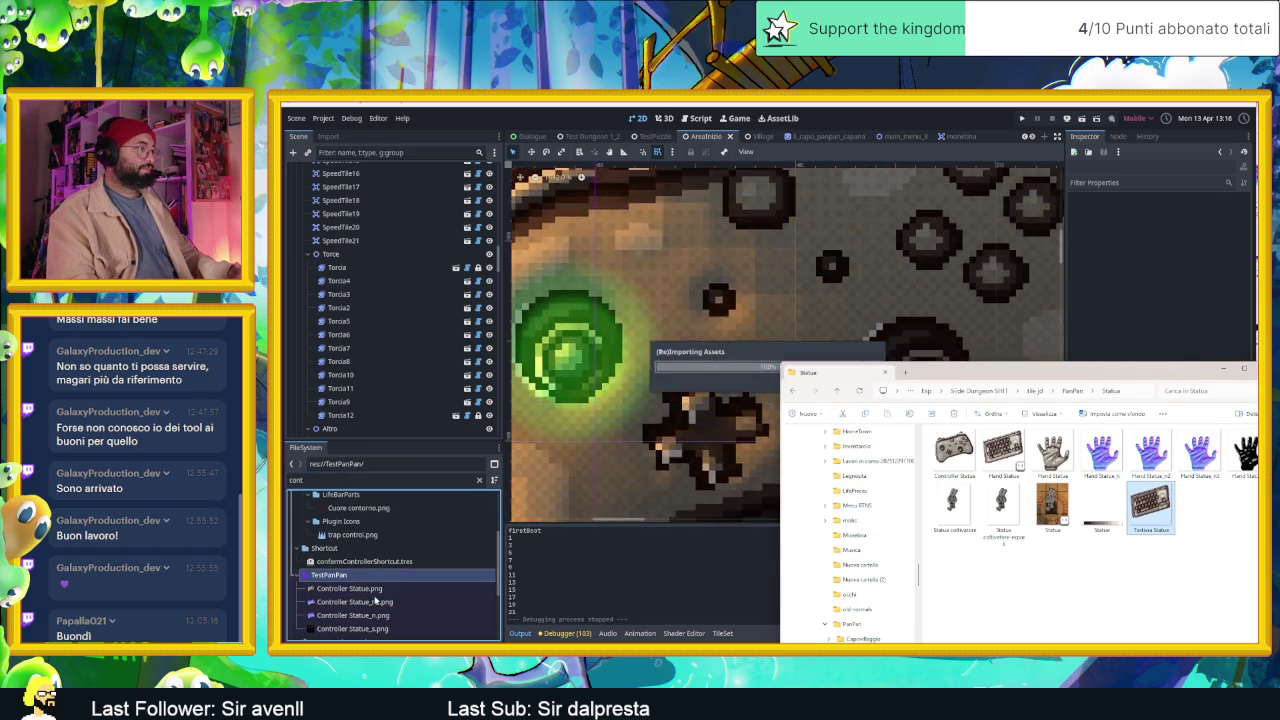
click(376, 590)
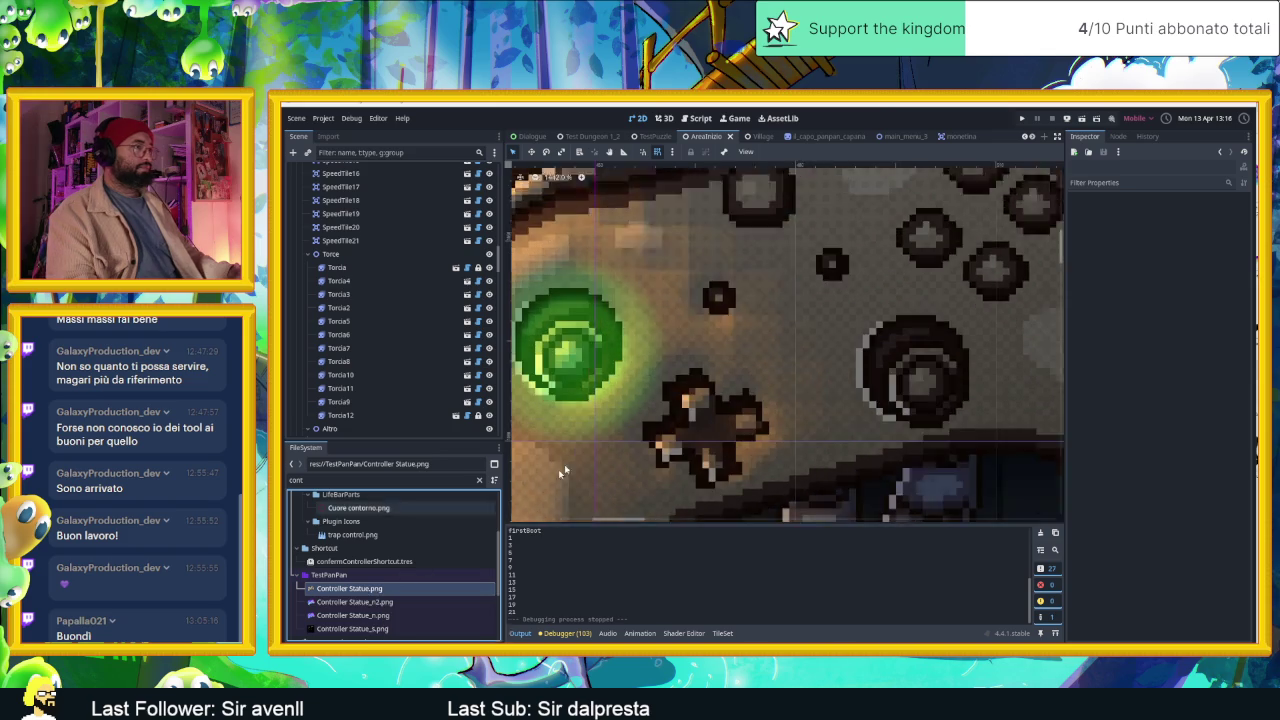
scroll(705, 374, down, 5)
scroll(705, 374, down, 3)
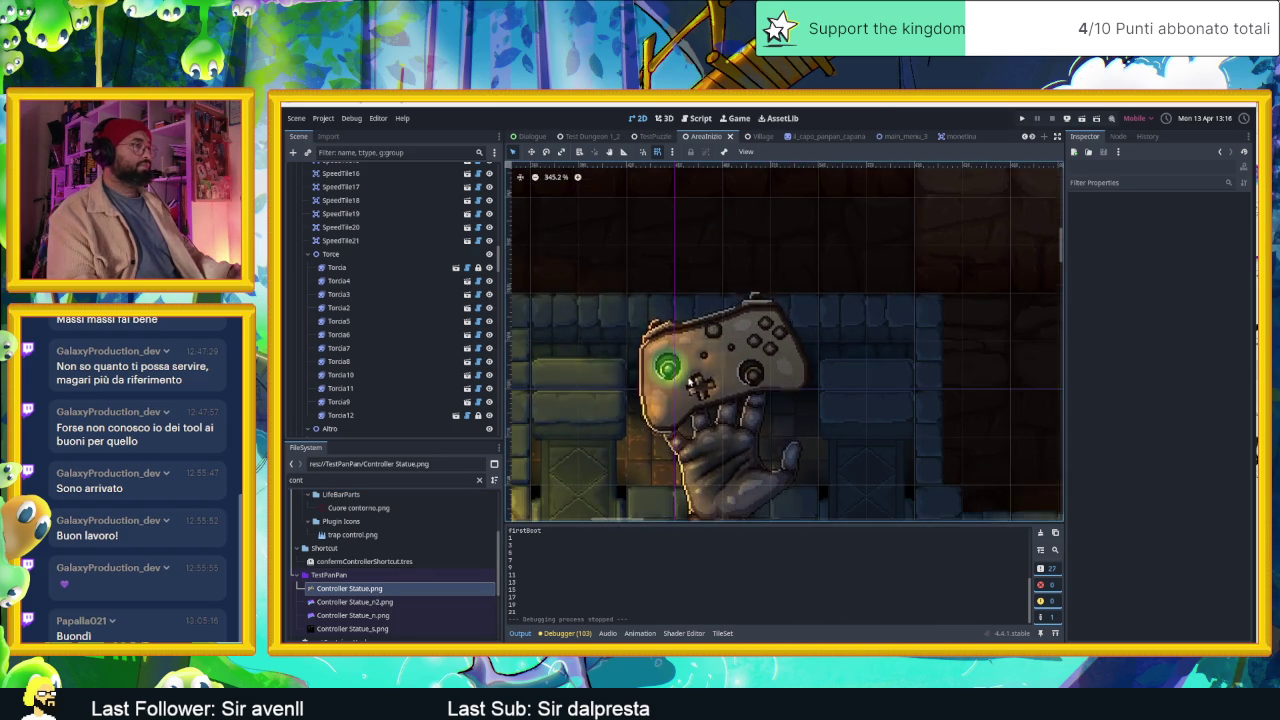
Open the TestPanPan folder in File Explorer from Godot's FileSystem dock.
right_click(366, 575)
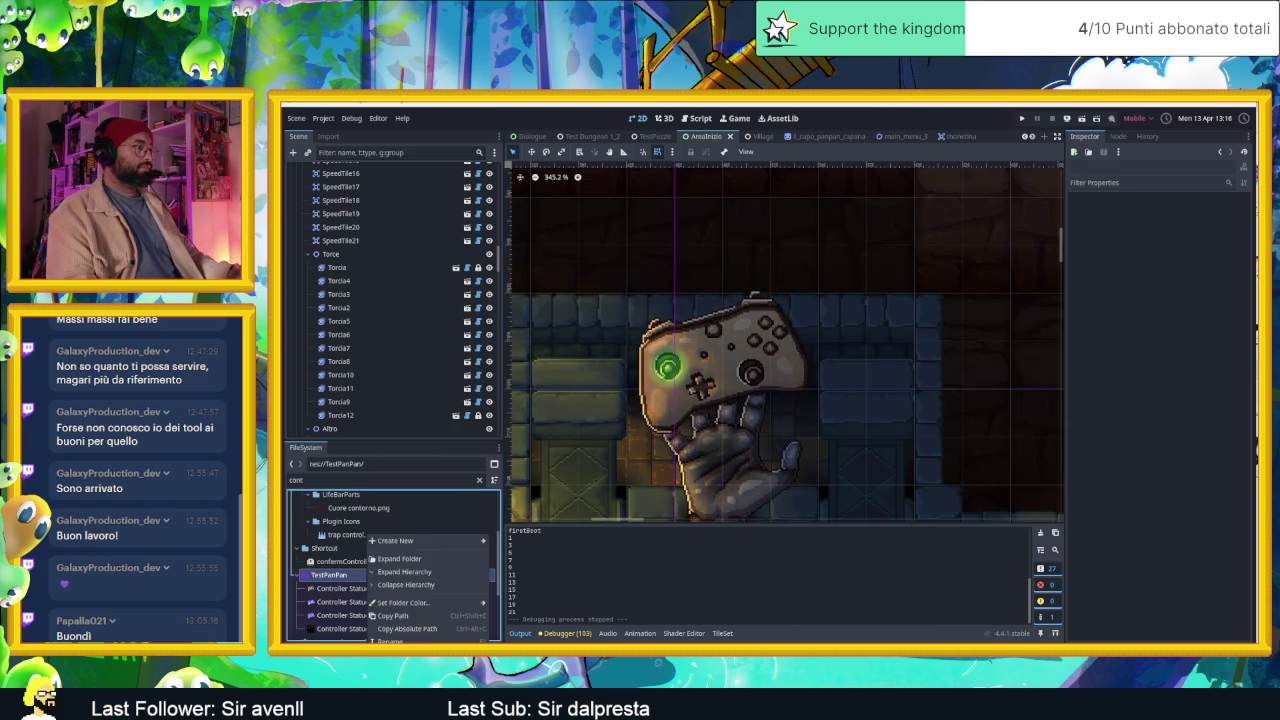
click(405, 641)
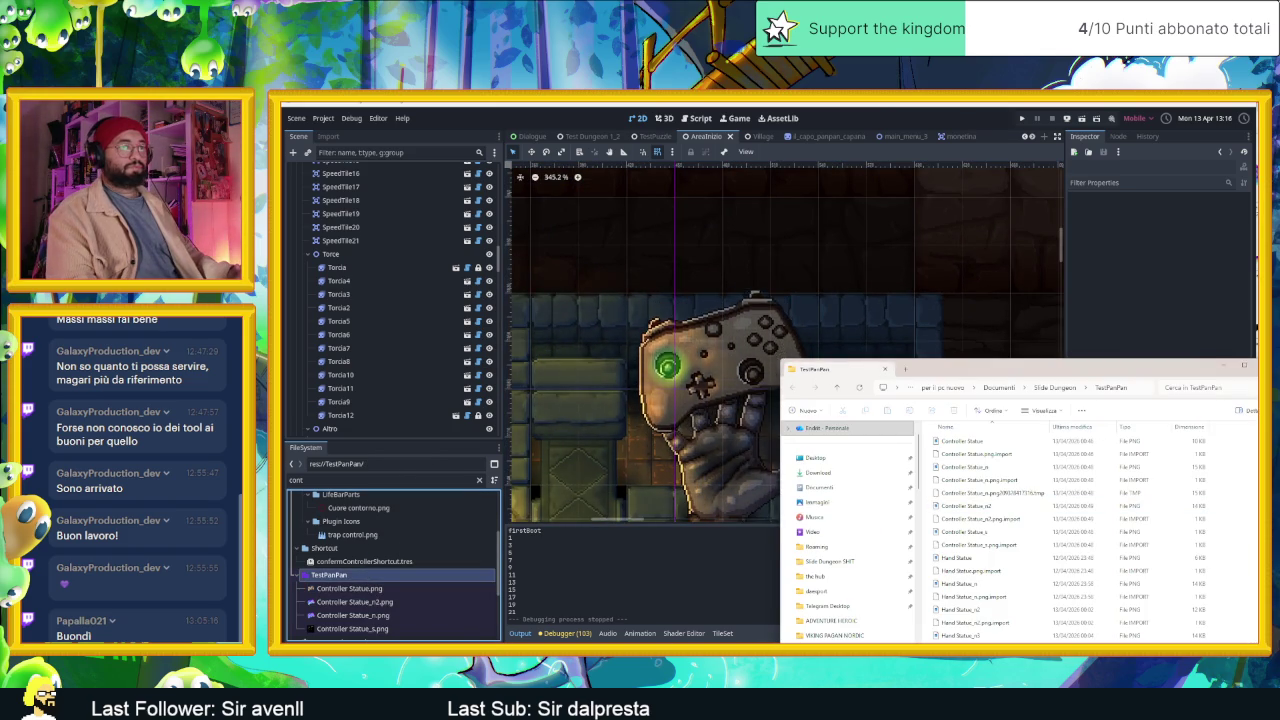
ctrl+scroll(1042, 511, up, 2)
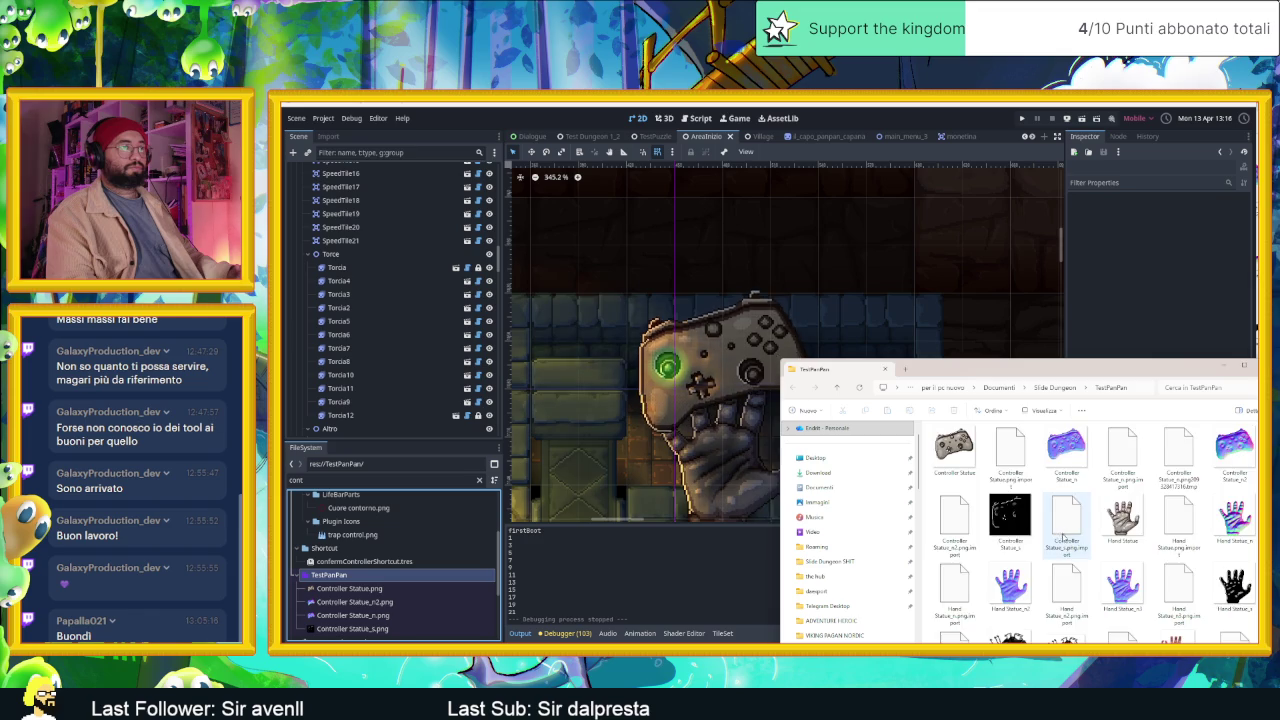
scroll(1000, 500, down, 5)
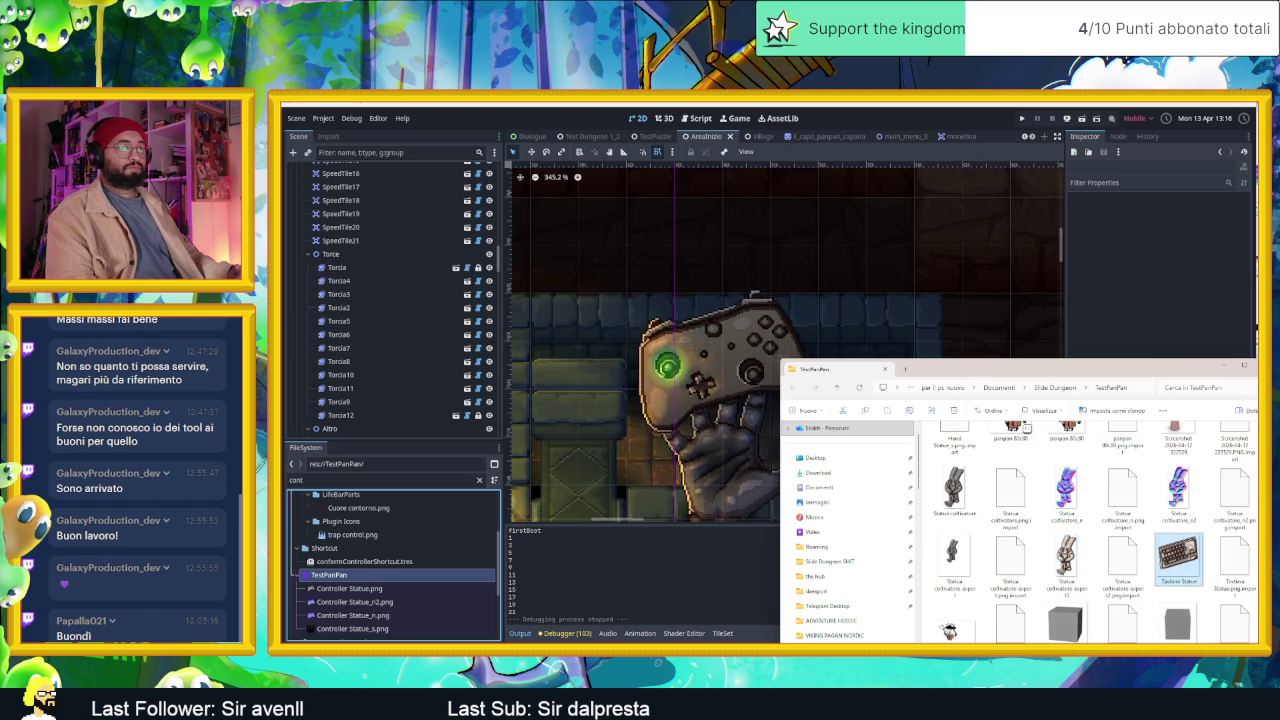
key(alt+Tab)
key(alt+Tab)
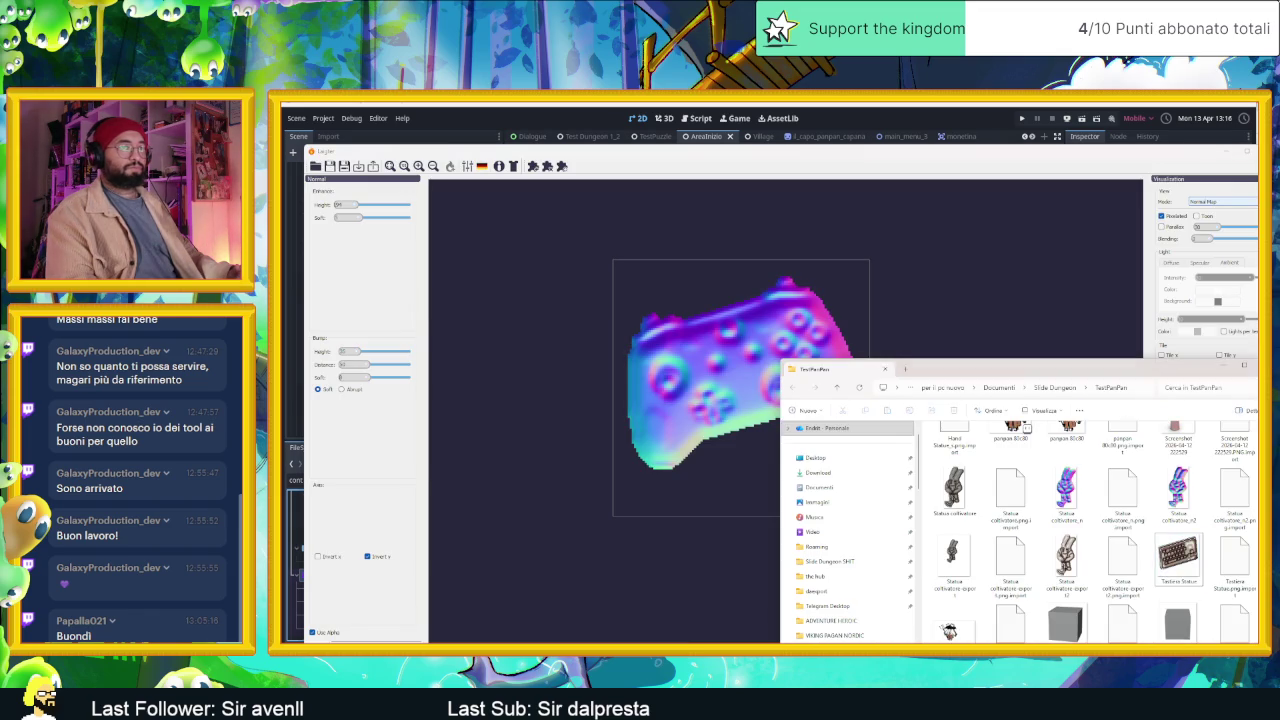
Load Tastiera Statue into Laigter with Use Alpha enabled for a transparent background.
drag(1178, 556, 617, 511)
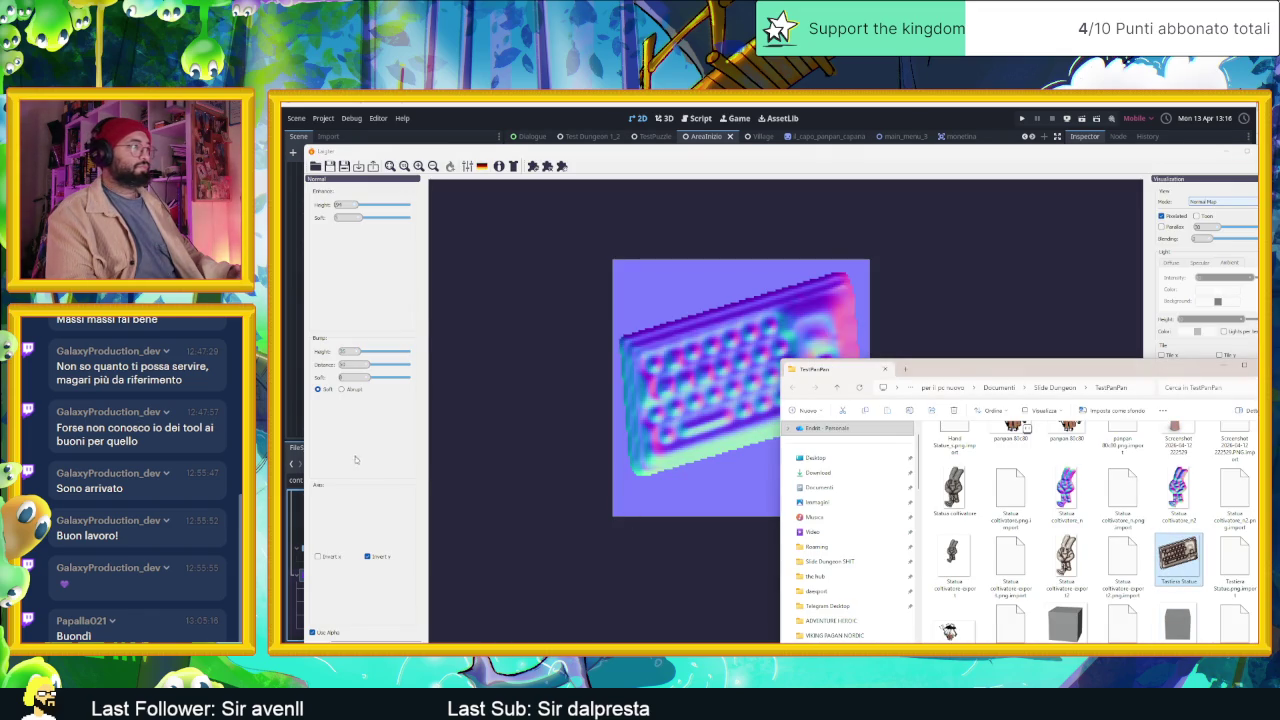
key(alt+Tab)
click(312, 632)
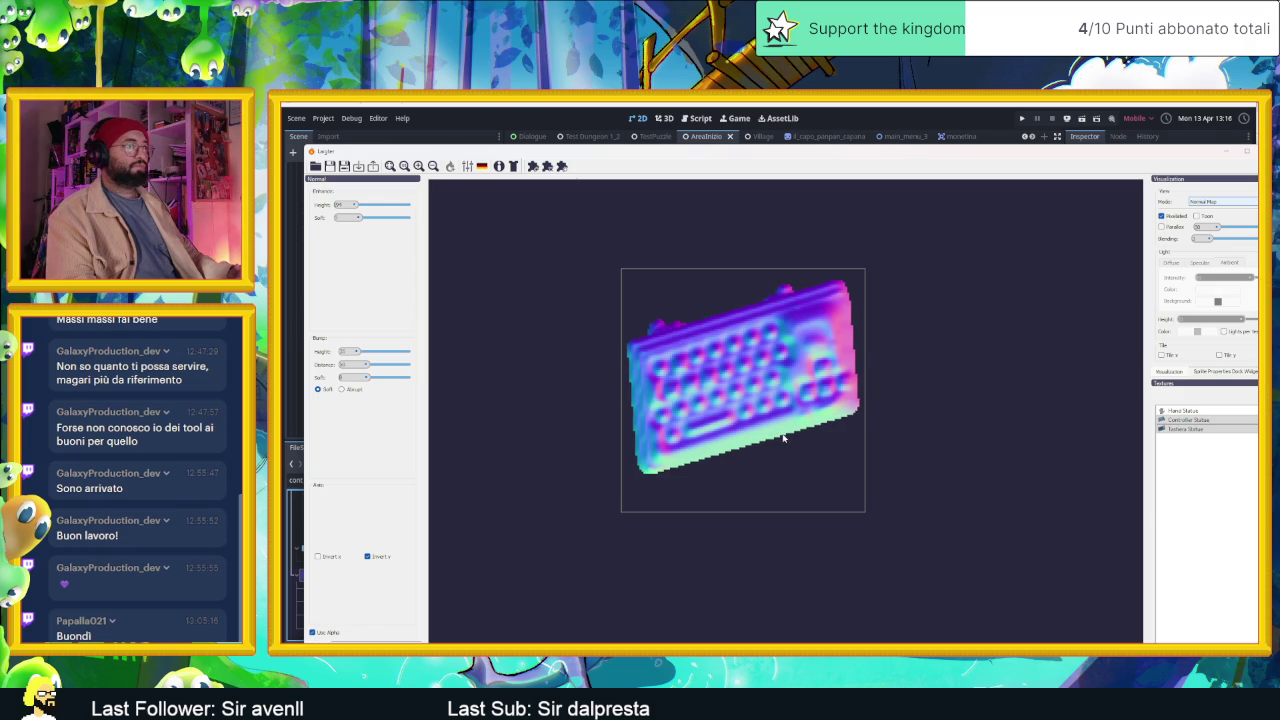
scroll(783, 437, down, 1)
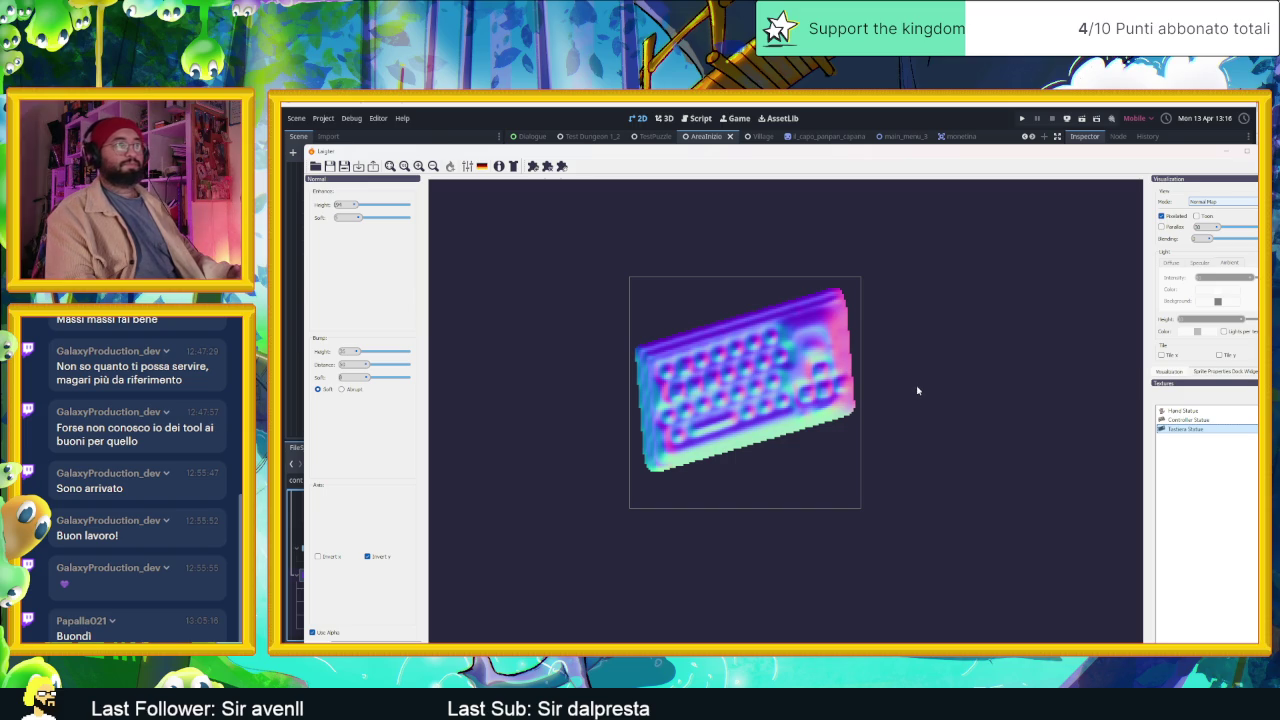
Switch to Preview mode, test the light with Toon shading on and off, and select the keyboard.
click(1210, 201)
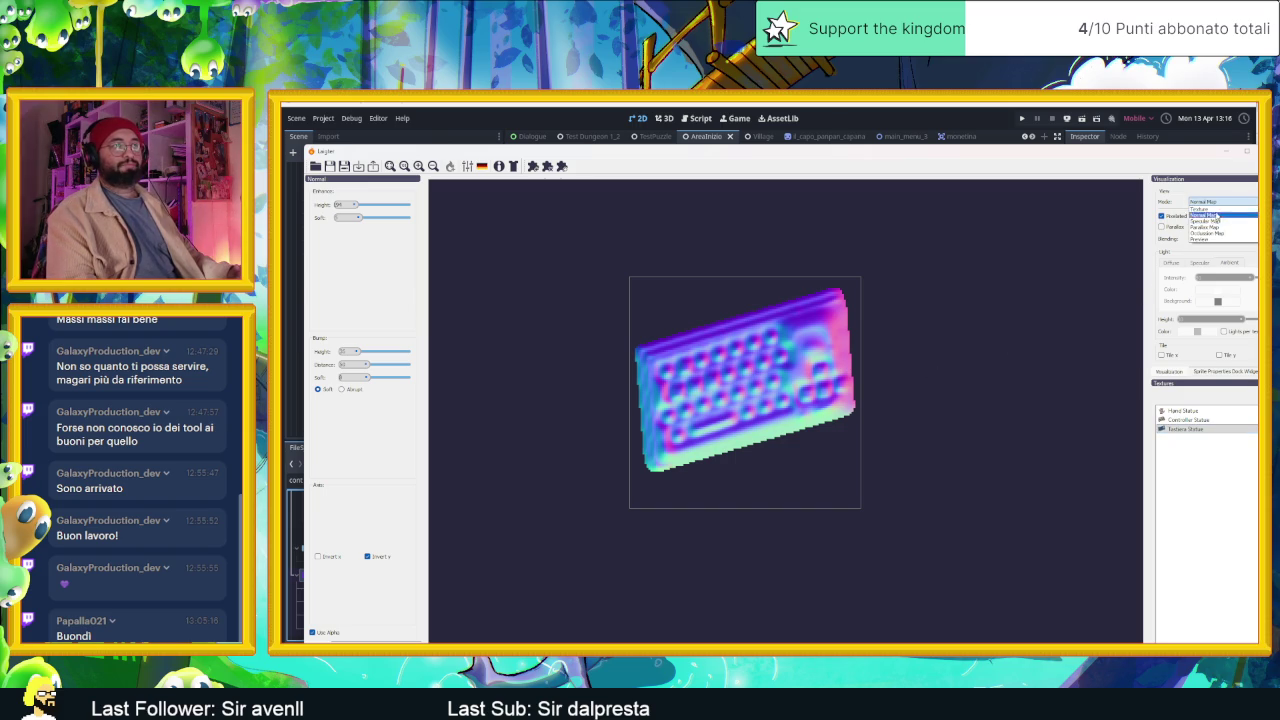
click(1214, 240)
mouse_move(620, 276)
mouse_down()
mouse_move(594, 440)
mouse_move(657, 252)
mouse_move(880, 243)
mouse_move(611, 345)
mouse_move(995, 392)
mouse_move(592, 305)
mouse_up()
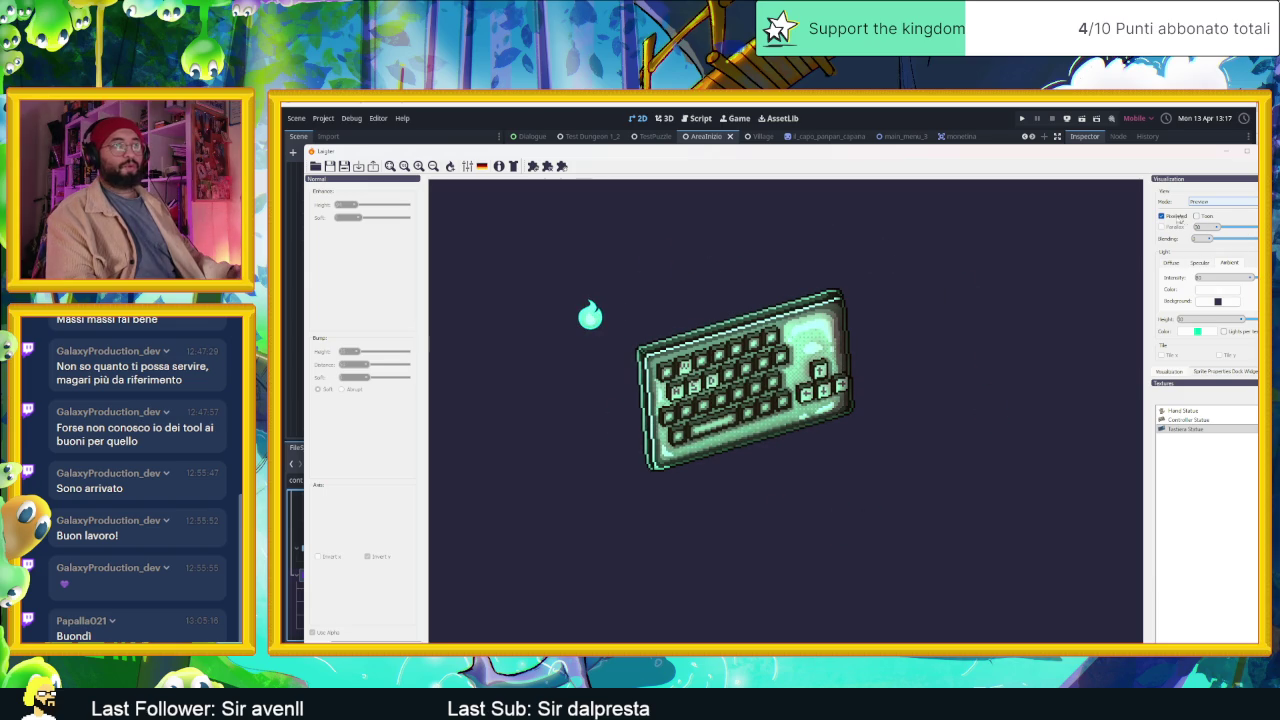
click(1205, 216)
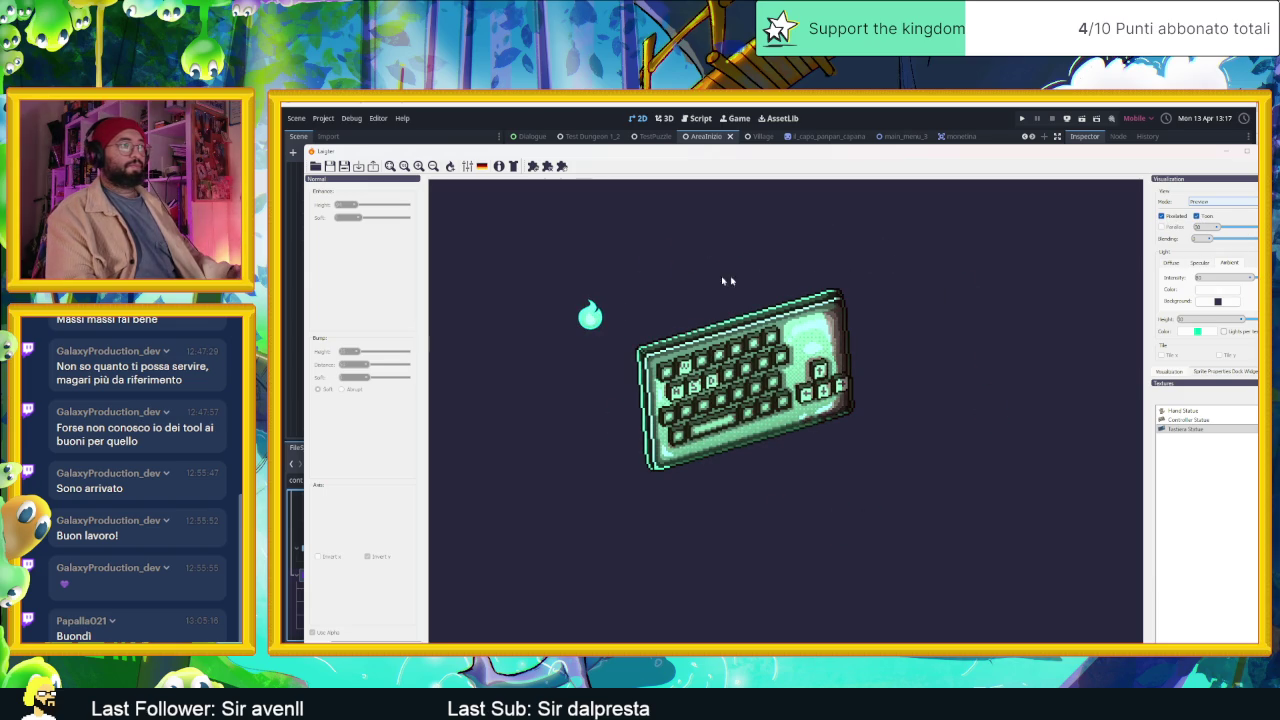
mouse_move(612, 327)
mouse_down()
mouse_move(591, 410)
mouse_move(912, 428)
mouse_move(516, 261)
mouse_up()
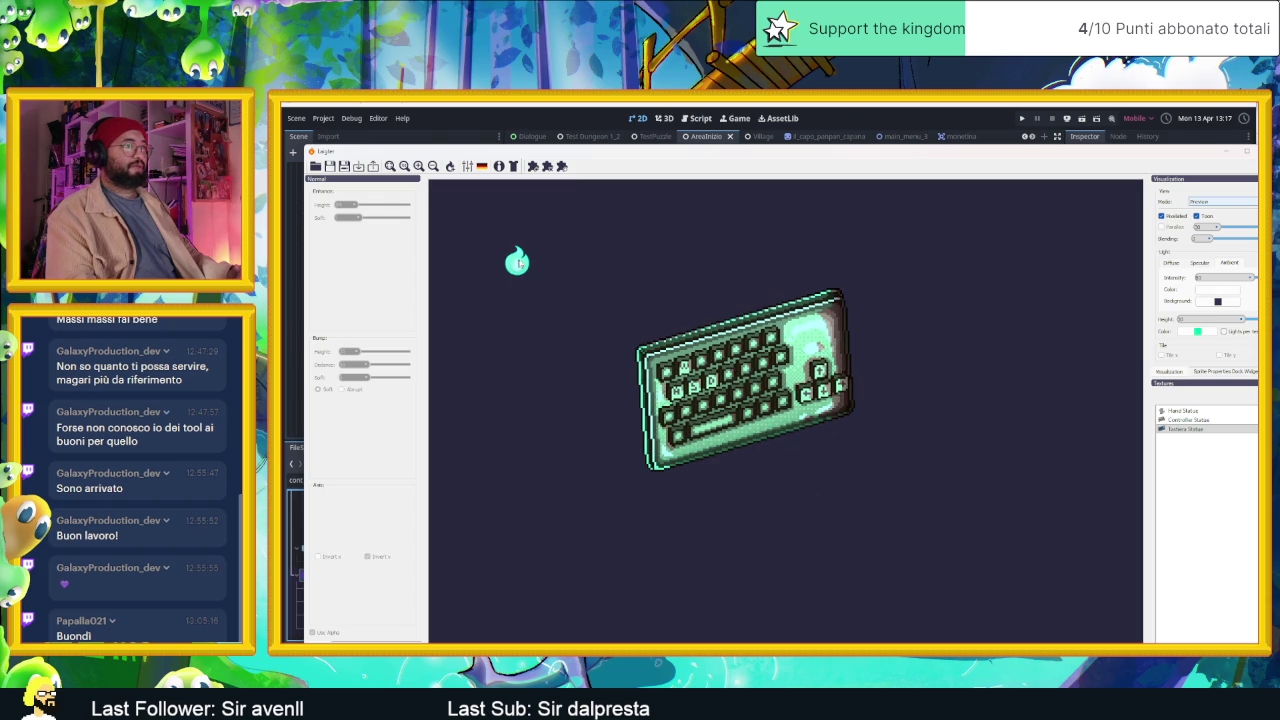
click(1205, 217)
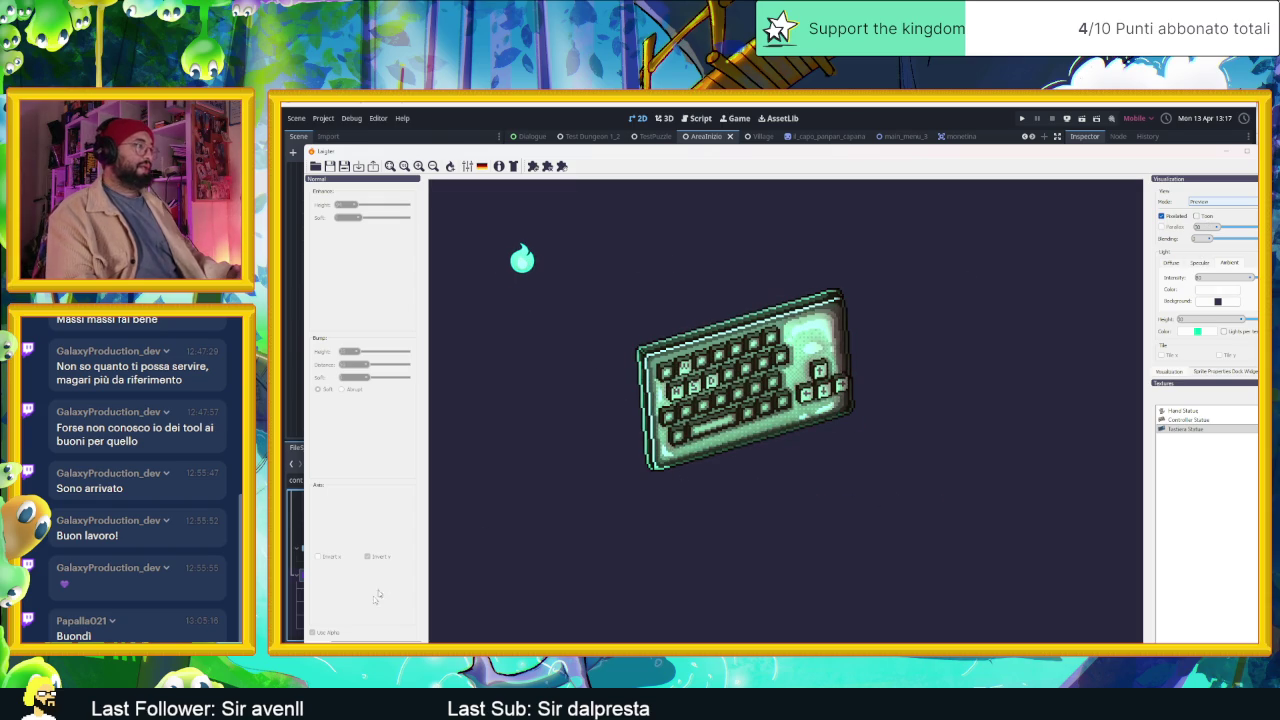
scroll(390, 580, down, 3)
click(702, 355)
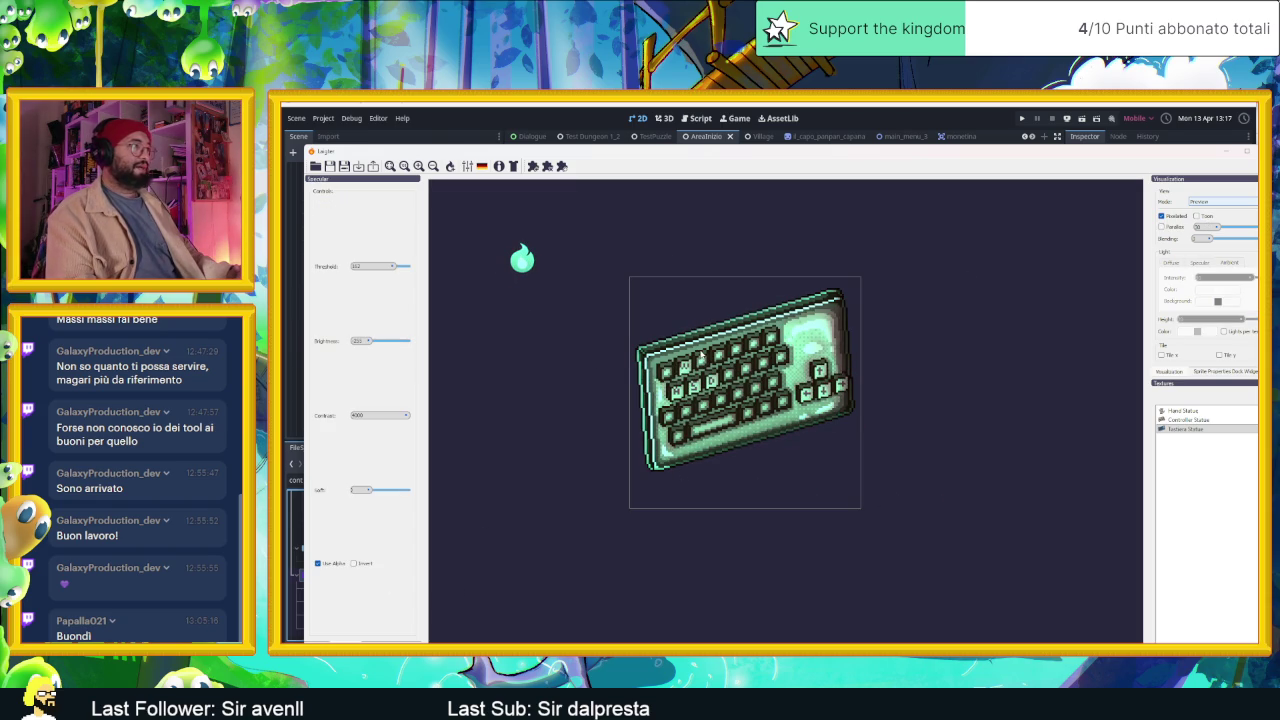
Preview the keyboard's specular map and enable transparency for it.
click(1220, 202)
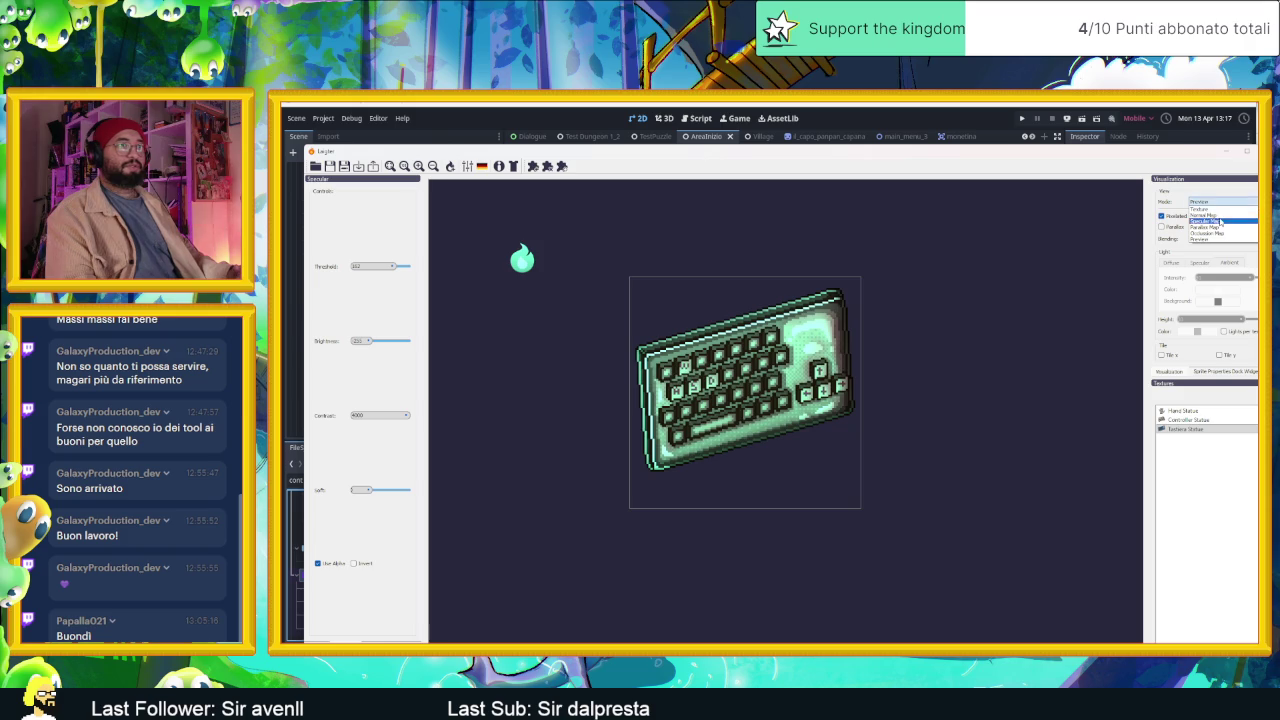
click(1185, 227)
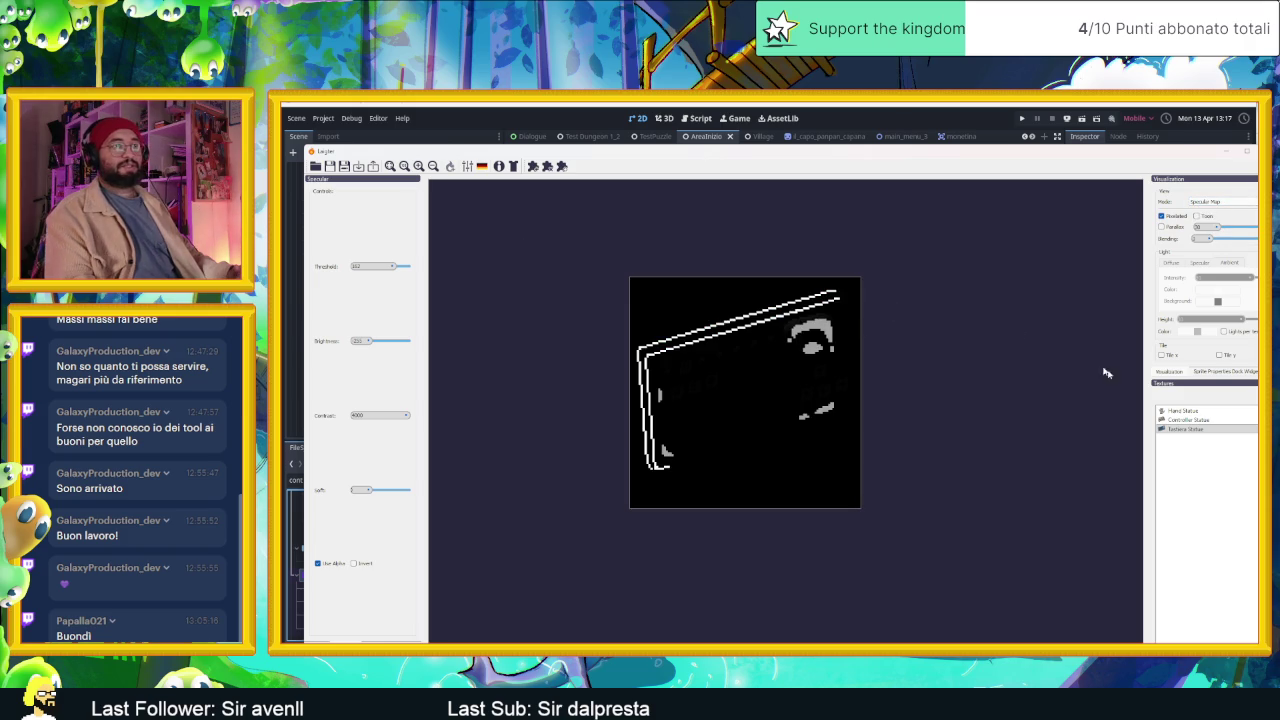
click(373, 166)
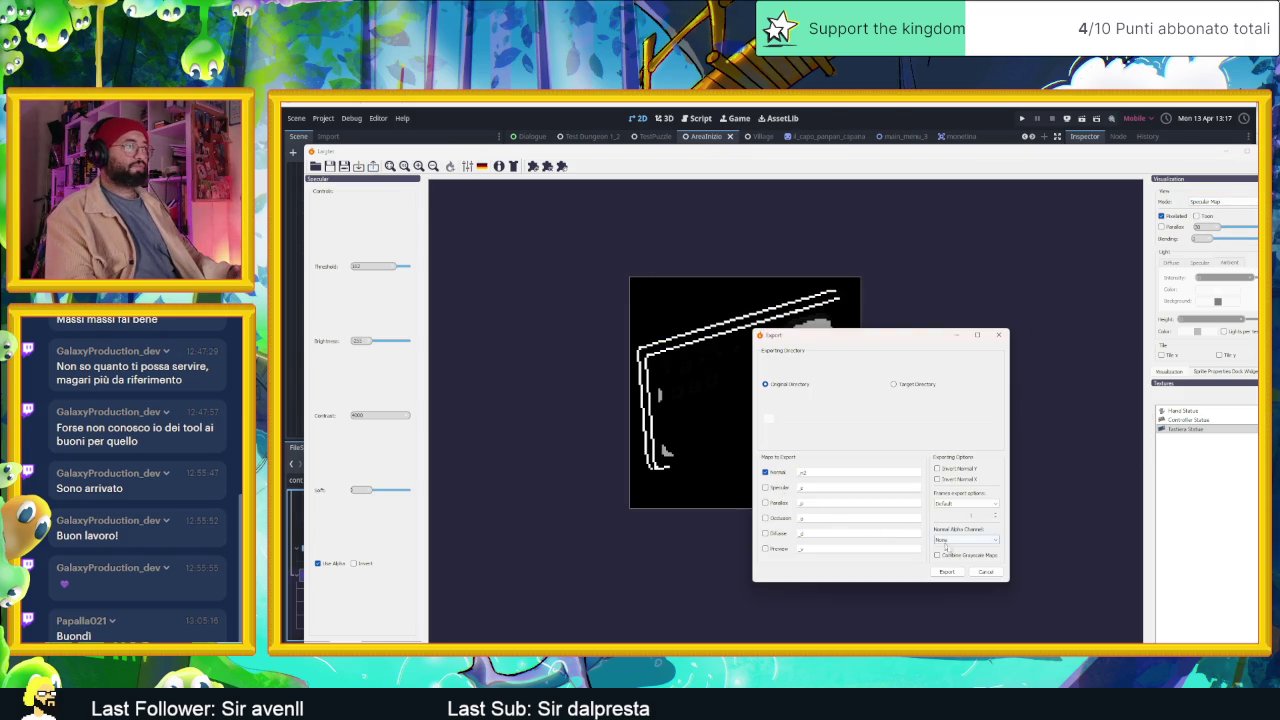
click(985, 571)
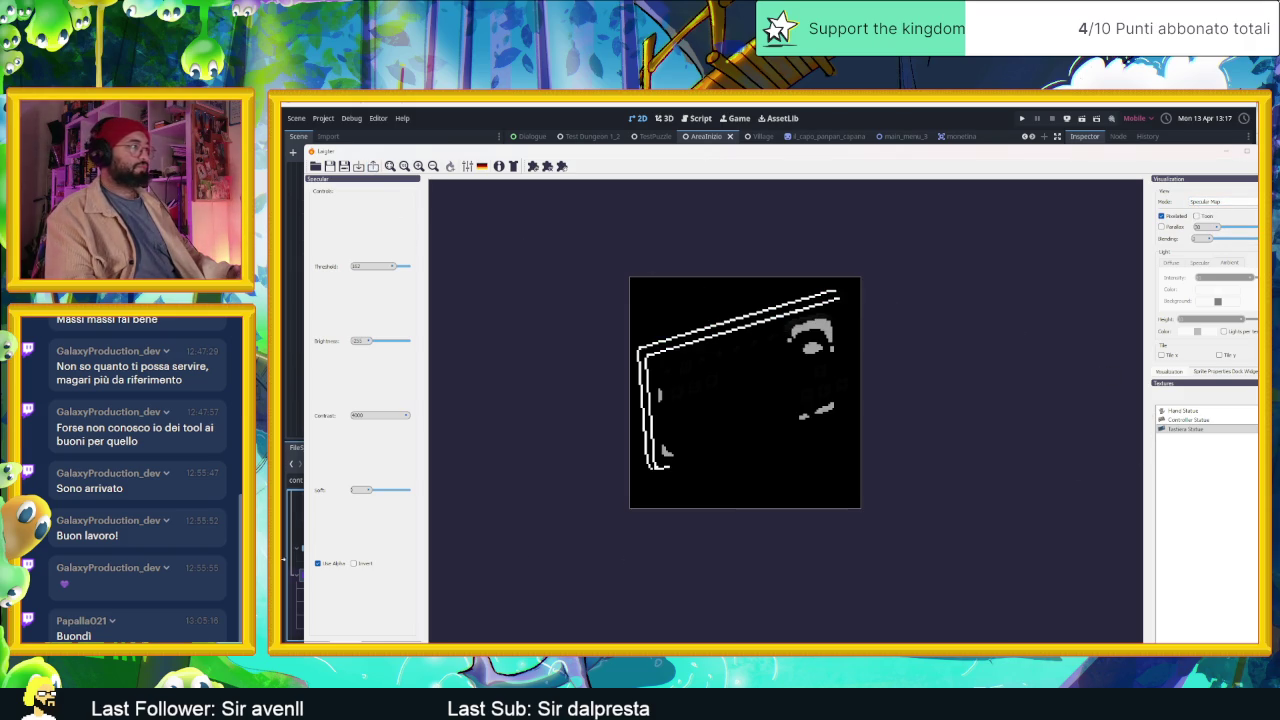
click(339, 565)
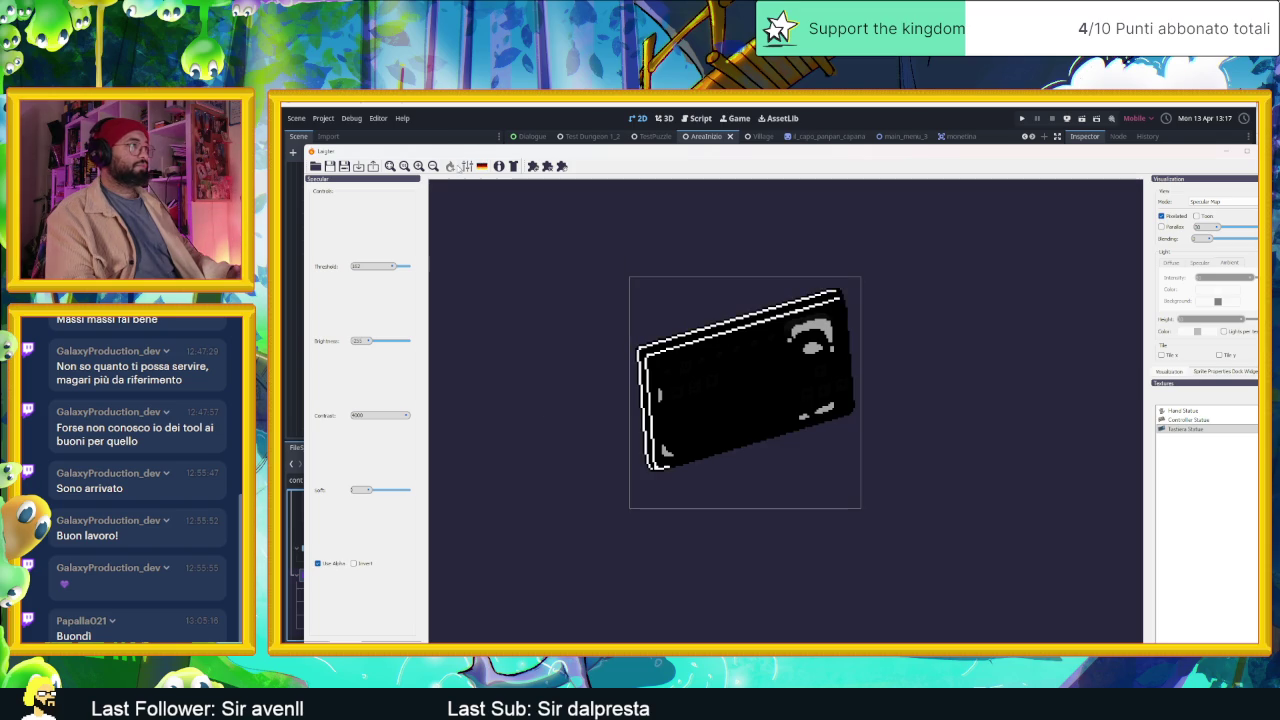
Export the normal and specular maps, dismiss the confirmation, and close Laigter.
click(373, 167)
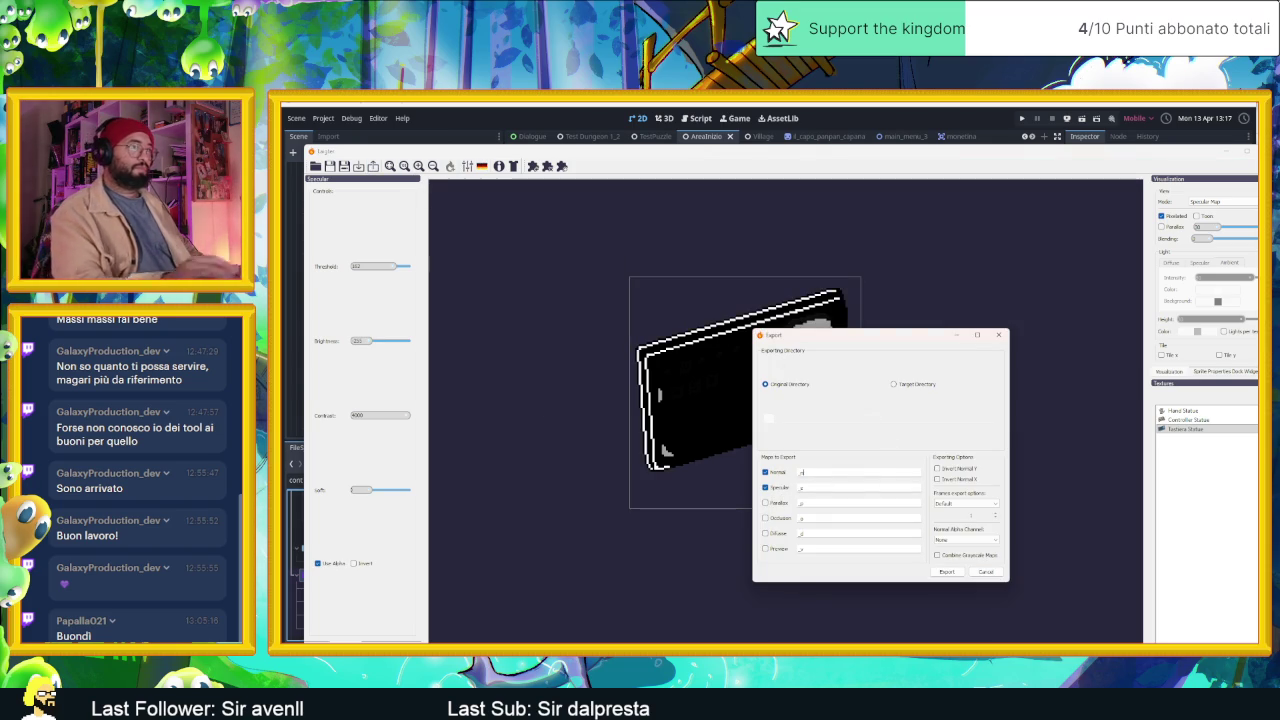
click(957, 571)
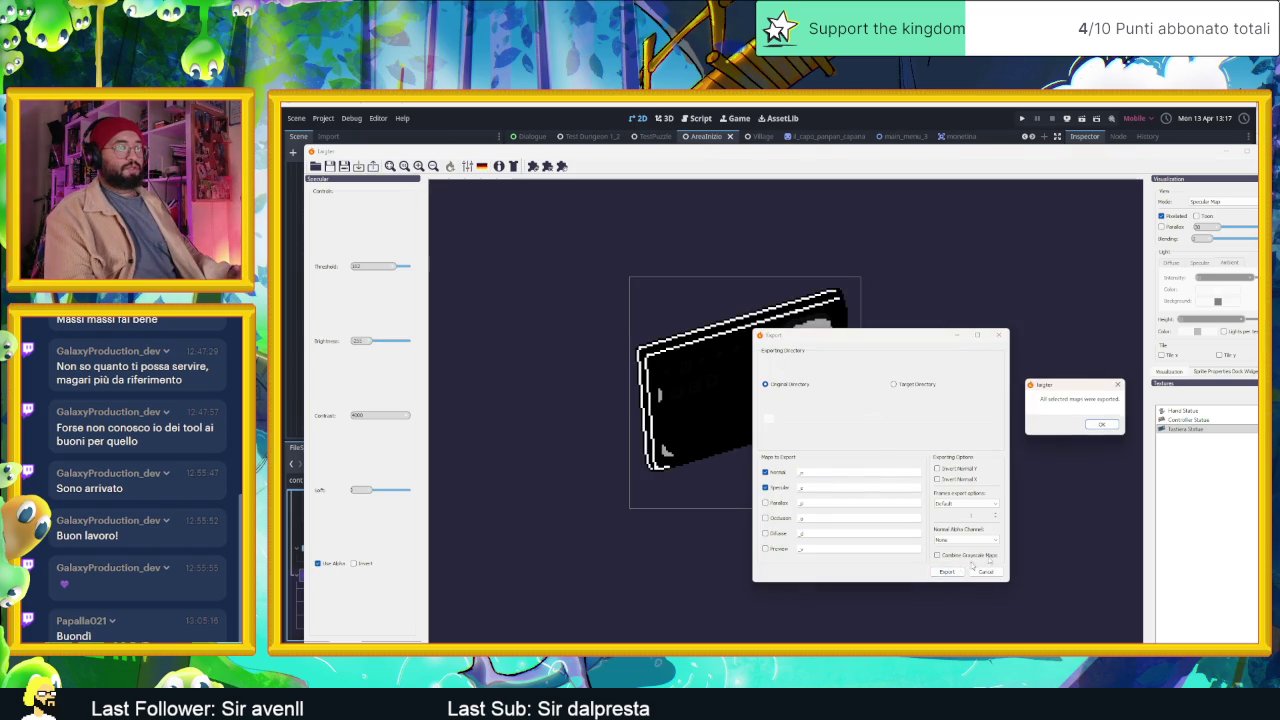
click(1103, 423)
click(1227, 153)
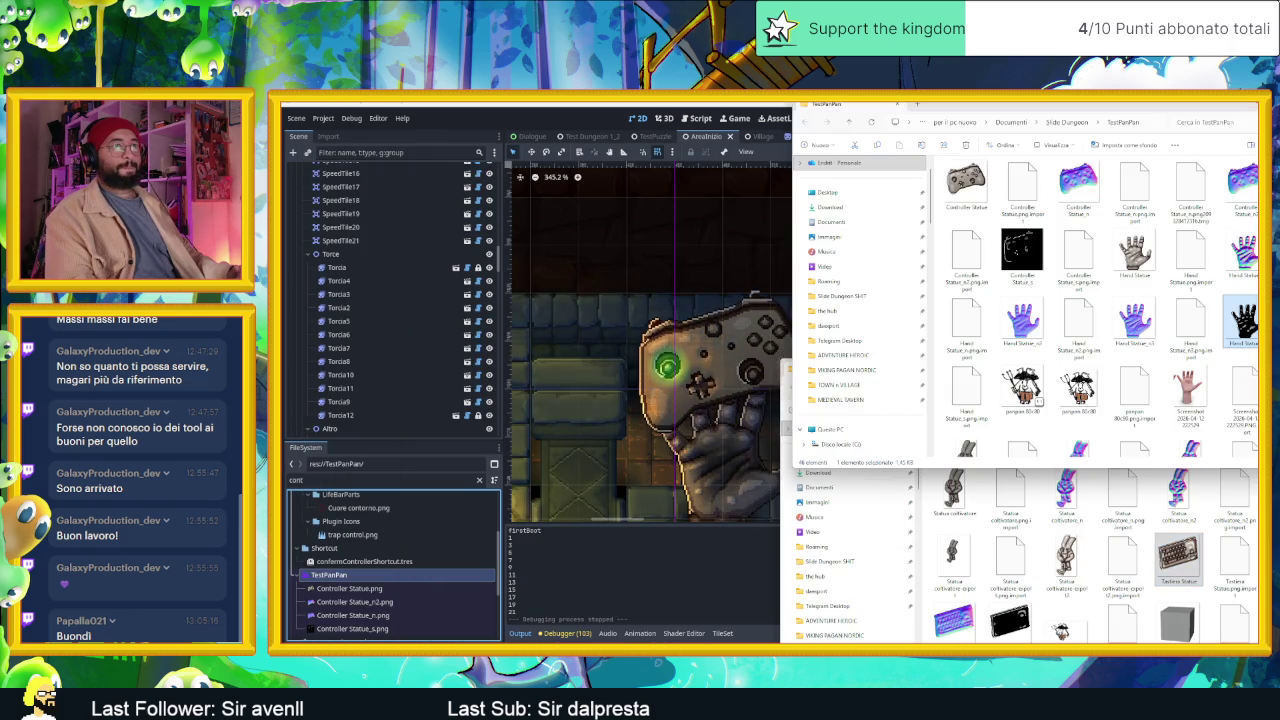
Inspect the HandStatue and ControllerStatue nodes in the Scene dock, leaving their names unchanged.
click(360, 588)
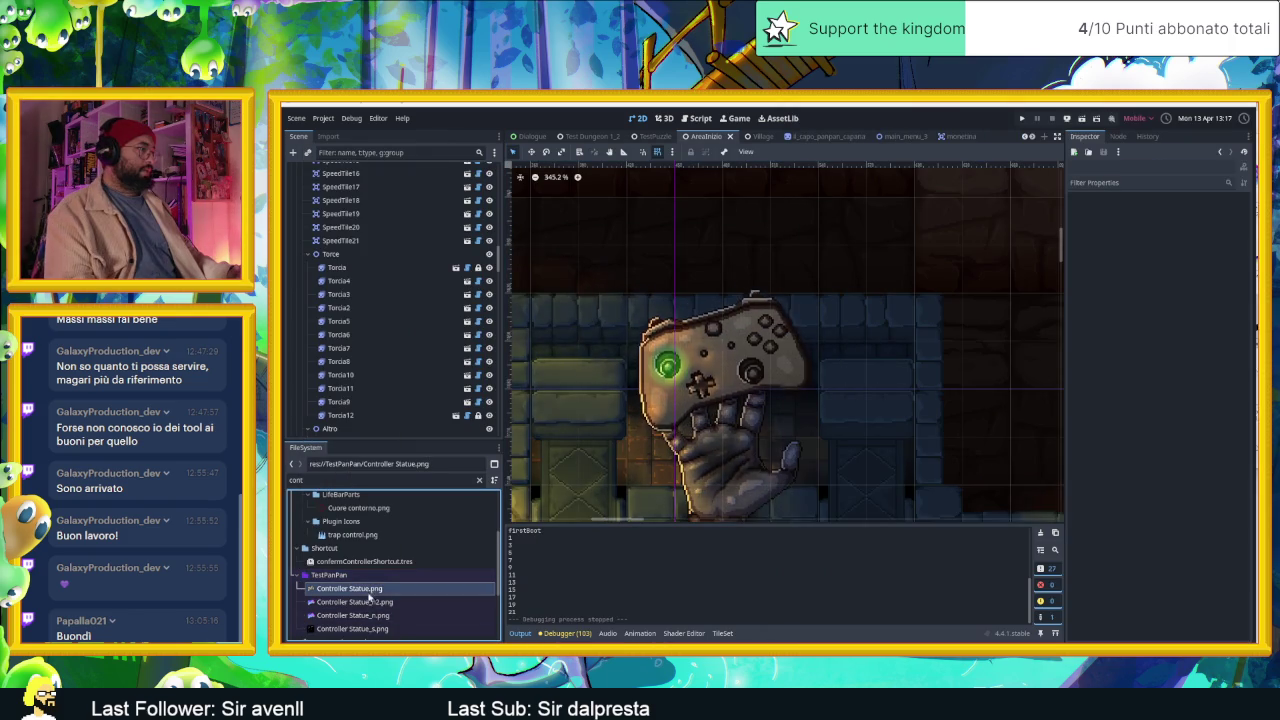
scroll(722, 380, down, 1)
scroll(722, 380, down, 1)
scroll(428, 271, up, 2)
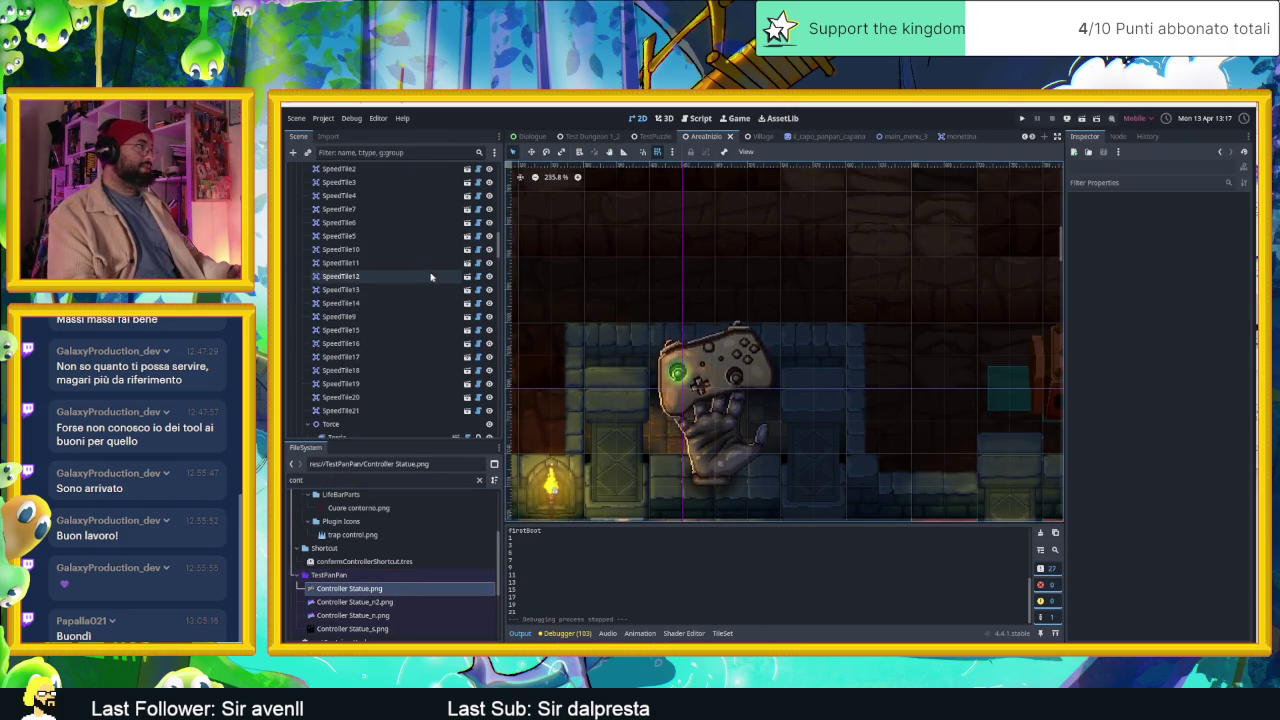
scroll(428, 271, up, 3)
scroll(419, 270, up, 3)
scroll(419, 270, up, 5)
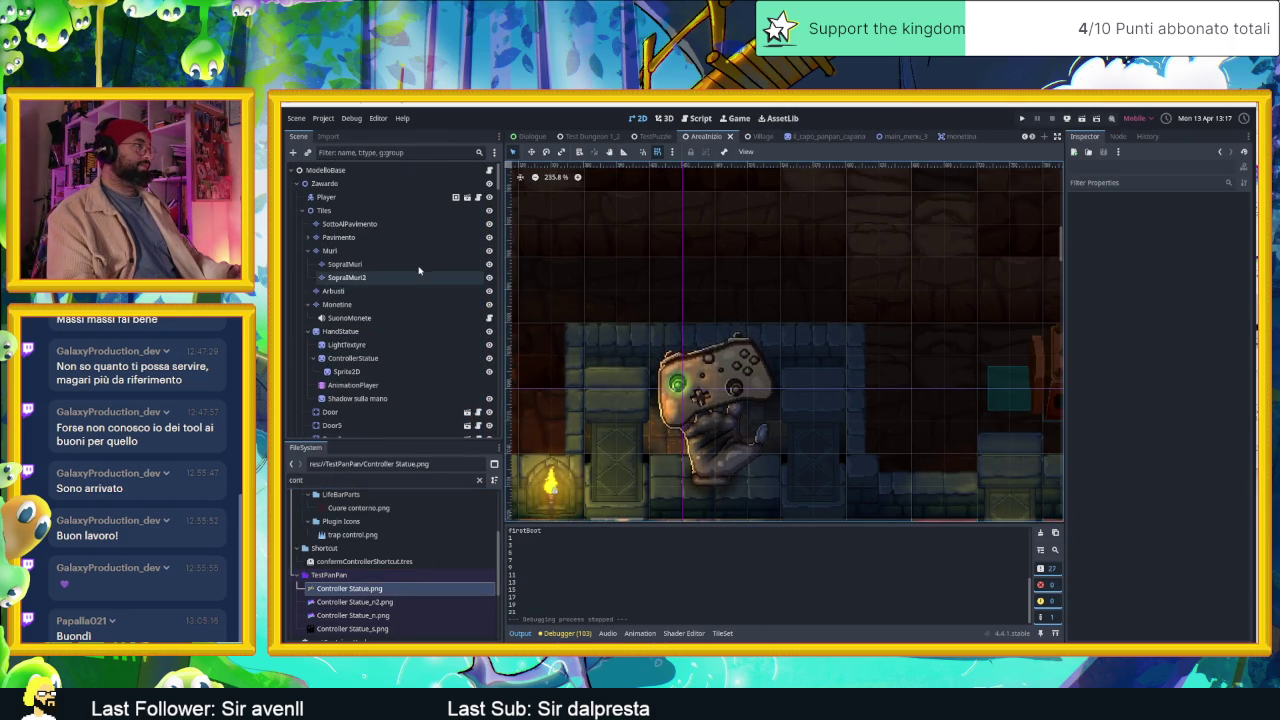
click(395, 337)
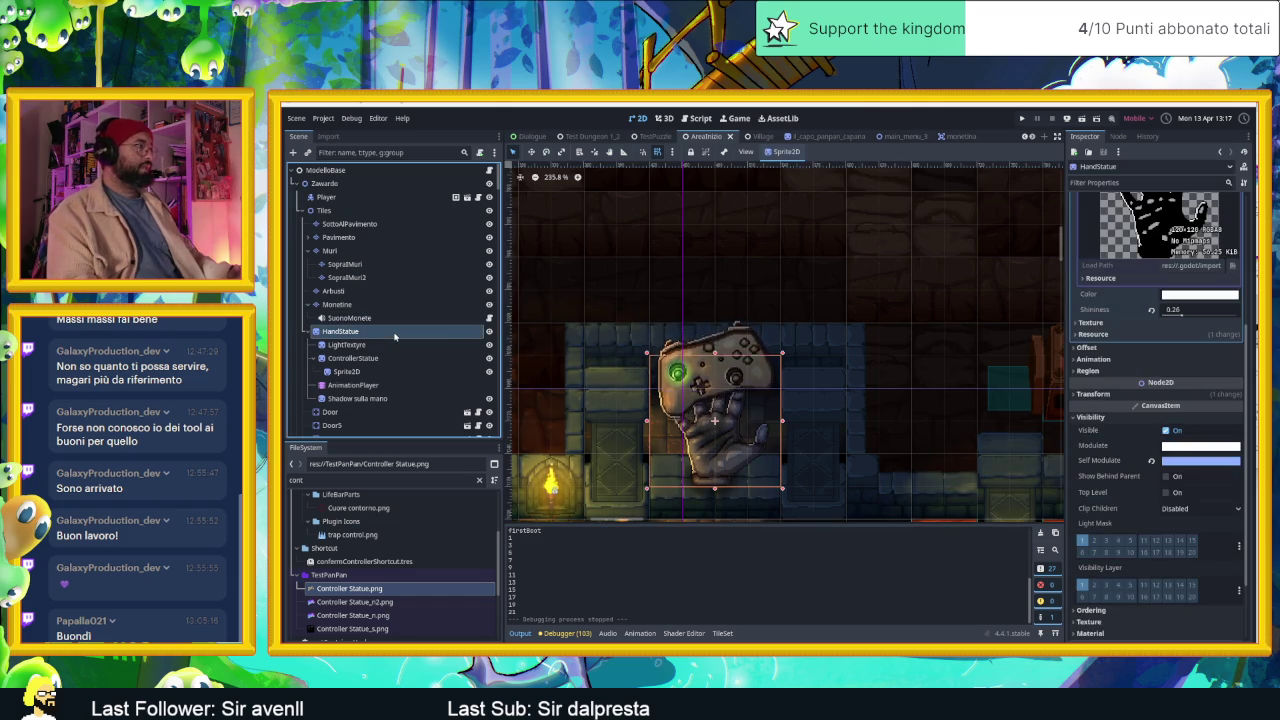
click(312, 359)
click(312, 359)
click(312, 359)
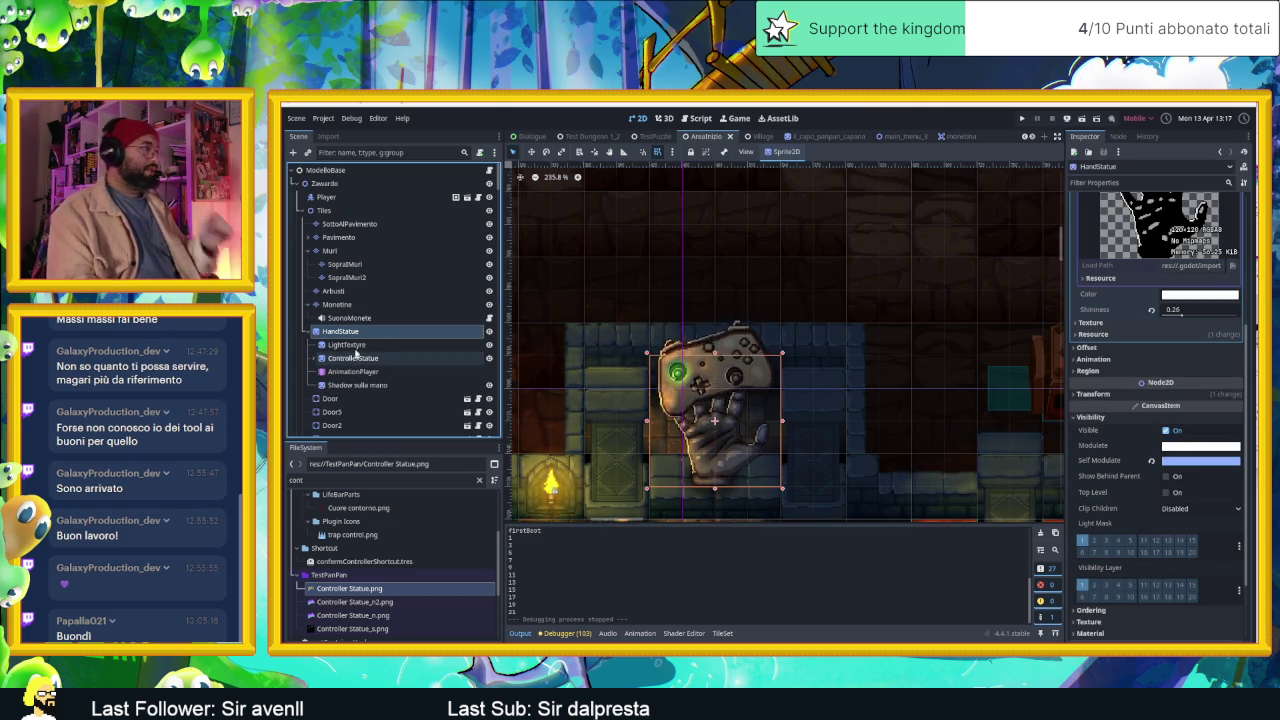
double_click(340, 331)
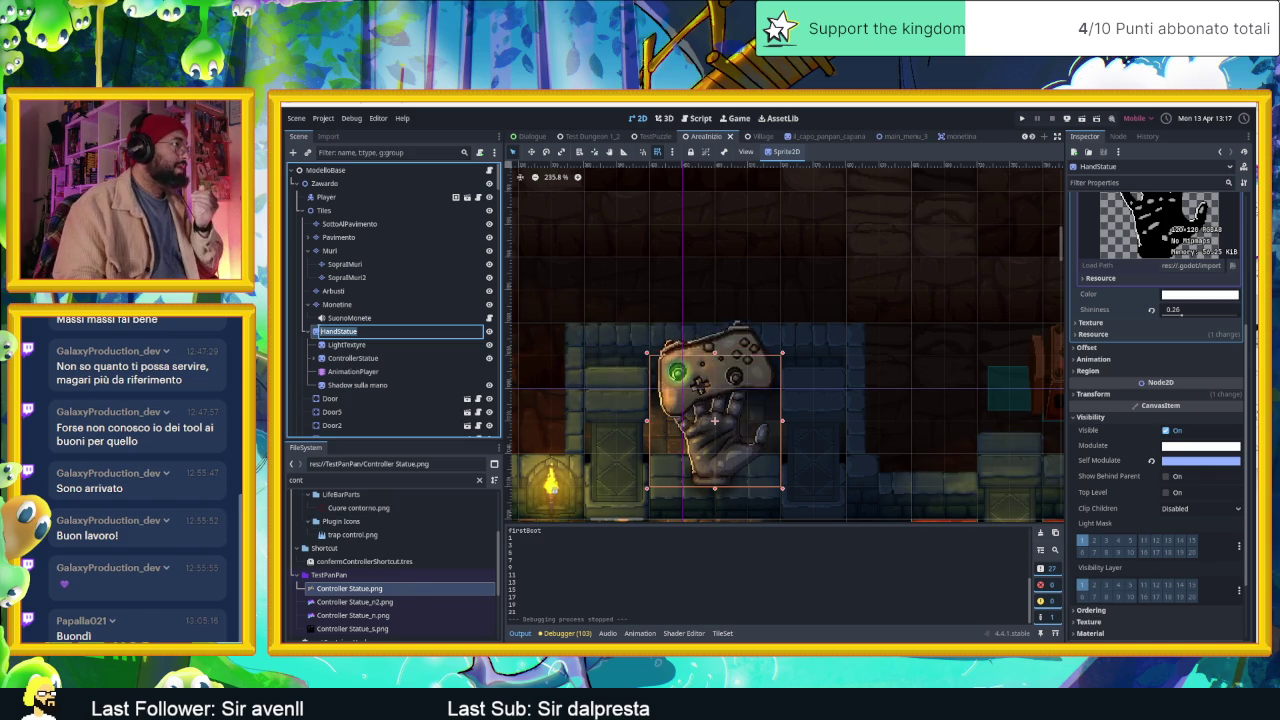
key(Escape)
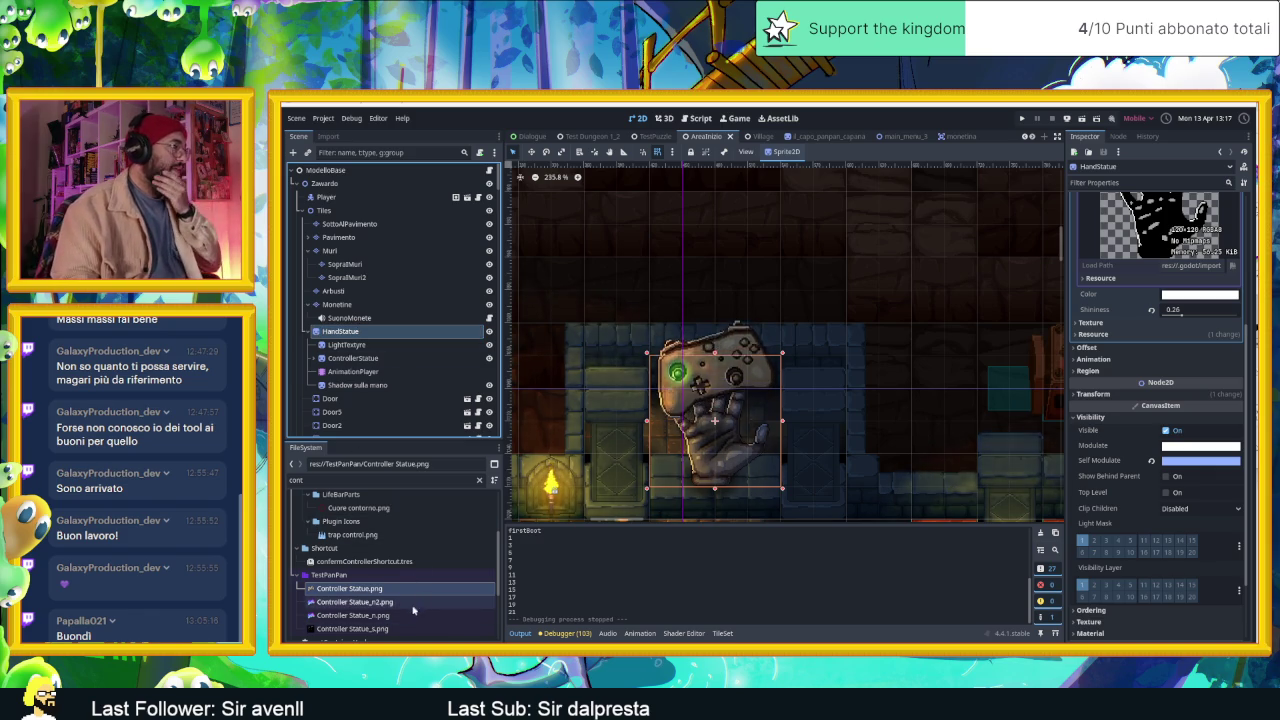
scroll(412, 613, down, 1)
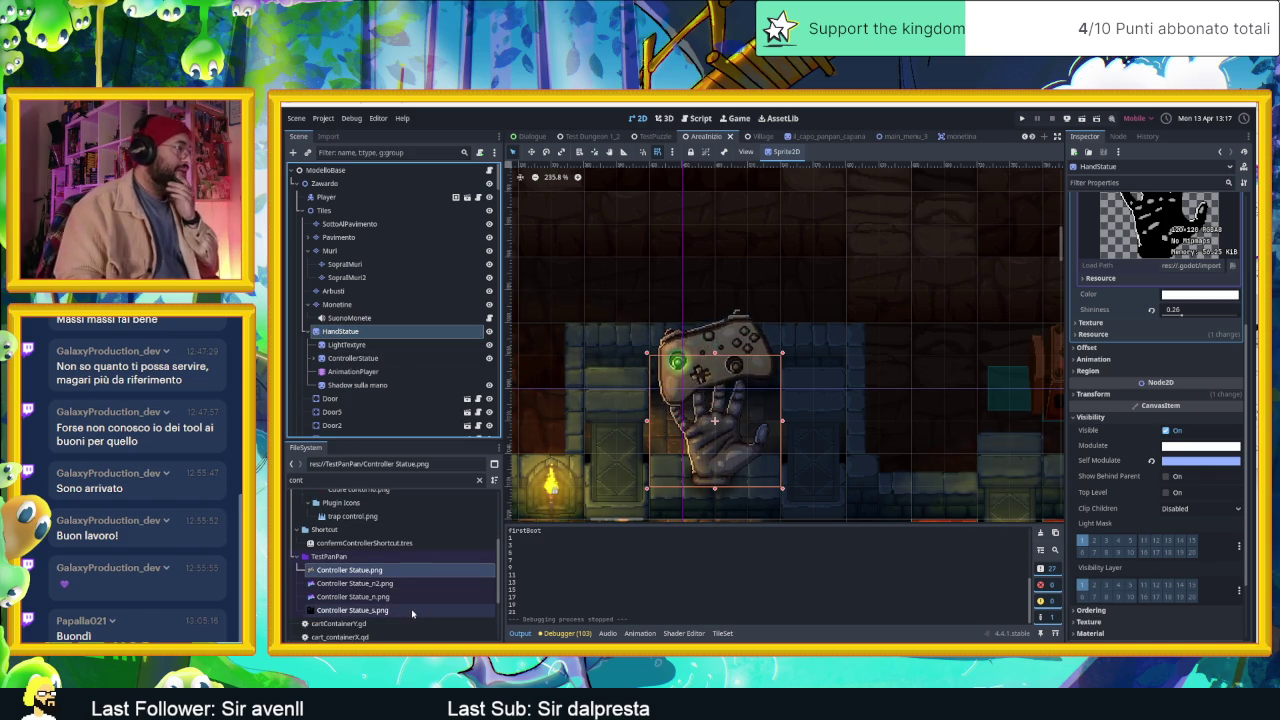
Clear the FileSystem filter and select Tastiera Statue.png in TestPanPan.
click(479, 480)
scroll(380, 590, down, 2)
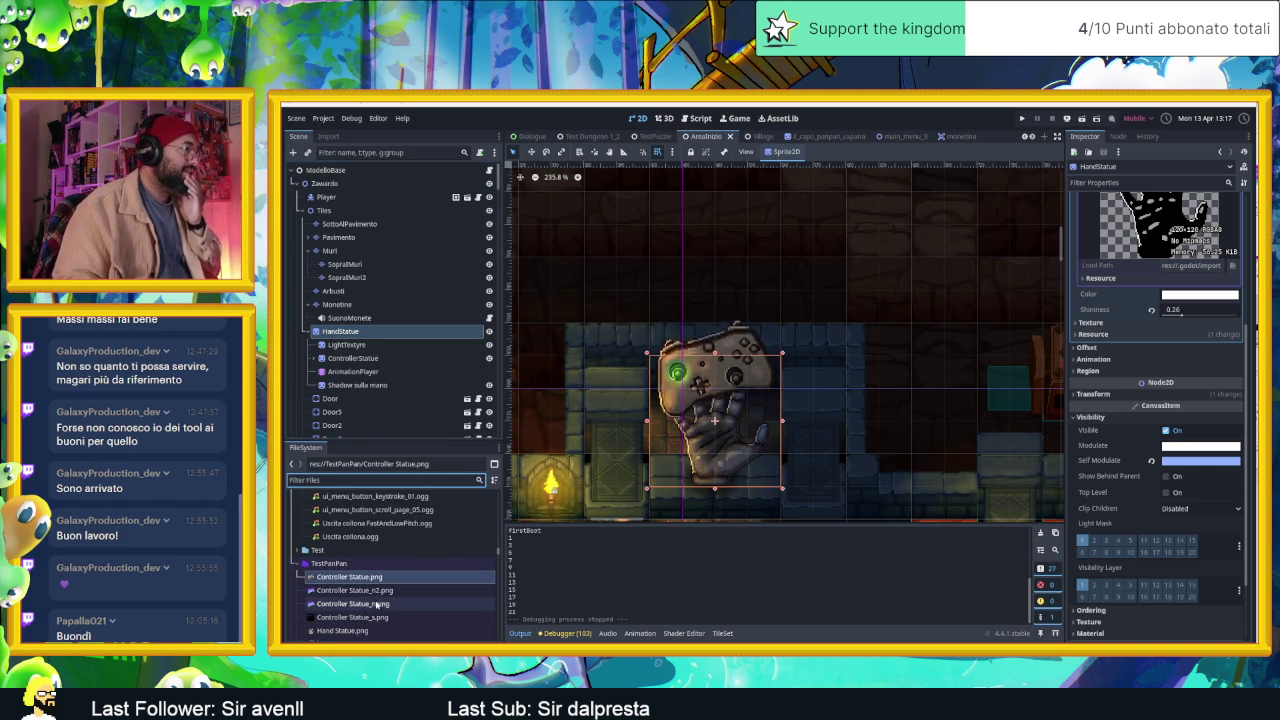
scroll(374, 606, down, 2)
scroll(374, 606, down, 2)
scroll(372, 612, down, 2)
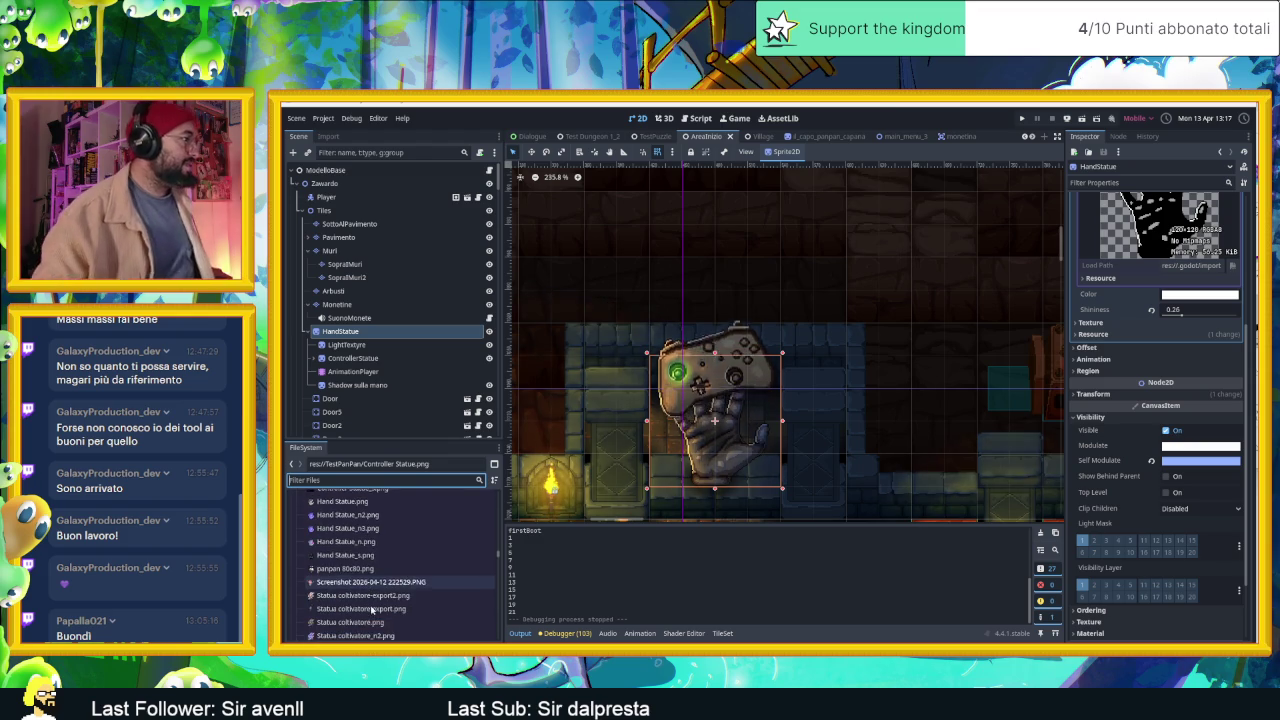
scroll(372, 612, down, 2)
scroll(370, 614, down, 2)
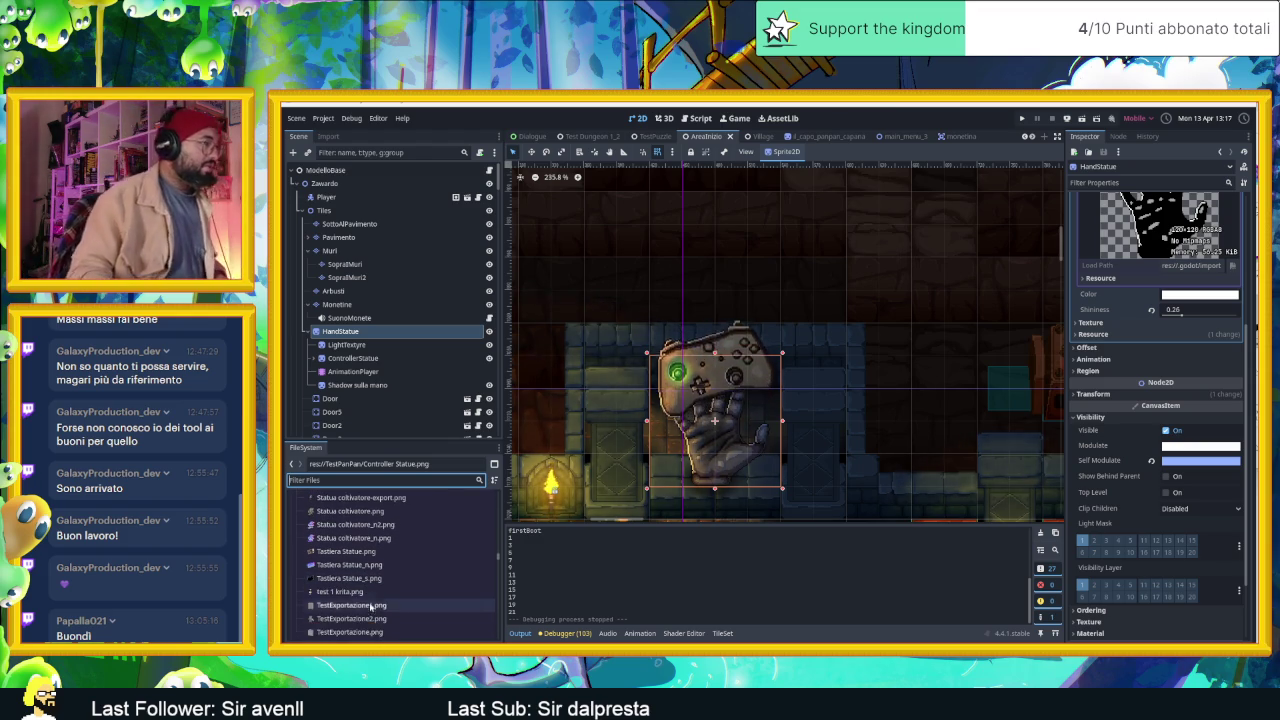
scroll(368, 616, down, 2)
scroll(370, 585, up, 2)
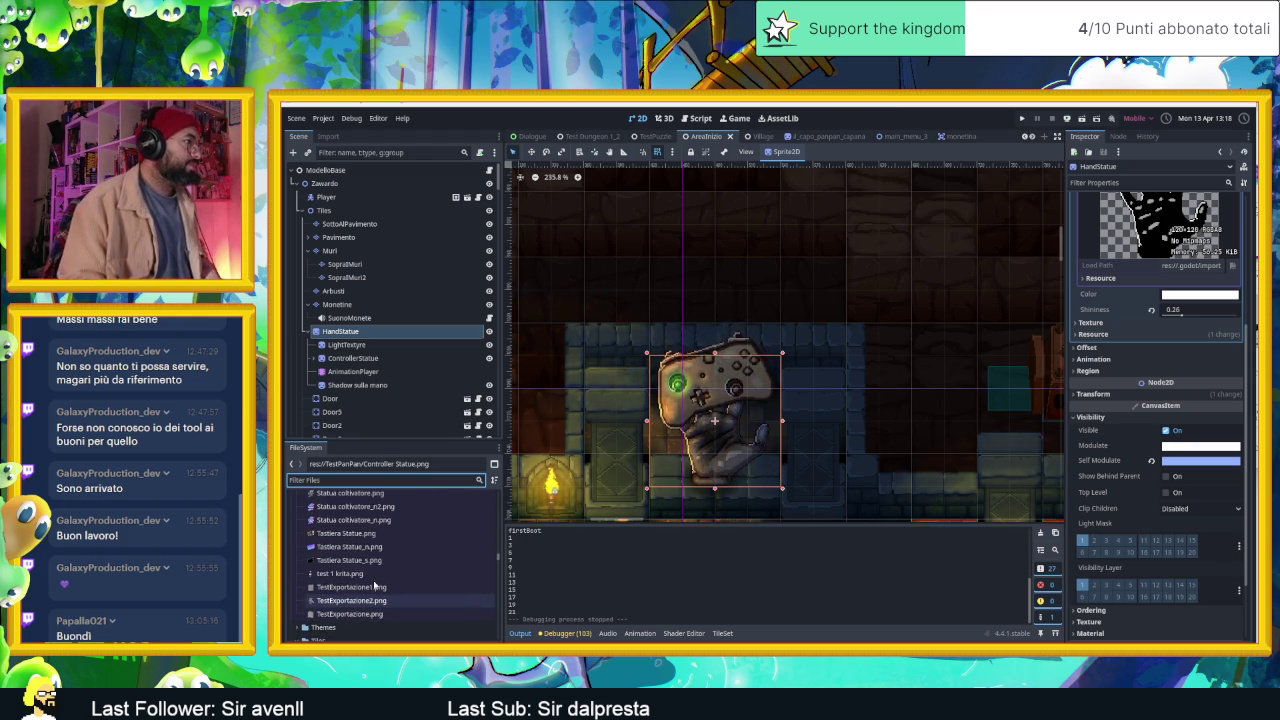
click(369, 534)
Drop Tastiera Statue.png into the viewport as a sprite placed over the hand statue.
drag(360, 537, 706, 390)
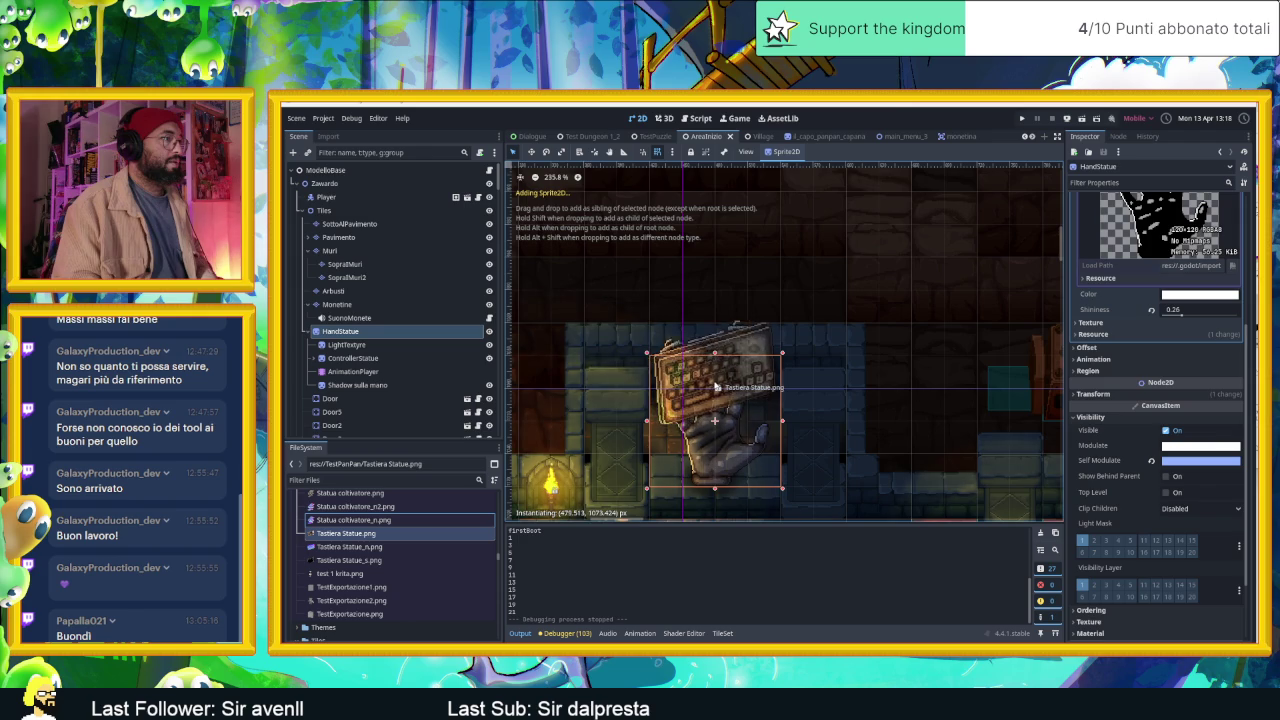
drag(714, 388, 715, 389)
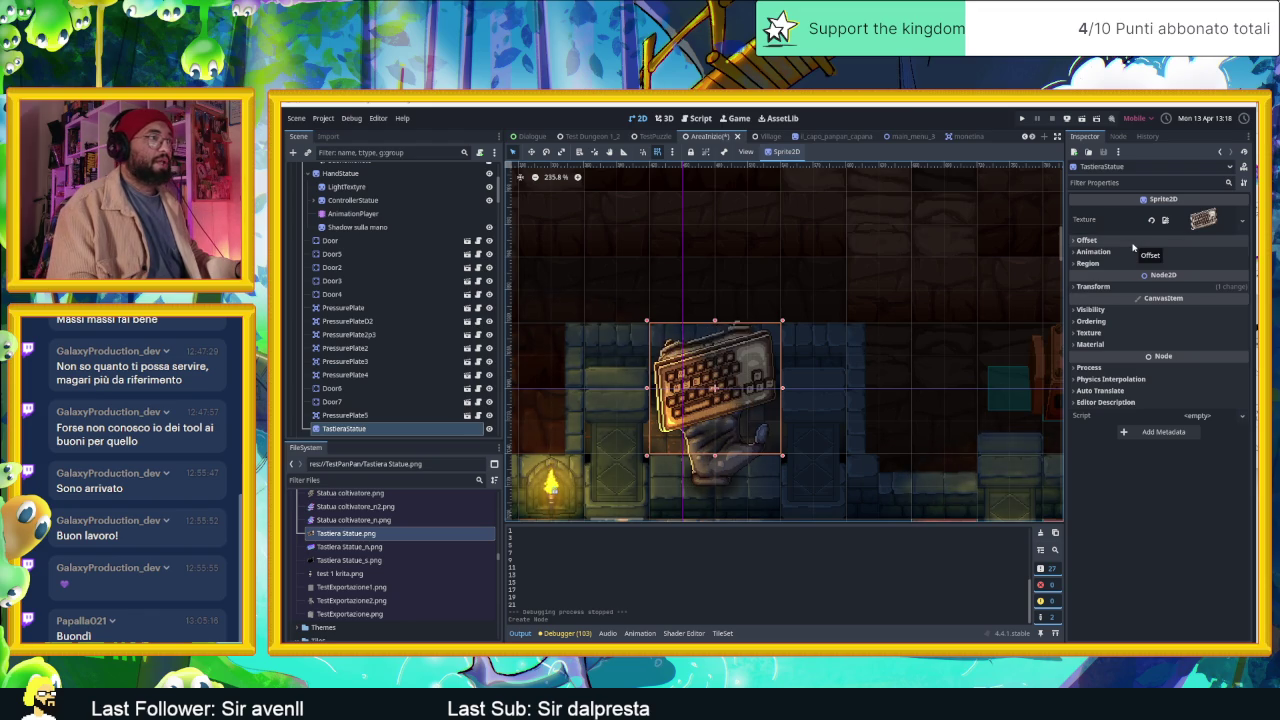
click(1241, 220)
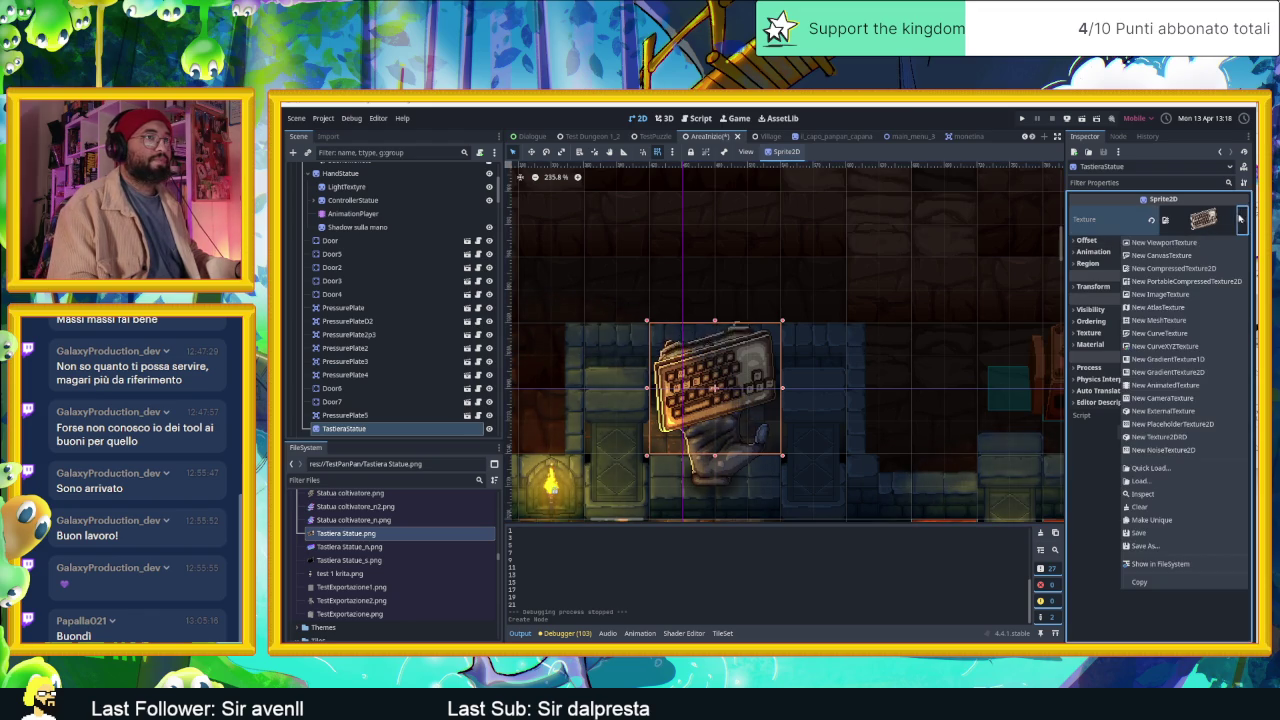
Give TastieraStatue a new CanvasTexture with Tastiera Statue.png as diffuse and Tastiera Statue_n.png as normal map.
click(1177, 256)
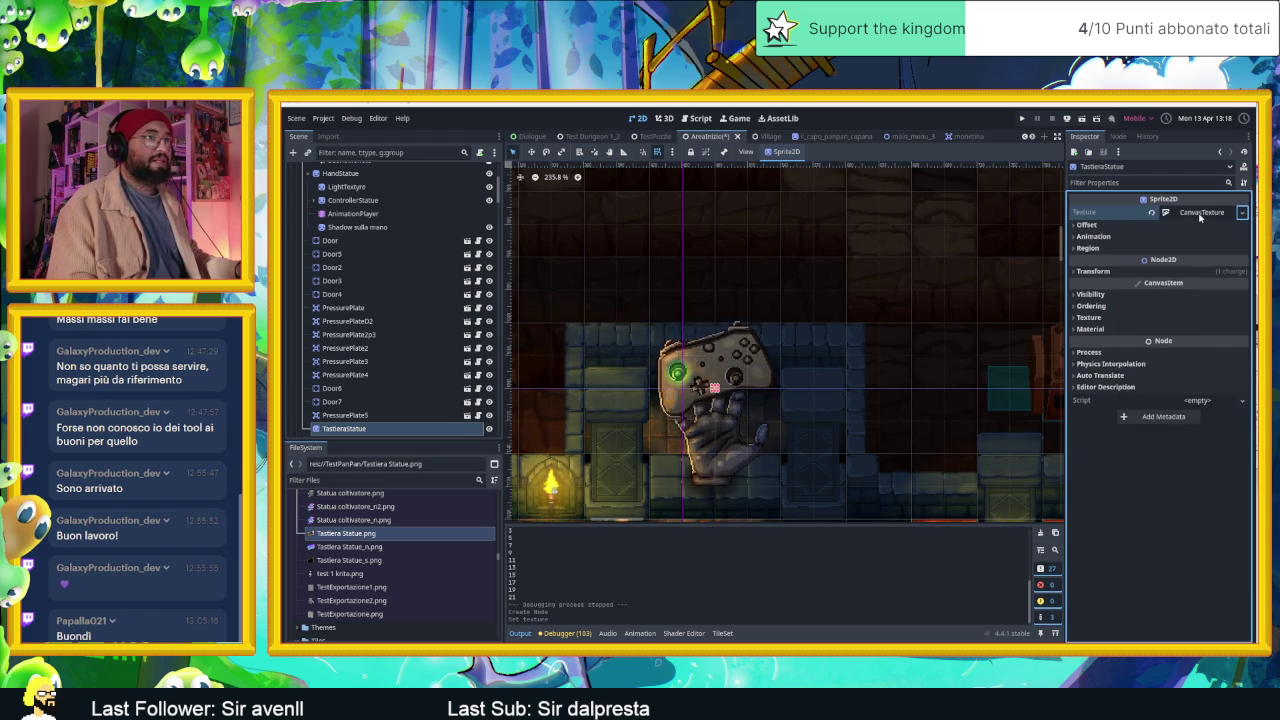
click(1200, 212)
click(1097, 253)
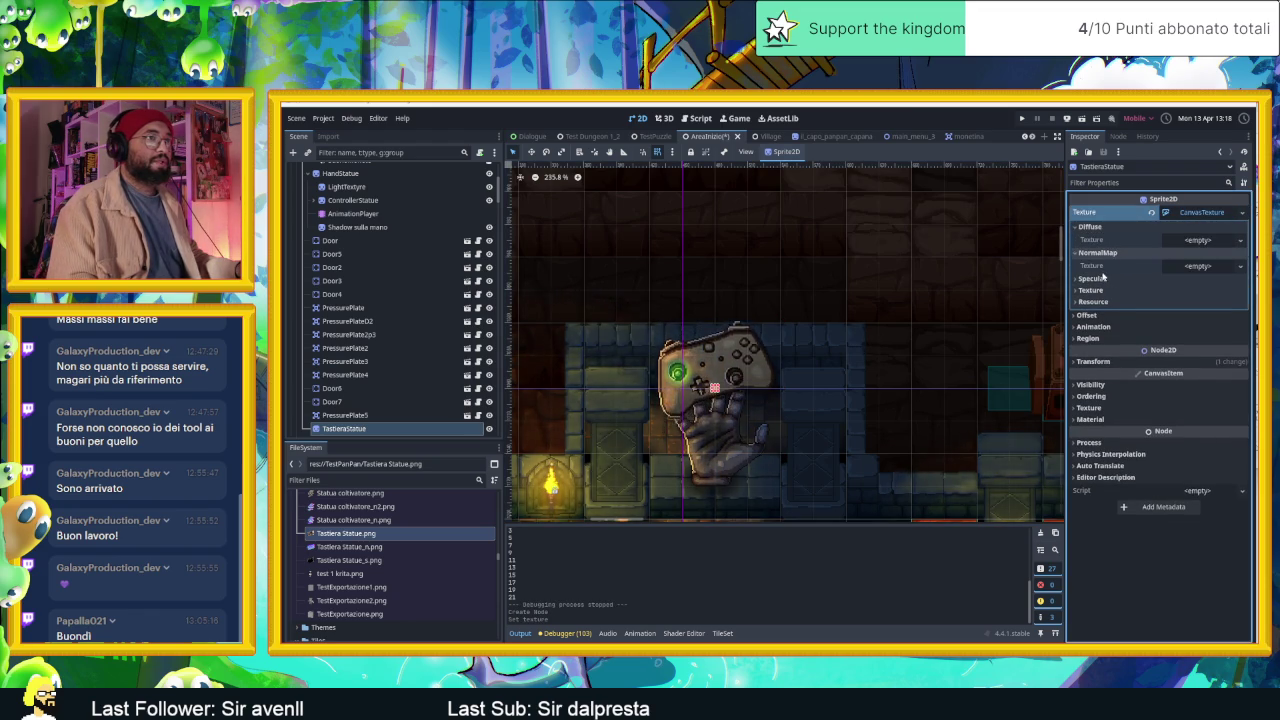
click(1094, 279)
drag(345, 533, 1210, 245)
mouse_move(348, 547)
mouse_down()
mouse_move(1238, 271)
mouse_move(1205, 283)
mouse_up()
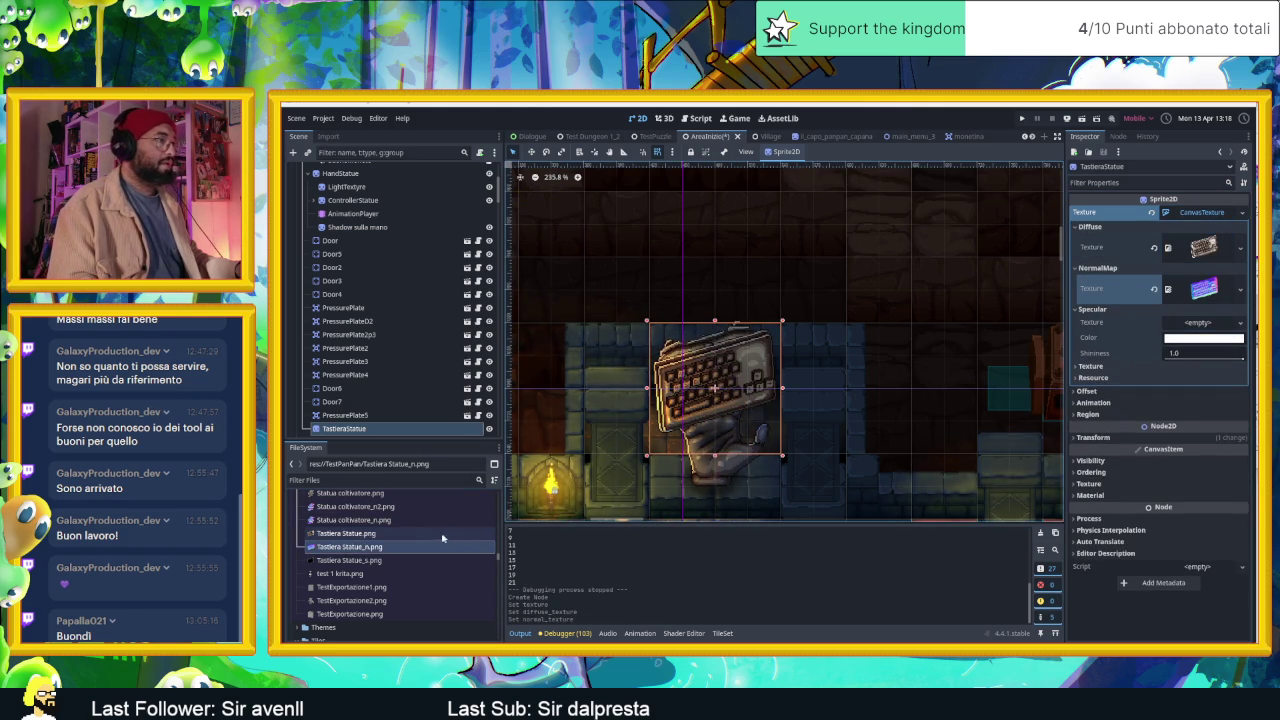
Assign Tastiera Statue_s.png as the specular map and reparent TastieraStatue under HandStatue.
click(395, 561)
drag(395, 561, 1122, 367)
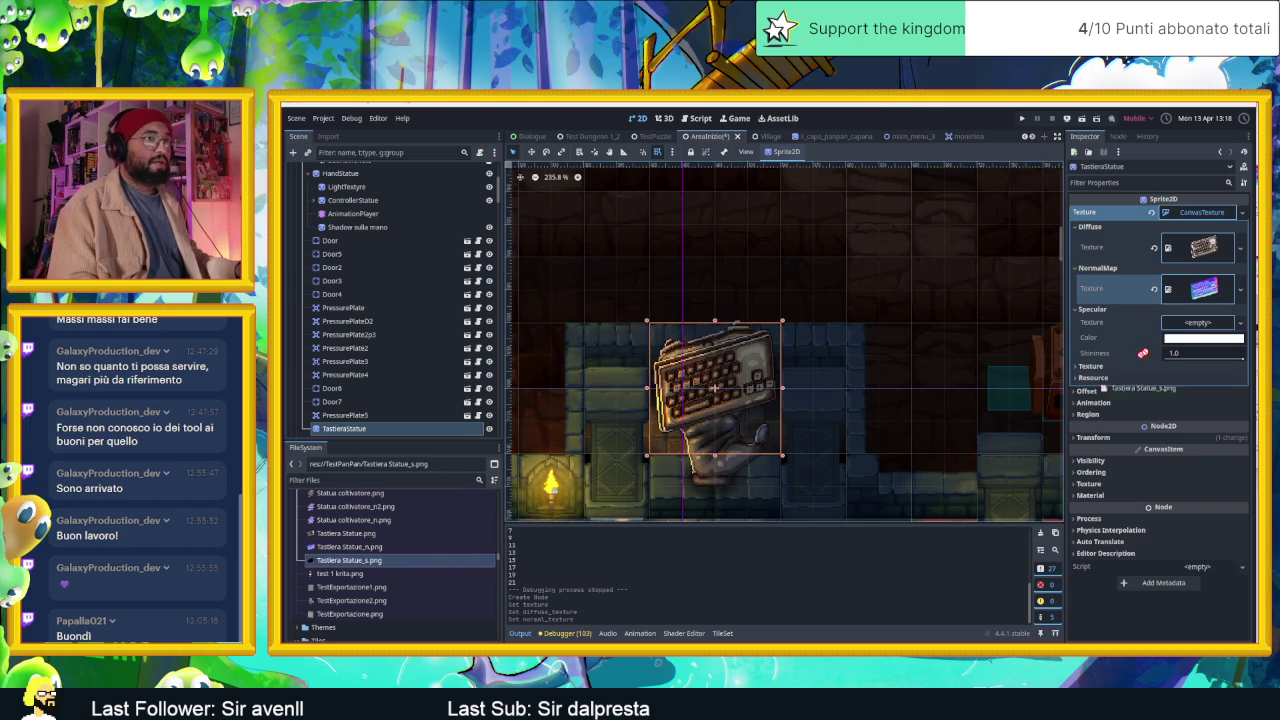
drag(1187, 330, 1188, 331)
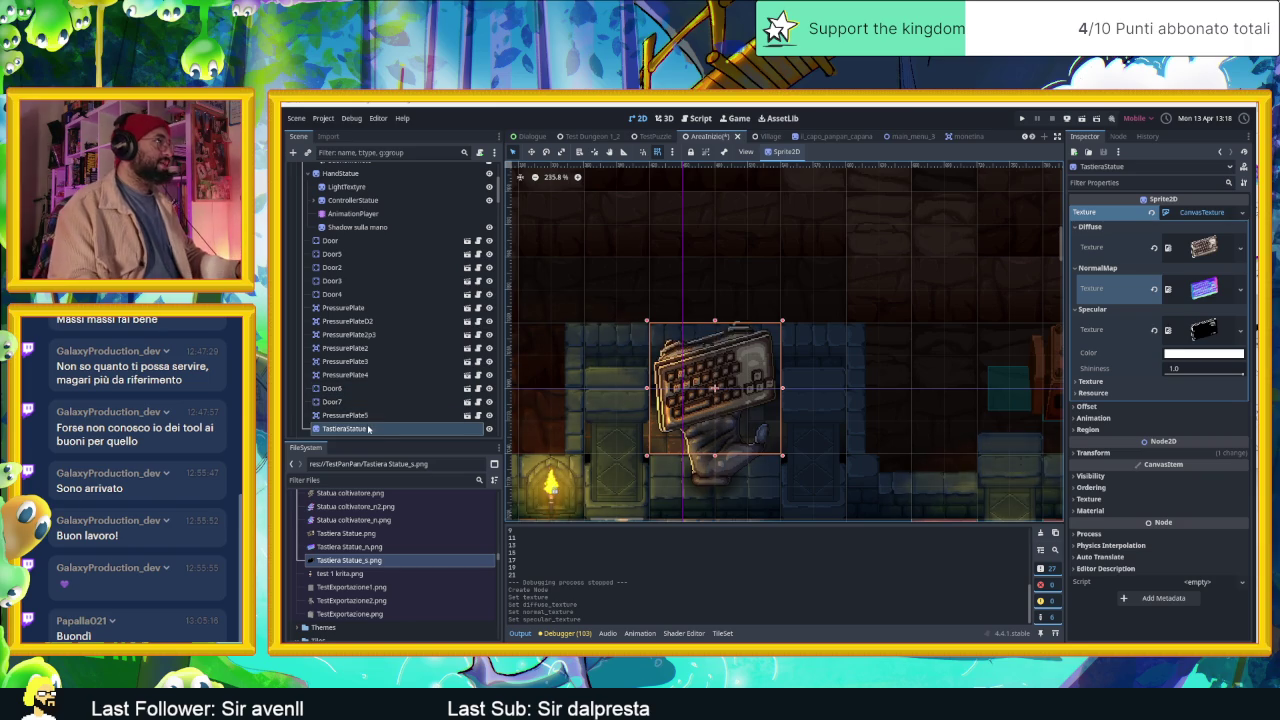
mouse_move(345, 433)
mouse_down()
mouse_move(374, 200)
mouse_move(374, 216)
mouse_move(355, 201)
mouse_move(340, 211)
mouse_up()
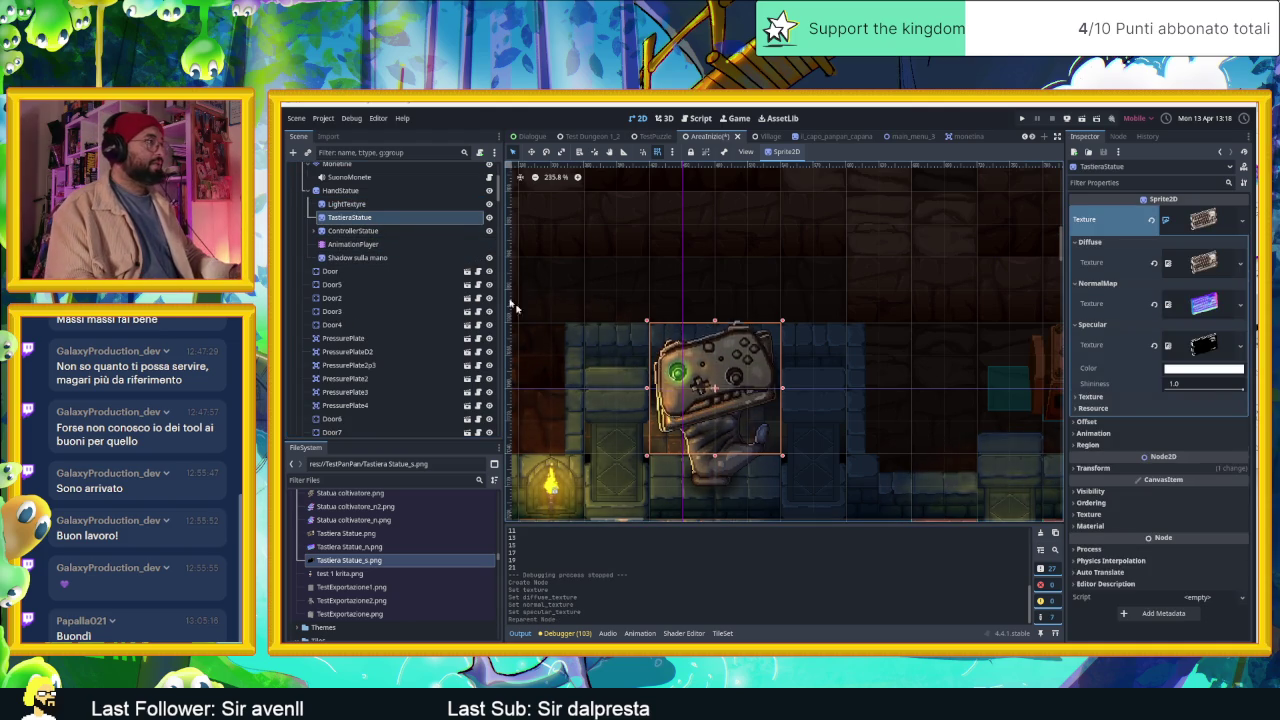
click(357, 245)
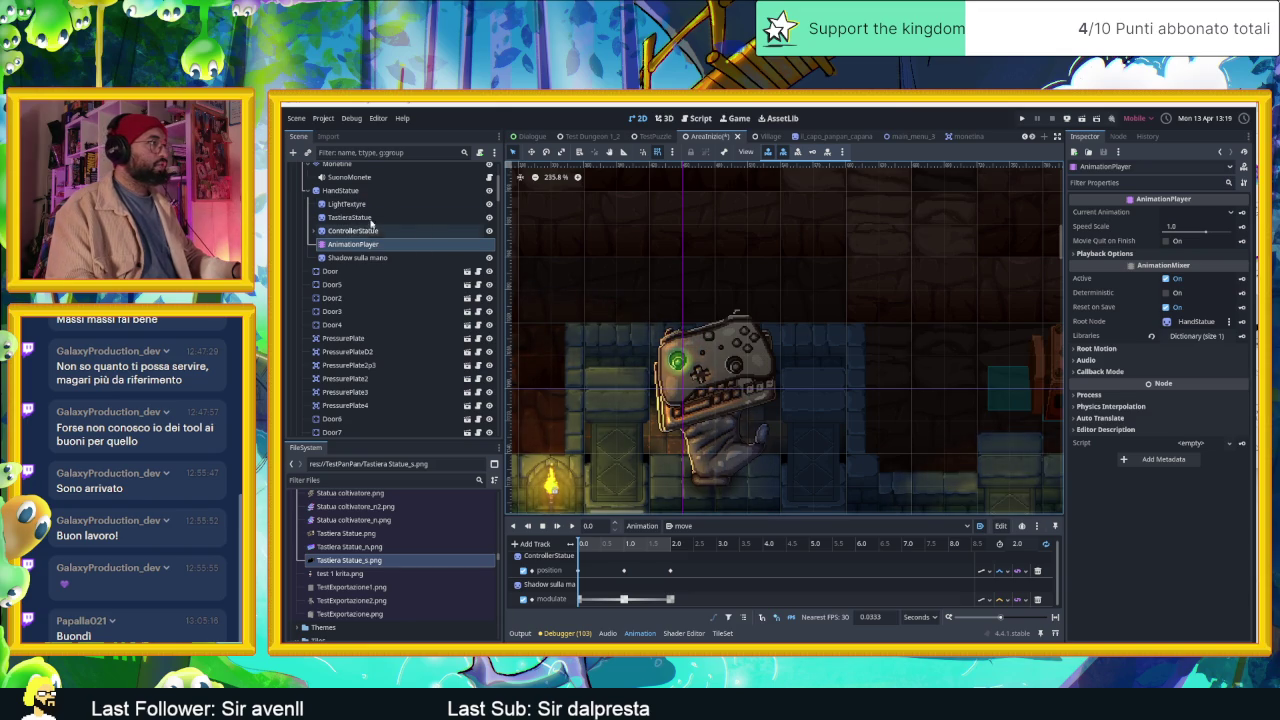
Raise TastieraStatue's y position and insert its first position keyframe, creating the position track.
click(352, 217)
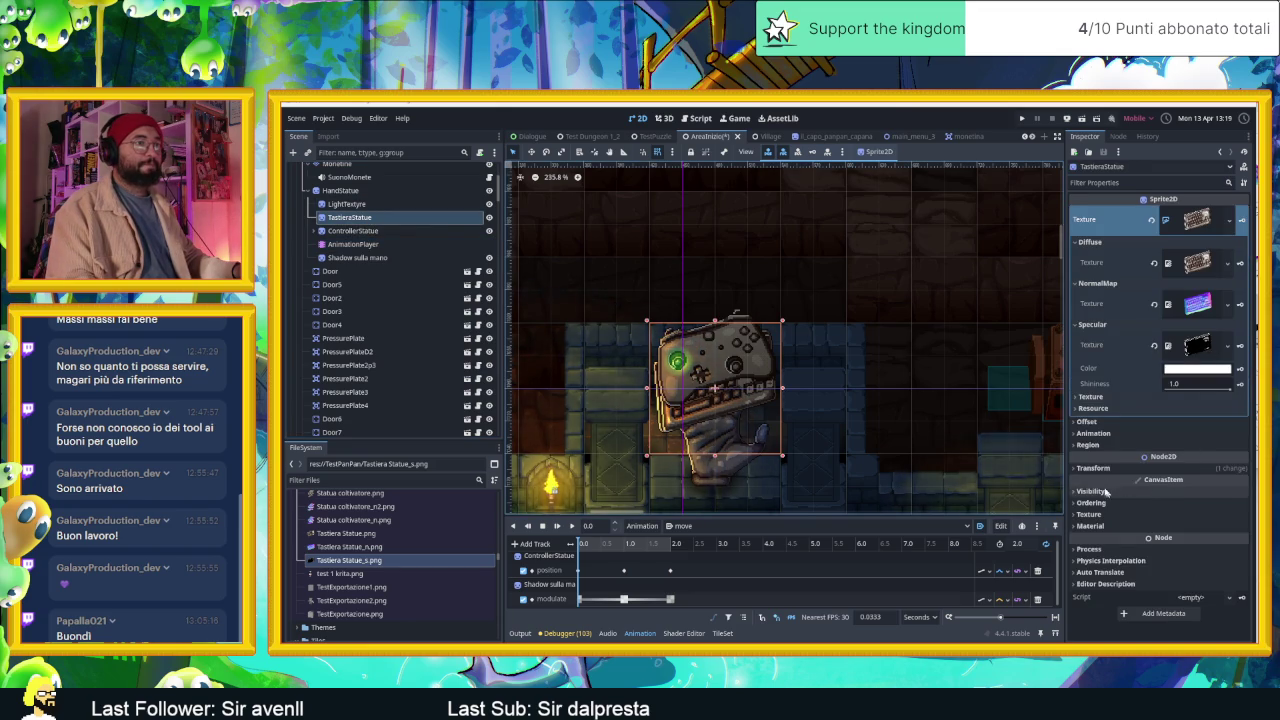
click(1195, 467)
drag(1183, 498, 1170, 498)
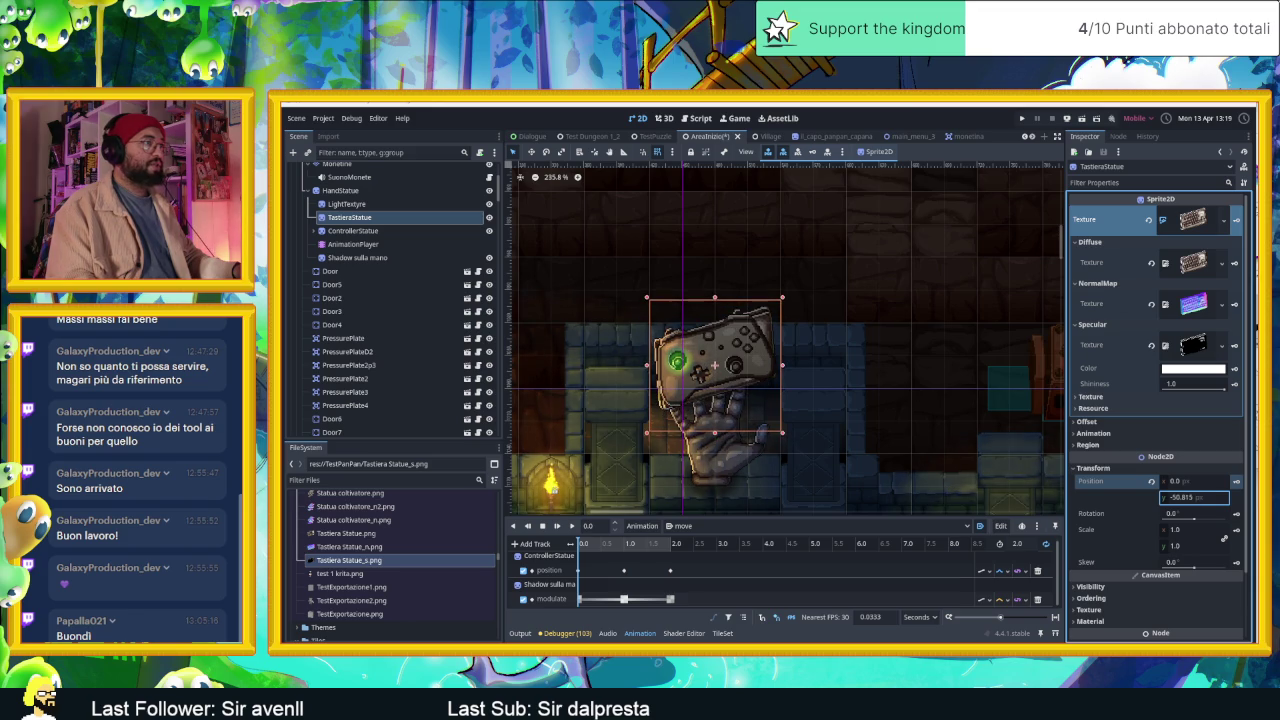
drag(1170, 498, 1170, 498)
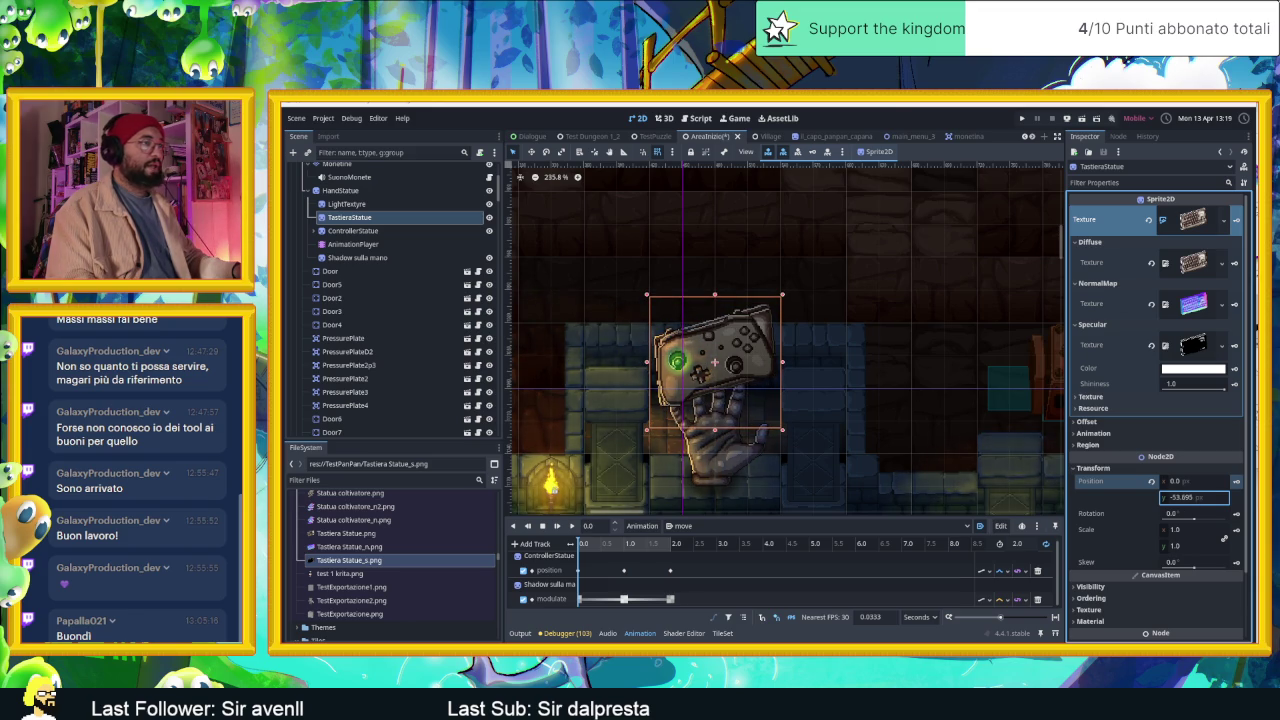
click(1236, 481)
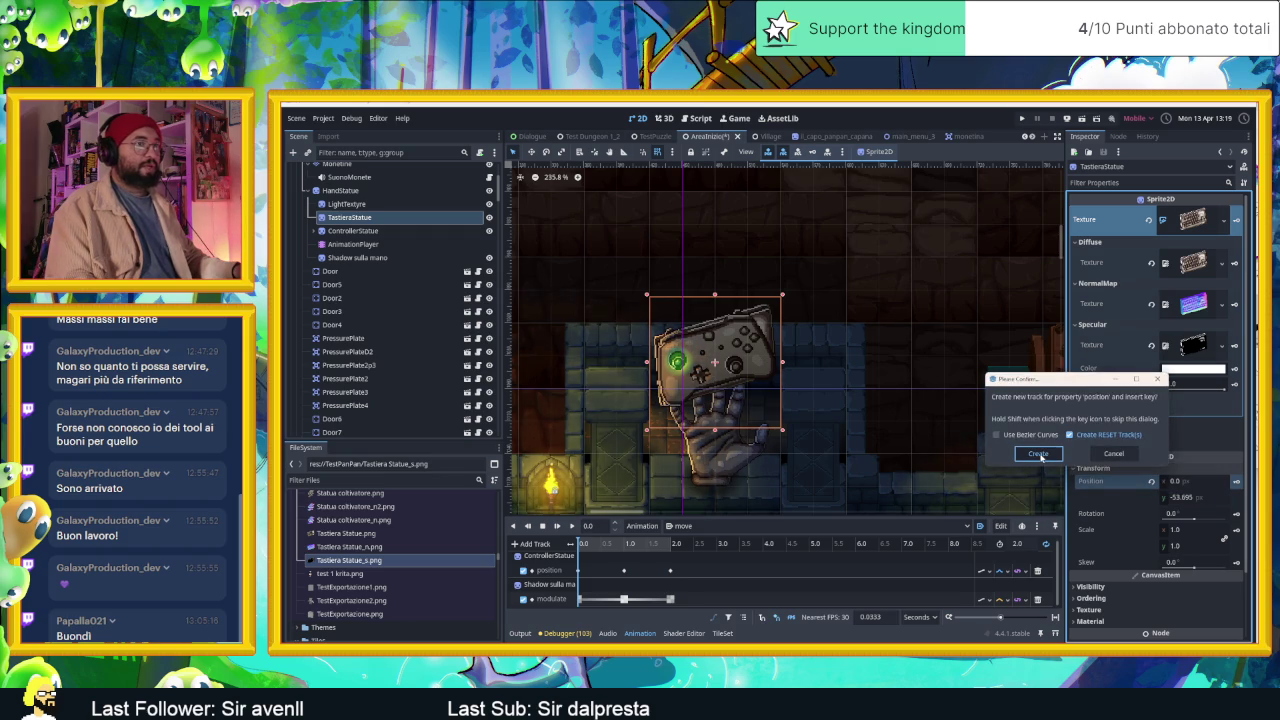
click(1039, 454)
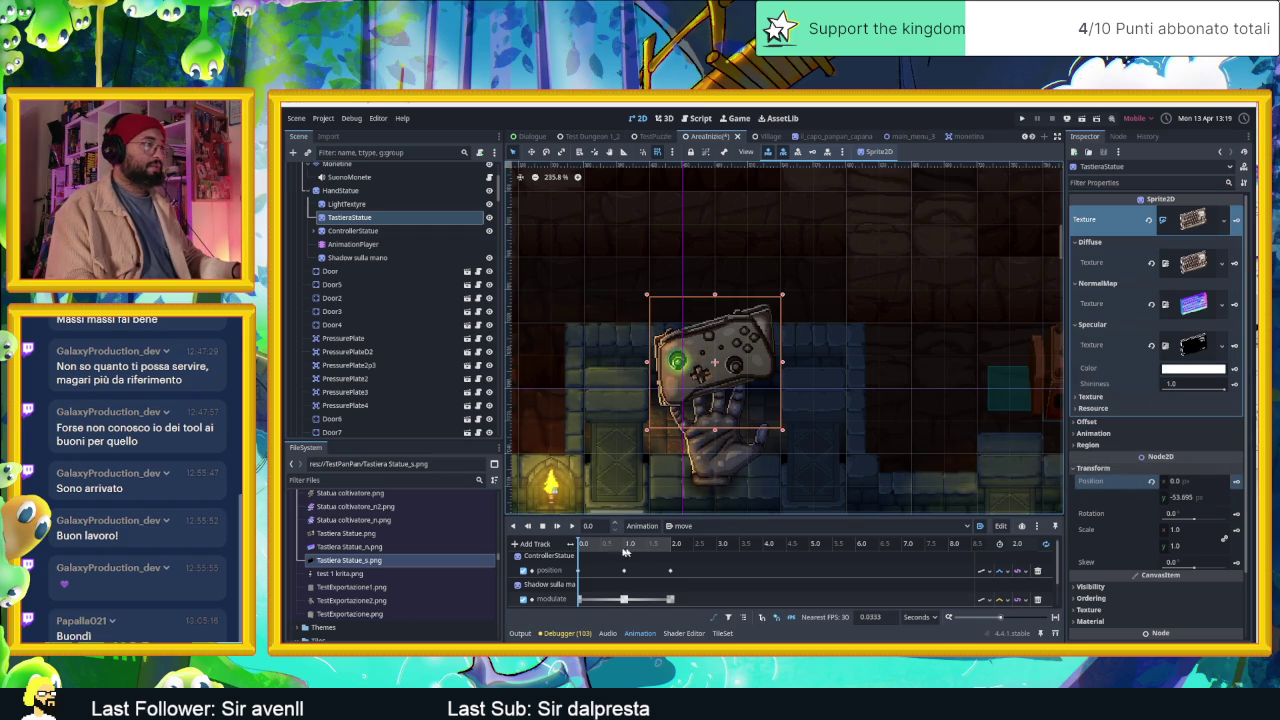
scroll(594, 553, down, 1)
scroll(593, 554, down, 1)
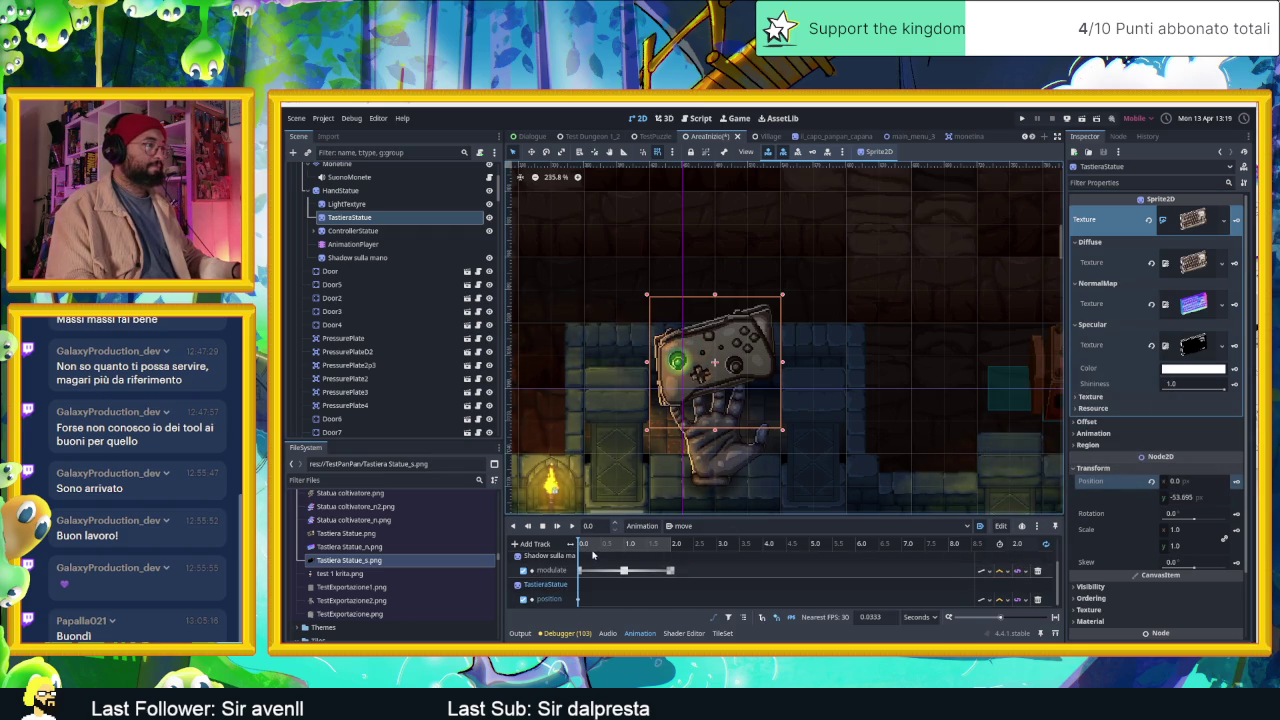
At about 1 second, readjust the keyboard's y position and record another position keyframe.
drag(583, 545, 628, 545)
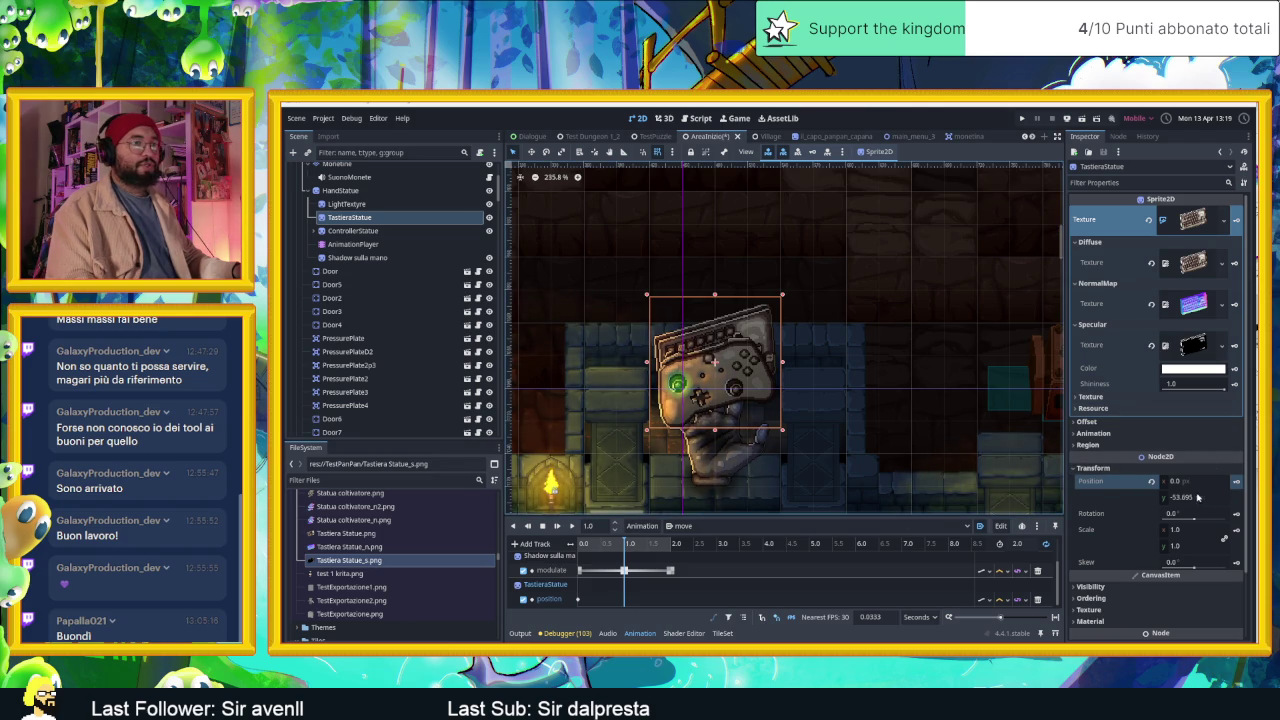
drag(1193, 499, 1210, 497)
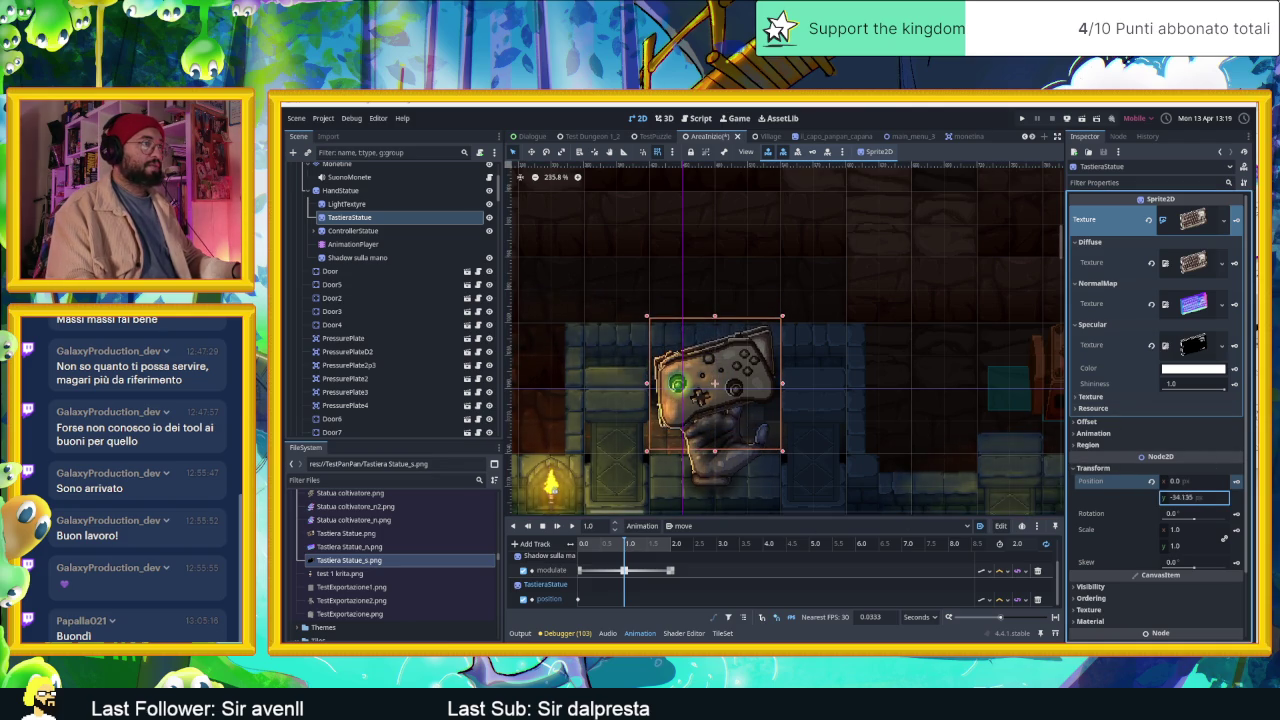
key(BackSpace)
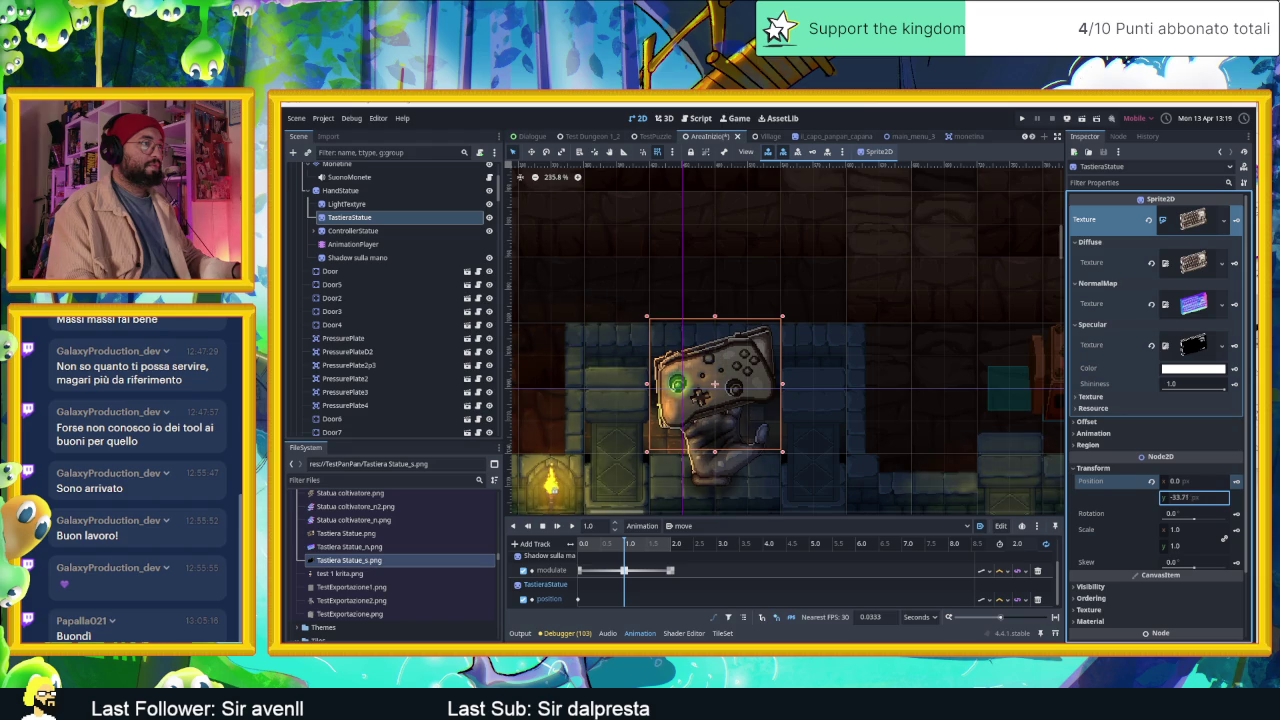
drag(1193, 497, 1200, 497)
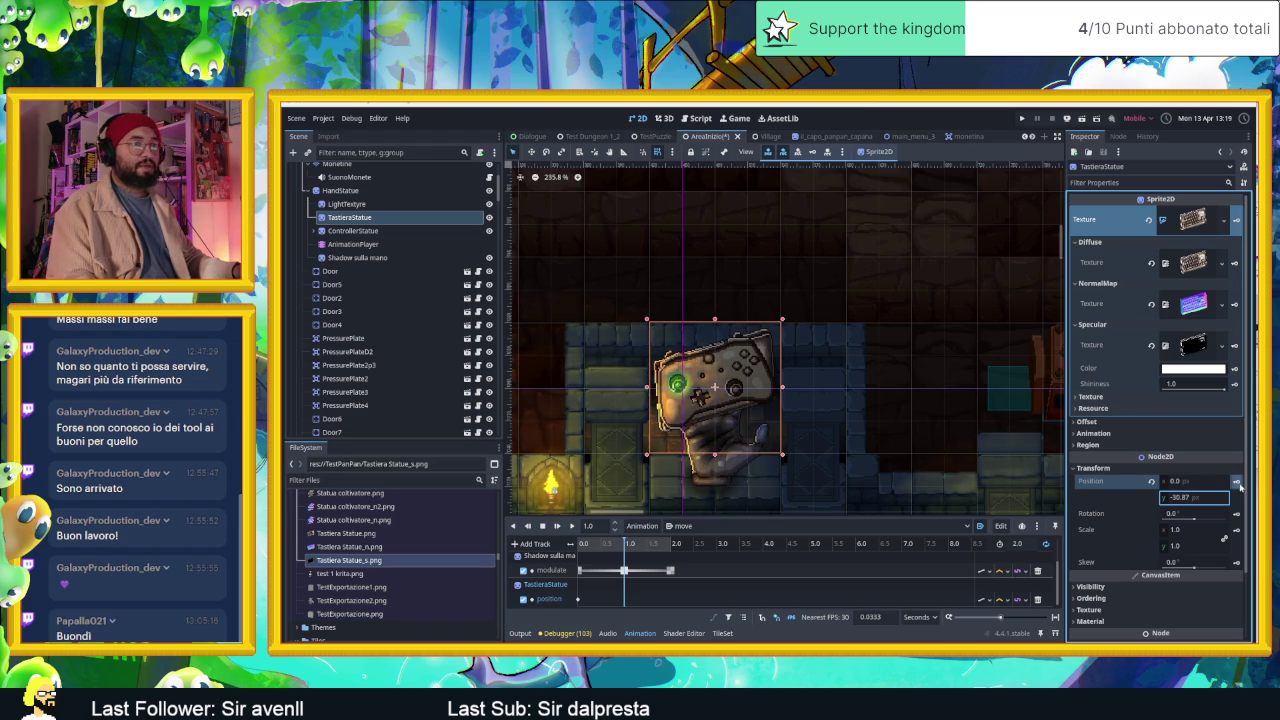
click(1238, 482)
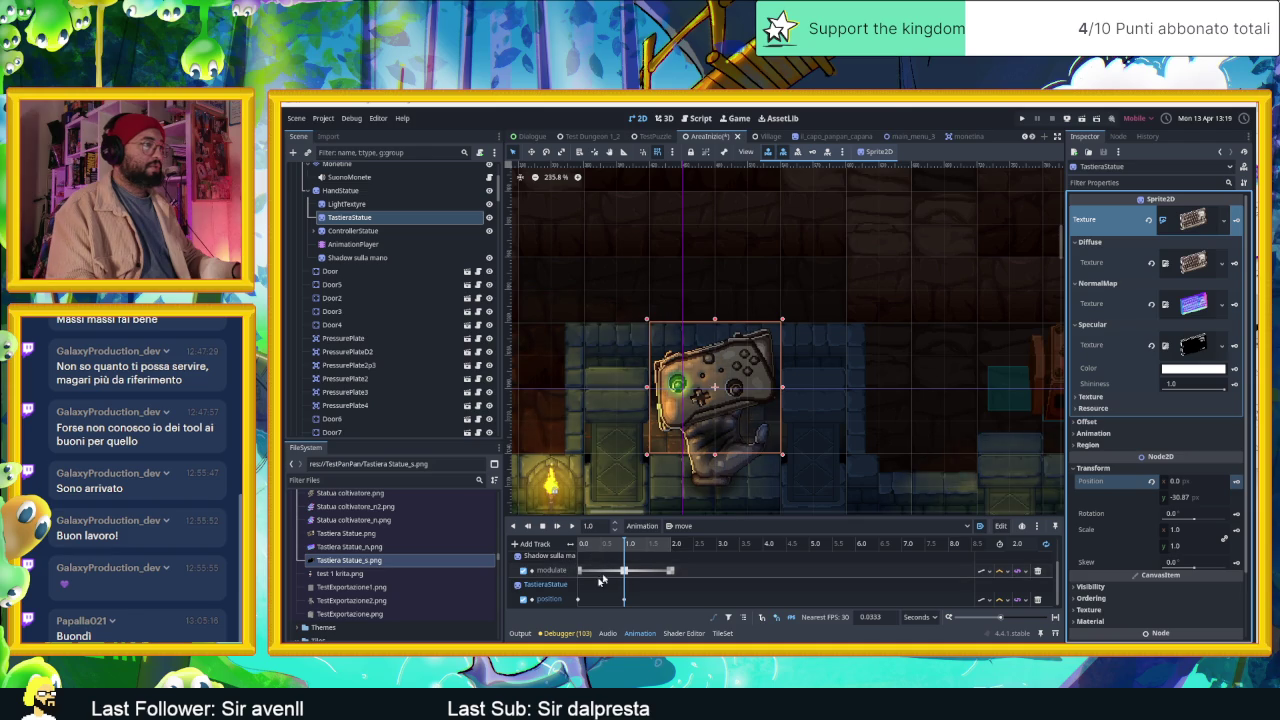
click(578, 599)
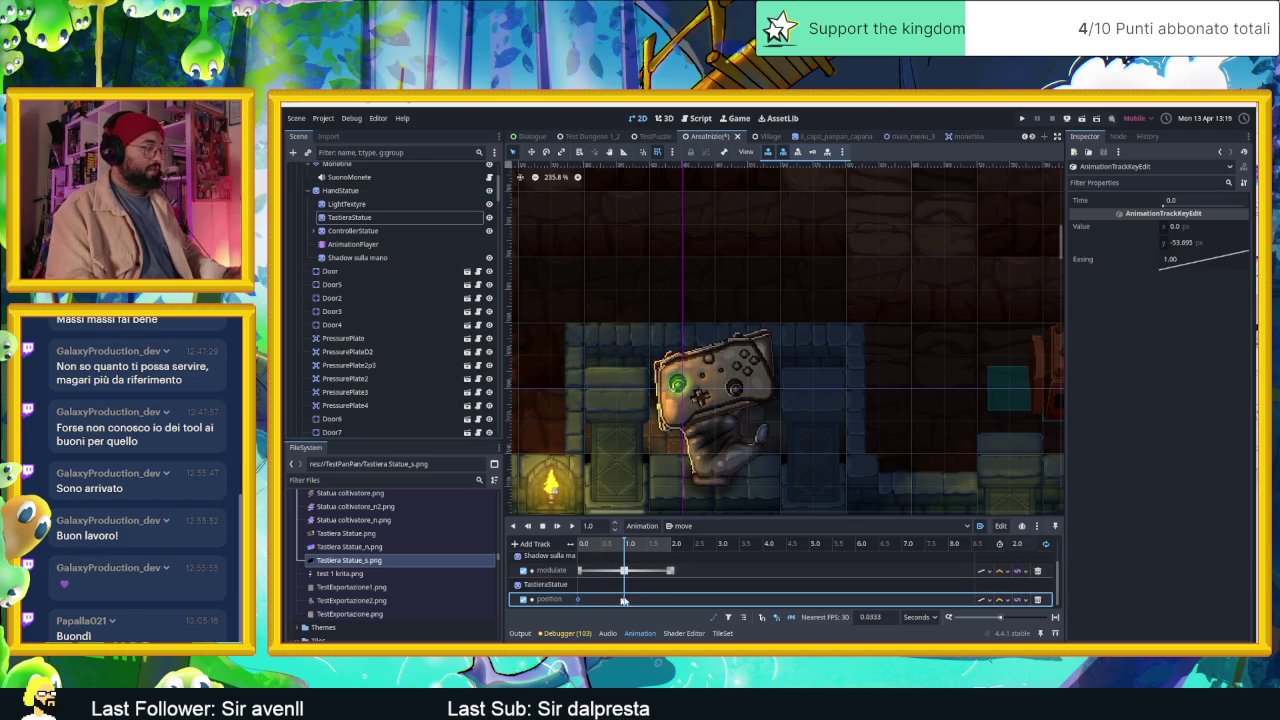
Add a keyboard position keyframe at 2.0 s (y about -55.9) and preview the move animation.
click(676, 546)
key(ctrl+d)
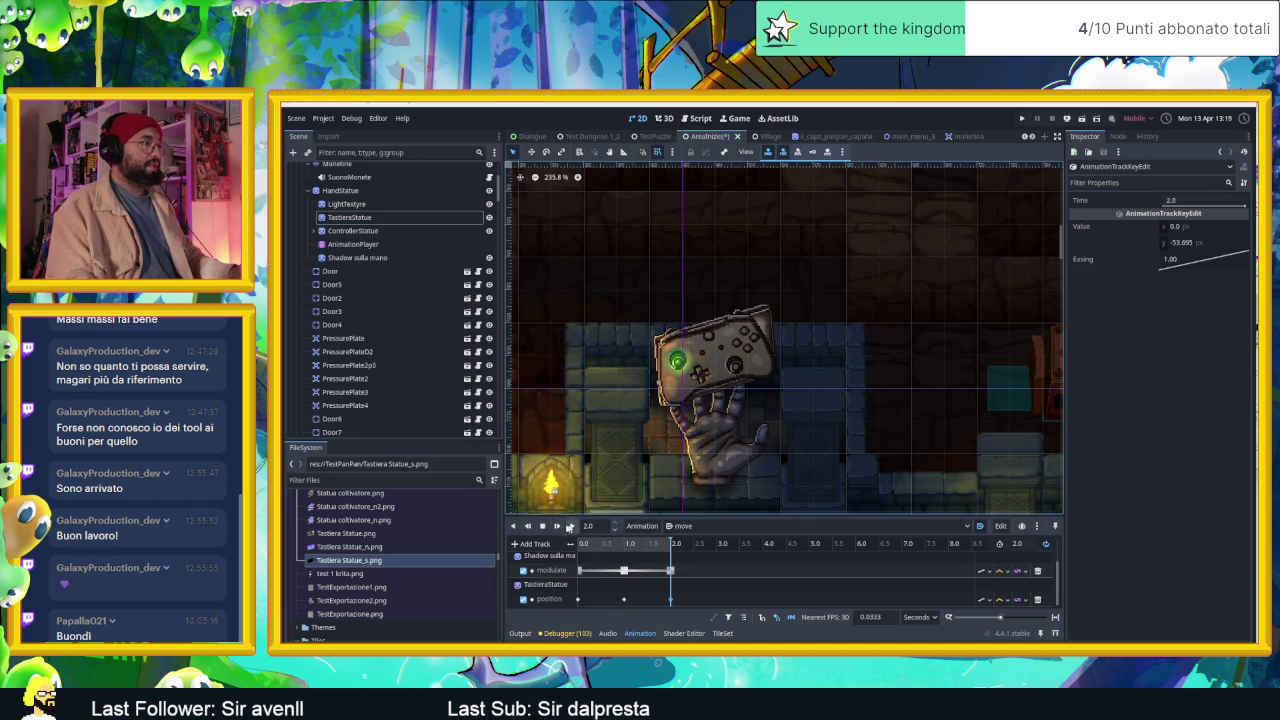
click(572, 526)
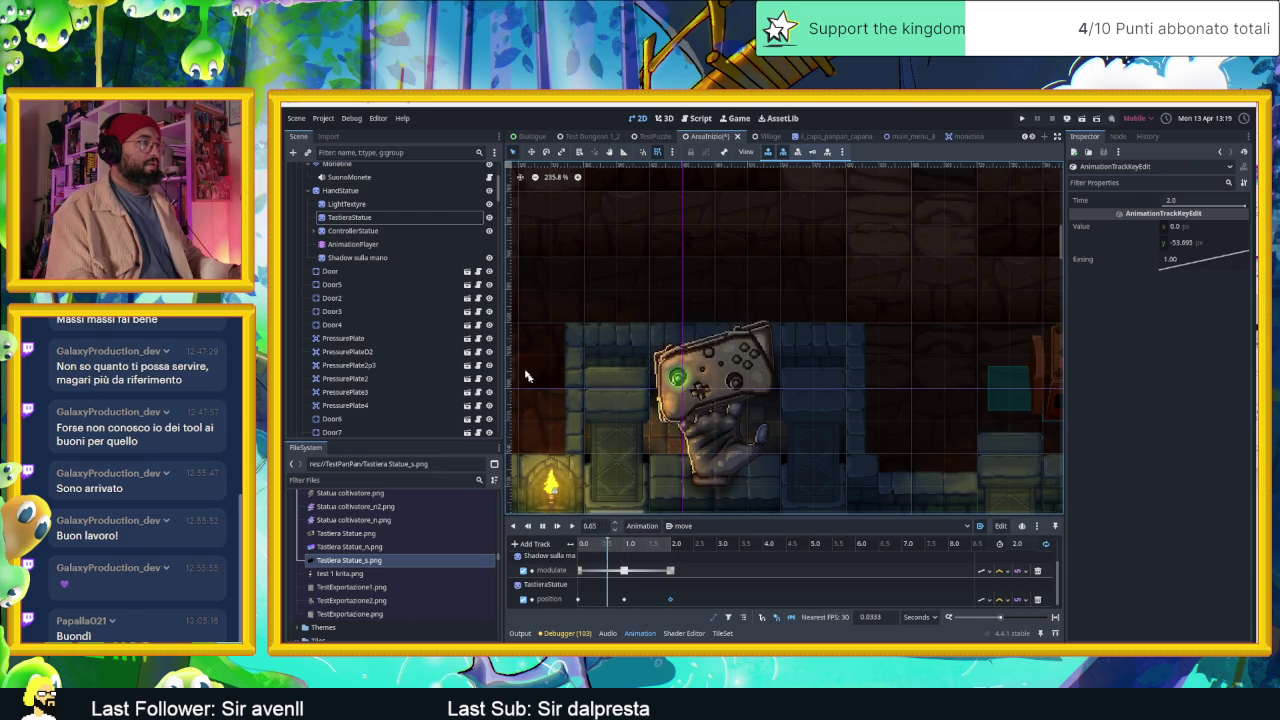
Hide ControllerStatue, then expand it and select its glow Sprite2D.
click(489, 230)
scroll(877, 428, down, 1)
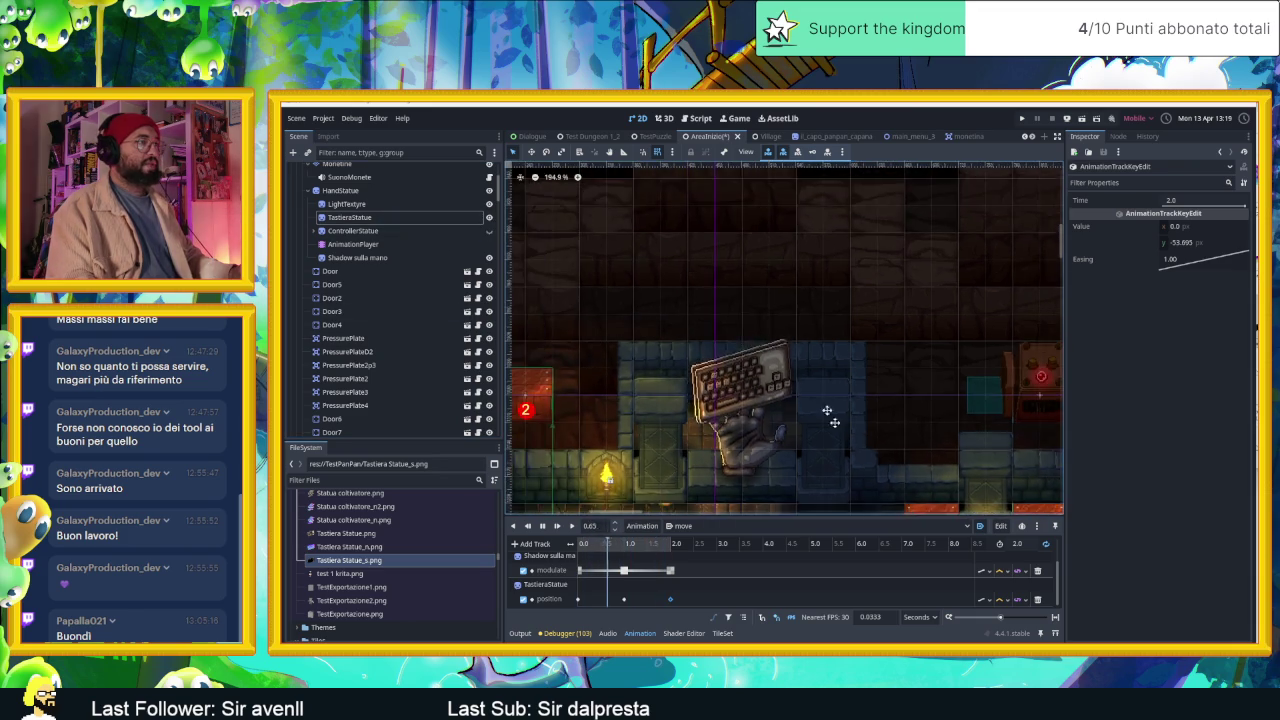
scroll(705, 328, up, 1)
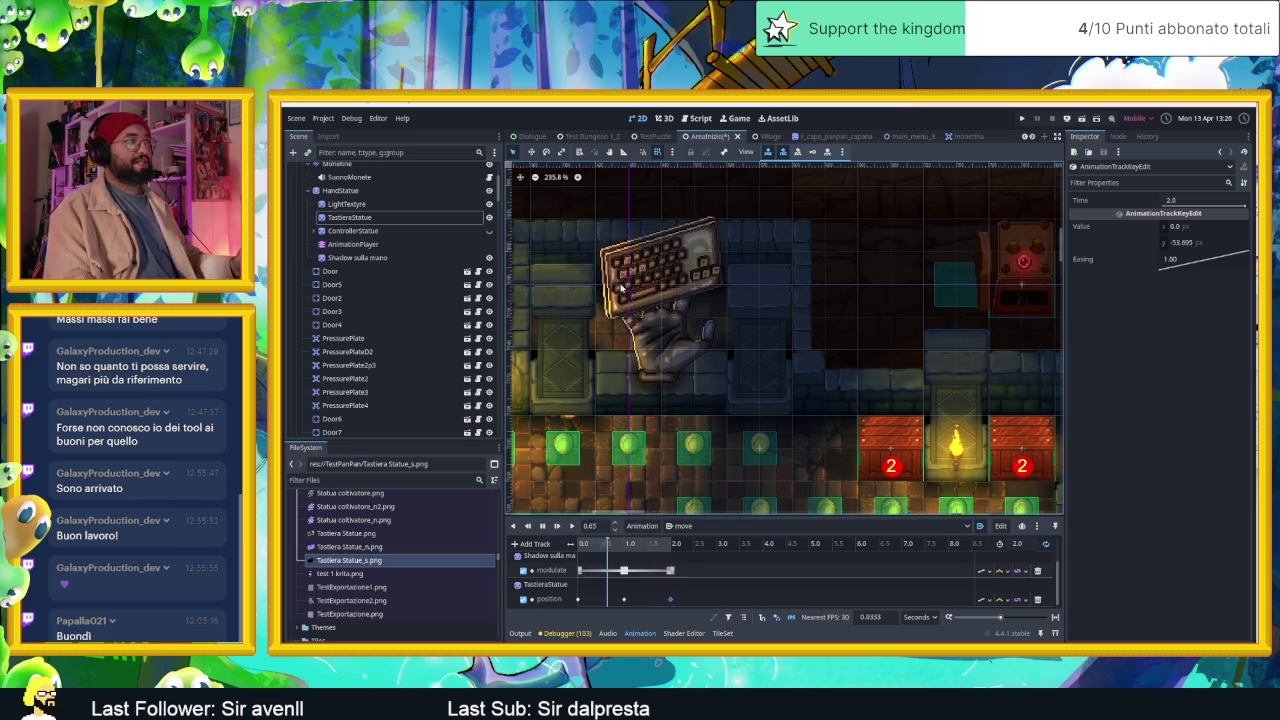
click(399, 219)
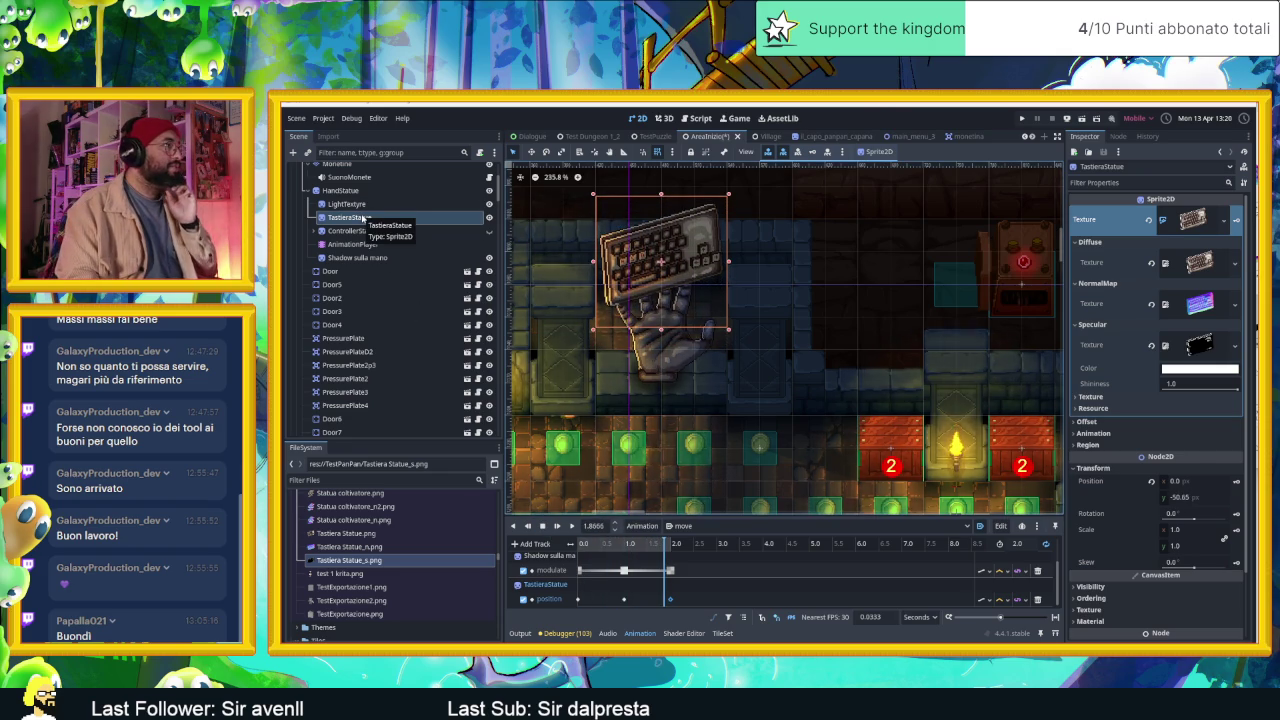
scroll(655, 300, up, 4)
click(316, 231)
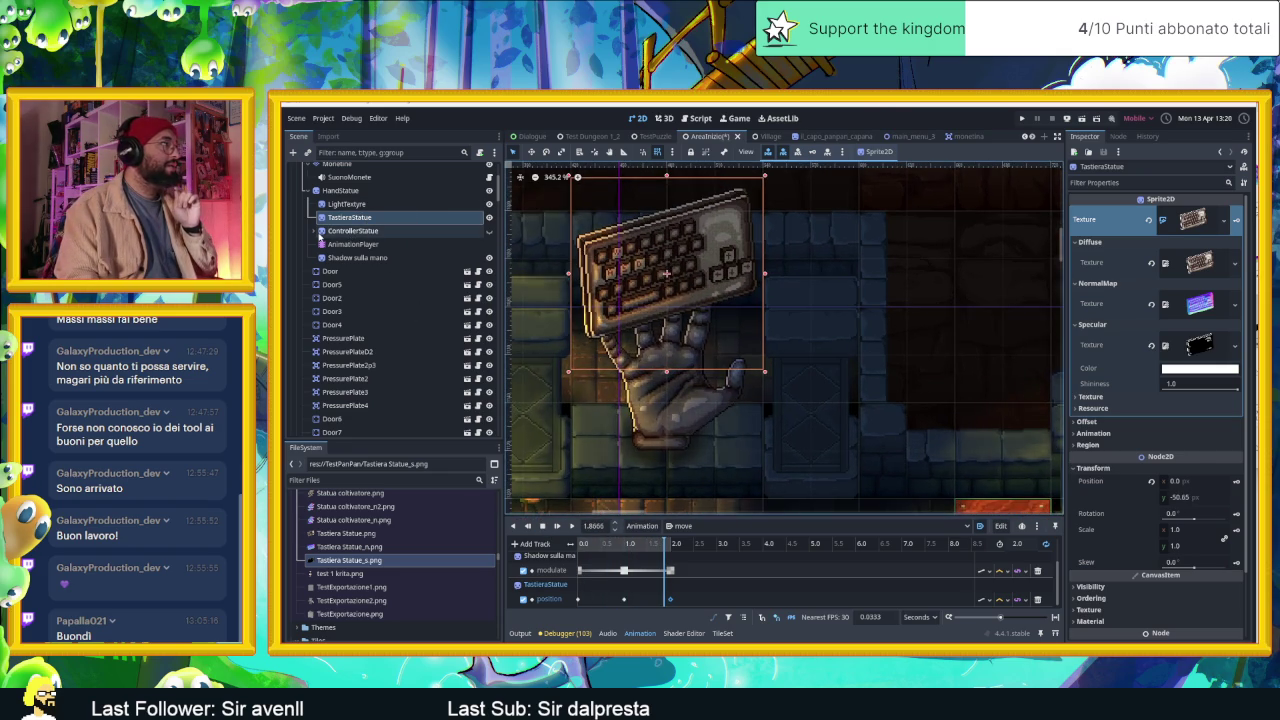
click(348, 244)
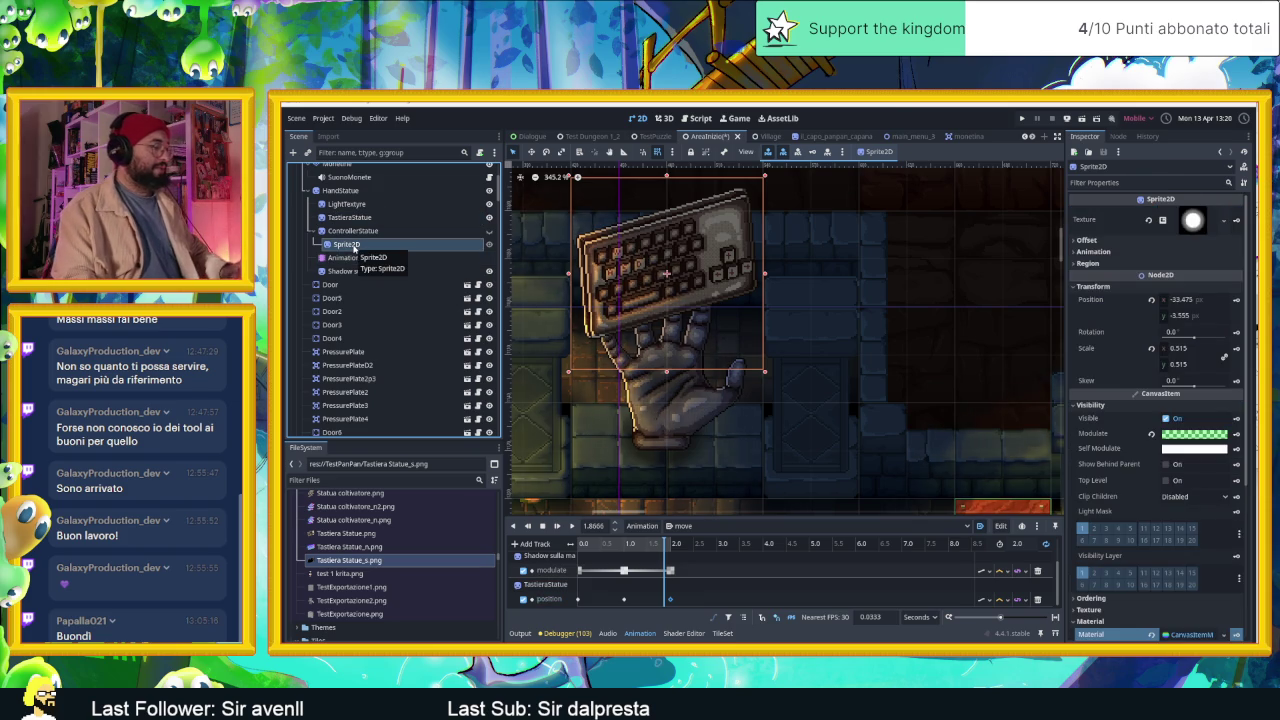
Copy ControllerStatue's glow Sprite2D and paste it as a child of TastieraStatue.
right_click(353, 247)
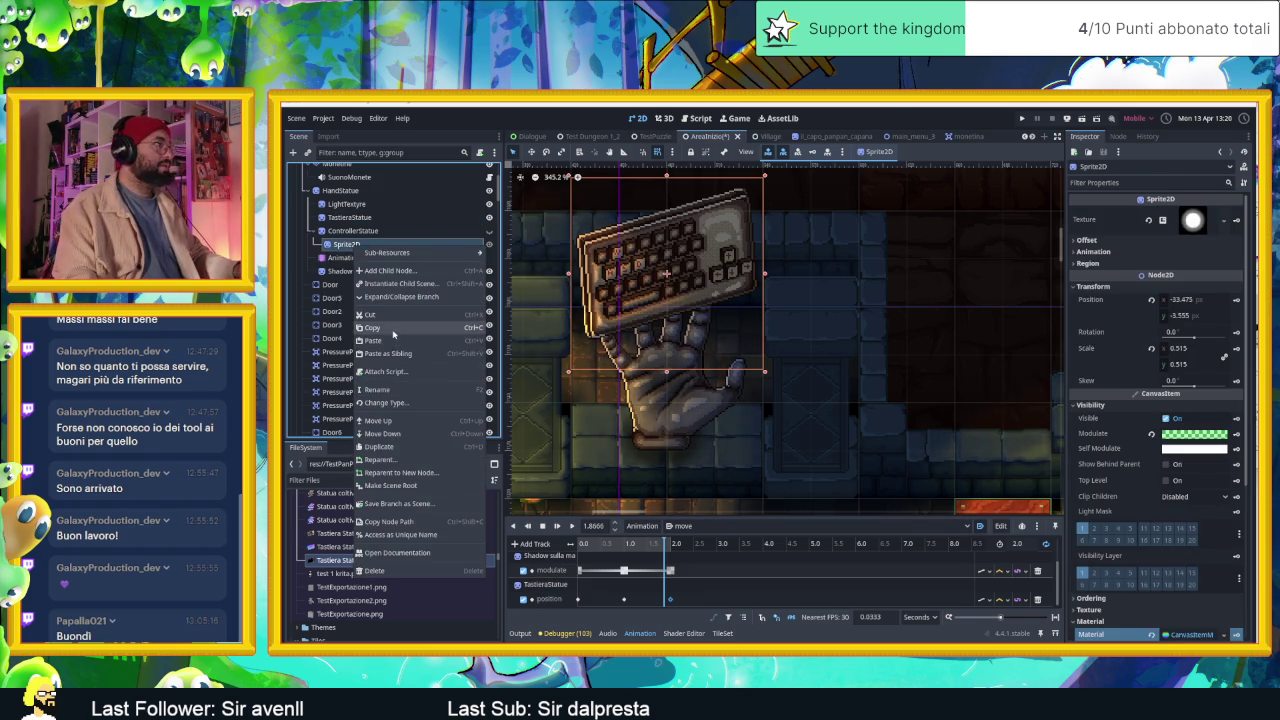
key(Escape)
click(349, 217)
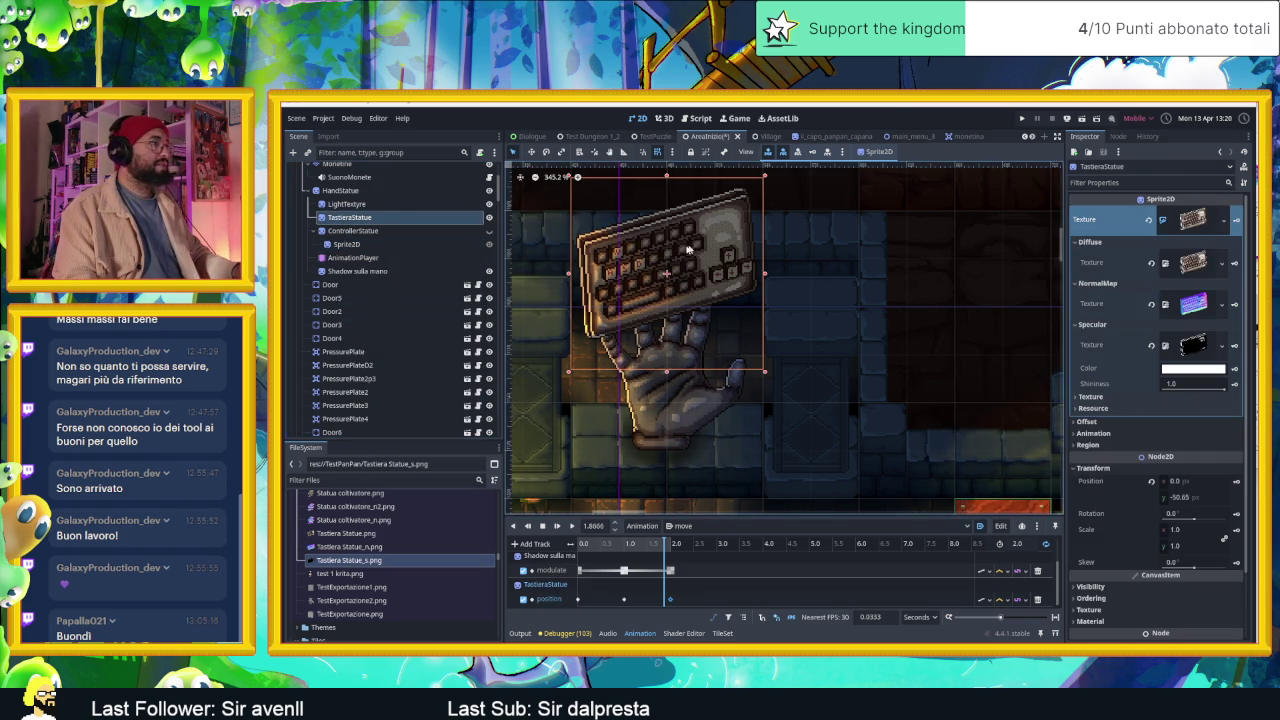
right_click(399, 227)
click(440, 299)
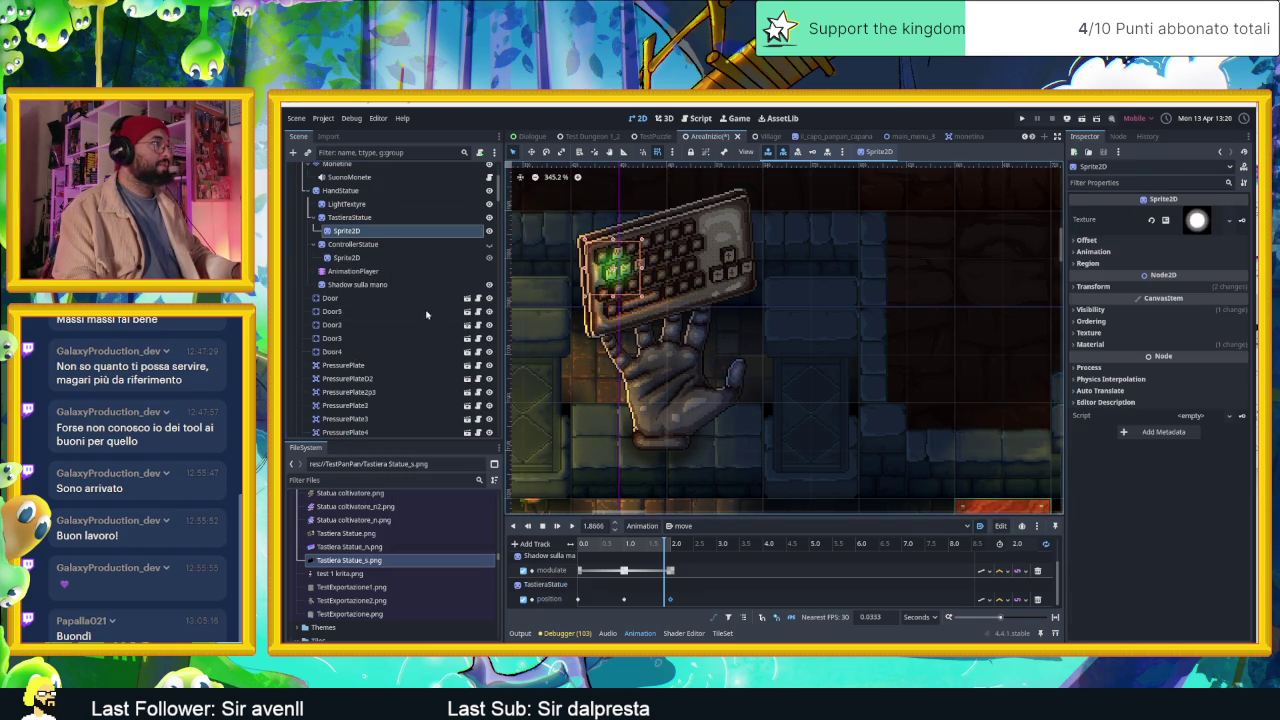
scroll(600, 290, up, 1)
scroll(600, 290, up, 1)
scroll(602, 280, up, 2)
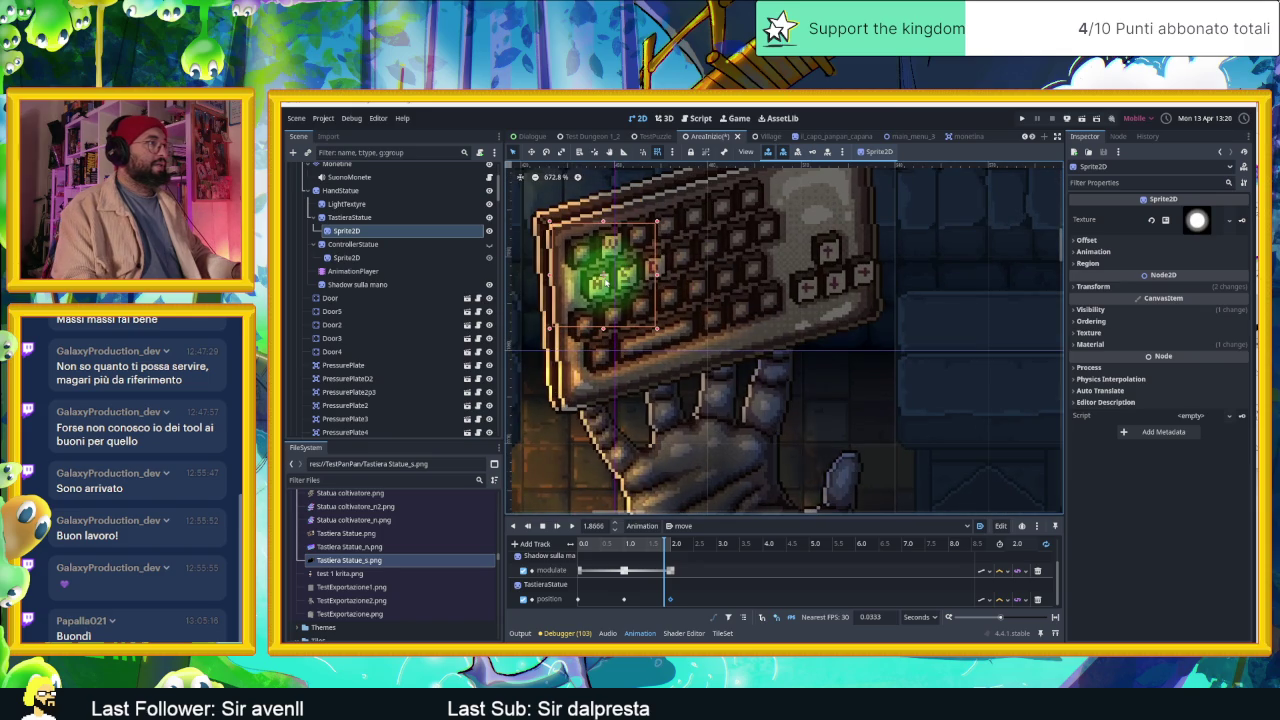
Place the green glow over the left keys at about (-28.58, -7.47), scaled to about 0.62.
drag(603, 276, 614, 258)
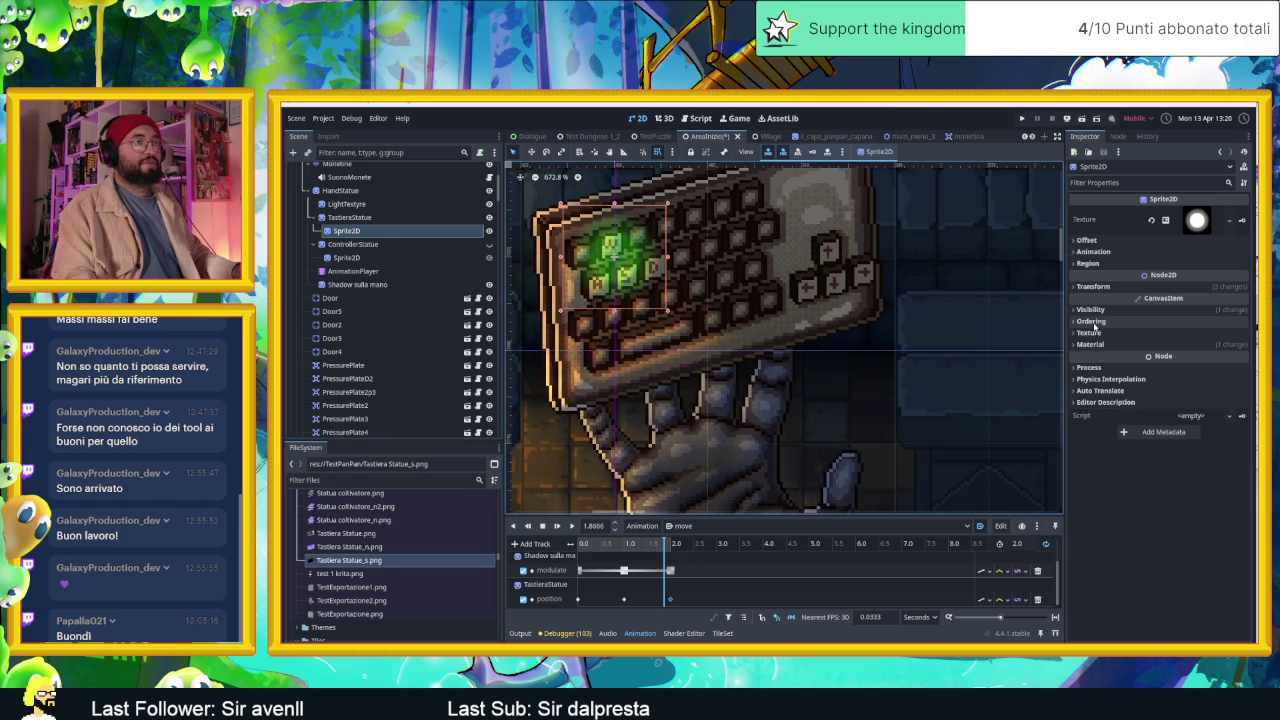
click(1100, 287)
drag(1182, 348, 1229, 356)
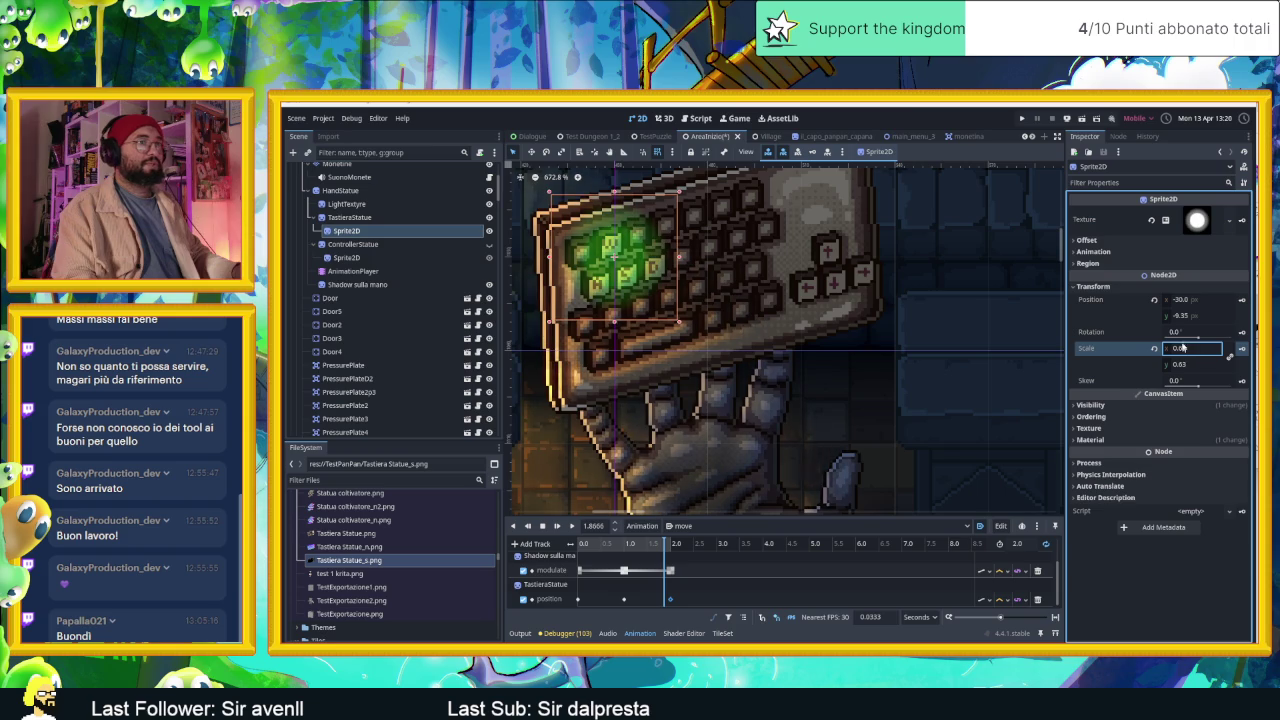
drag(1189, 313, 1175, 314)
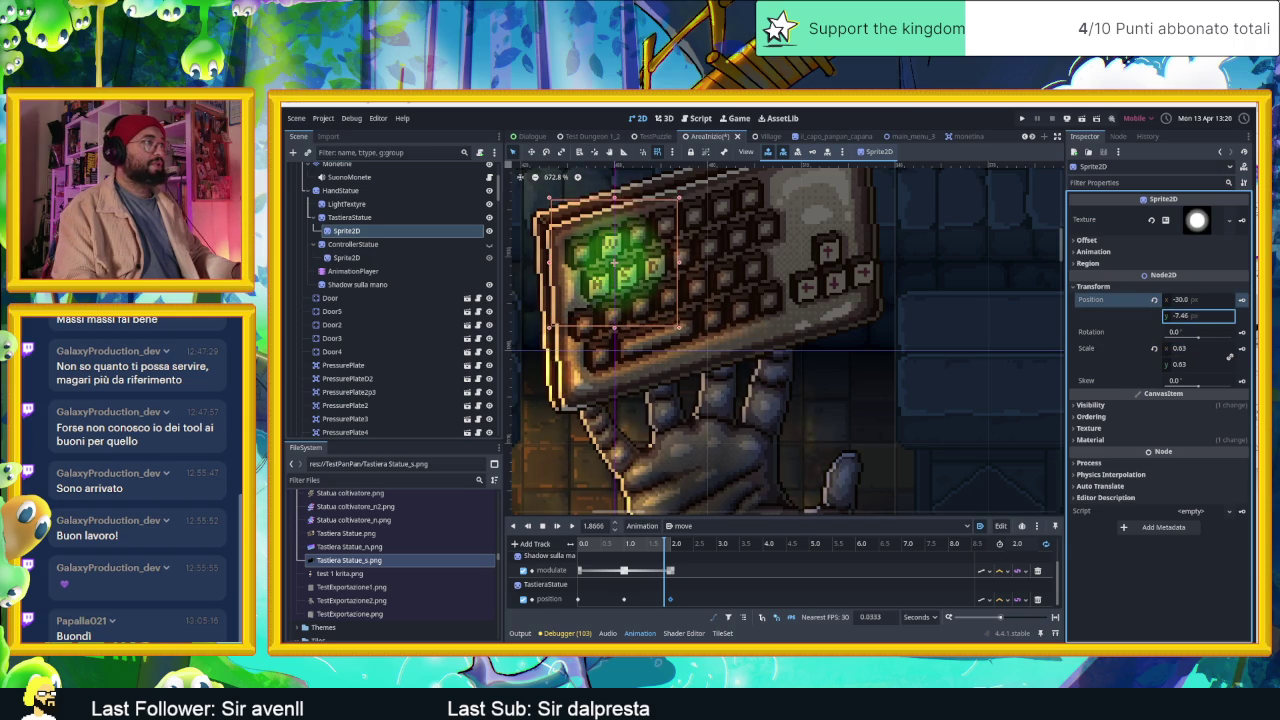
drag(1178, 301, 1190, 301)
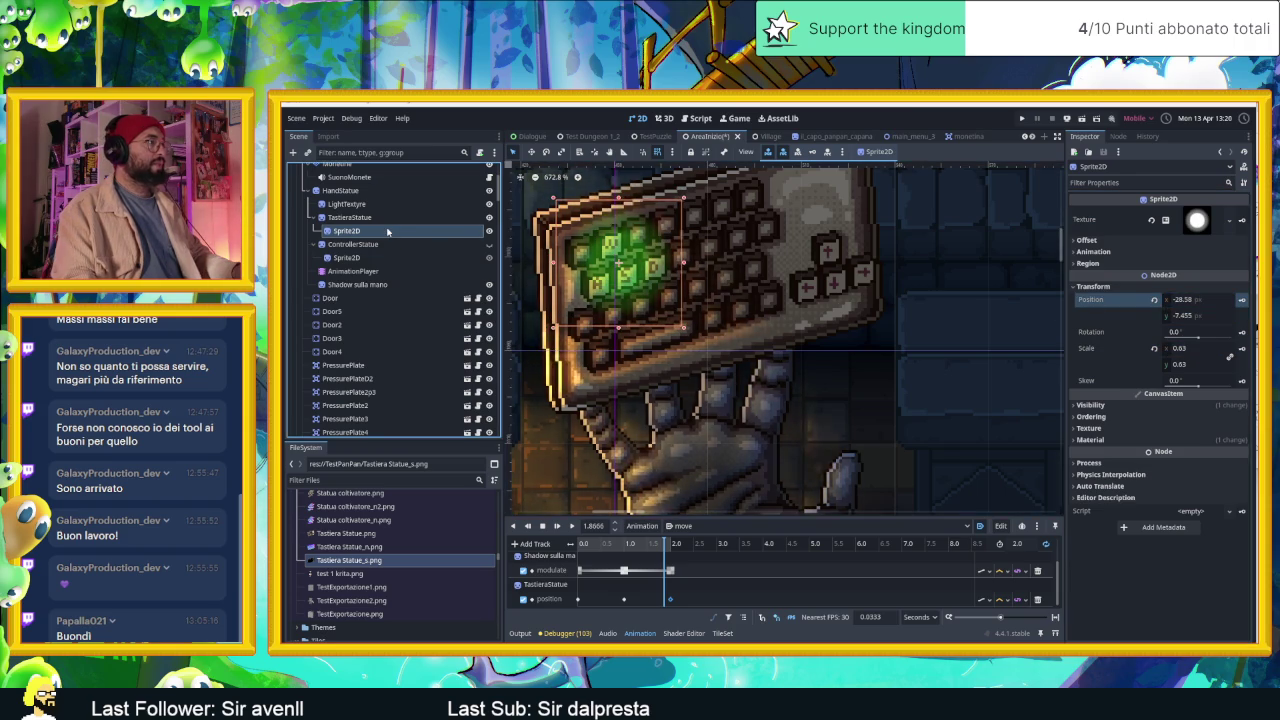
Duplicate the glow and position the copy over the keyboard's arrow keys.
key(ctrl+d)
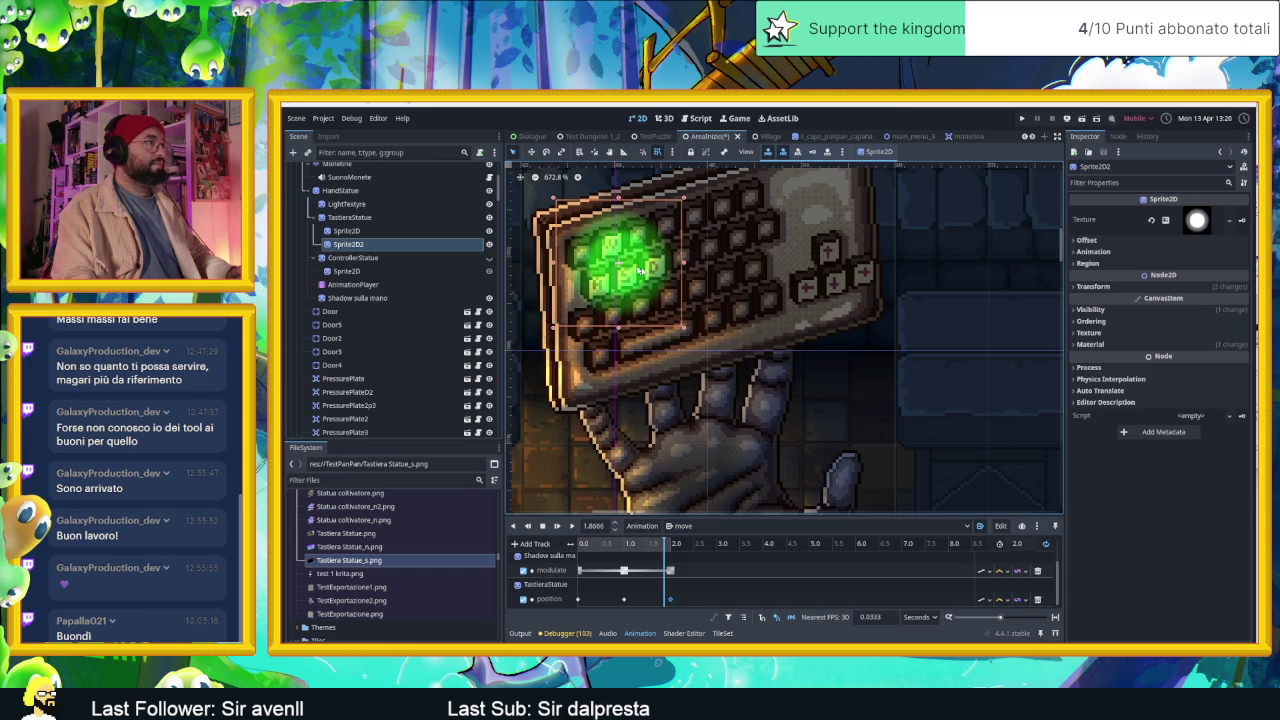
drag(652, 281, 846, 285)
key(Down)
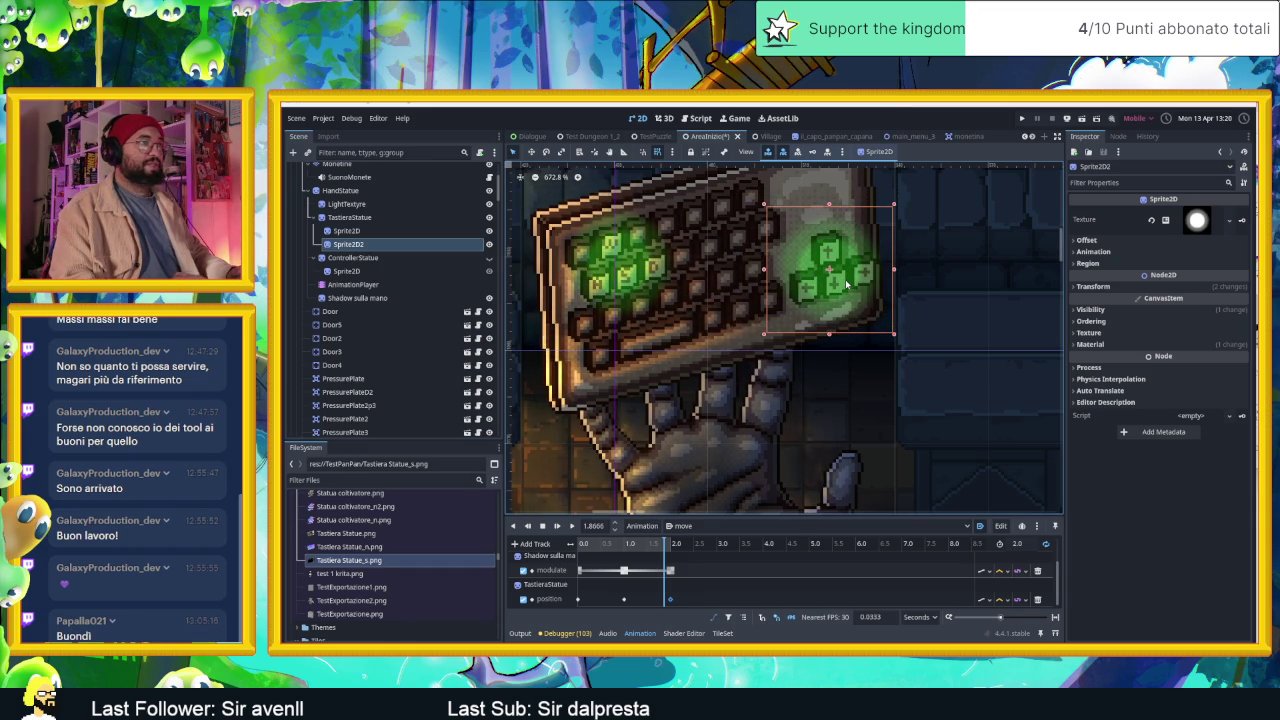
key(Right)
key(Up)
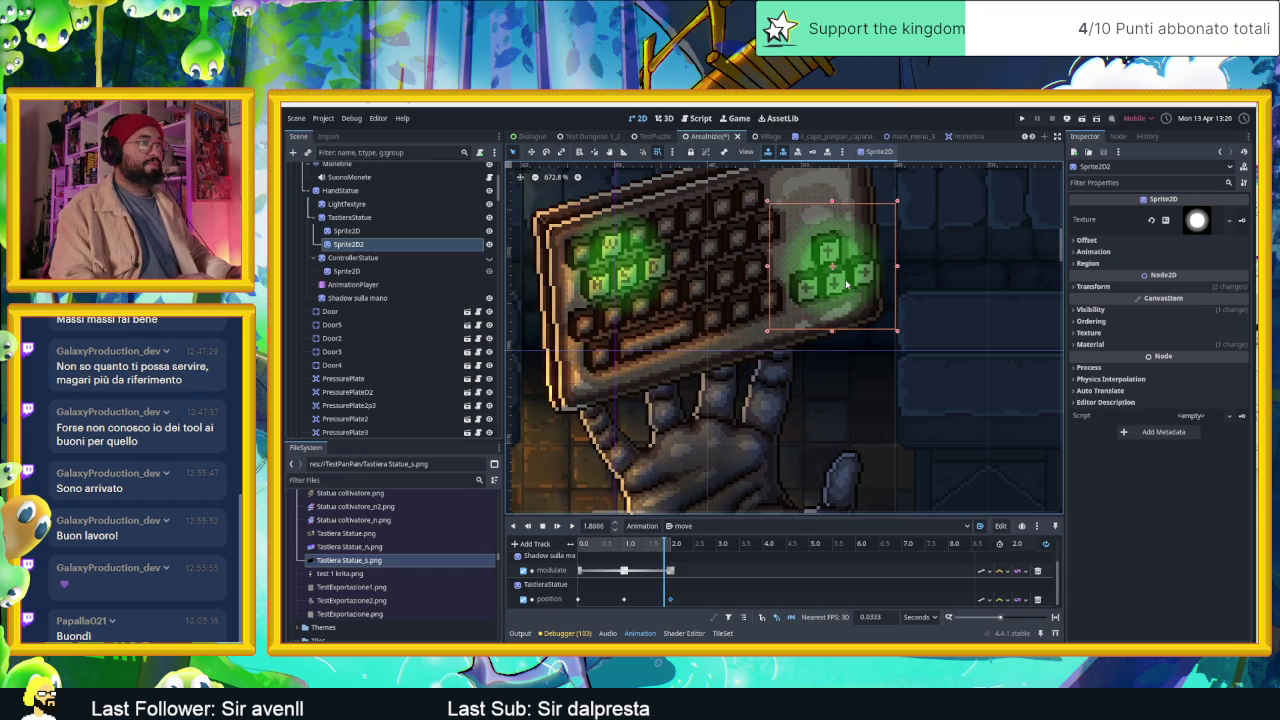
scroll(846, 285, down, 3)
scroll(860, 300, down, 3)
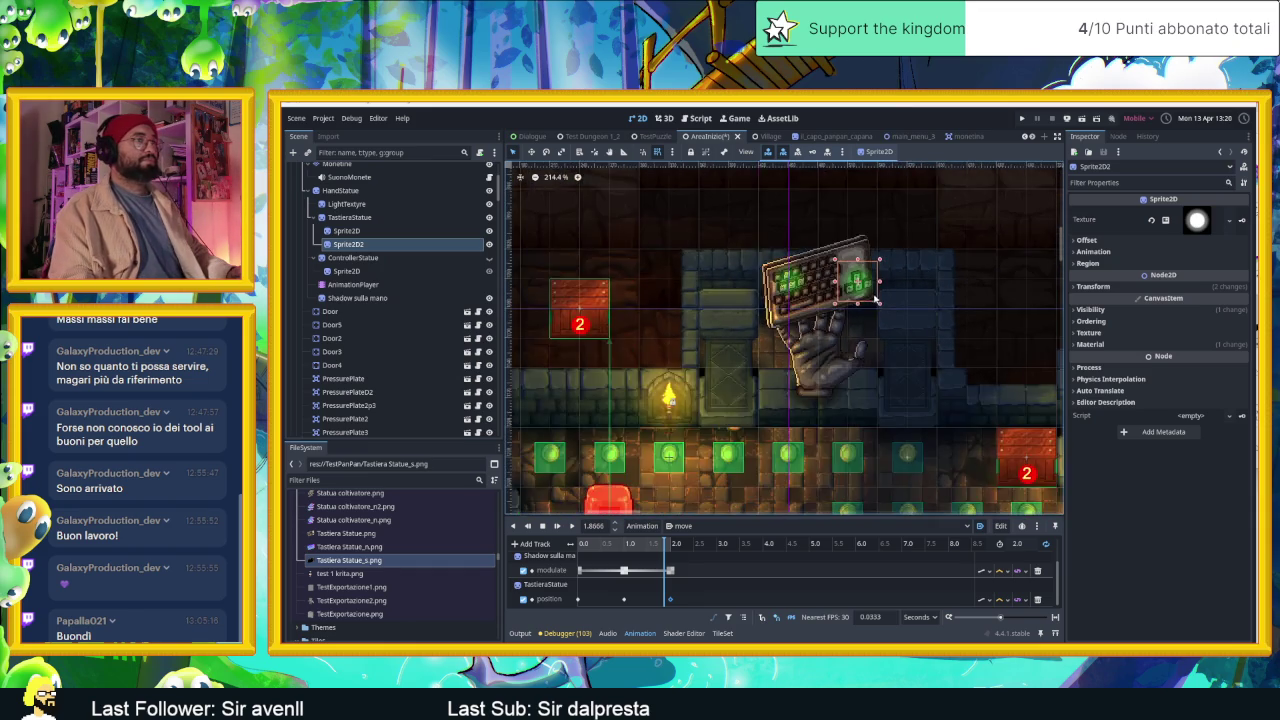
scroll(875, 316, down, 3)
scroll(875, 330, down, 2)
click(916, 485)
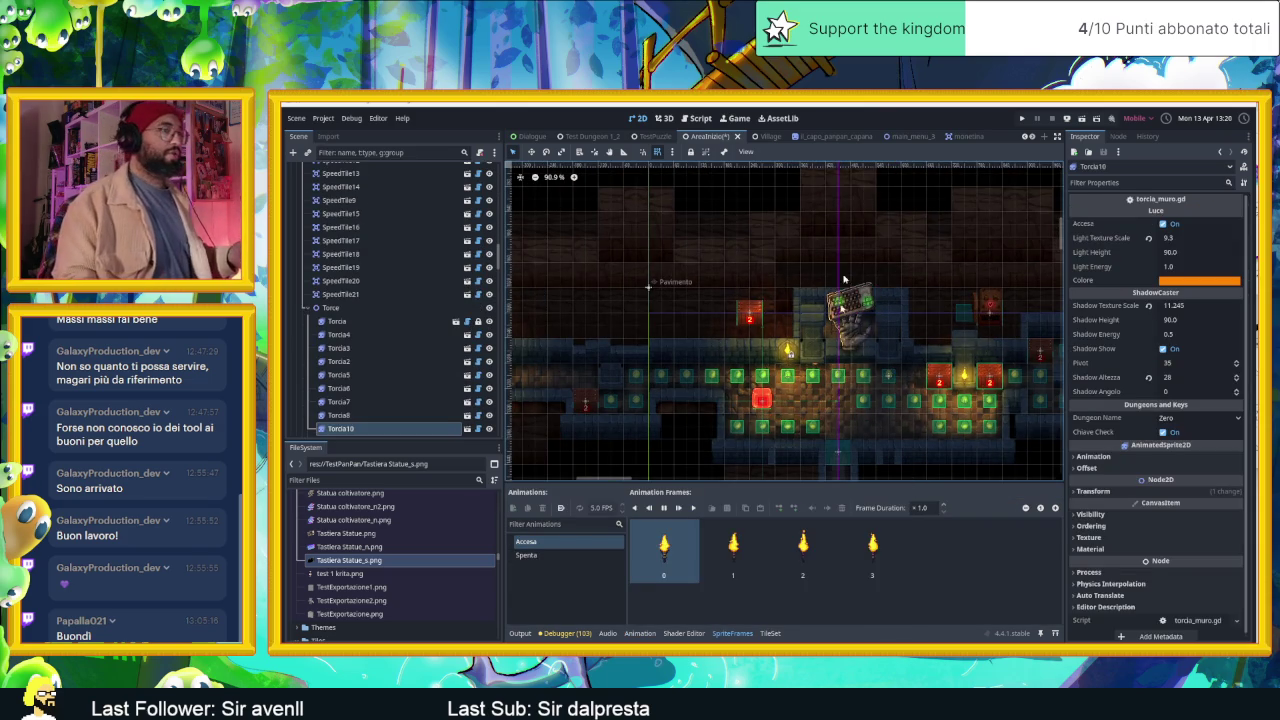
Frame the dungeon room in the view and save the scene with Ctrl+S.
drag(788, 350, 716, 300)
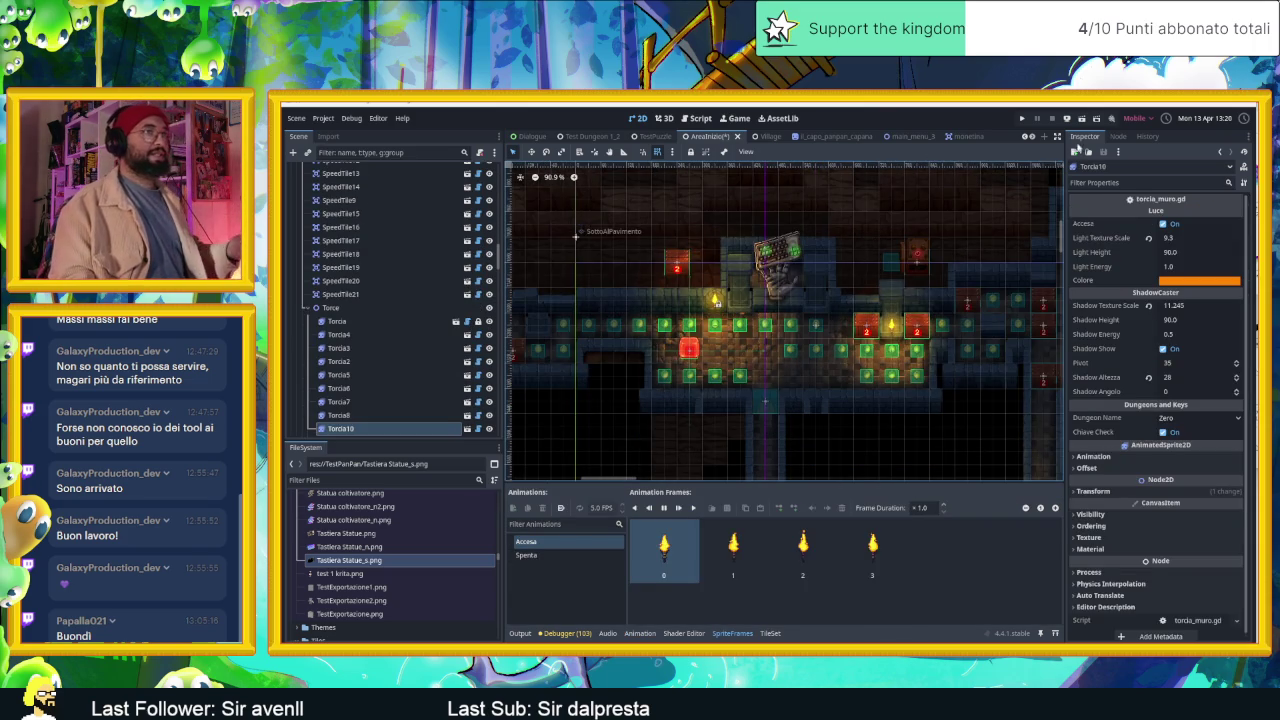
key(ctrl+s)
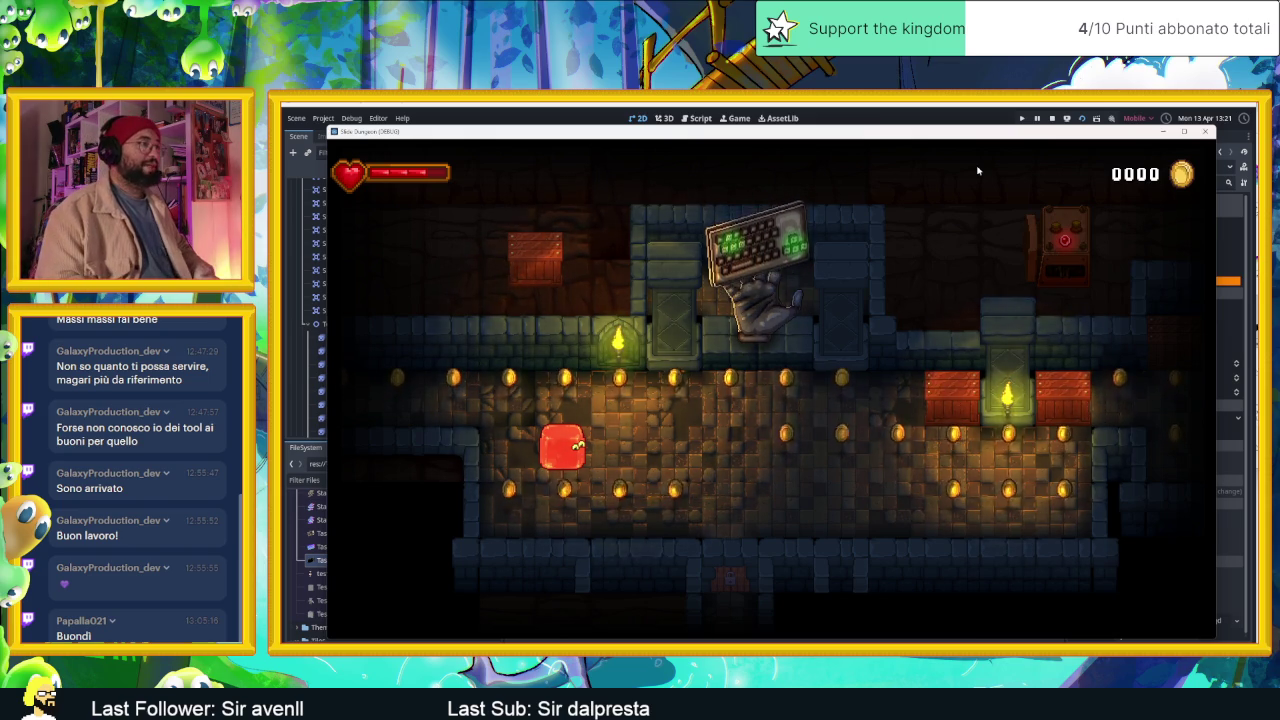
Move the slime with the arrow keys to collect 7 coins, then close the game window.
key(Down)
key(Left)
key(Right)
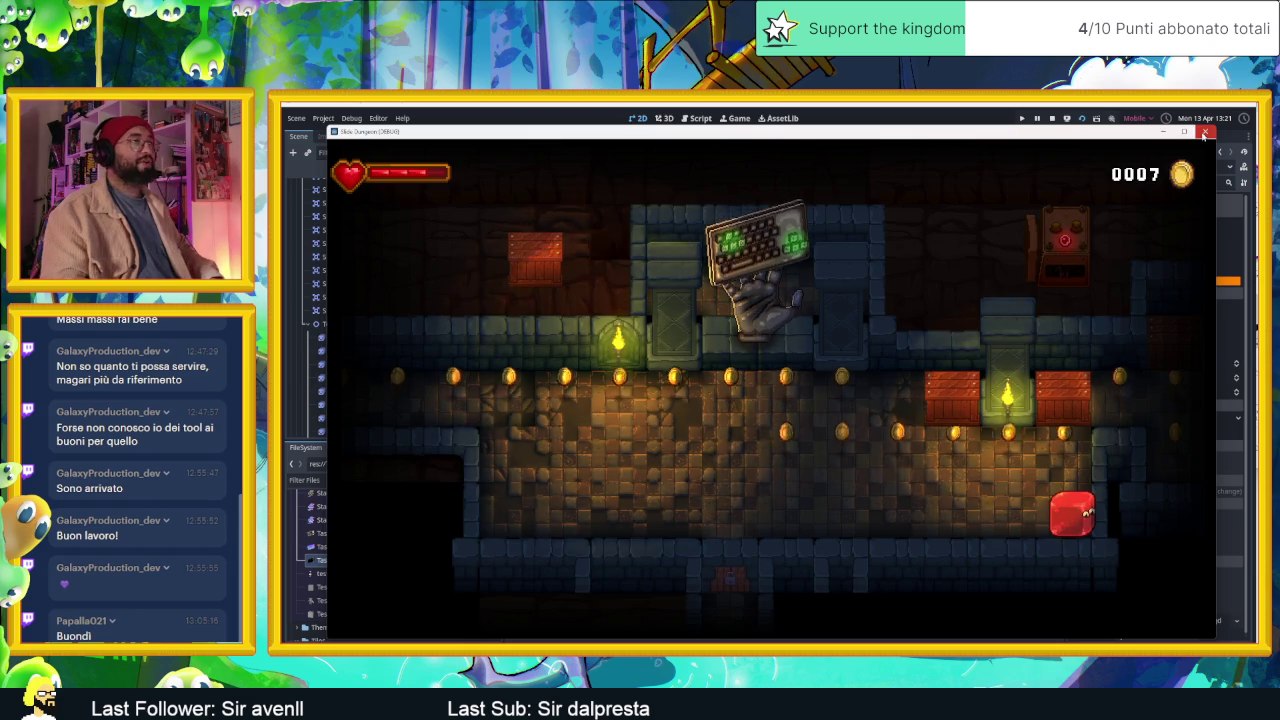
click(1205, 133)
scroll(381, 330, up, 2)
scroll(381, 317, up, 2)
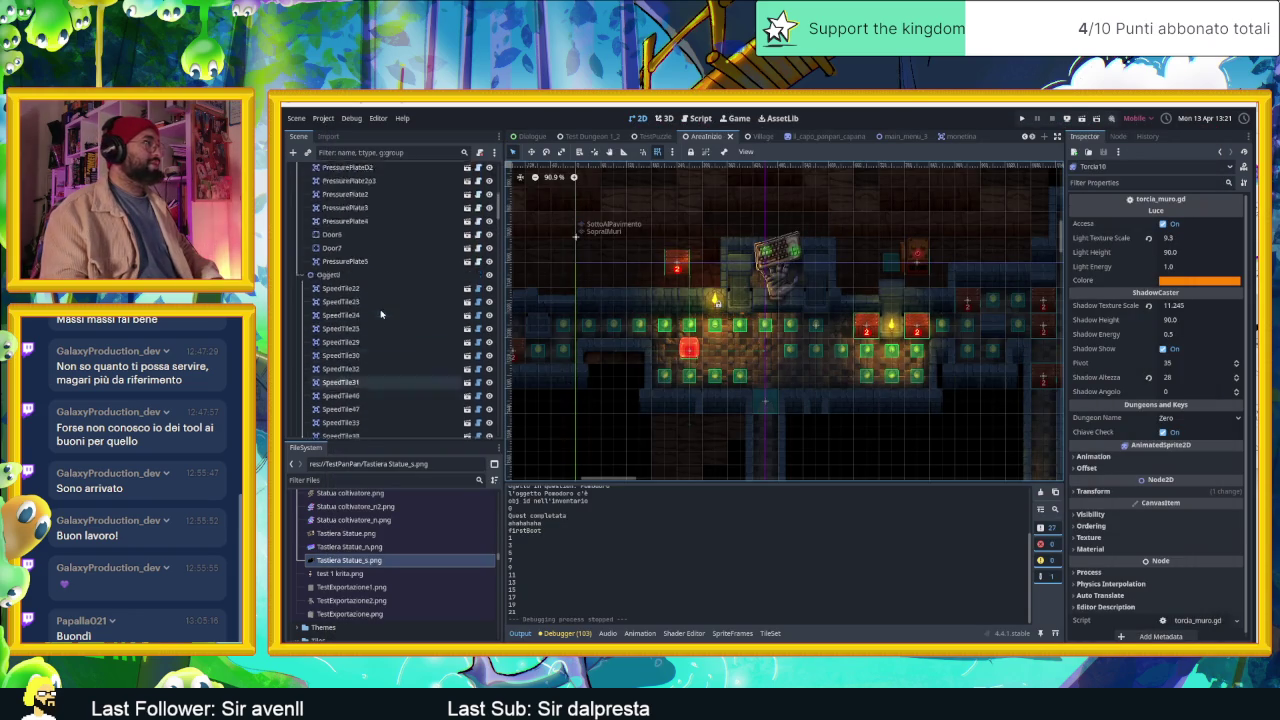
Select HandStatue in the Scene dock and fold its ControllerStatue and TastieraStatue children.
scroll(381, 317, up, 5)
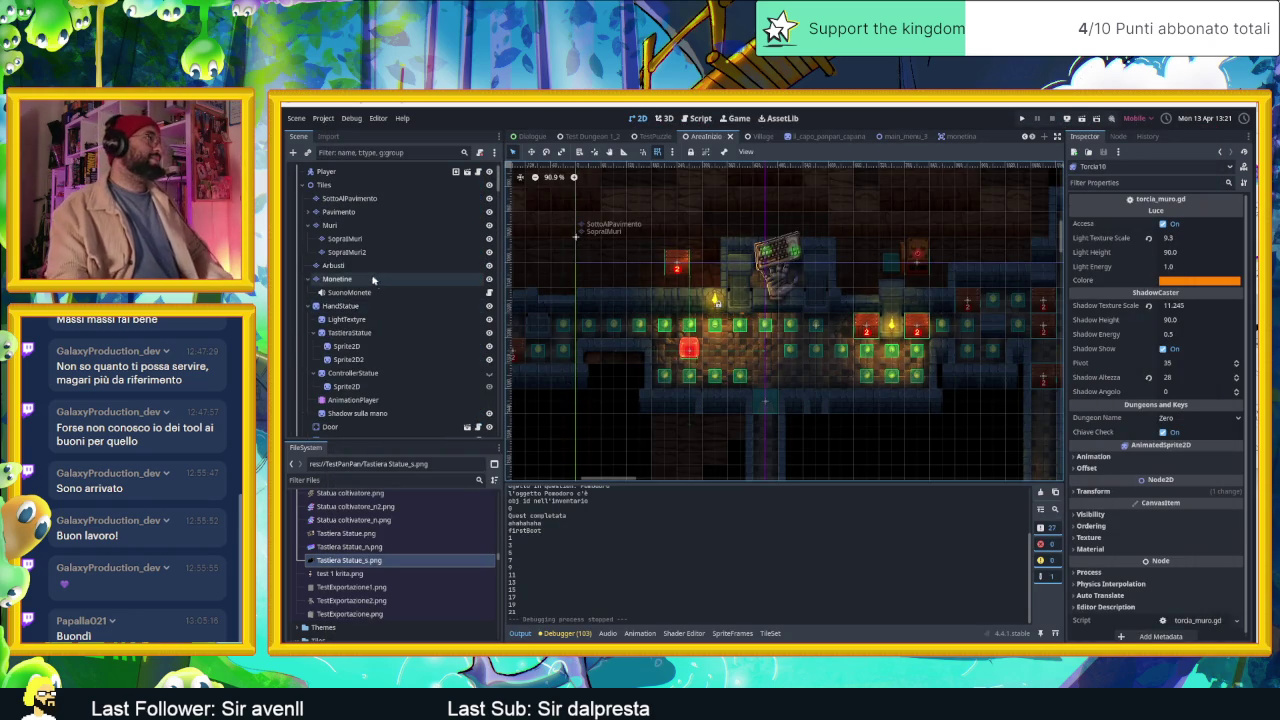
click(369, 308)
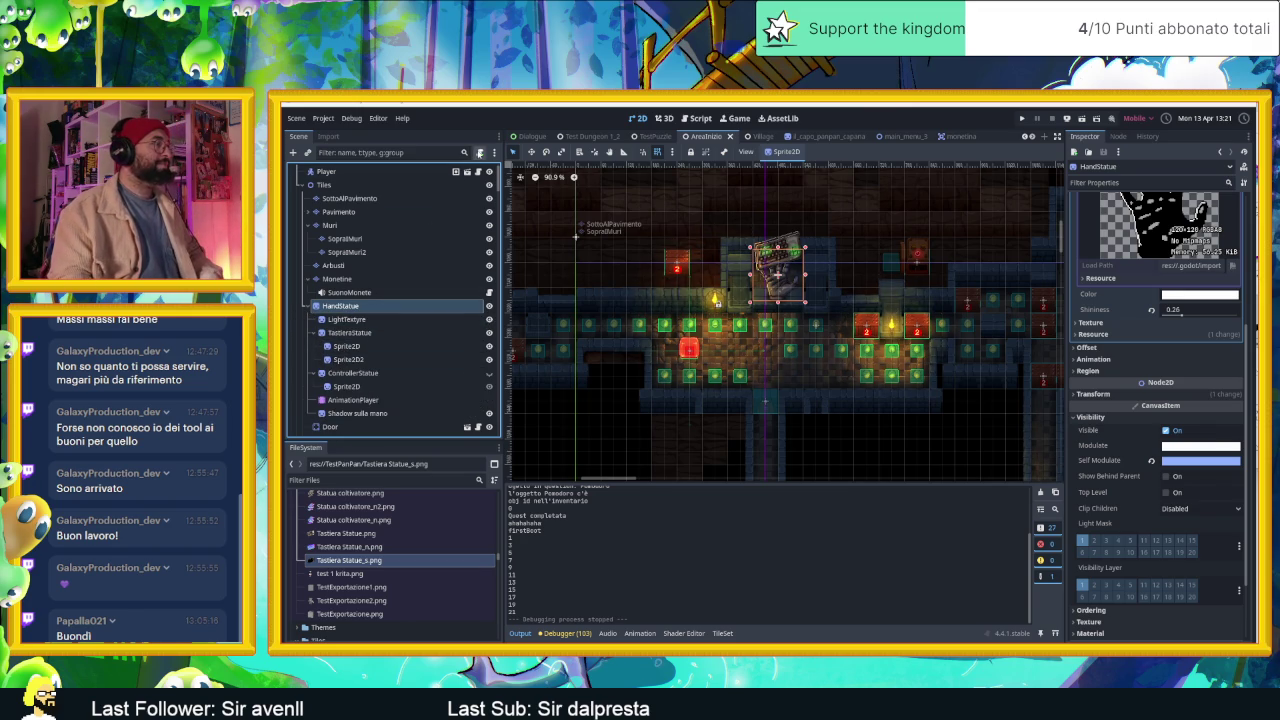
click(313, 373)
click(316, 333)
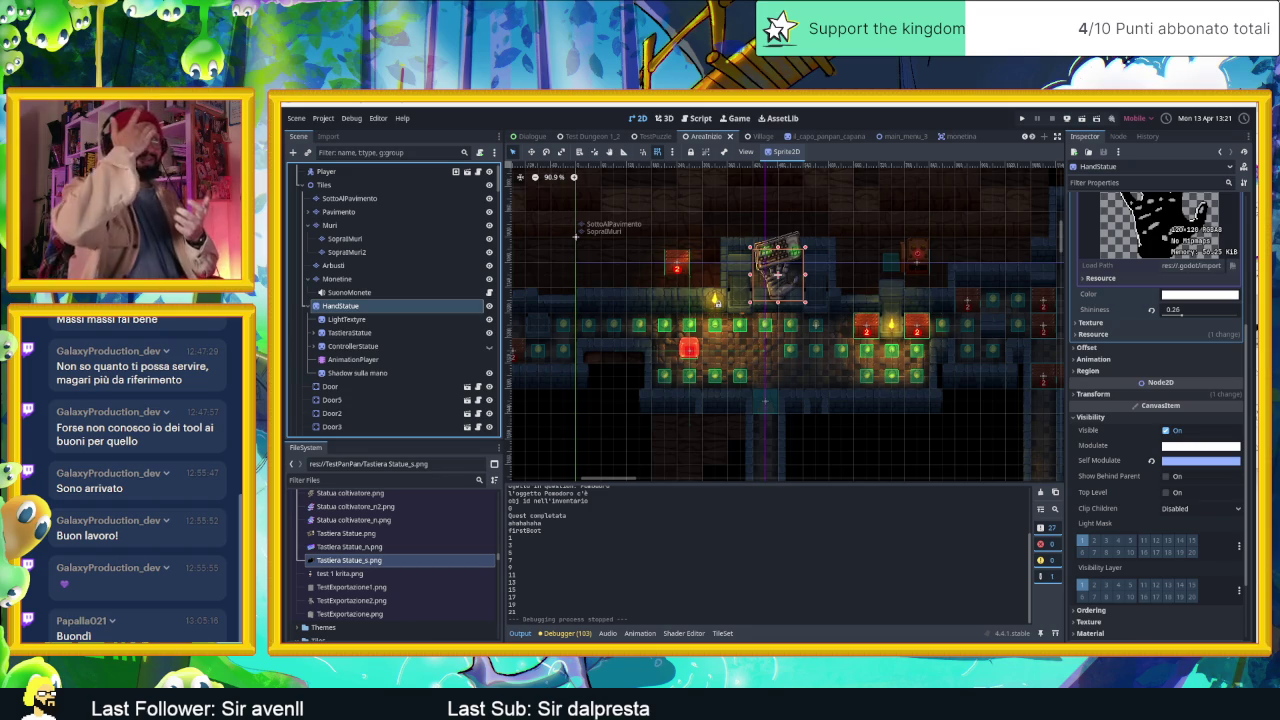
scroll(785, 253, up, 3)
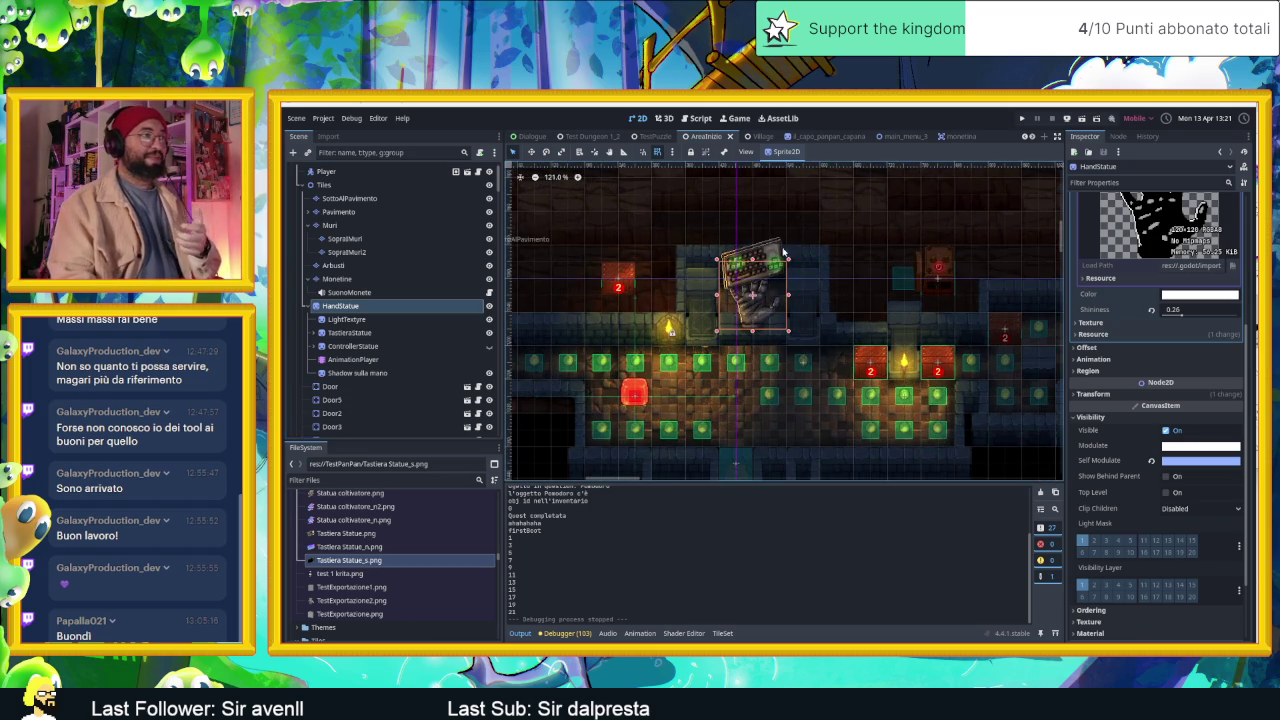